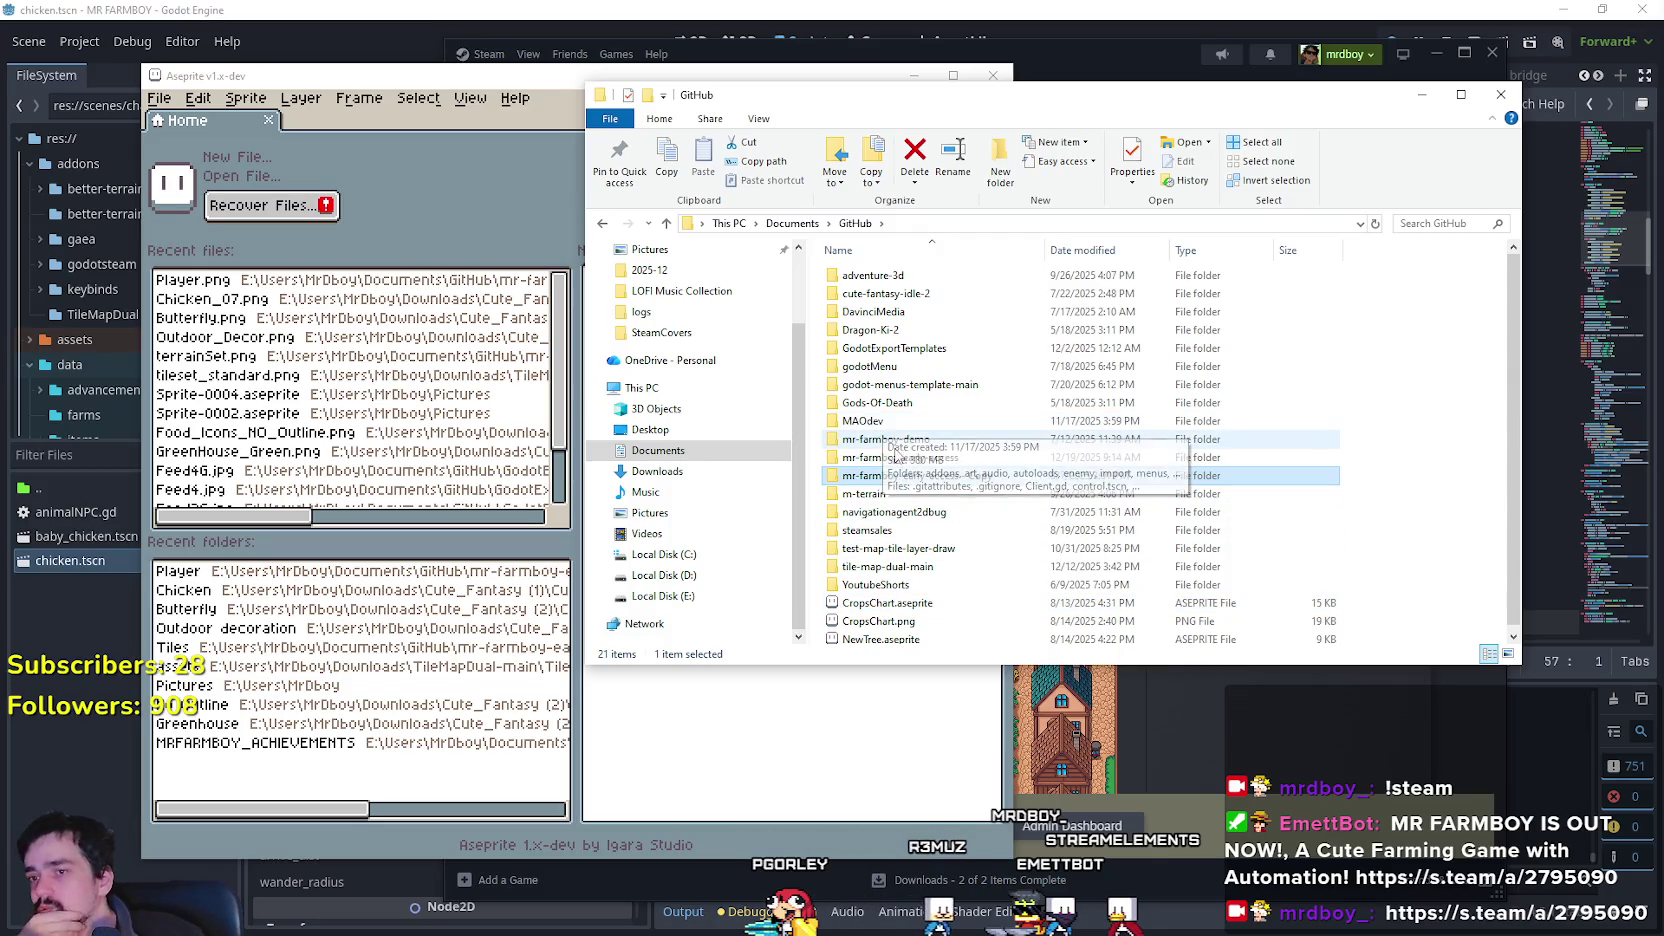
Open mr-farmboy-demo > assets > Ui, then go back up to assets.
{"action": "double_click", "coordinate": [900, 442]}
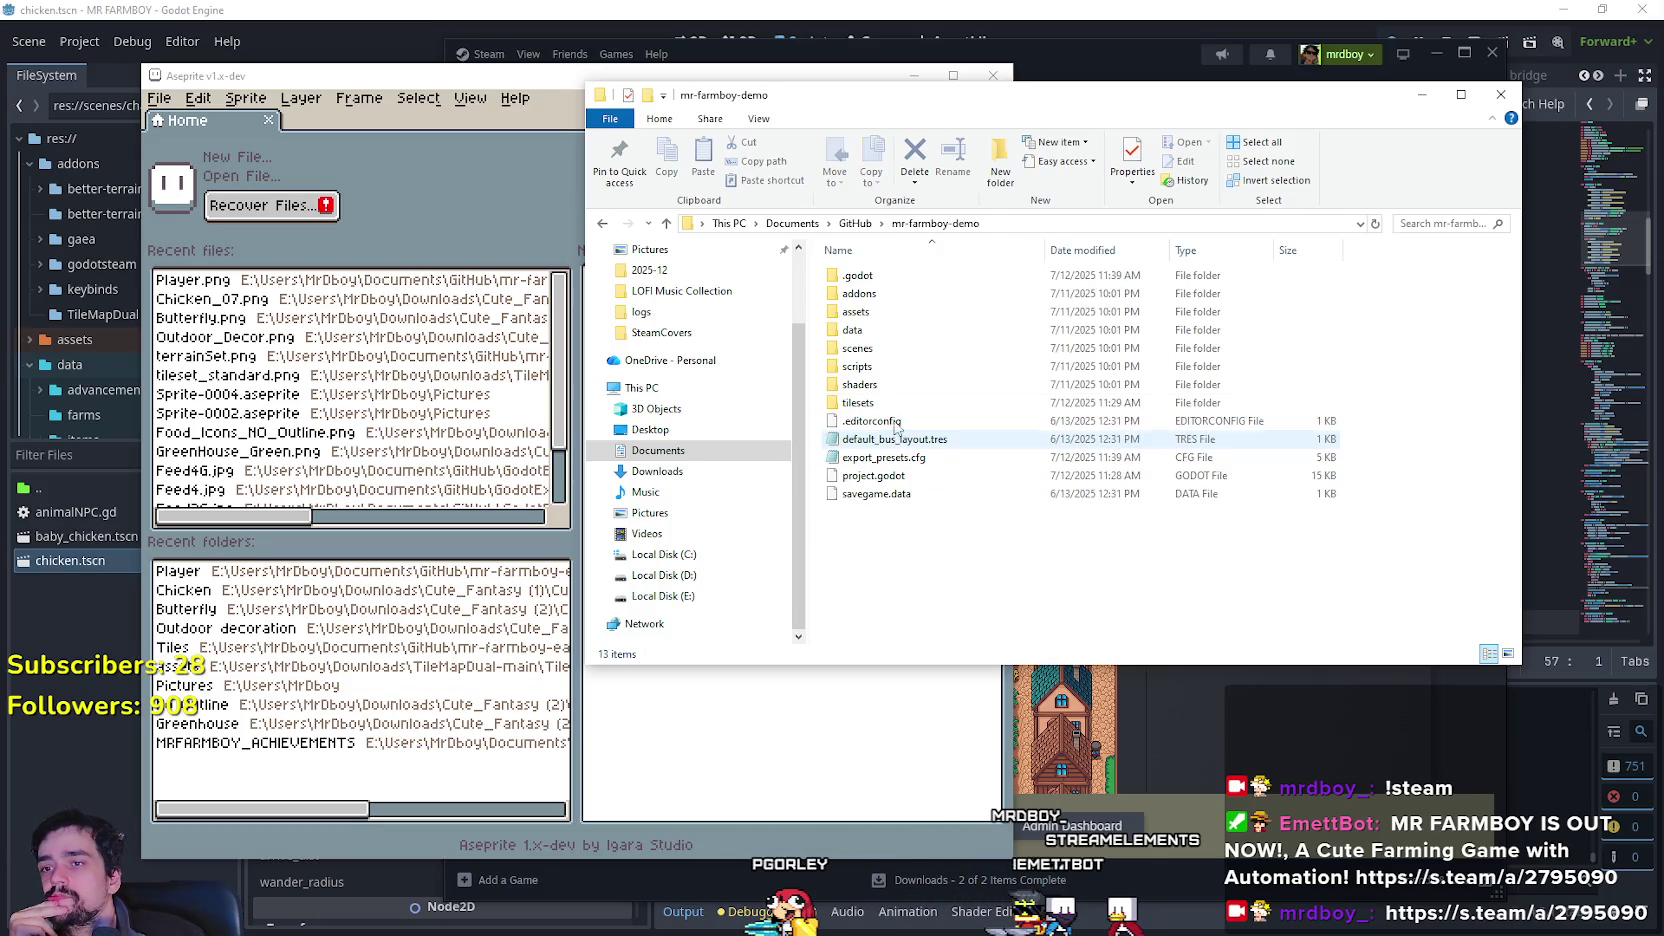
{"action": "double_click", "coordinate": [893, 311]}
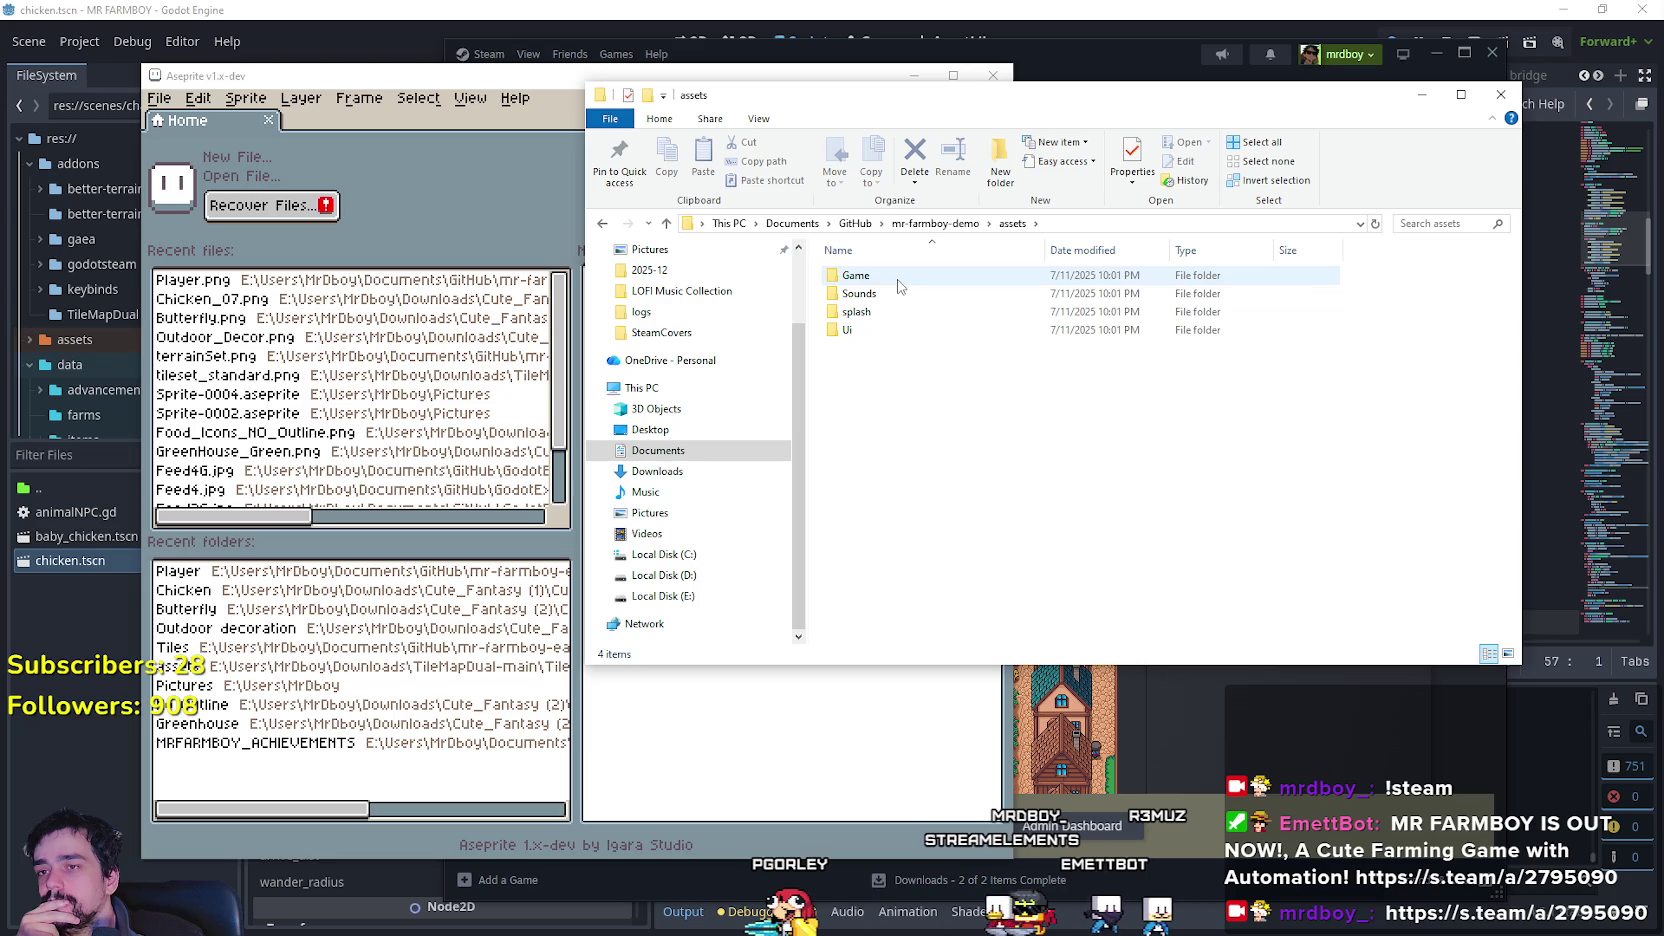
{"action": "double_click", "coordinate": [850, 330]}
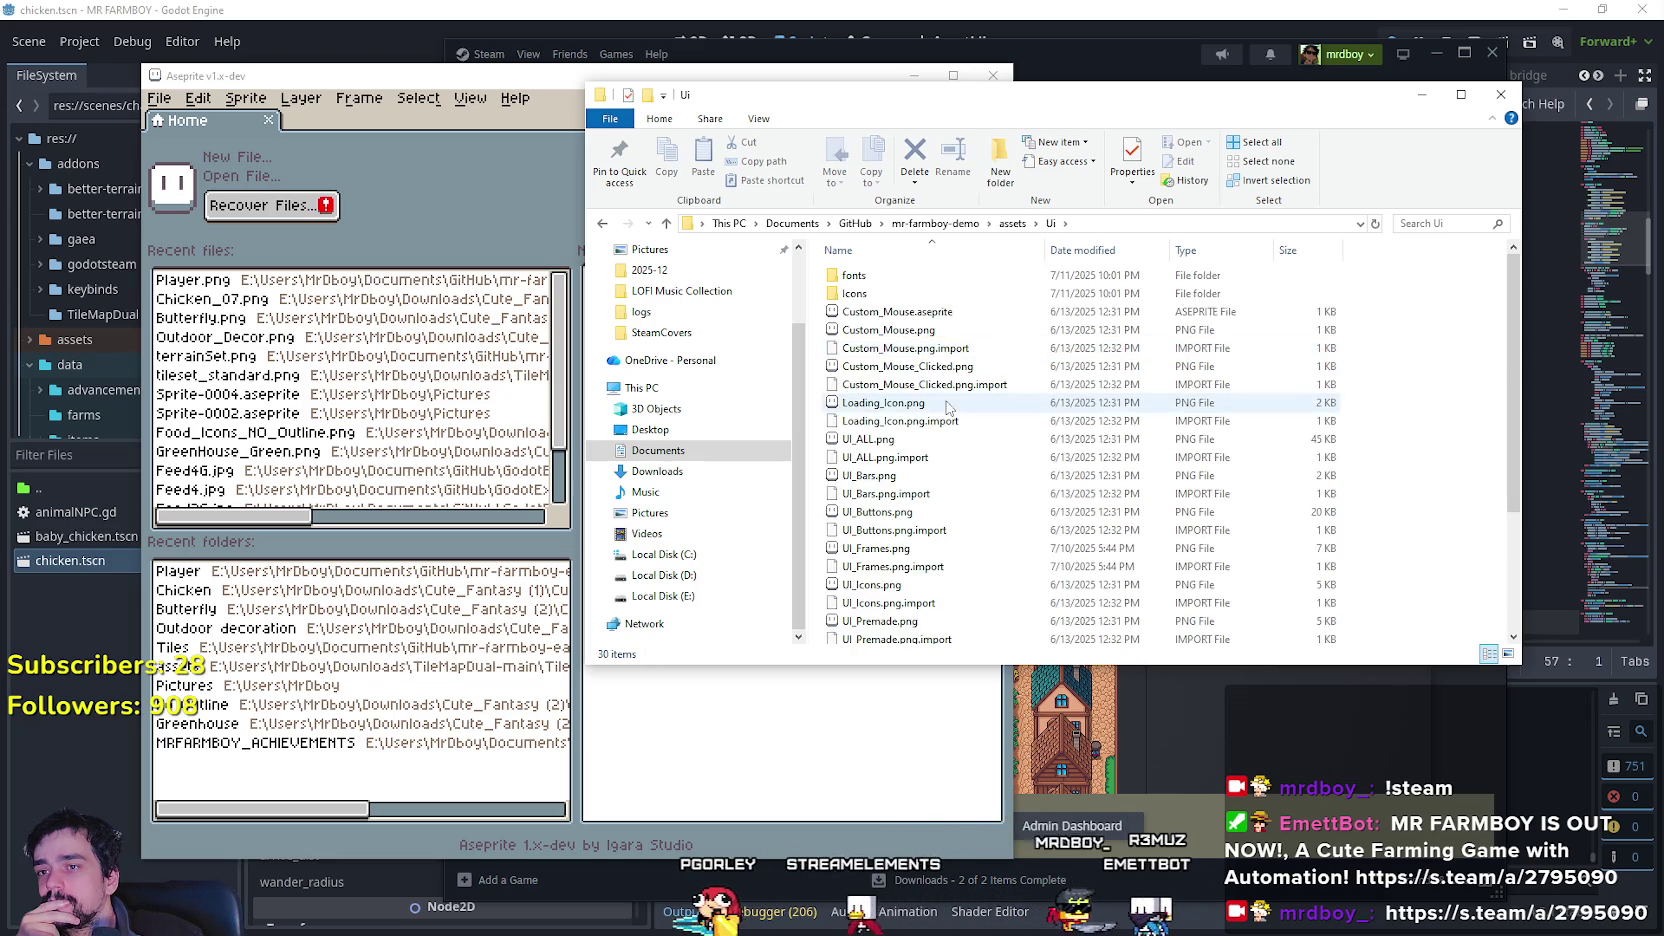
{"action": "scroll", "coordinate": [940, 420], "scroll_direction": "down", "scroll_amount": 3}
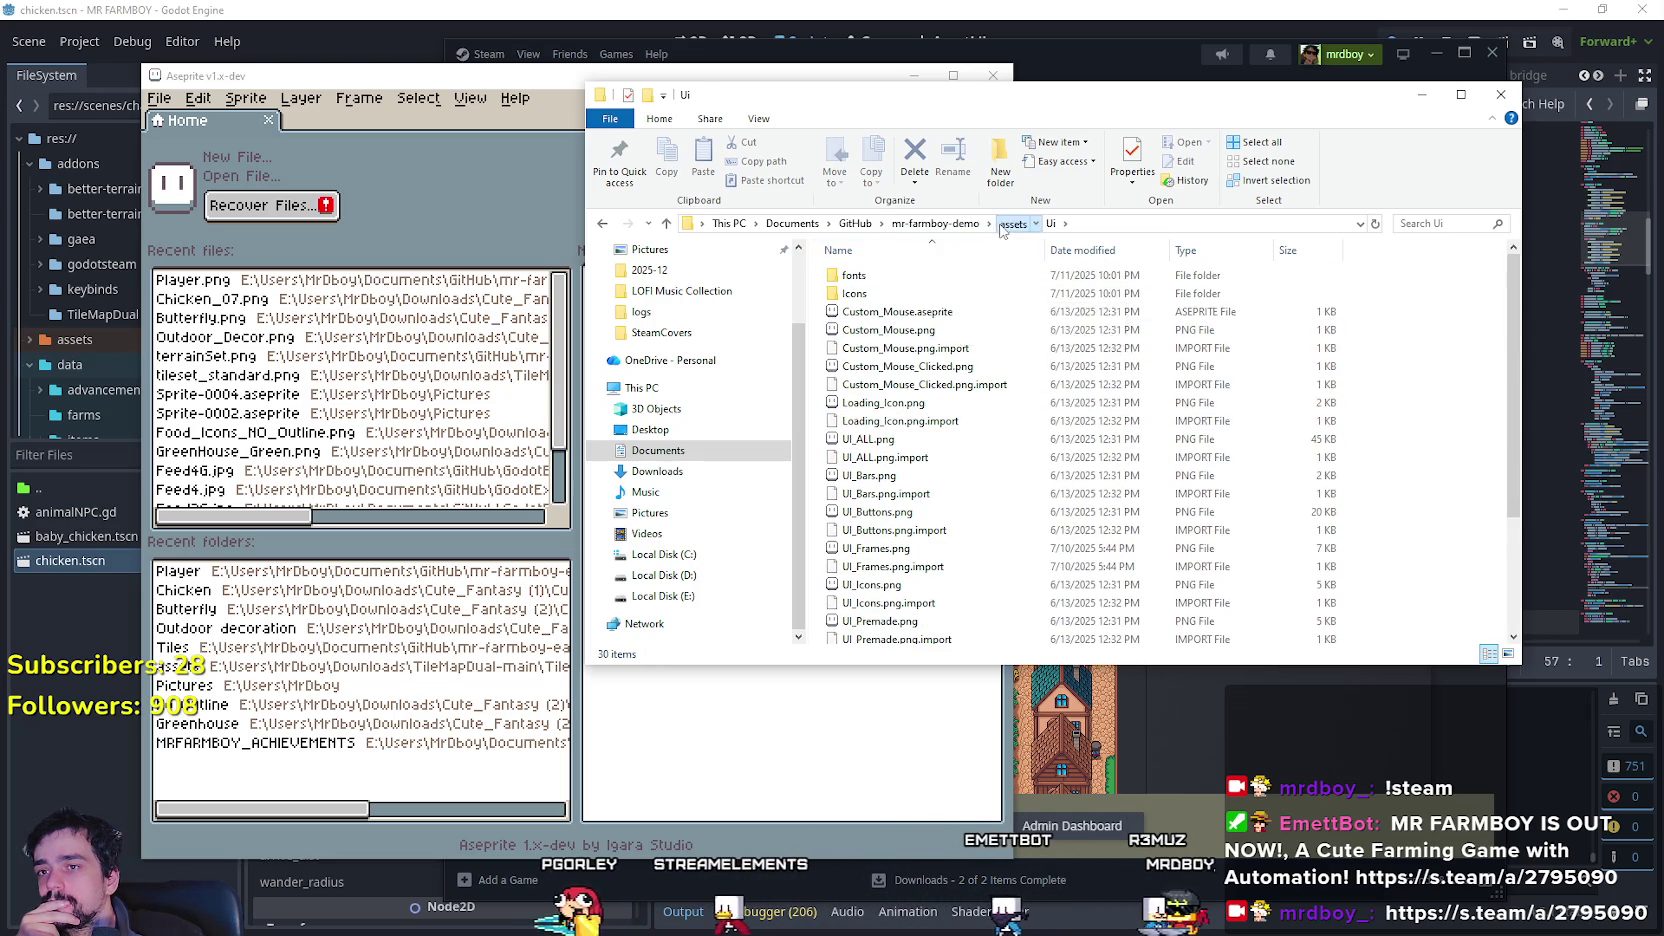
{"action": "key", "text": "alt+Up"}
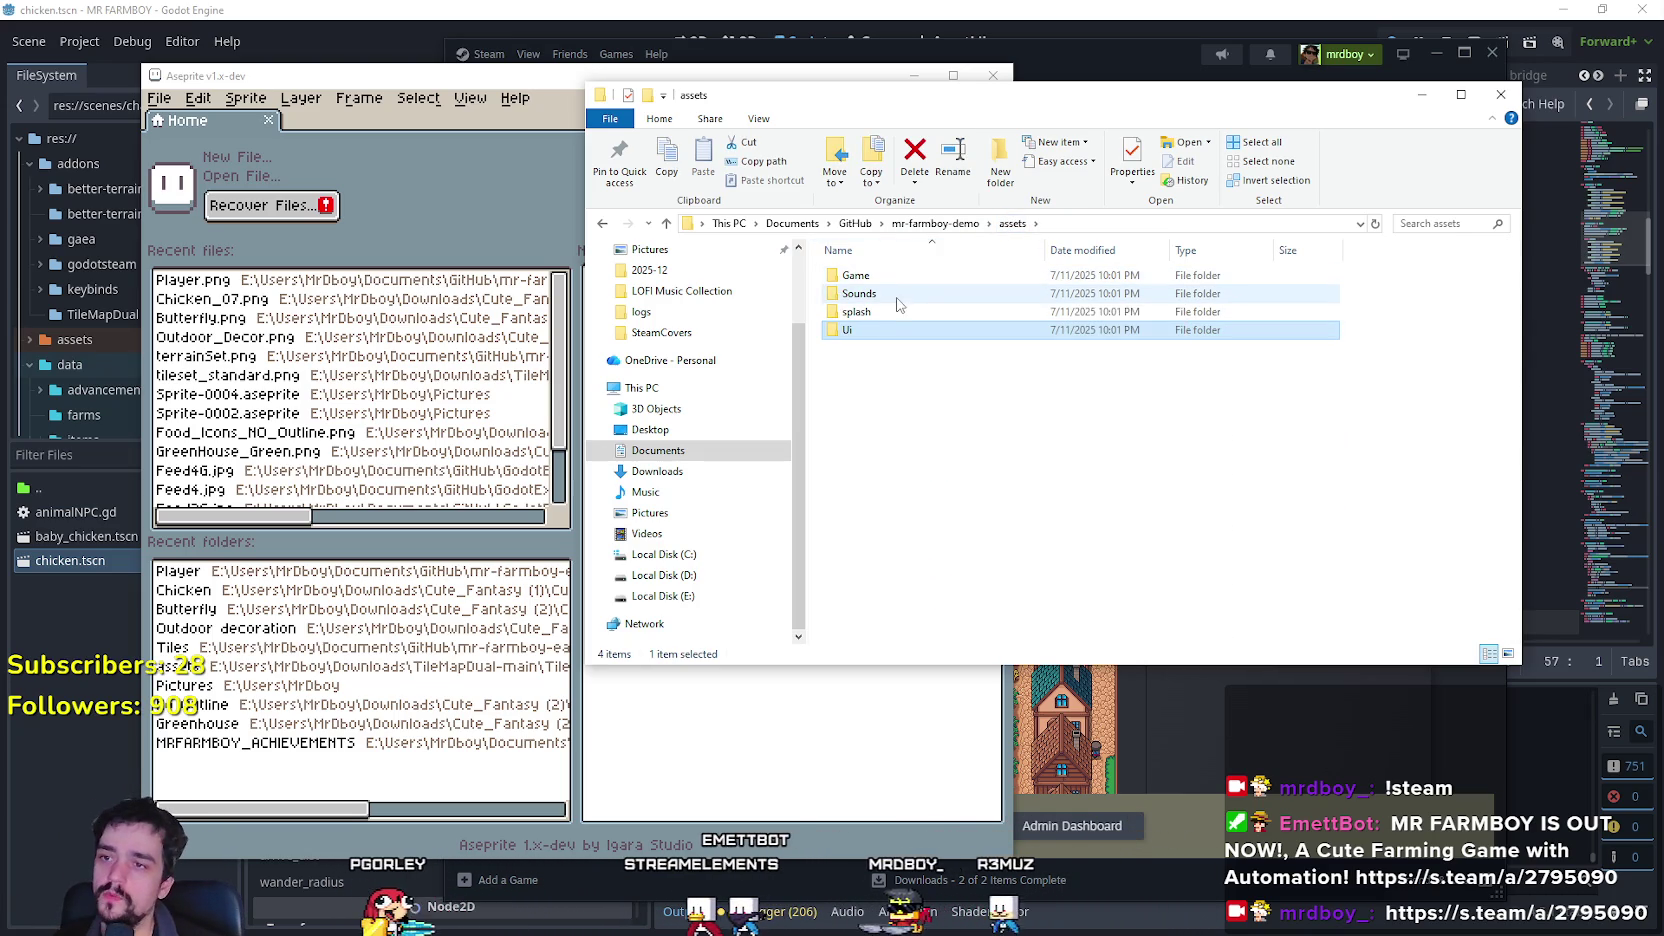
Open the splash folder, scroll through its images, then jump to SteamCovers.
{"action": "left_click", "coordinate": [897, 312]}
{"action": "double_click", "coordinate": [897, 312]}
{"action": "scroll", "coordinate": [980, 511], "scroll_direction": "down", "scroll_amount": 10}
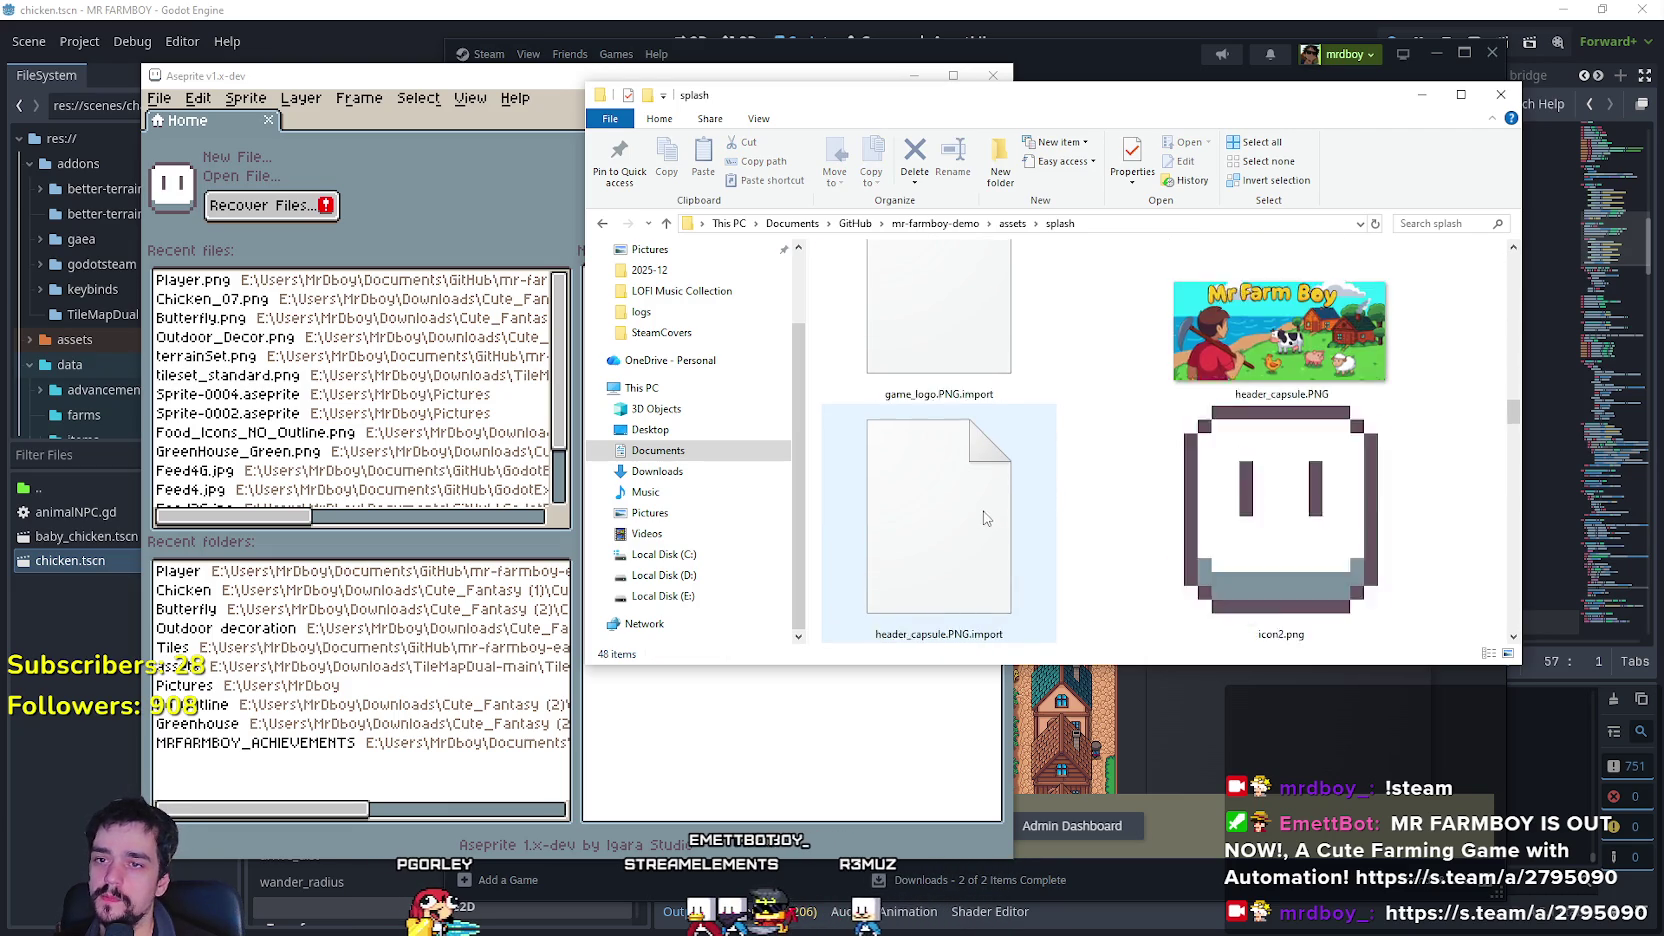
{"action": "scroll", "coordinate": [980, 511], "scroll_direction": "down", "scroll_amount": 5}
{"action": "scroll", "coordinate": [978, 505], "scroll_direction": "up", "scroll_amount": 3}
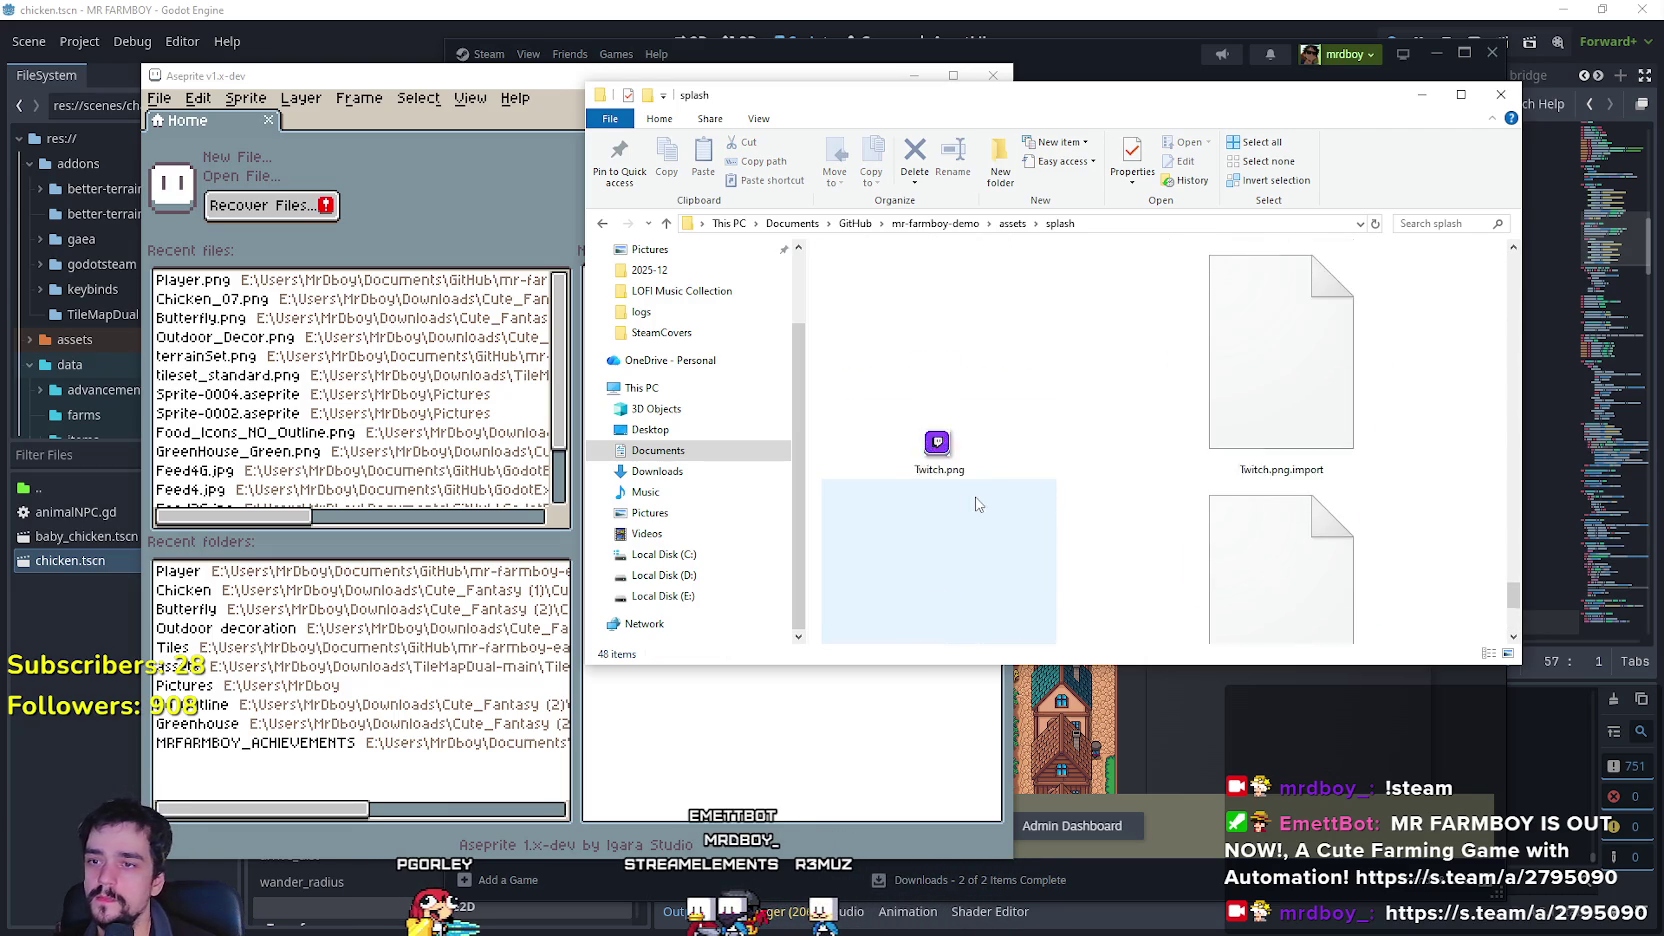
{"action": "scroll", "coordinate": [1135, 555], "scroll_direction": "up", "scroll_amount": 2}
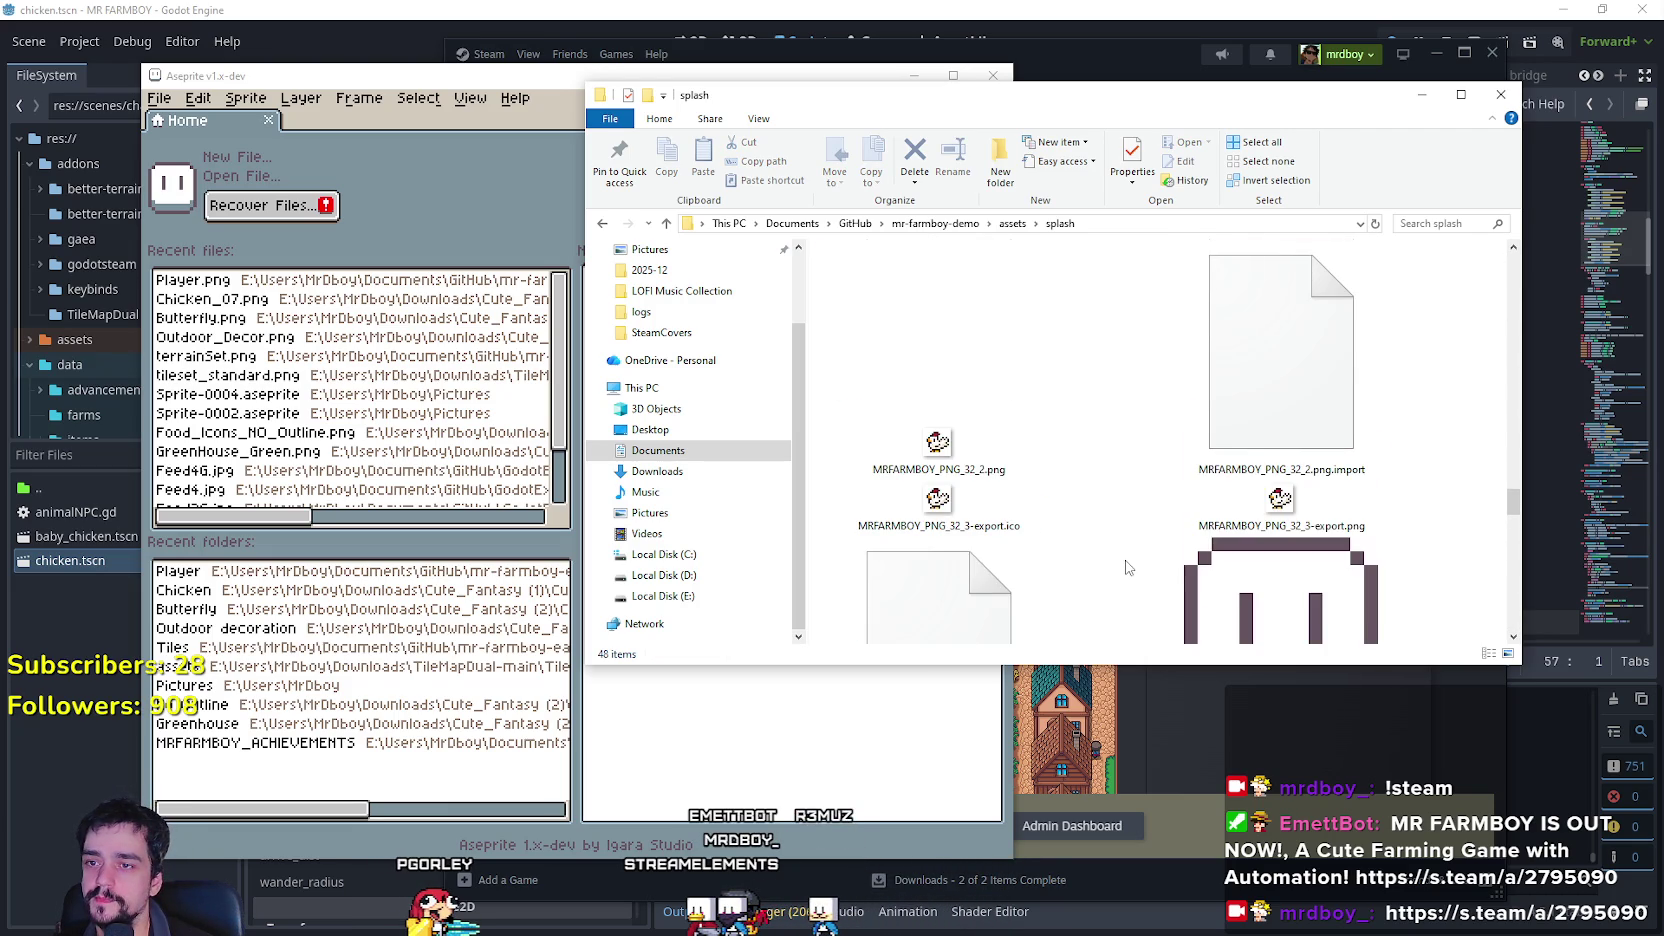
{"action": "scroll", "coordinate": [1127, 567], "scroll_direction": "up", "scroll_amount": 4}
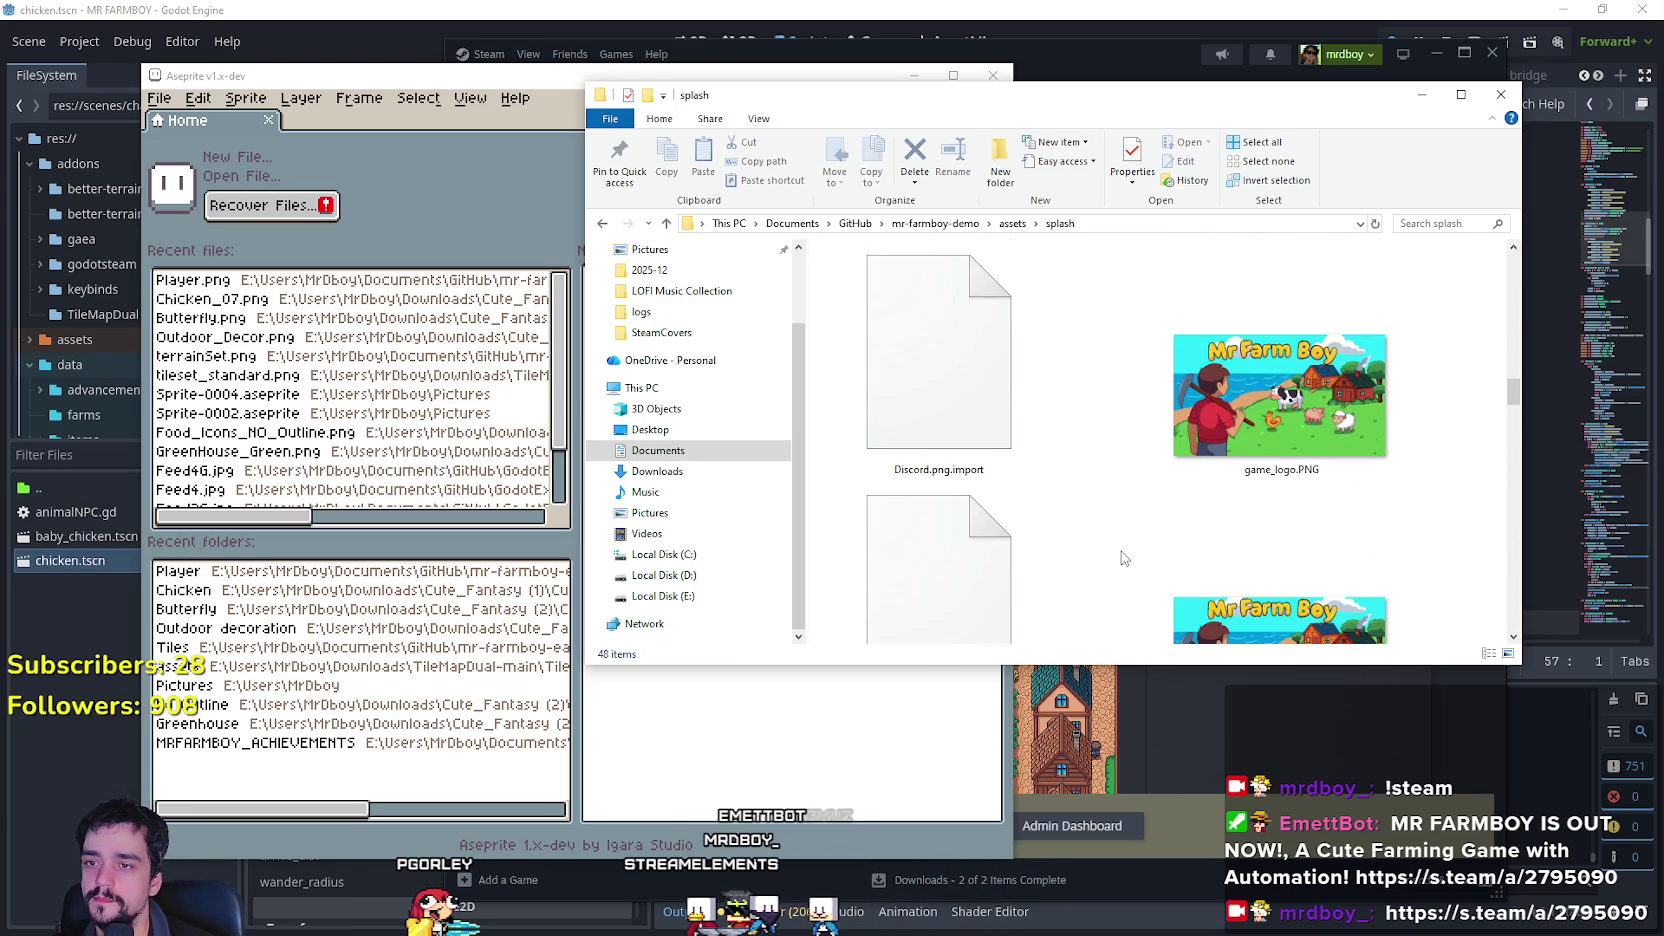
{"action": "scroll", "coordinate": [1122, 556], "scroll_direction": "up", "scroll_amount": 3}
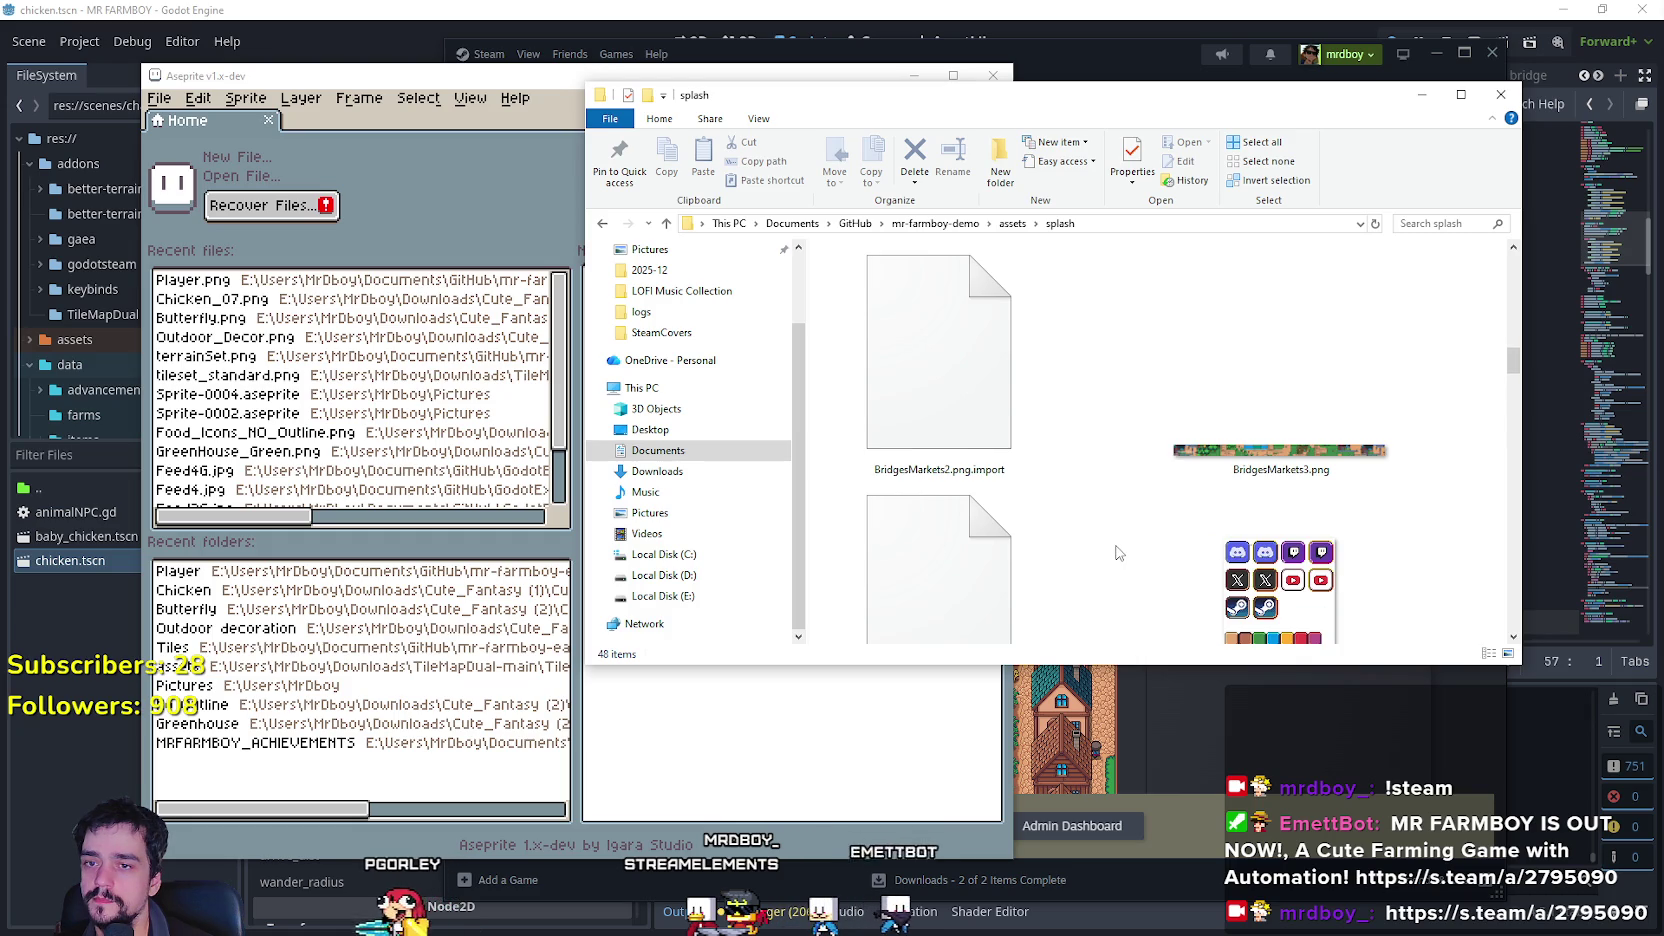
{"action": "scroll", "coordinate": [1118, 550], "scroll_direction": "up", "scroll_amount": 2}
{"action": "scroll", "coordinate": [1118, 547], "scroll_direction": "down", "scroll_amount": 10}
{"action": "scroll", "coordinate": [1118, 540], "scroll_direction": "down", "scroll_amount": 3}
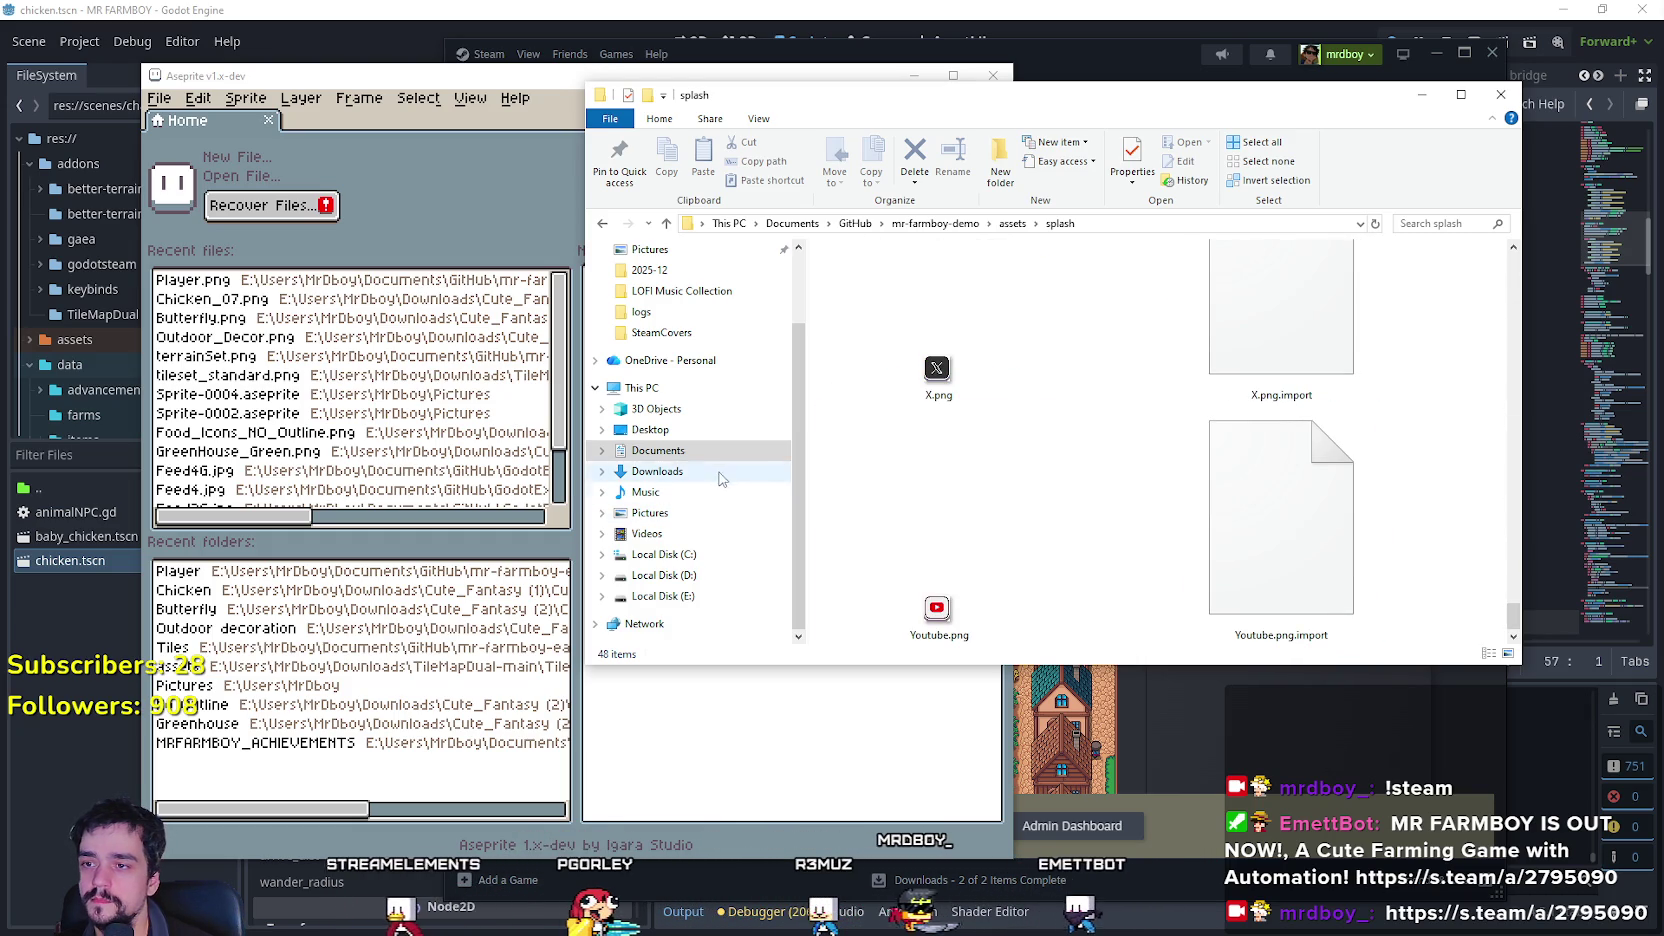
{"action": "scroll", "coordinate": [693, 438], "scroll_direction": "up", "scroll_amount": 2}
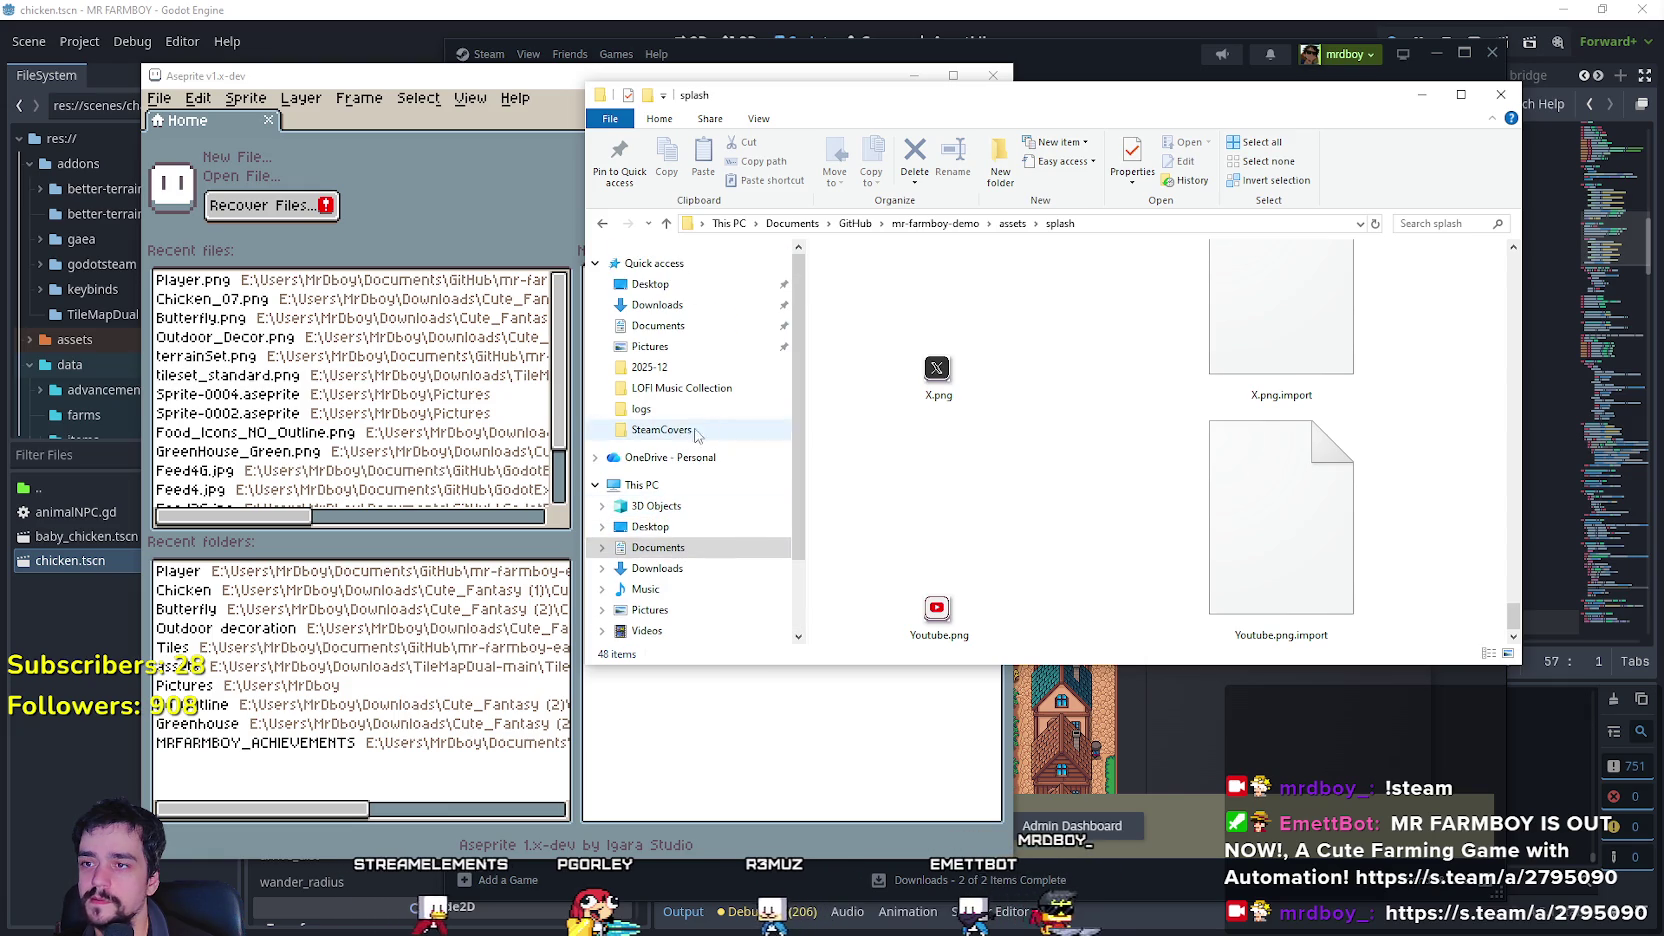
{"action": "left_click", "coordinate": [662, 430]}
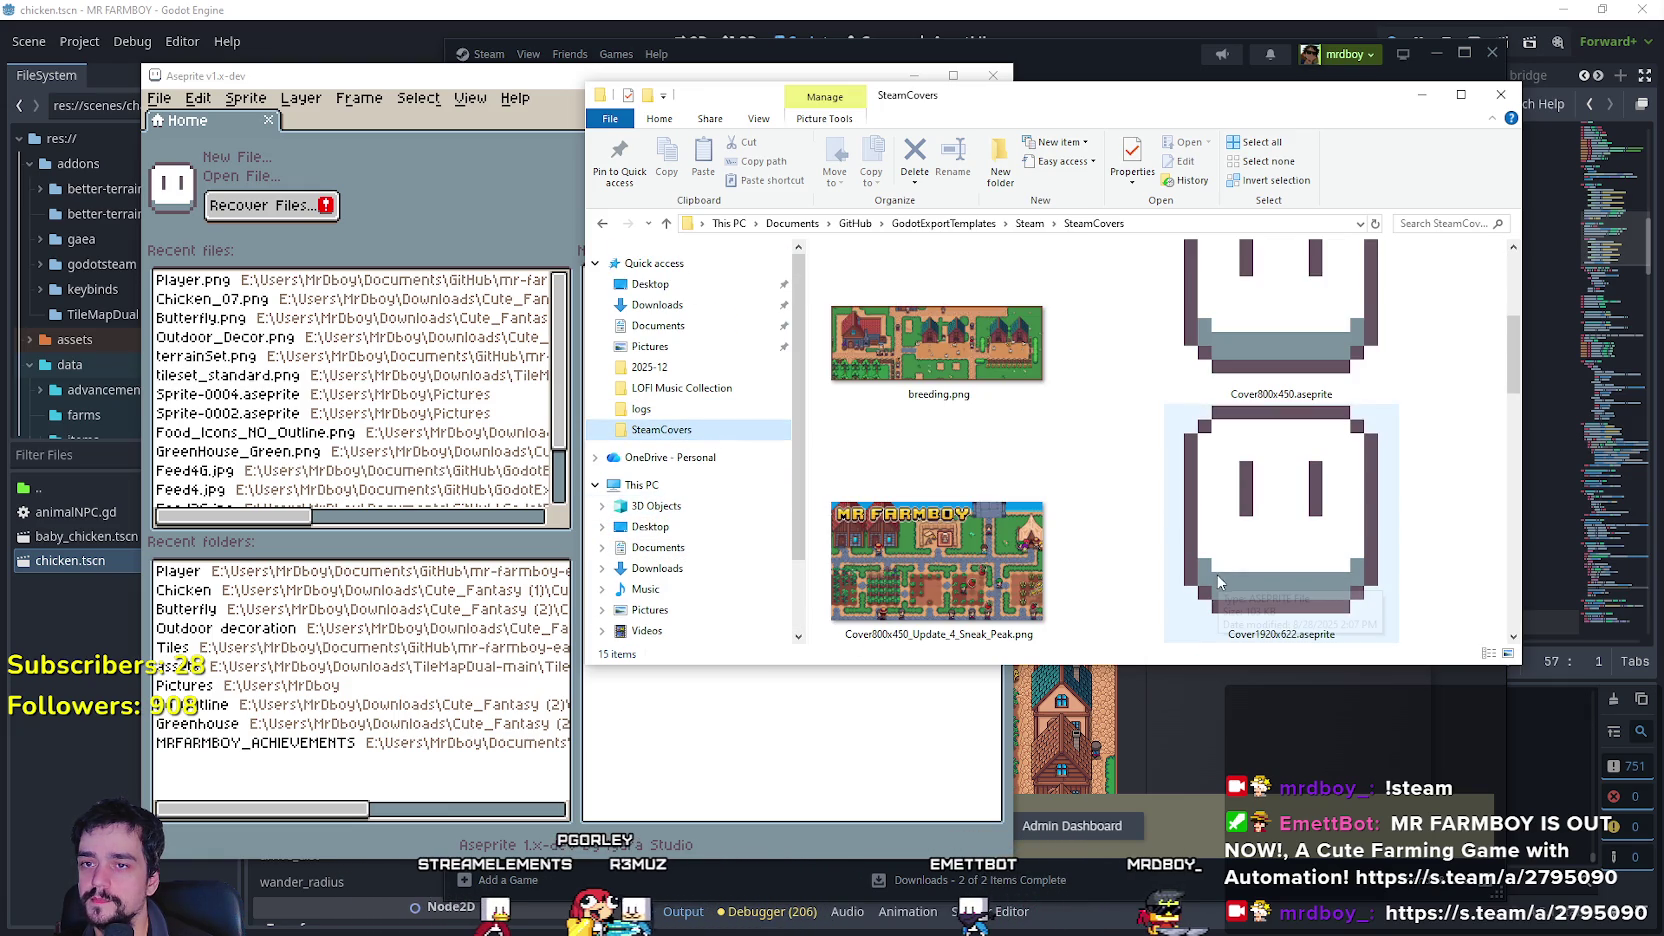
Scroll the SteamCovers thumbnails and open Cover1920x622.aseprite in Aseprite.
{"action": "scroll", "coordinate": [1132, 425], "scroll_direction": "down", "scroll_amount": 4}
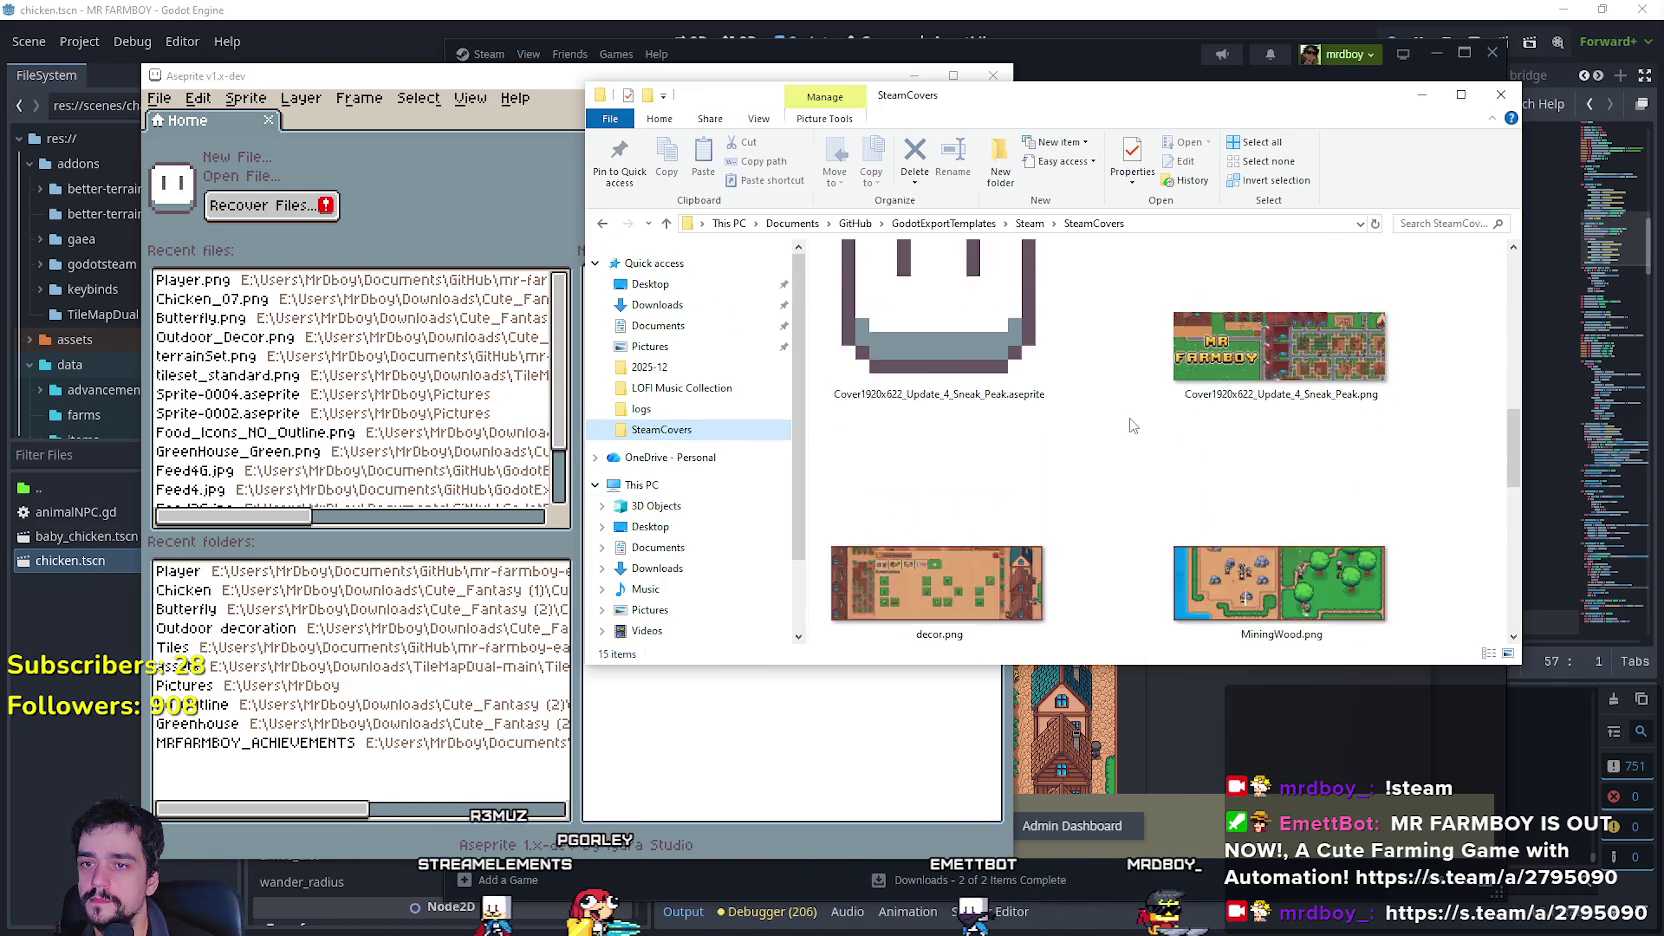
{"action": "scroll", "coordinate": [1133, 435], "scroll_direction": "down", "scroll_amount": 3}
{"action": "mouse_move", "coordinate": [1518, 484]}
{"action": "left_mouse_down"}
{"action": "mouse_move", "coordinate": [1524, 559]}
{"action": "mouse_move", "coordinate": [1489, 266]}
{"action": "left_mouse_up"}
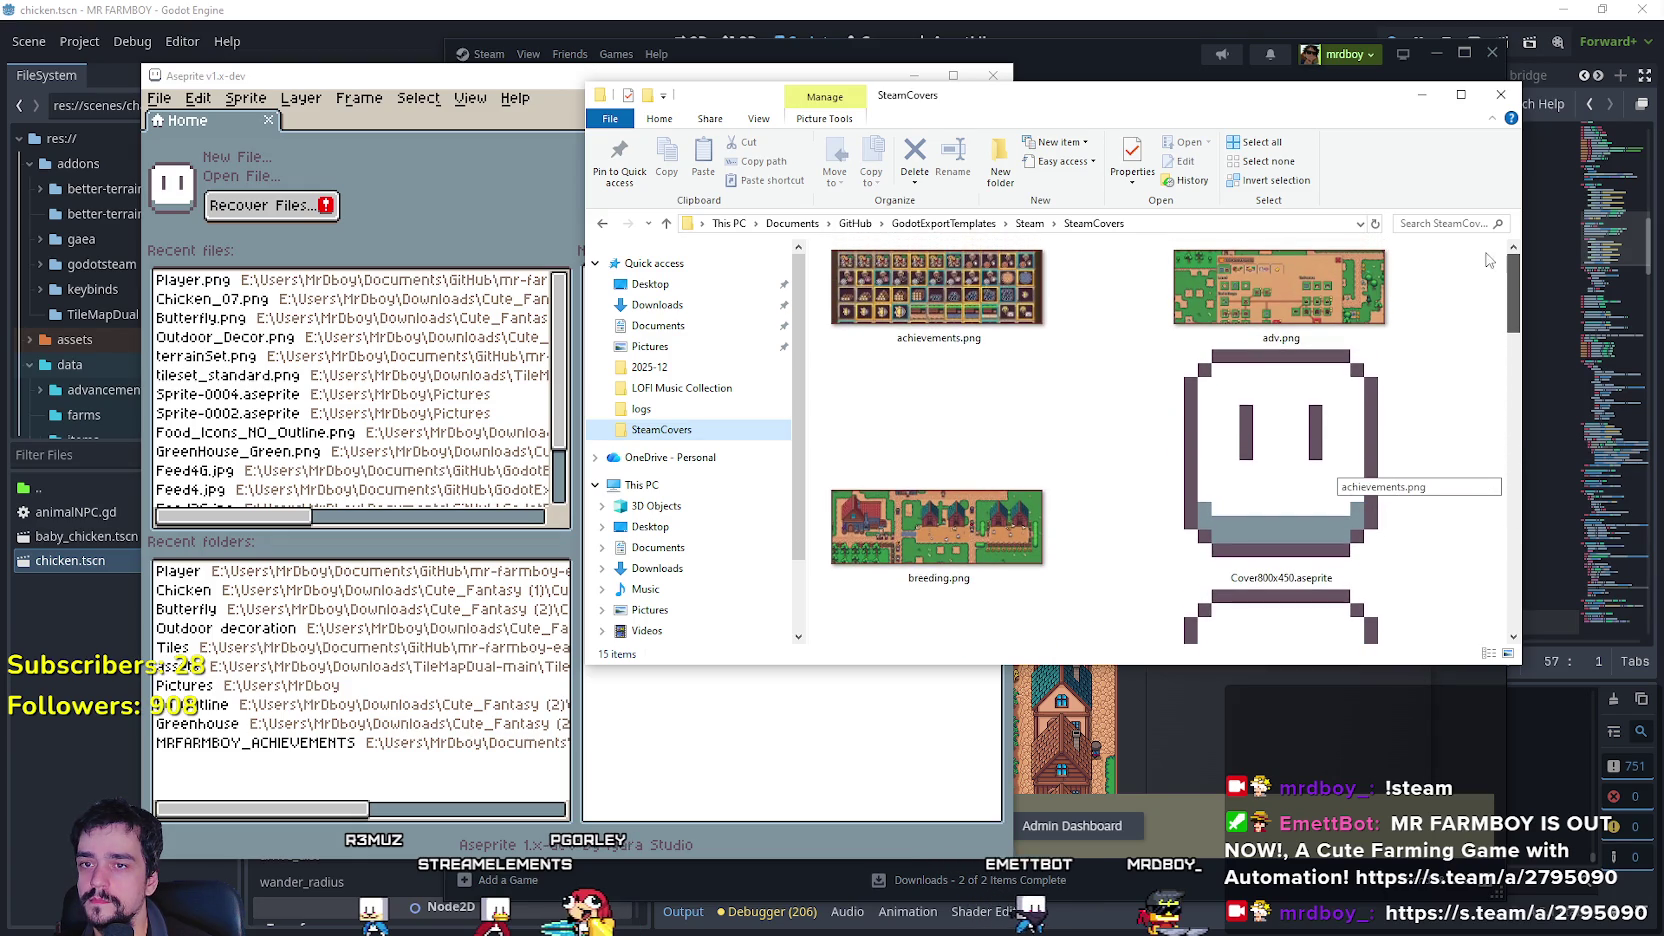
{"action": "scroll", "coordinate": [1327, 515], "scroll_direction": "down", "scroll_amount": 2}
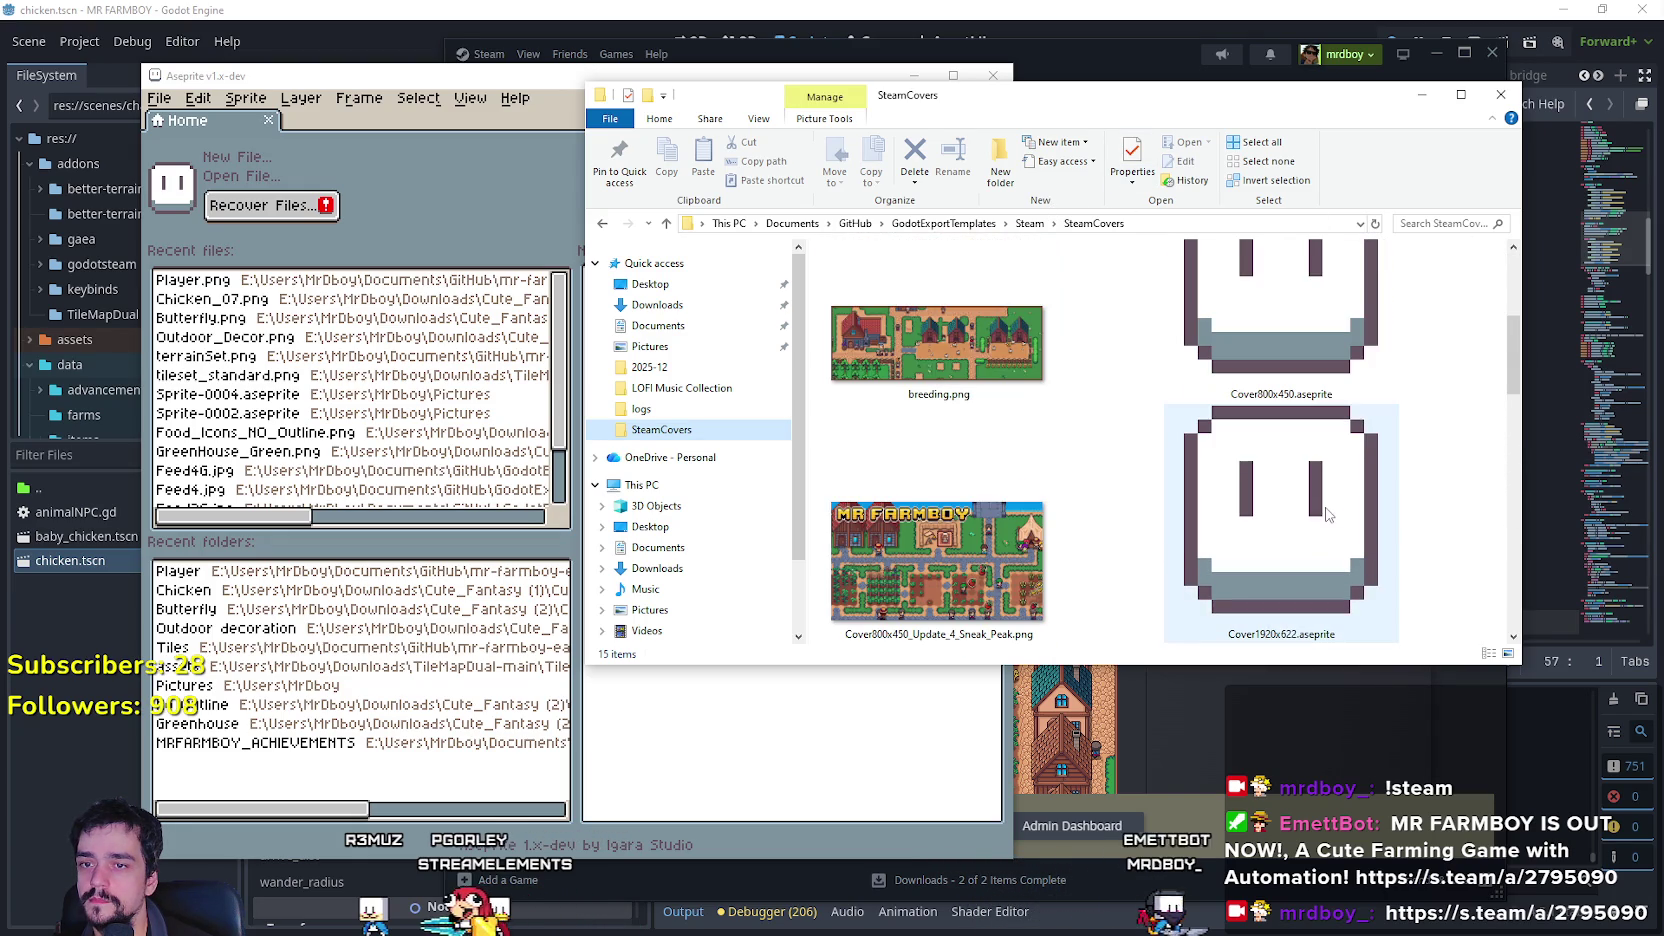
{"action": "double_click", "coordinate": [1265, 500]}
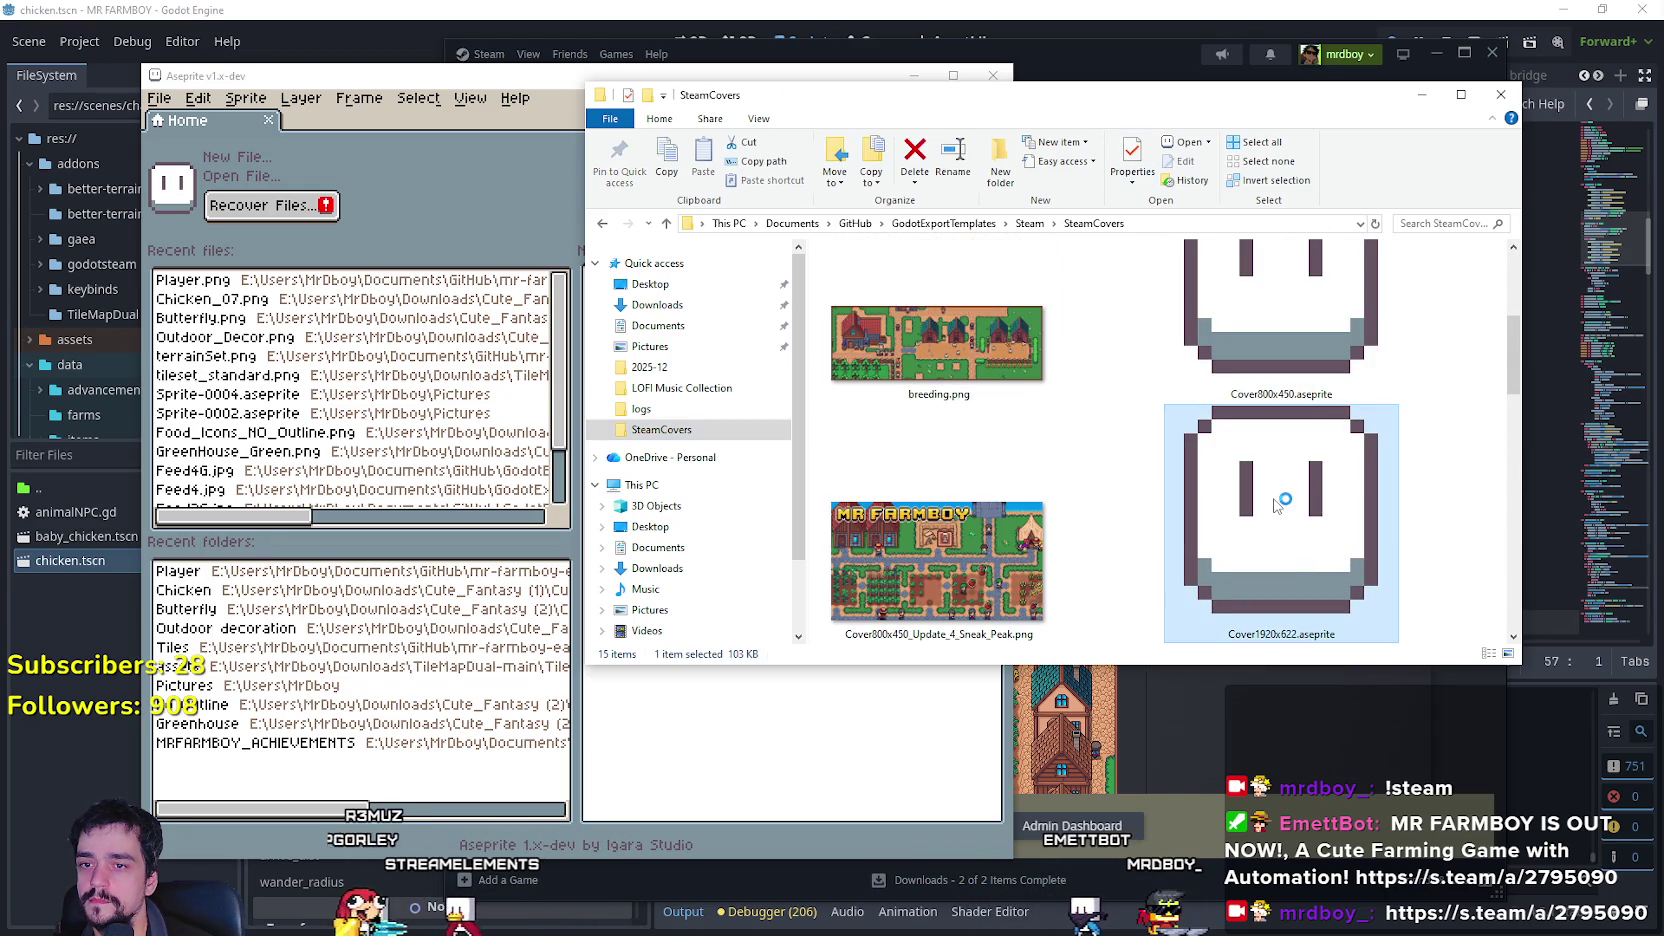
Zoom and pan across the Cover1920x622 farm art, then close the file.
{"action": "scroll", "coordinate": [773, 483], "scroll_direction": "down", "scroll_amount": 4}
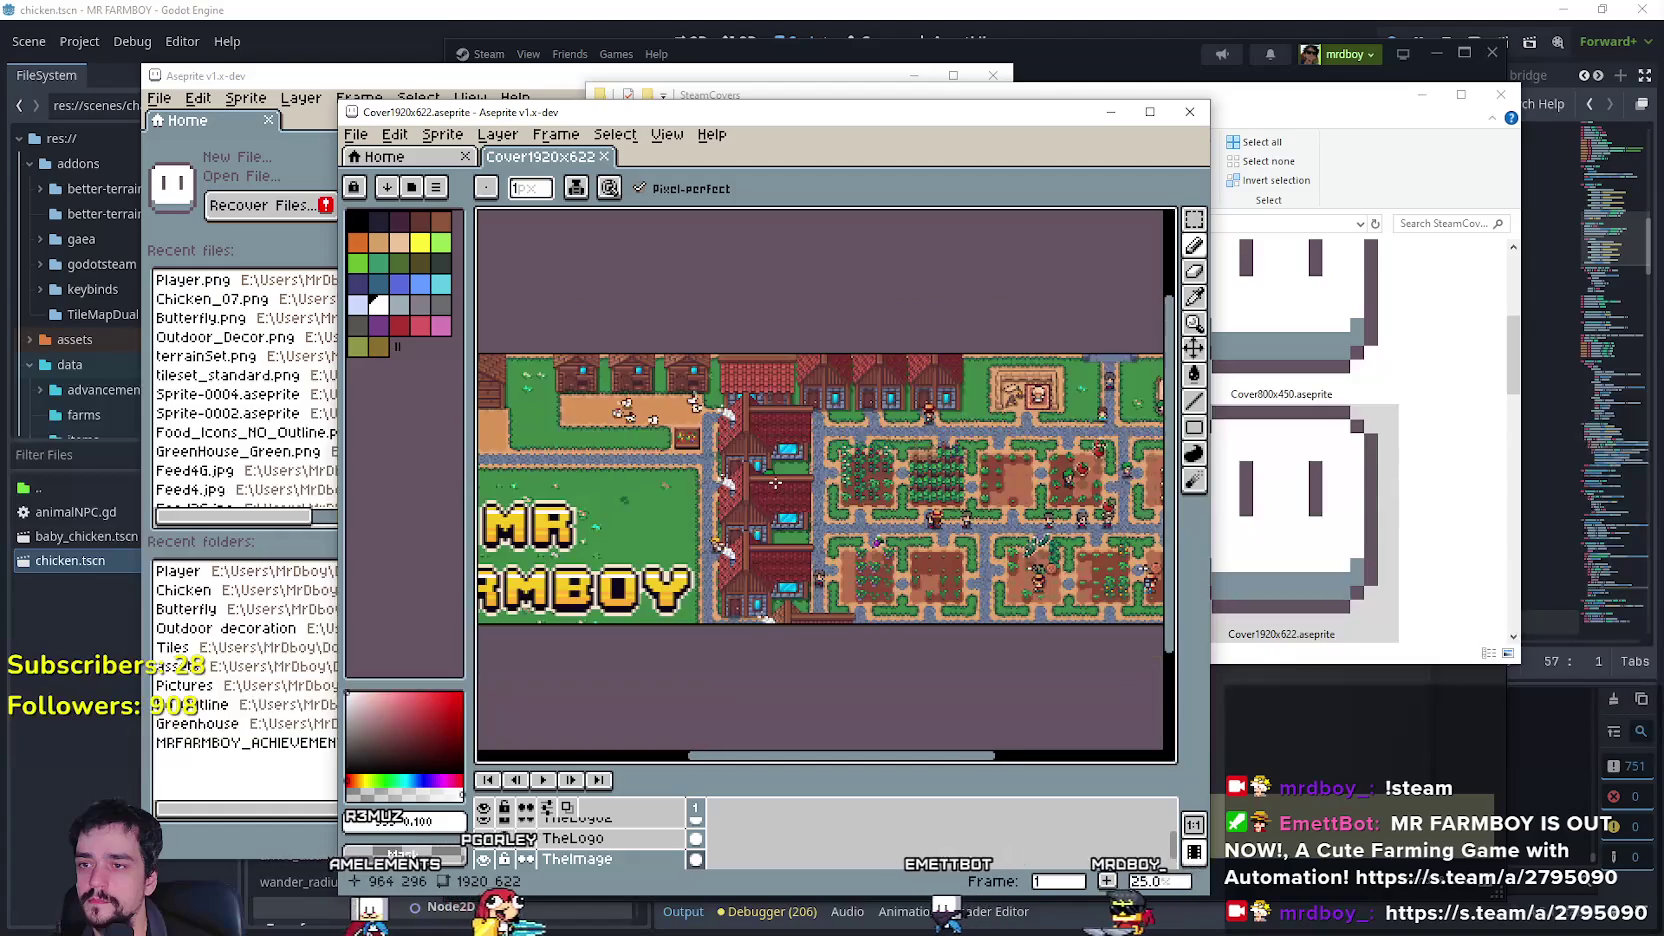
{"action": "scroll", "coordinate": [773, 483], "scroll_direction": "up", "scroll_amount": 1}
{"action": "left_click_drag", "start_coordinate": [590, 470], "coordinate": [1070, 460]}
{"action": "scroll", "coordinate": [1036, 500], "scroll_direction": "up", "scroll_amount": 2}
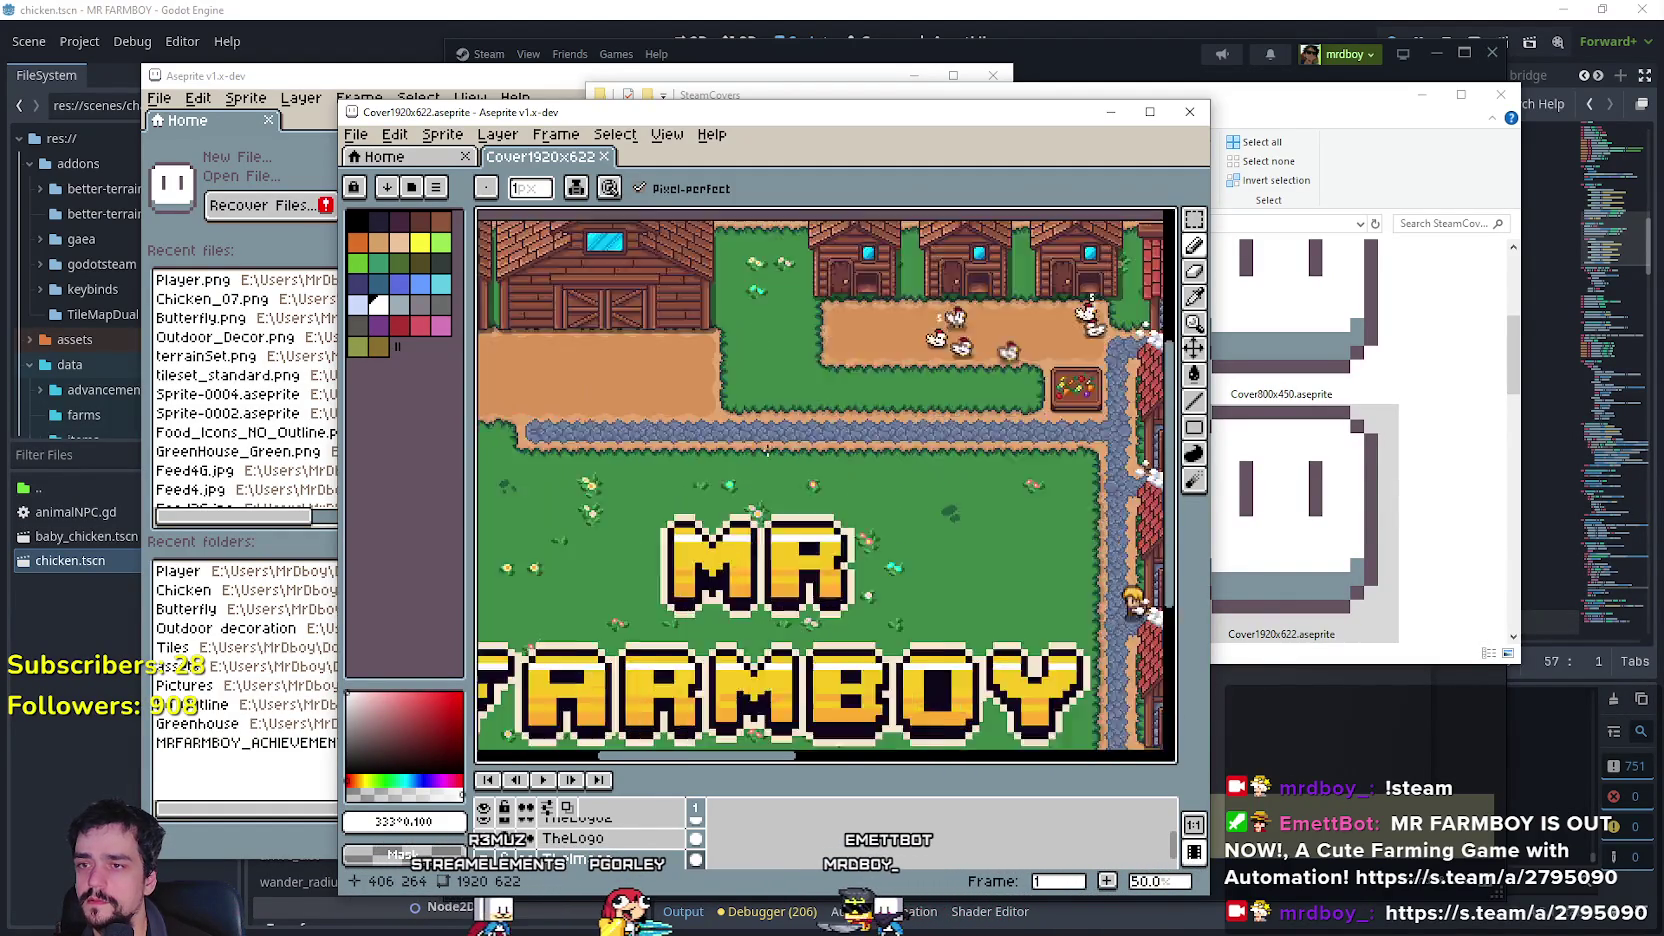
{"action": "scroll", "coordinate": [917, 465], "scroll_direction": "down", "scroll_amount": 1}
{"action": "left_click_drag", "start_coordinate": [917, 465], "coordinate": [357, 475]}
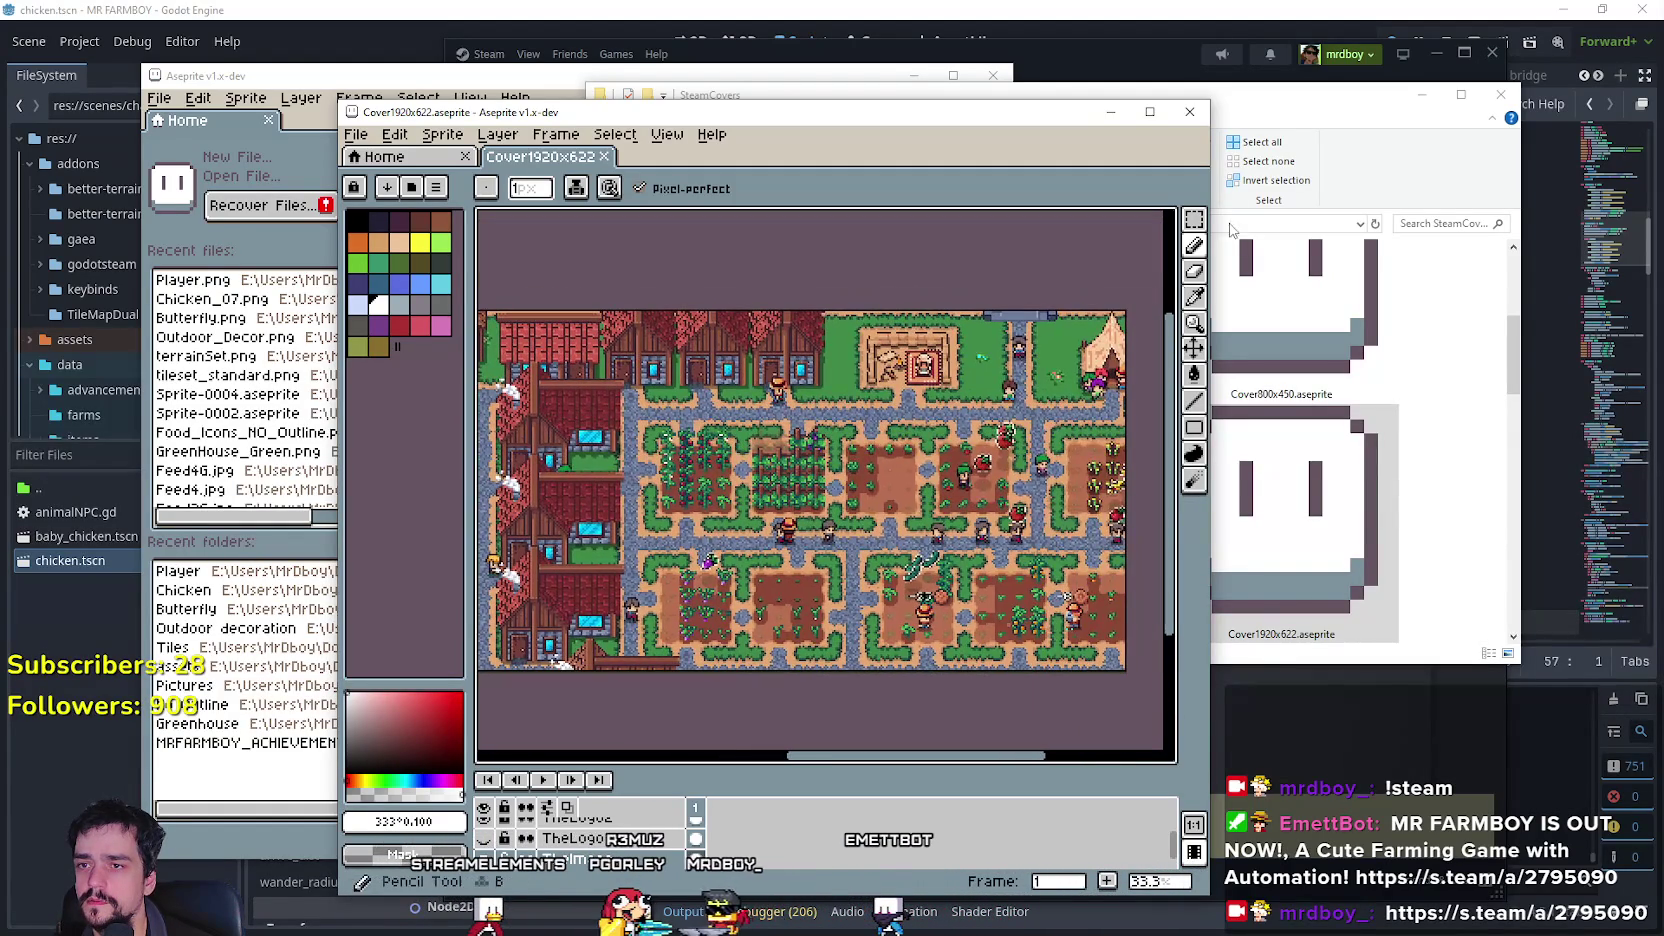
{"action": "left_click", "coordinate": [1197, 118]}
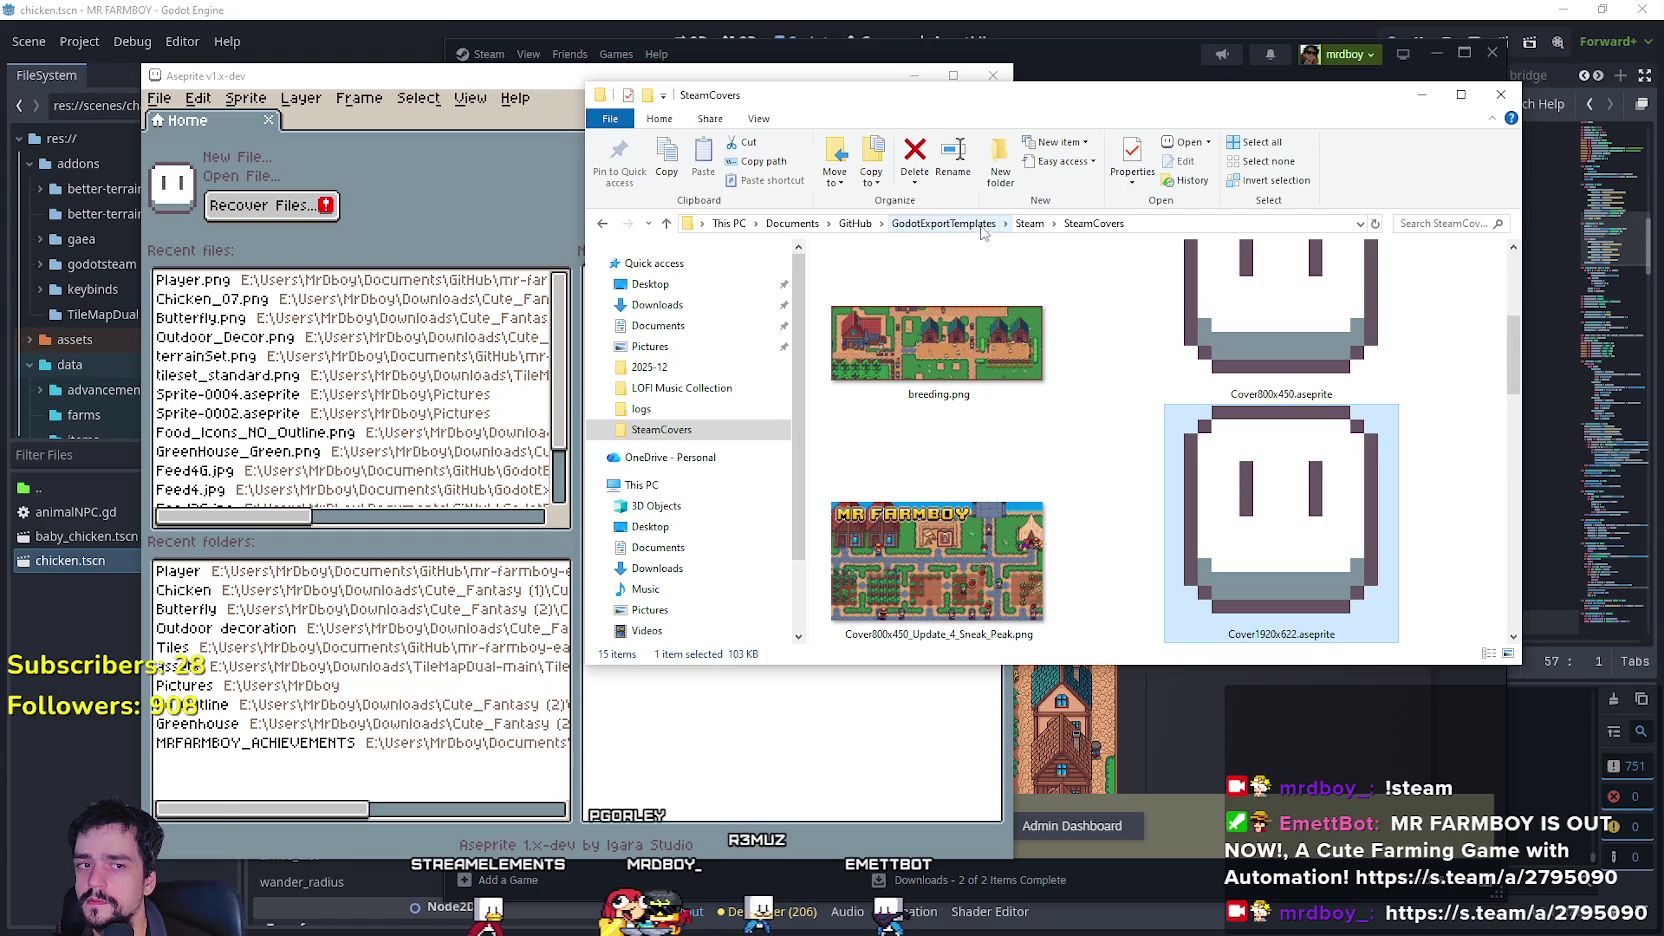
Navigate up from the Steam folder through GodotExportTemplates to the GitHub folder.
{"action": "left_click", "coordinate": [1029, 223]}
{"action": "double_click", "coordinate": [943, 368]}
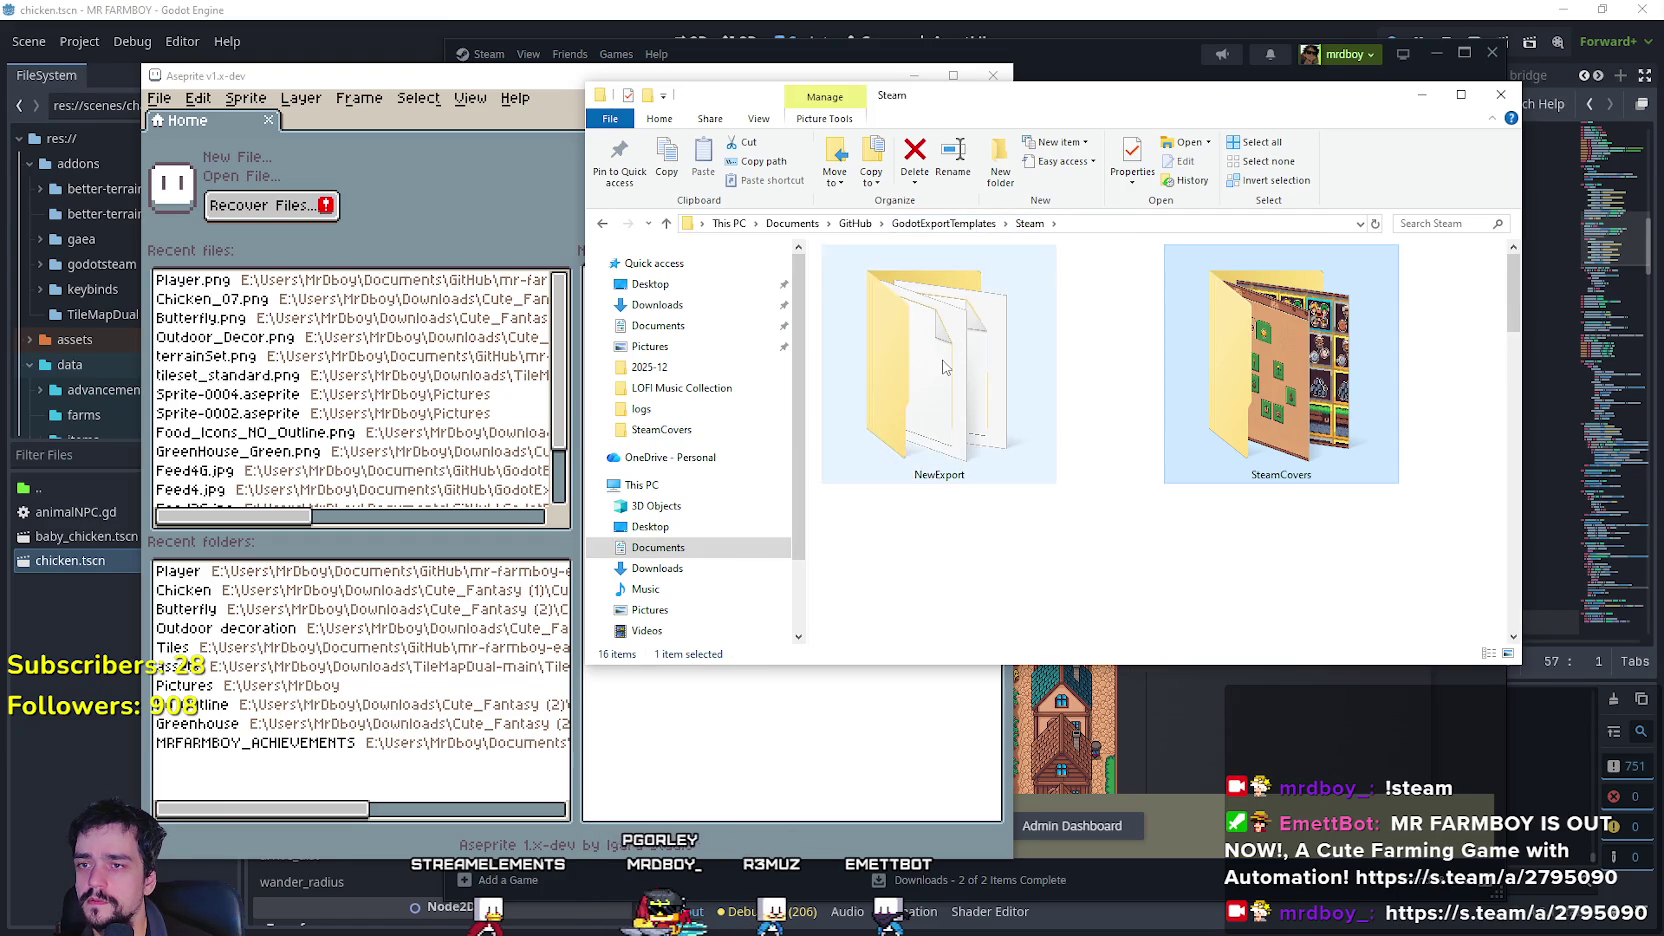
{"action": "left_click", "coordinate": [1029, 223]}
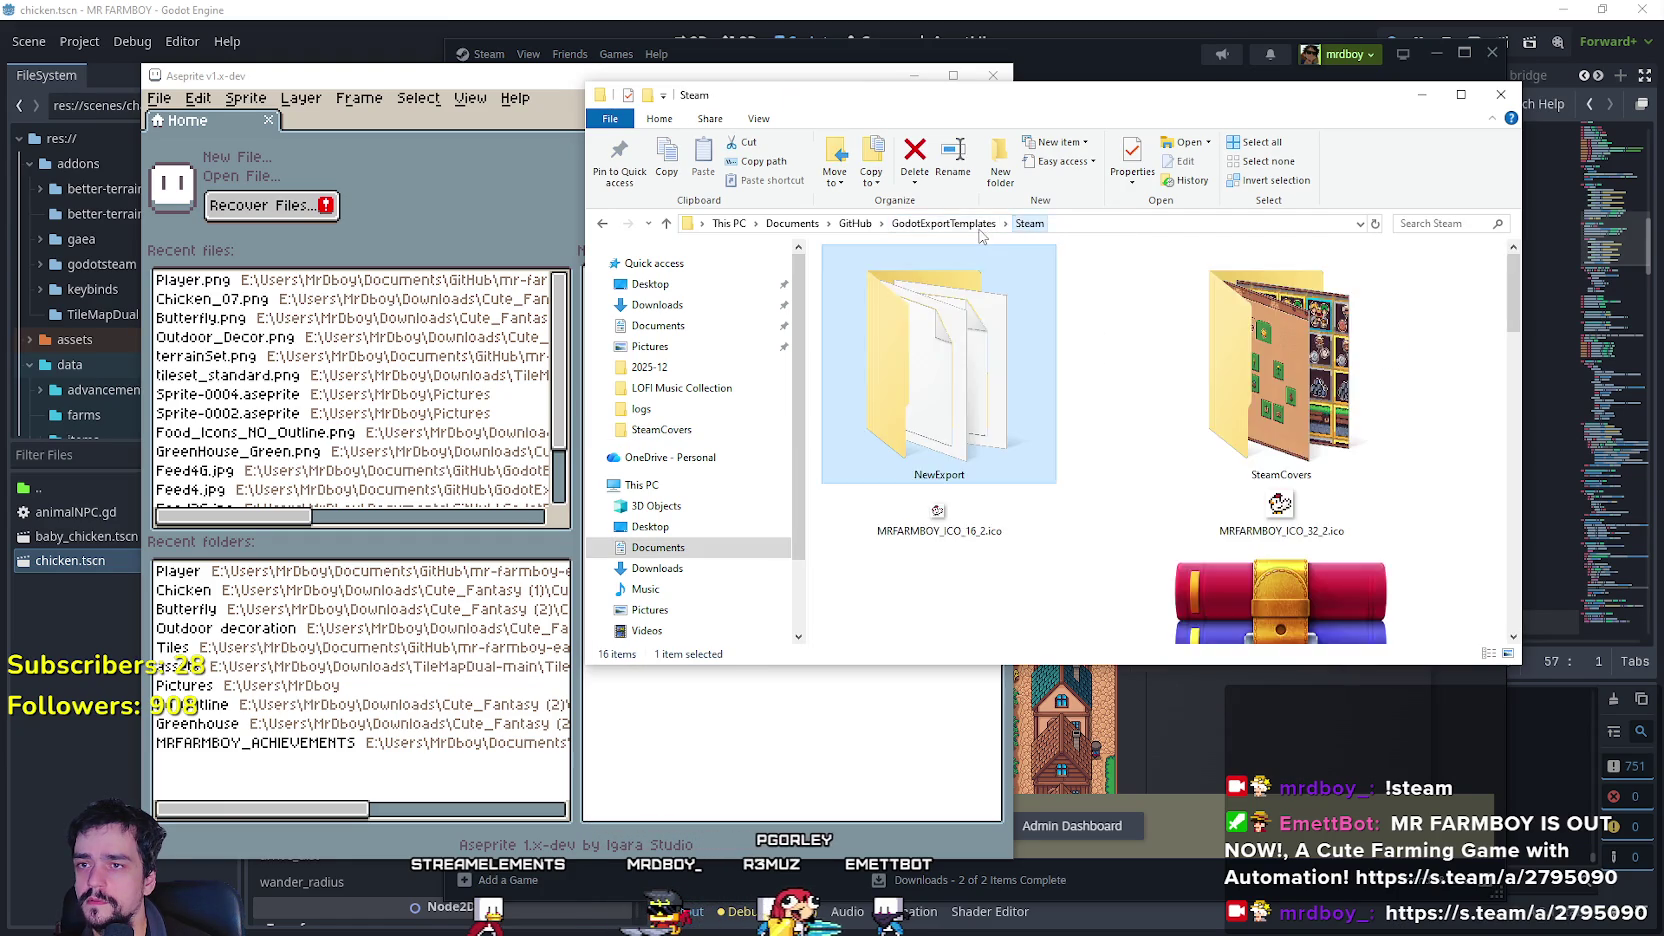
{"action": "left_click", "coordinate": [943, 223]}
{"action": "scroll", "coordinate": [1155, 565], "scroll_direction": "down", "scroll_amount": 3}
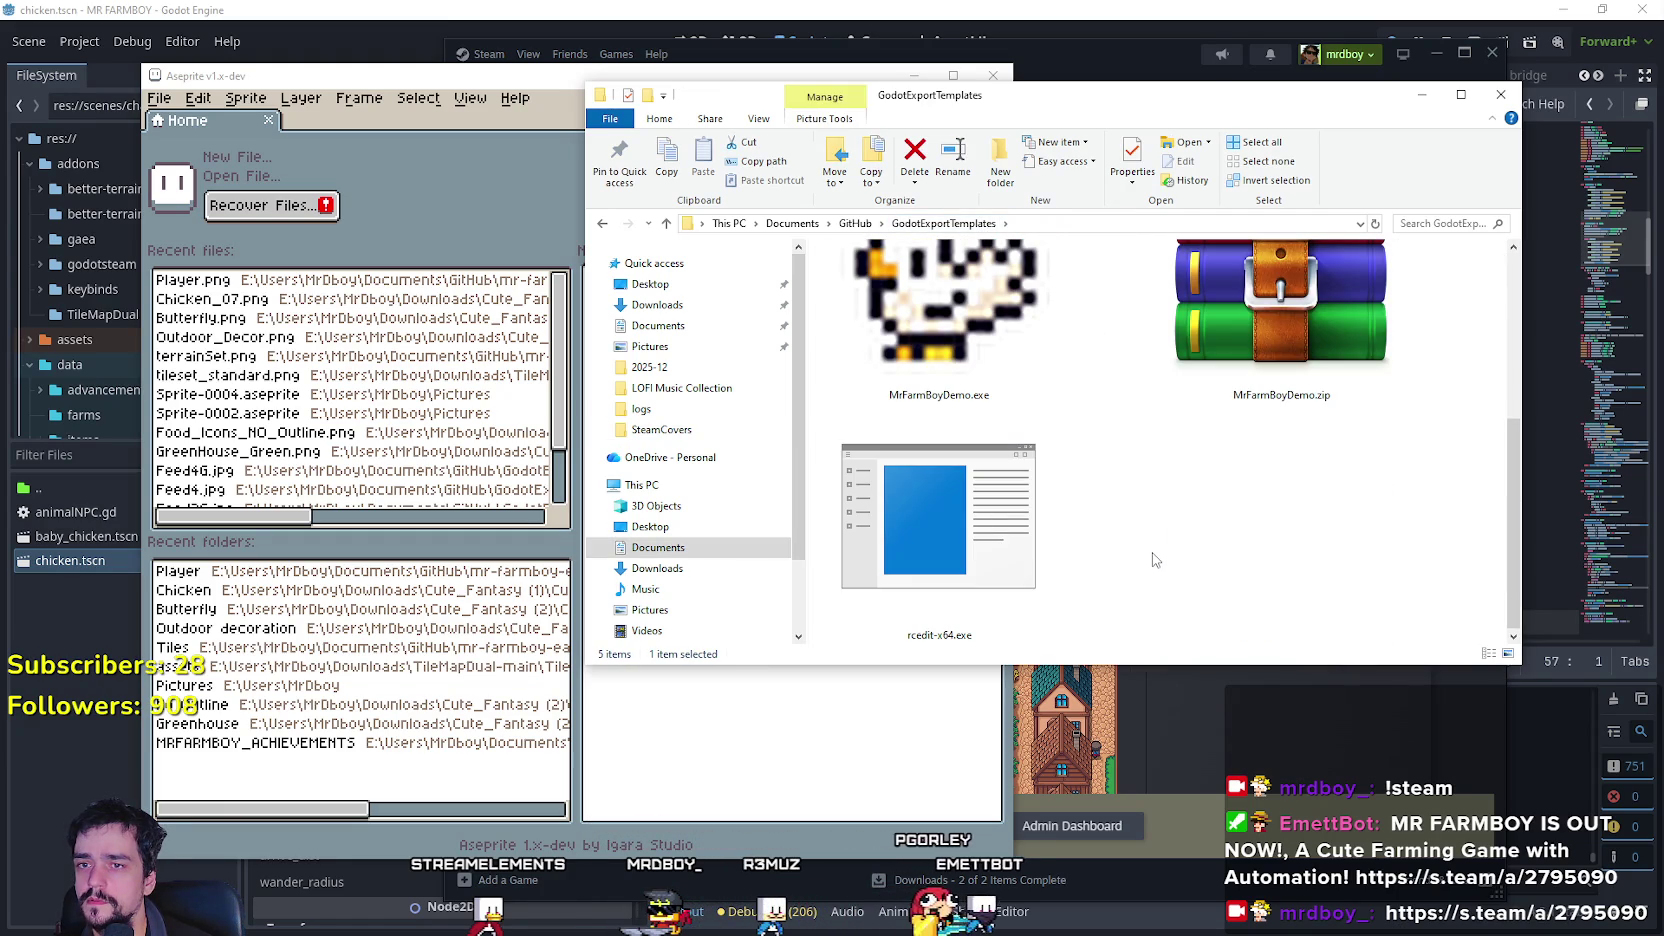
{"action": "scroll", "coordinate": [1155, 556], "scroll_direction": "up", "scroll_amount": 2}
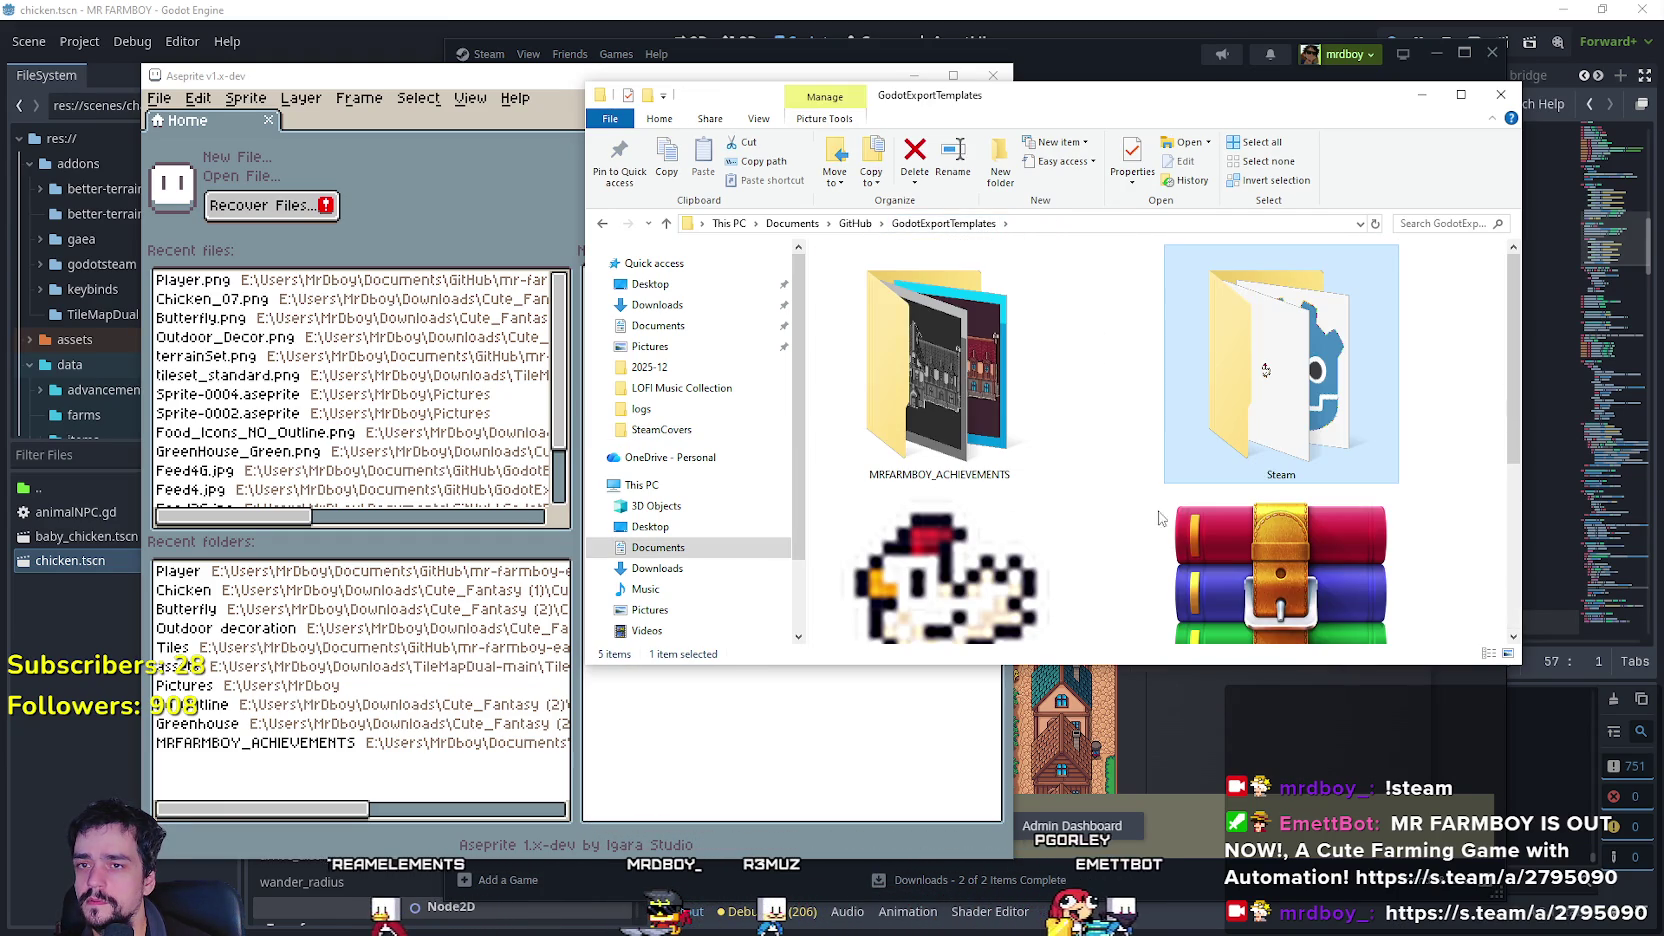
{"action": "left_click", "coordinate": [840, 223]}
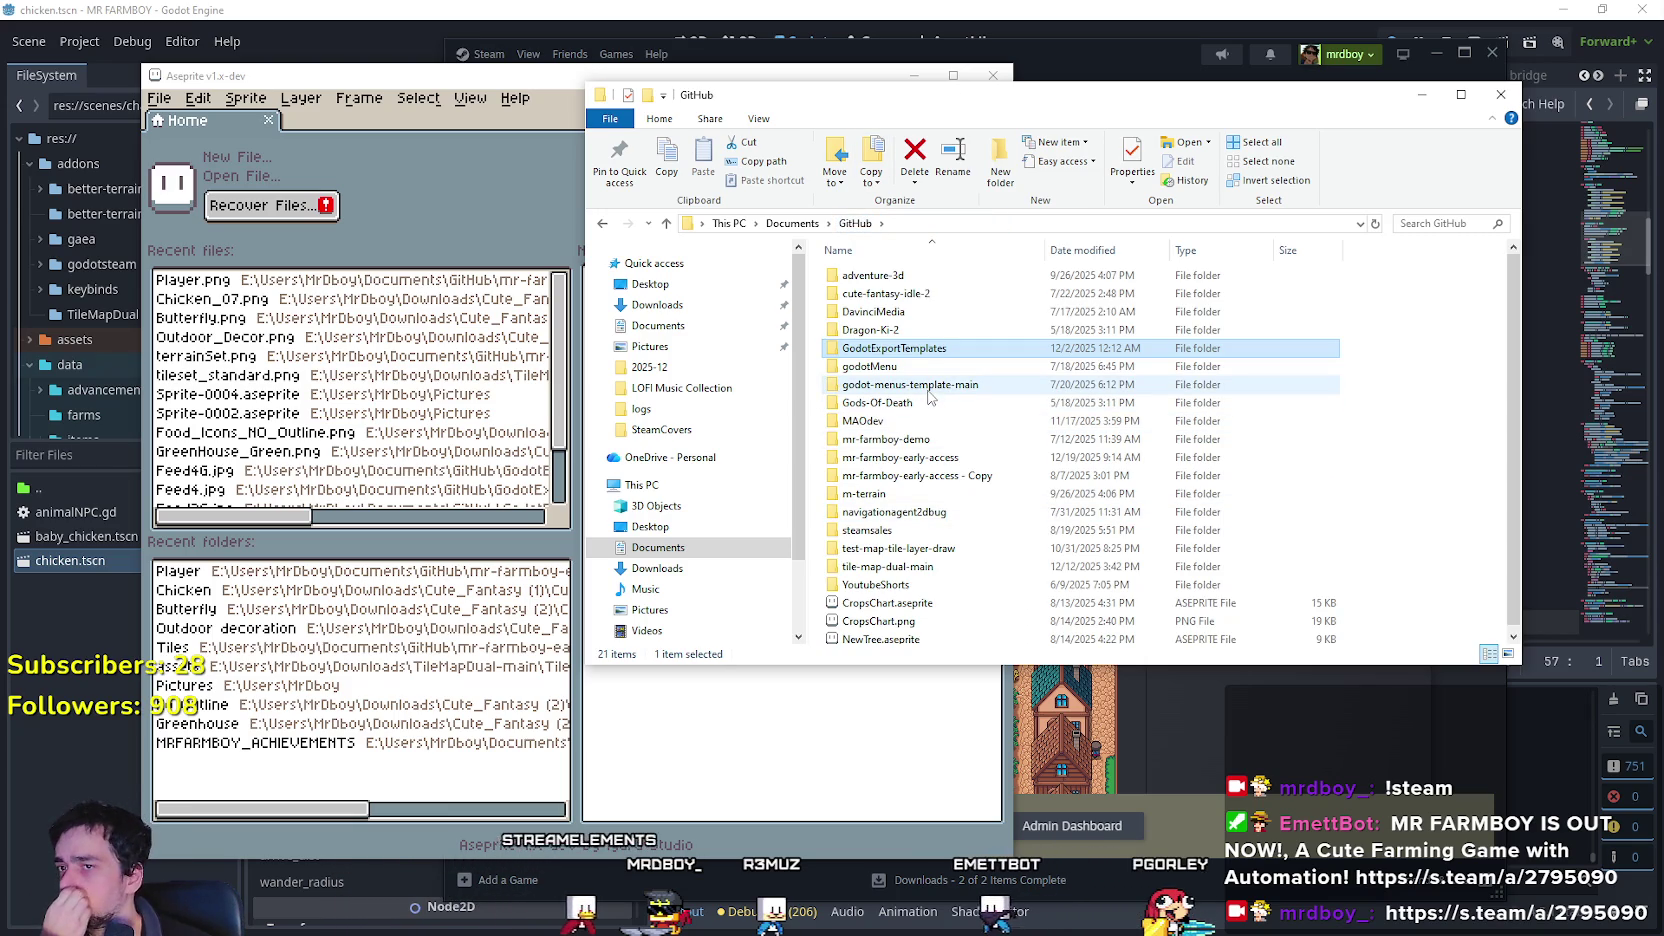
Open cute-fantasy-idle-2's assets/splash folder and open MainCapsule.png.
{"action": "double_click", "coordinate": [945, 294]}
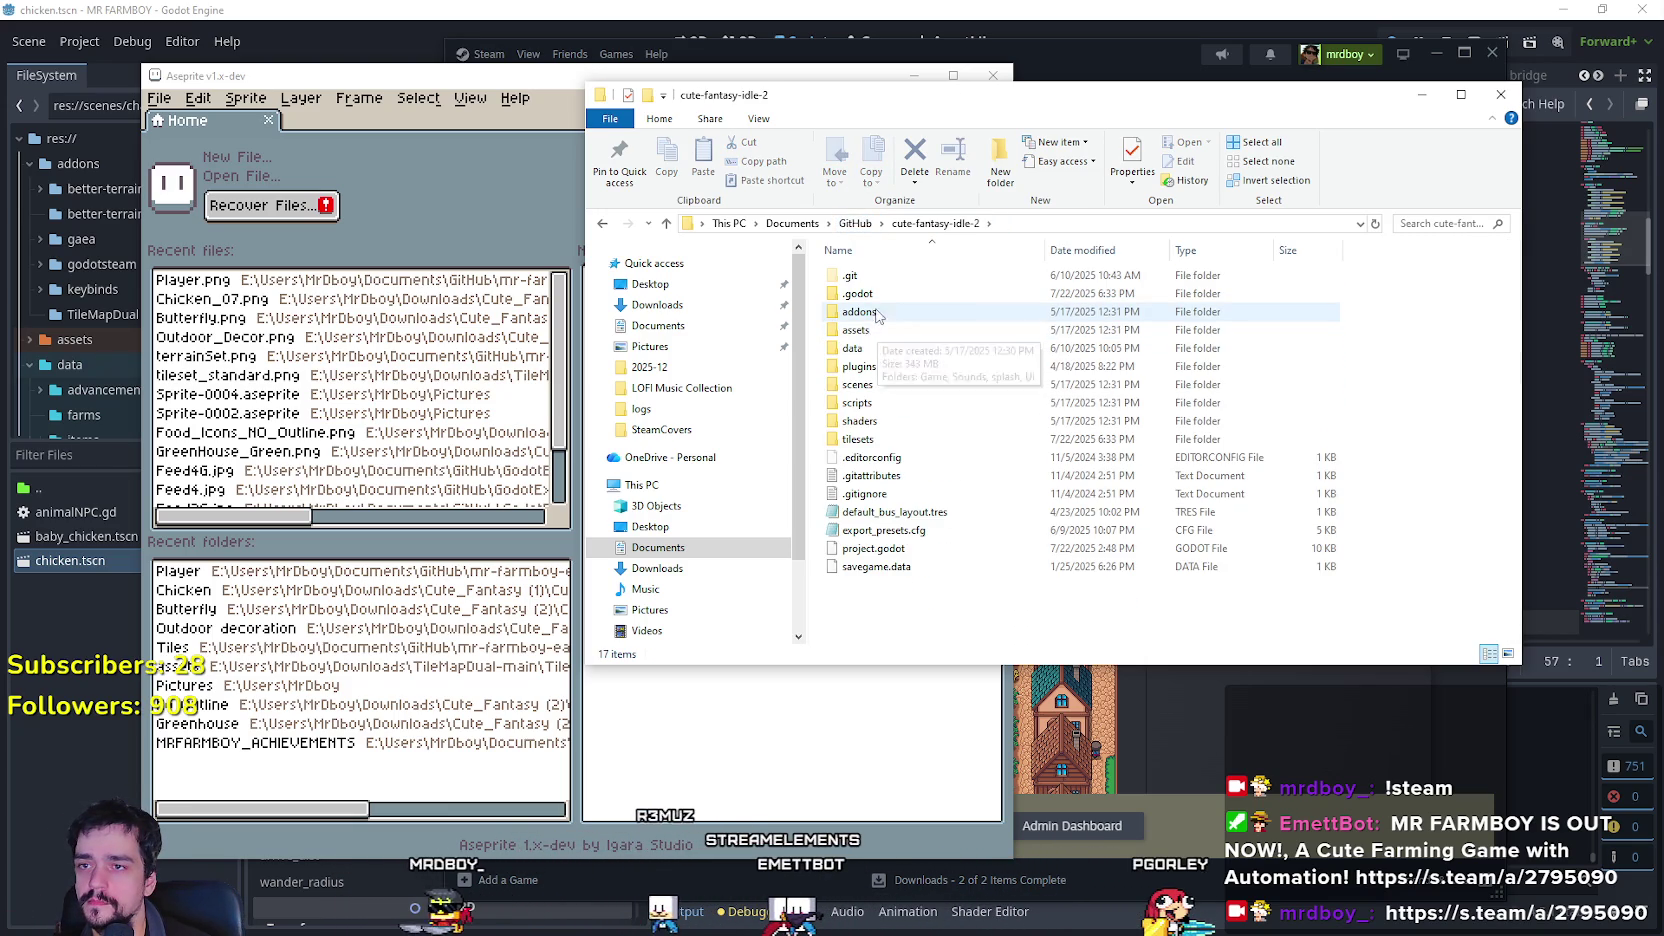
{"action": "left_click", "coordinate": [866, 313]}
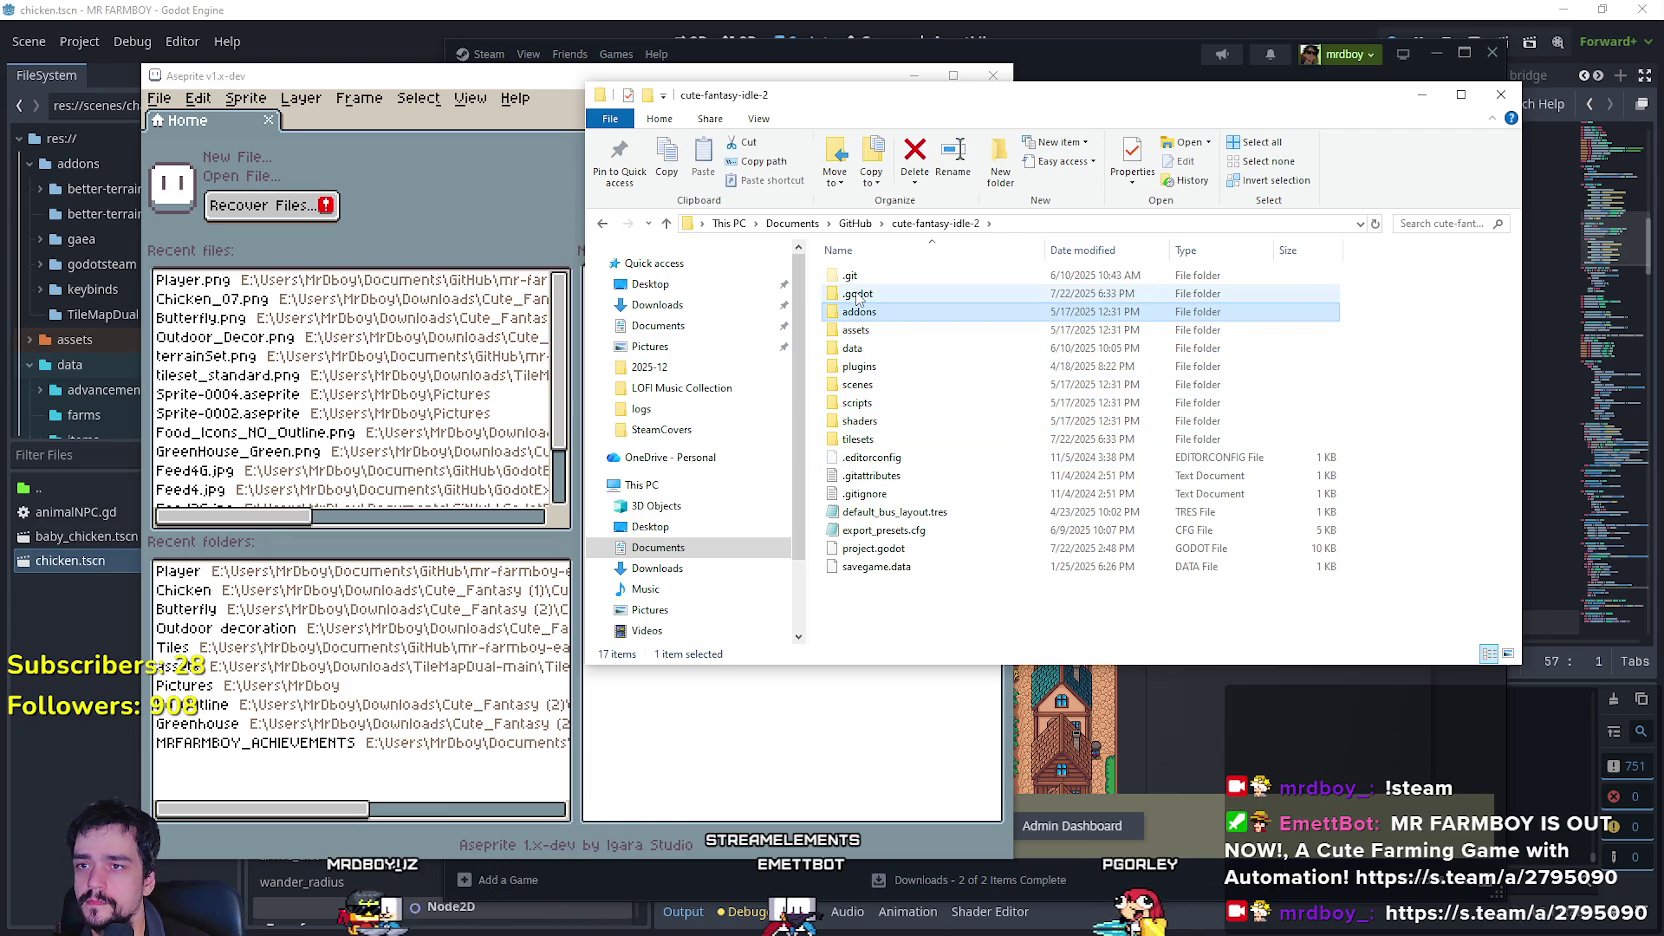
{"action": "double_click", "coordinate": [884, 330]}
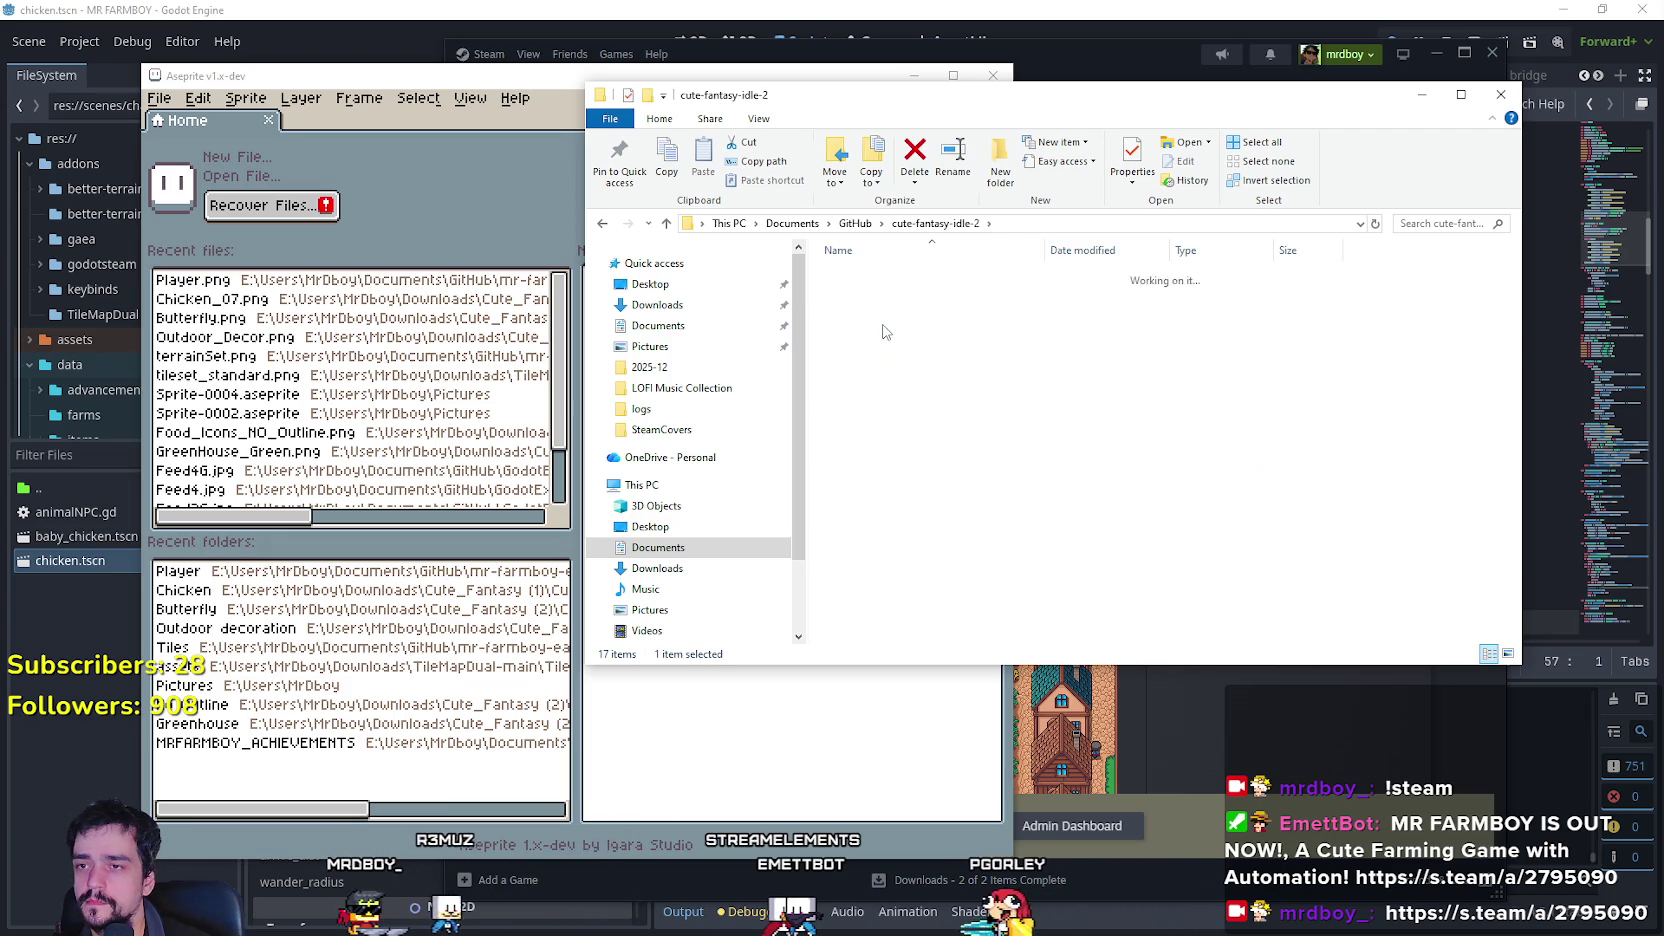
{"action": "double_click", "coordinate": [884, 318]}
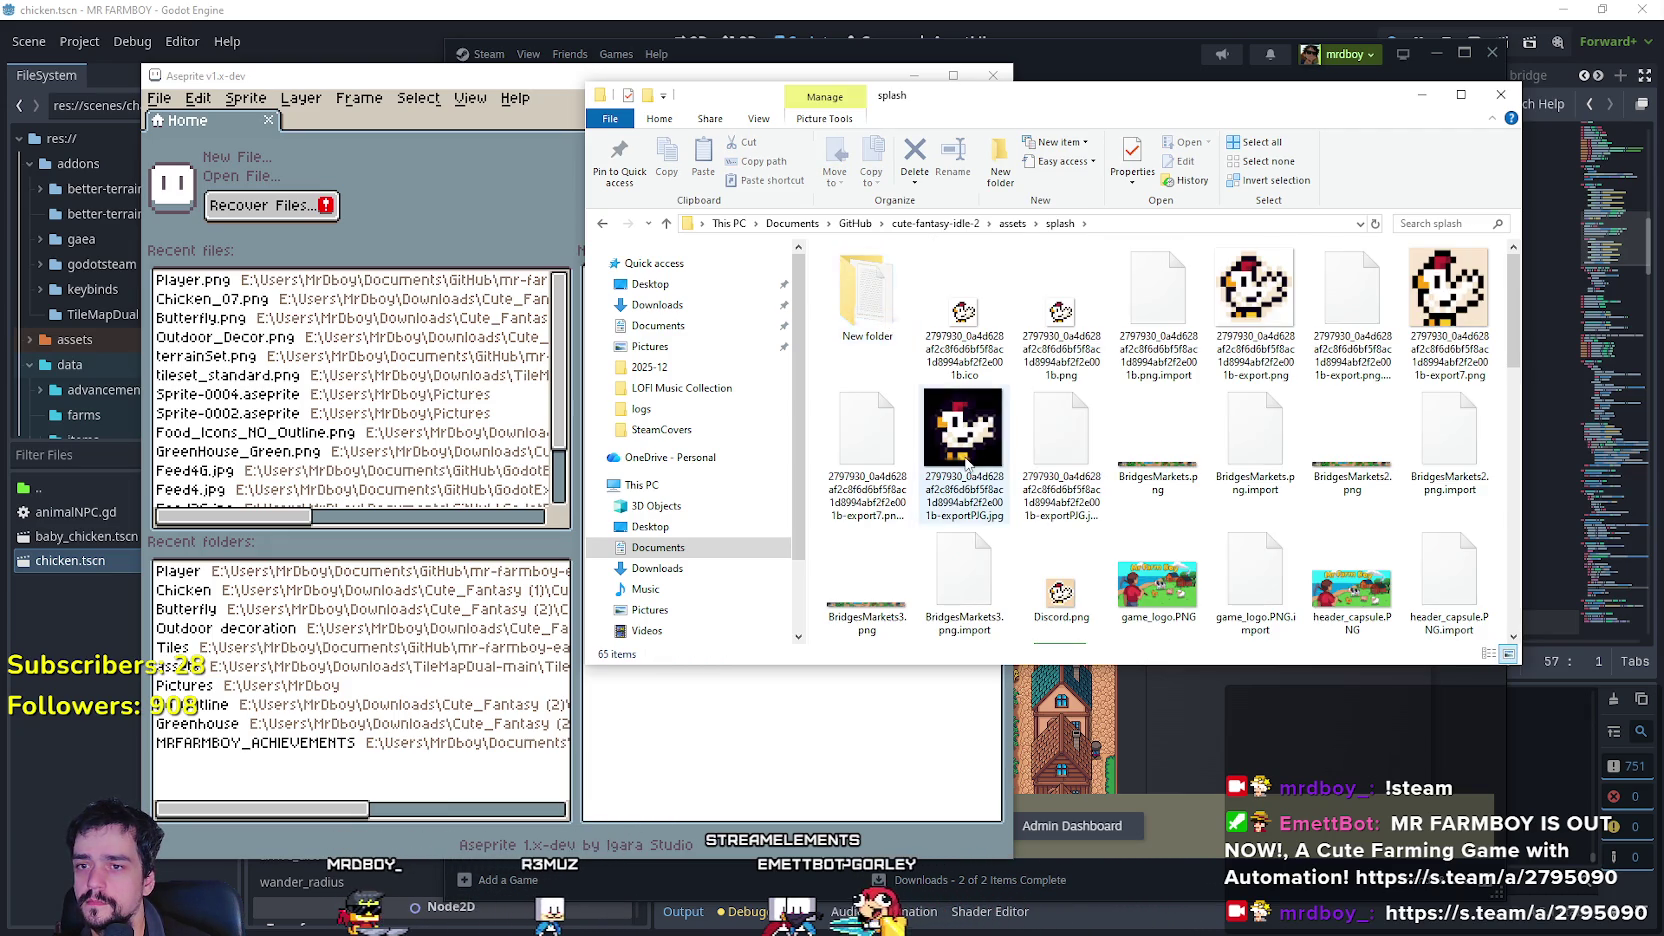
{"action": "scroll", "coordinate": [1250, 400], "scroll_direction": "down", "scroll_amount": 3}
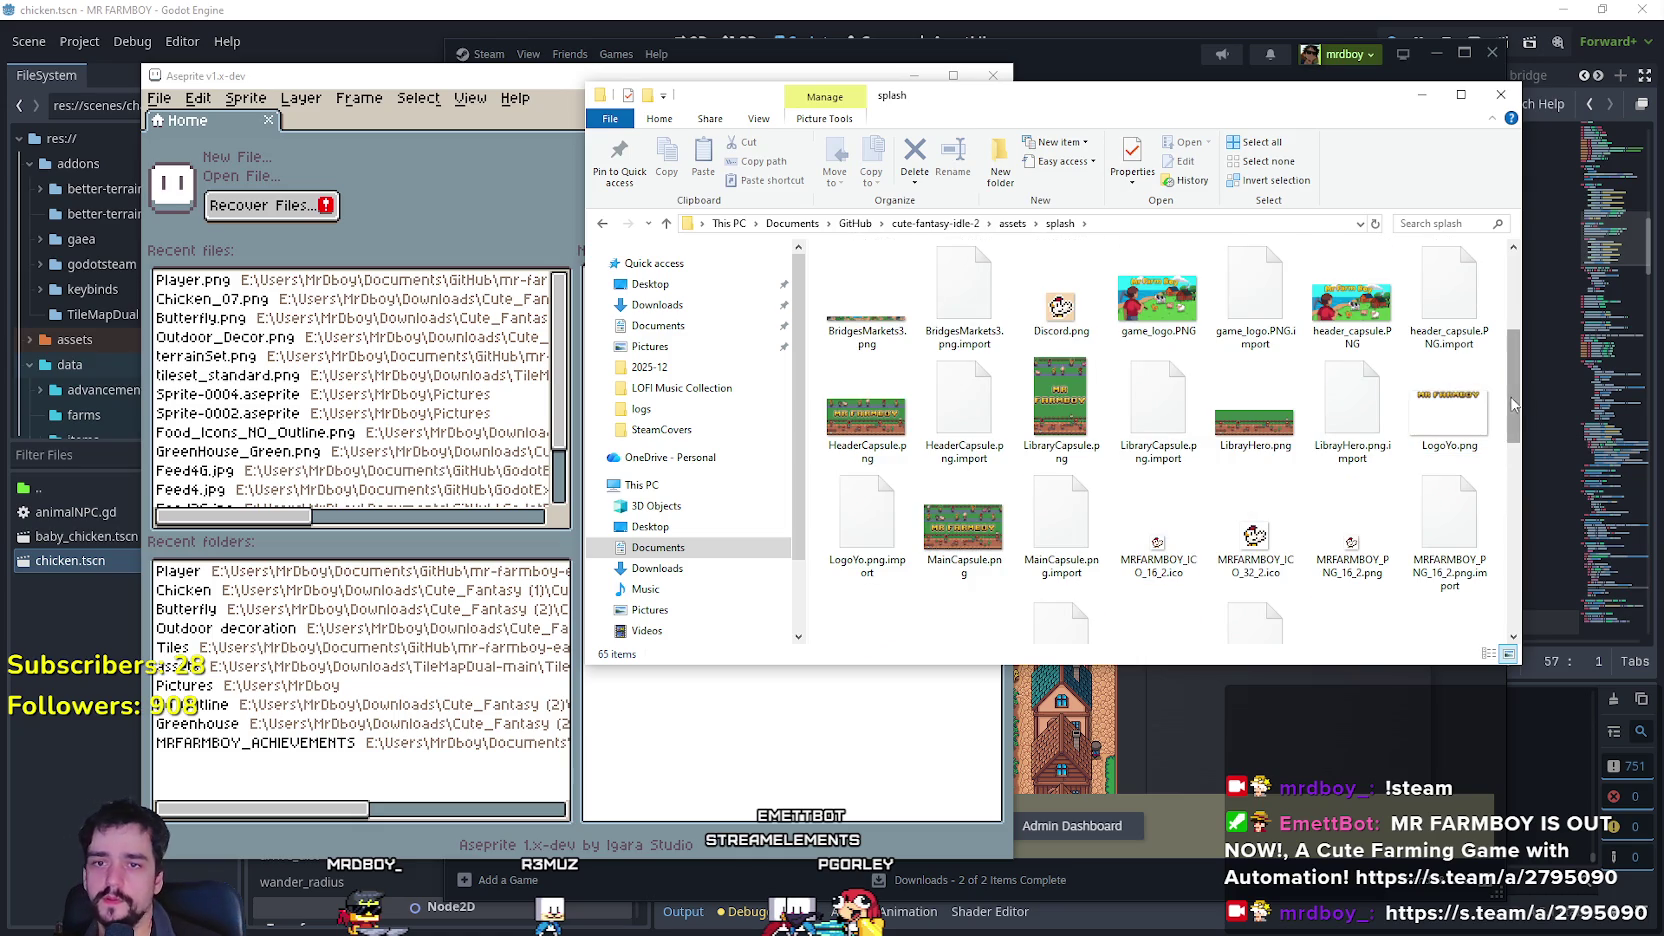
{"action": "scroll", "coordinate": [1516, 410], "scroll_direction": "down", "scroll_amount": 2}
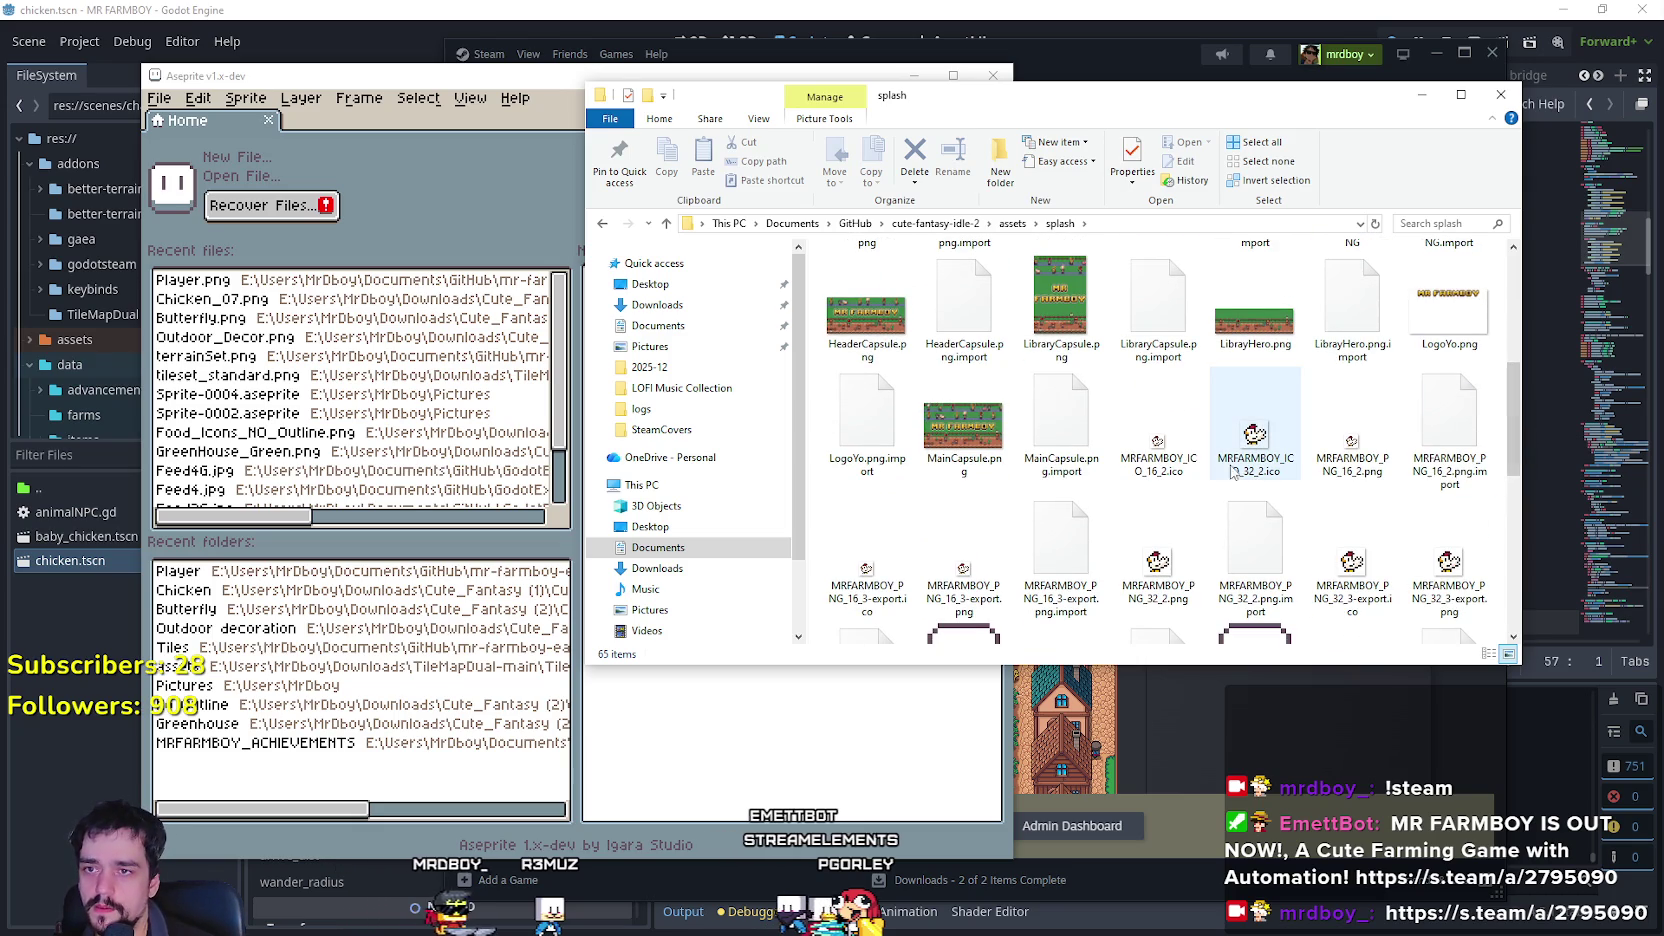
{"action": "mouse_move", "coordinate": [1153, 95]}
{"action": "left_mouse_down"}
{"action": "mouse_move", "coordinate": [667, 86]}
{"action": "mouse_move", "coordinate": [760, 128]}
{"action": "left_mouse_up"}
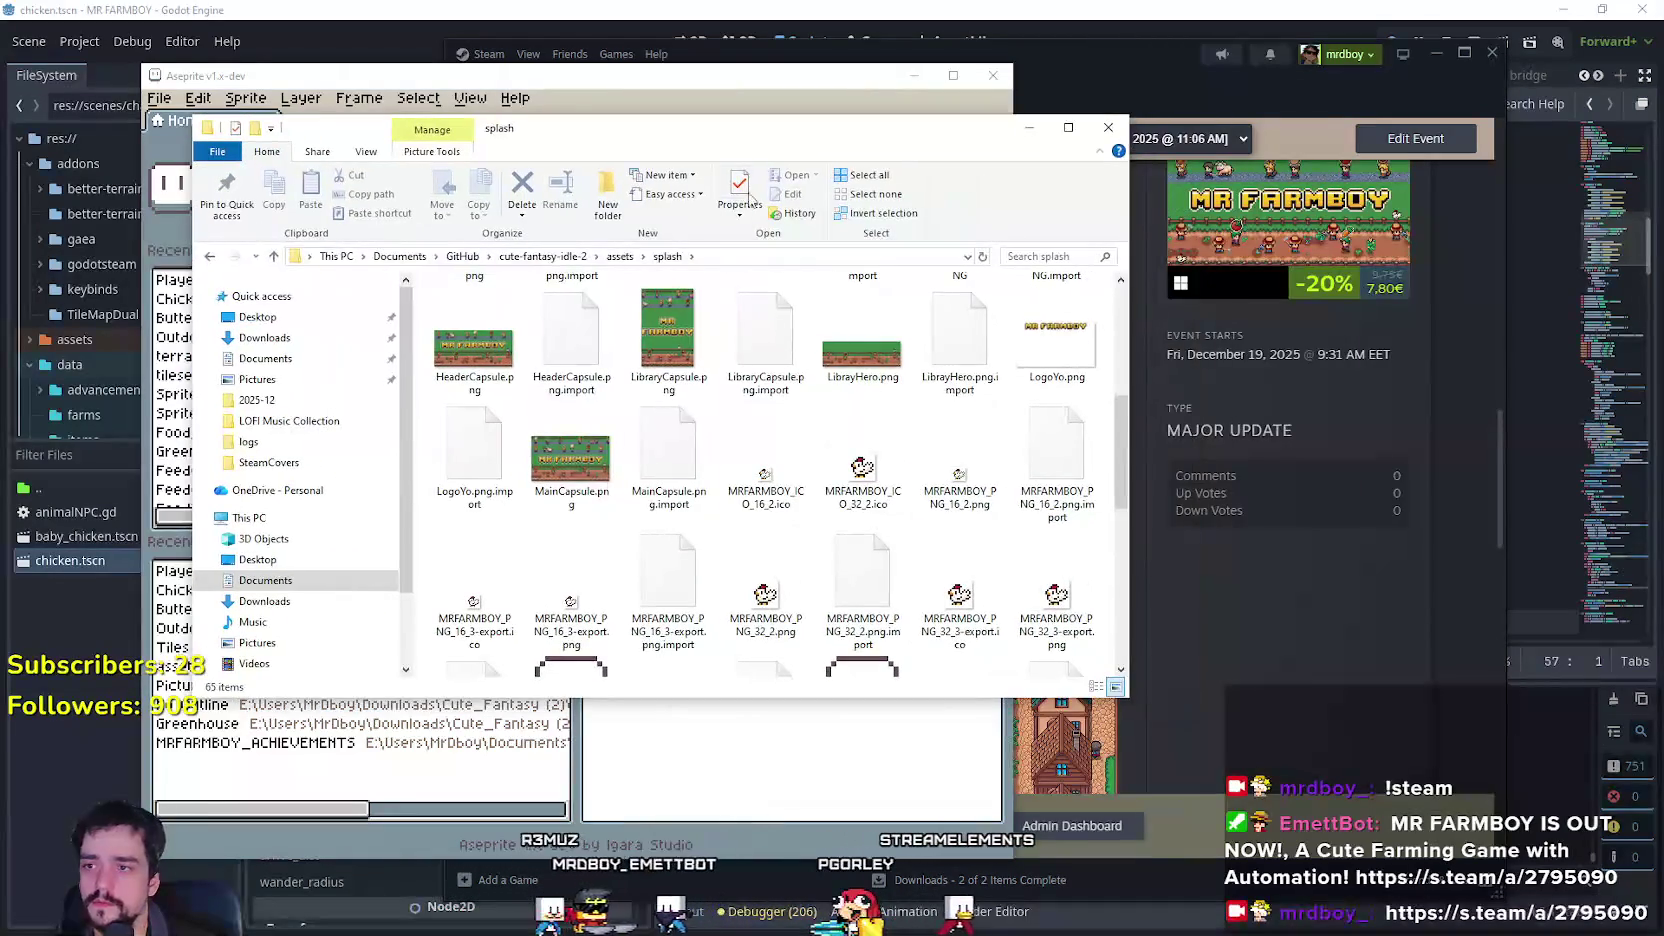
{"action": "left_click", "coordinate": [563, 478]}
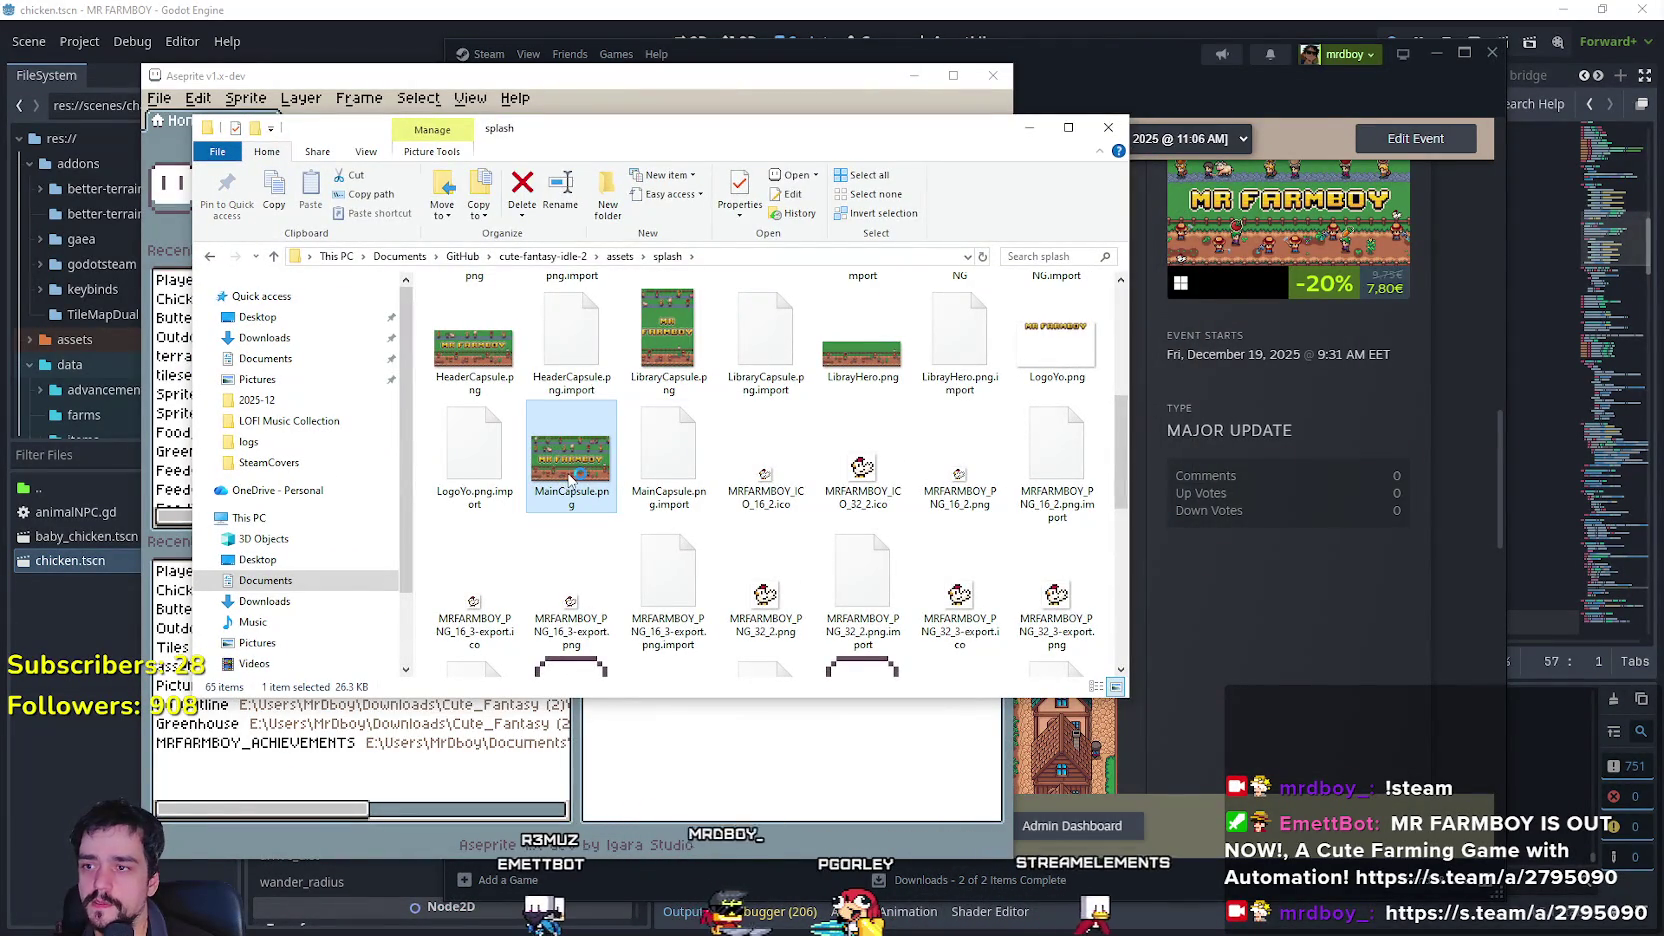
{"action": "scroll", "coordinate": [822, 433], "scroll_direction": "down", "scroll_amount": 1}
{"action": "scroll", "coordinate": [822, 433], "scroll_direction": "down", "scroll_amount": 2}
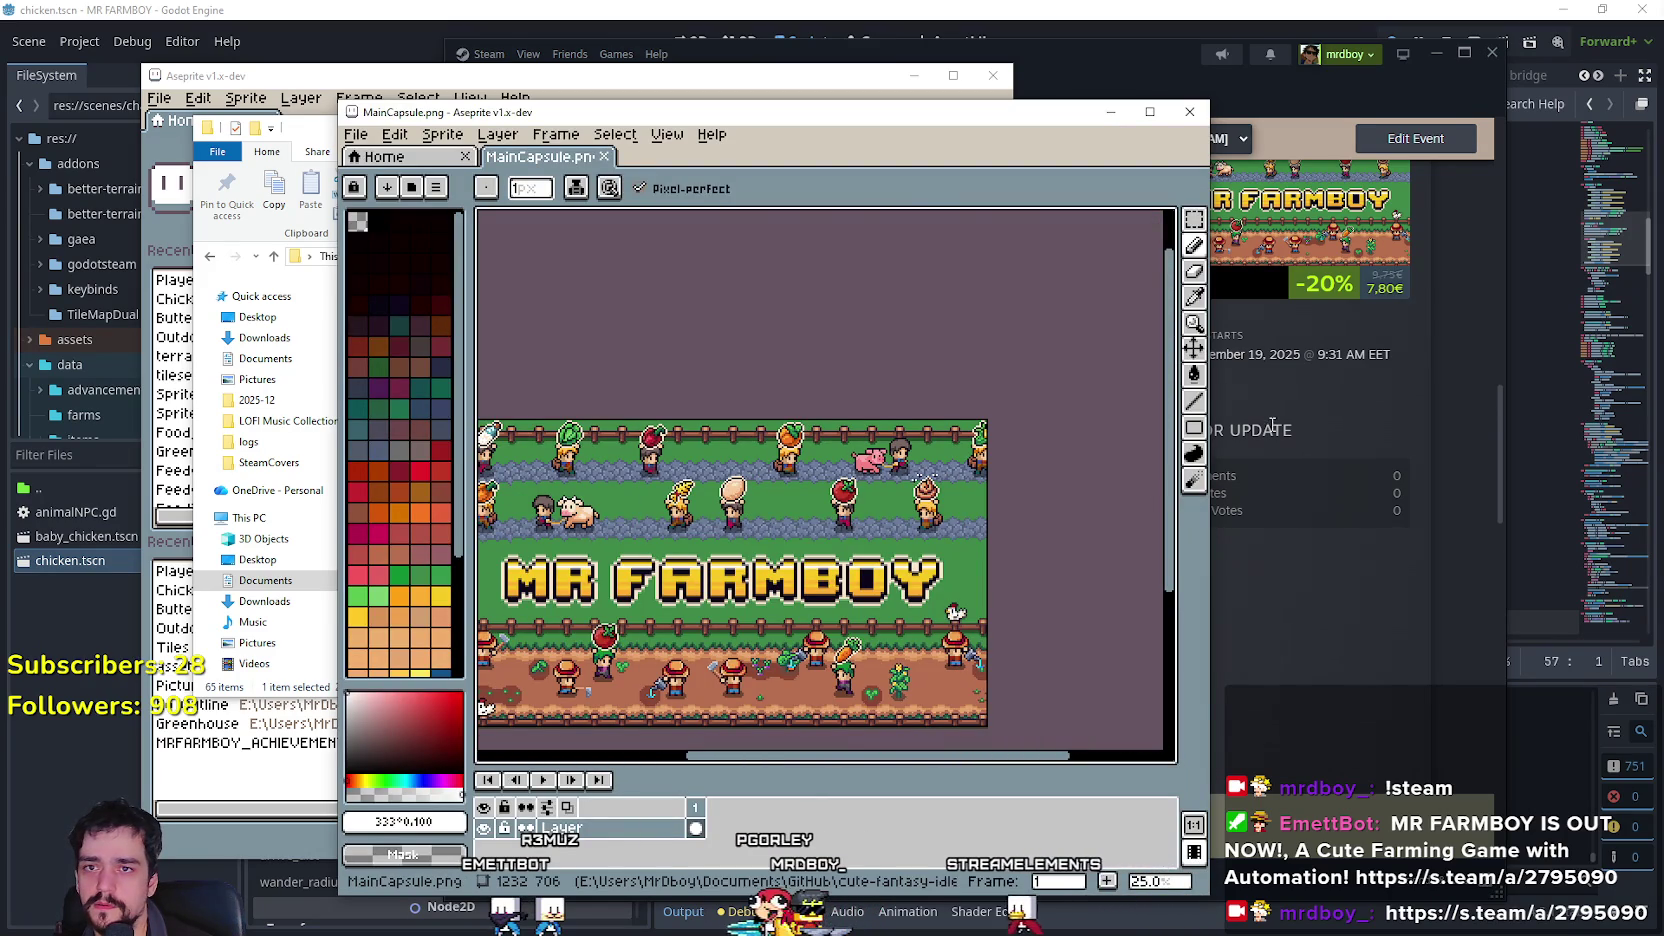
Bring up the Steam event preview and scroll it to compare.
{"action": "left_click", "coordinate": [1228, 293]}
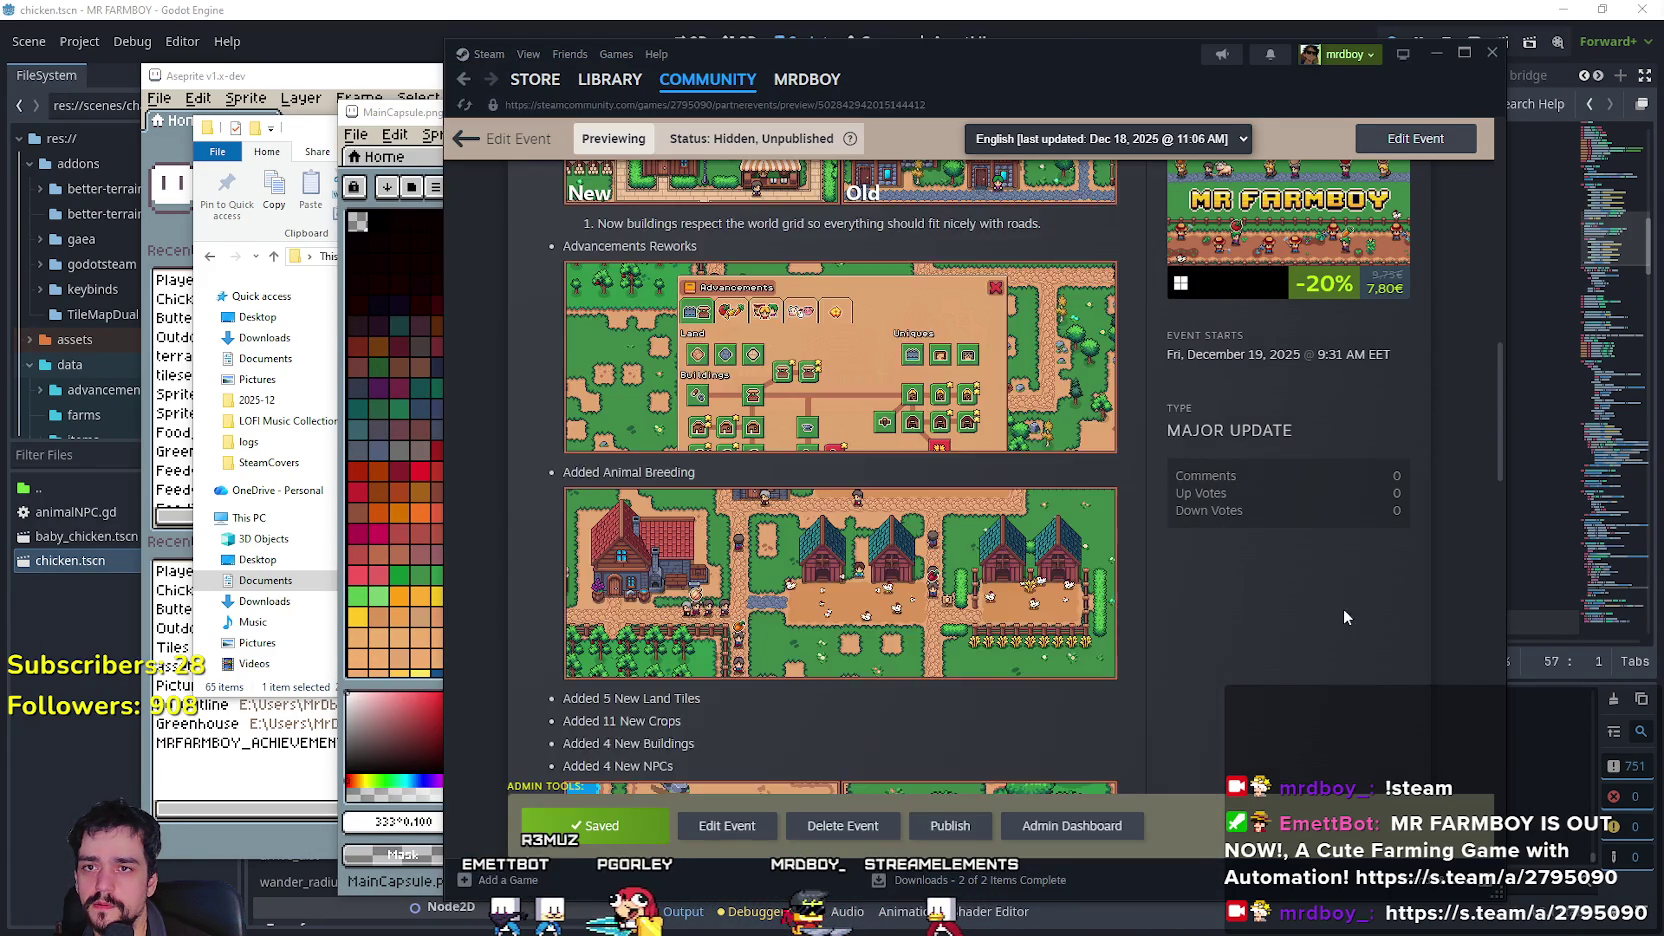
{"action": "scroll", "coordinate": [1344, 610], "scroll_direction": "up", "scroll_amount": 2}
{"action": "left_click_drag", "start_coordinate": [1503, 335], "coordinate": [1485, 240]}
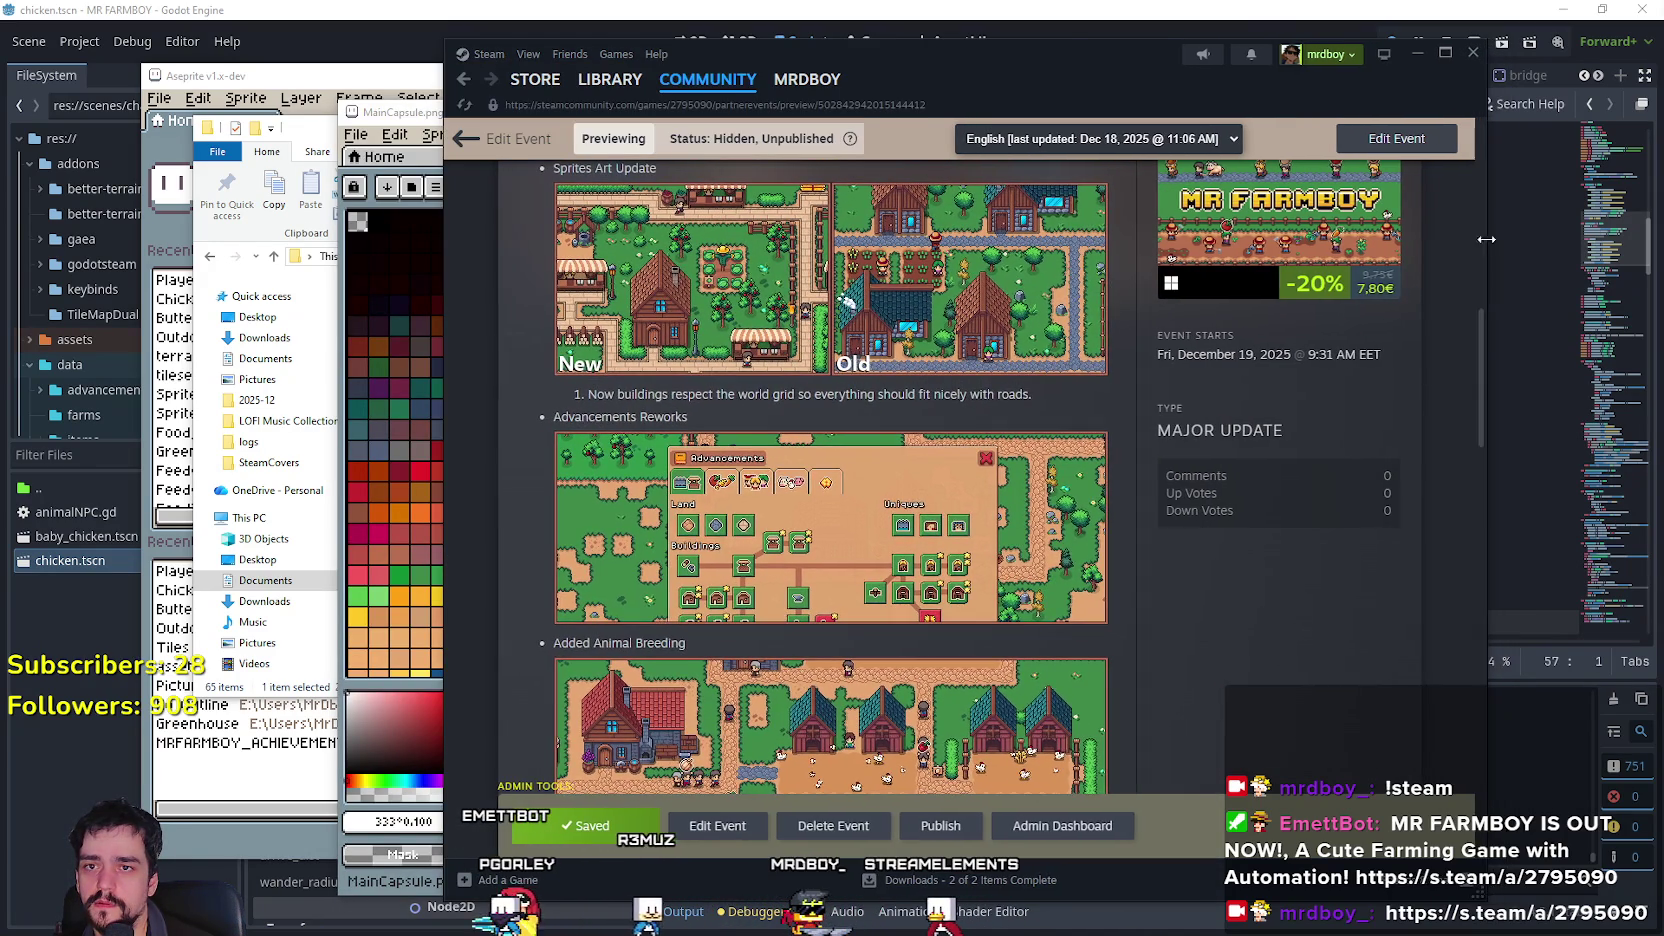
{"action": "left_click_drag", "start_coordinate": [1480, 325], "coordinate": [1476, 150]}
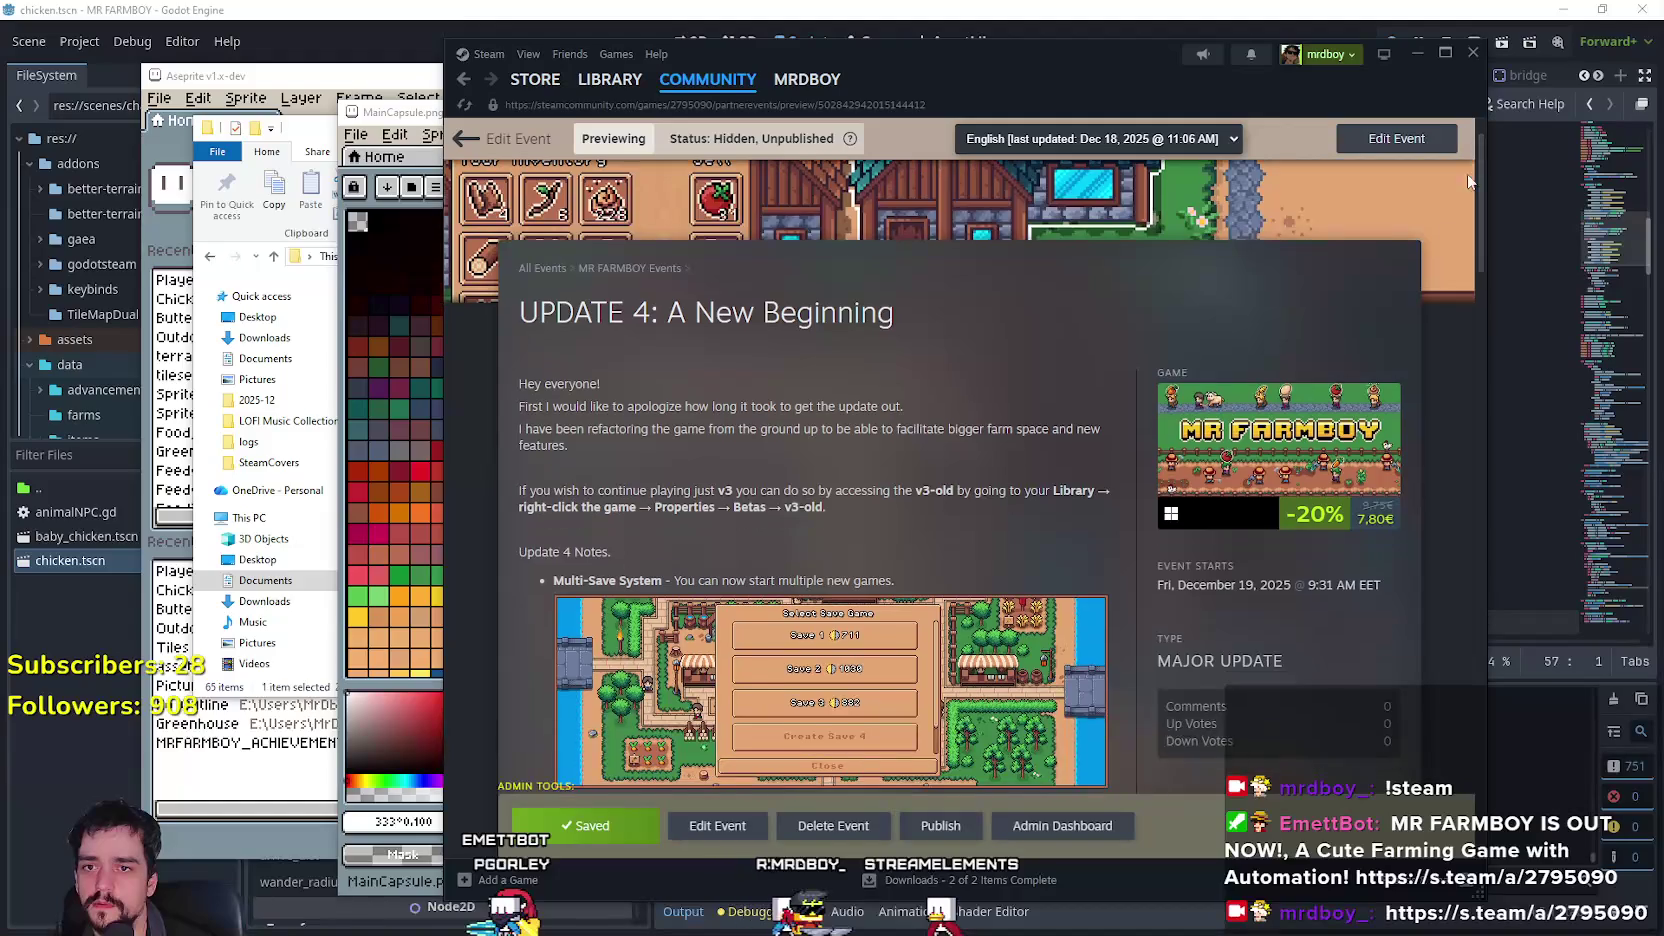
Return to MainCapsule in Aseprite, pan it slightly, and close it.
{"action": "key", "text": "alt+Tab"}
{"action": "scroll", "coordinate": [1056, 427], "scroll_direction": "down", "scroll_amount": 2}
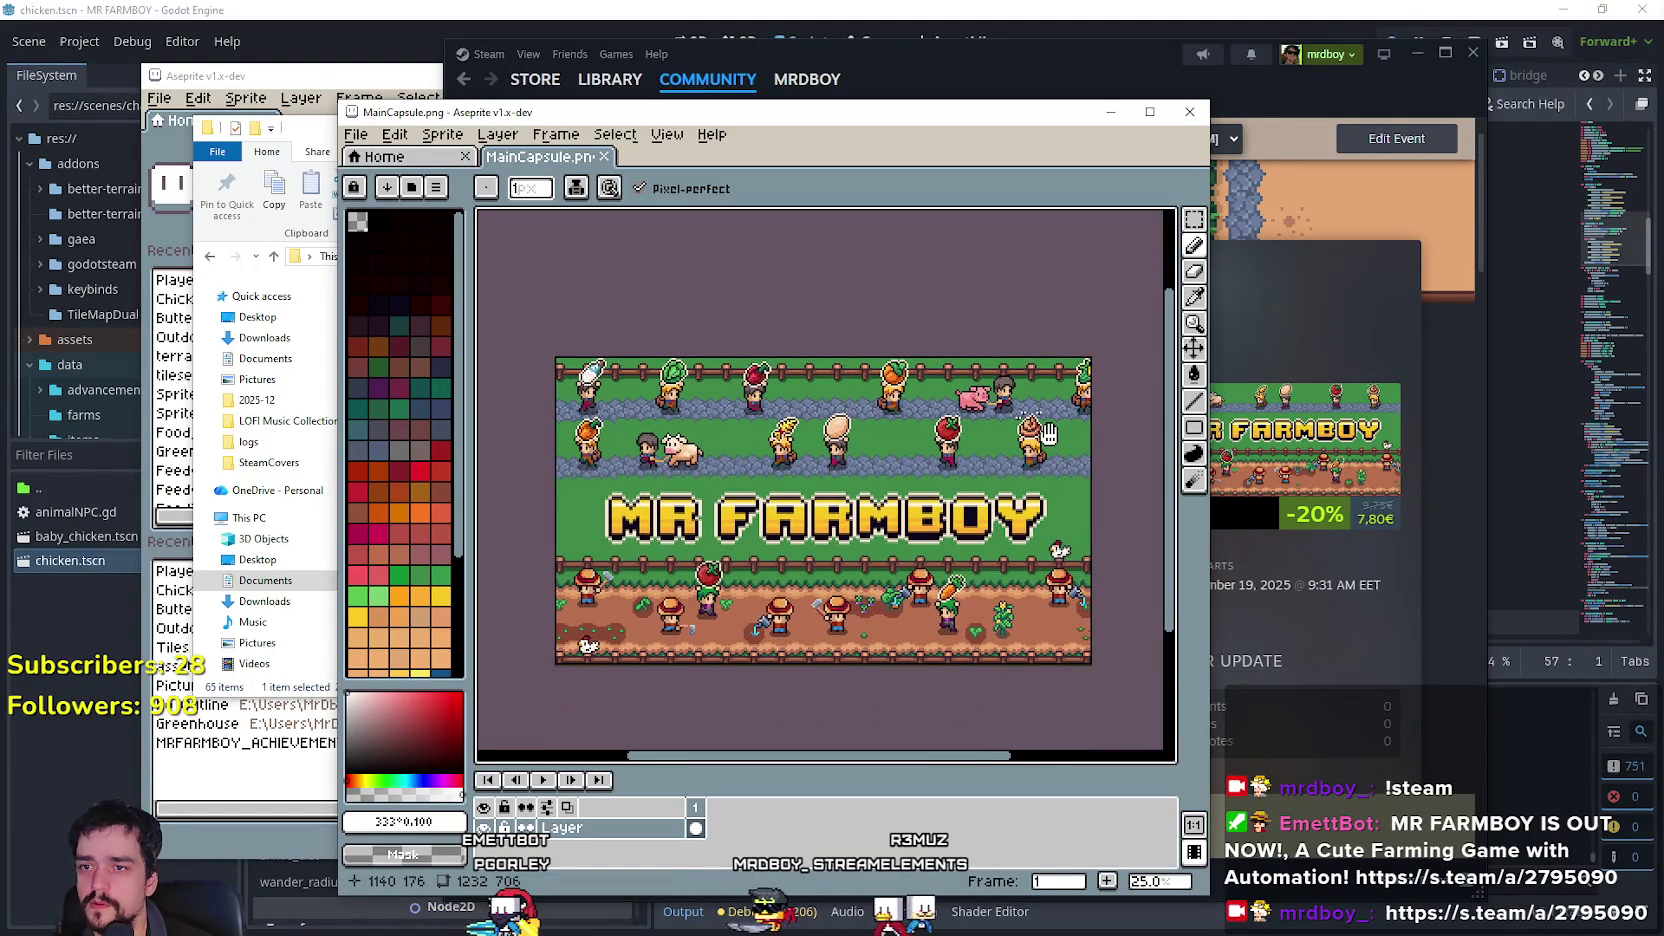
{"action": "left_click_drag", "start_coordinate": [1056, 427], "coordinate": [1058, 415]}
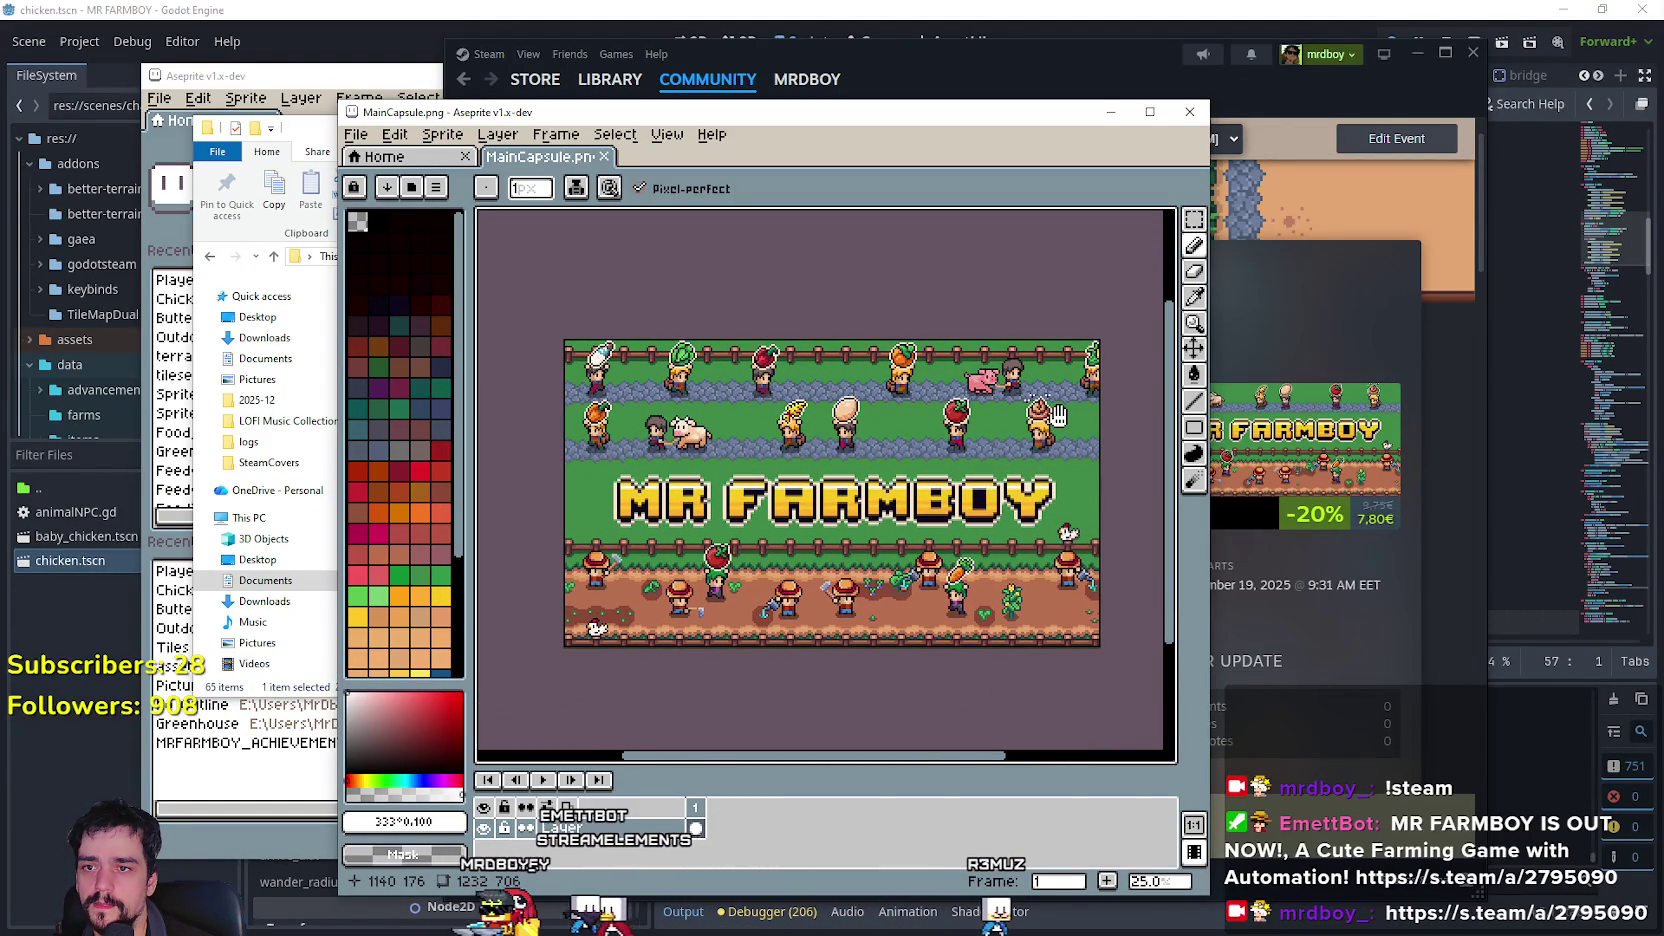
{"action": "left_click", "coordinate": [1189, 113]}
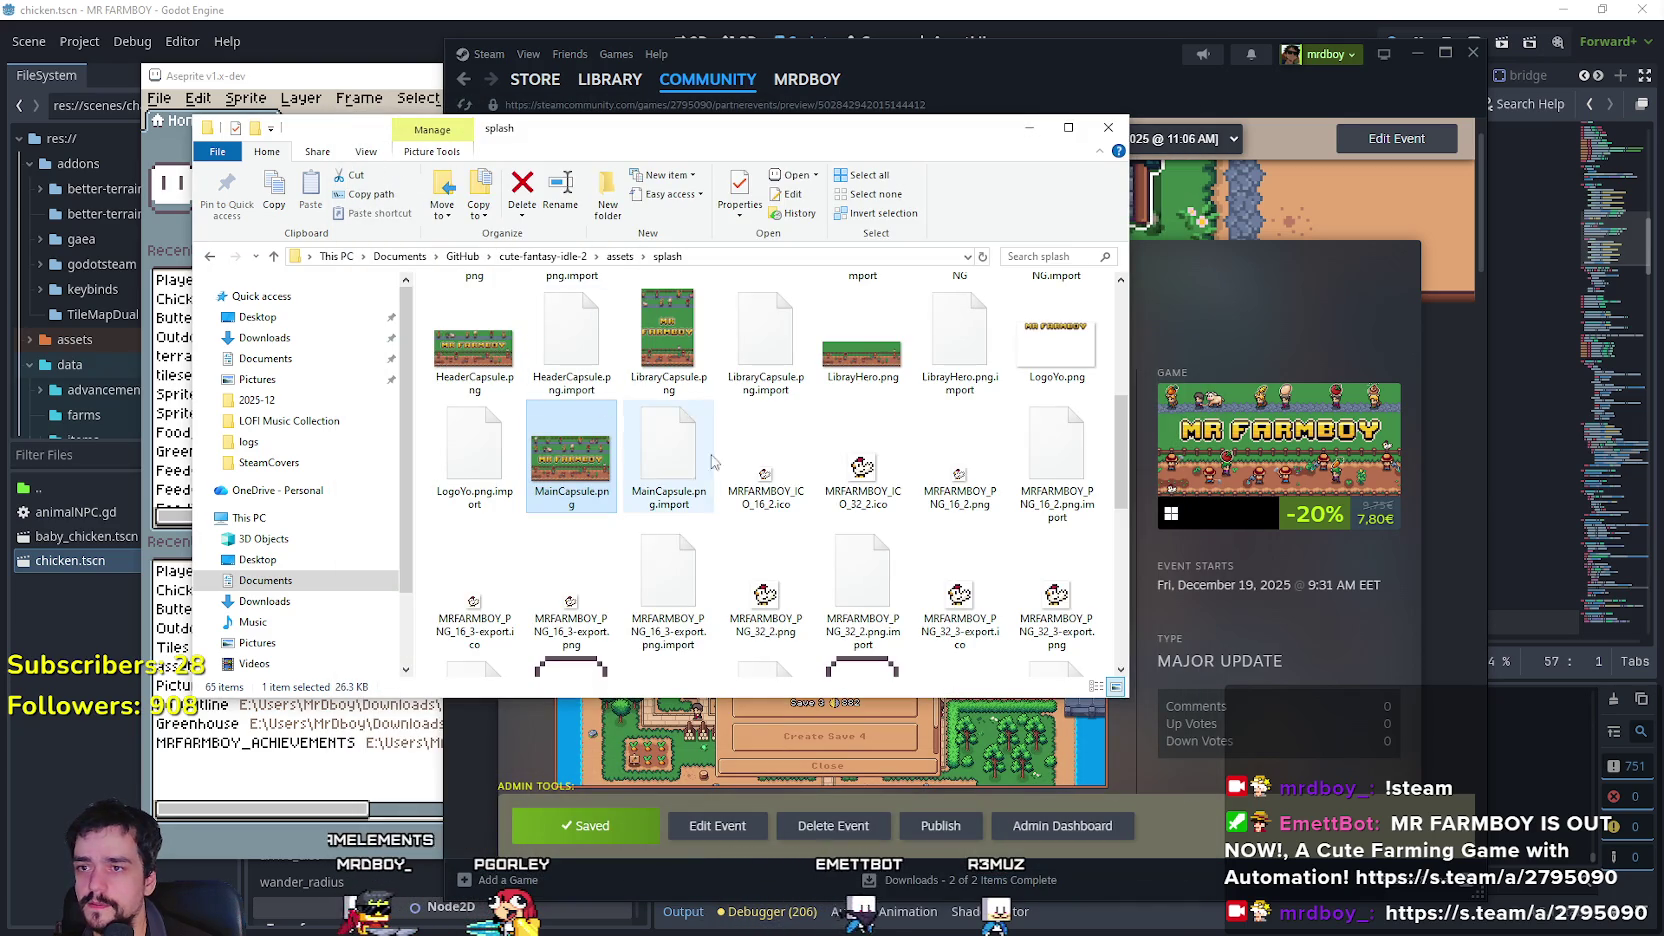
Open HeaderCapsule.png in Aseprite, zoom around it, then close its window.
{"action": "left_click", "coordinate": [477, 356]}
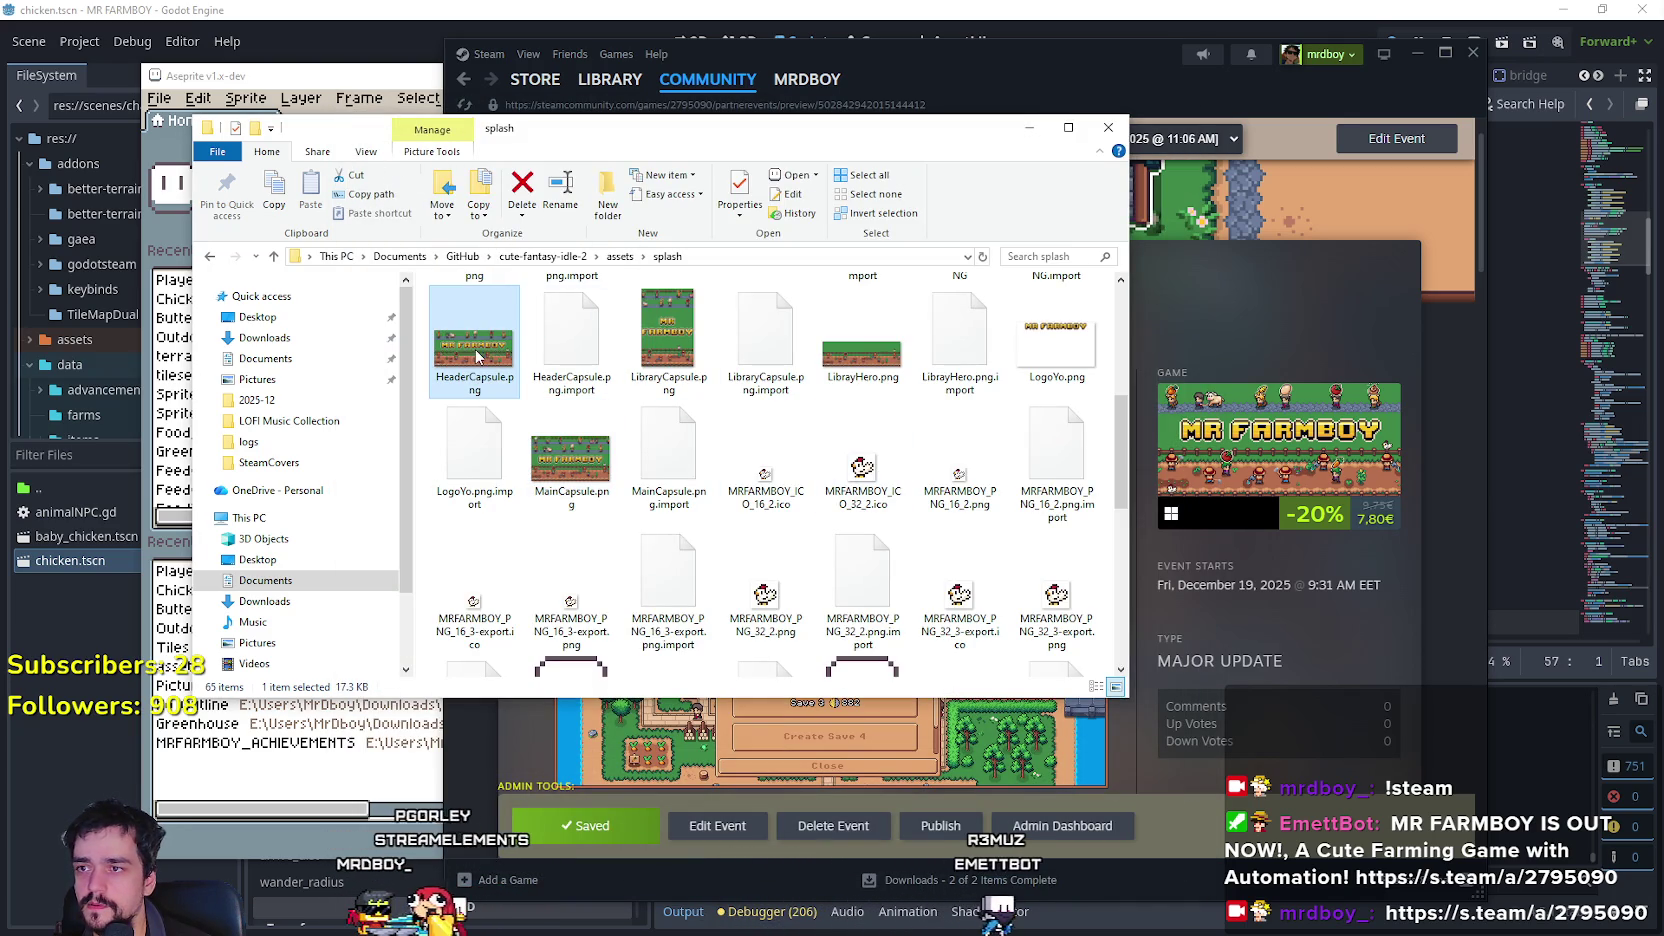
{"action": "double_click", "coordinate": [477, 356]}
{"action": "scroll", "coordinate": [975, 505], "scroll_direction": "up", "scroll_amount": 1}
{"action": "scroll", "coordinate": [975, 505], "scroll_direction": "down", "scroll_amount": 1}
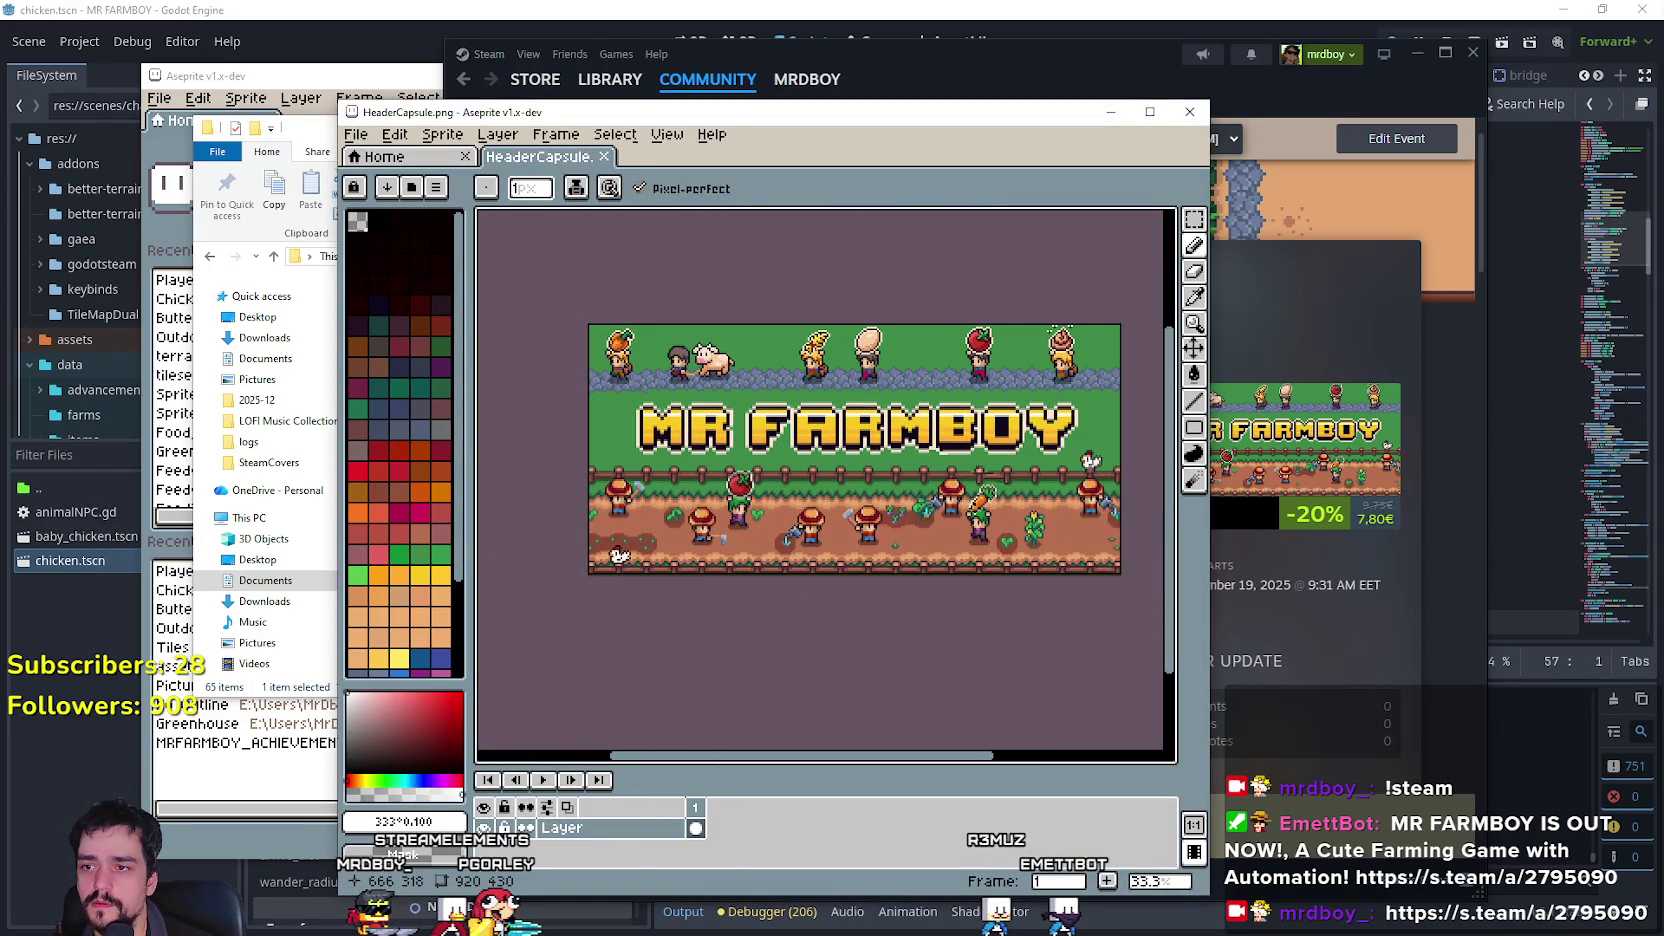
{"action": "scroll", "coordinate": [1019, 438], "scroll_direction": "up", "scroll_amount": 1}
{"action": "scroll", "coordinate": [1019, 438], "scroll_direction": "down", "scroll_amount": 1}
{"action": "mouse_move", "coordinate": [993, 124]}
{"action": "left_mouse_down"}
{"action": "mouse_move", "coordinate": [802, 75]}
{"action": "mouse_move", "coordinate": [985, 130]}
{"action": "left_mouse_up"}
{"action": "left_click", "coordinate": [1109, 103]}
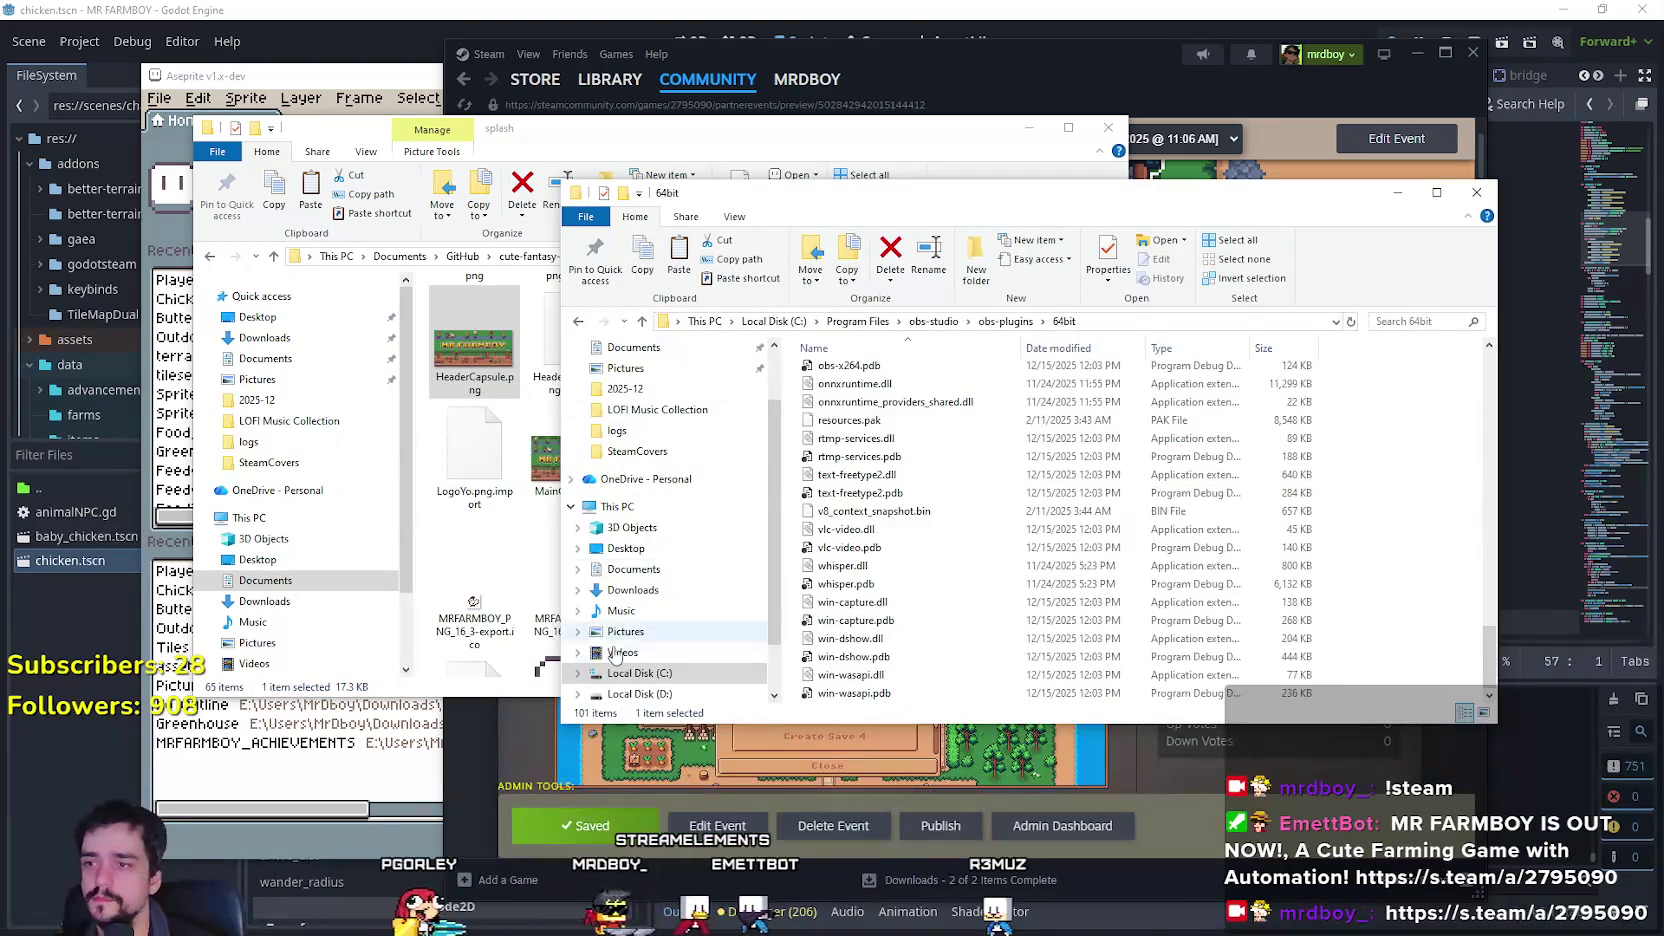
Paste HeaderCapsule.png into SteamCovers and open that copy in Aseprite.
{"action": "left_click", "coordinate": [637, 451]}
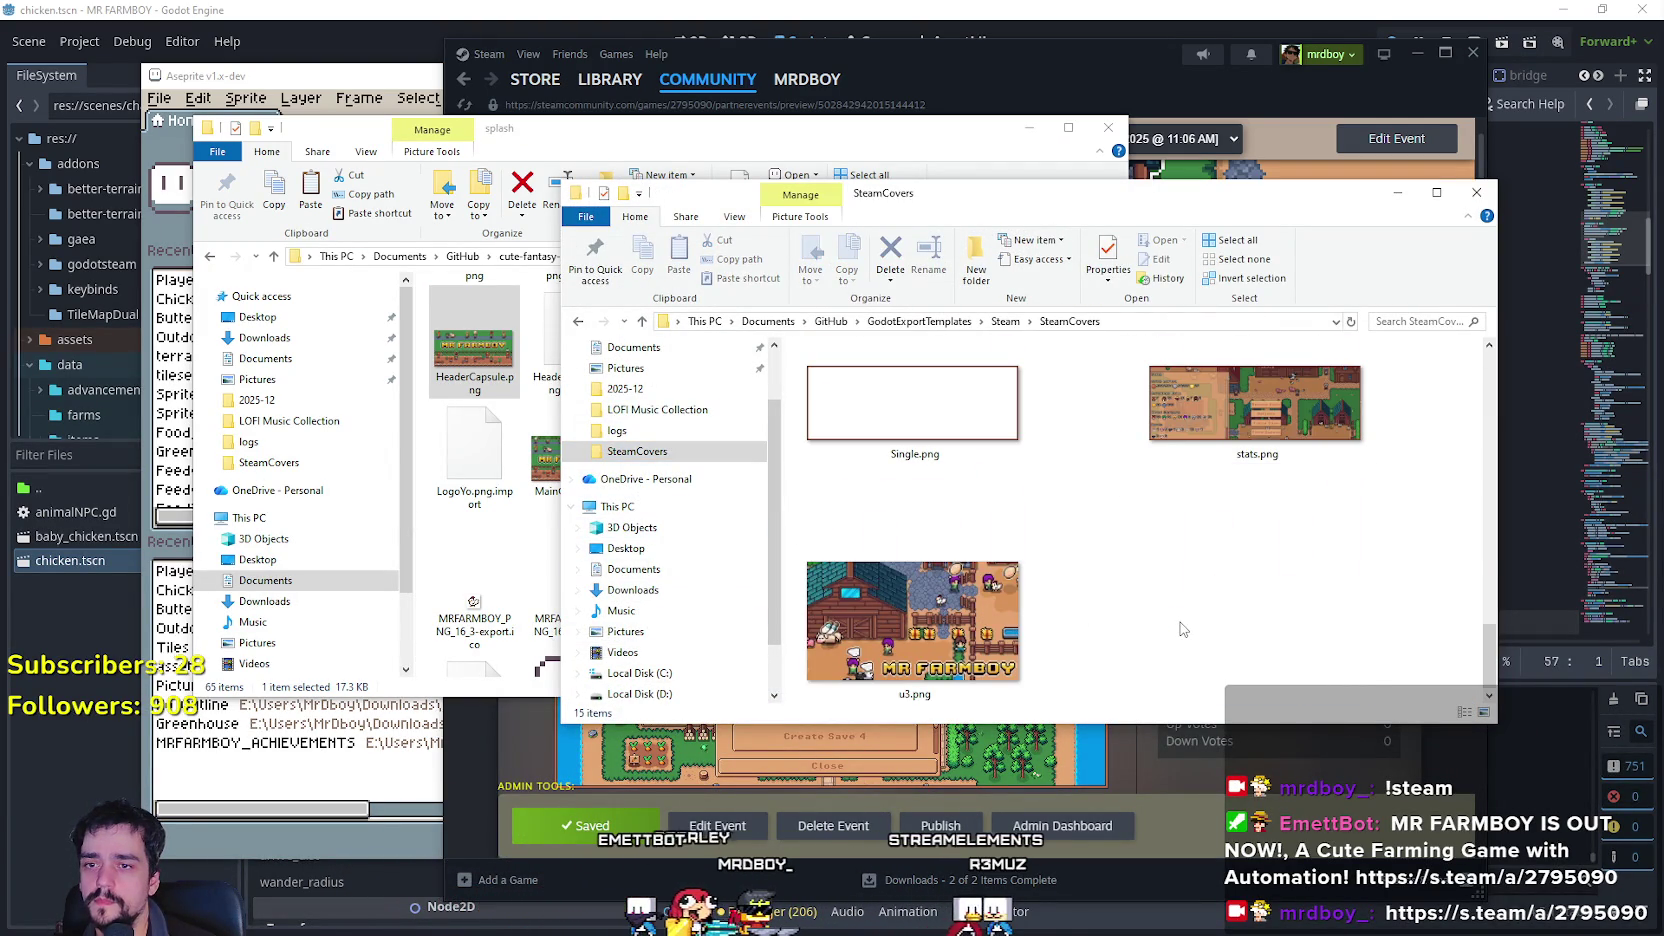
{"action": "scroll", "coordinate": [1183, 628], "scroll_direction": "up", "scroll_amount": 8}
{"action": "key", "text": "ctrl+v"}
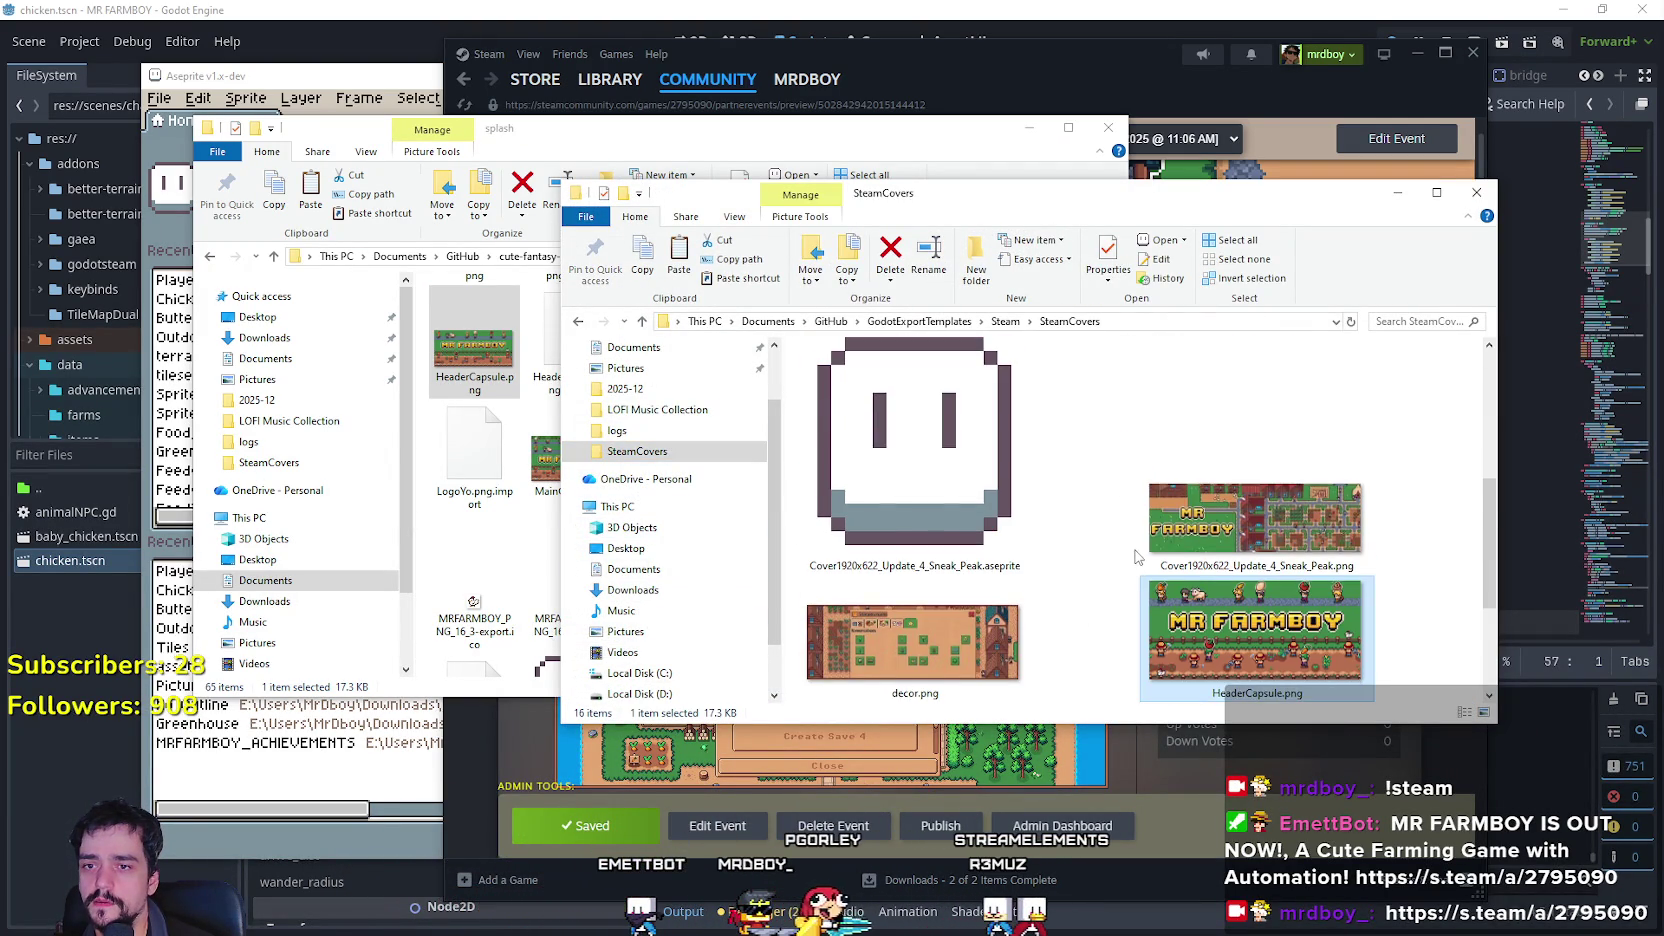
{"action": "scroll", "coordinate": [1136, 557], "scroll_direction": "down", "scroll_amount": 2}
{"action": "double_click", "coordinate": [1204, 470]}
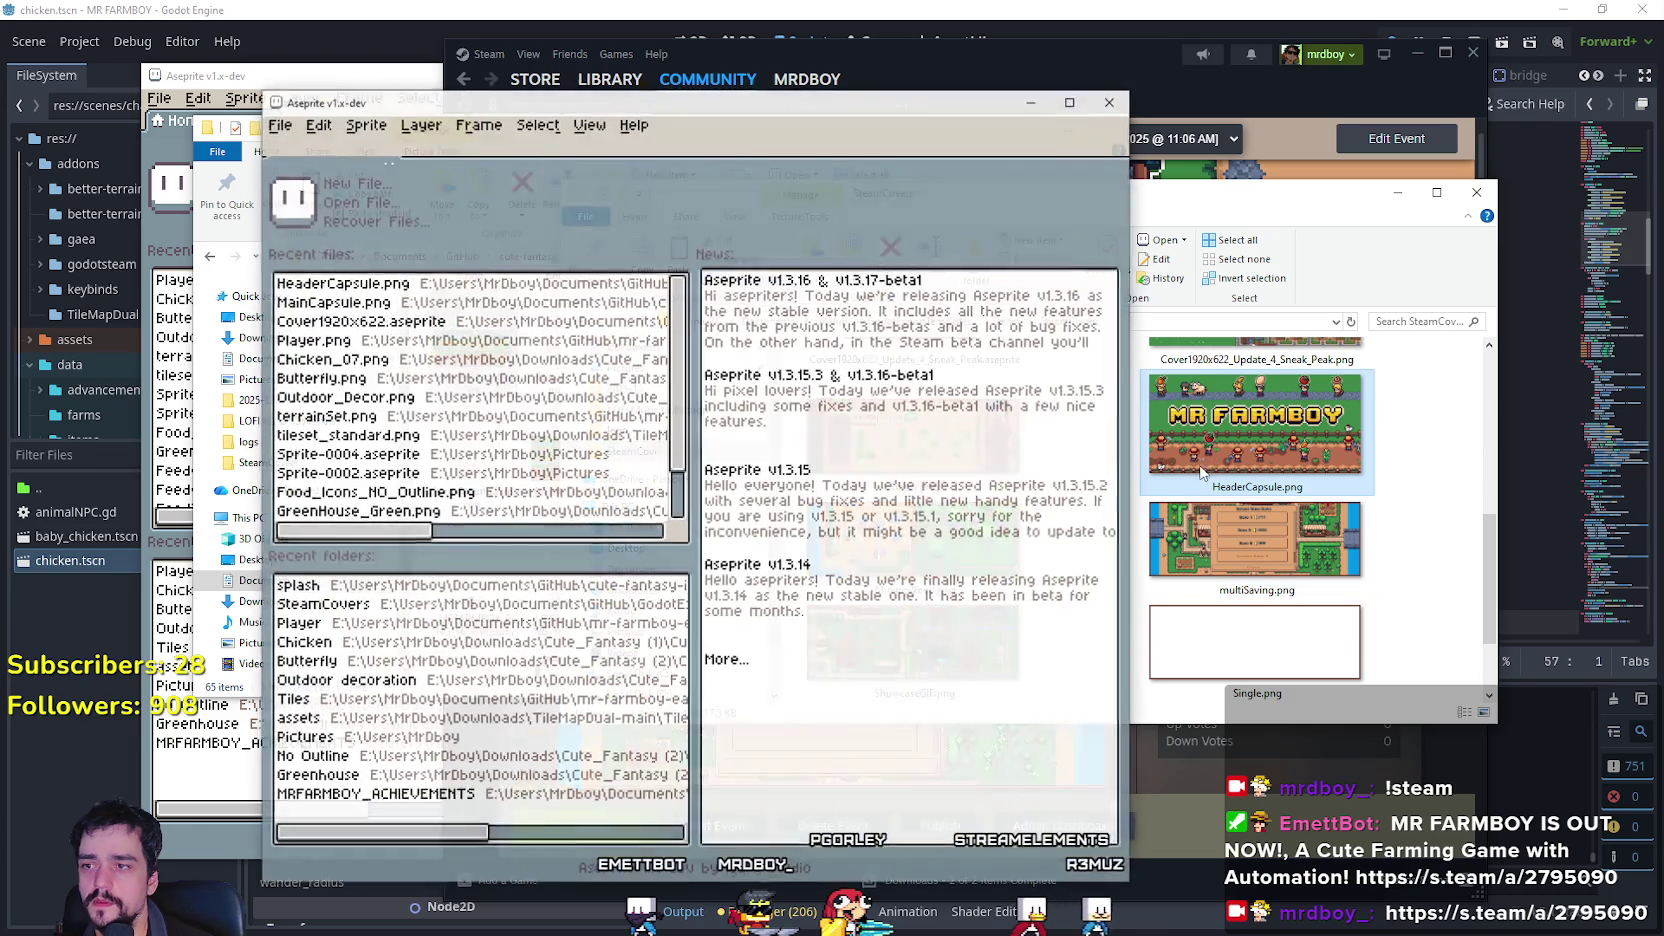
Zoom the header capsule image and briefly check the Steam event preview.
{"action": "scroll", "coordinate": [744, 420], "scroll_direction": "down", "scroll_amount": 3}
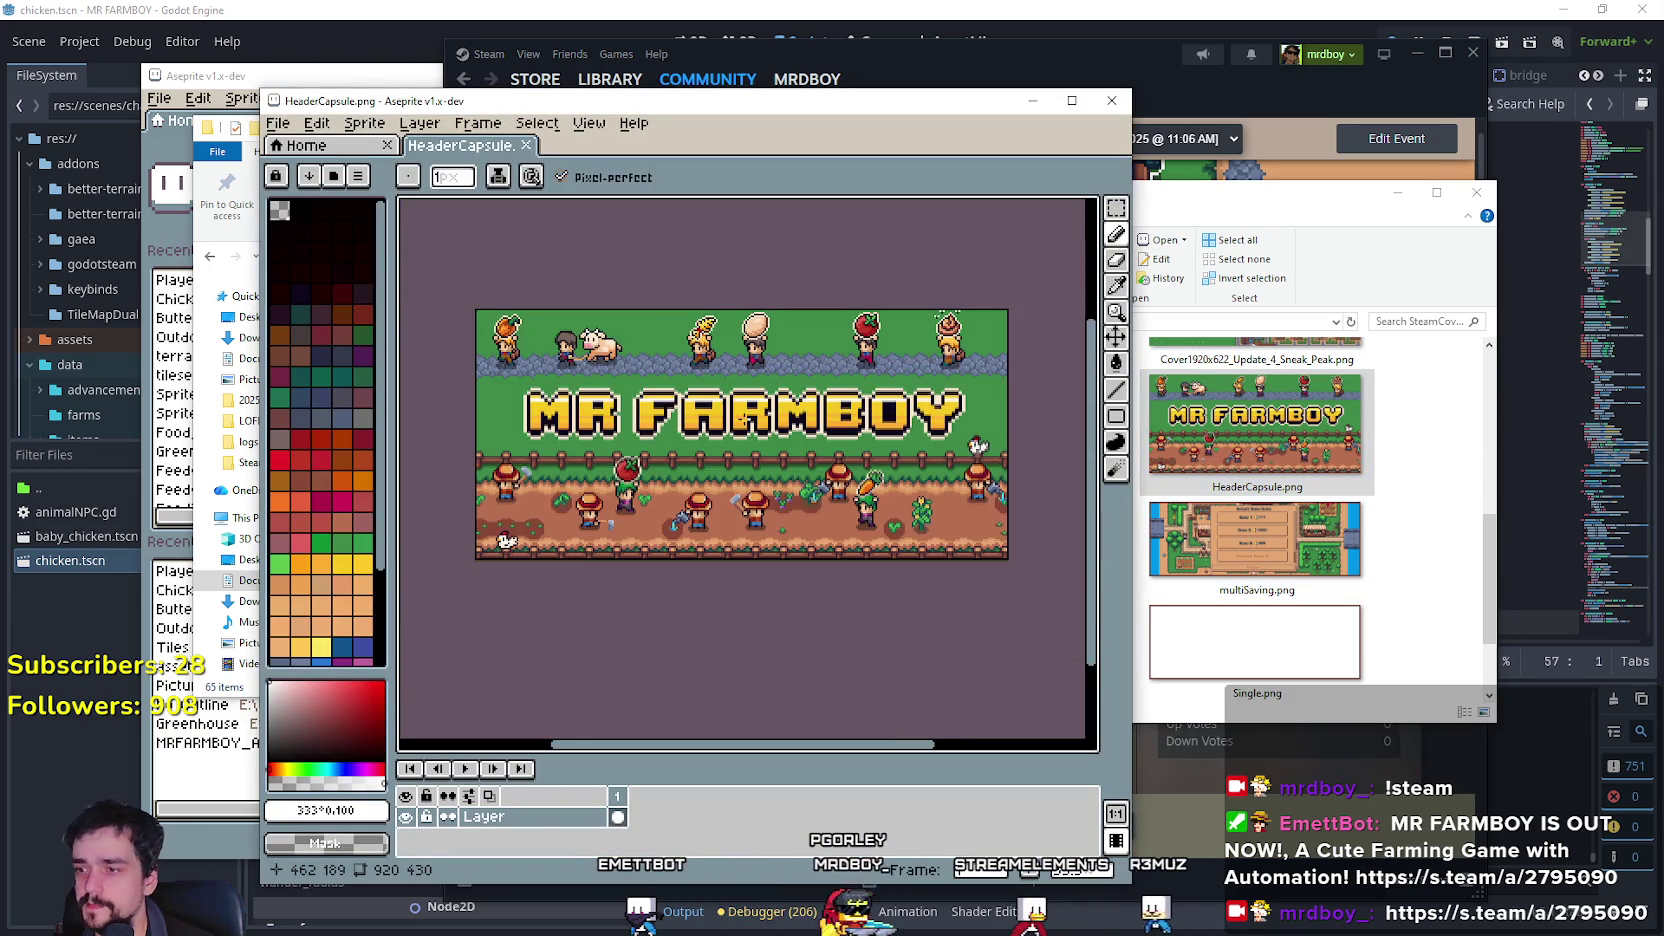
{"action": "scroll", "coordinate": [913, 442], "scroll_direction": "up", "scroll_amount": 3}
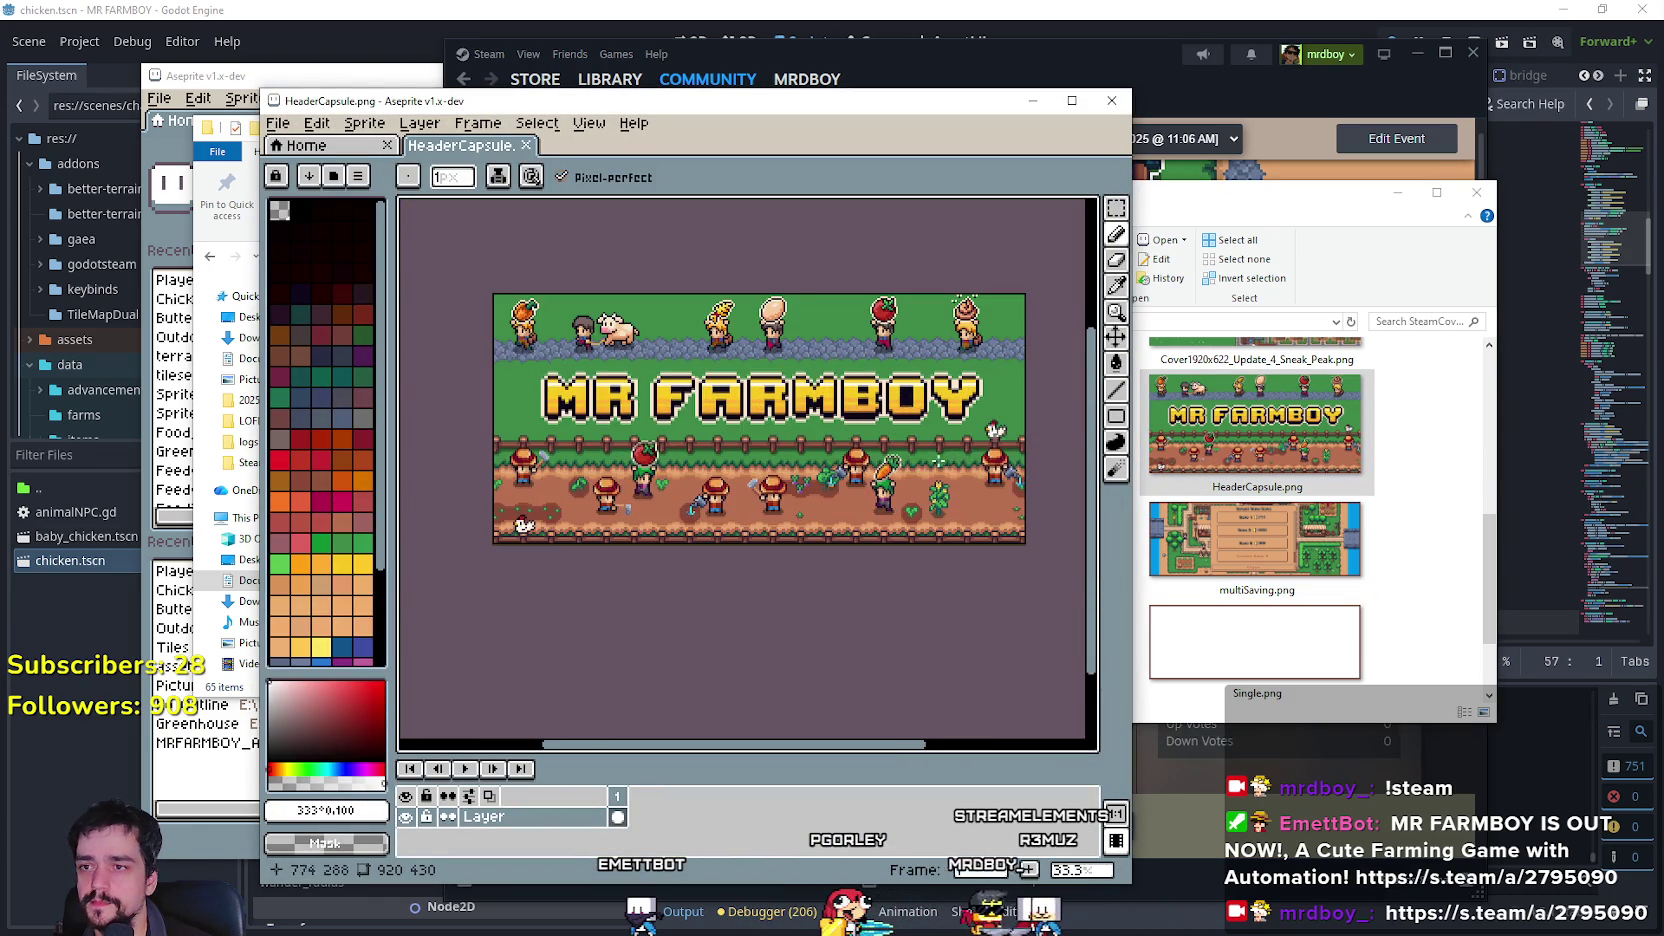
{"action": "scroll", "coordinate": [866, 400], "scroll_direction": "up", "scroll_amount": 1}
{"action": "scroll", "coordinate": [866, 400], "scroll_direction": "down", "scroll_amount": 3}
{"action": "left_click", "coordinate": [1294, 99]}
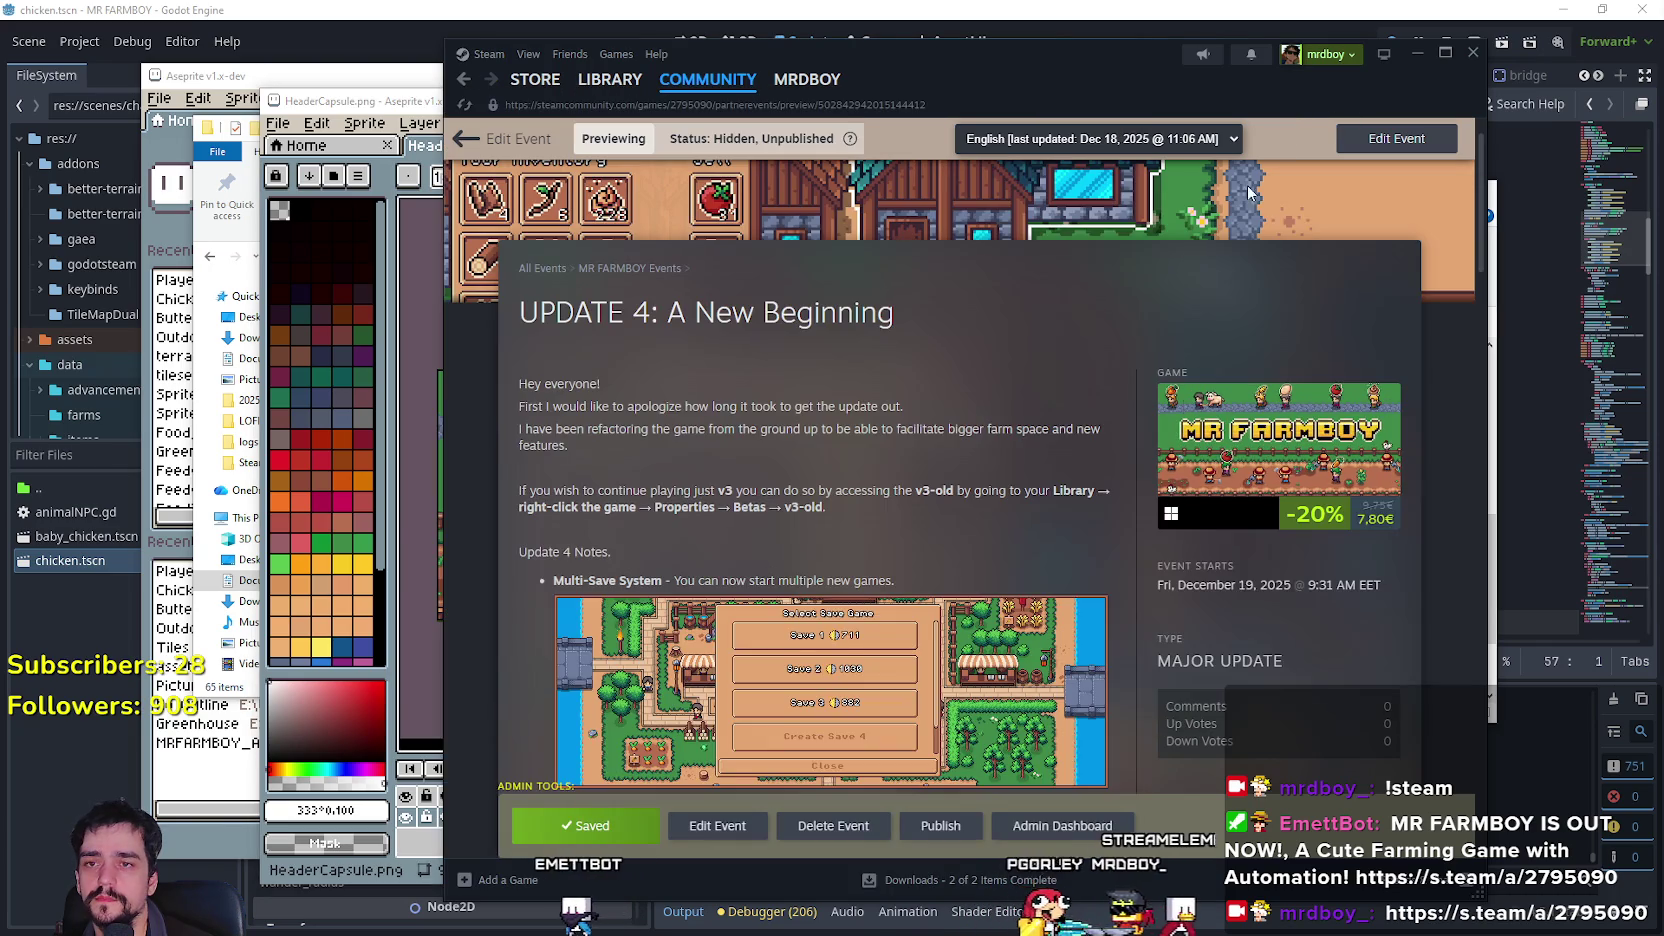
{"action": "left_click", "coordinate": [330, 100]}
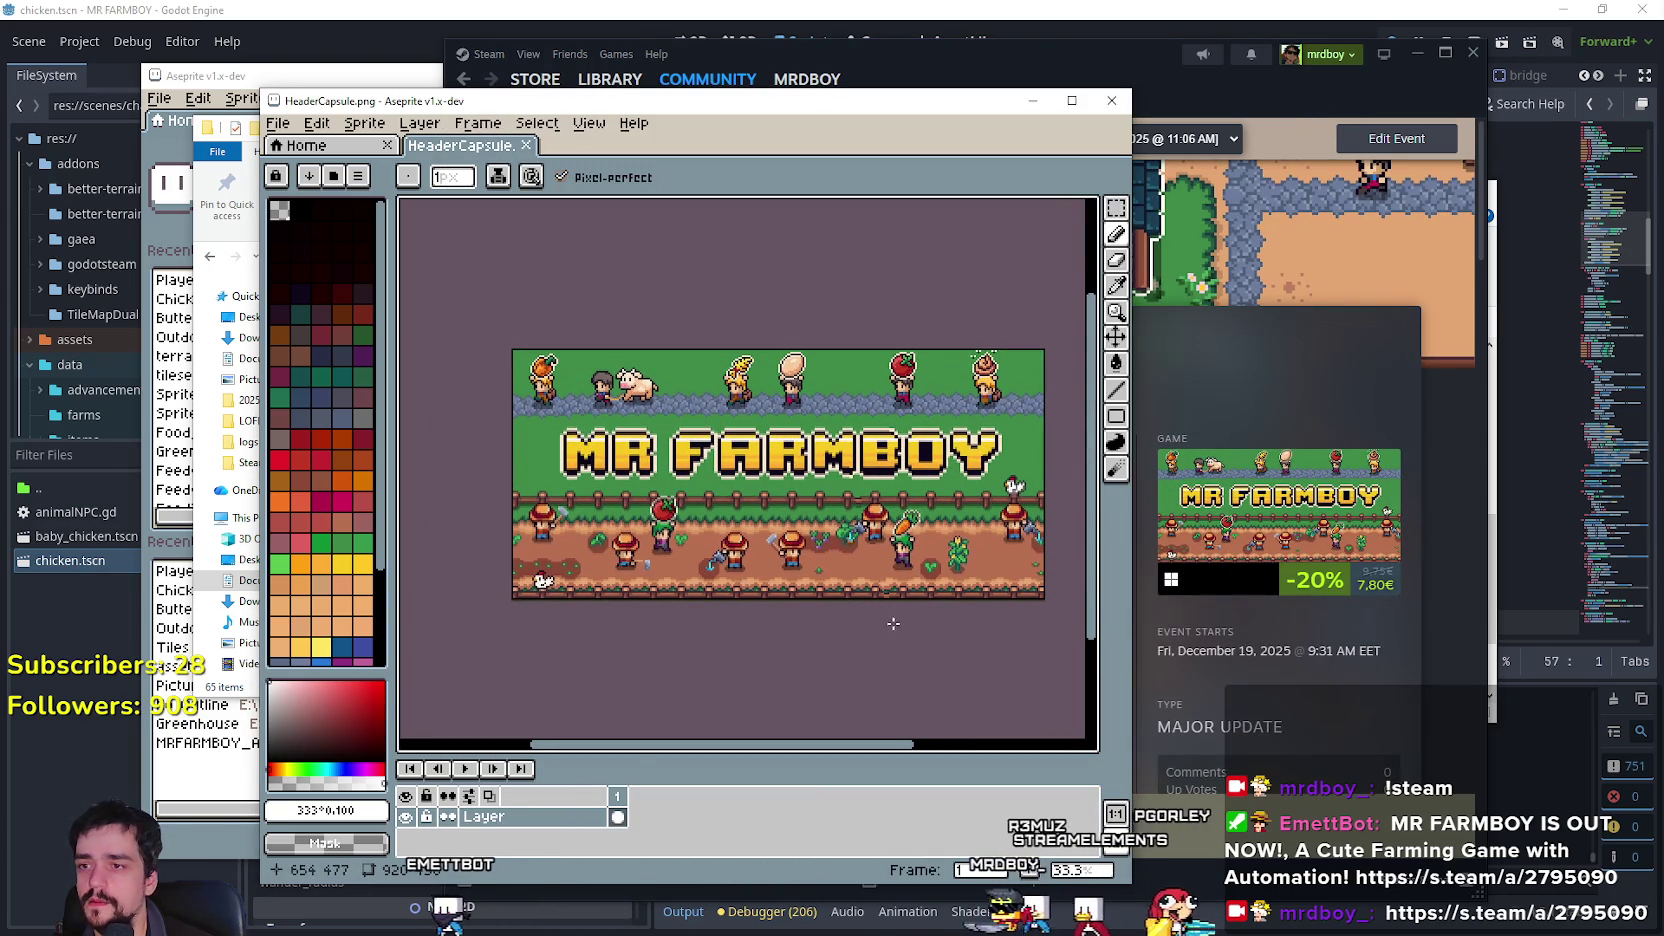
Add a new layer above the artwork and rename it Version.
{"action": "left_click", "coordinate": [364, 123]}
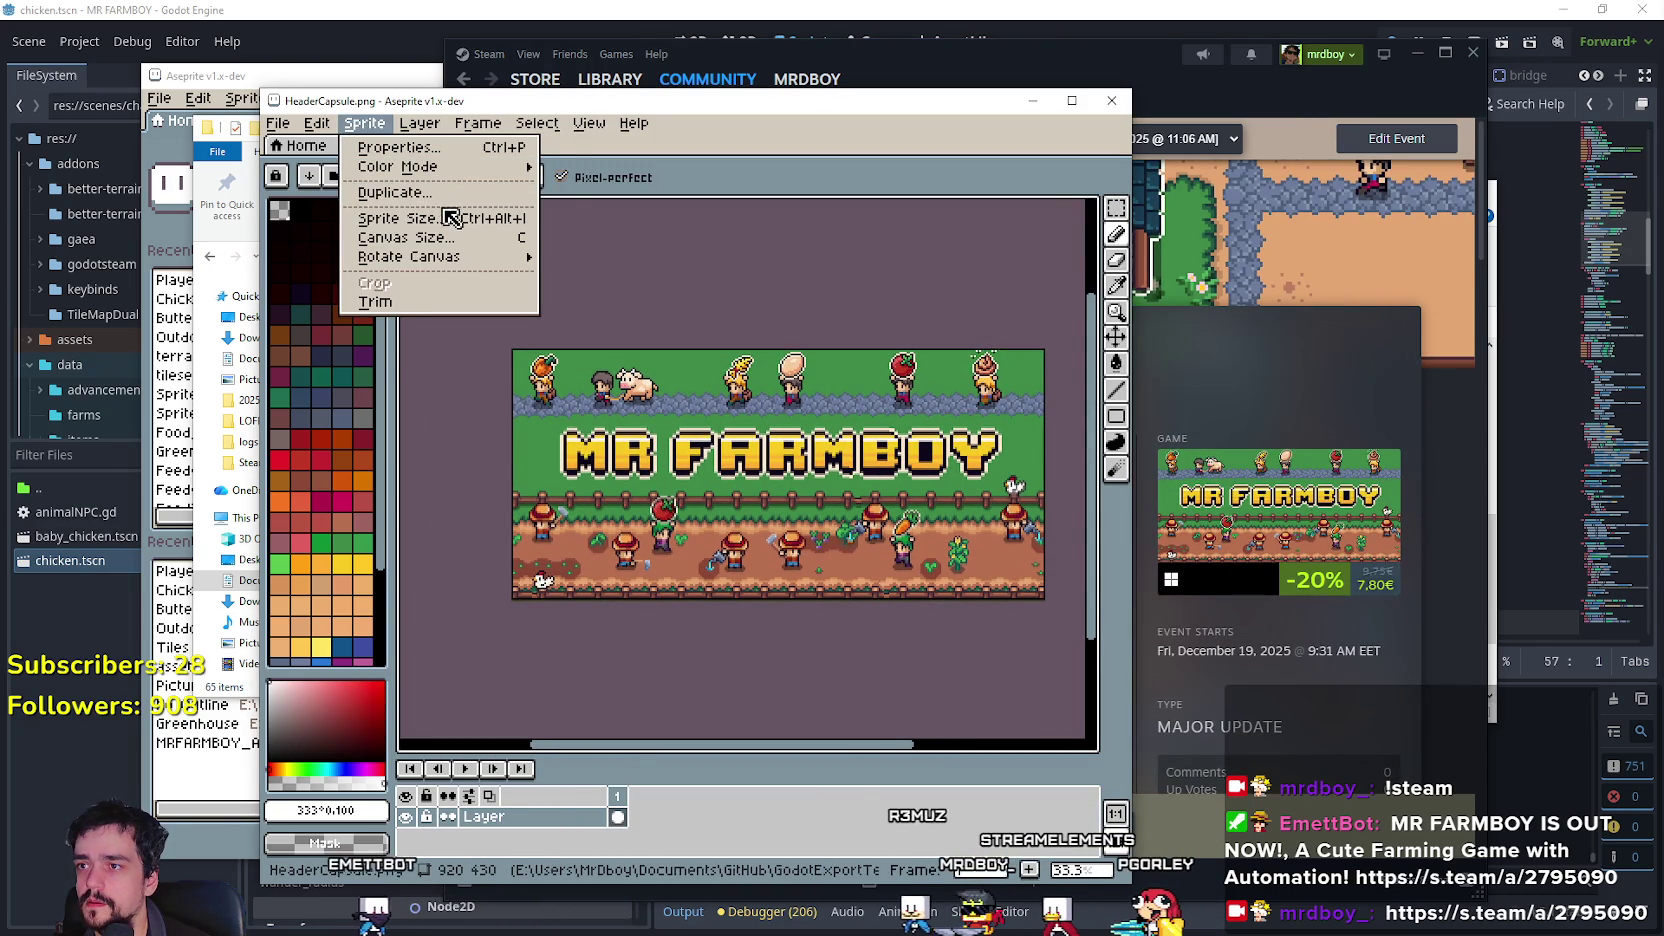
{"action": "mouse_move", "coordinate": [420, 123]}
{"action": "mouse_move", "coordinate": [512, 231]}
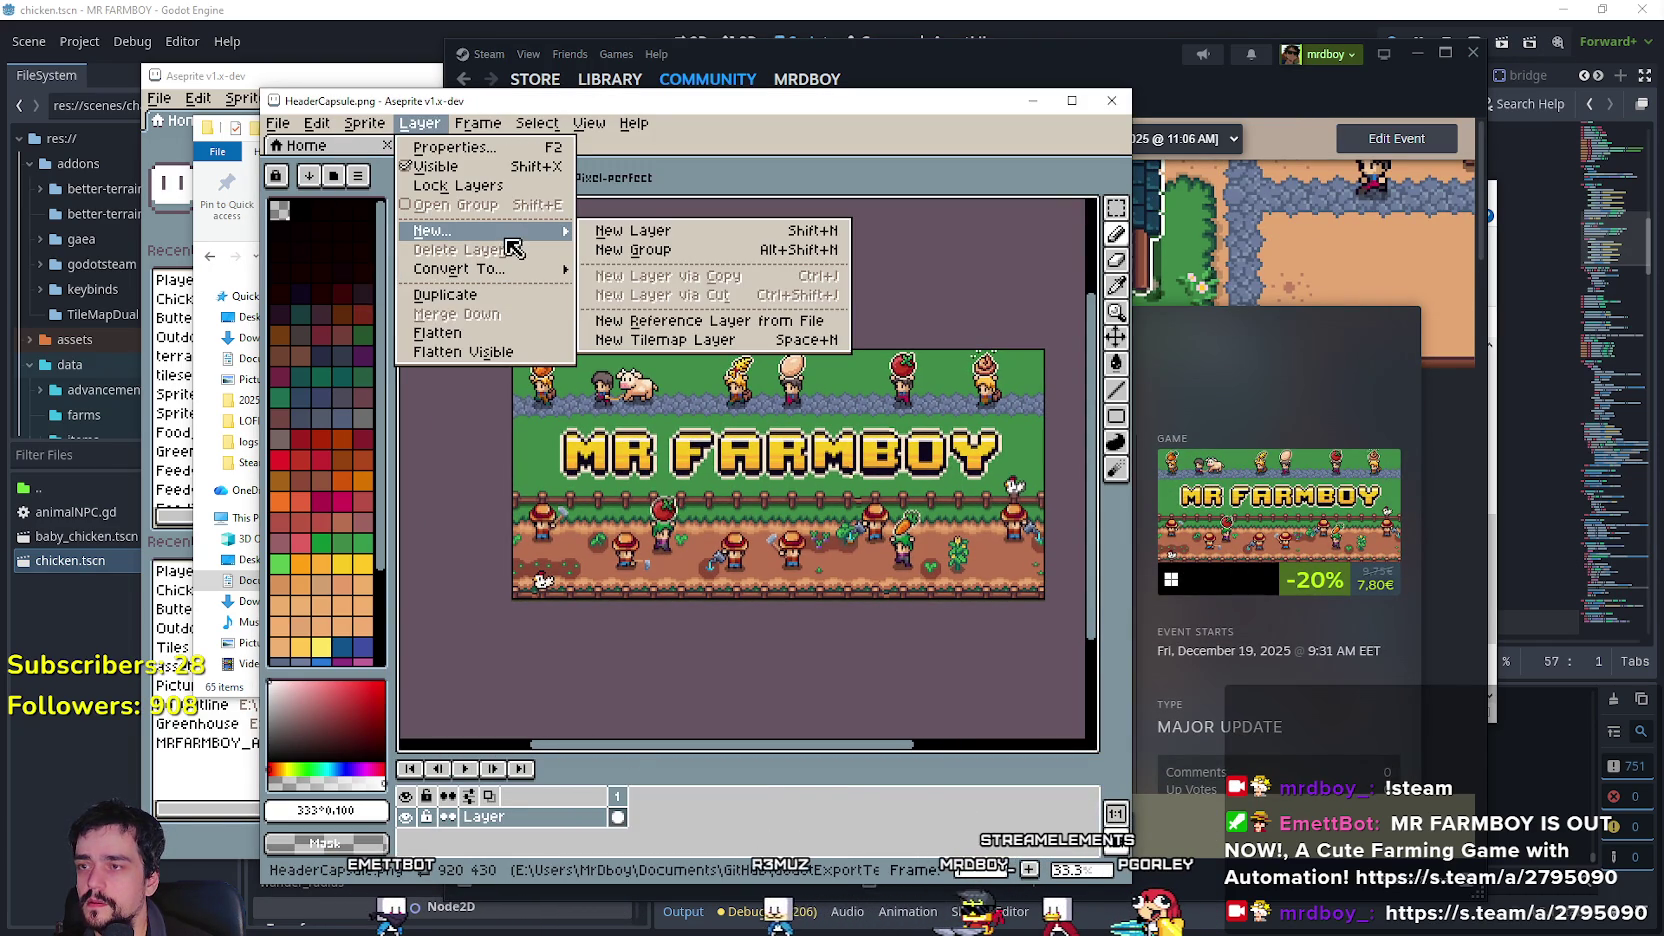
{"action": "left_click", "coordinate": [633, 231]}
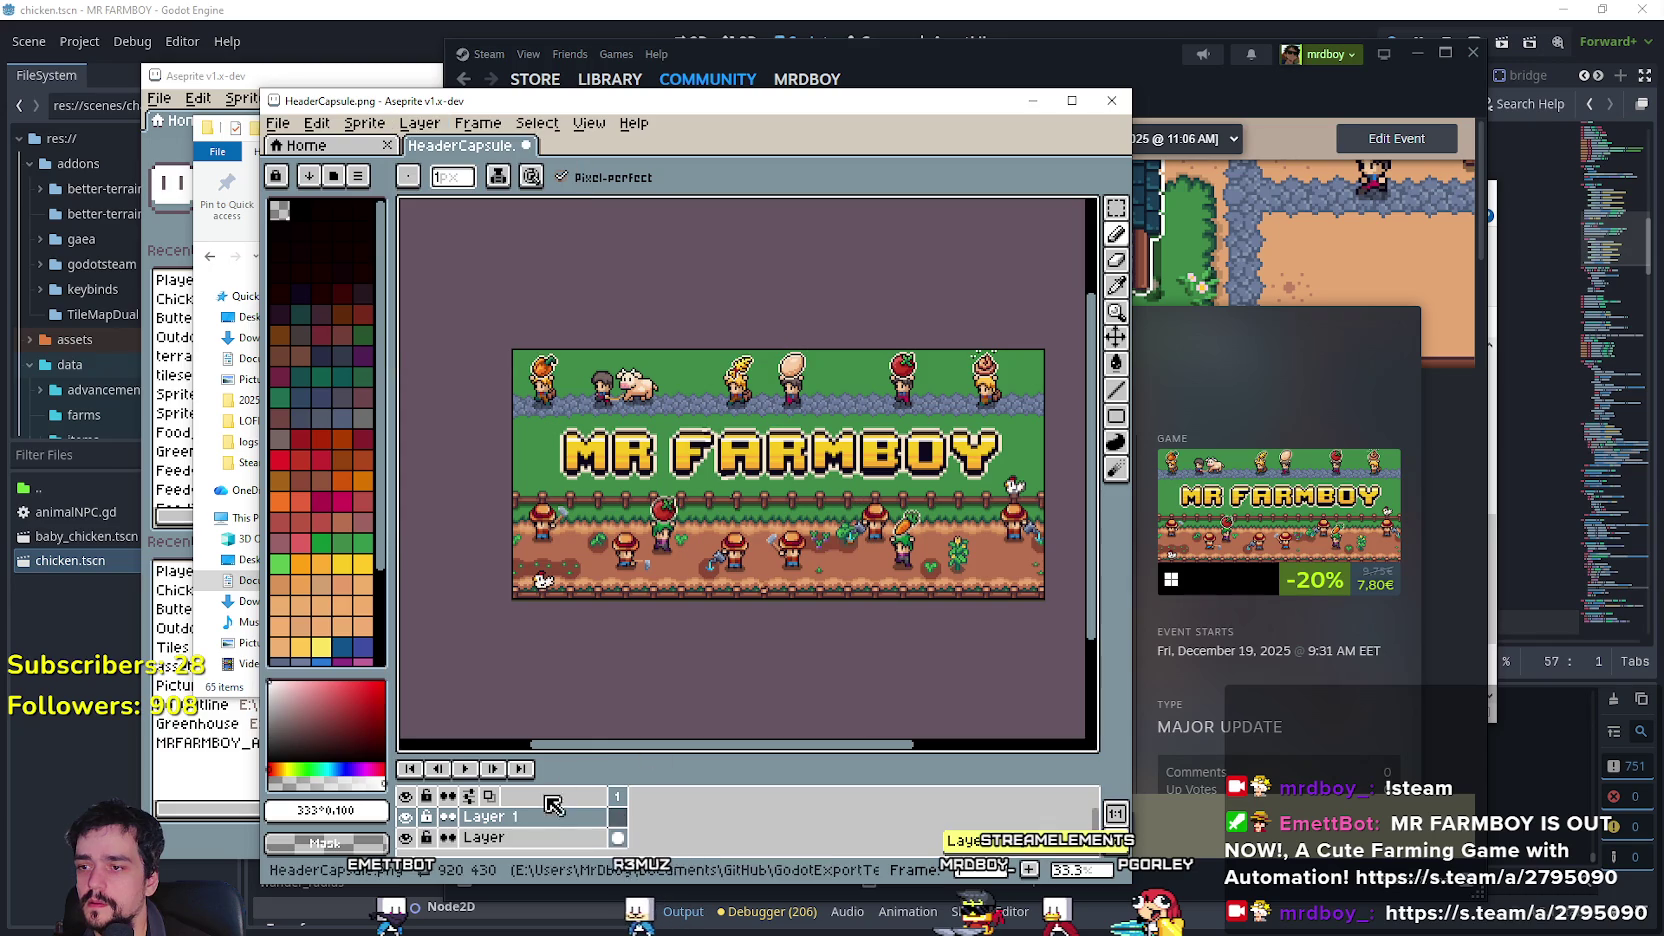
{"action": "double_click", "coordinate": [545, 818]}
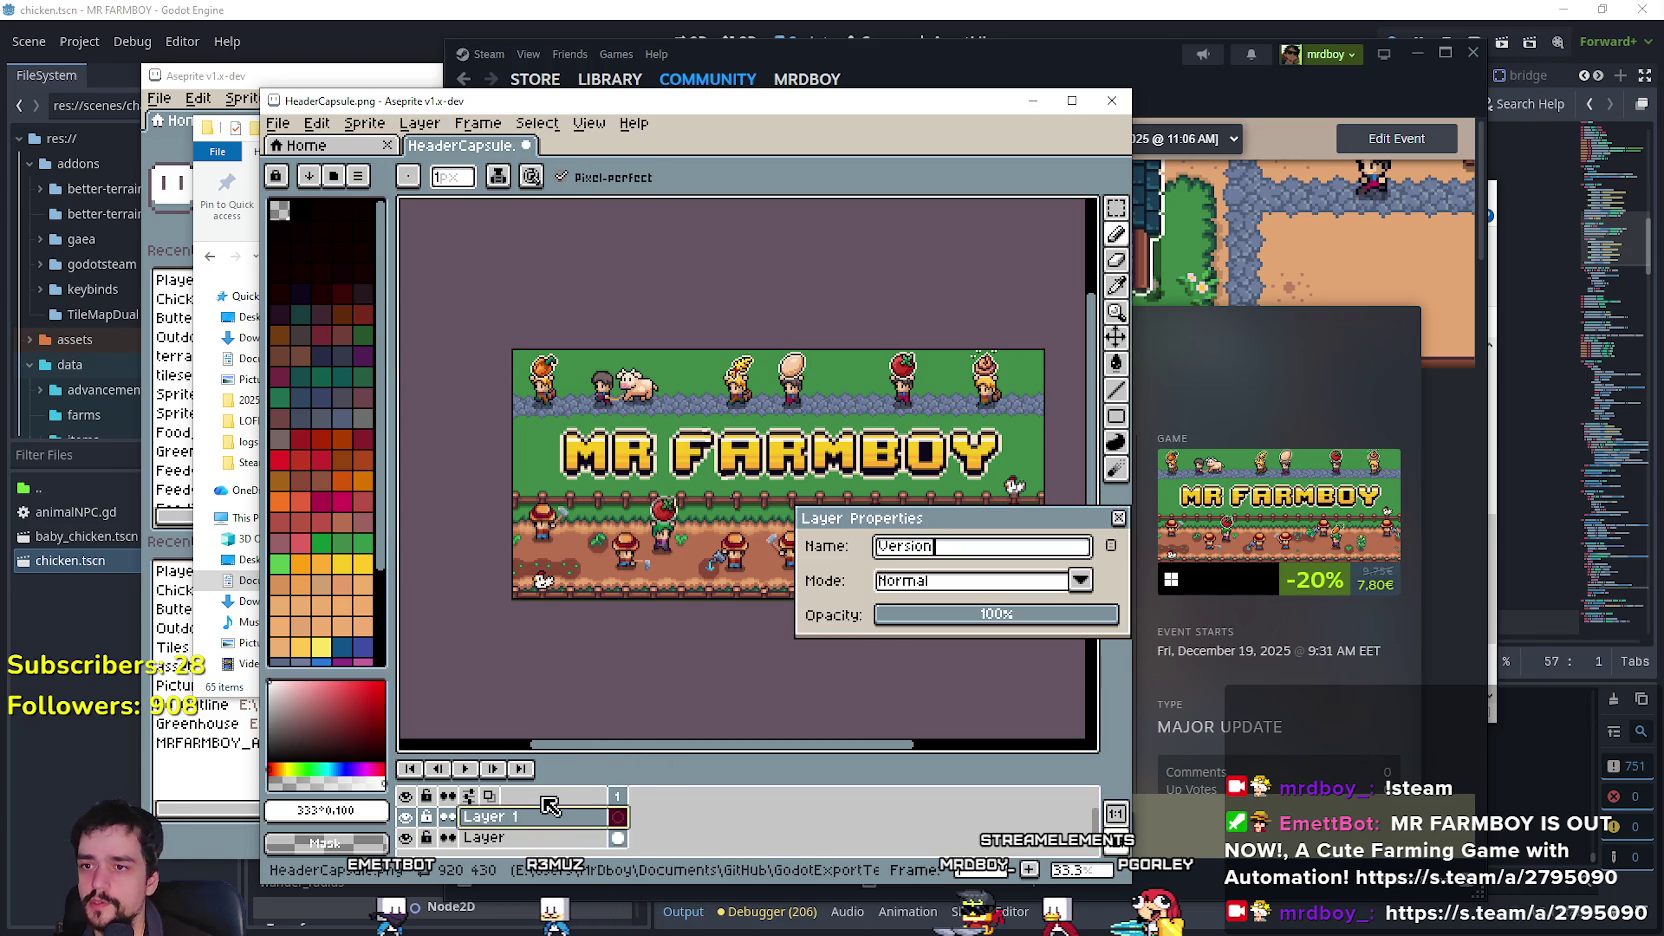
{"action": "key", "text": "Return"}
{"action": "mouse_move", "coordinate": [657, 110]}
{"action": "left_mouse_down"}
{"action": "mouse_move", "coordinate": [704, 94]}
{"action": "mouse_move", "coordinate": [973, 97]}
{"action": "left_mouse_up"}
{"action": "left_click", "coordinate": [318, 143]}
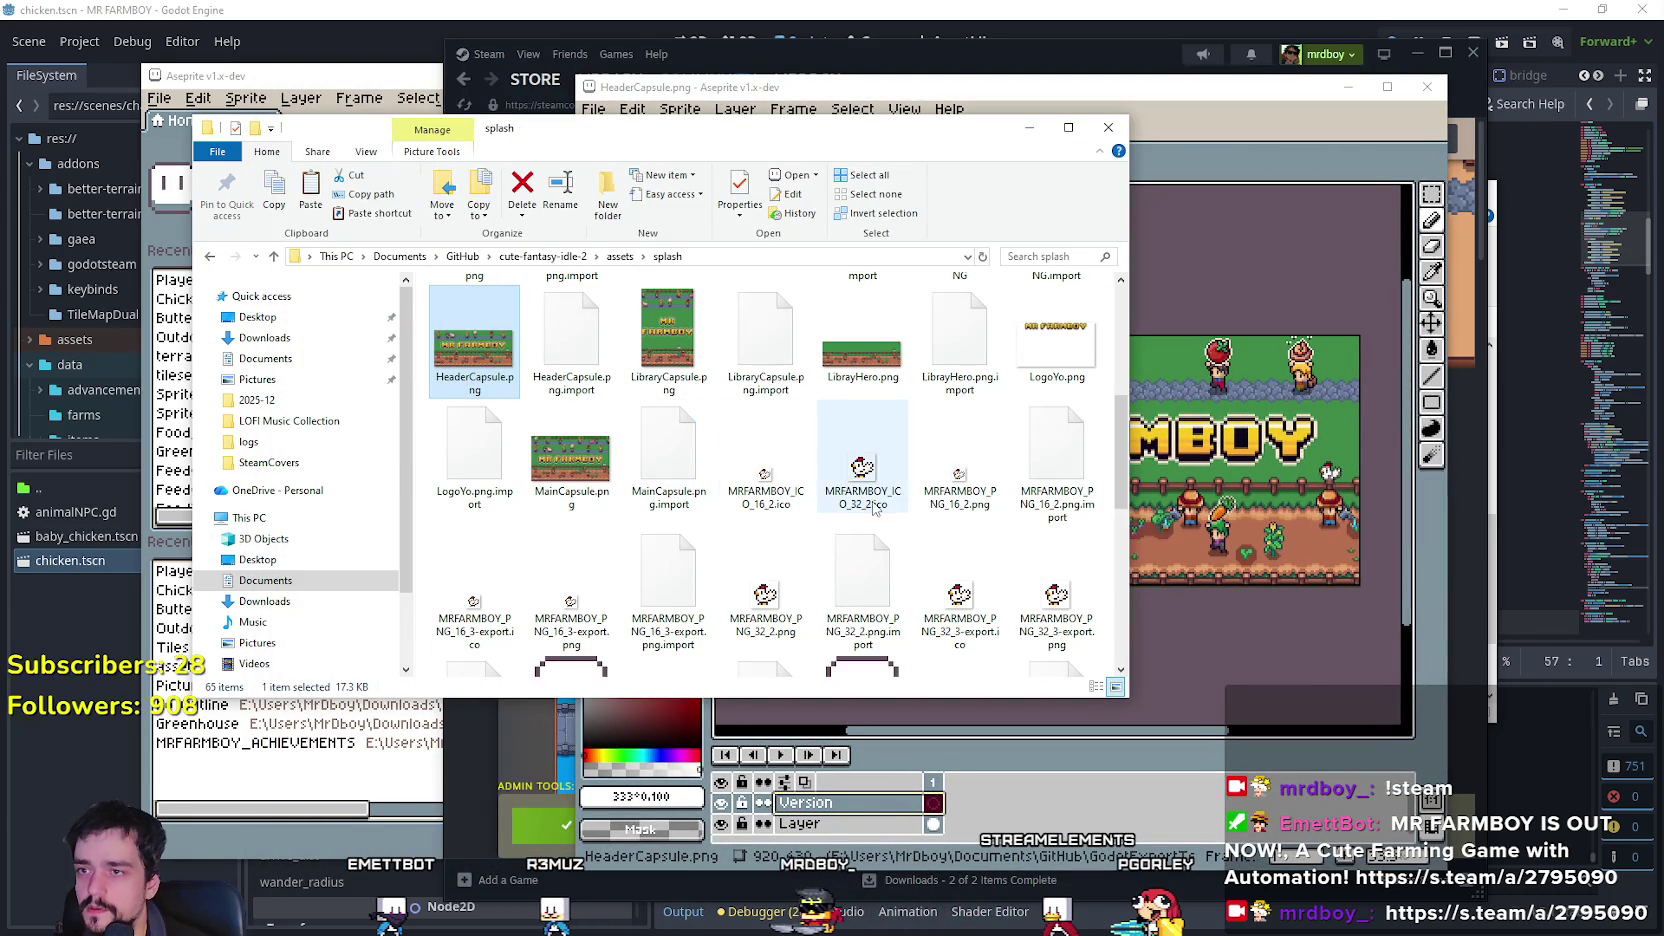
Rearrange the Explorer windows and go up to the GitHub folder.
{"action": "scroll", "coordinate": [659, 481], "scroll_direction": "down", "scroll_amount": 10}
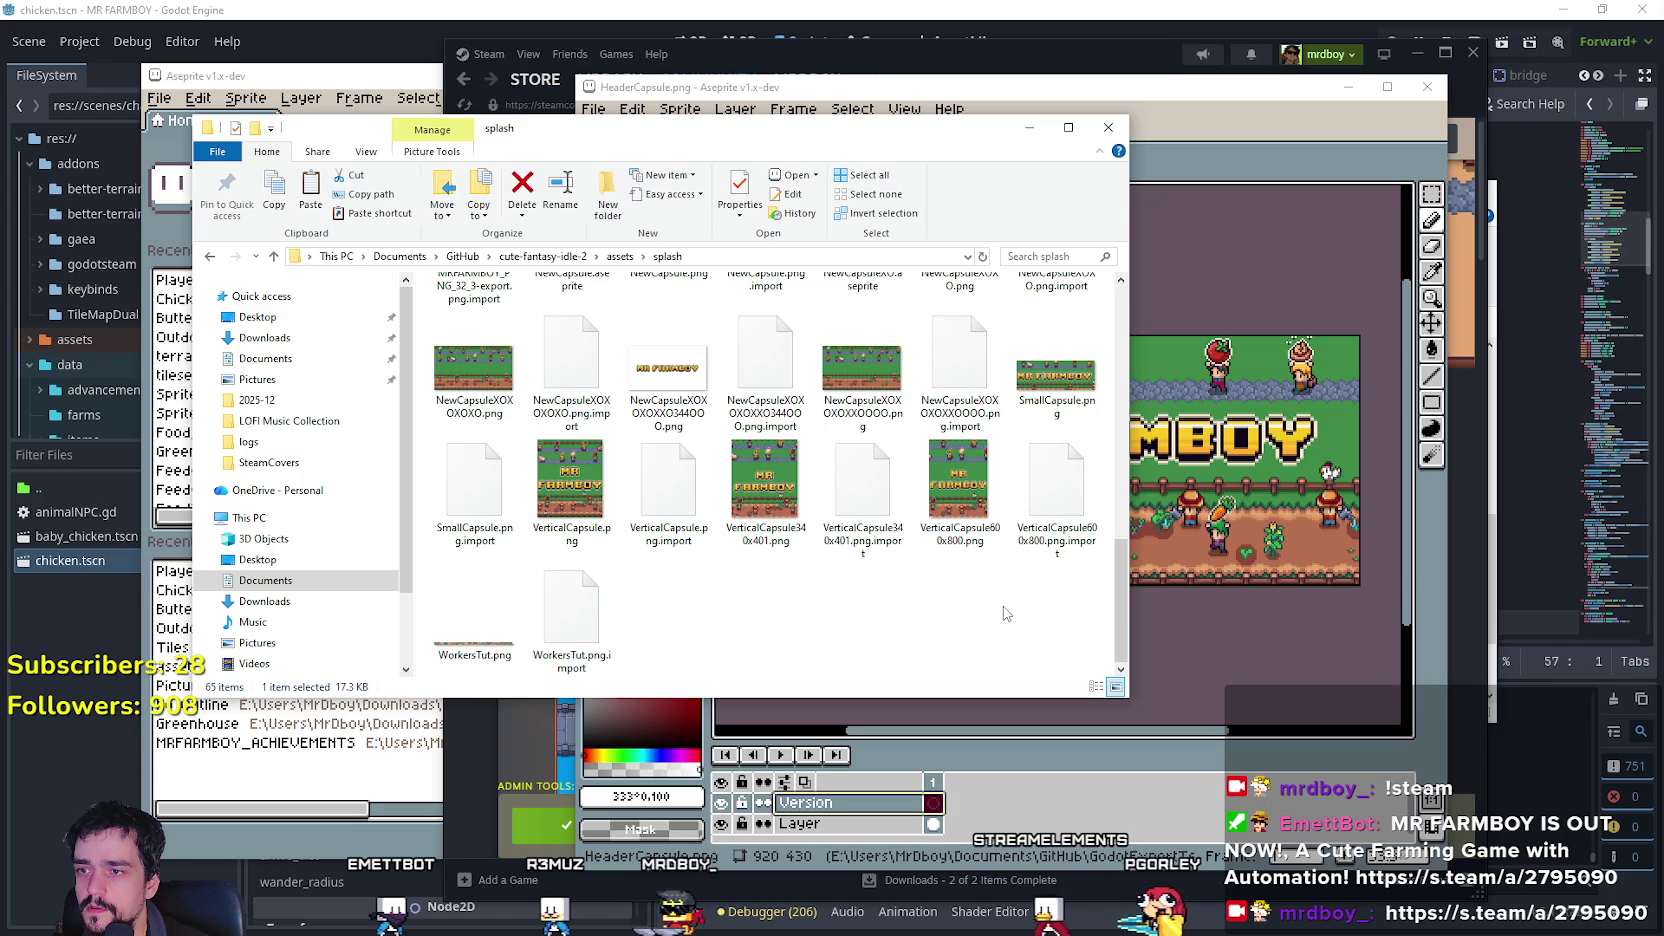
{"action": "left_click_drag", "start_coordinate": [516, 137], "coordinate": [818, 127]}
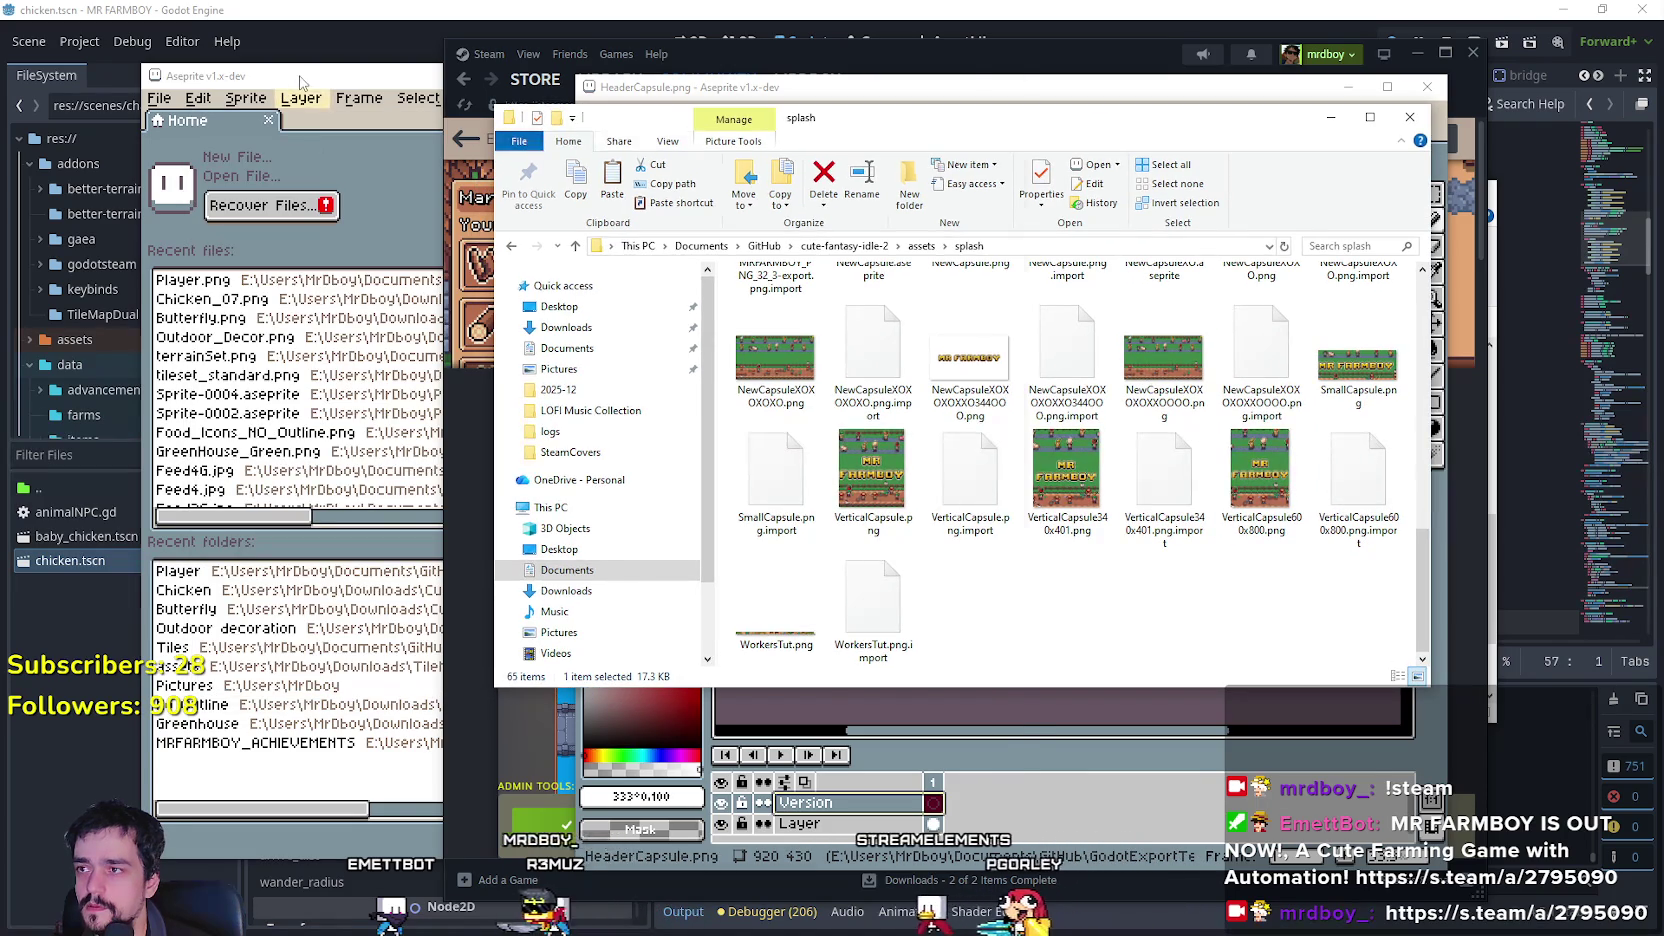
{"action": "left_click", "coordinate": [300, 82]}
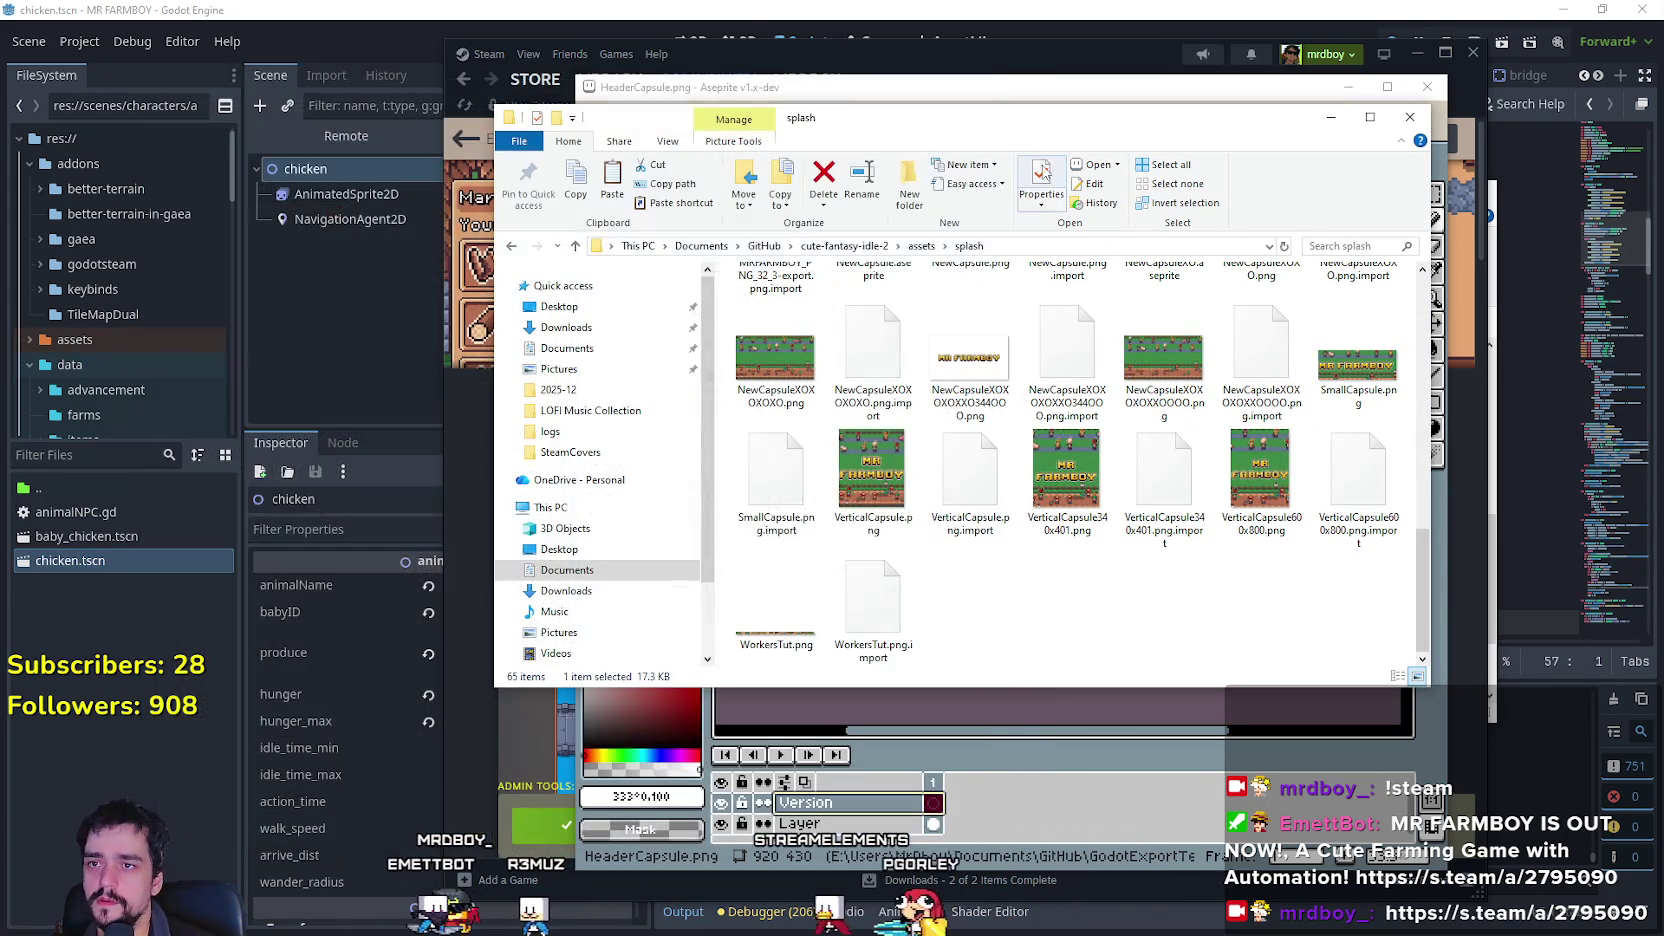
{"action": "left_click_drag", "start_coordinate": [1038, 125], "coordinate": [684, 100]}
{"action": "scroll", "coordinate": [727, 583], "scroll_direction": "up", "scroll_amount": 10}
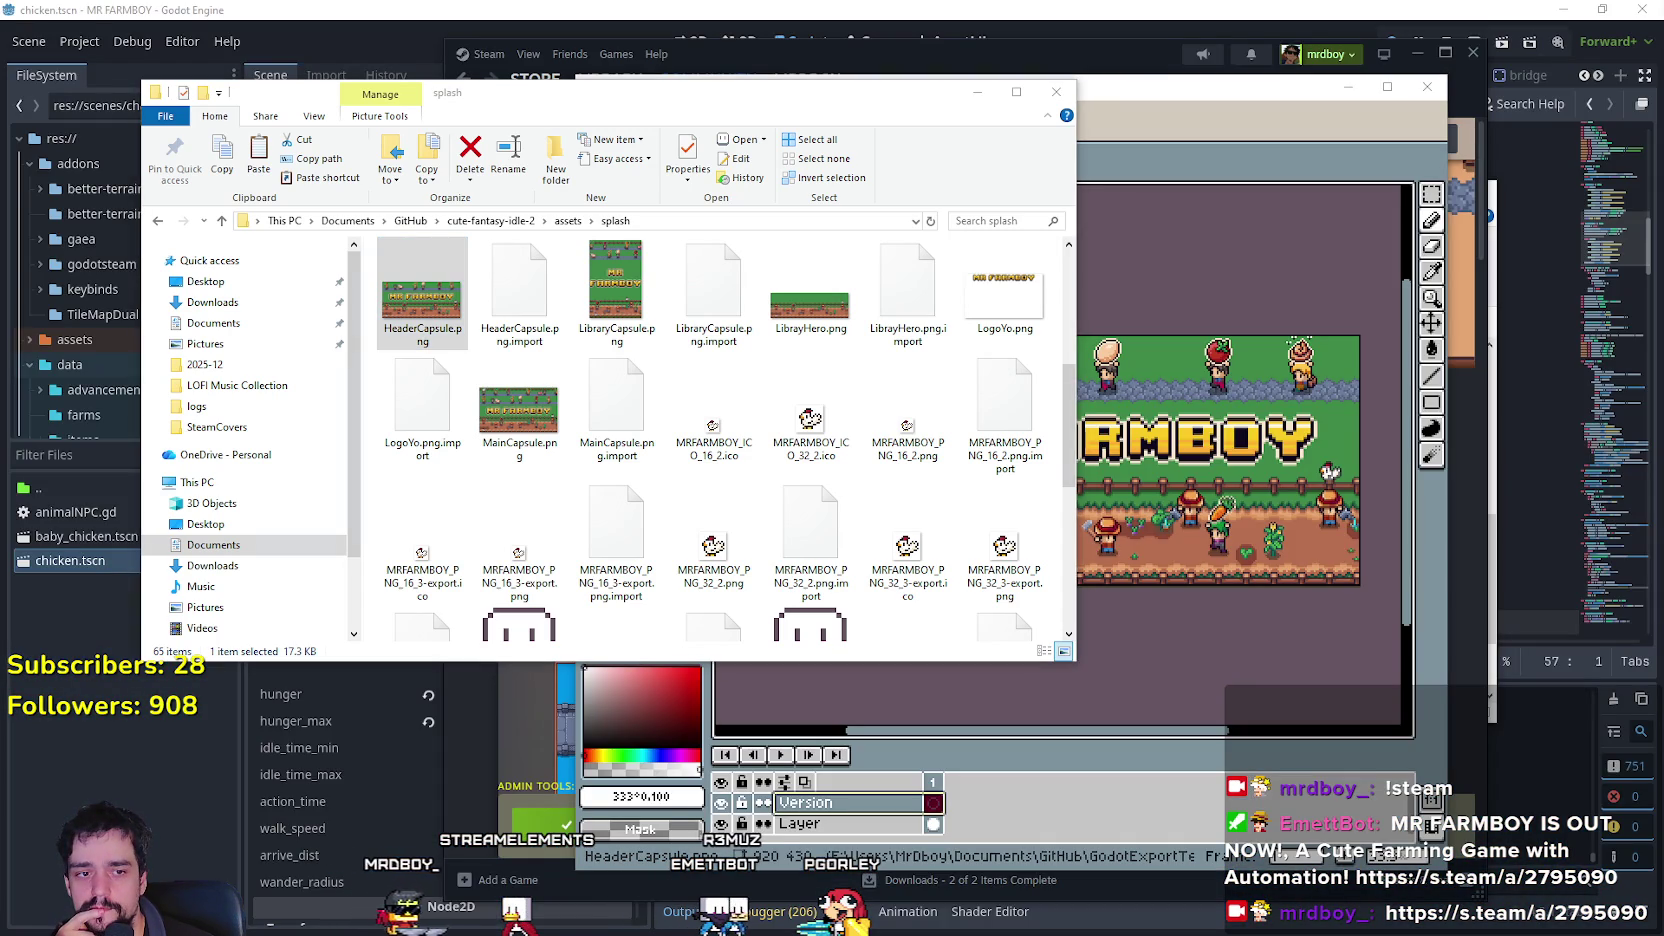
{"action": "key", "text": "alt+Tab"}
{"action": "scroll", "coordinate": [1187, 537], "scroll_direction": "up", "scroll_amount": 2}
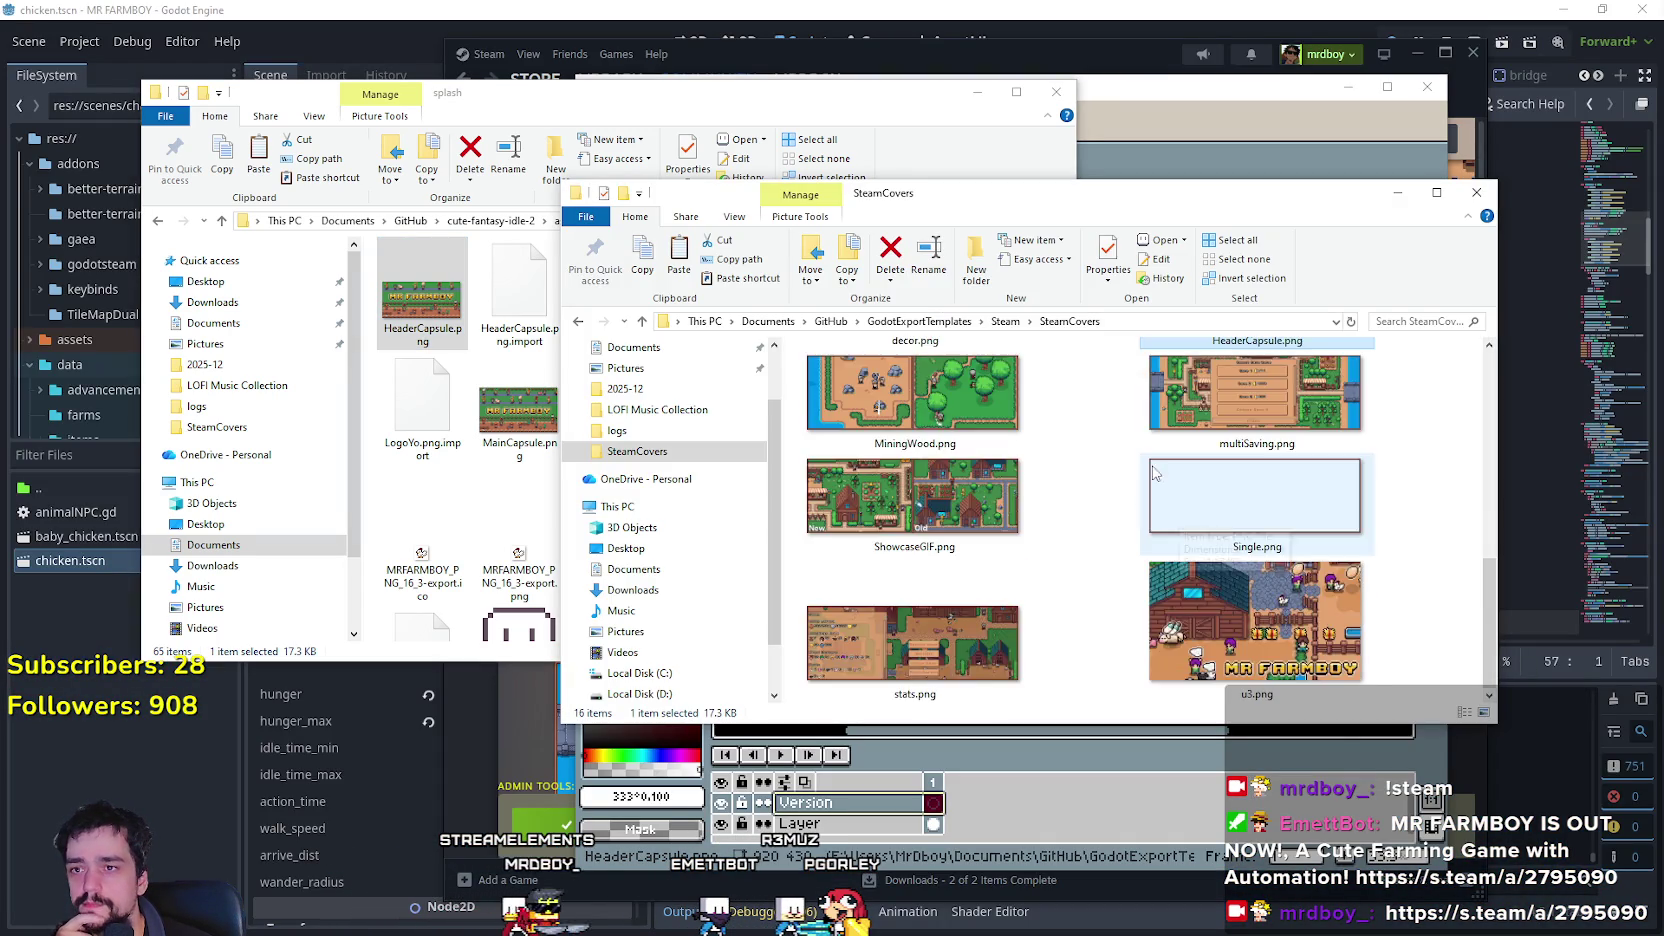
{"action": "left_click", "coordinate": [830, 321]}
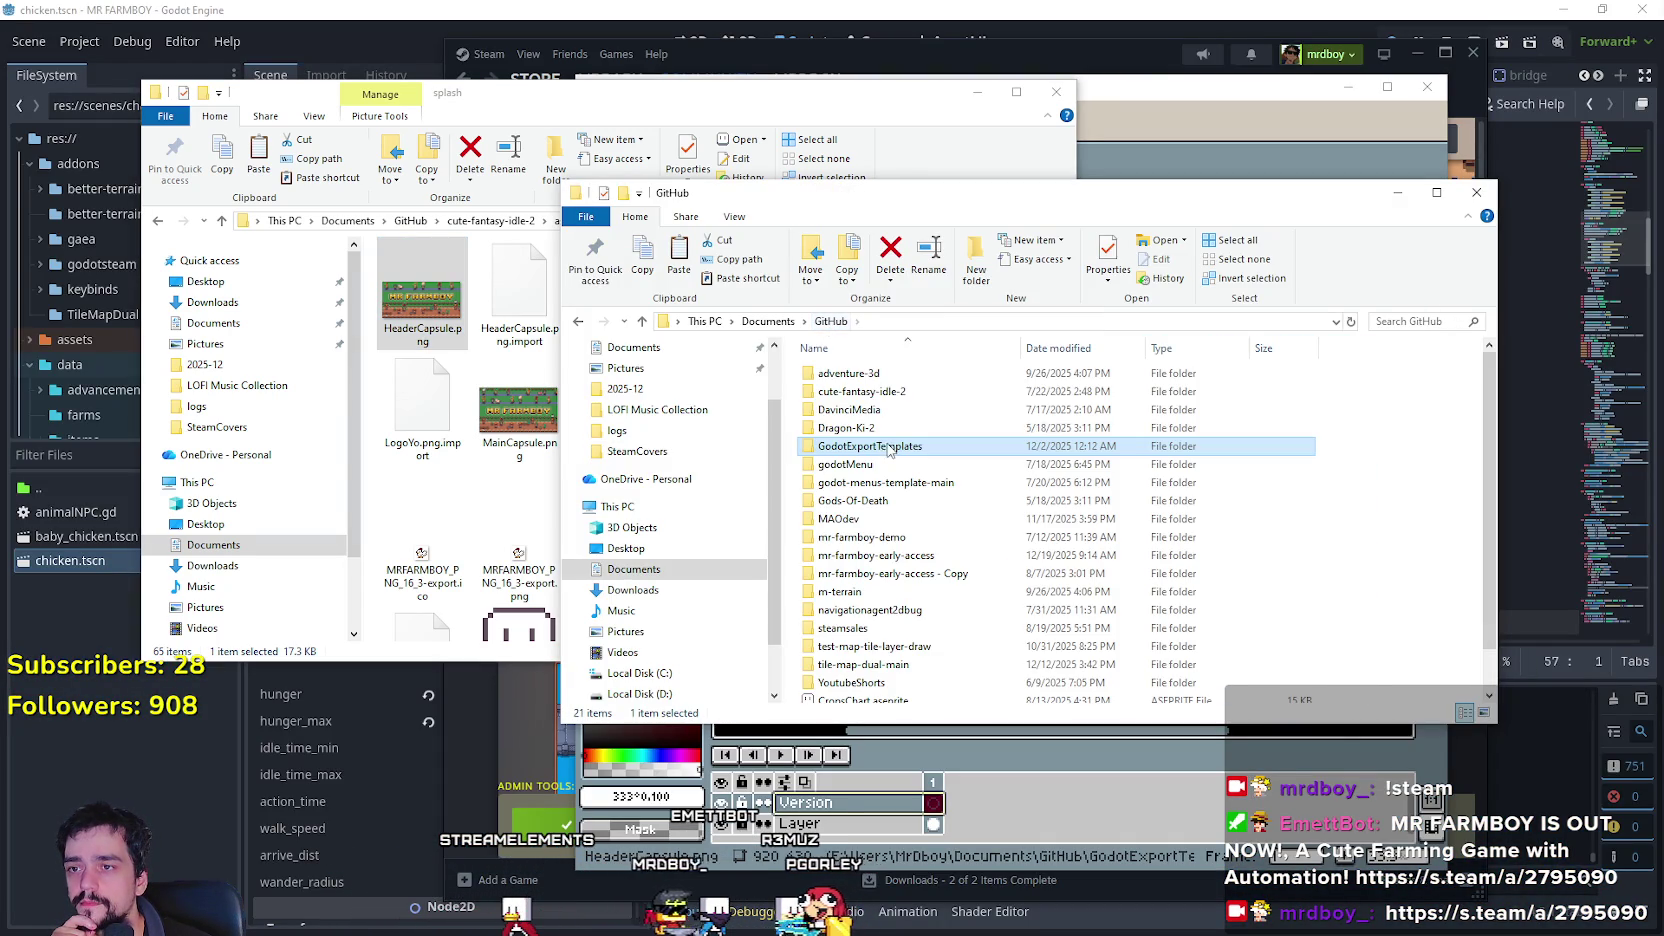
Browse mr-farmboy-demo's assets/splash images, then return to GitHub.
{"action": "double_click", "coordinate": [880, 538]}
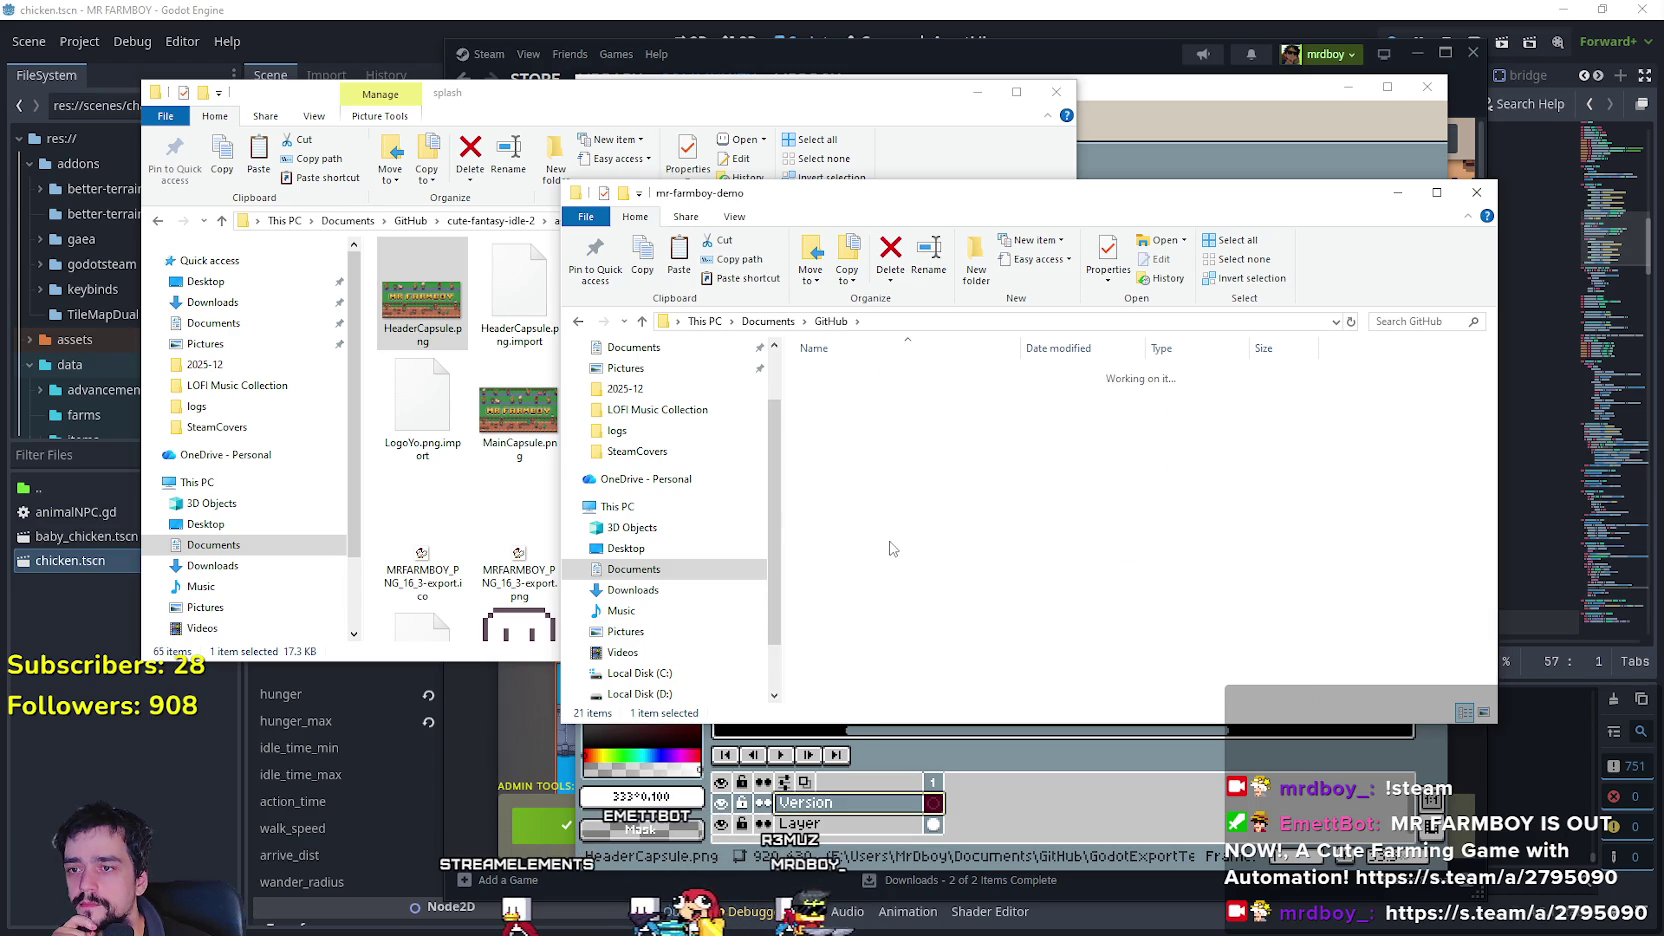
{"action": "double_click", "coordinate": [843, 409]}
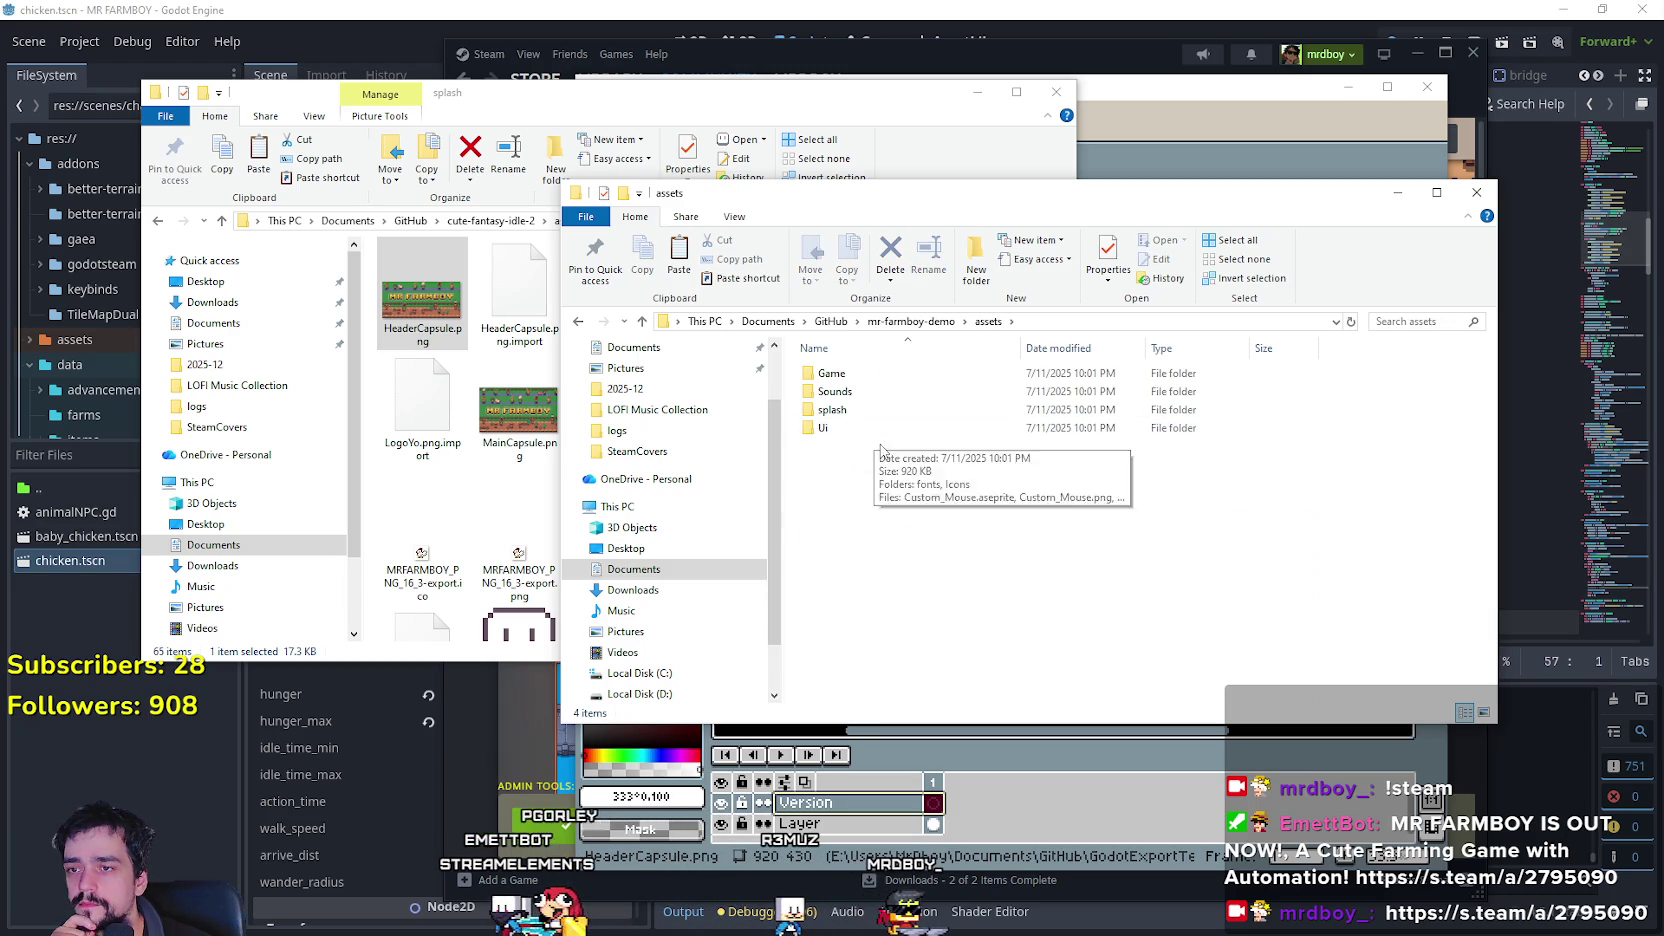
{"action": "left_click", "coordinate": [865, 413]}
{"action": "double_click", "coordinate": [865, 413]}
{"action": "scroll", "coordinate": [1117, 568], "scroll_direction": "down", "scroll_amount": 5}
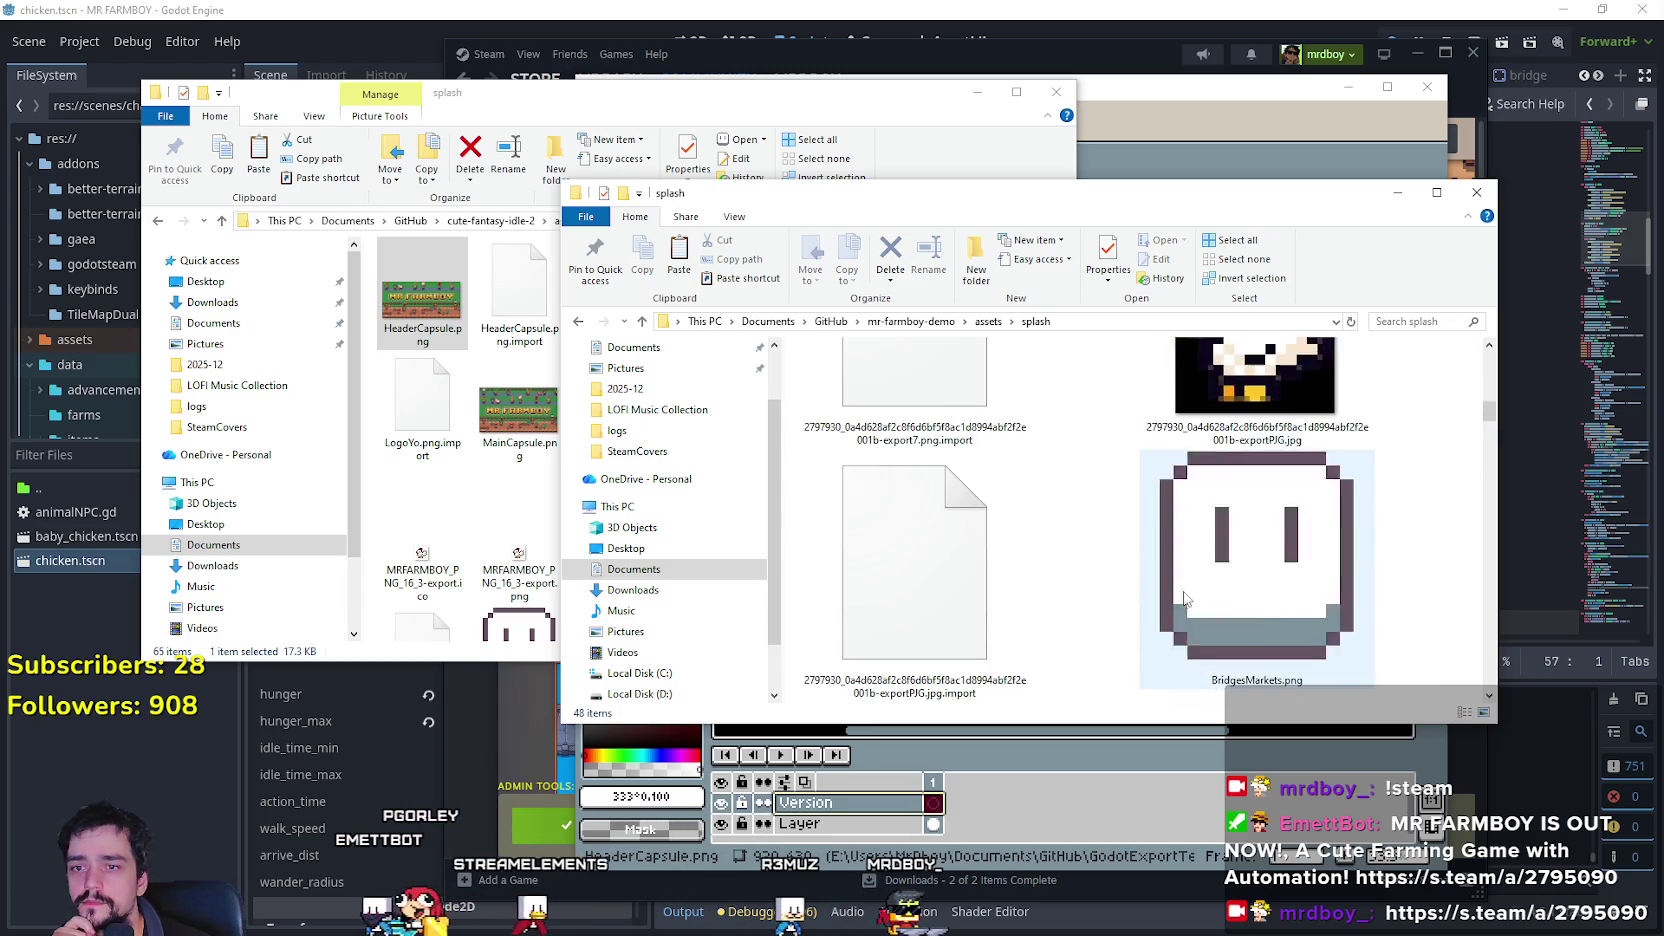
{"action": "scroll", "coordinate": [1117, 568], "scroll_direction": "down", "scroll_amount": 6}
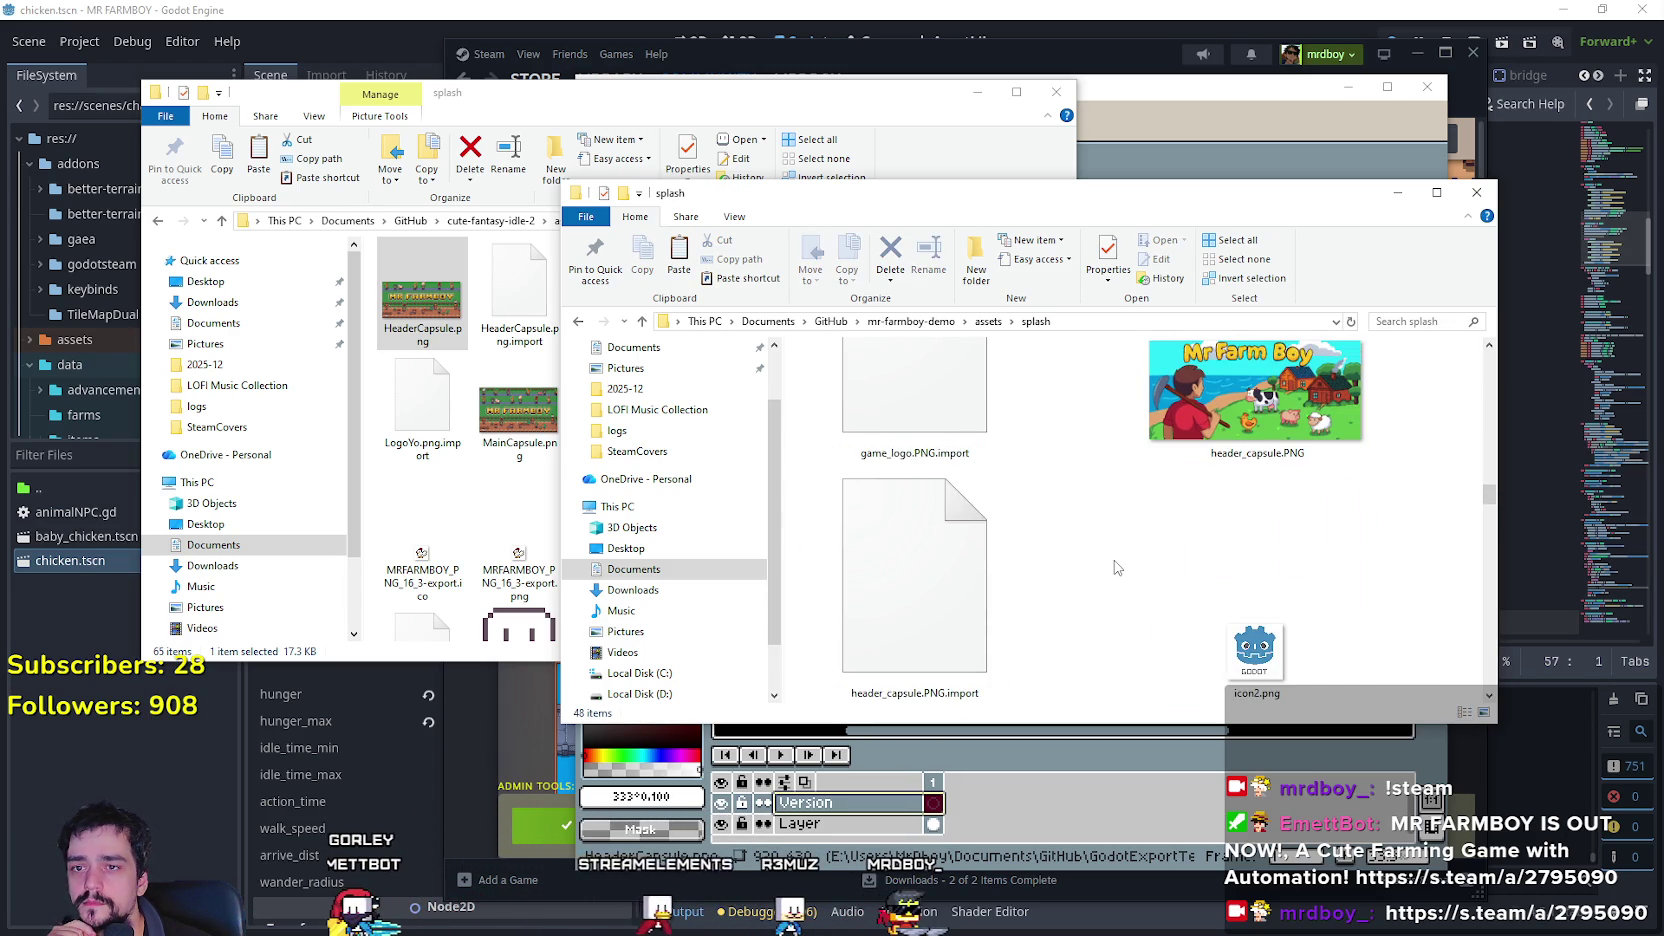
{"action": "scroll", "coordinate": [1113, 565], "scroll_direction": "down", "scroll_amount": 6}
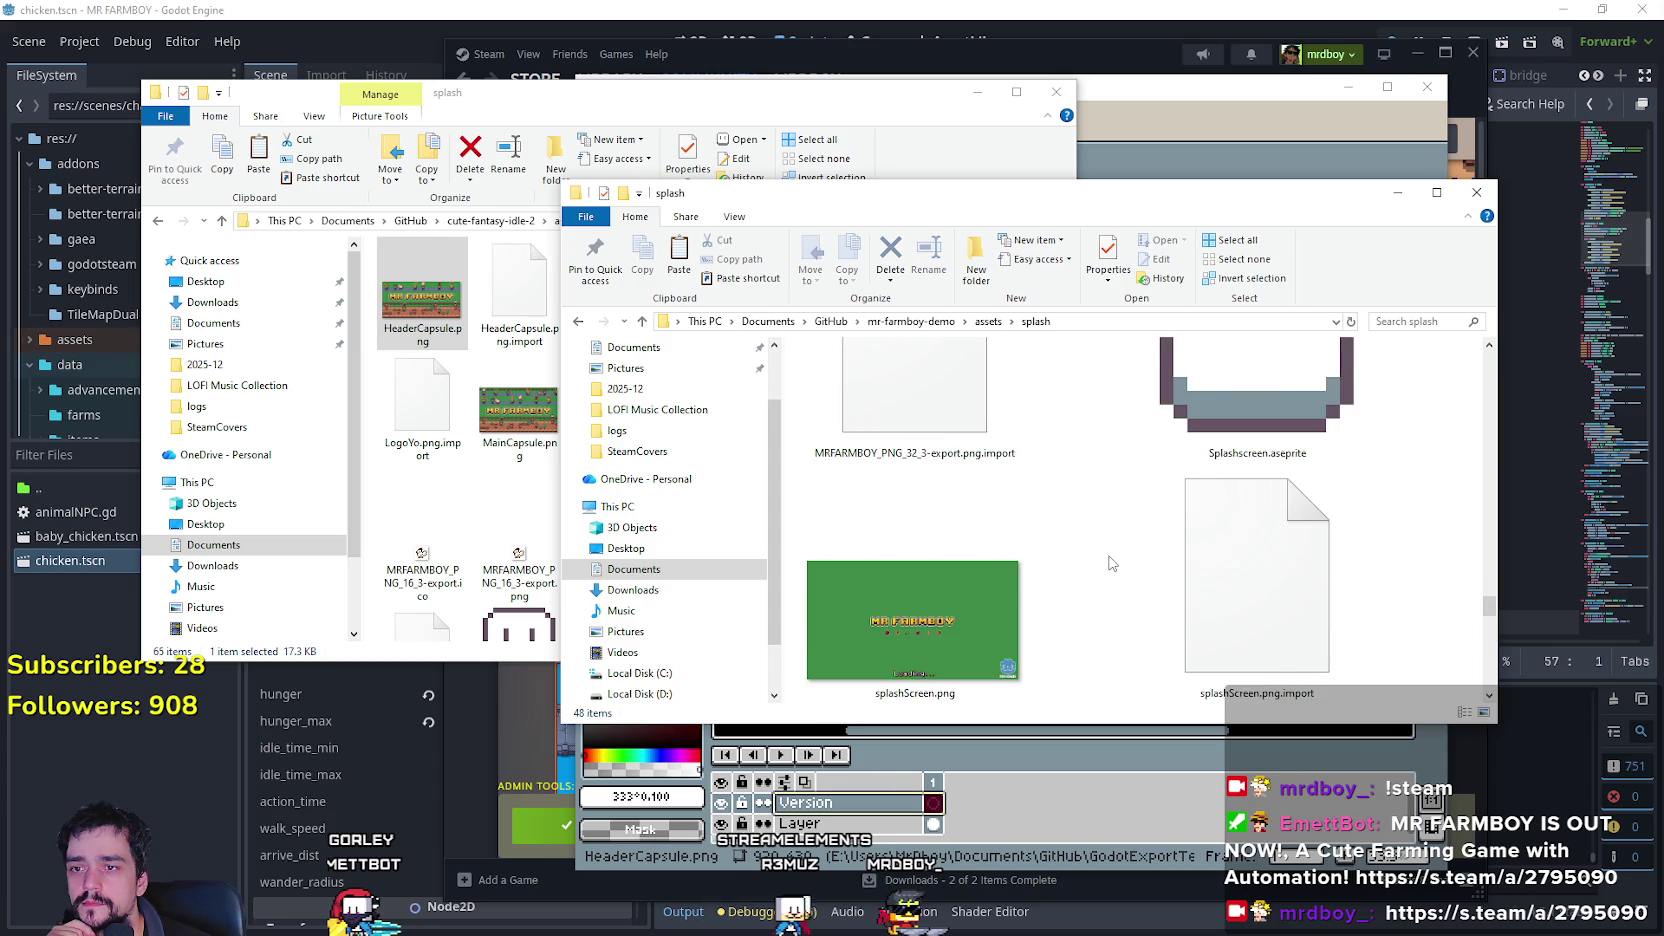
{"action": "scroll", "coordinate": [1109, 557], "scroll_direction": "down", "scroll_amount": 2}
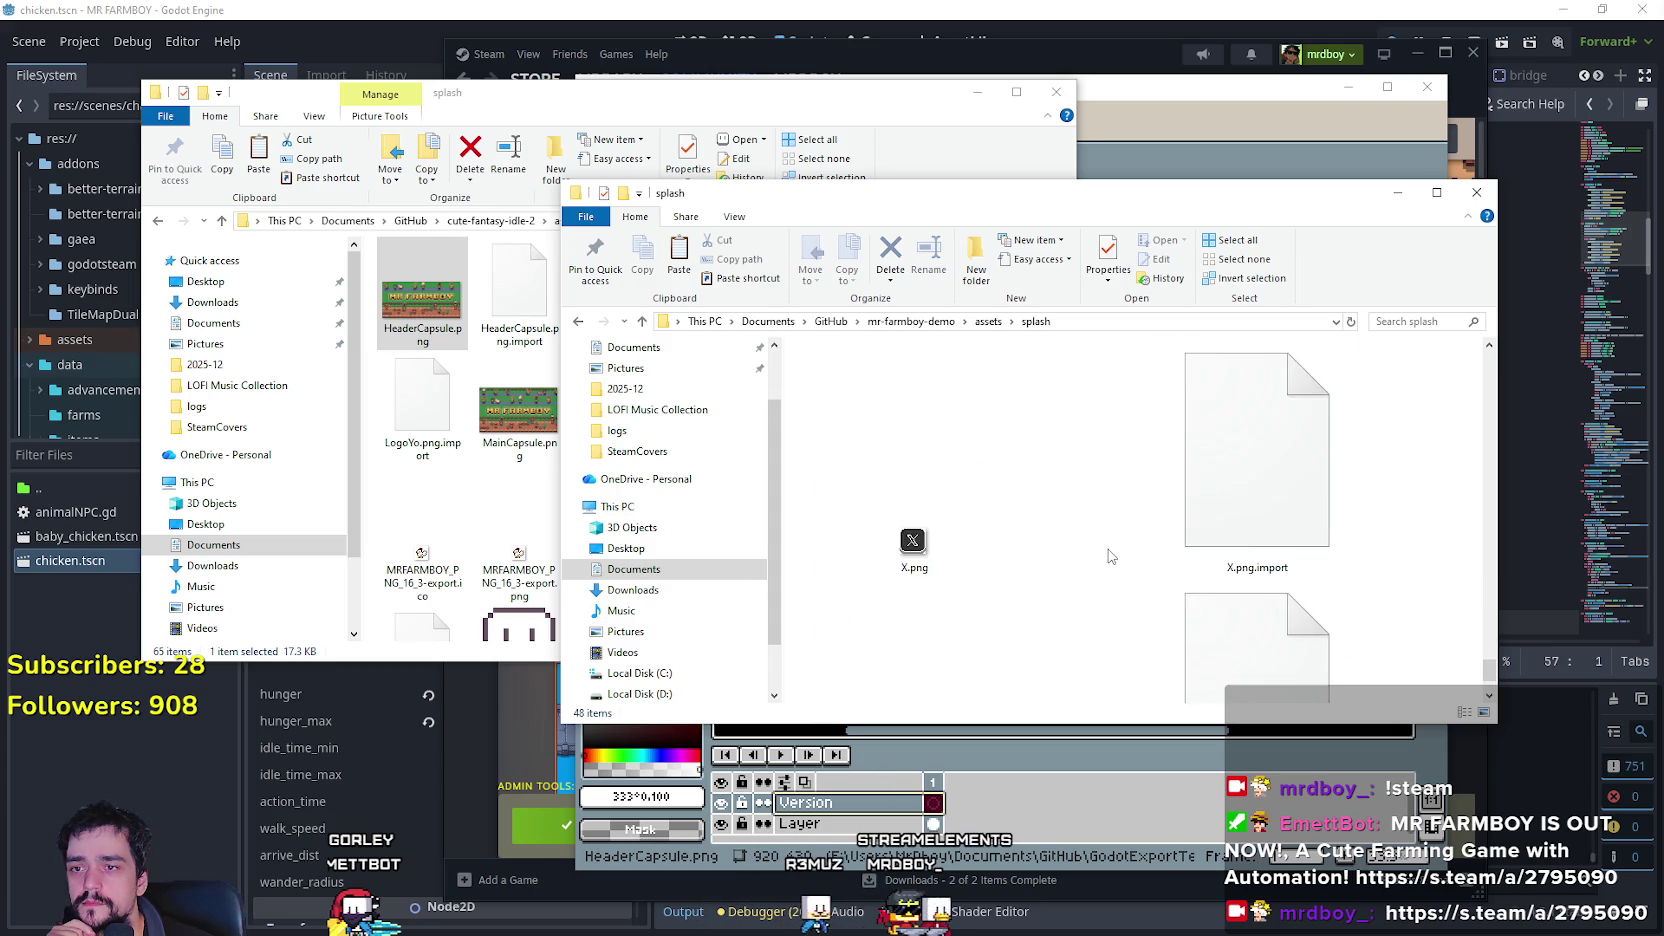
{"action": "left_click", "coordinate": [930, 322]}
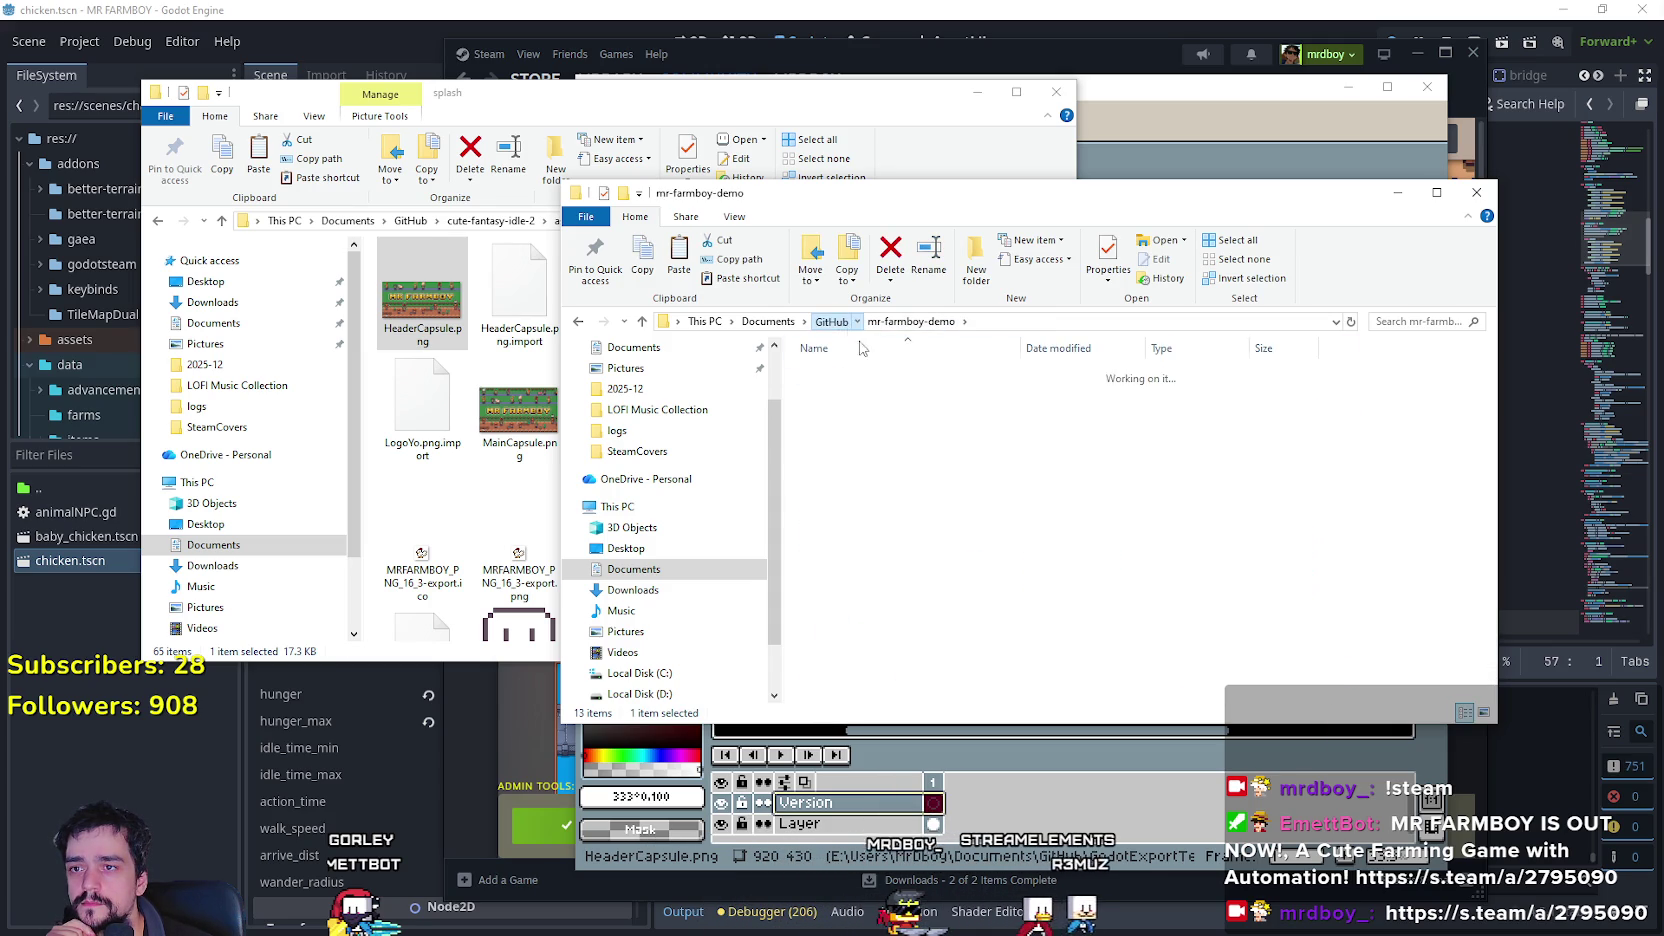
{"action": "key", "text": "alt+Up"}
Browse the splash images in mr-farmboy-early-access - Copy, then return to GitHub.
{"action": "double_click", "coordinate": [881, 575]}
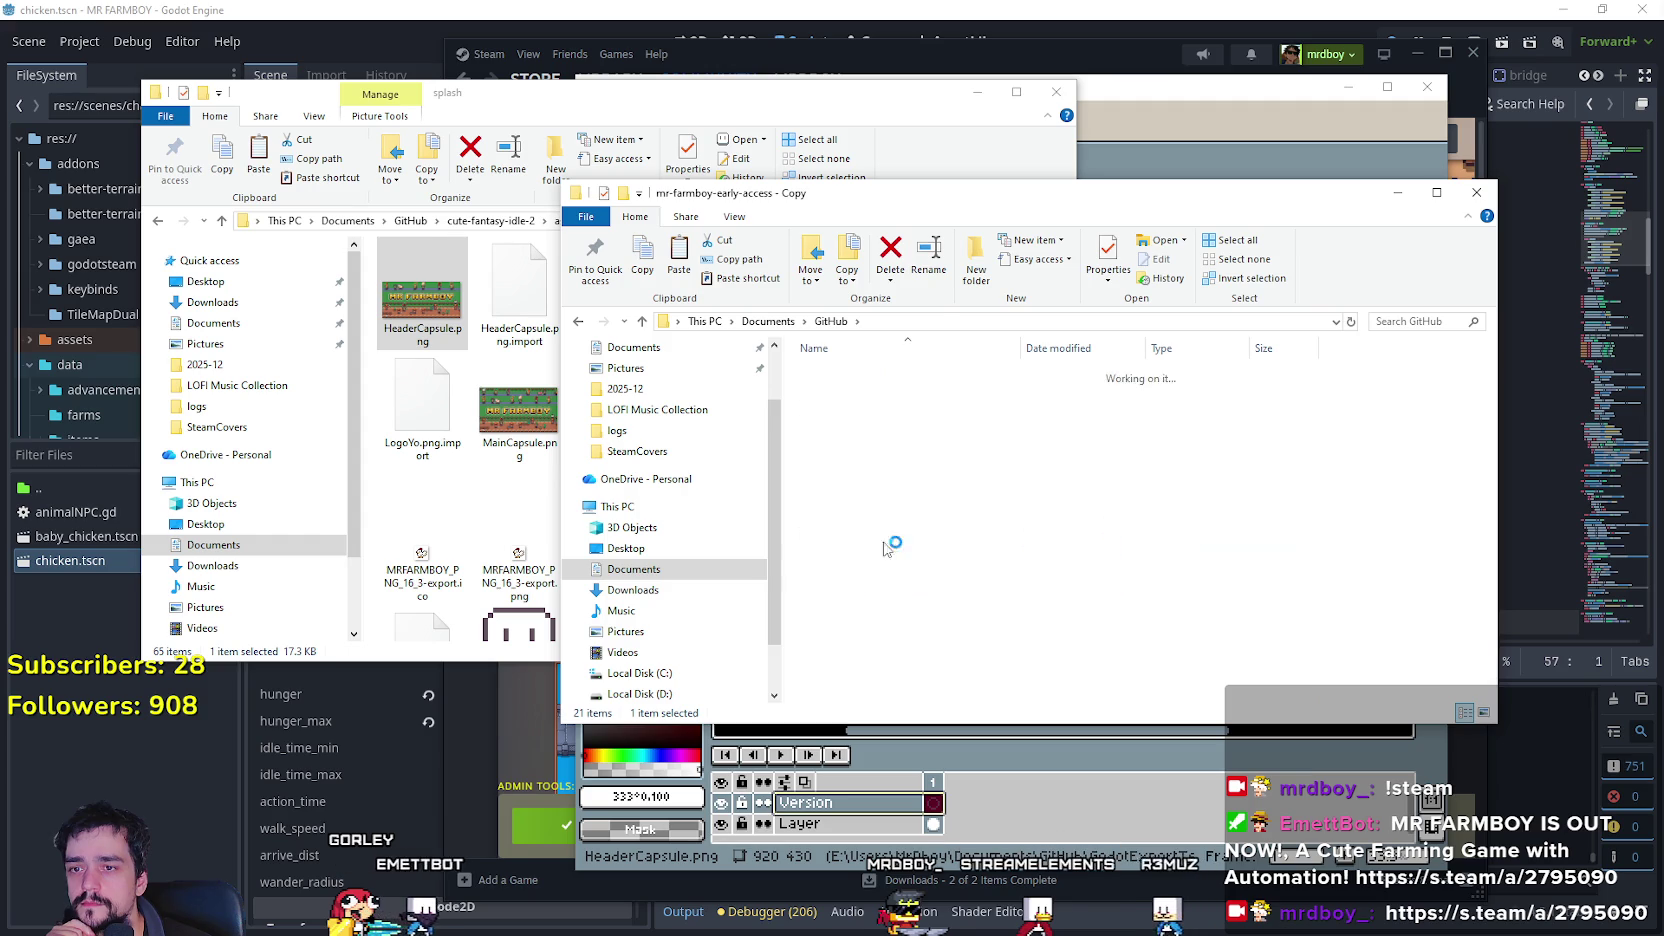
{"action": "double_click", "coordinate": [852, 418]}
{"action": "double_click", "coordinate": [862, 412]}
{"action": "scroll", "coordinate": [933, 557], "scroll_direction": "down", "scroll_amount": 3}
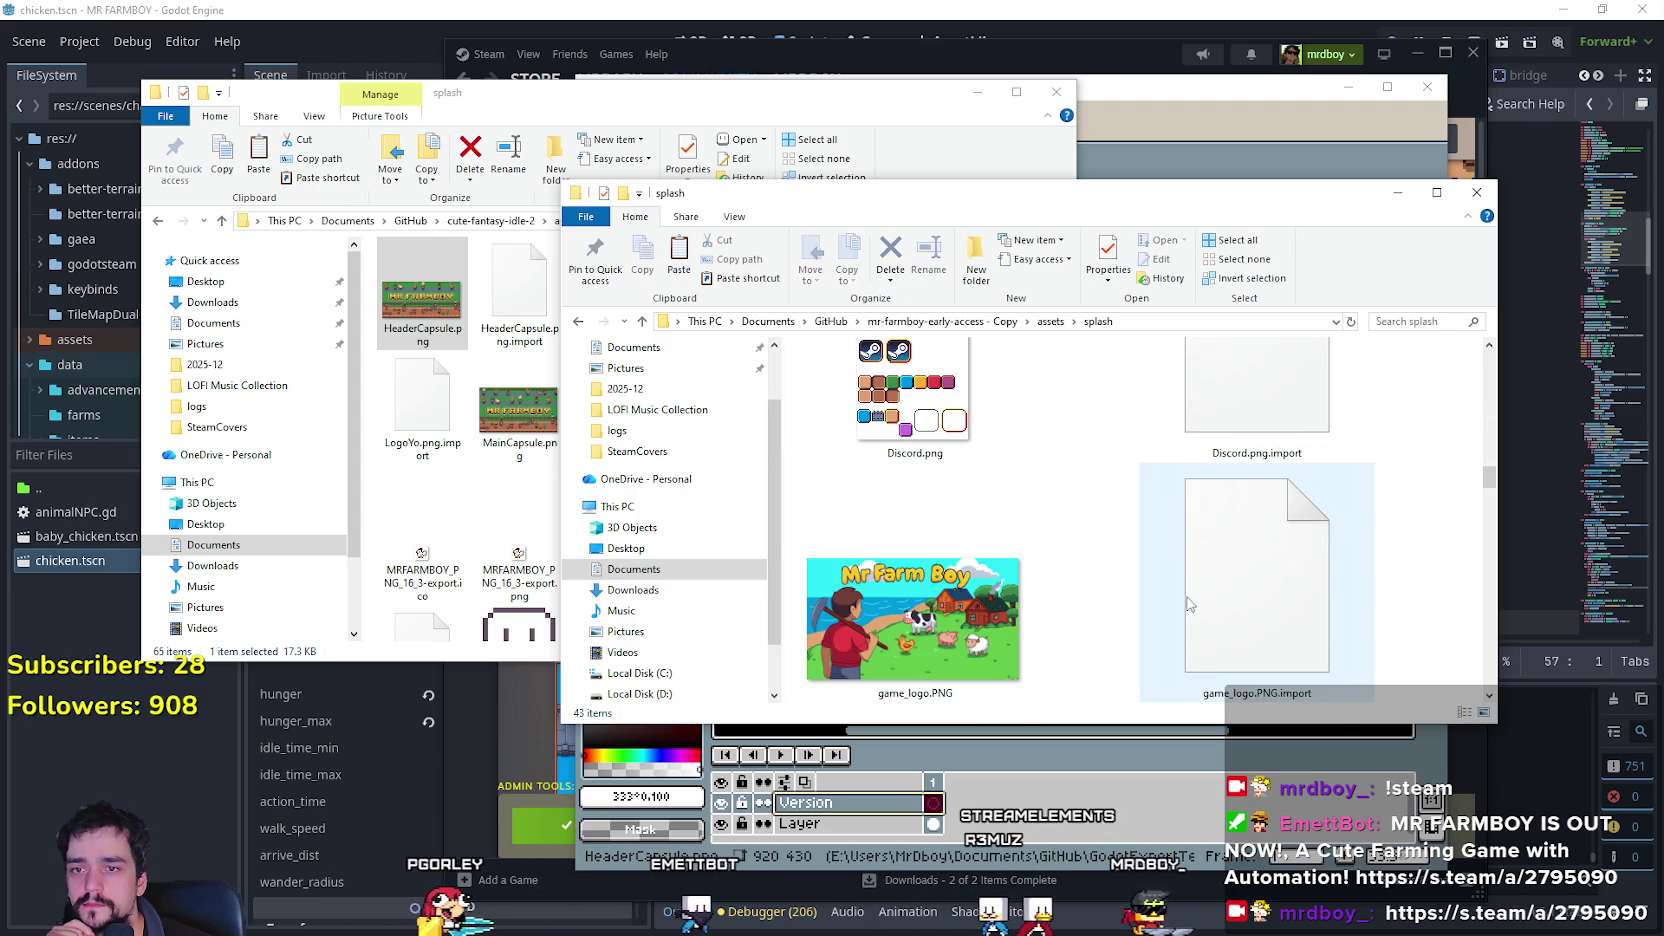
{"action": "left_click_drag", "start_coordinate": [1488, 481], "coordinate": [1489, 627]}
{"action": "left_click_drag", "start_coordinate": [1486, 657], "coordinate": [1487, 703]}
{"action": "left_click", "coordinate": [917, 321]}
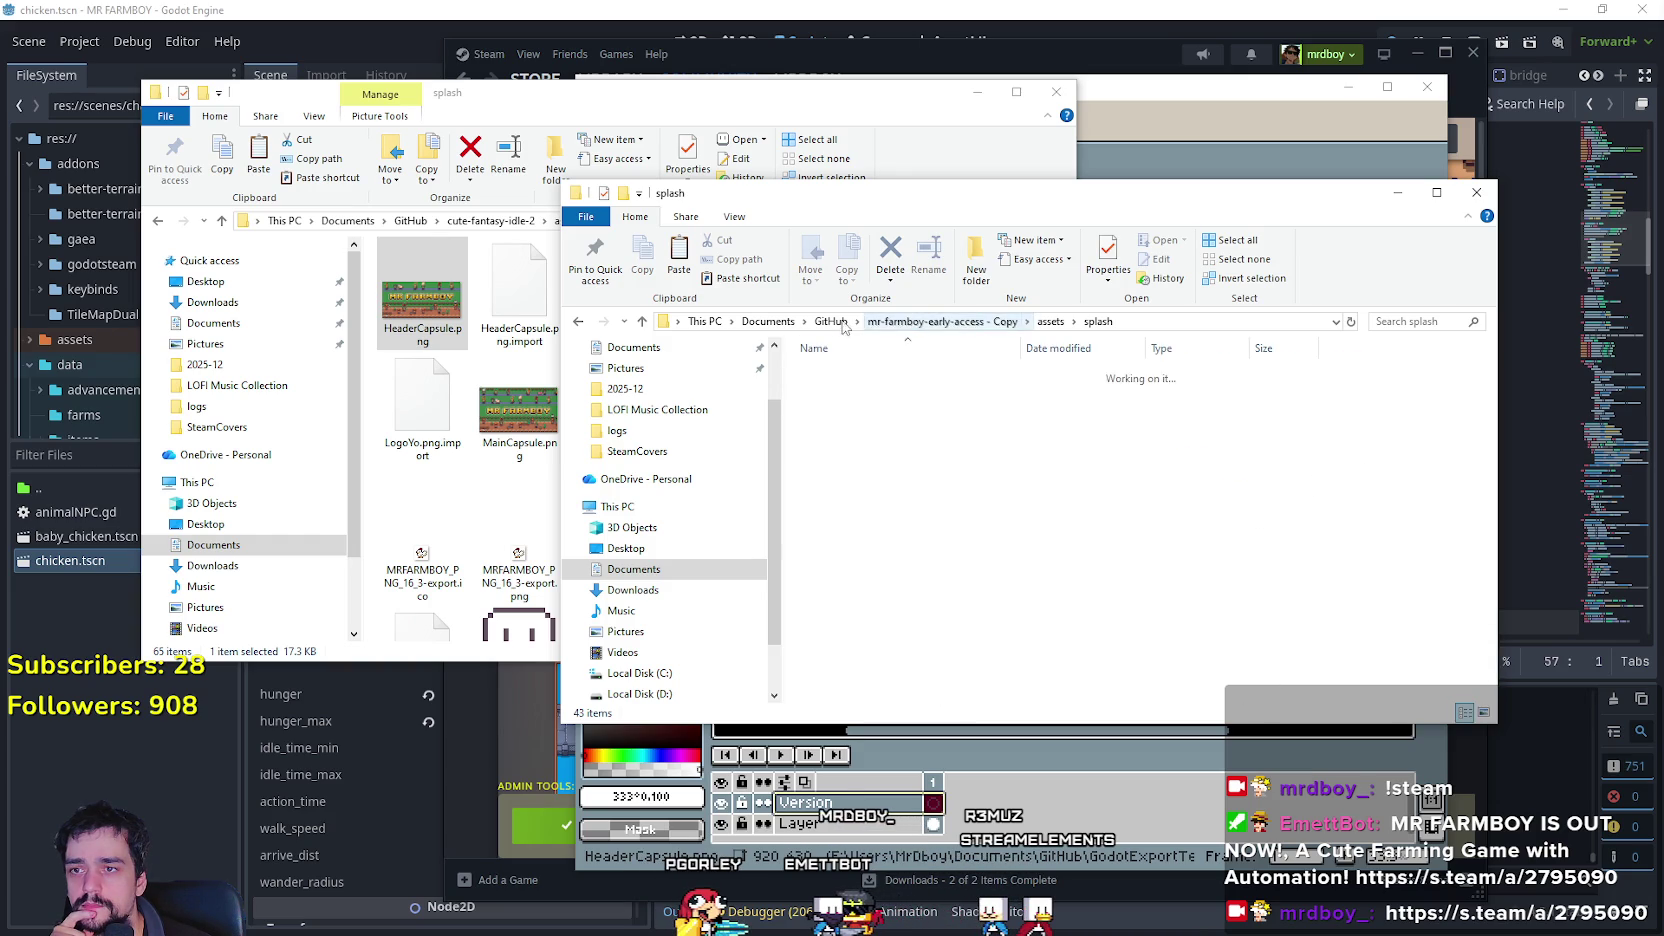
{"action": "key", "text": "alt+Up"}
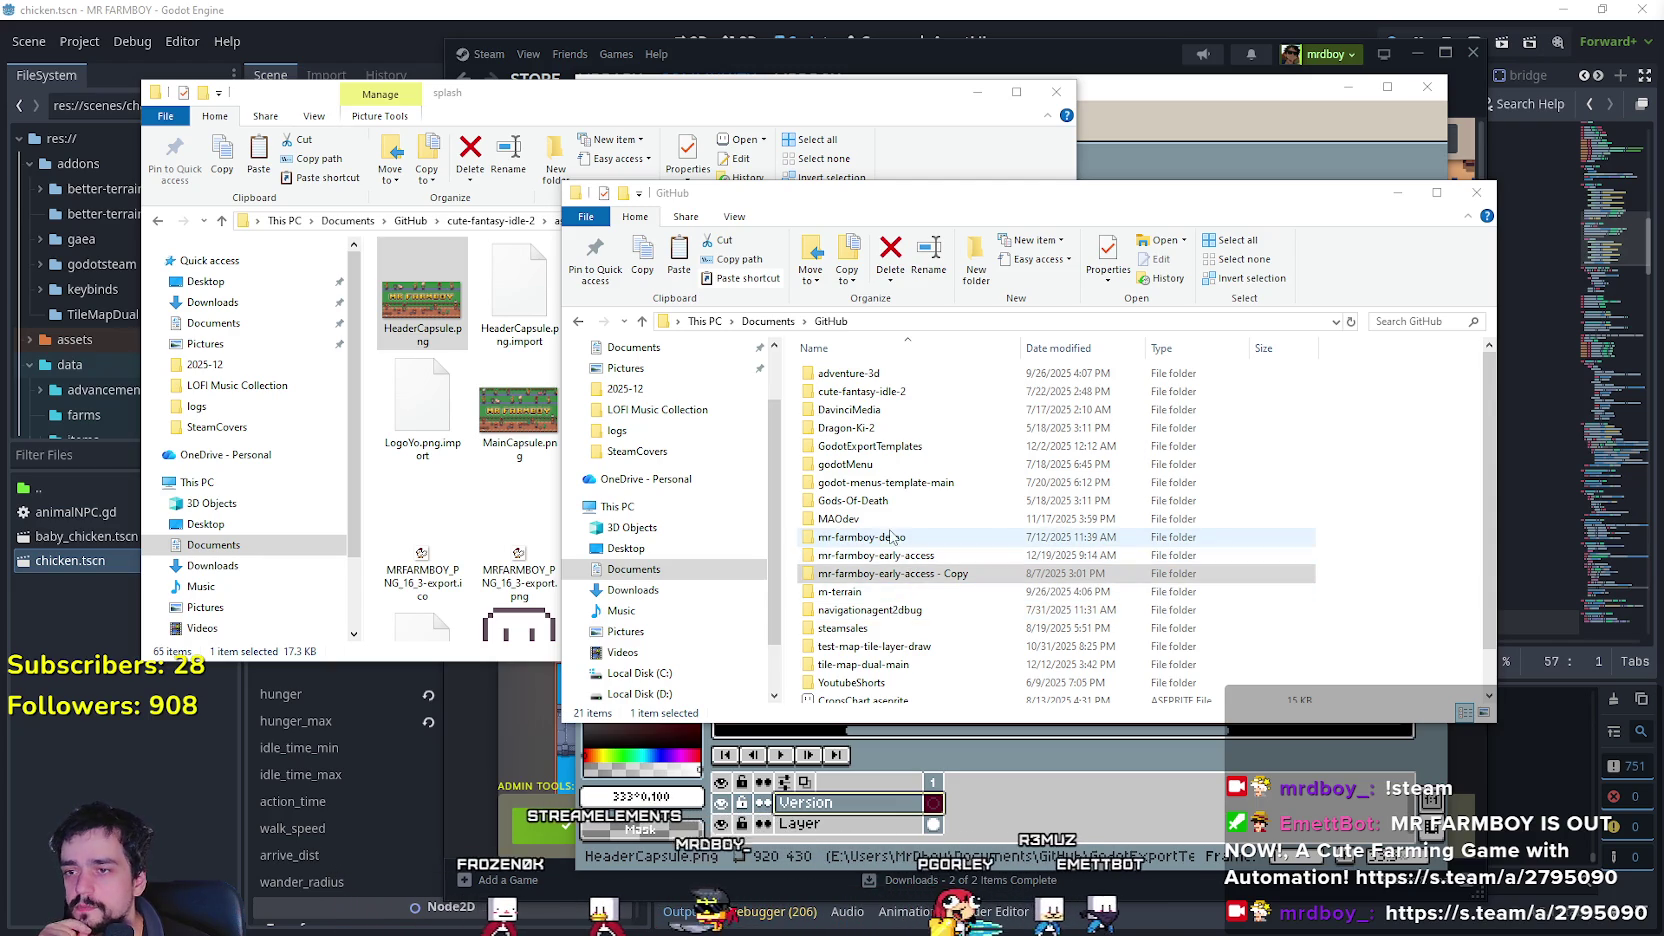
{"action": "left_click", "coordinate": [880, 482]}
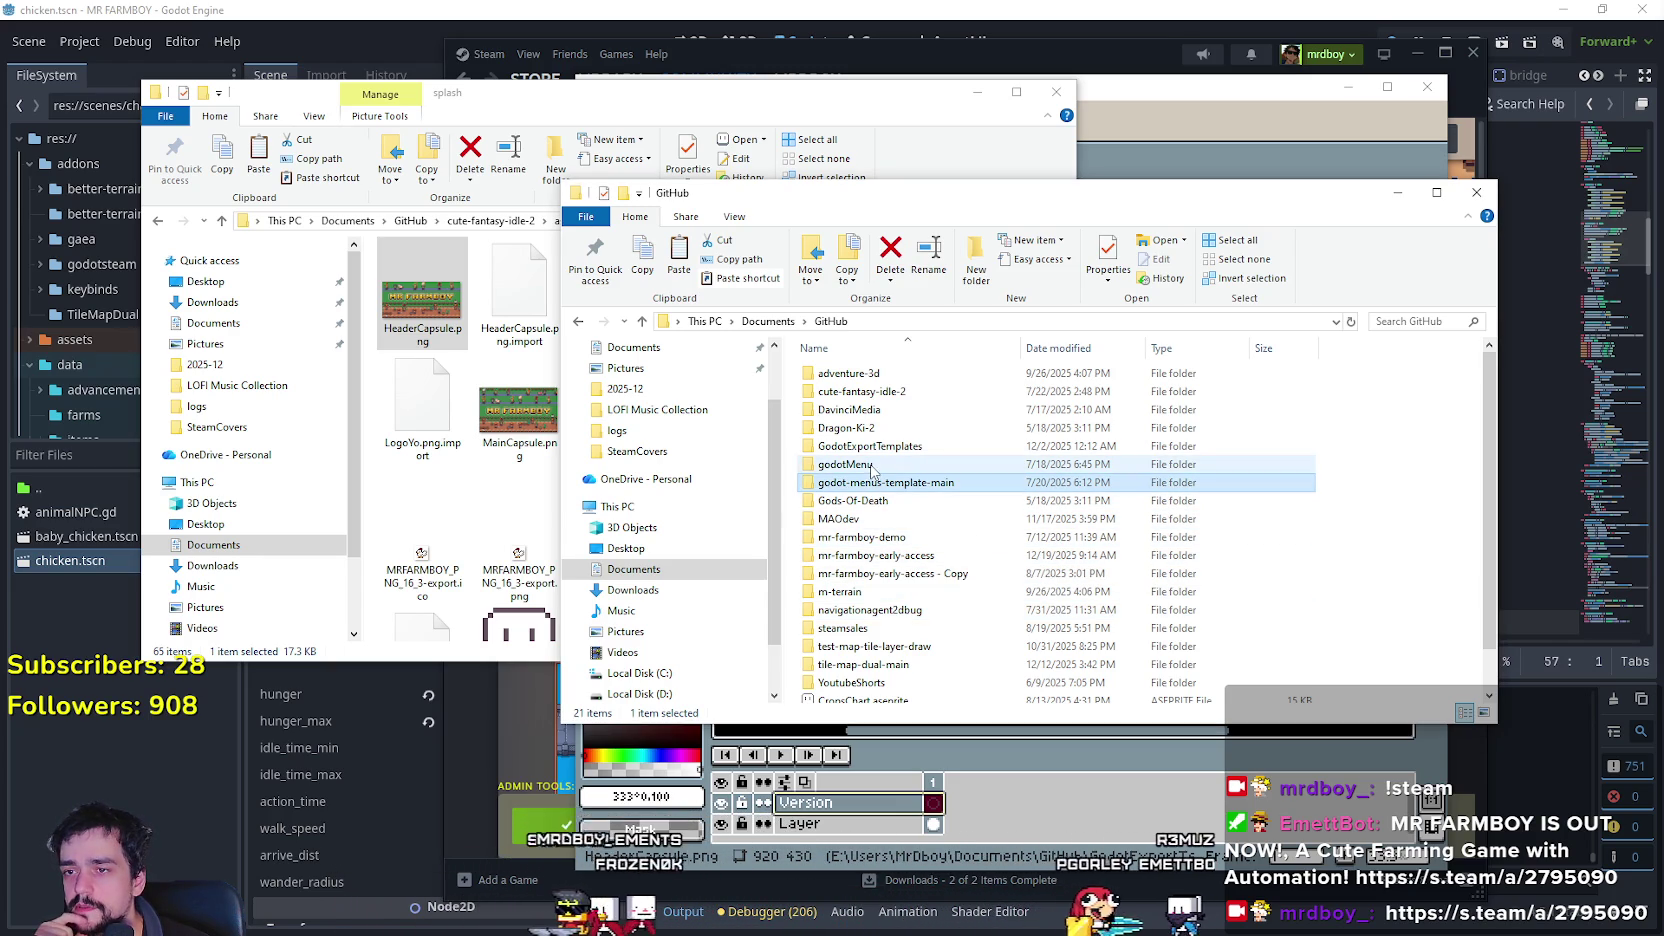
Open GodotExportTemplates > Steam > SteamCovers.
{"action": "left_click", "coordinate": [898, 447]}
{"action": "double_click", "coordinate": [900, 450]}
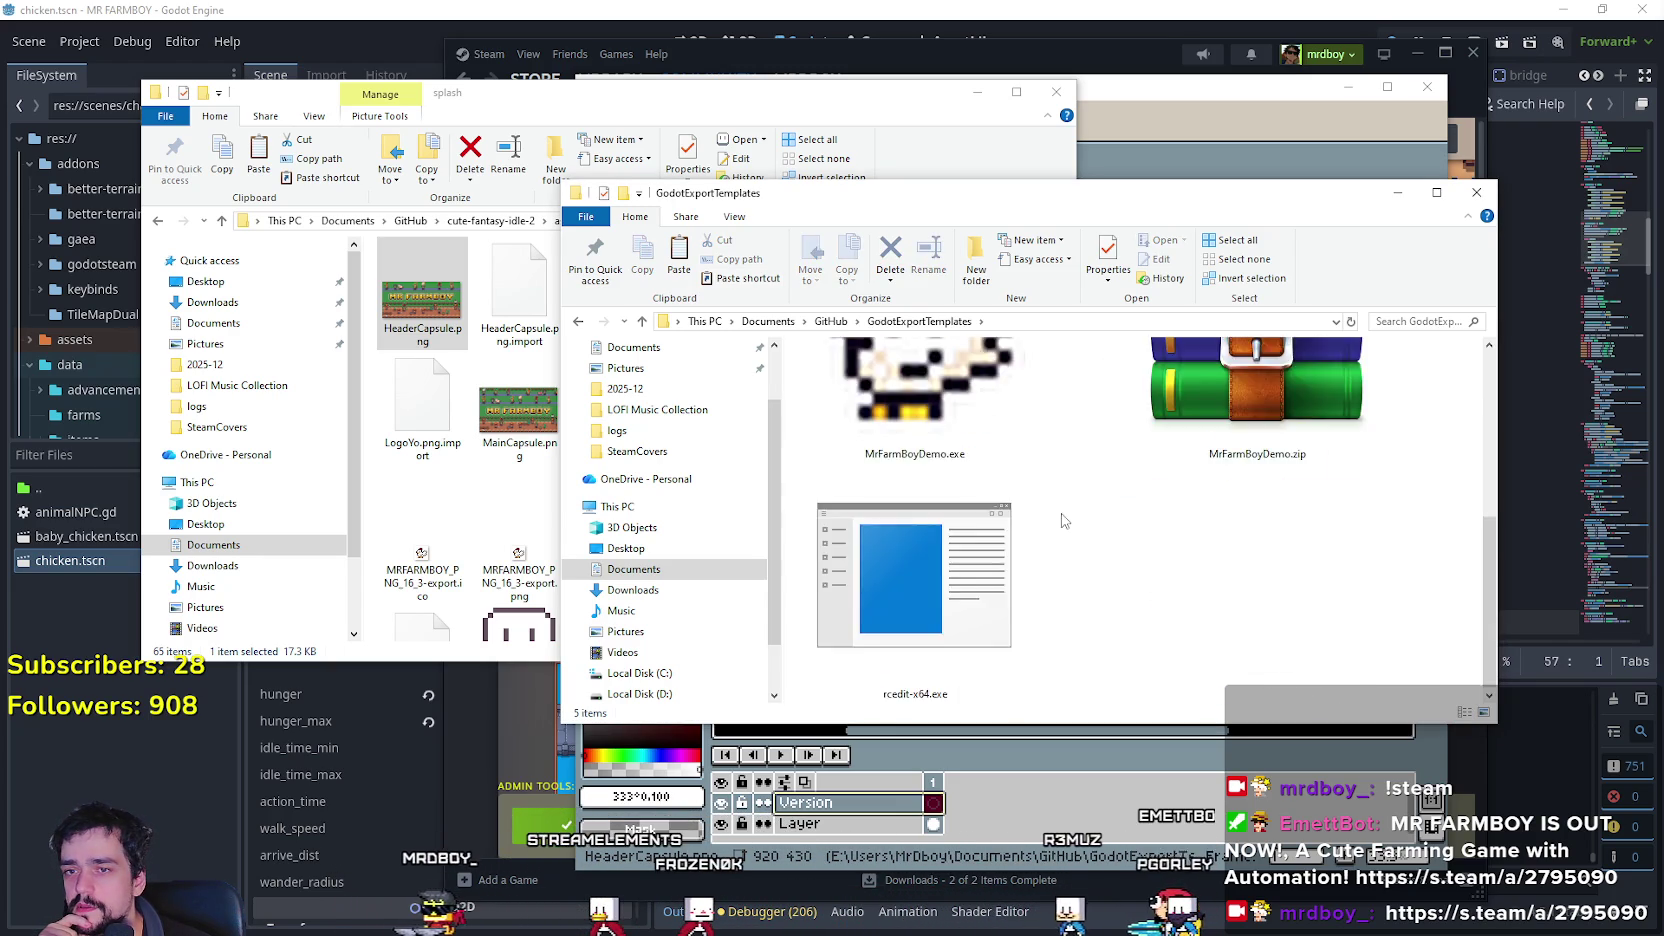
{"action": "double_click", "coordinate": [1215, 452]}
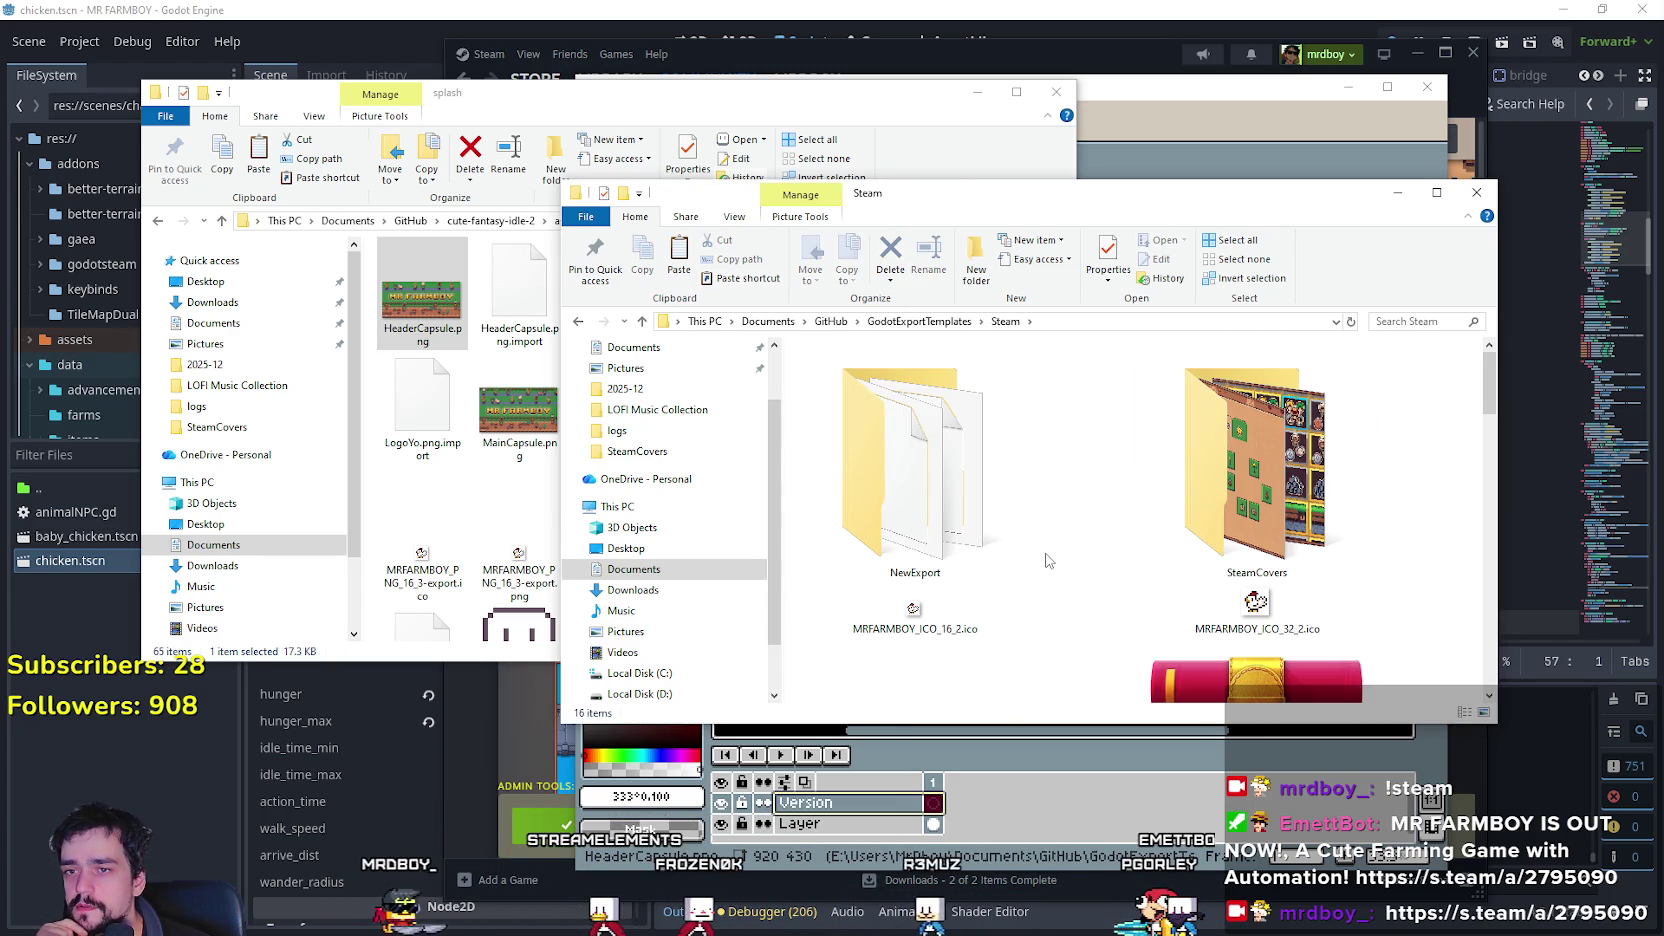
{"action": "scroll", "coordinate": [1046, 560], "scroll_direction": "down", "scroll_amount": 5}
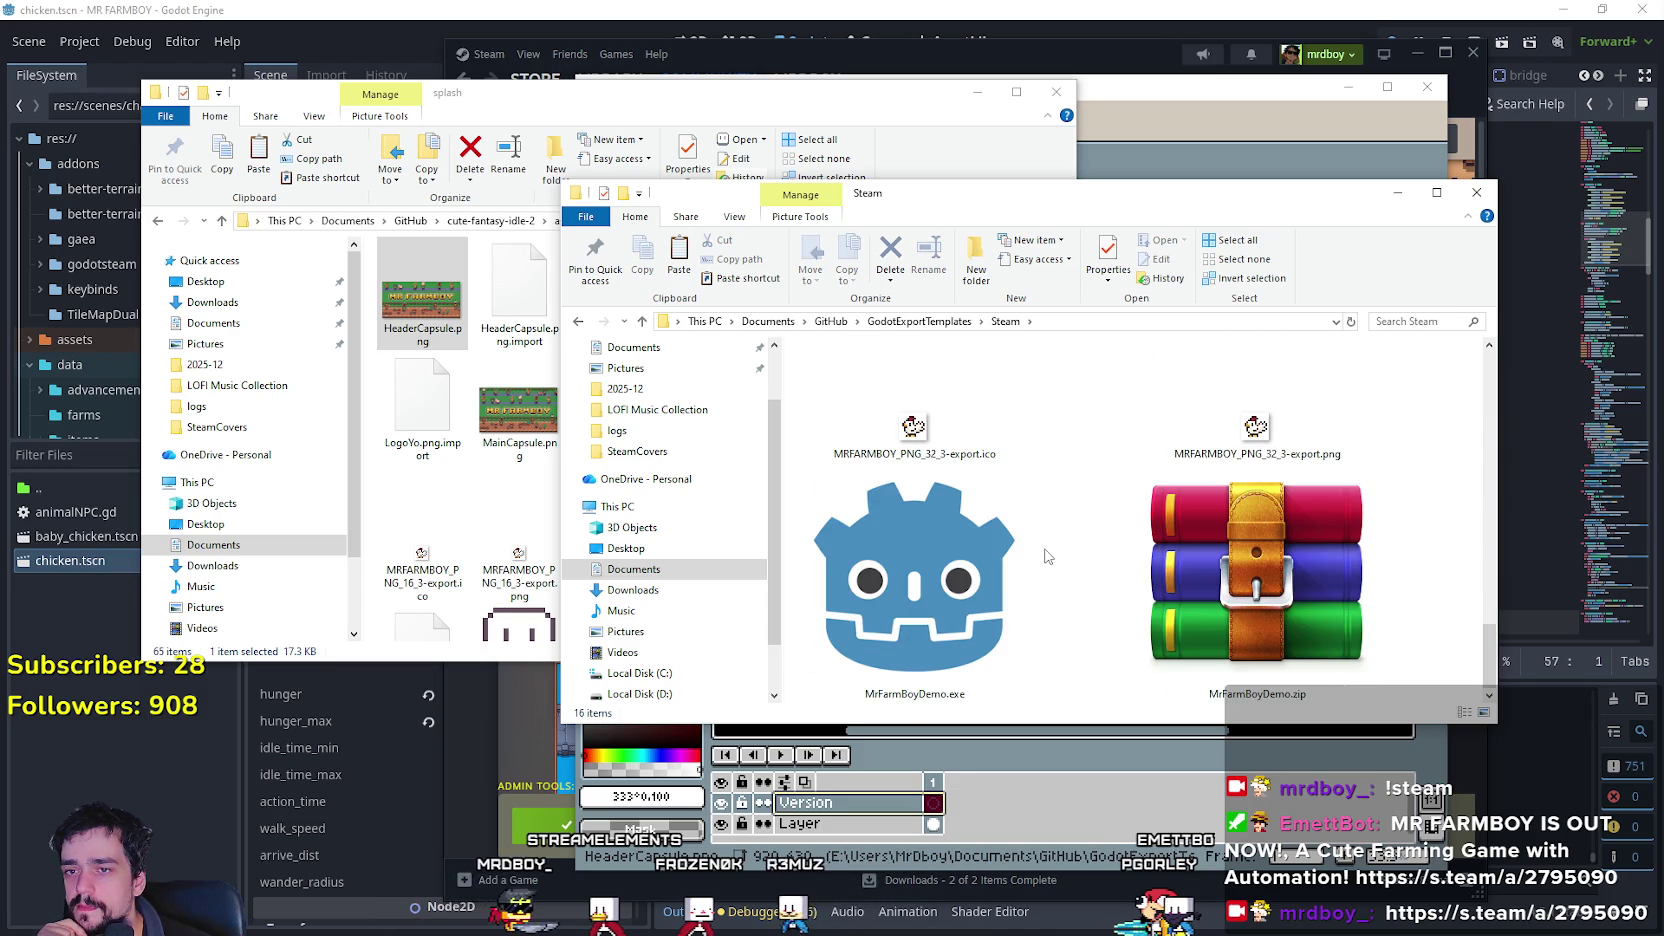
{"action": "scroll", "coordinate": [1046, 557], "scroll_direction": "up", "scroll_amount": 5}
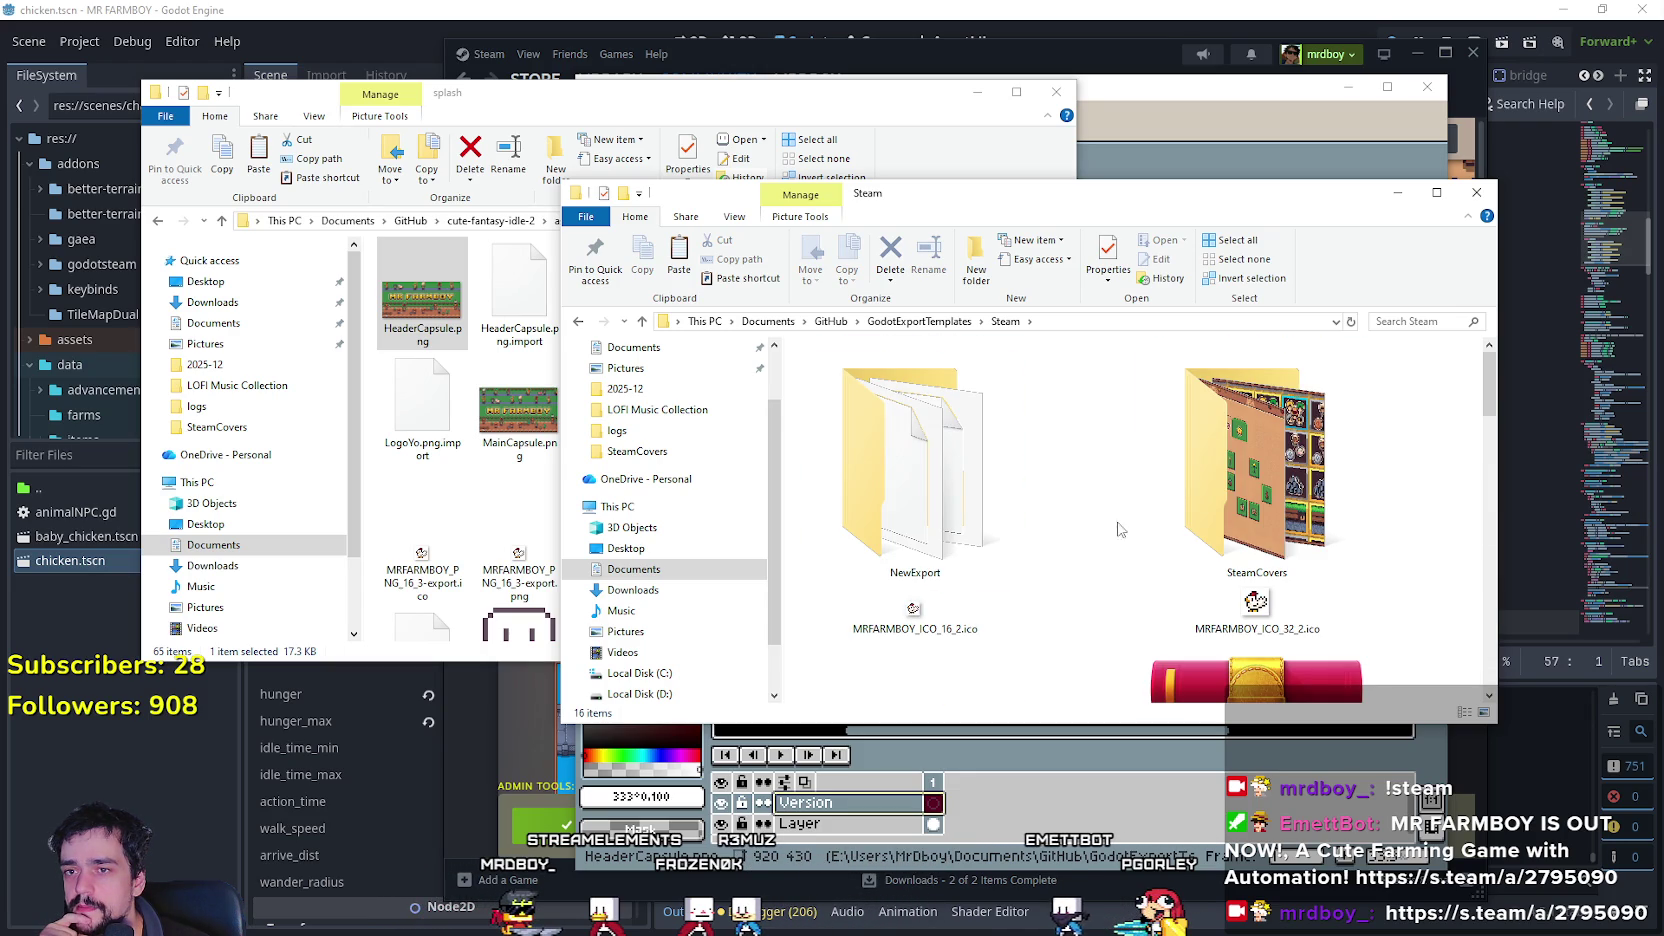
{"action": "double_click", "coordinate": [1237, 519]}
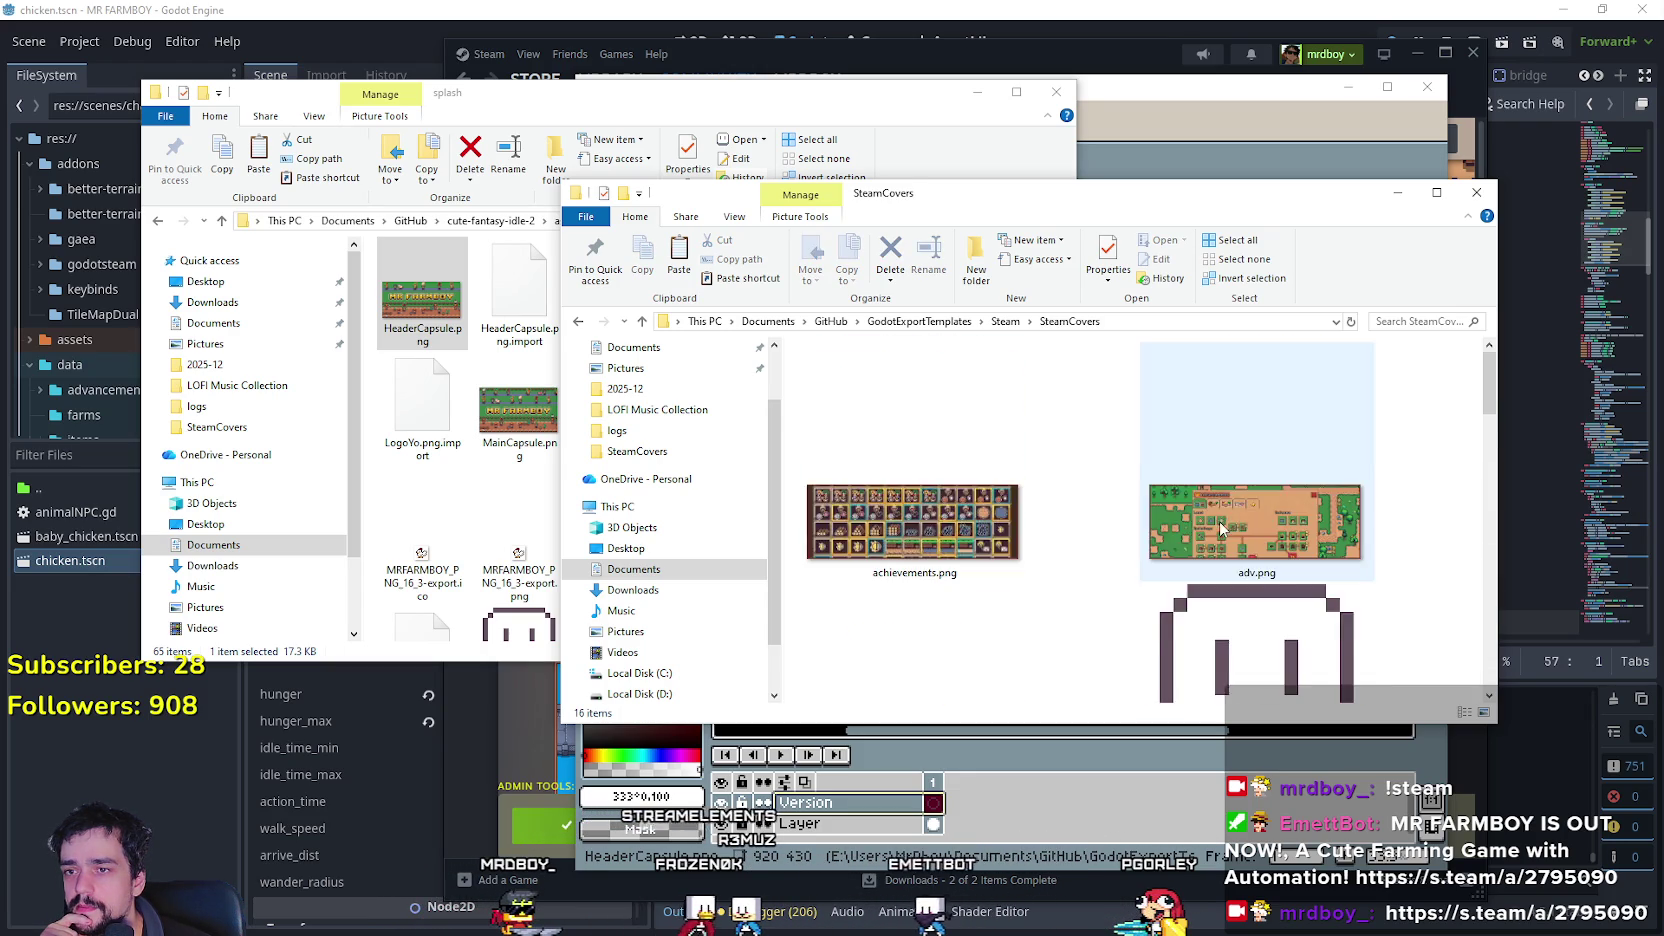
Scroll through the SteamCovers images, then bring the cute-fantasy-idle-2 splash window forward.
{"action": "scroll", "coordinate": [1225, 525], "scroll_direction": "down", "scroll_amount": 5}
{"action": "scroll", "coordinate": [1221, 528], "scroll_direction": "down", "scroll_amount": 2}
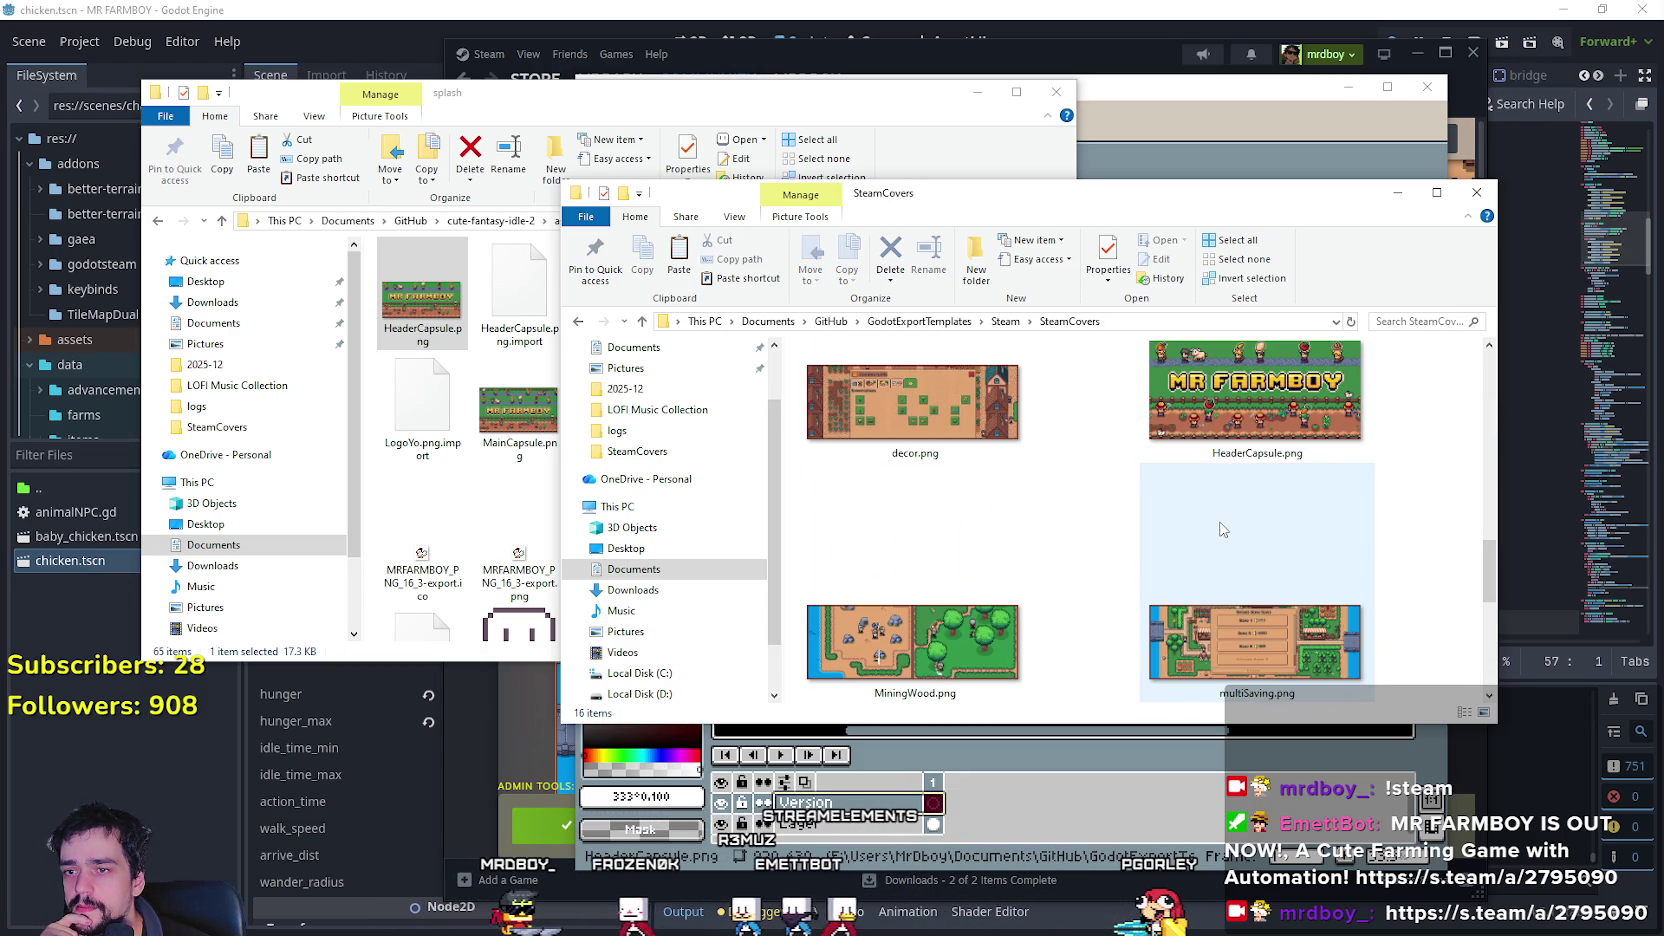
{"action": "scroll", "coordinate": [1220, 529], "scroll_direction": "down", "scroll_amount": 4}
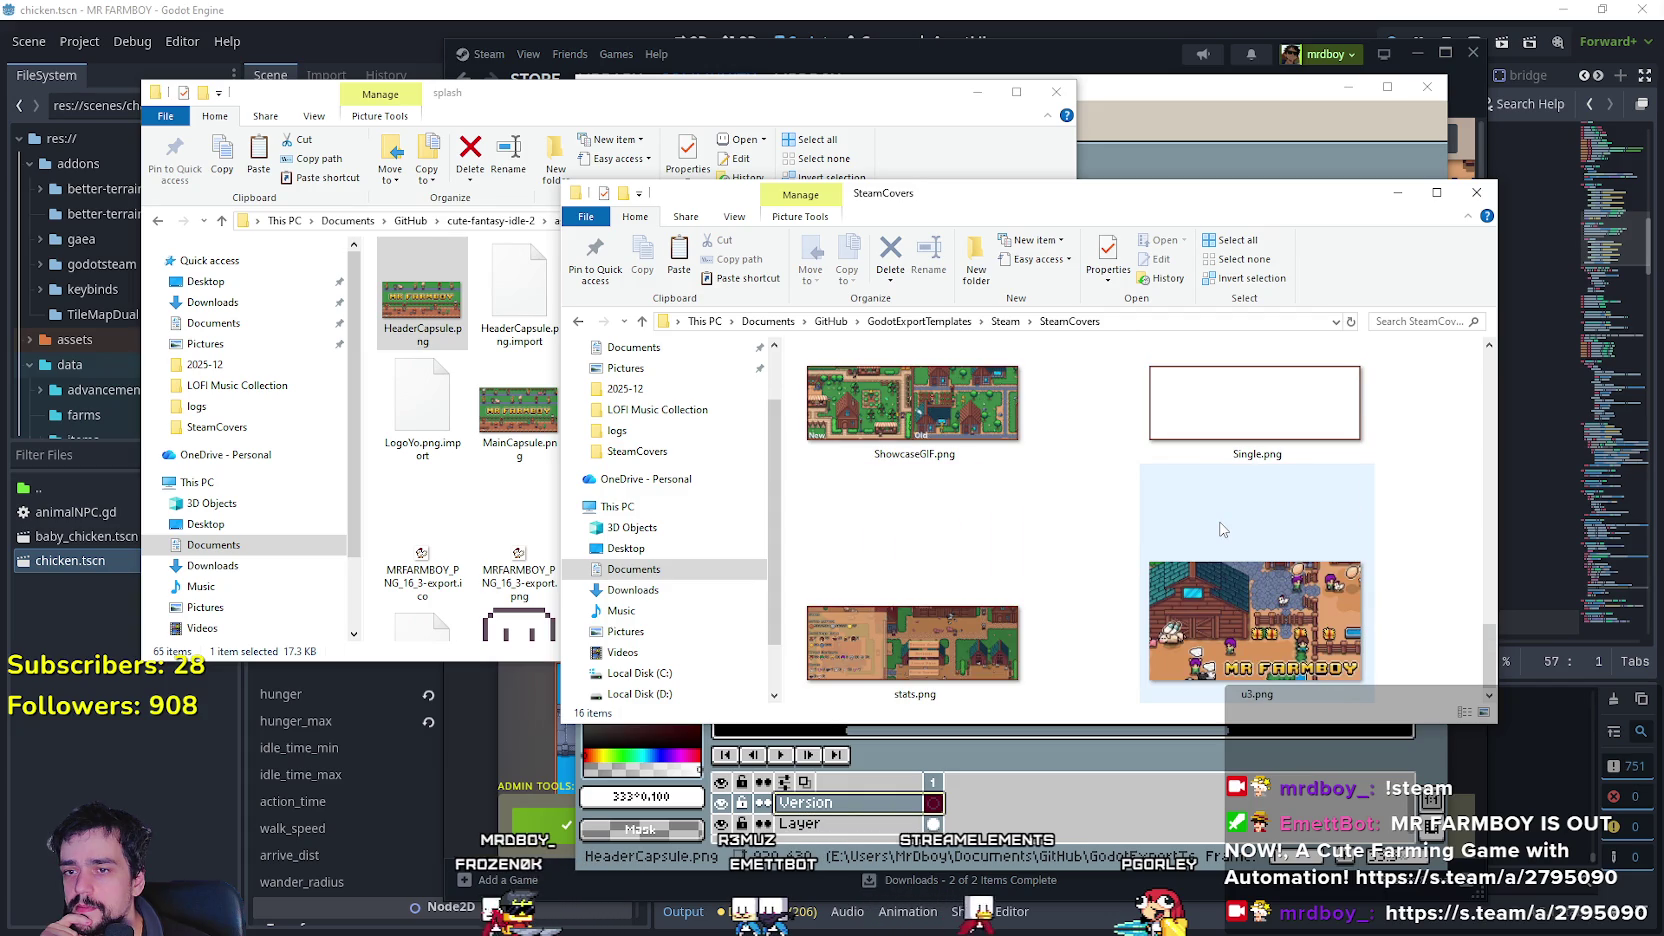
{"action": "scroll", "coordinate": [1220, 529], "scroll_direction": "up", "scroll_amount": 1}
{"action": "scroll", "coordinate": [1220, 529], "scroll_direction": "up", "scroll_amount": 2}
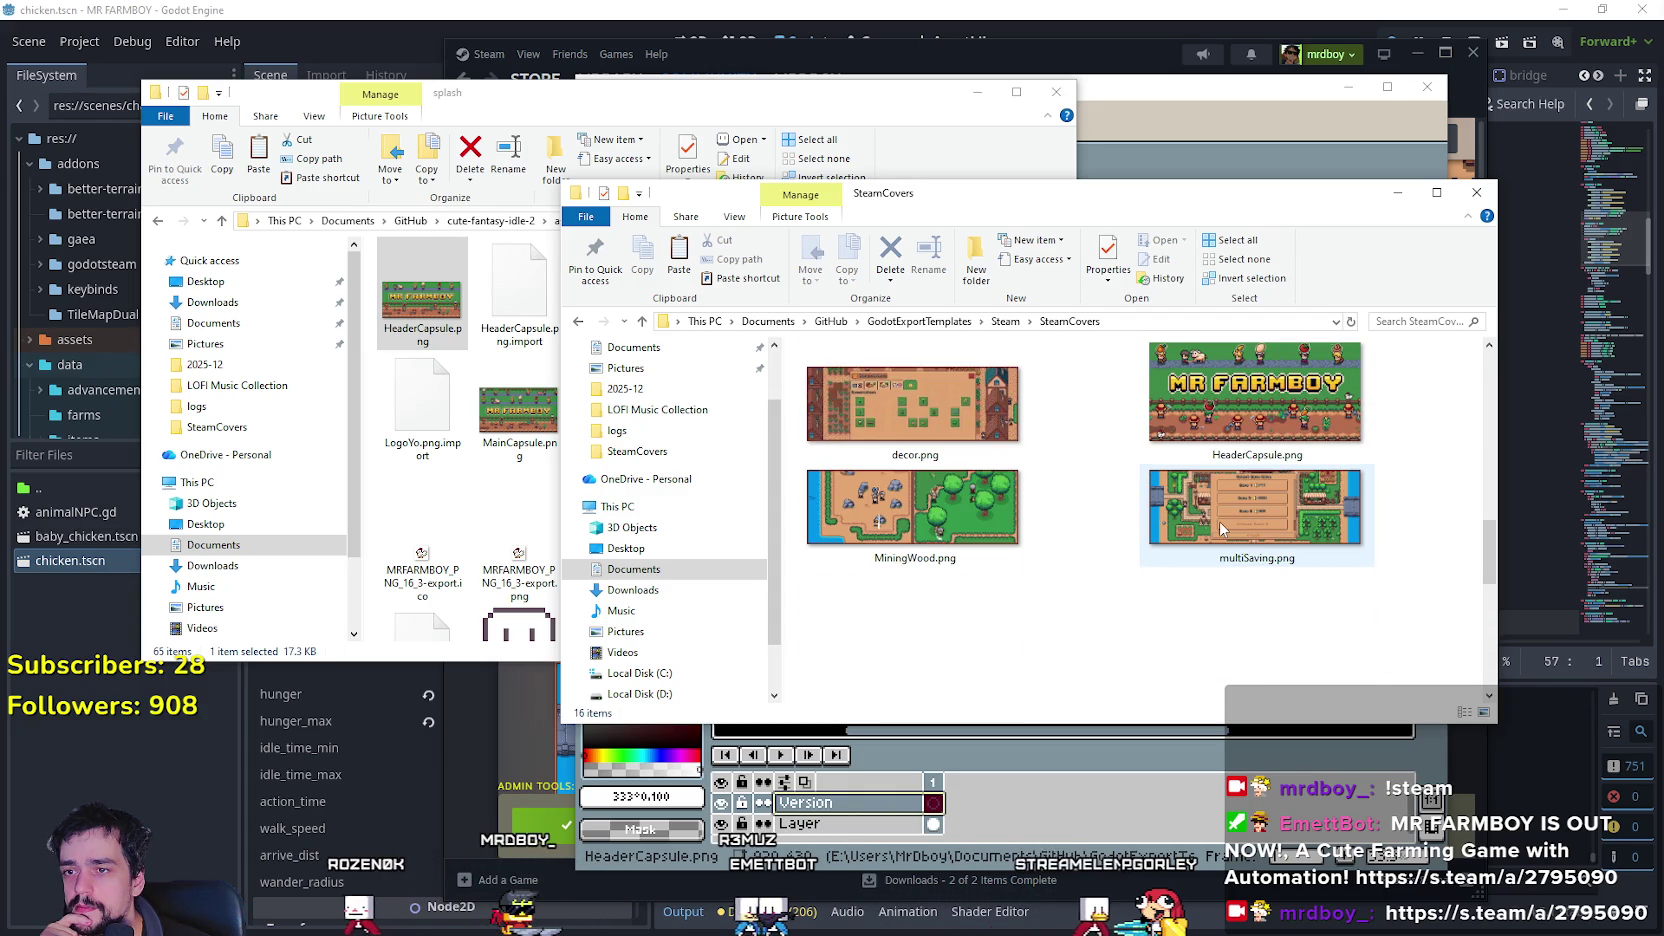
{"action": "scroll", "coordinate": [1220, 529], "scroll_direction": "up", "scroll_amount": 2}
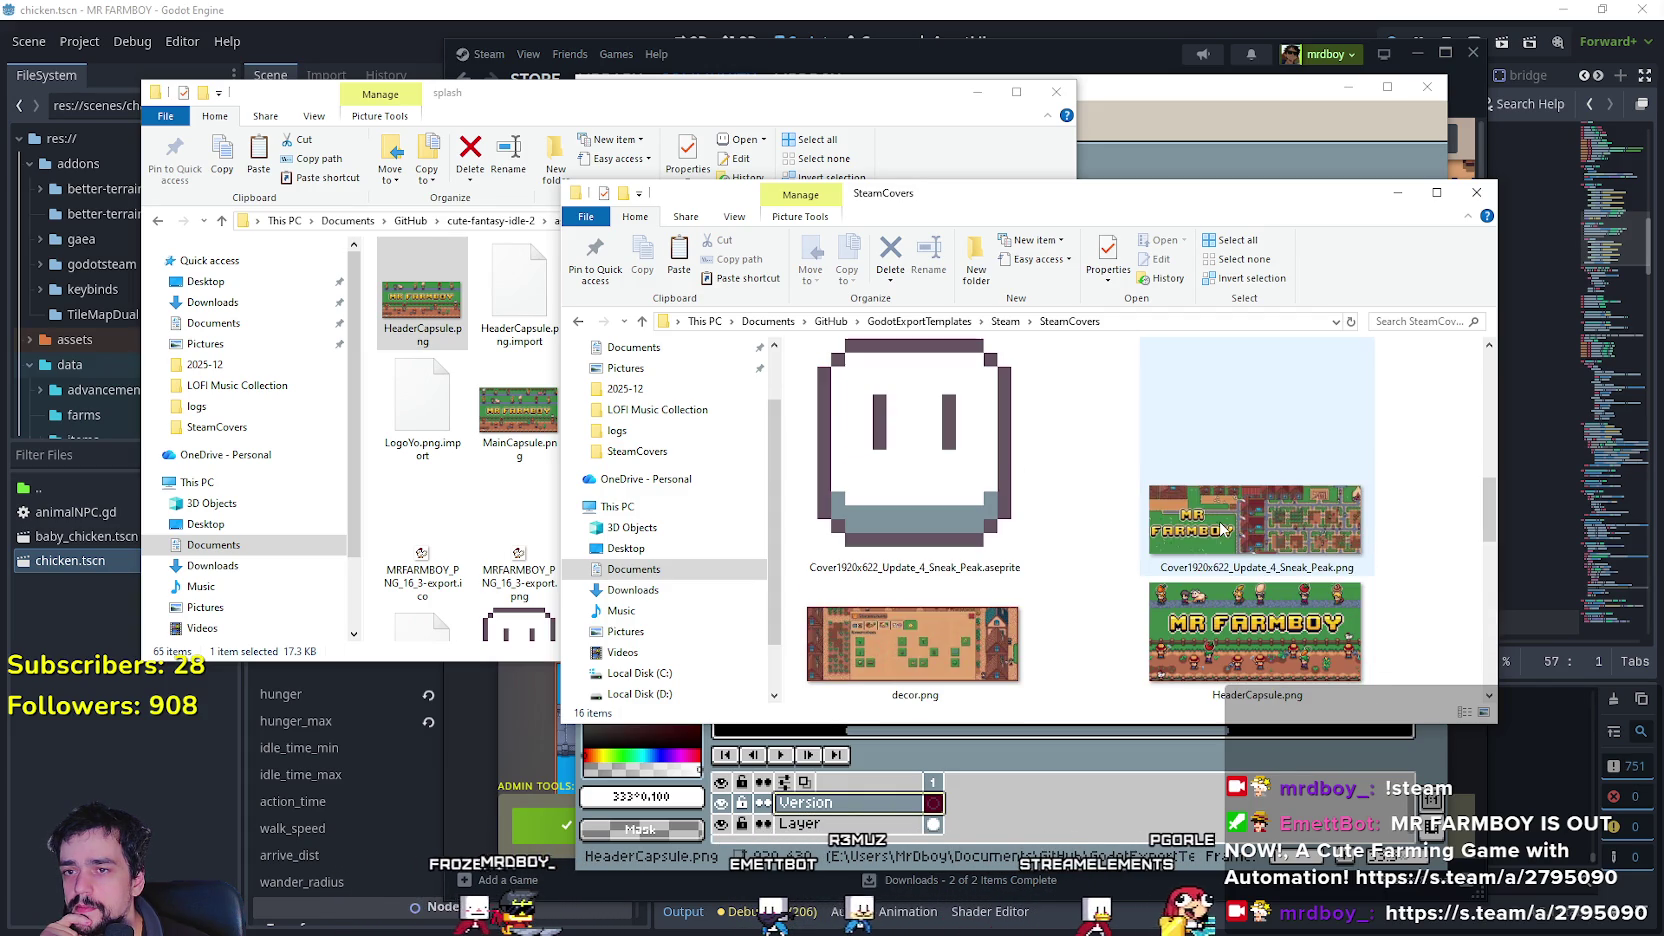
{"action": "scroll", "coordinate": [1219, 507], "scroll_direction": "up", "scroll_amount": 2}
{"action": "scroll", "coordinate": [1155, 540], "scroll_direction": "up", "scroll_amount": 2}
{"action": "scroll", "coordinate": [1000, 450], "scroll_direction": "down", "scroll_amount": 6}
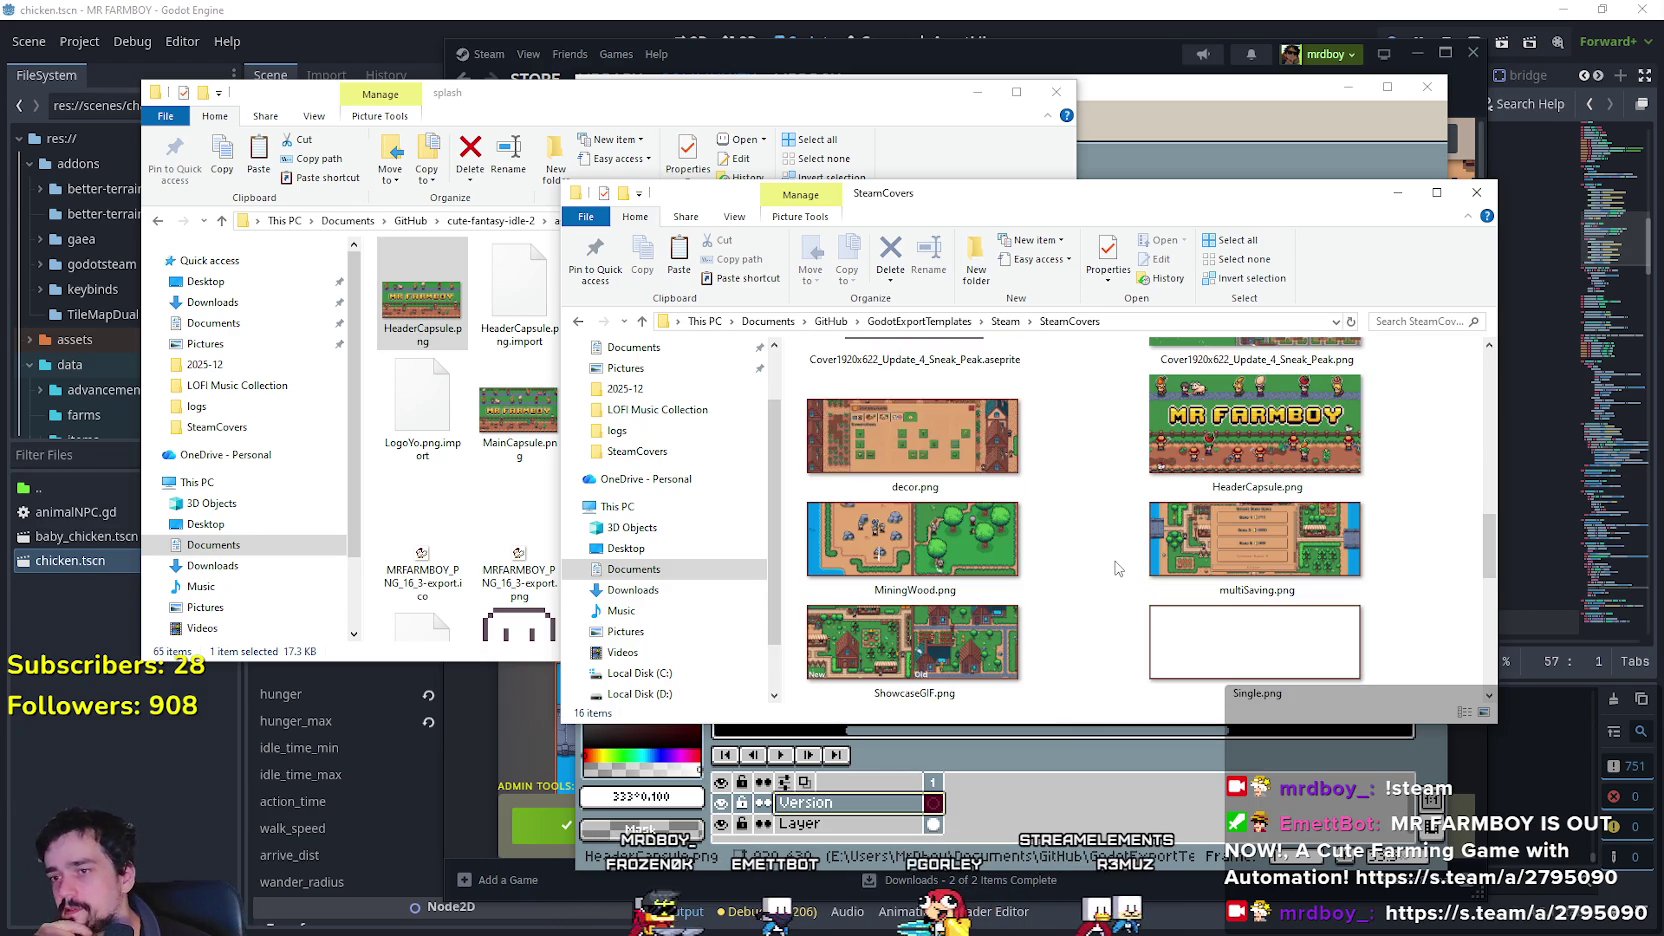
{"action": "left_click", "coordinate": [520, 500]}
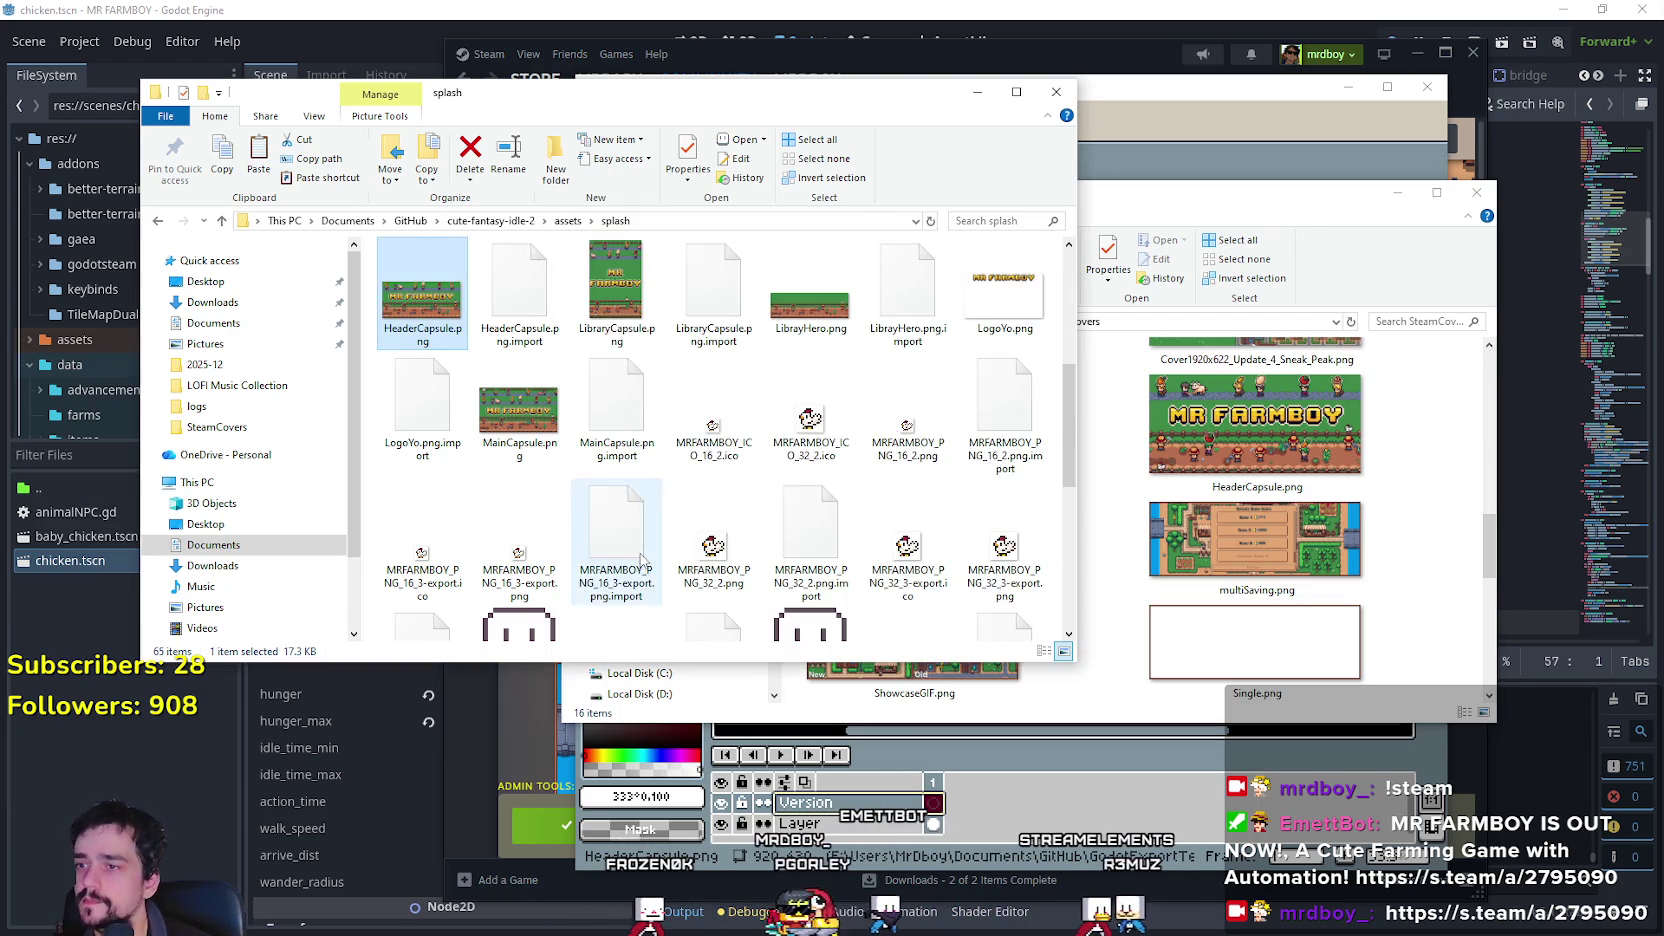
Browse the splash folder's capsule images, peek into New folder, and select the small MR FARMBOY capsule.
{"action": "scroll", "coordinate": [640, 540], "scroll_direction": "down", "scroll_amount": 3}
{"action": "scroll", "coordinate": [905, 607], "scroll_direction": "down", "scroll_amount": 3}
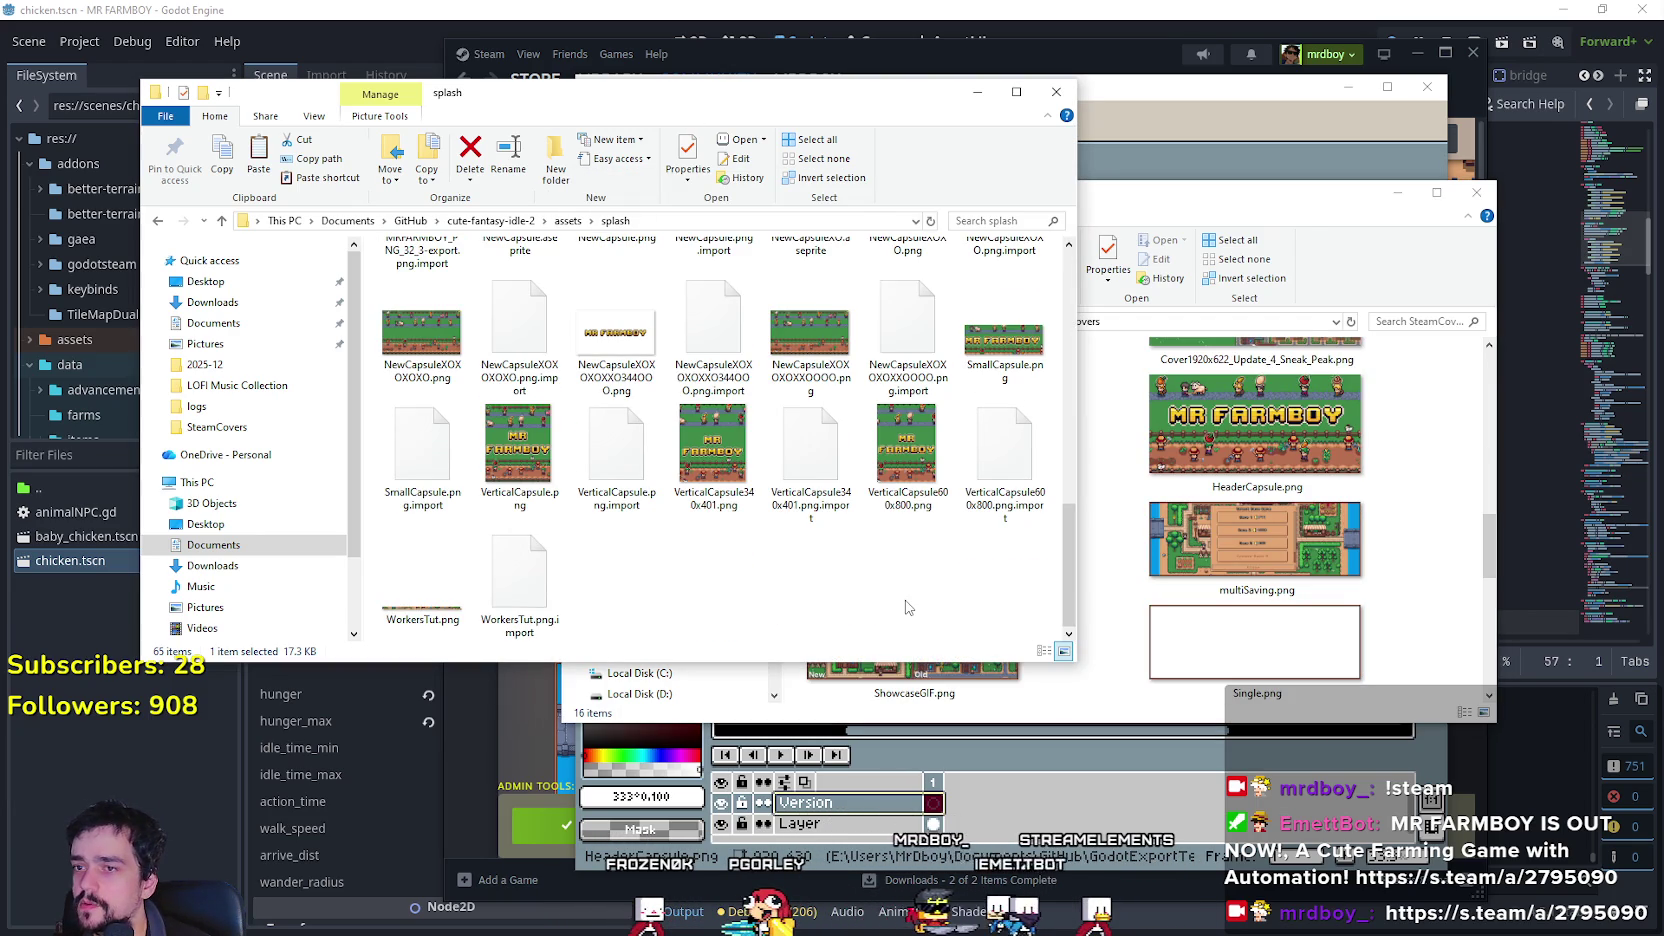
{"action": "scroll", "coordinate": [907, 600], "scroll_direction": "up", "scroll_amount": 10}
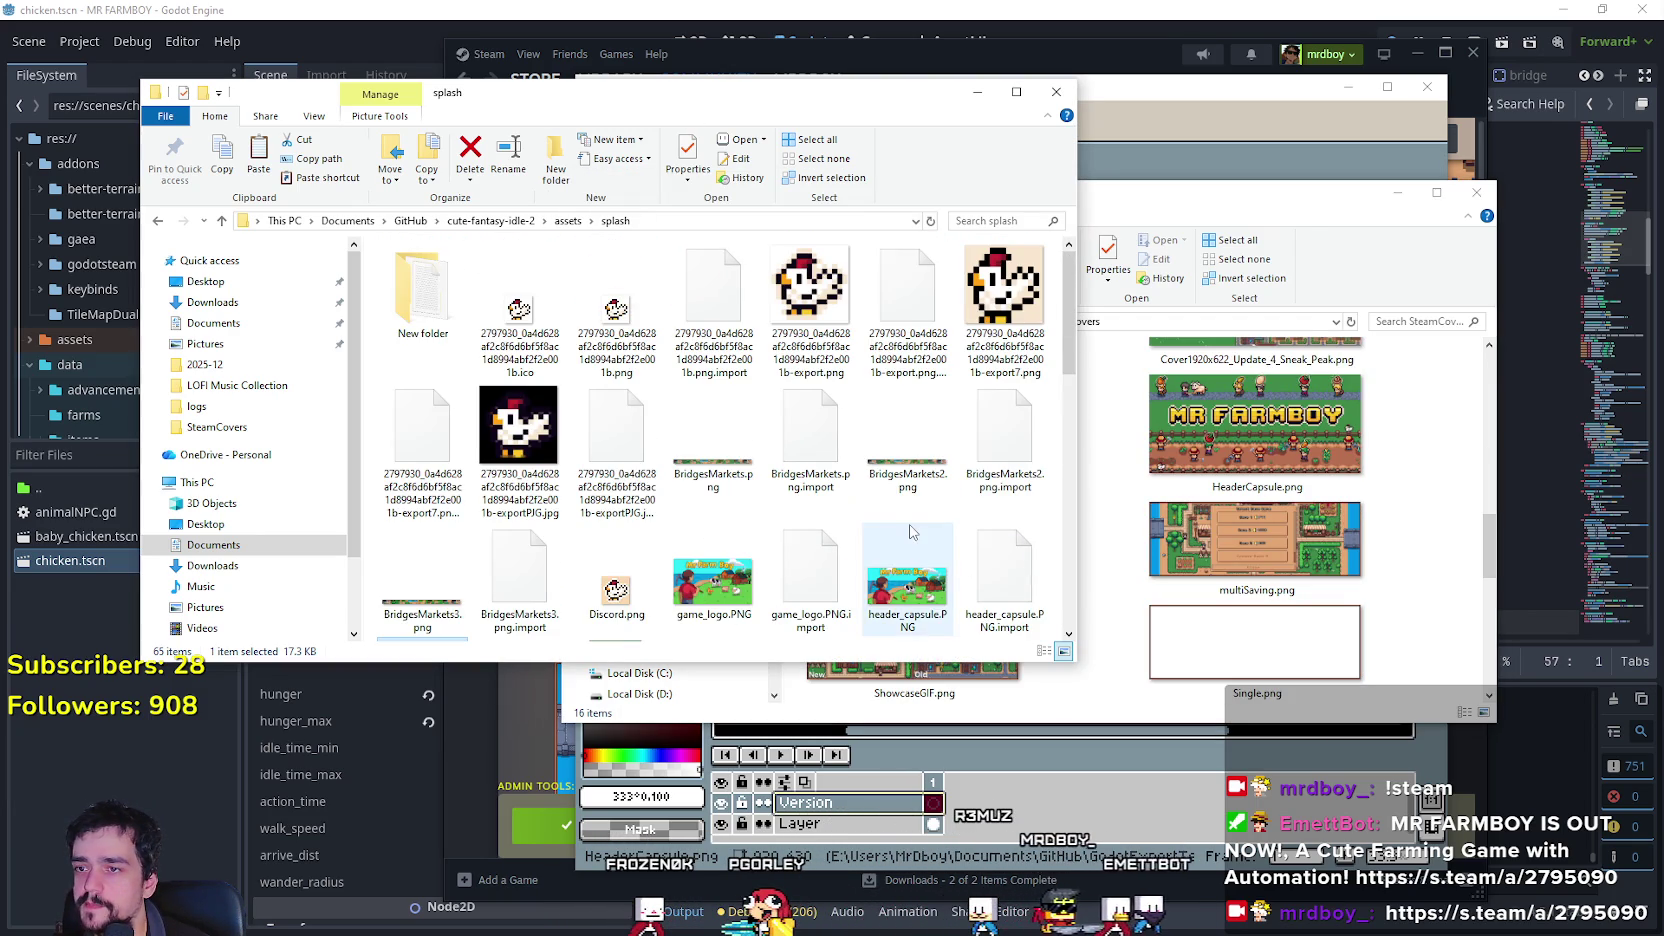
{"action": "double_click", "coordinate": [422, 295]}
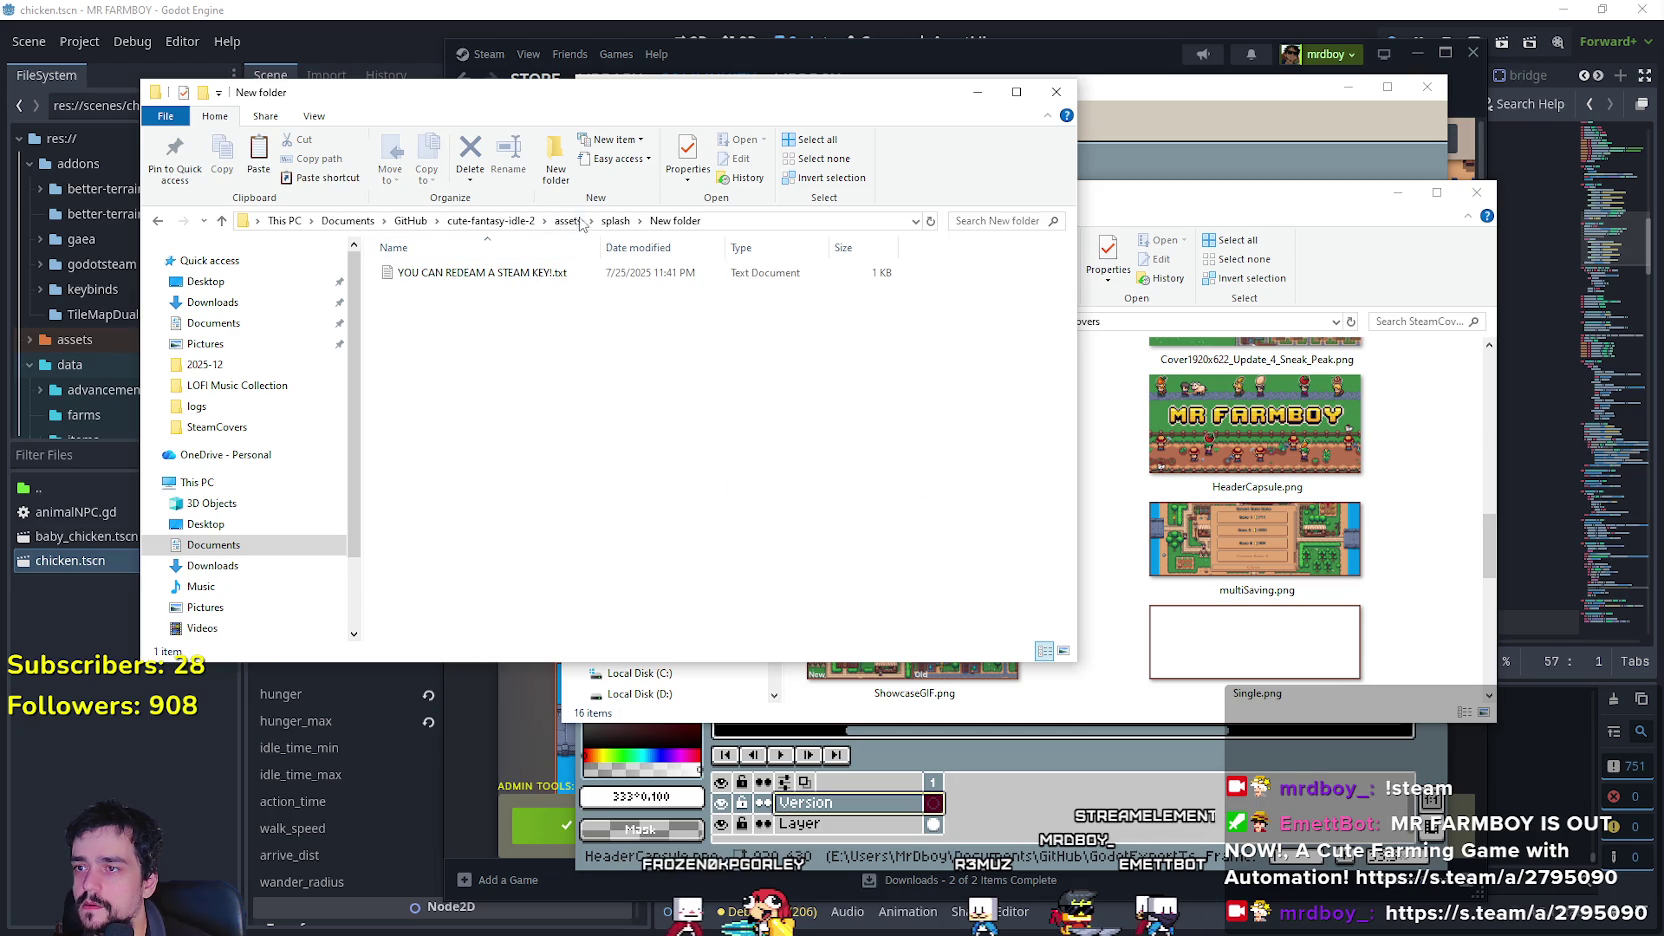
{"action": "left_click", "coordinate": [615, 222]}
{"action": "left_click_drag", "start_coordinate": [1074, 325], "coordinate": [1074, 386]}
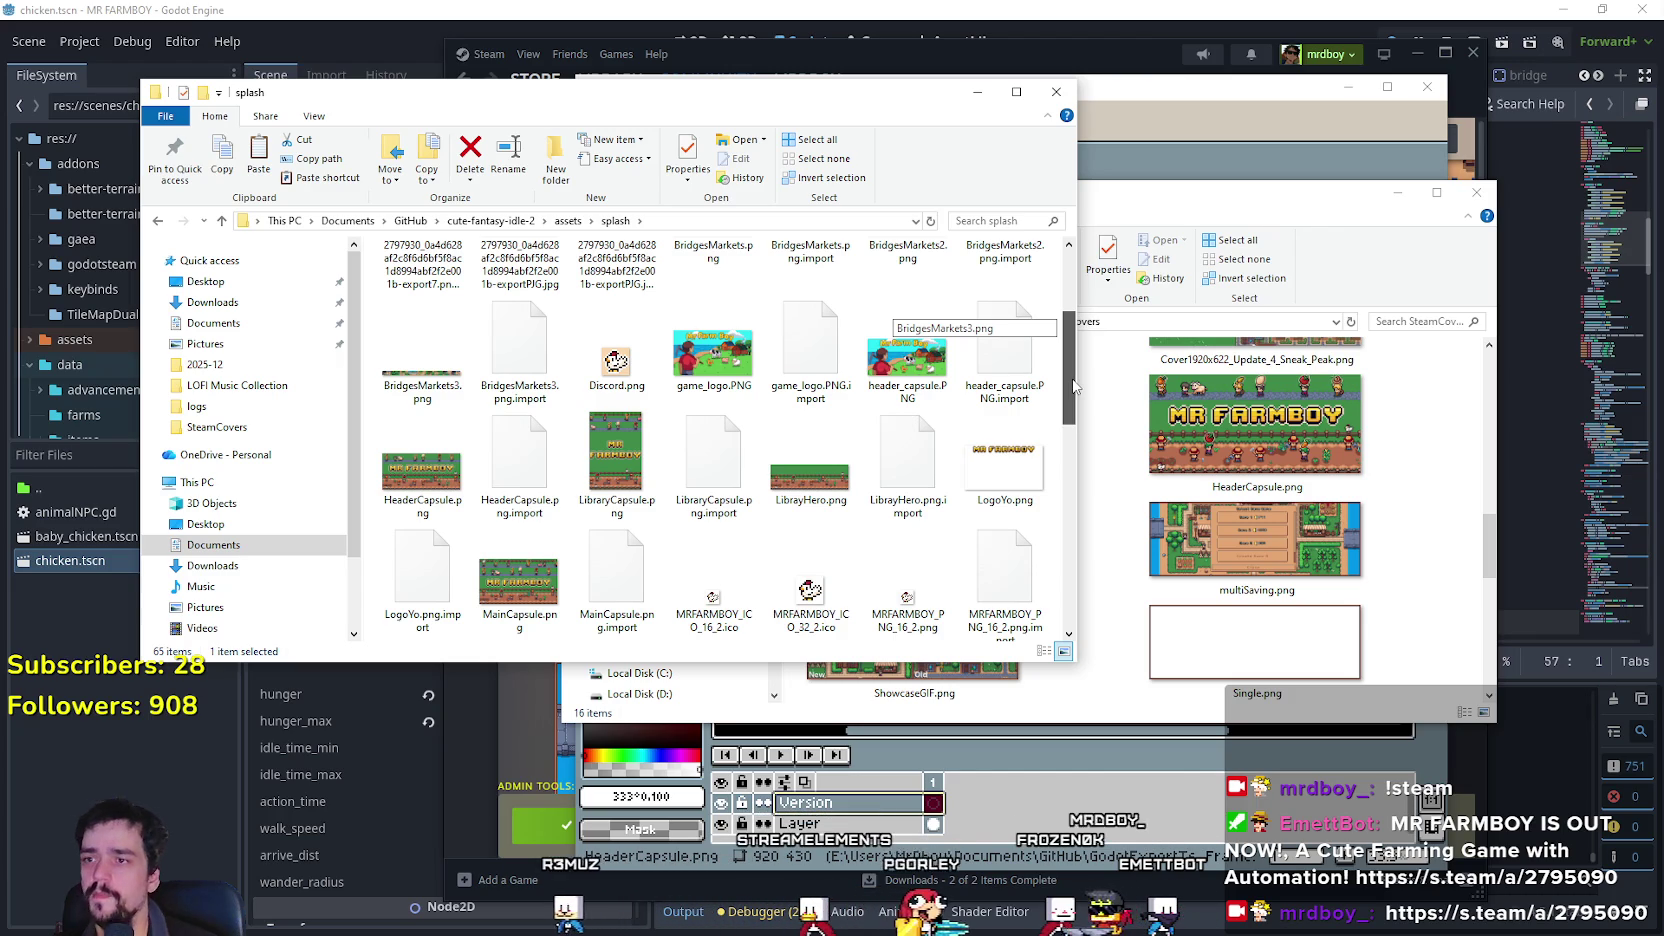
{"action": "left_click_drag", "start_coordinate": [1074, 386], "coordinate": [1042, 575]}
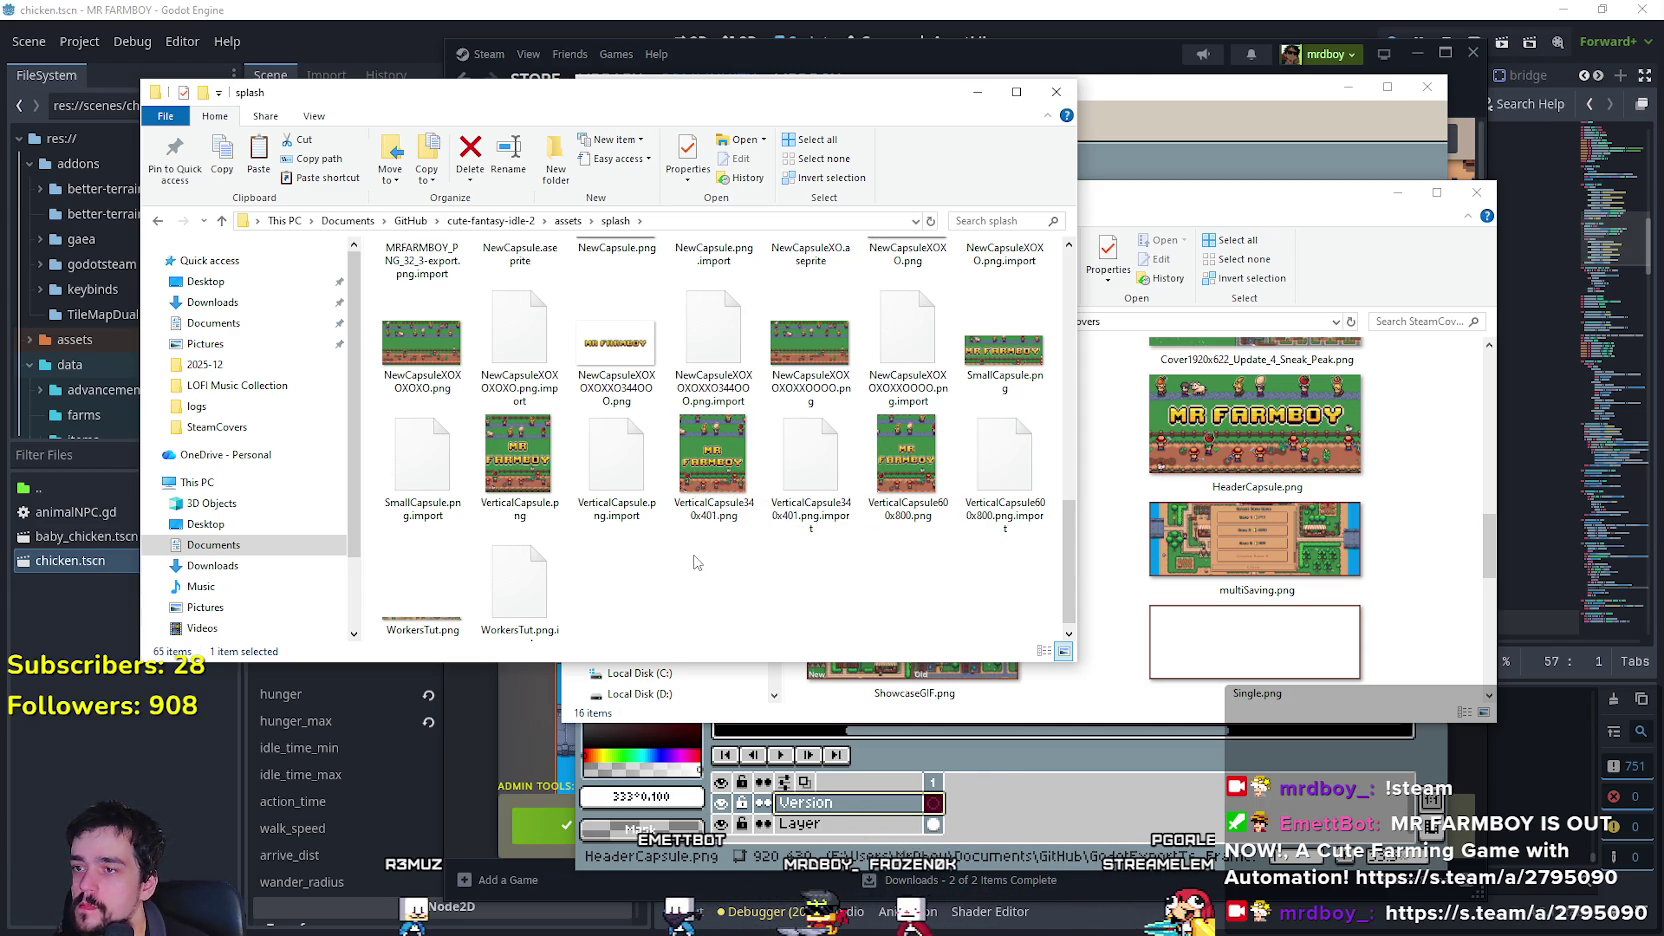
{"action": "scroll", "coordinate": [697, 562], "scroll_direction": "up", "scroll_amount": 5}
{"action": "scroll", "coordinate": [697, 562], "scroll_direction": "down", "scroll_amount": 5}
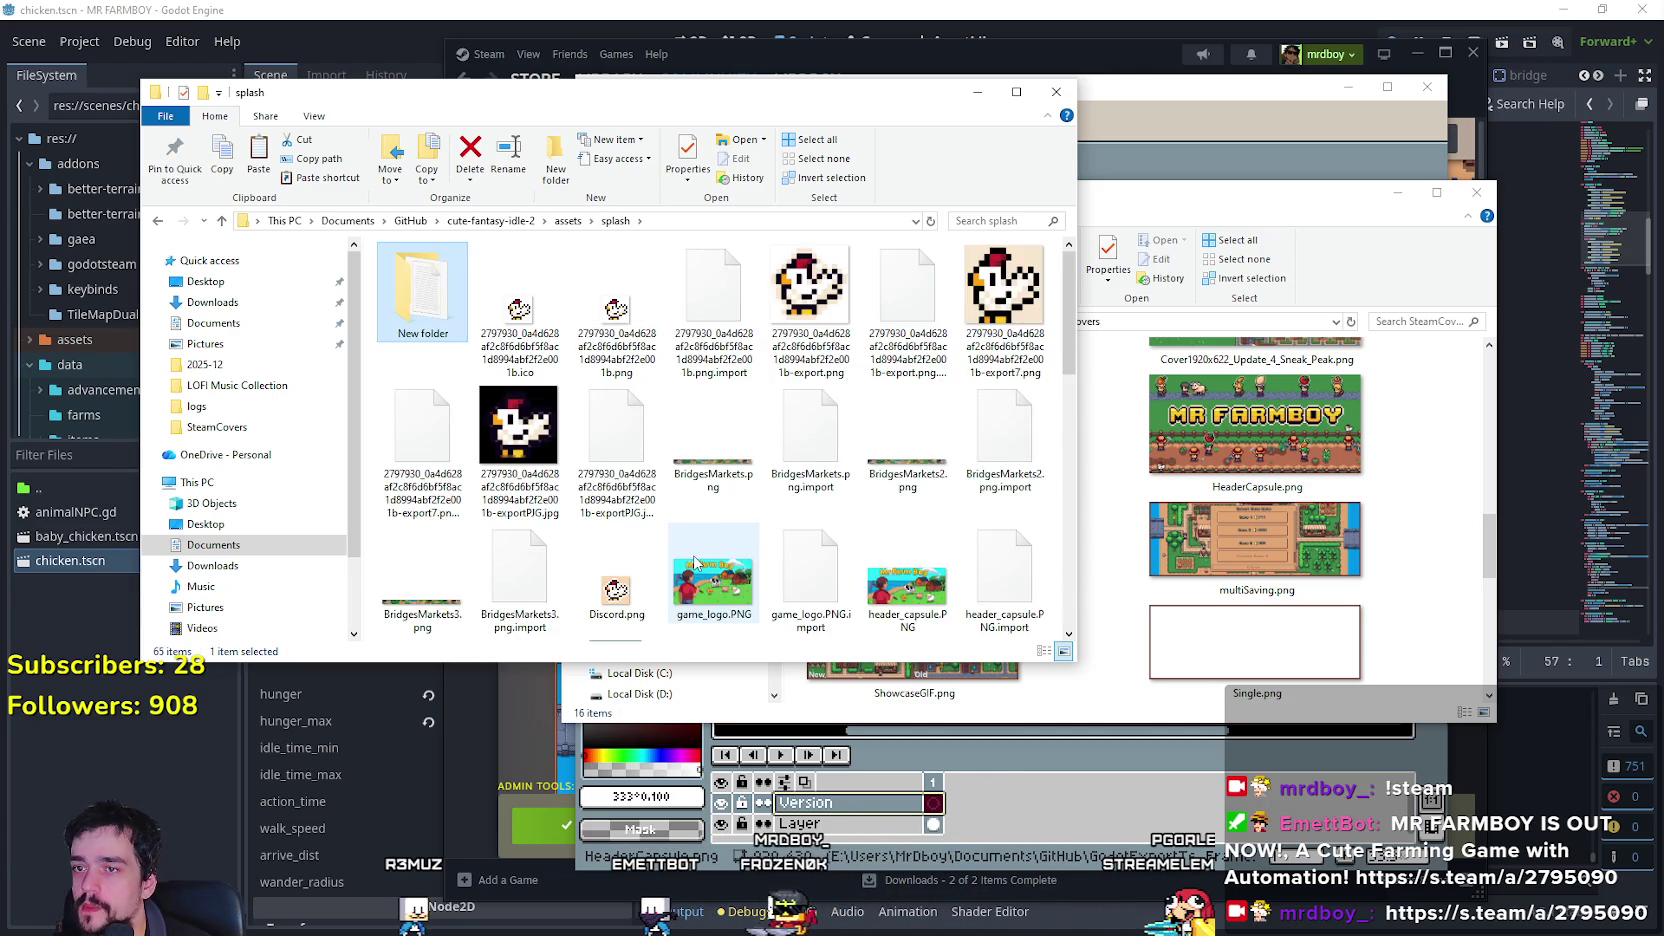
{"action": "left_click", "coordinate": [648, 476]}
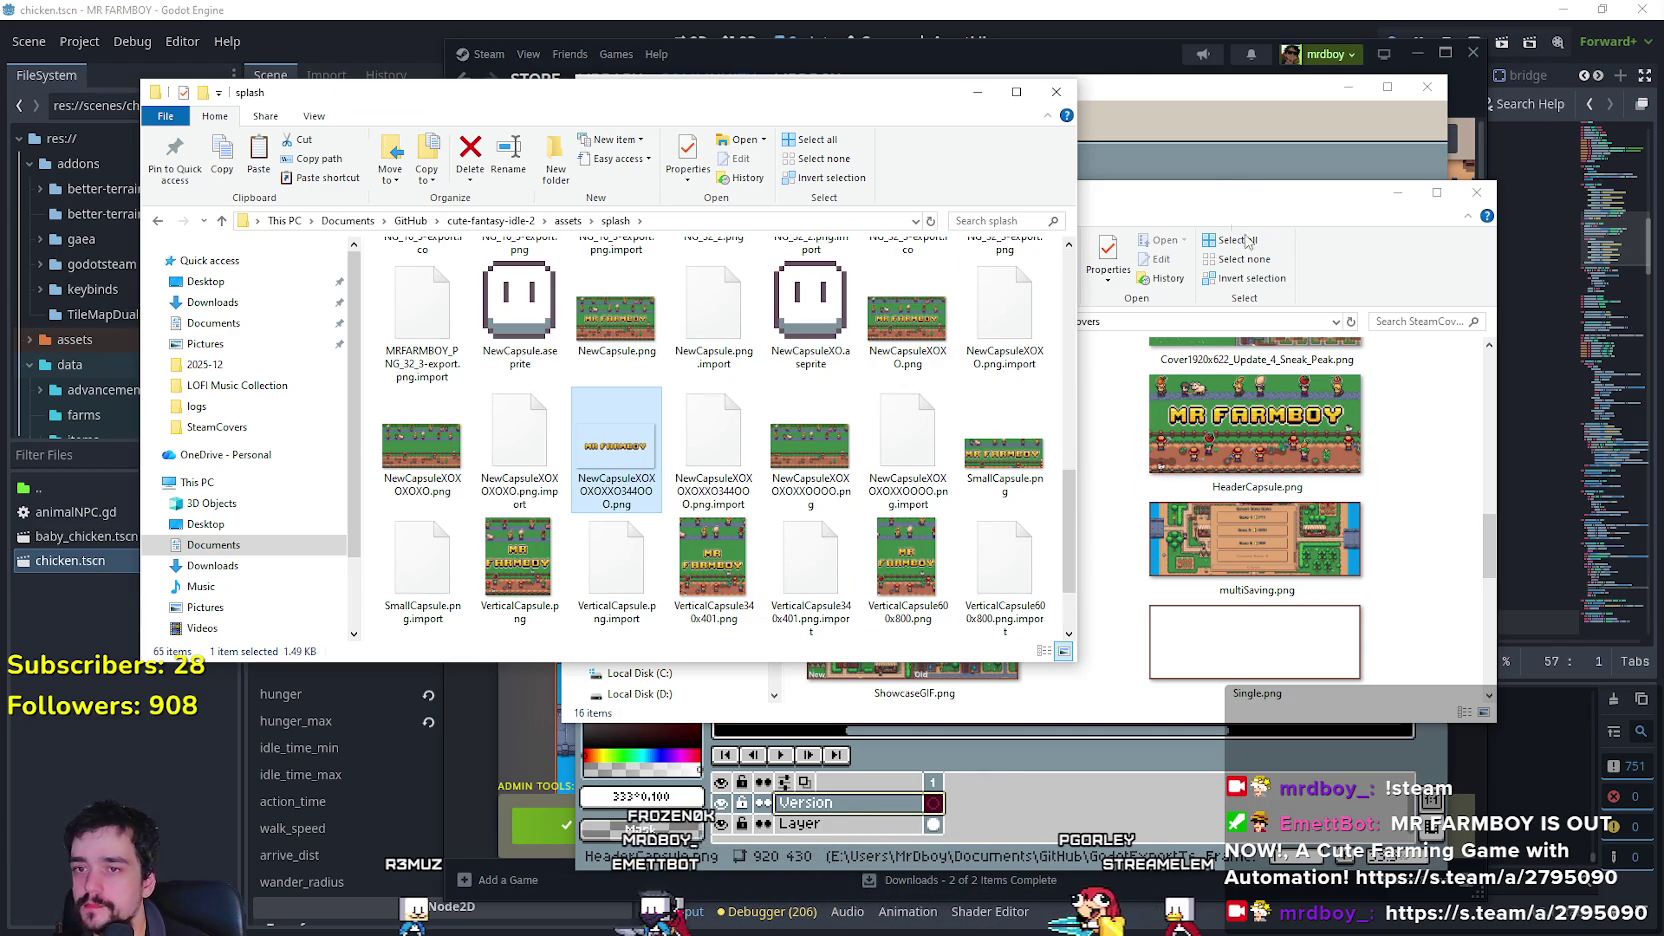
Glance at the SteamCovers window, then bring HeaderCapsule.png in Aseprite to the front.
{"action": "left_click", "coordinate": [1218, 203]}
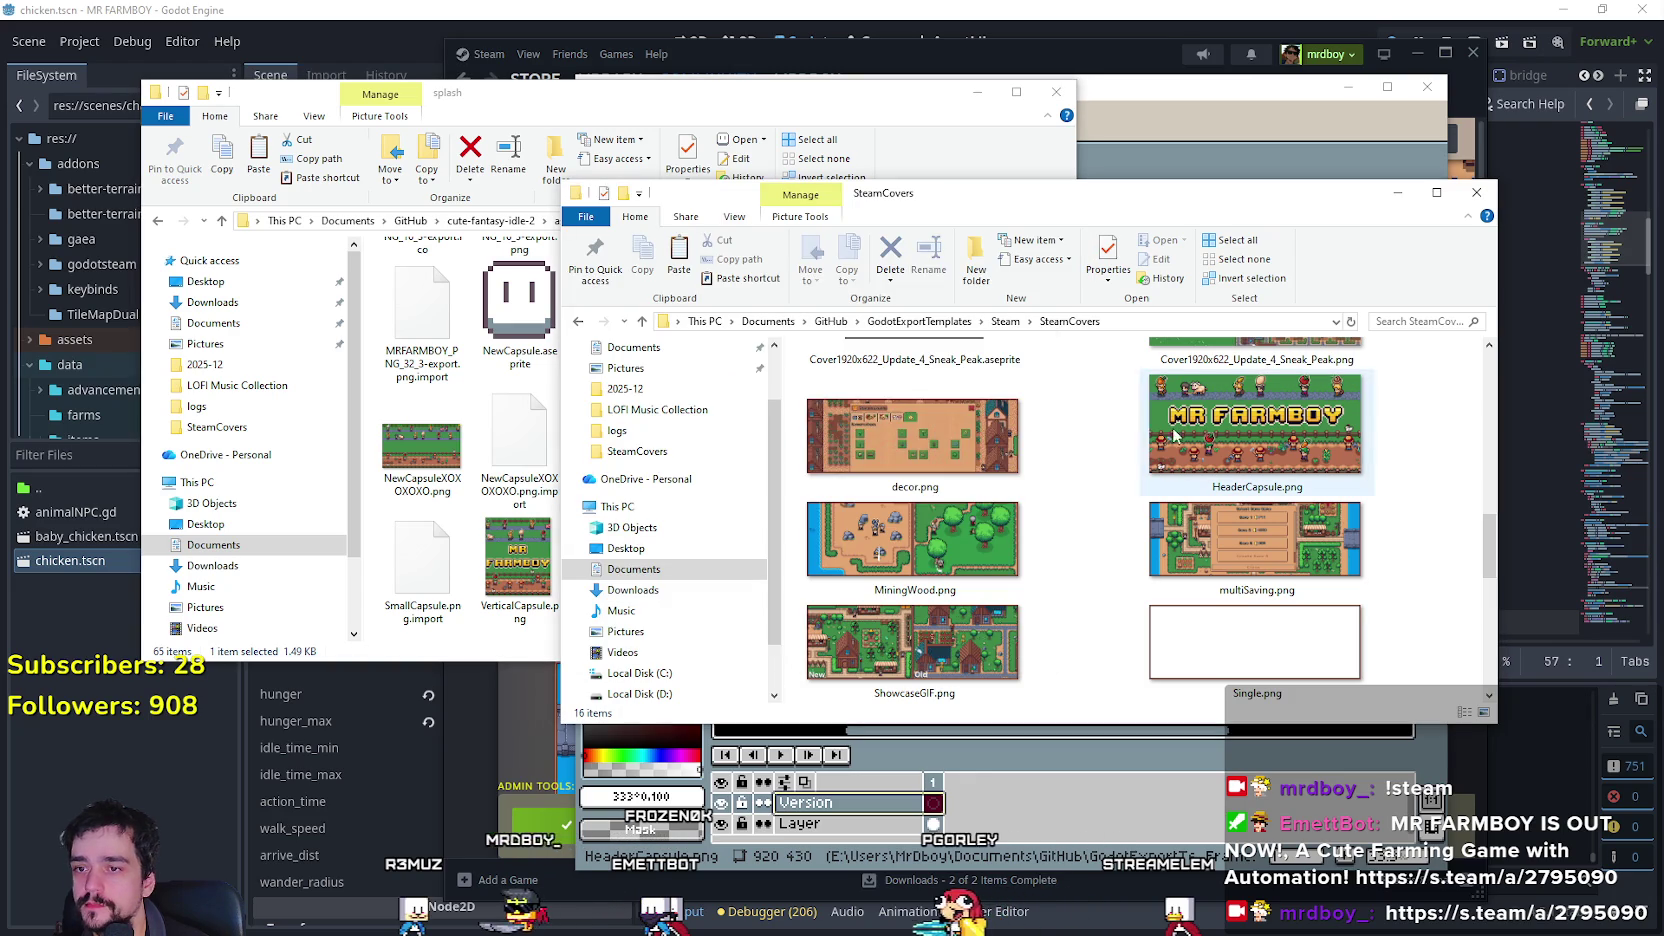
{"action": "left_click", "coordinate": [519, 450]}
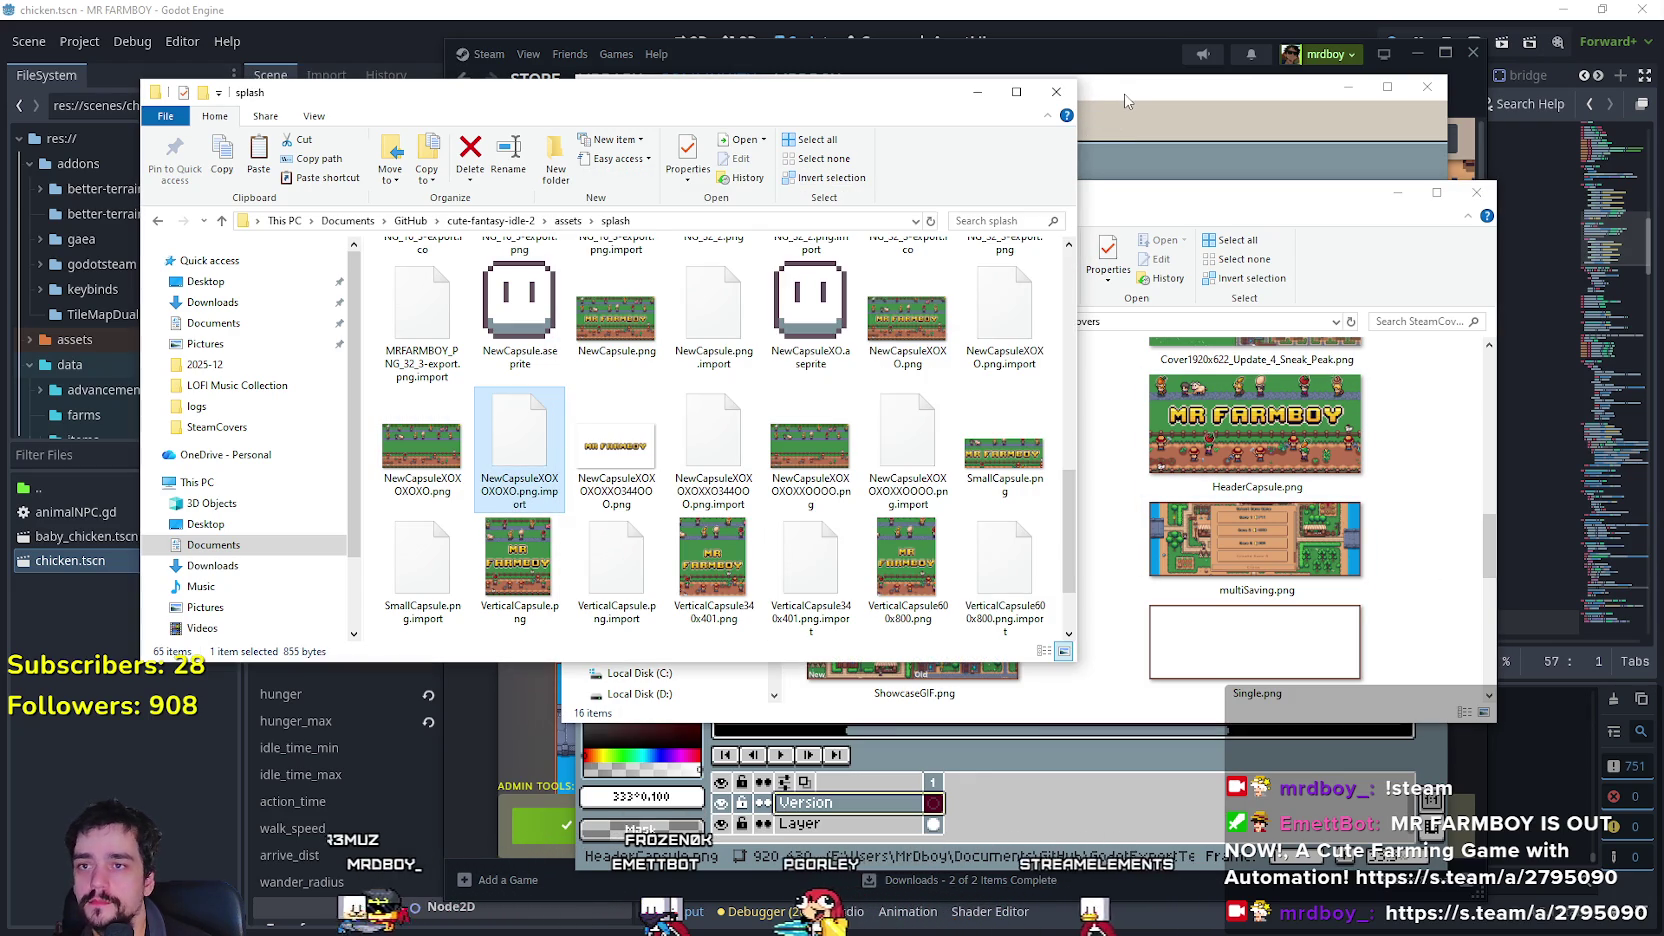
{"action": "left_click", "coordinate": [1125, 100]}
{"action": "scroll", "coordinate": [930, 693], "scroll_direction": "up", "scroll_amount": 2}
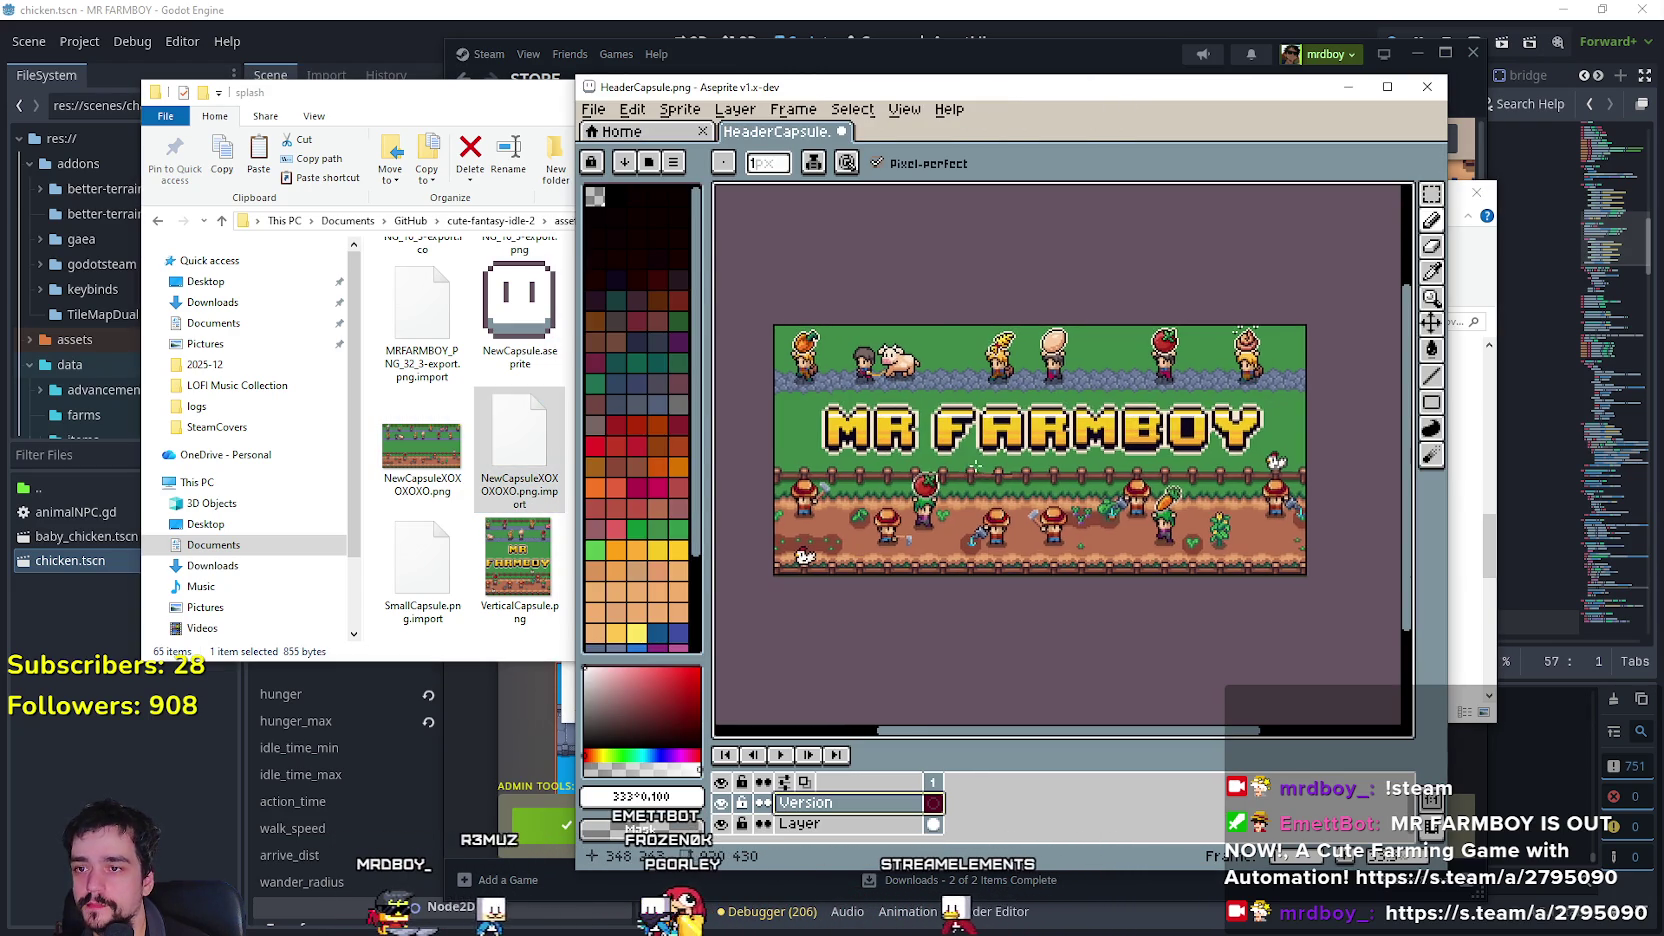
Maximise Aseprite and pan to see the whole MR FARMBOY header, then Alt+Tab back to Explorer.
{"action": "scroll", "coordinate": [1090, 340], "scroll_direction": "up", "scroll_amount": 3}
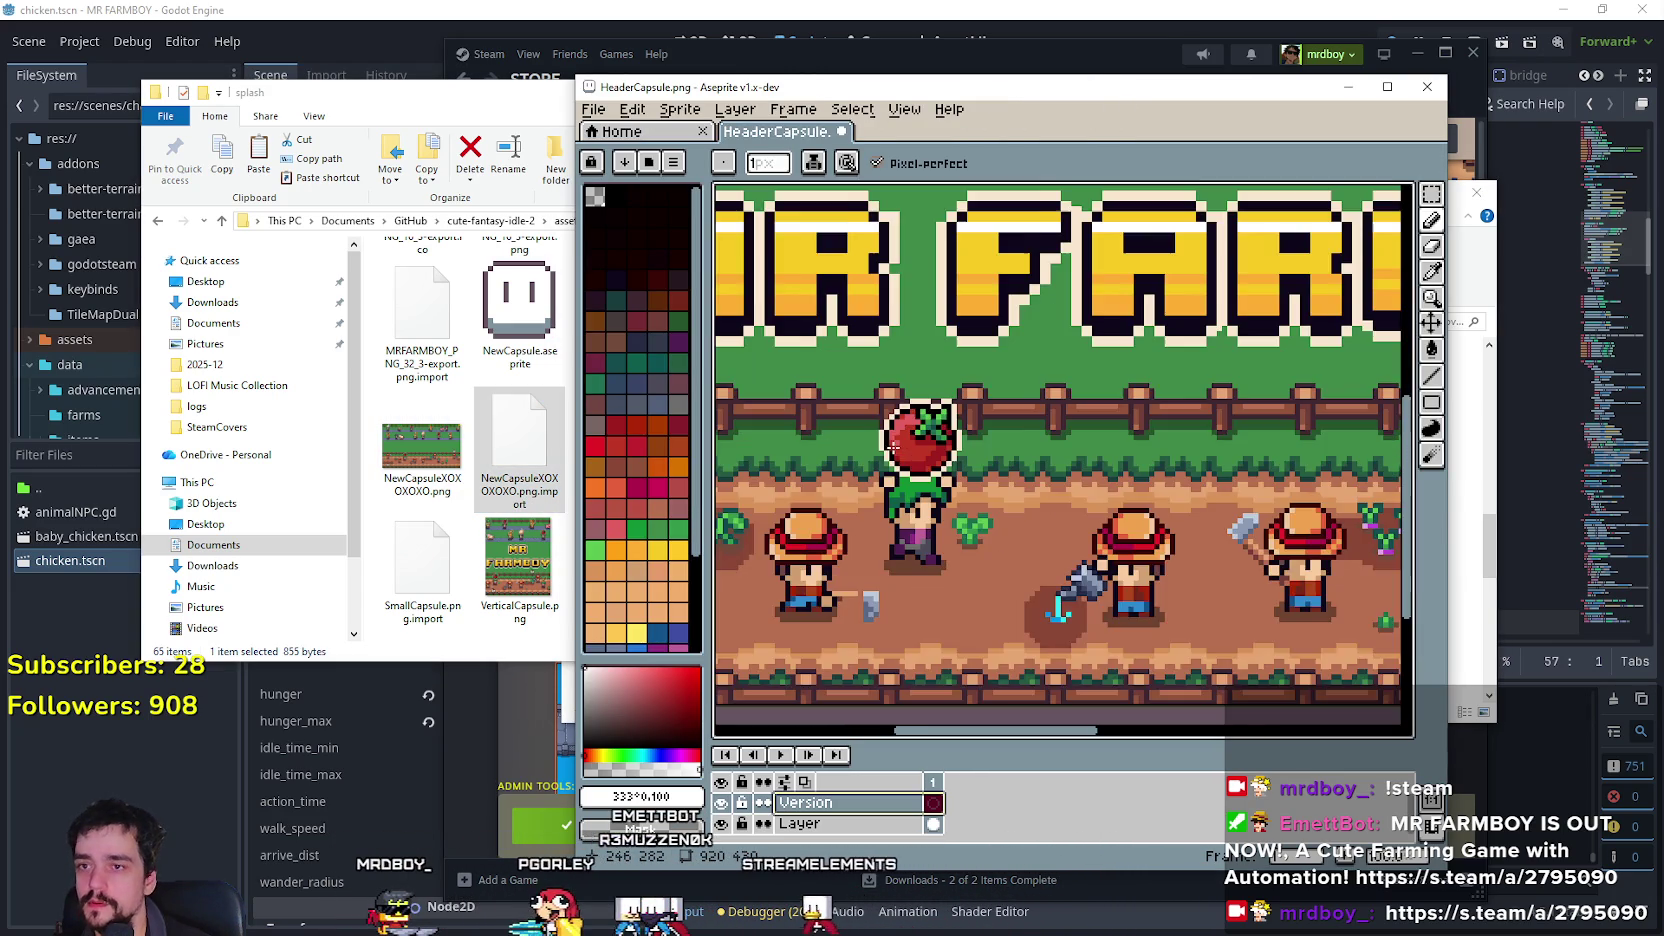
{"action": "left_click", "coordinate": [1388, 88]}
{"action": "scroll", "coordinate": [1495, 527], "scroll_direction": "down", "scroll_amount": 1}
{"action": "scroll", "coordinate": [1495, 527], "scroll_direction": "up", "scroll_amount": 1}
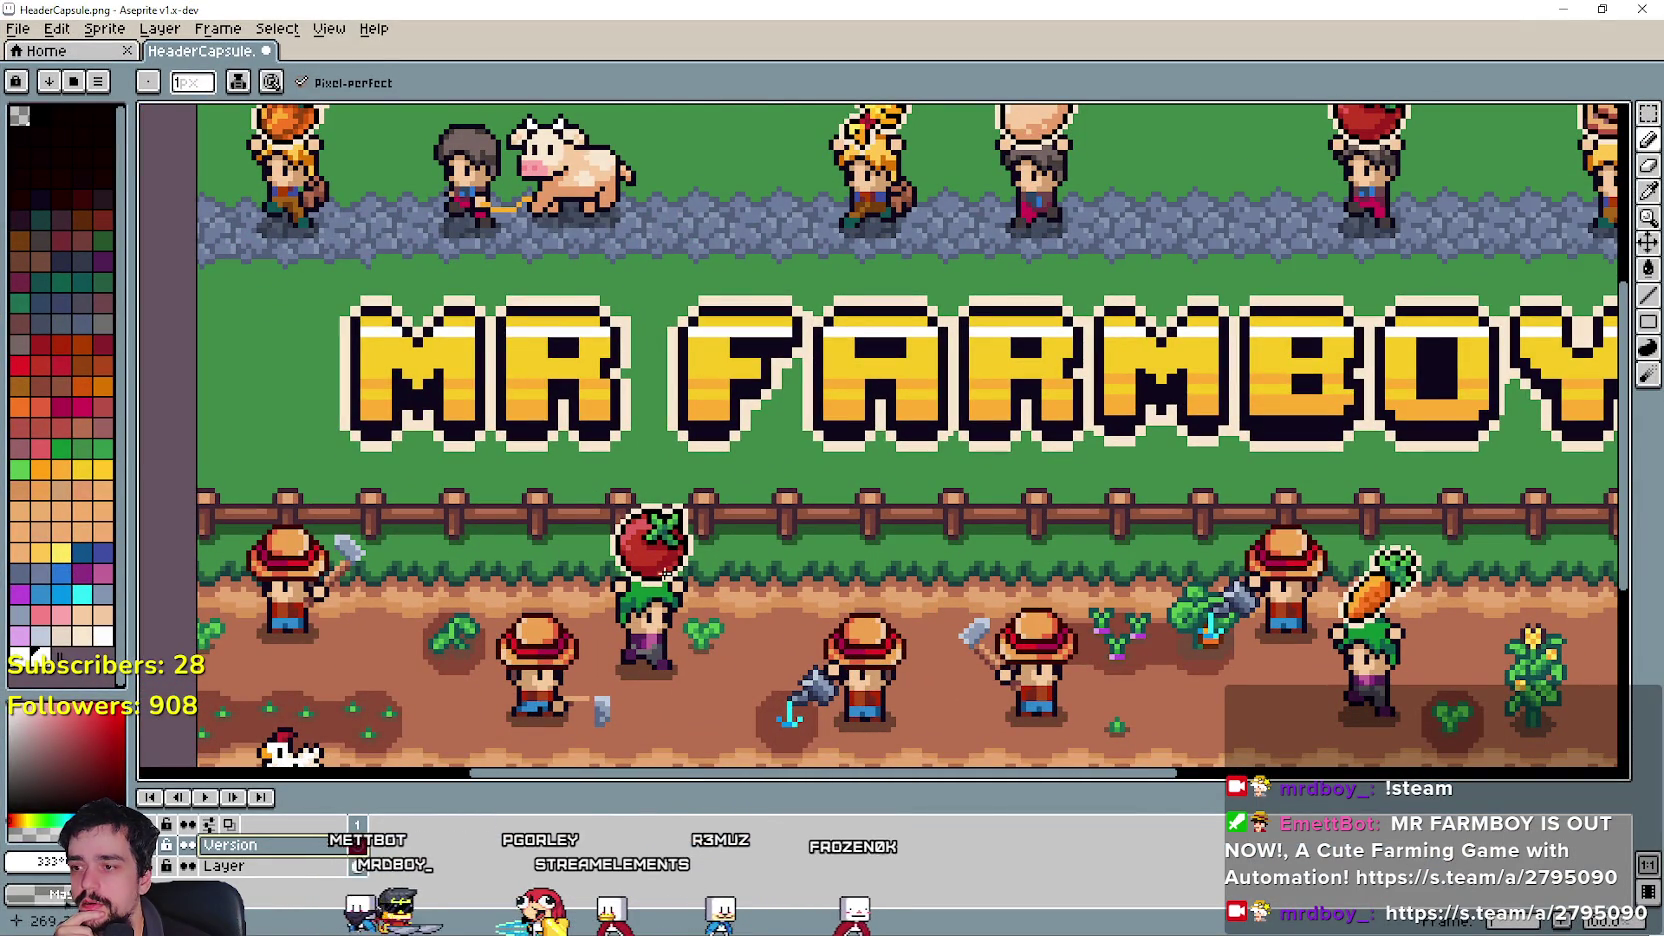
{"action": "mouse_move", "coordinate": [471, 642]}
{"action": "left_mouse_down"}
{"action": "mouse_move", "coordinate": [306, 542]}
{"action": "mouse_move", "coordinate": [373, 556]}
{"action": "left_mouse_up"}
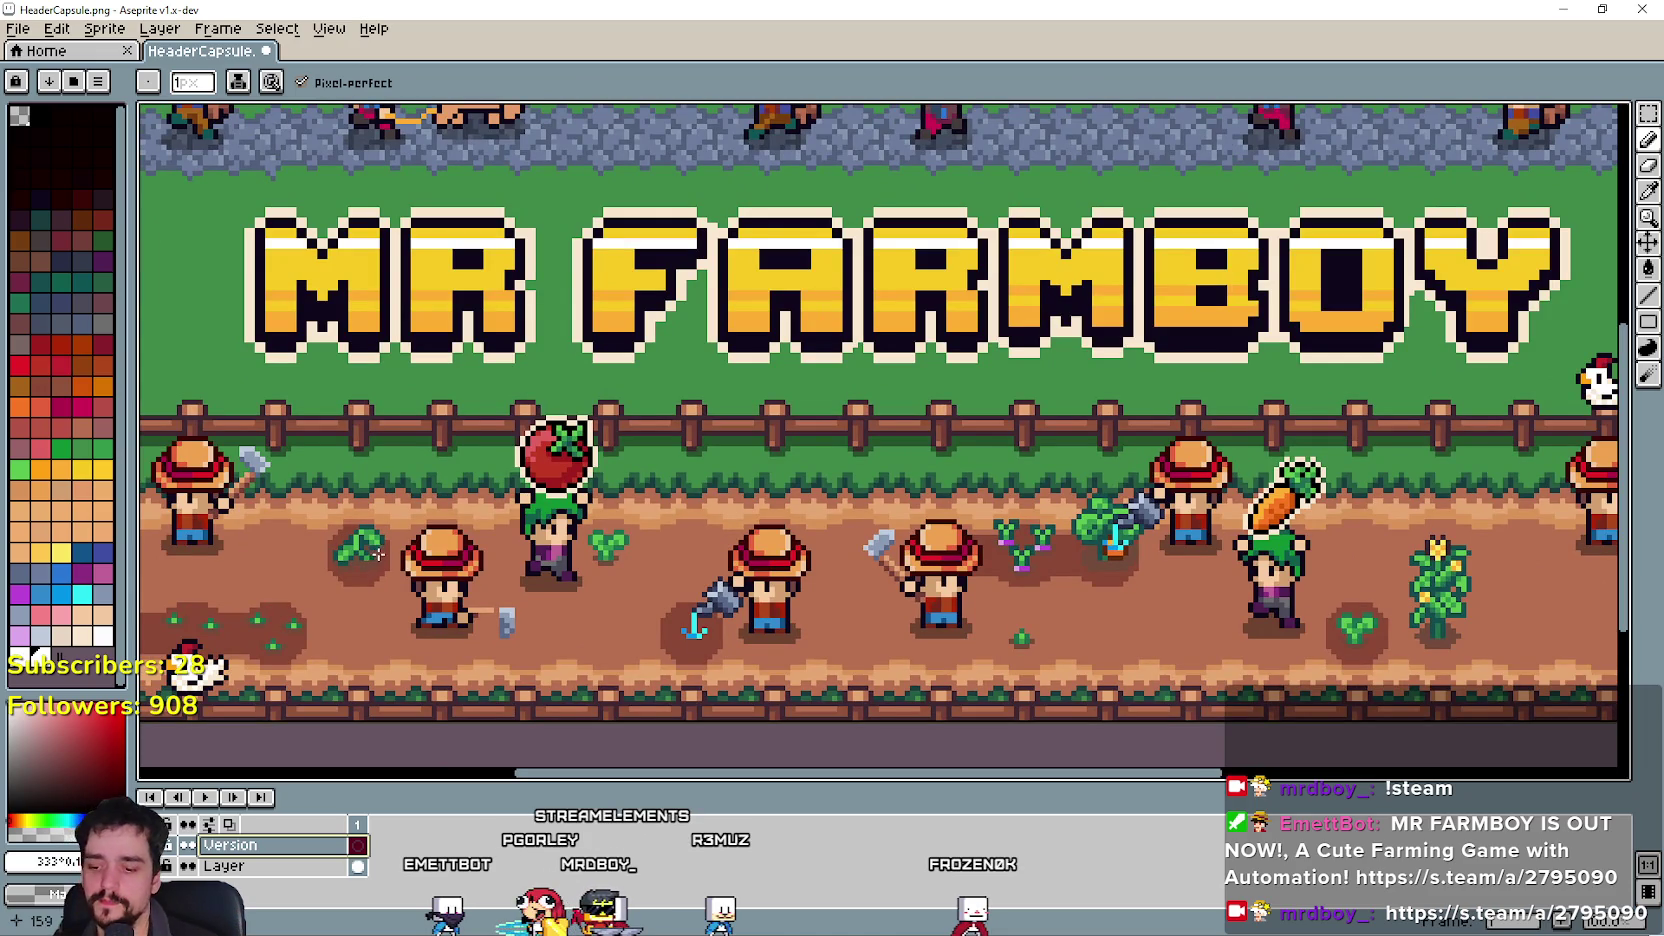
{"action": "key", "text": "alt+Tab"}
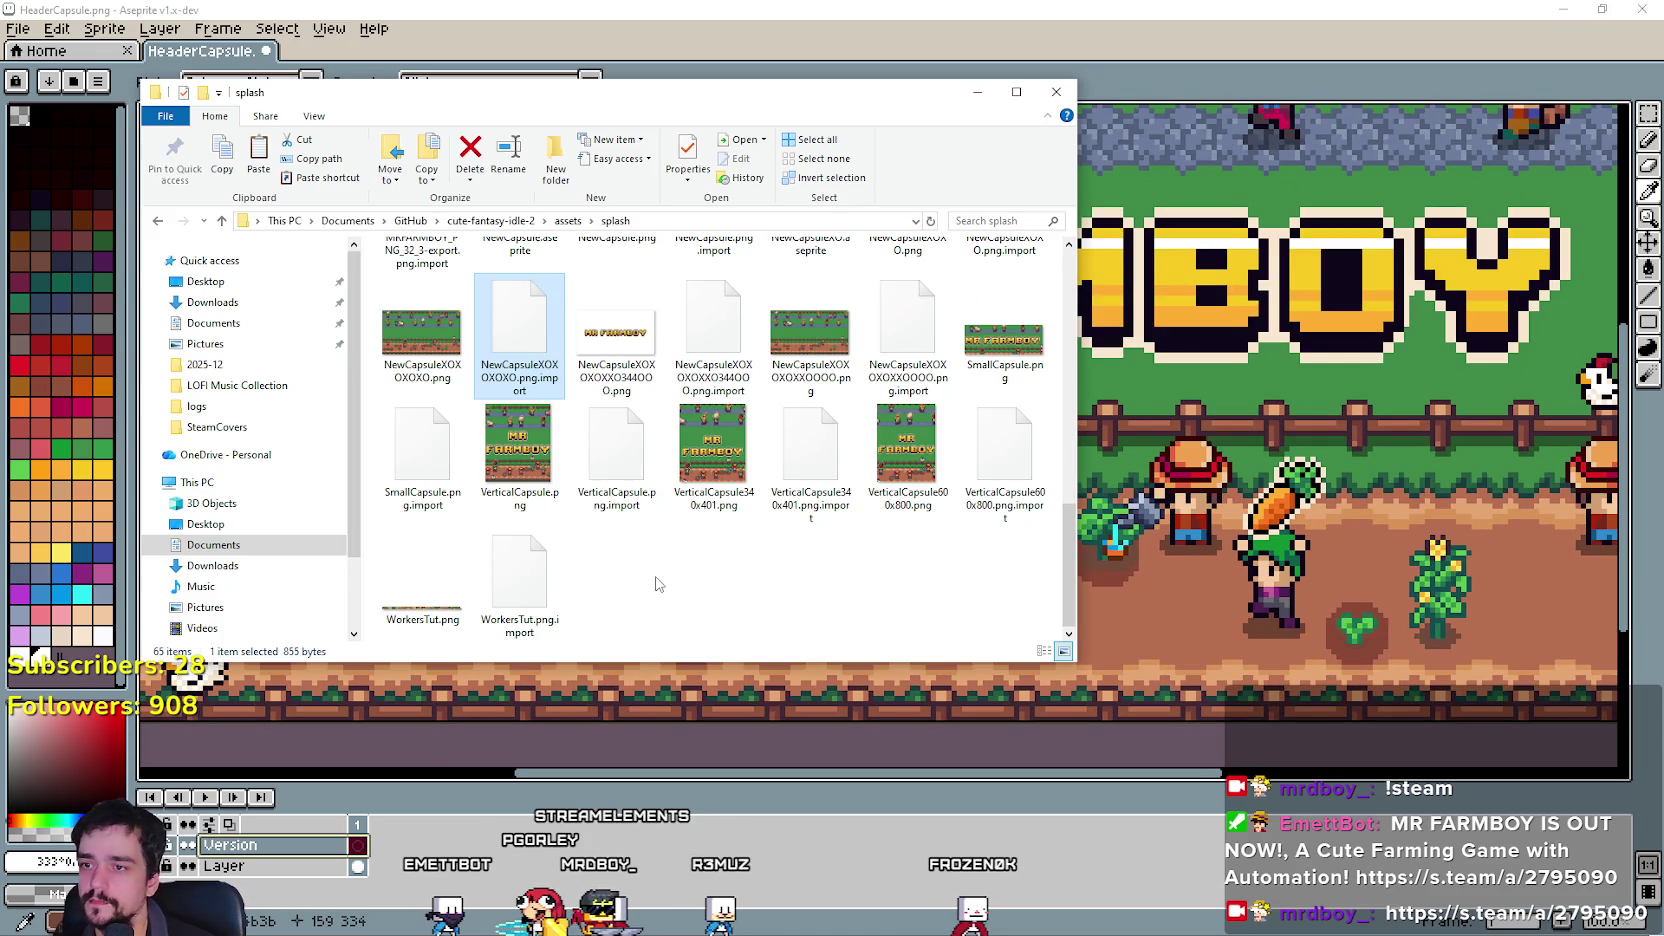
{"action": "left_click", "coordinate": [656, 584]}
{"action": "scroll", "coordinate": [651, 586], "scroll_direction": "up", "scroll_amount": 10}
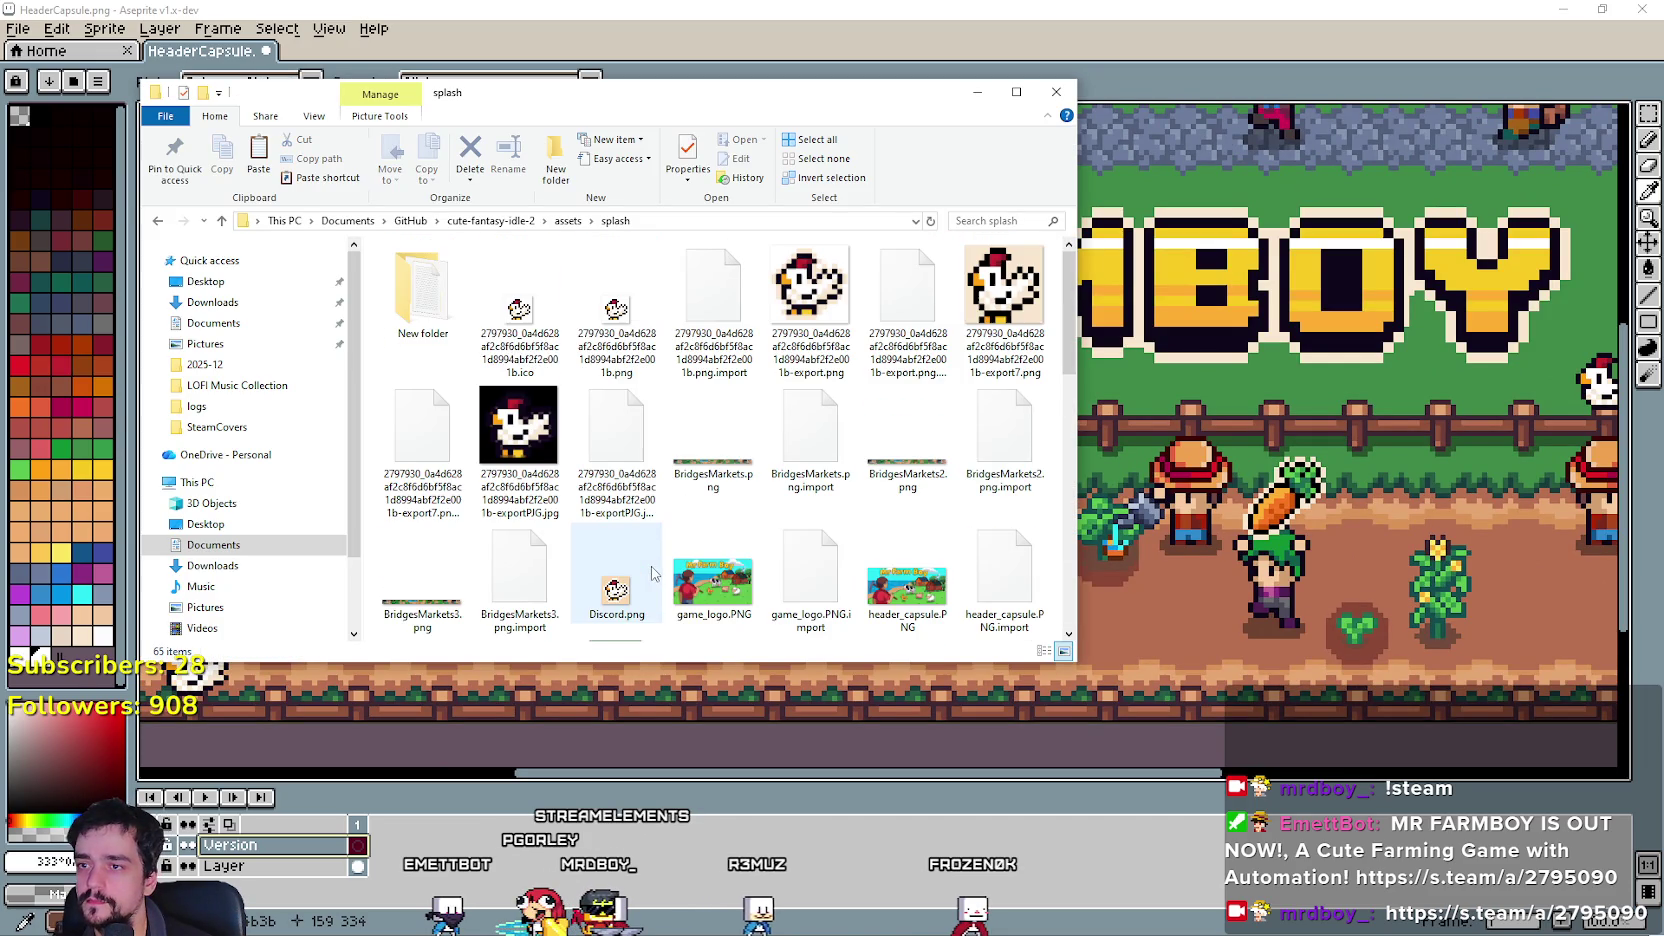
{"action": "left_click", "coordinate": [582, 228]}
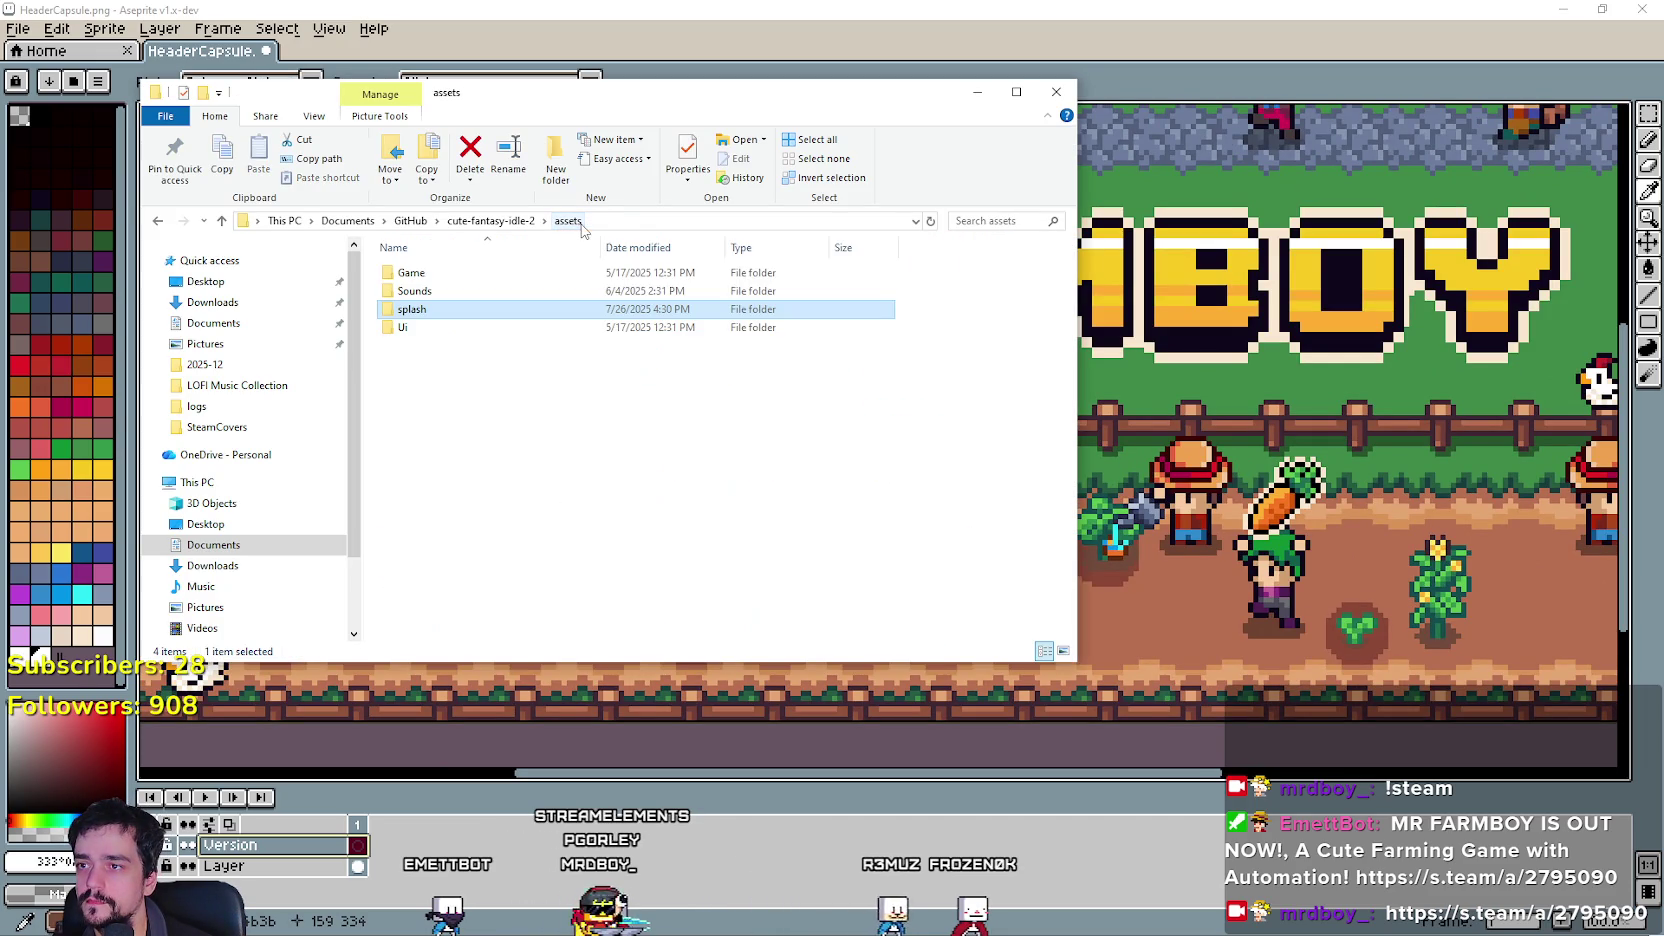
{"action": "double_click", "coordinate": [403, 327]}
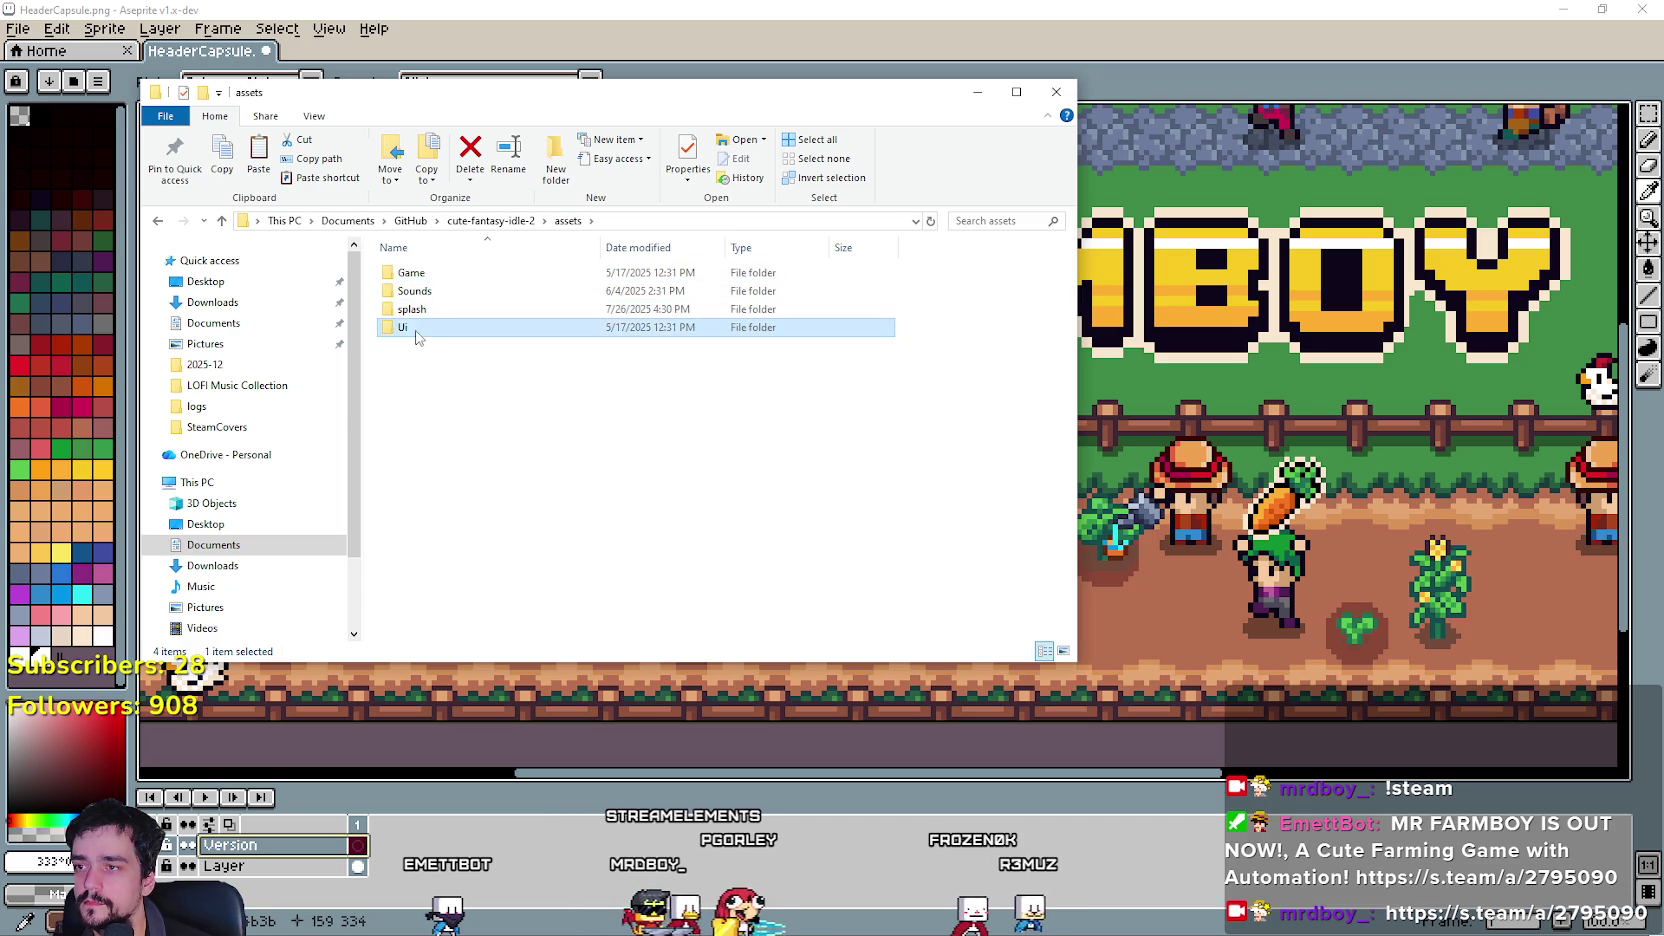
{"action": "scroll", "coordinate": [600, 470], "scroll_direction": "down", "scroll_amount": 3}
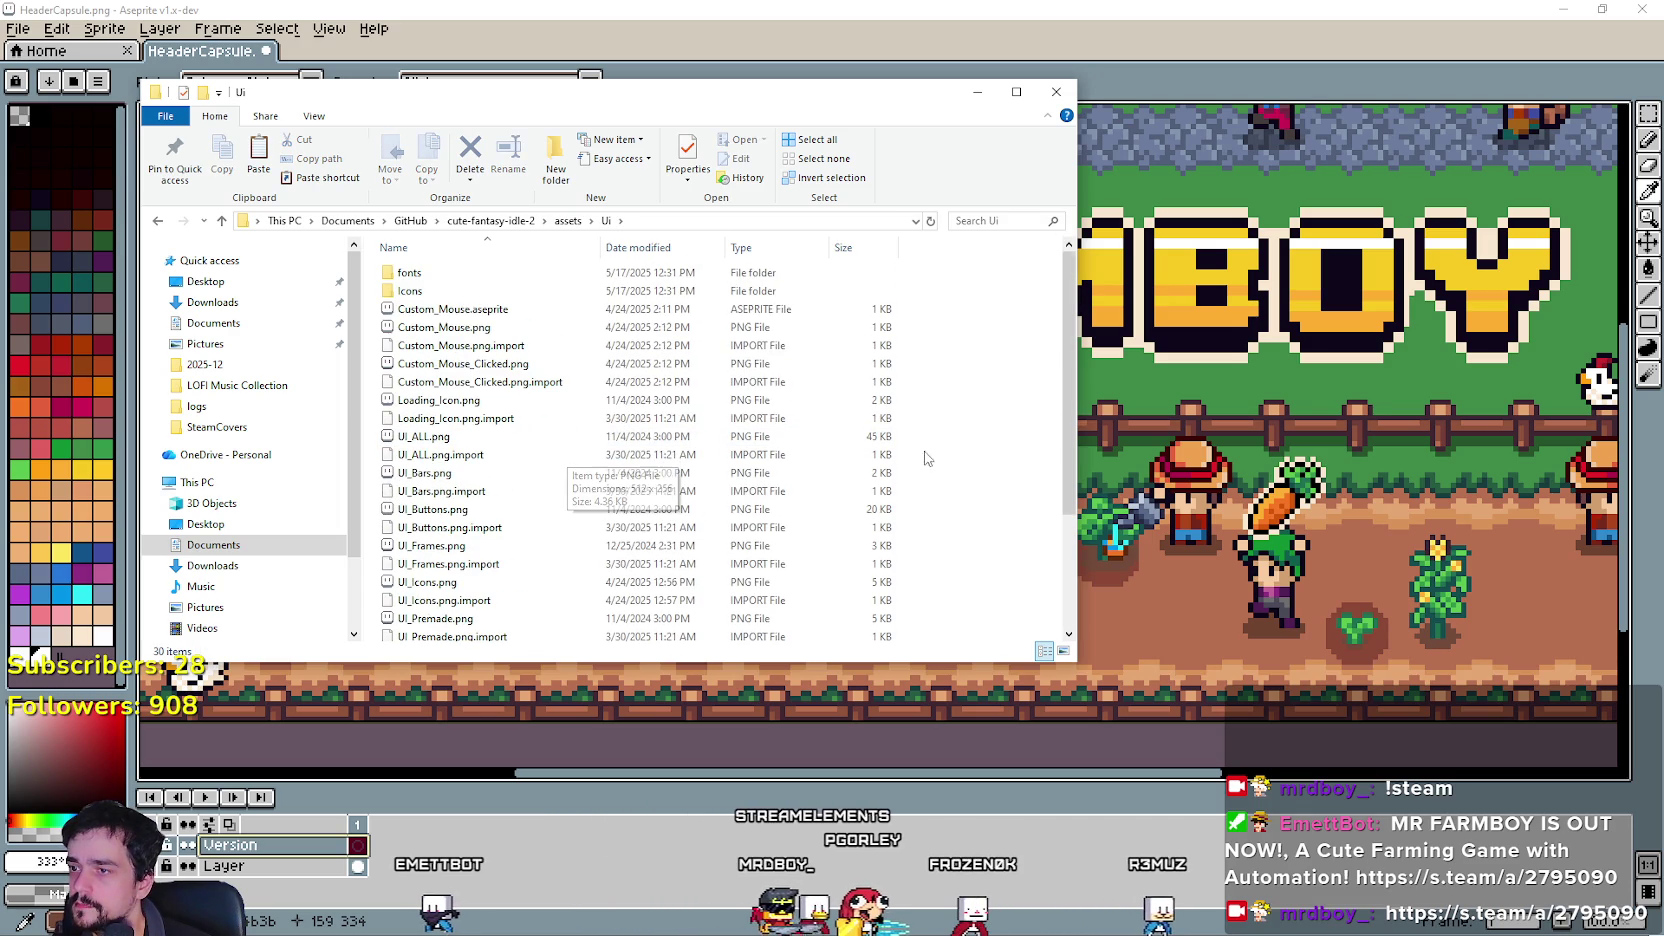
{"action": "left_click", "coordinate": [490, 220]}
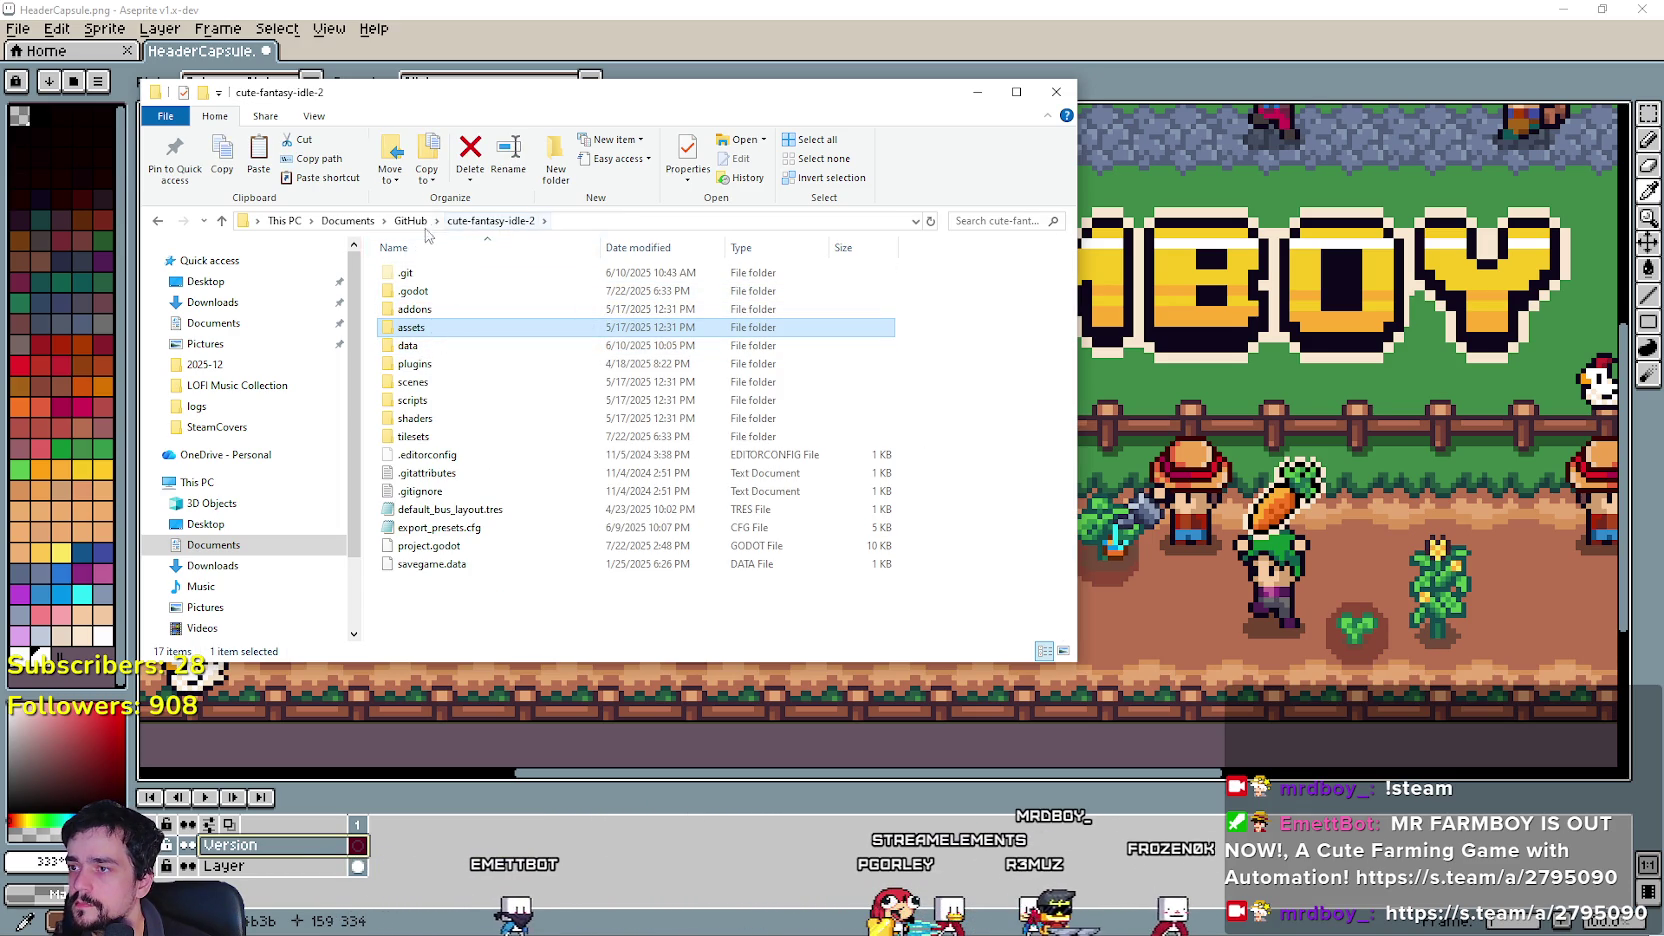
{"action": "double_click", "coordinate": [423, 328]}
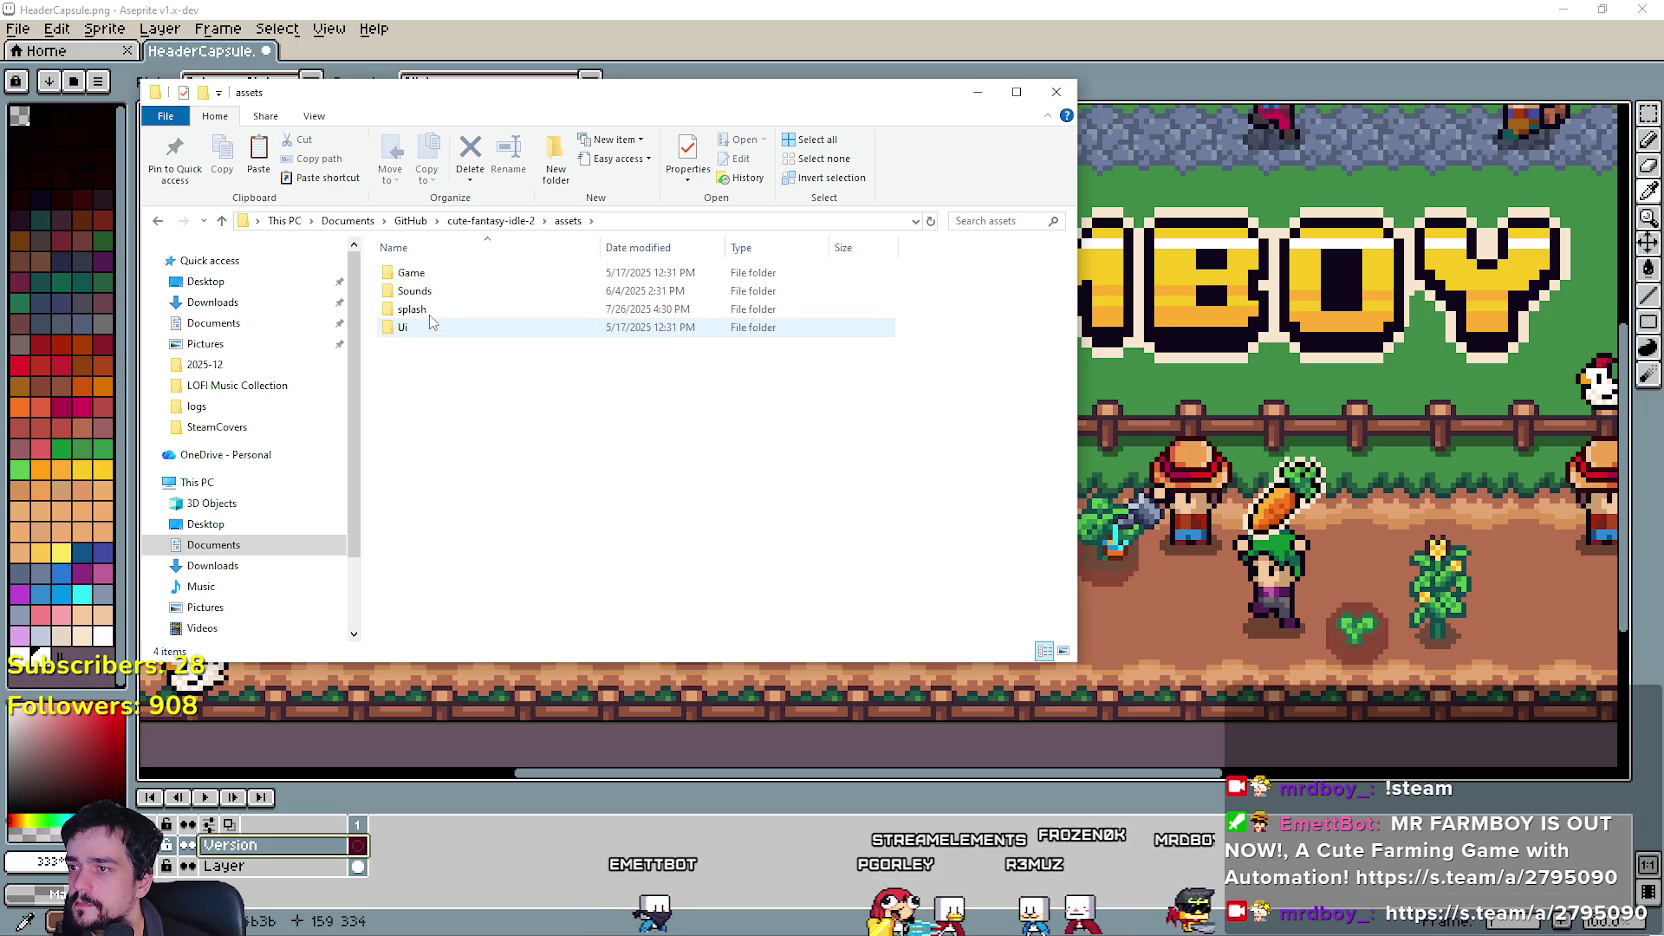
{"action": "double_click", "coordinate": [420, 310]}
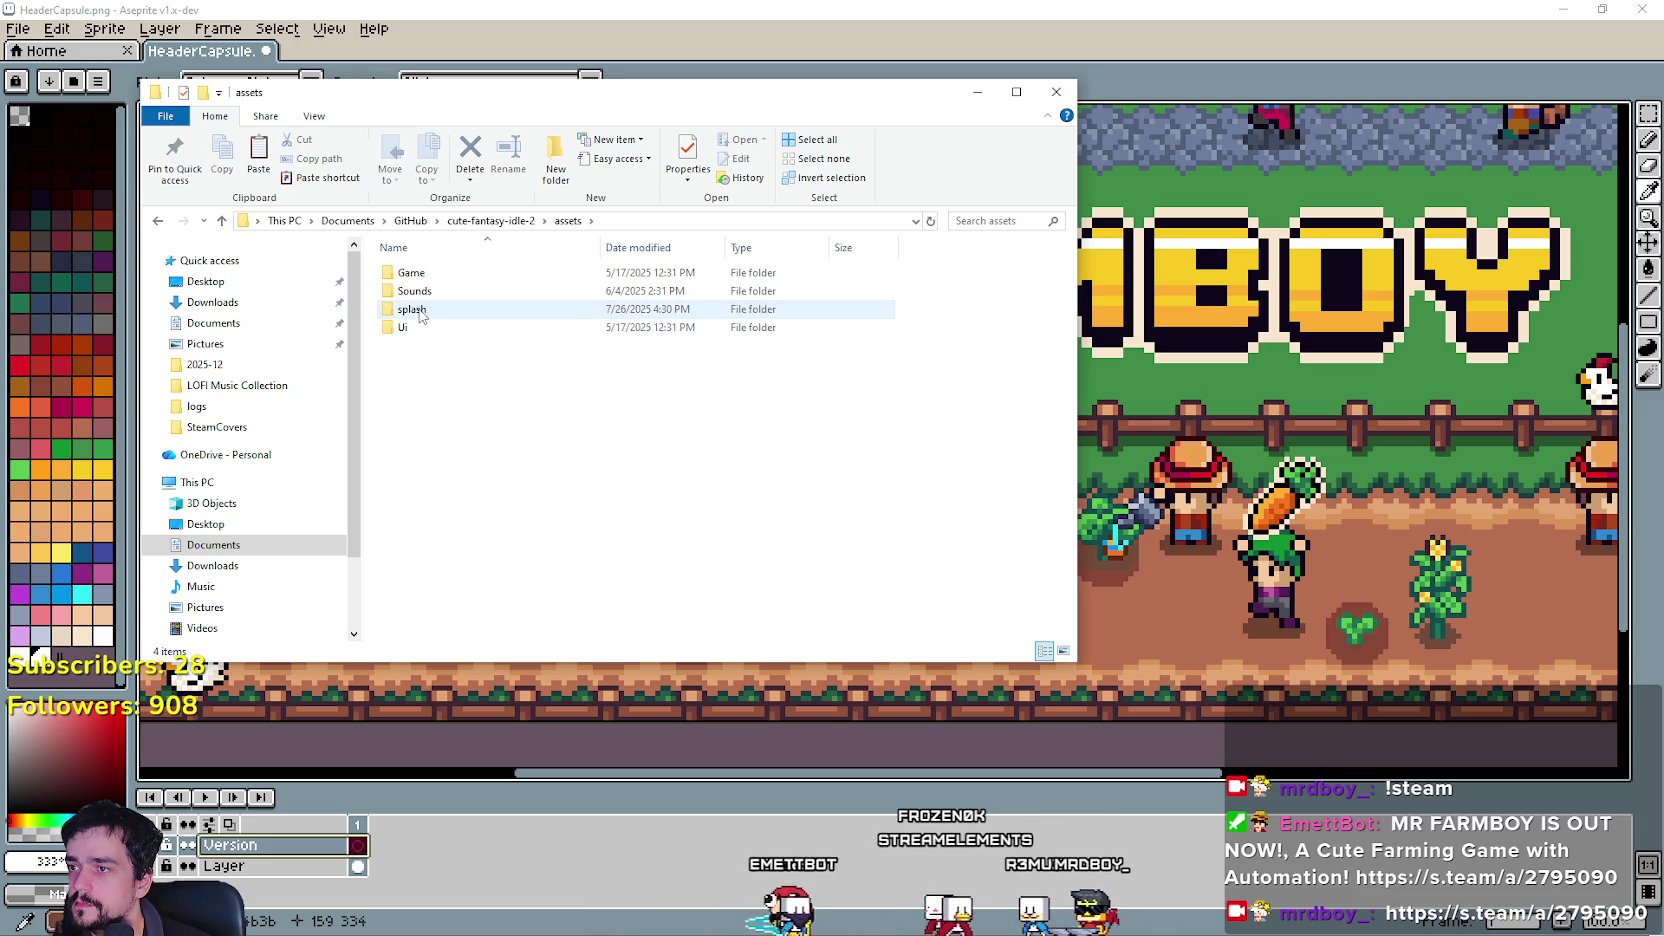
{"action": "scroll", "coordinate": [541, 463], "scroll_direction": "down", "scroll_amount": 10}
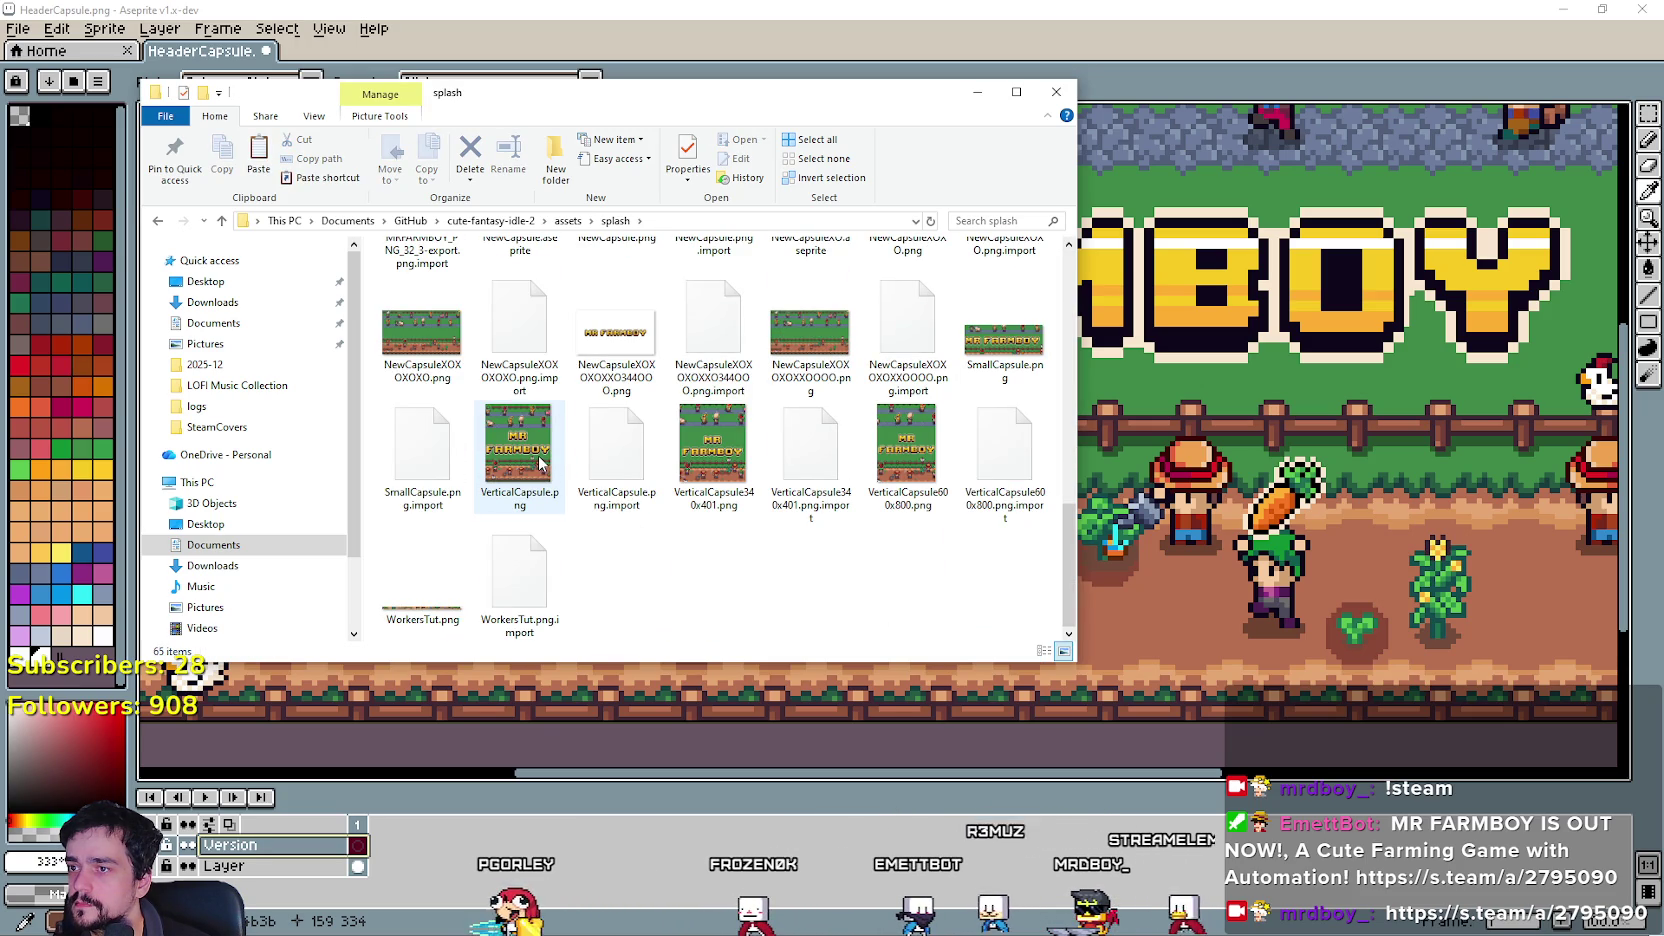
{"action": "scroll", "coordinate": [538, 460], "scroll_direction": "up", "scroll_amount": 10}
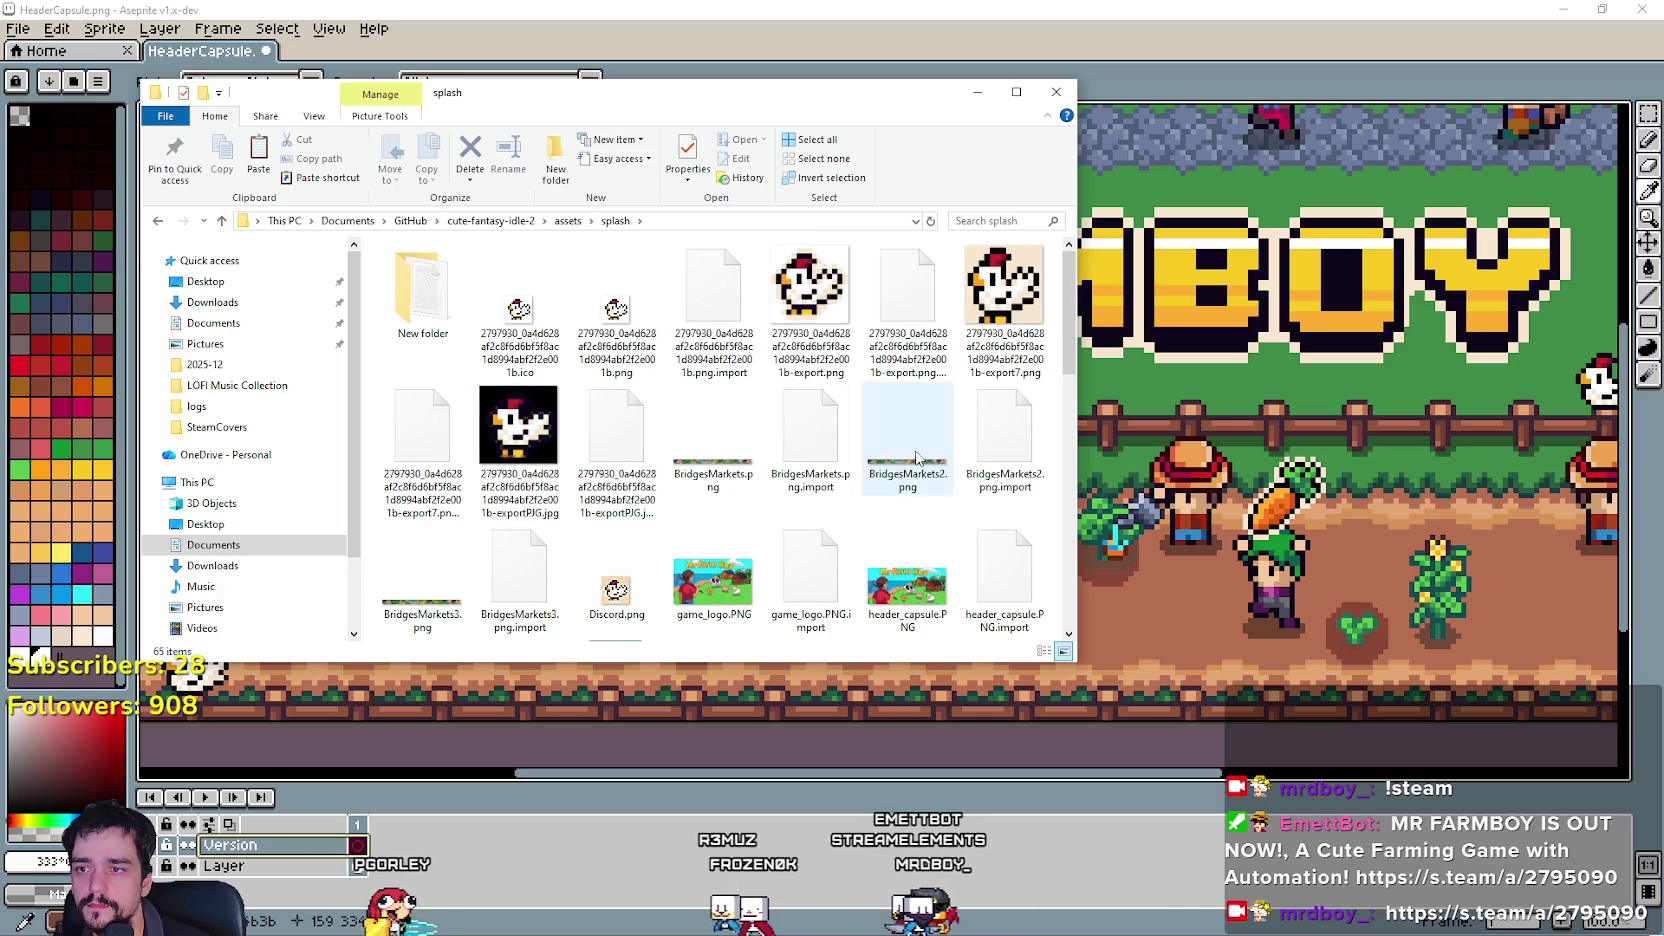
From GitHub, open mr-farmboy-early-access > assets > splash and view the splash images.
{"action": "left_click", "coordinate": [491, 221]}
{"action": "left_click", "coordinate": [411, 221]}
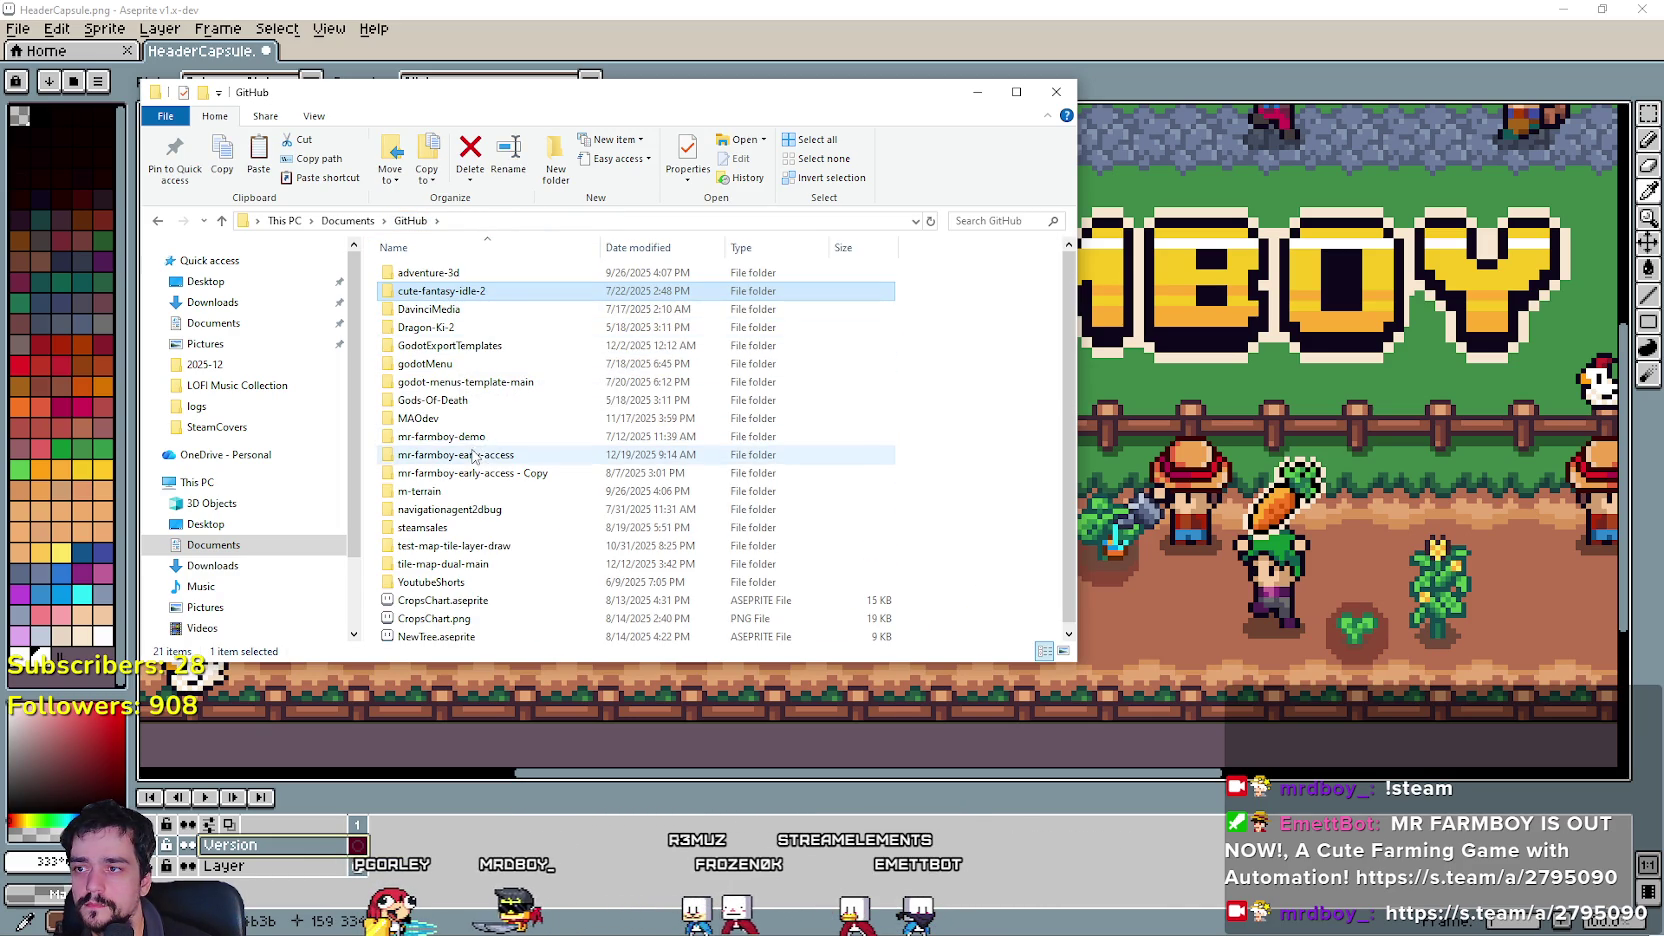
{"action": "double_click", "coordinate": [474, 456]}
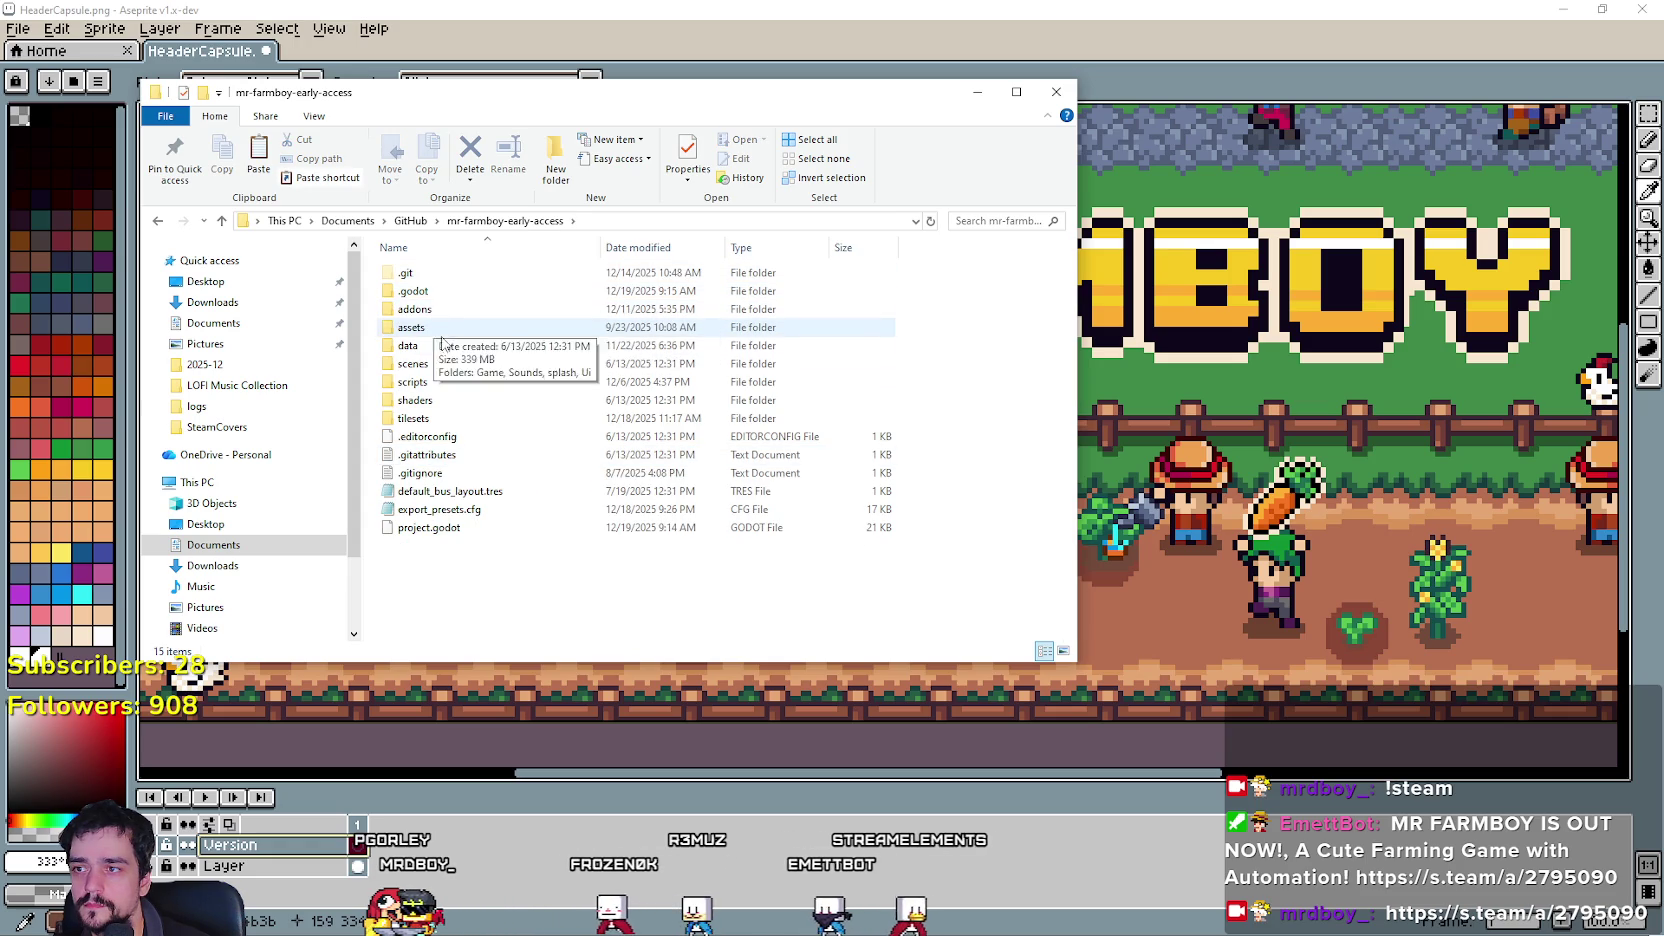
{"action": "double_click", "coordinate": [425, 328]}
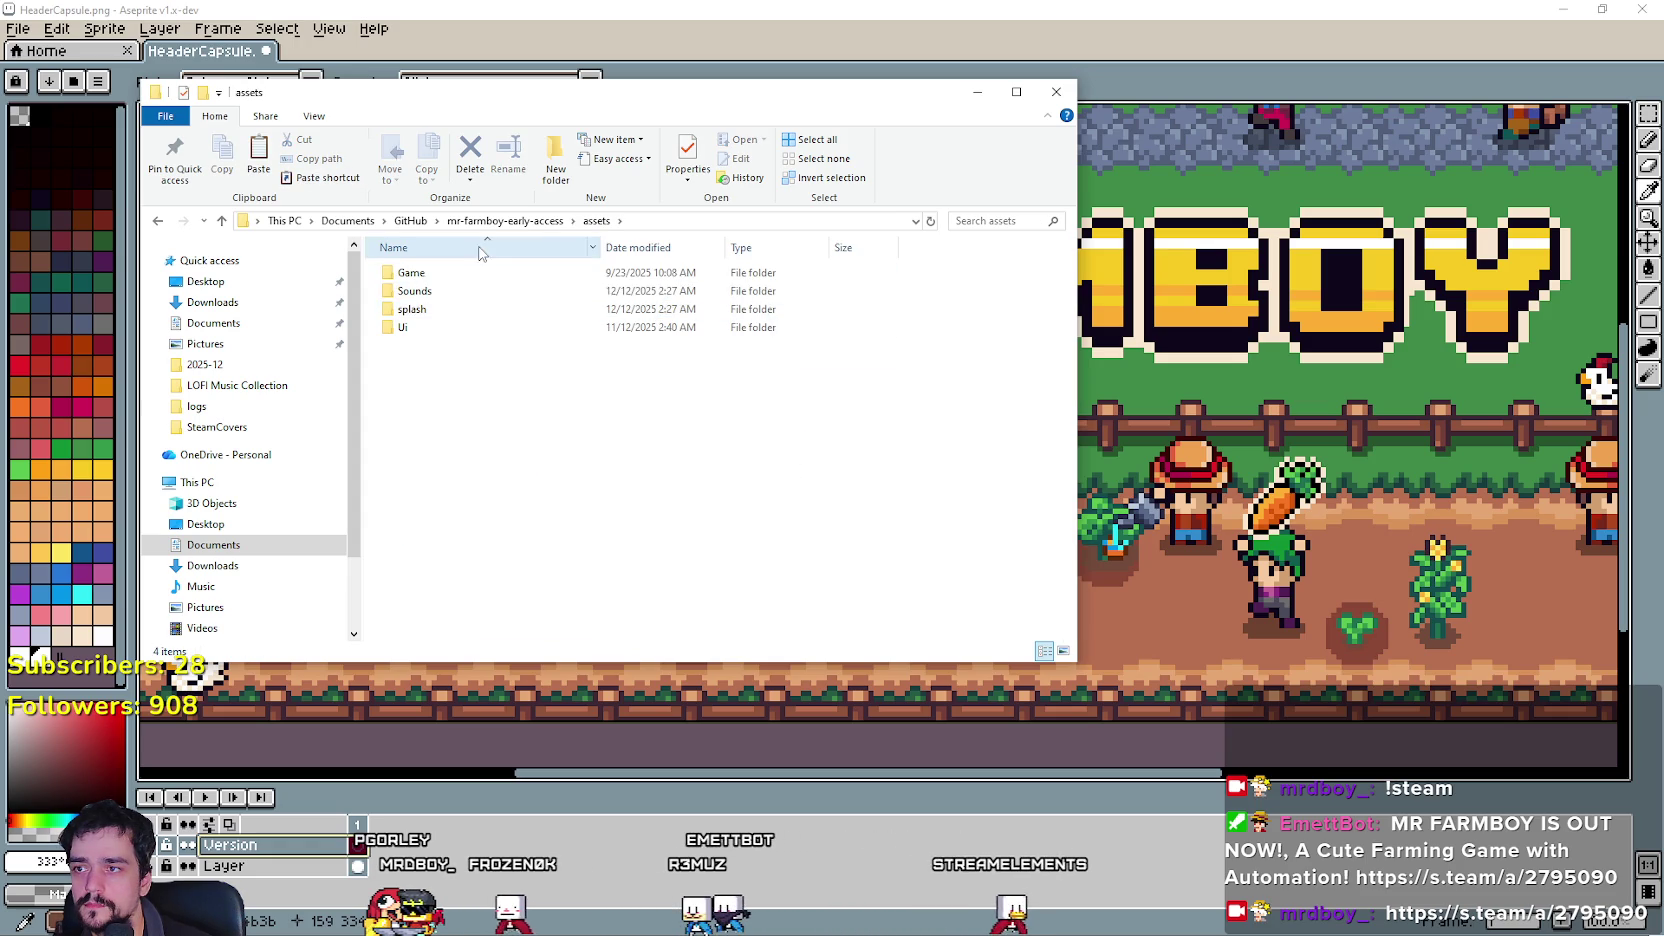
{"action": "double_click", "coordinate": [412, 309]}
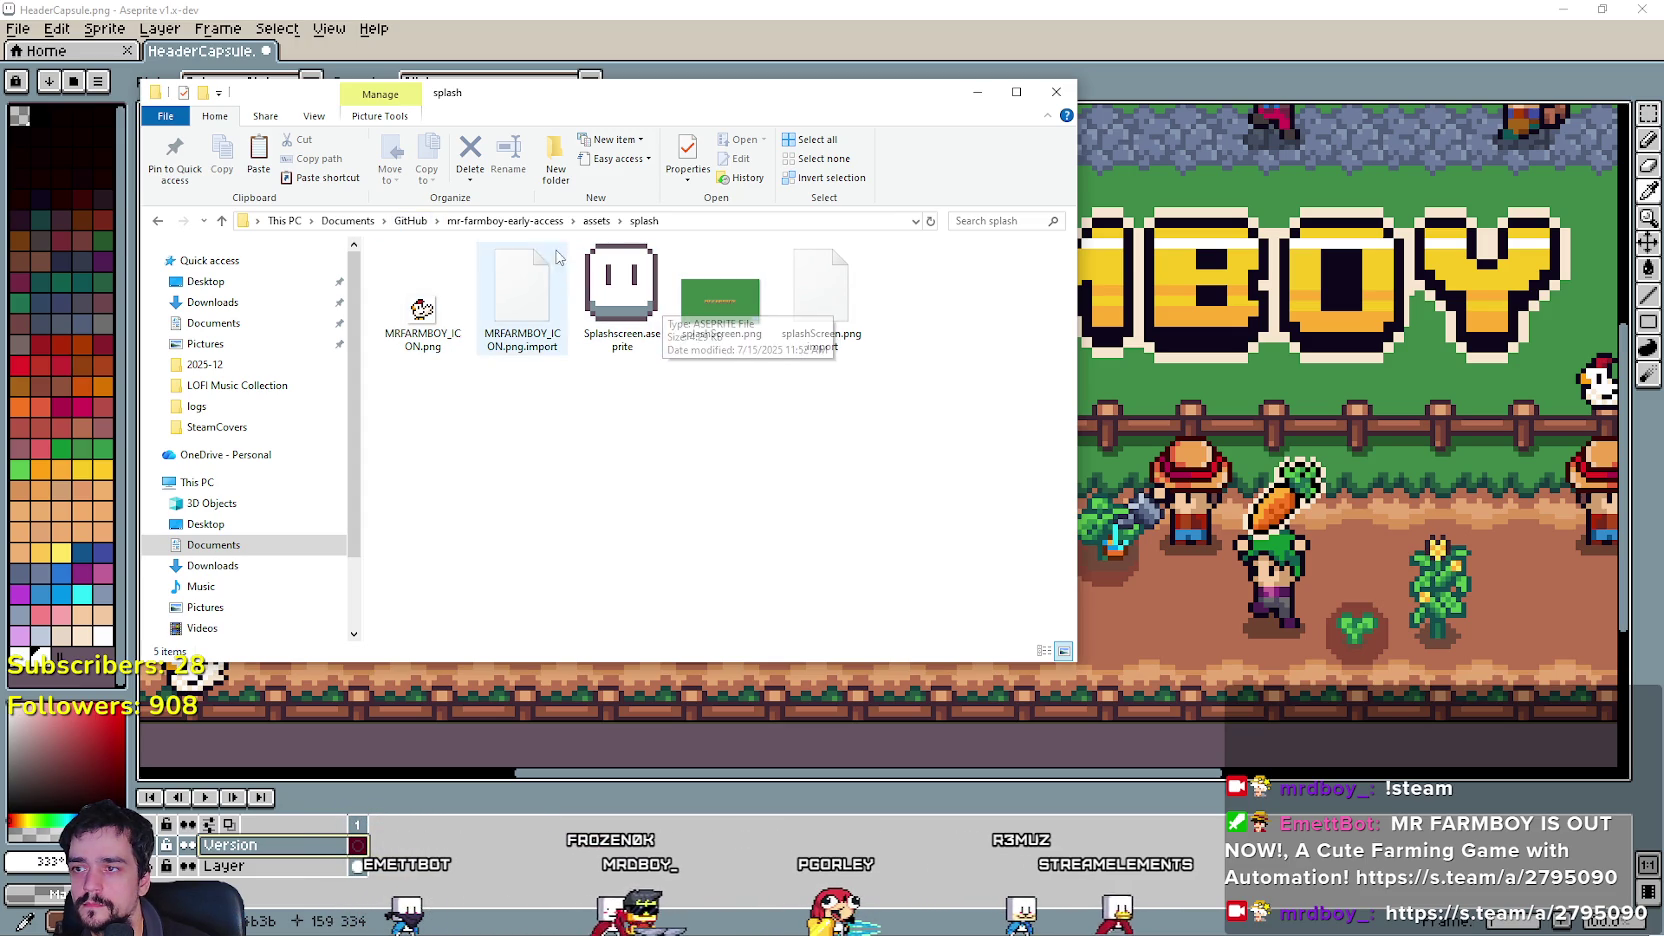
{"action": "left_click", "coordinate": [545, 222]}
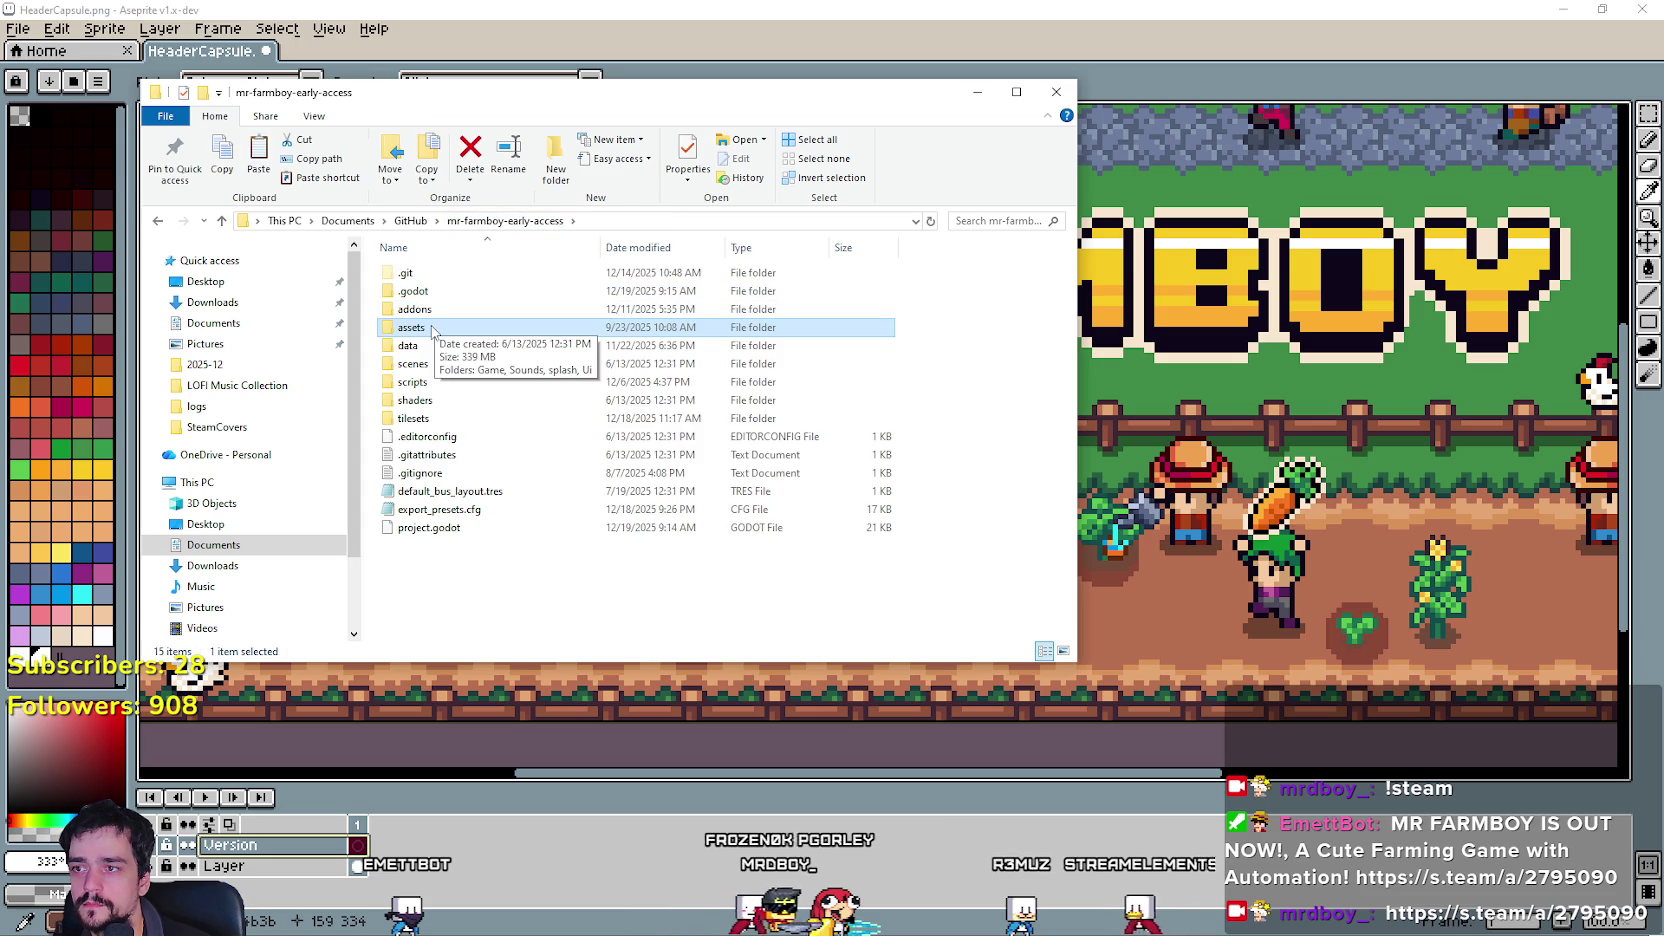
{"action": "key", "text": "Return"}
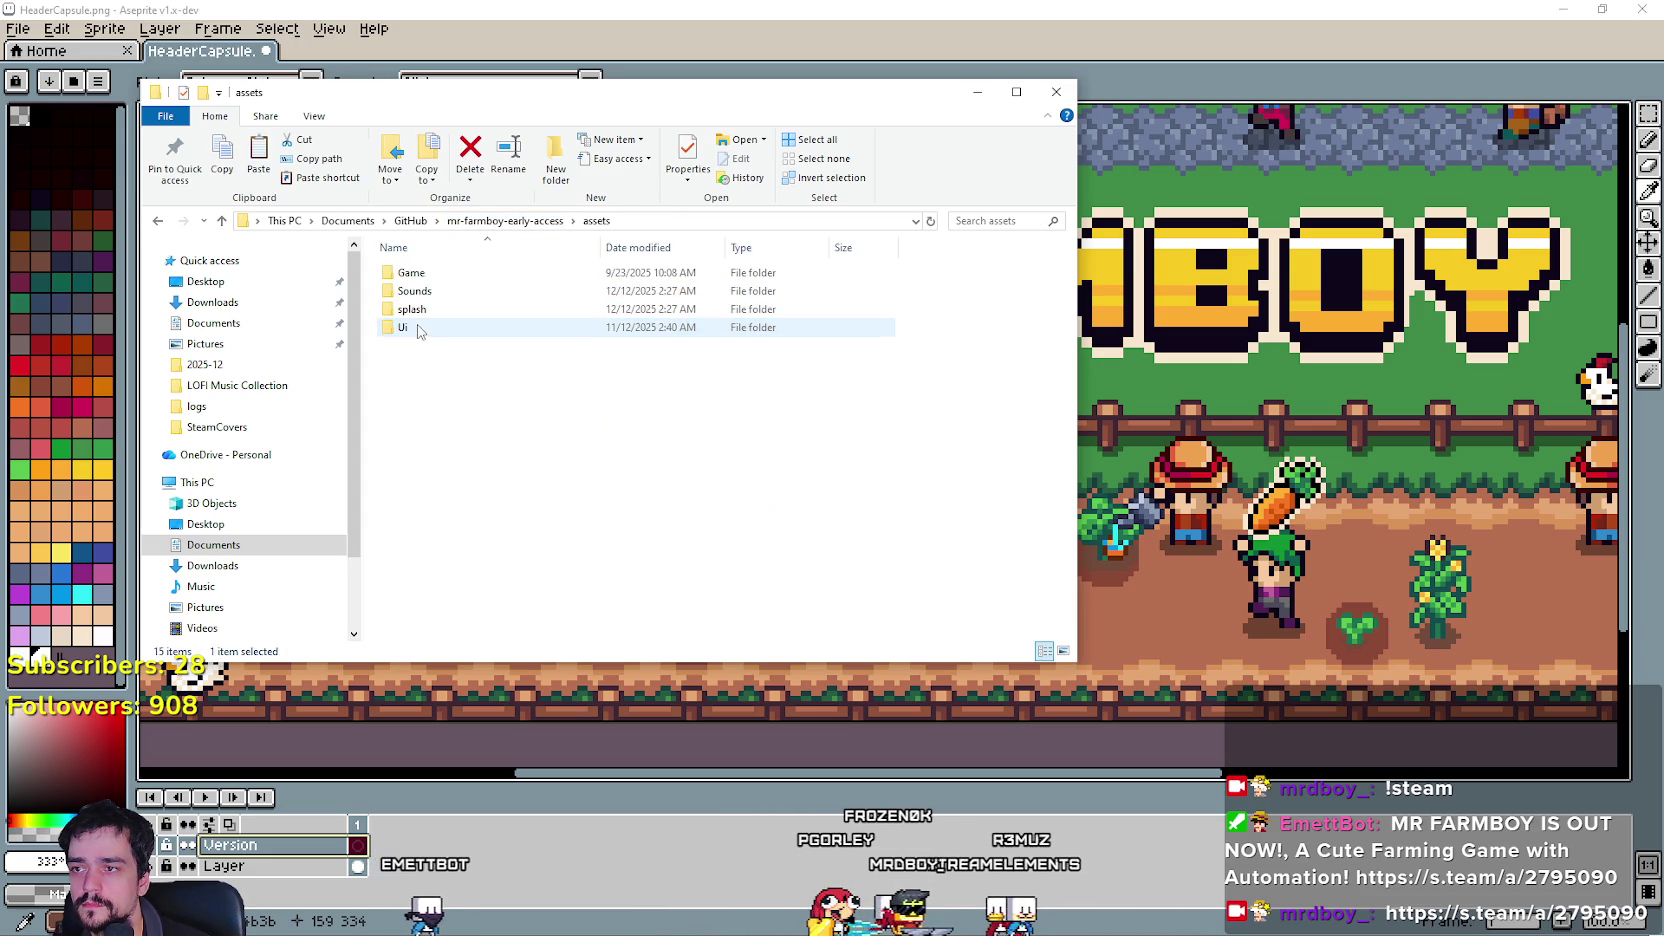
{"action": "double_click", "coordinate": [419, 316]}
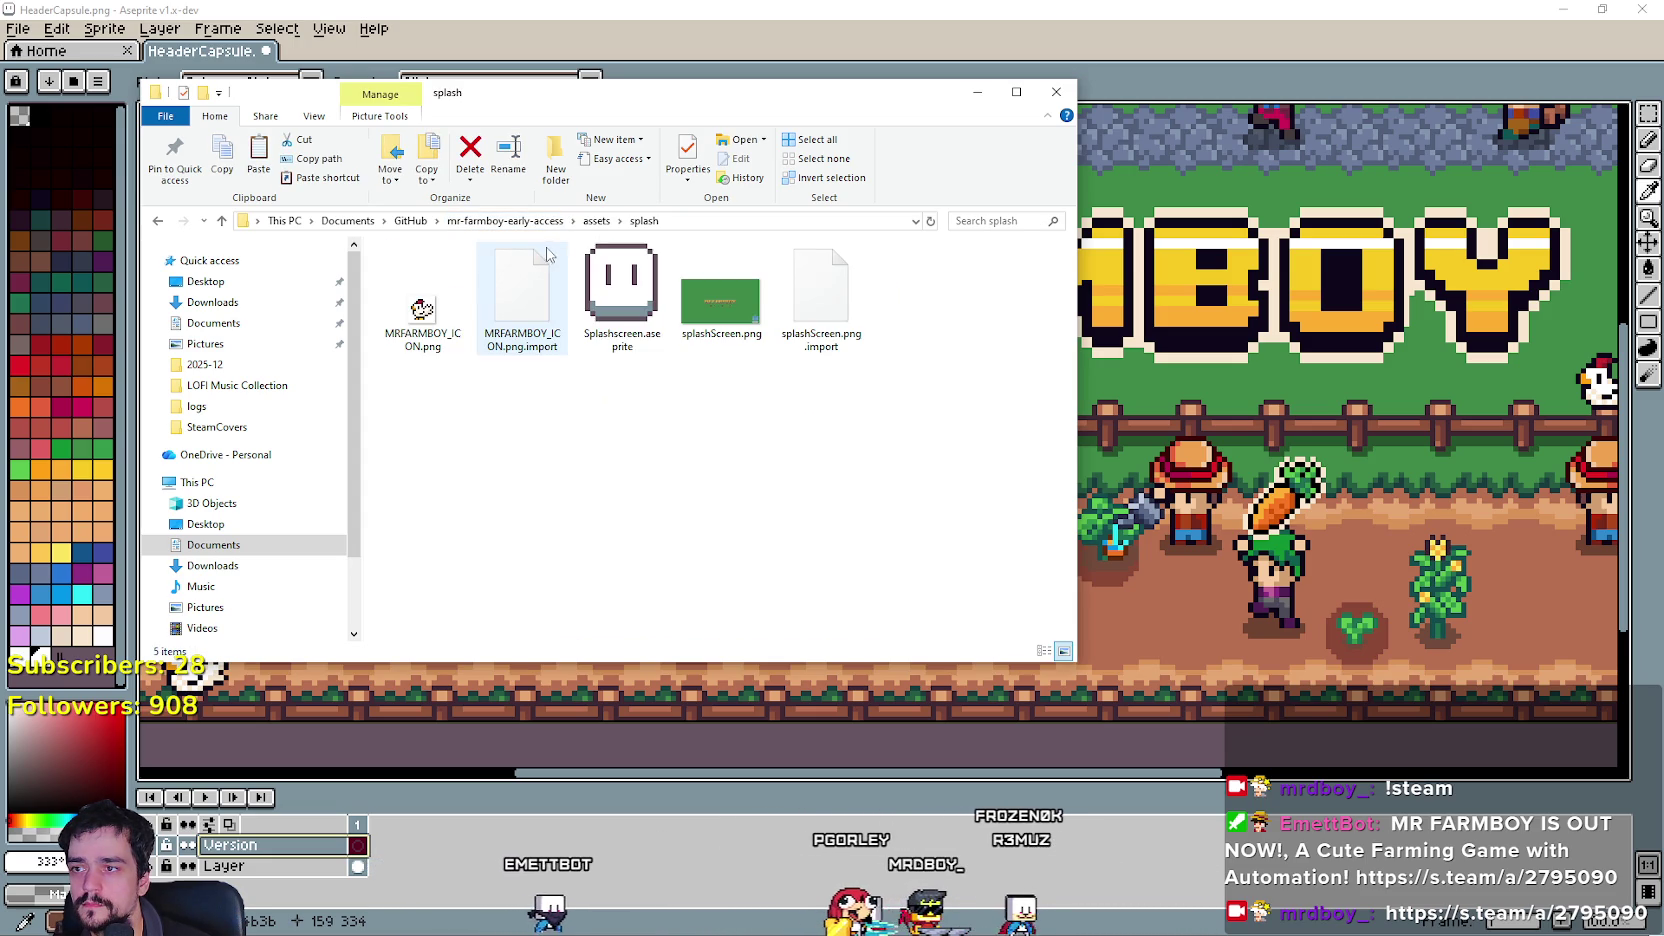
Check the project's assets Ui folder, then return to the GitHub folder.
{"action": "left_click", "coordinate": [536, 224]}
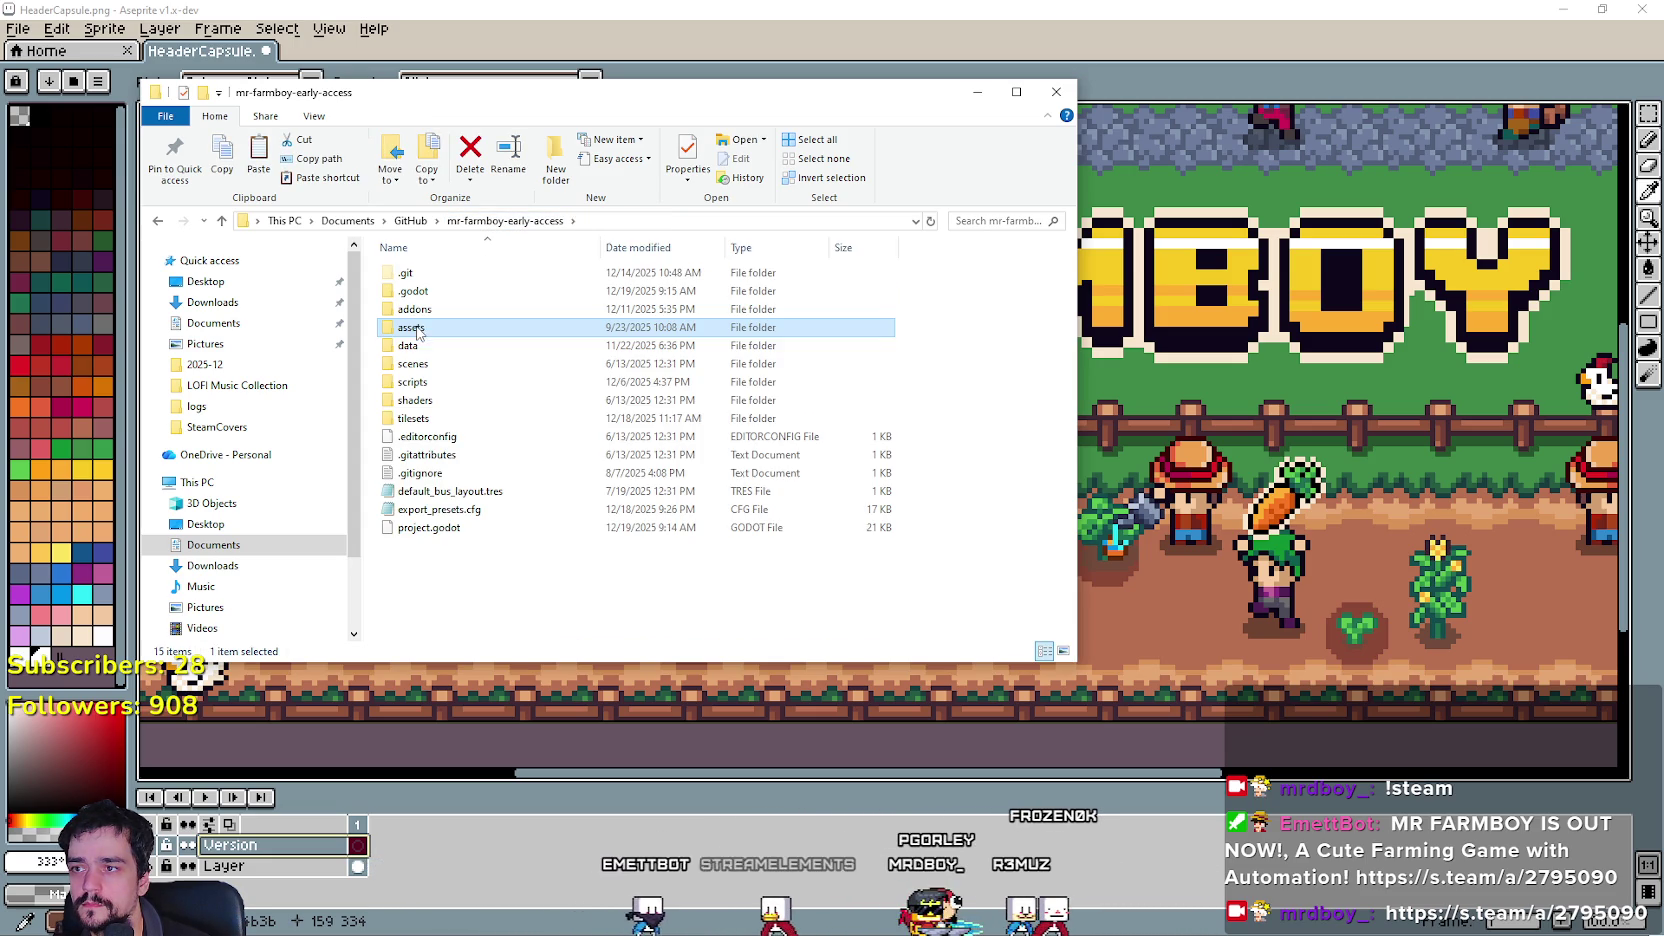
{"action": "double_click", "coordinate": [420, 329]}
{"action": "double_click", "coordinate": [420, 330]}
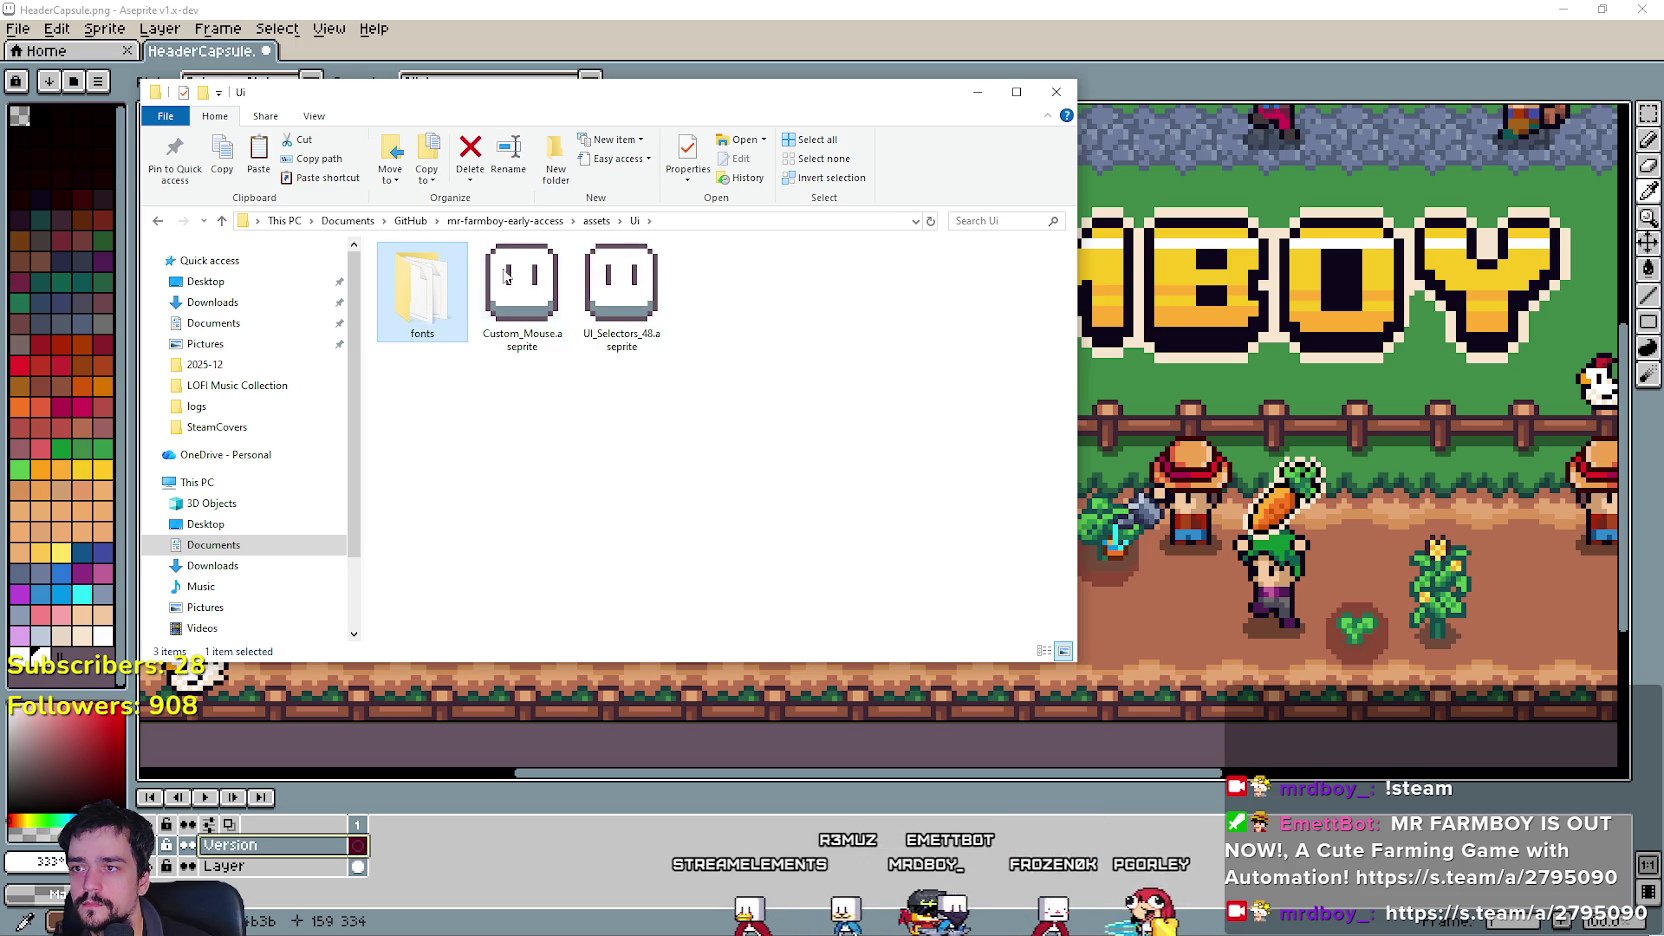
{"action": "left_click", "coordinate": [428, 225]}
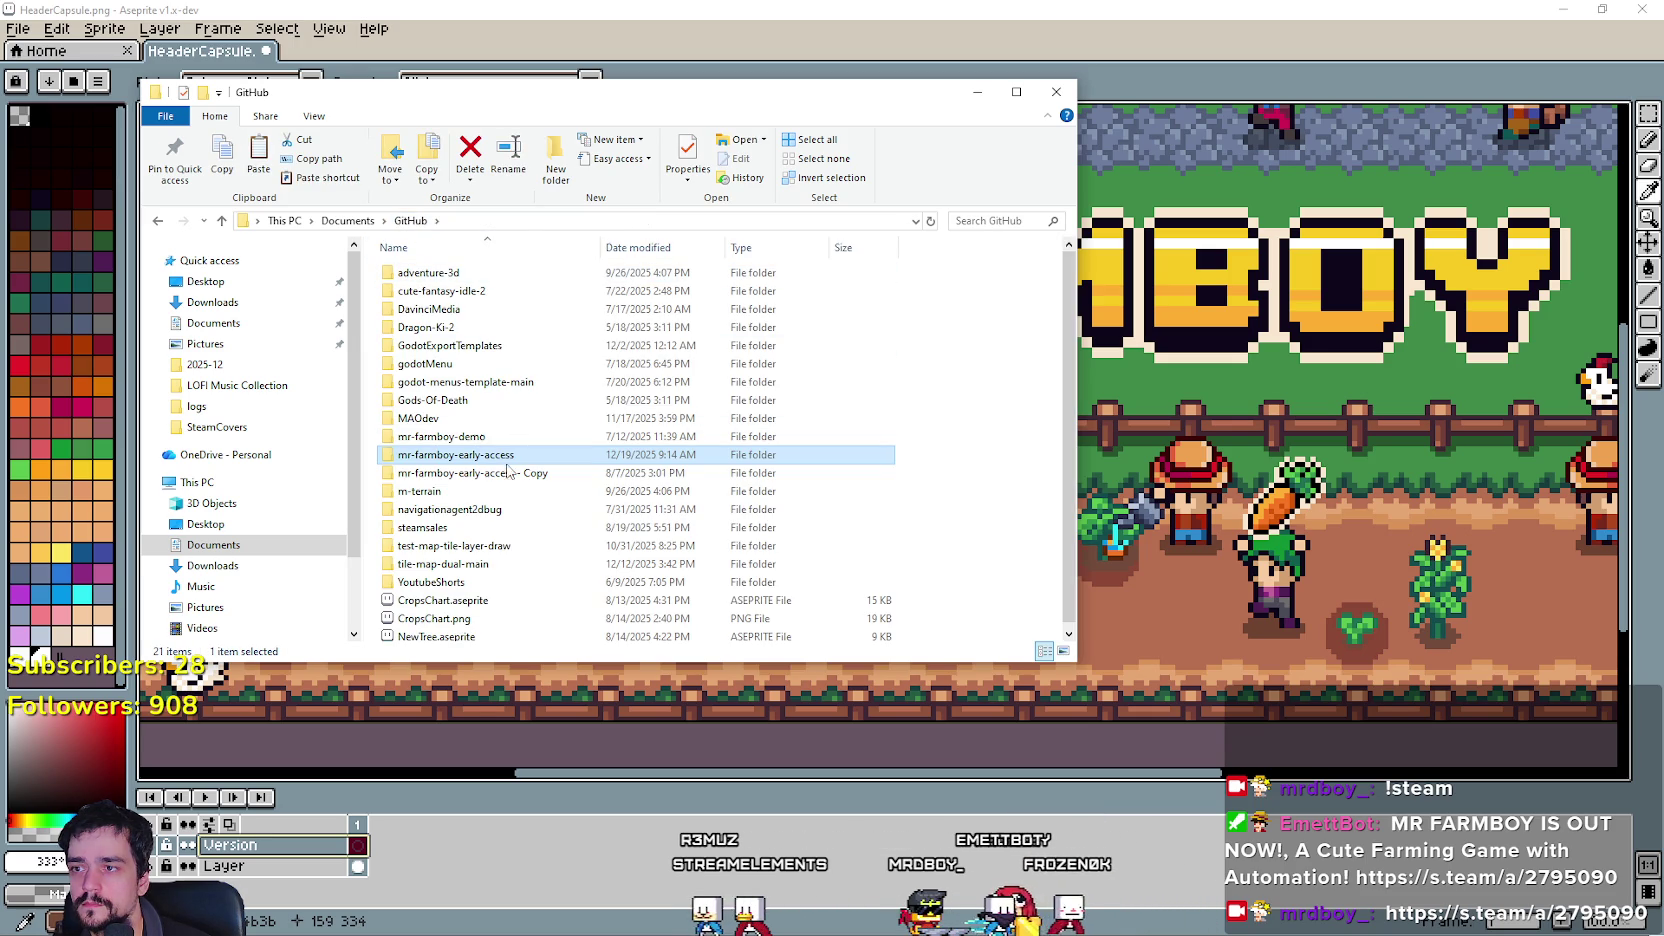
Open the splash folder inside mr-farmboy-early-access - Copy's assets and scroll through it.
{"action": "double_click", "coordinate": [497, 470]}
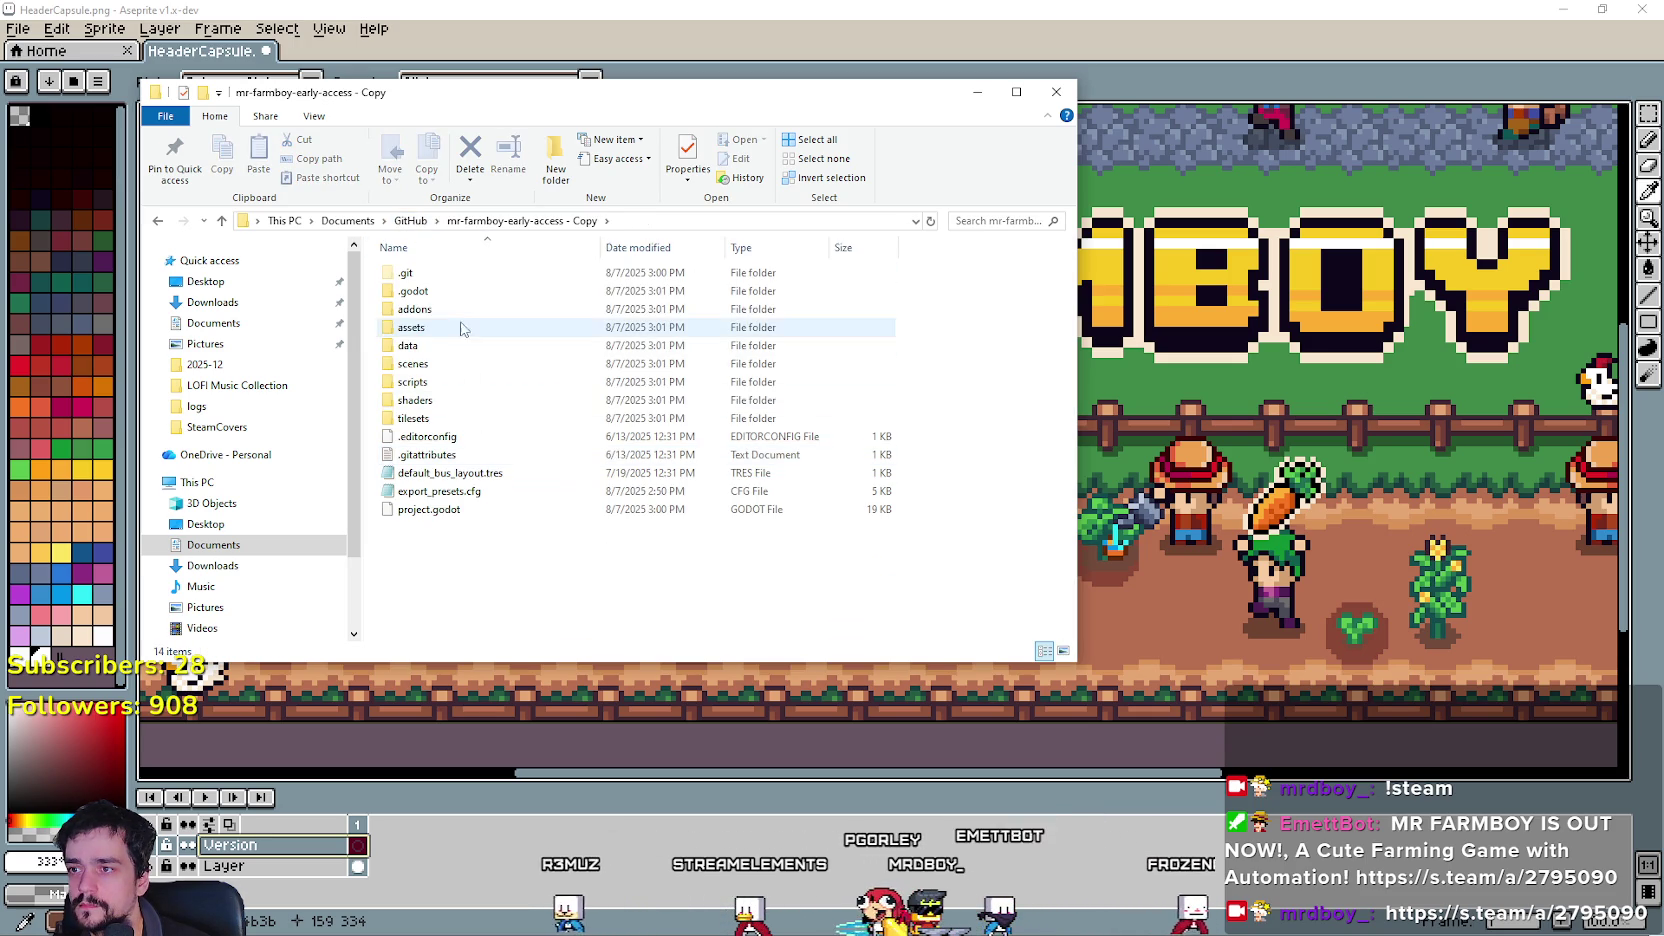
{"action": "left_click", "coordinate": [446, 330]}
{"action": "double_click", "coordinate": [447, 334]}
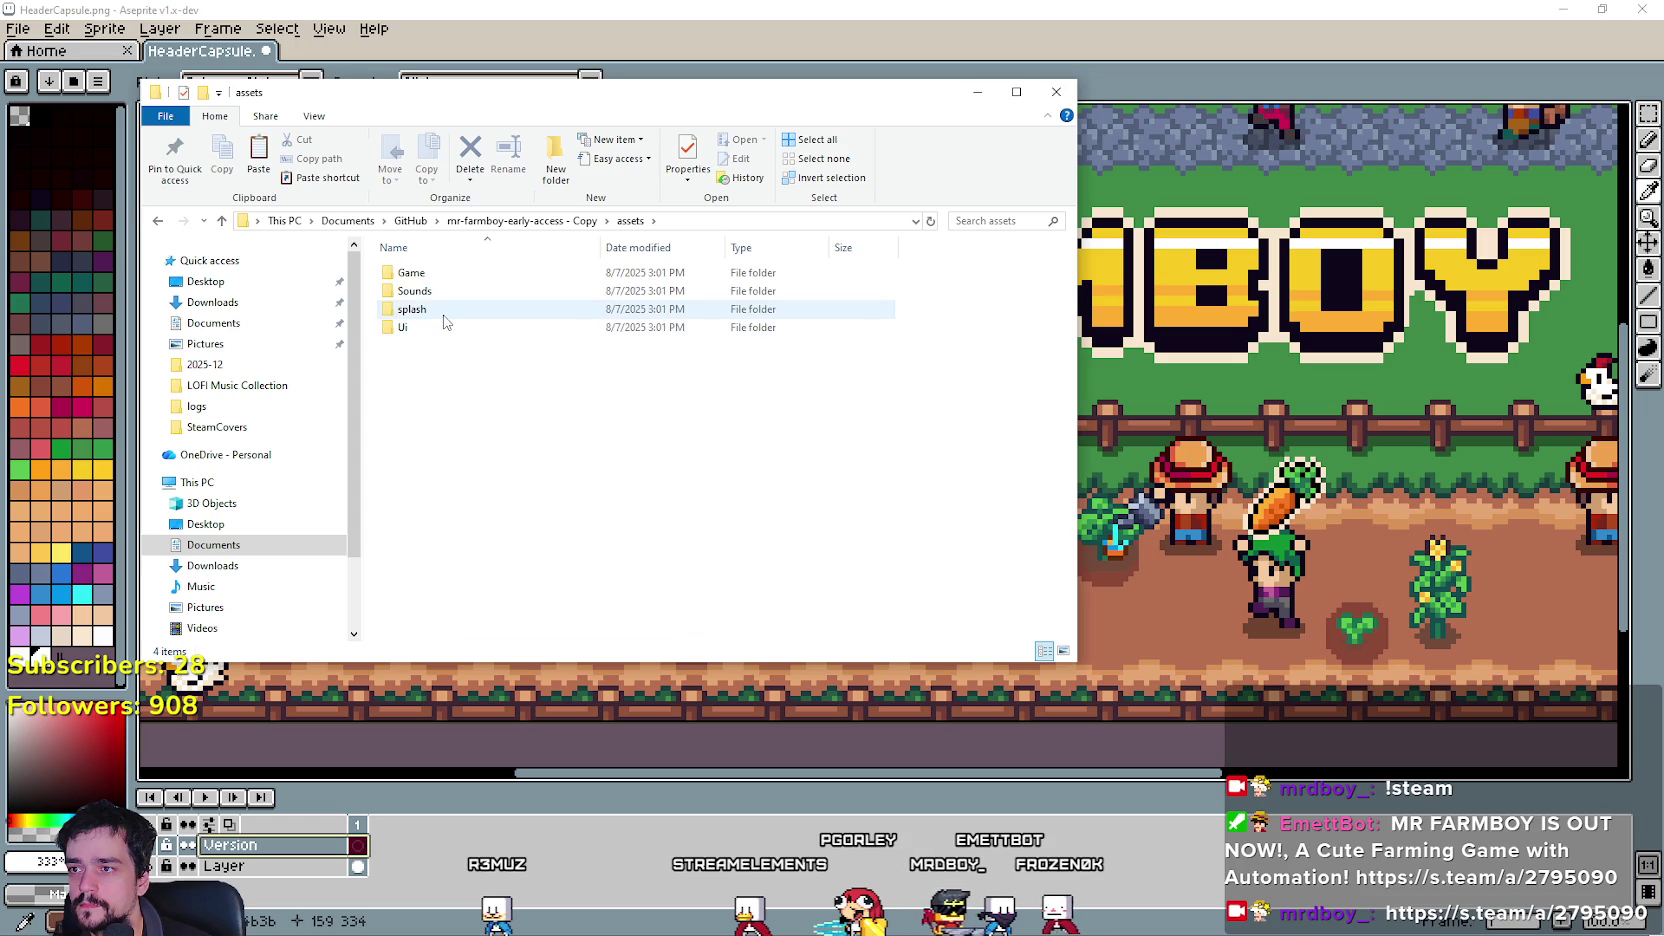
{"action": "double_click", "coordinate": [444, 317]}
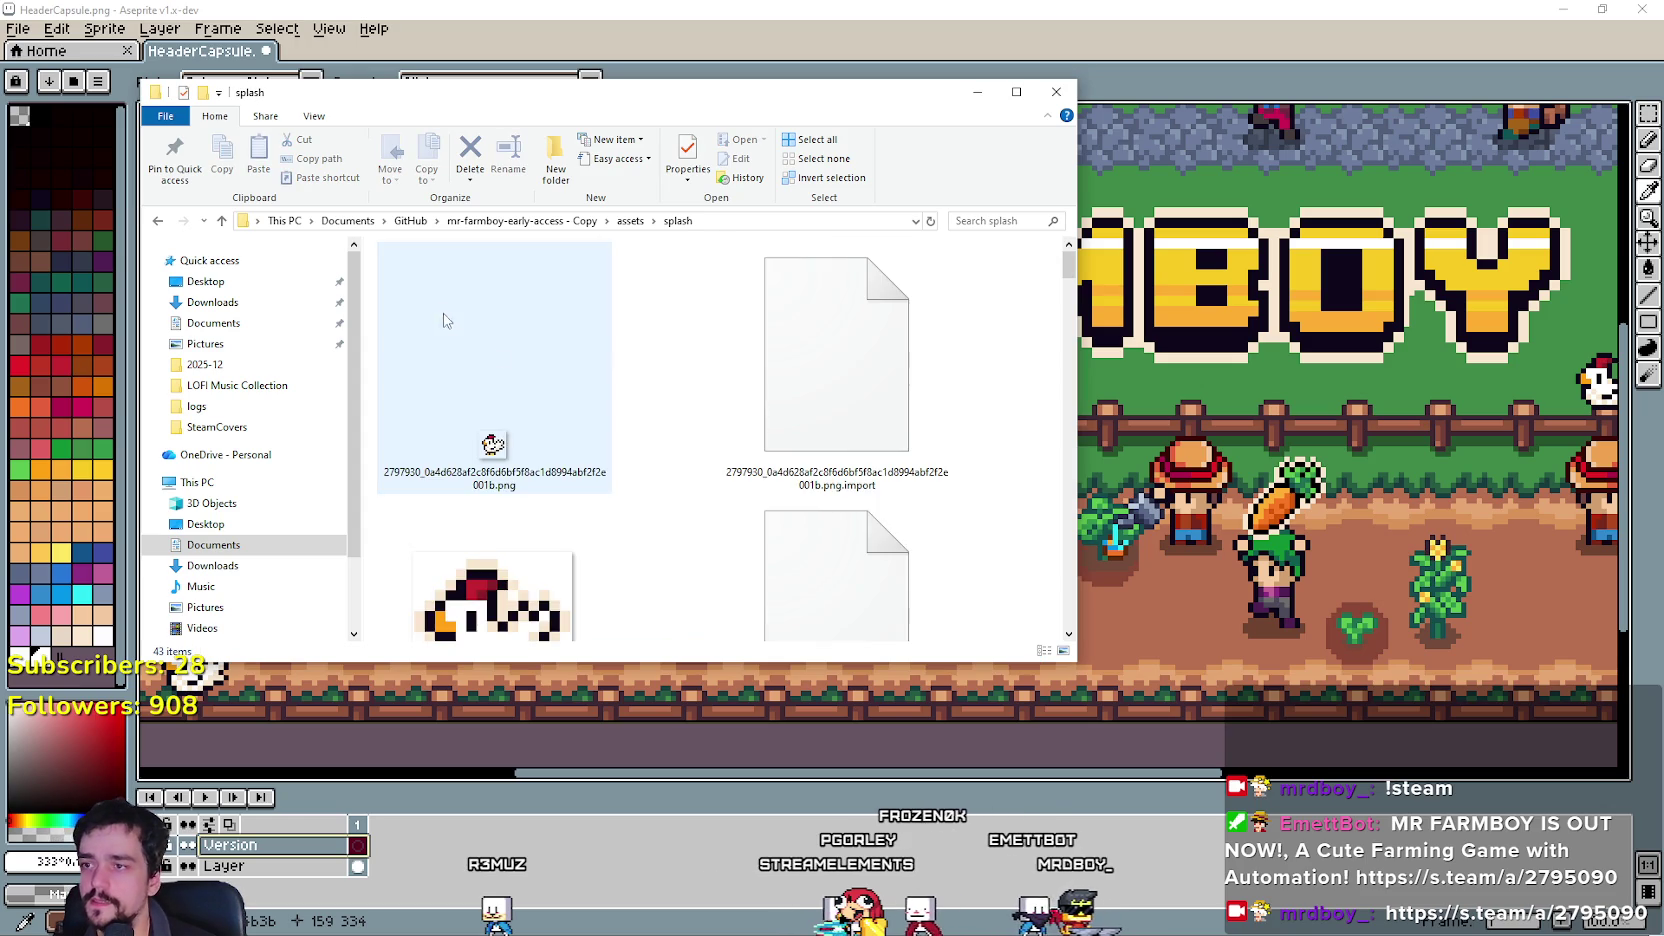
{"action": "scroll", "coordinate": [993, 366], "scroll_direction": "down", "scroll_amount": 1}
{"action": "mouse_move", "coordinate": [1062, 287]}
{"action": "left_mouse_down"}
{"action": "mouse_move", "coordinate": [1082, 369]}
{"action": "mouse_move", "coordinate": [1045, 556]}
{"action": "mouse_move", "coordinate": [1066, 635]}
{"action": "mouse_move", "coordinate": [1027, 272]}
{"action": "left_mouse_up"}
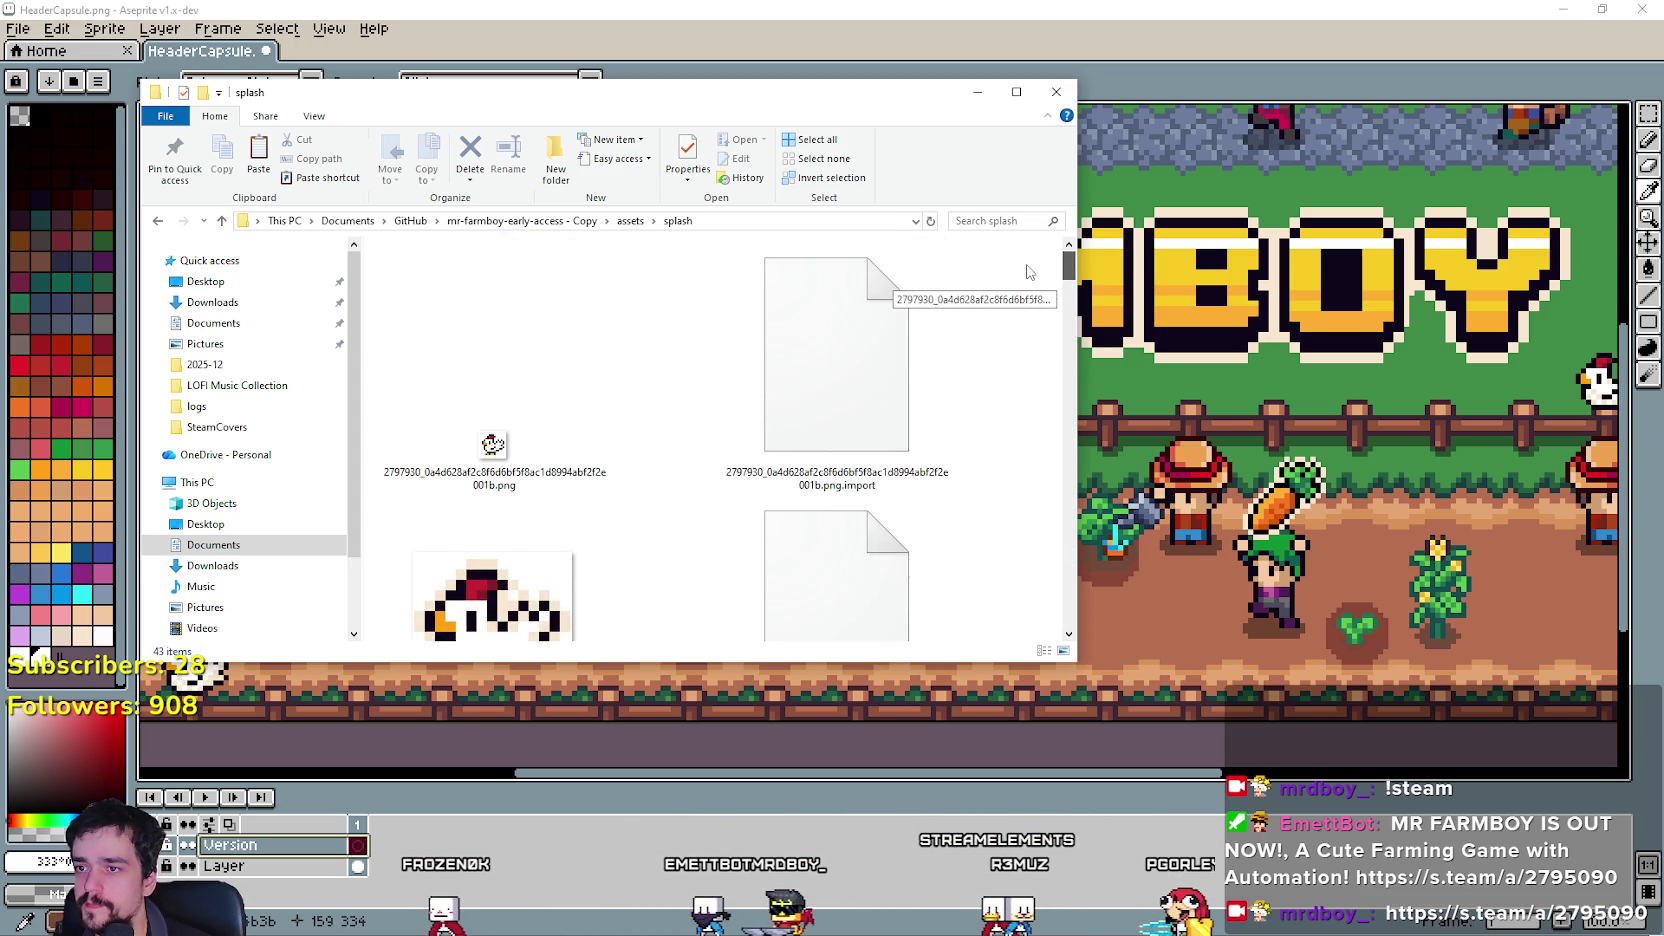
Browse the copy's Ui folder contents and open its fonts folder.
{"action": "left_click", "coordinate": [630, 221]}
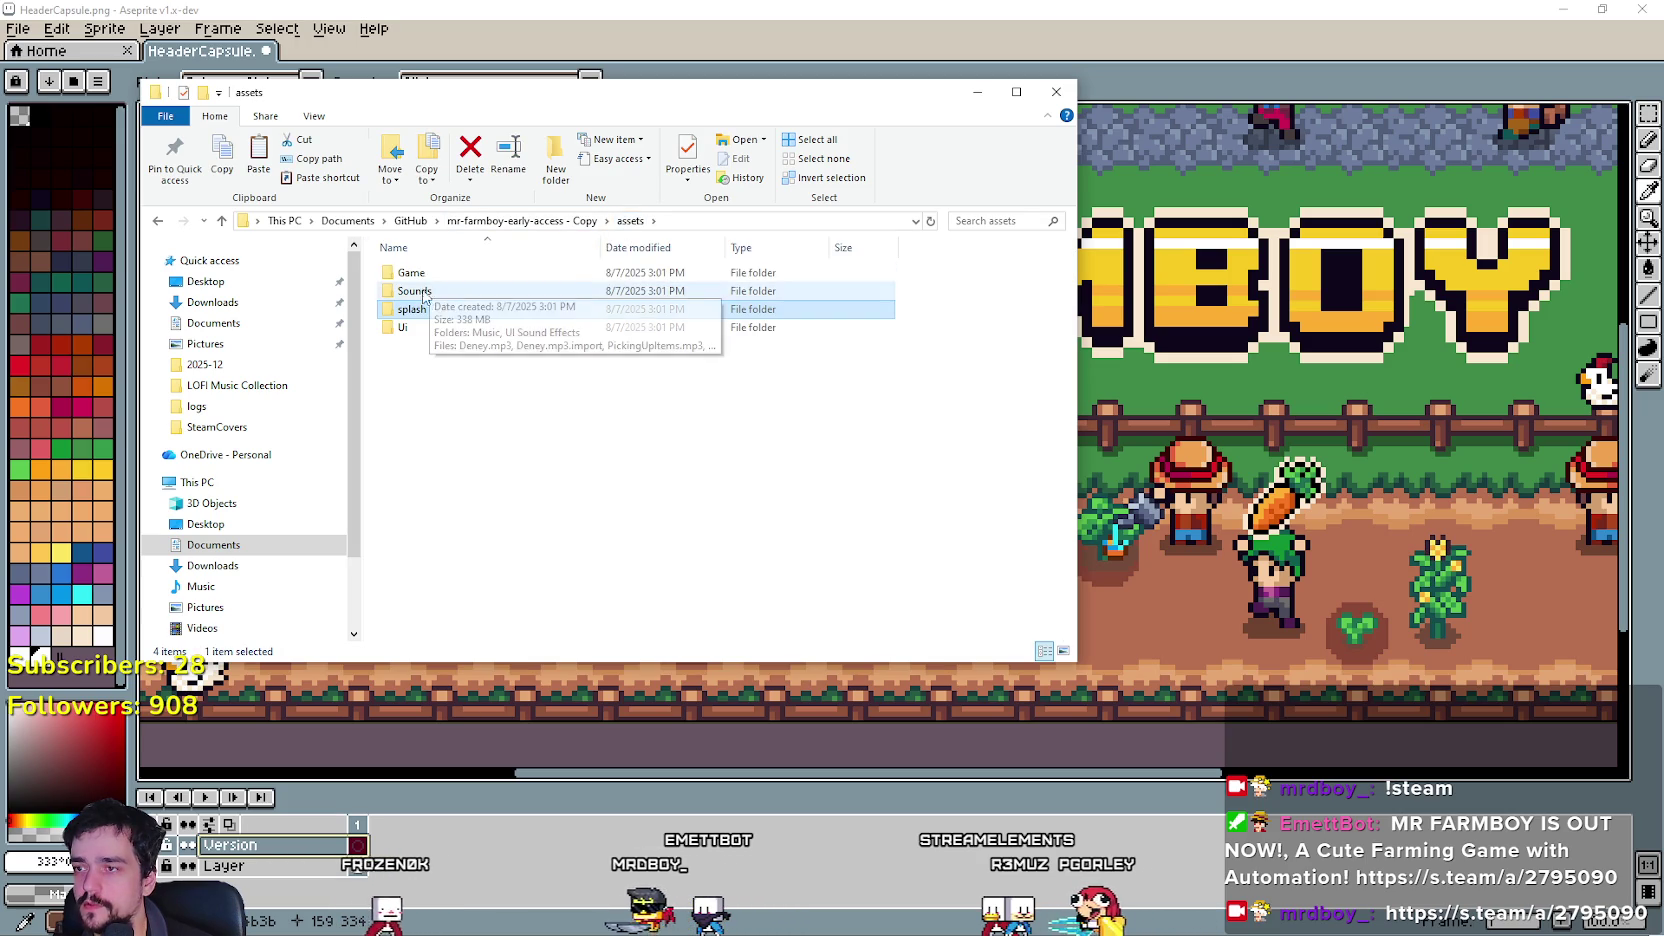
{"action": "double_click", "coordinate": [446, 327]}
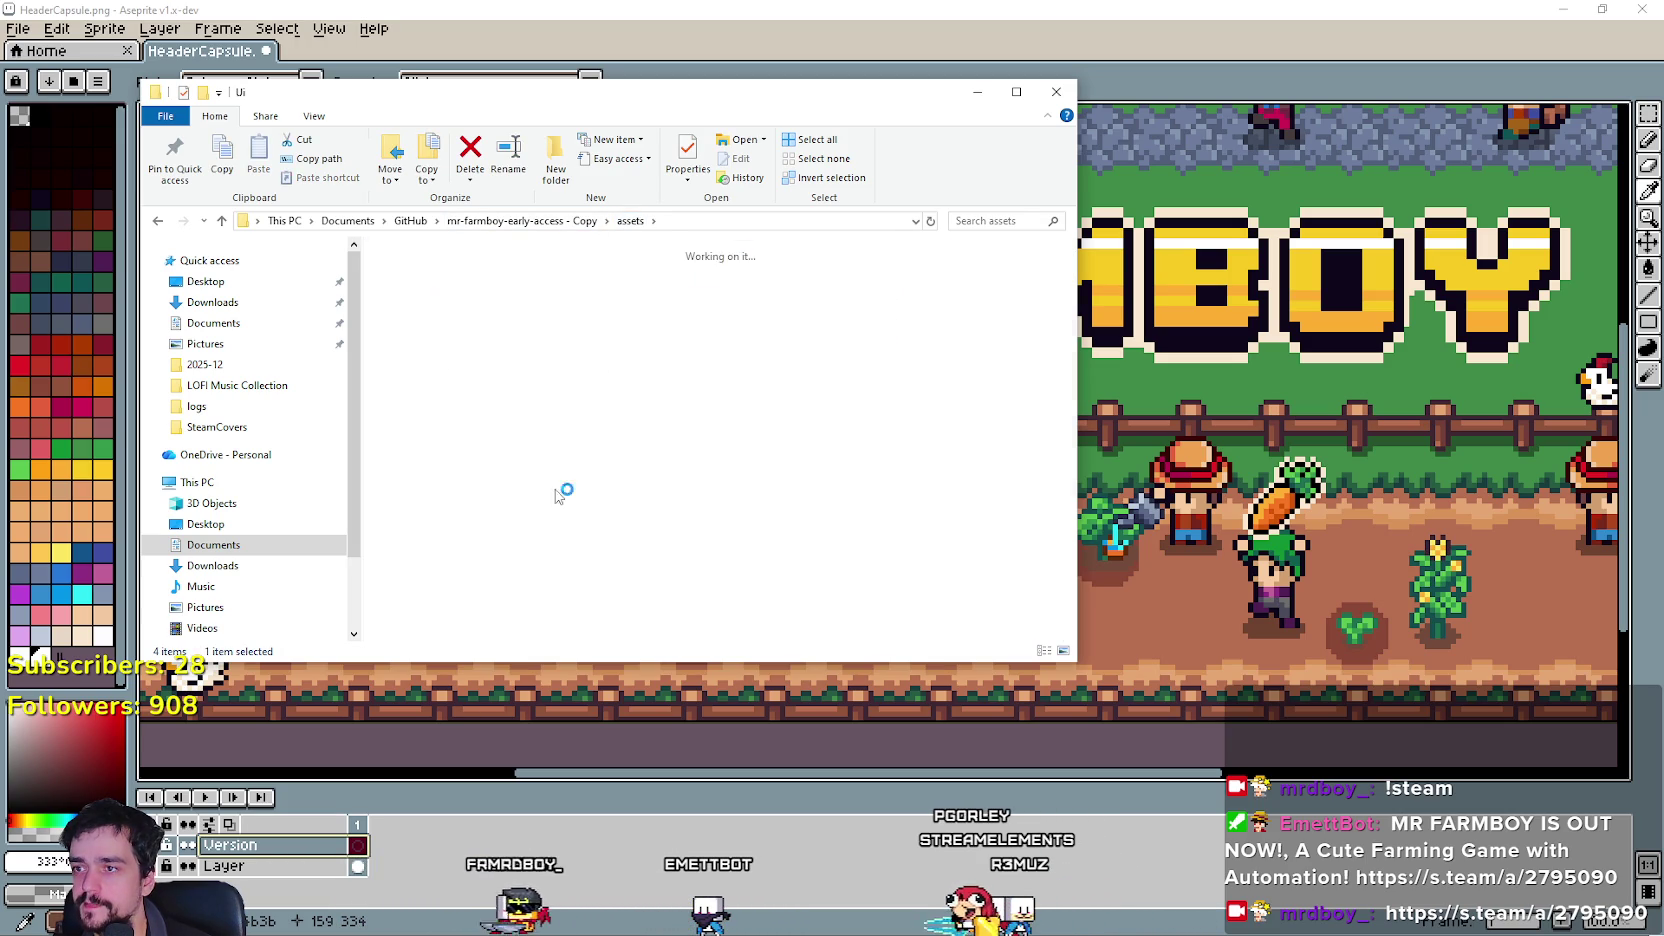
{"action": "scroll", "coordinate": [770, 491], "scroll_direction": "down", "scroll_amount": 5}
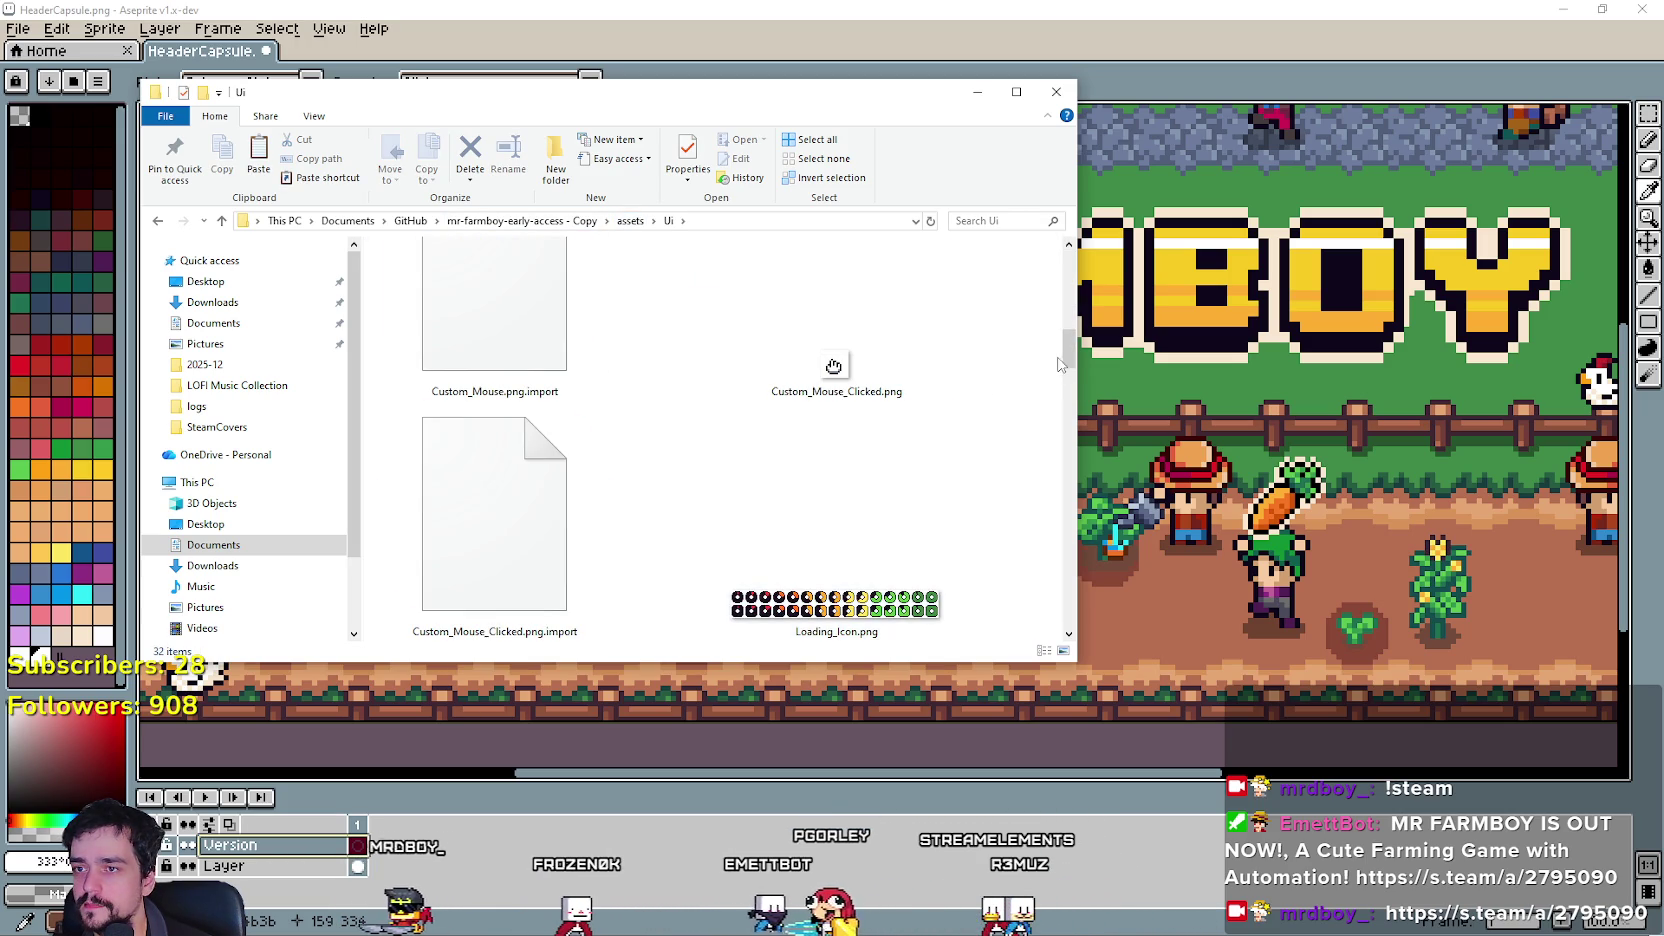
{"action": "left_click_drag", "start_coordinate": [1070, 362], "coordinate": [1048, 635]}
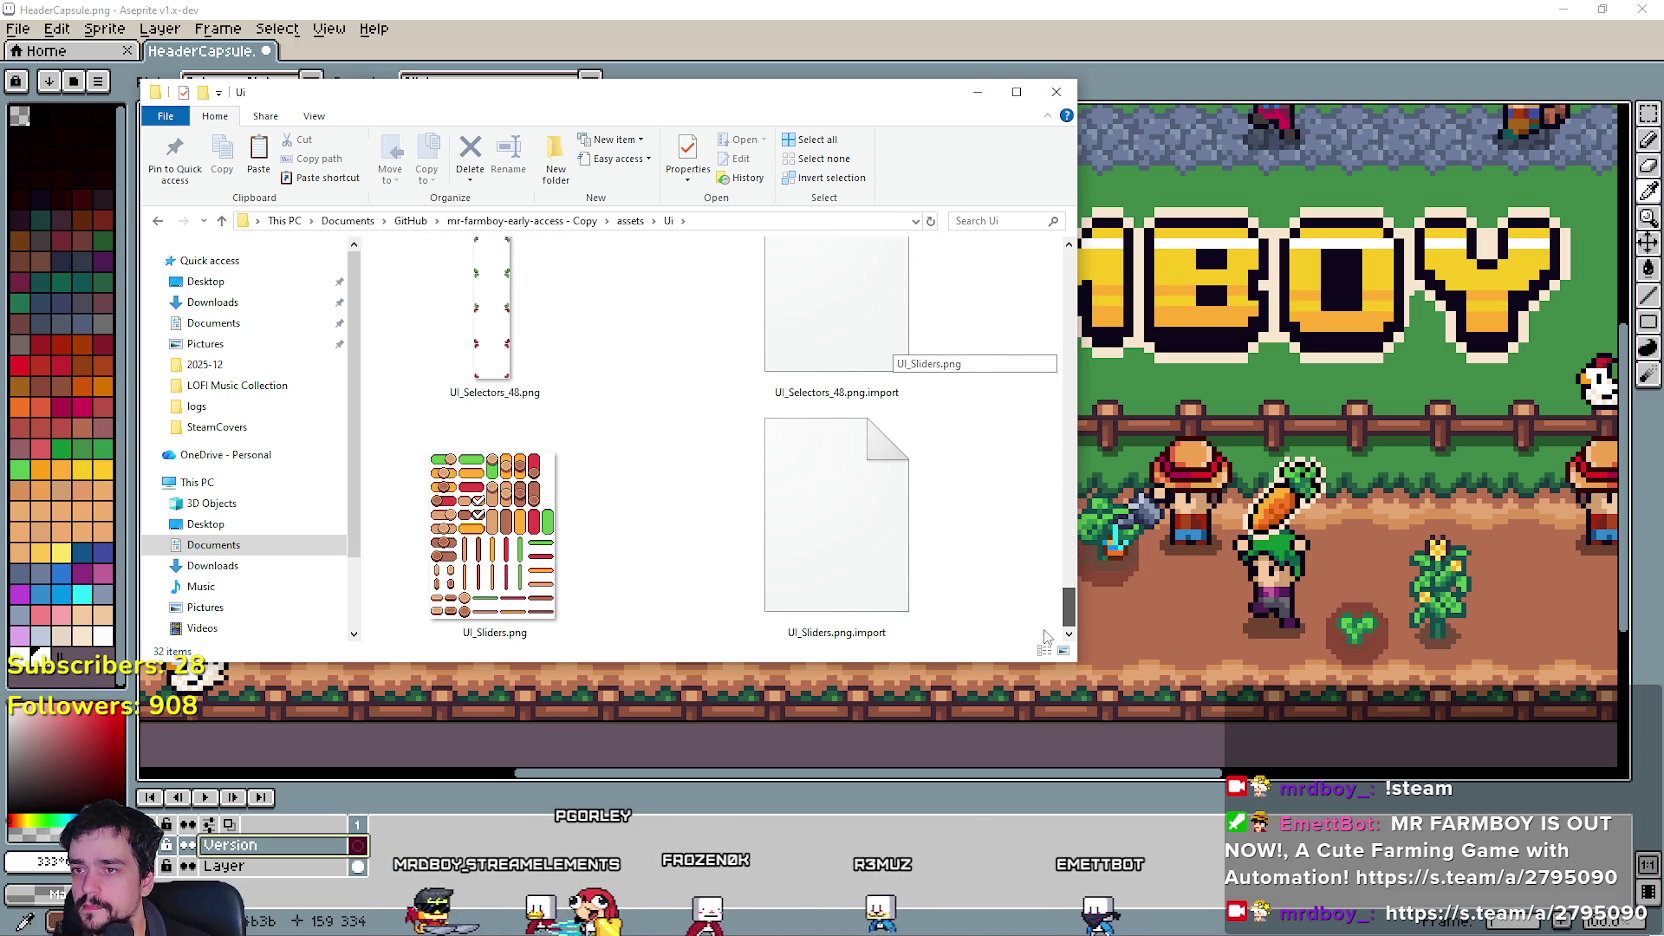
{"action": "scroll", "coordinate": [932, 328], "scroll_direction": "up", "scroll_amount": 10}
{"action": "scroll", "coordinate": [932, 328], "scroll_direction": "up", "scroll_amount": 5}
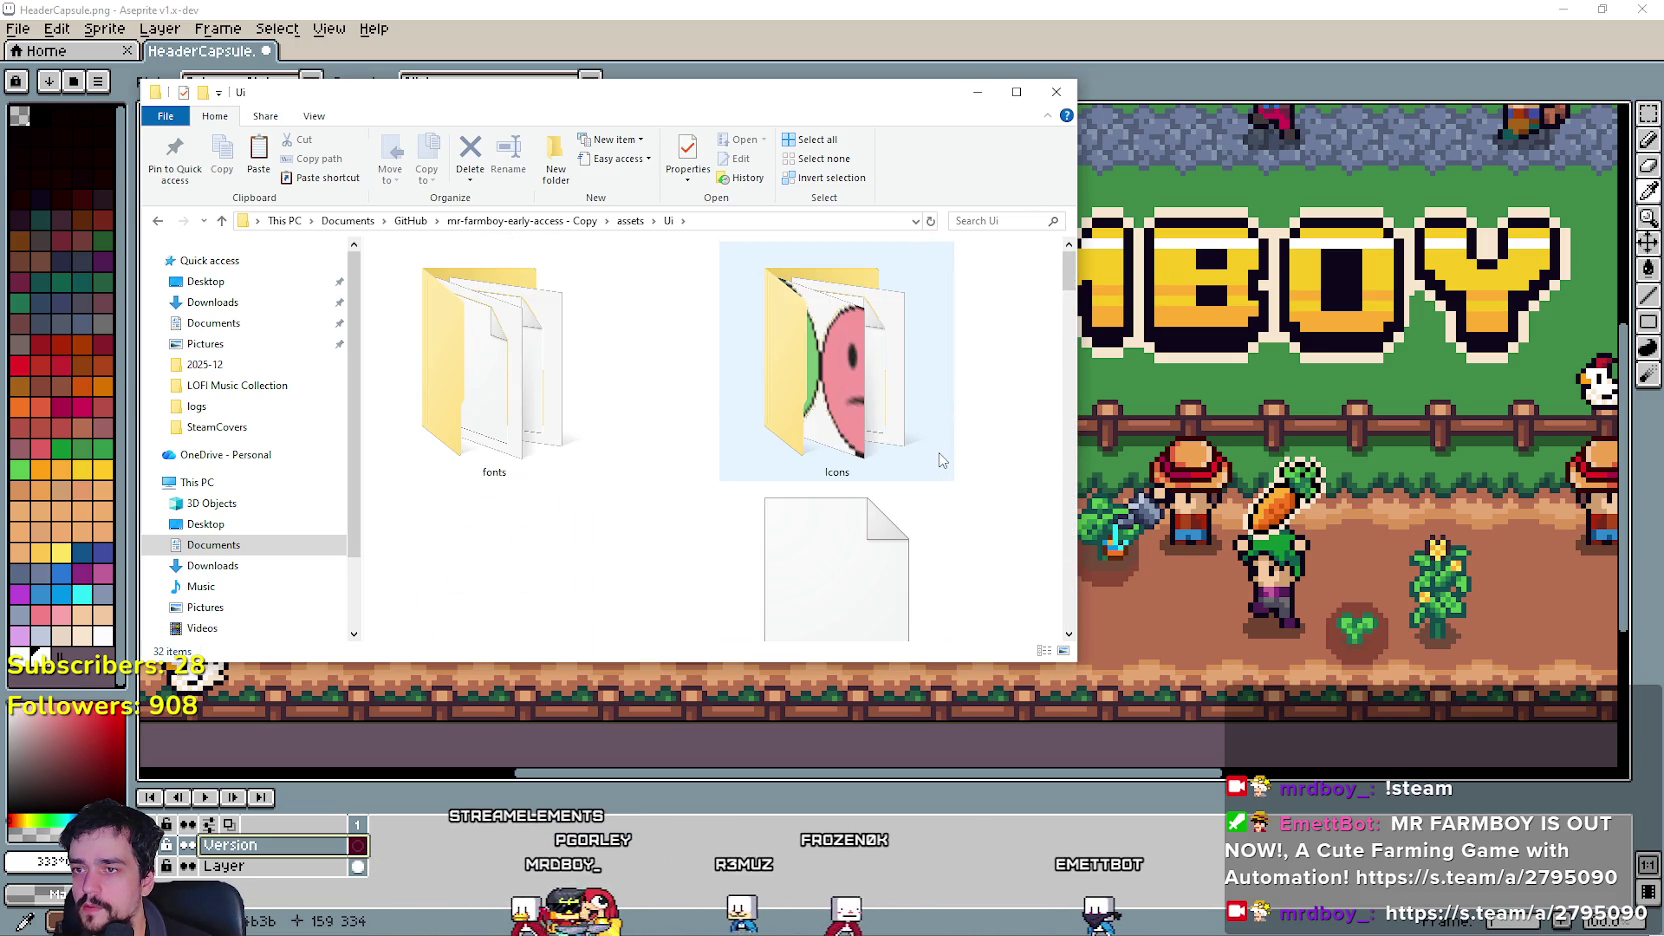
{"action": "double_click", "coordinate": [595, 398]}
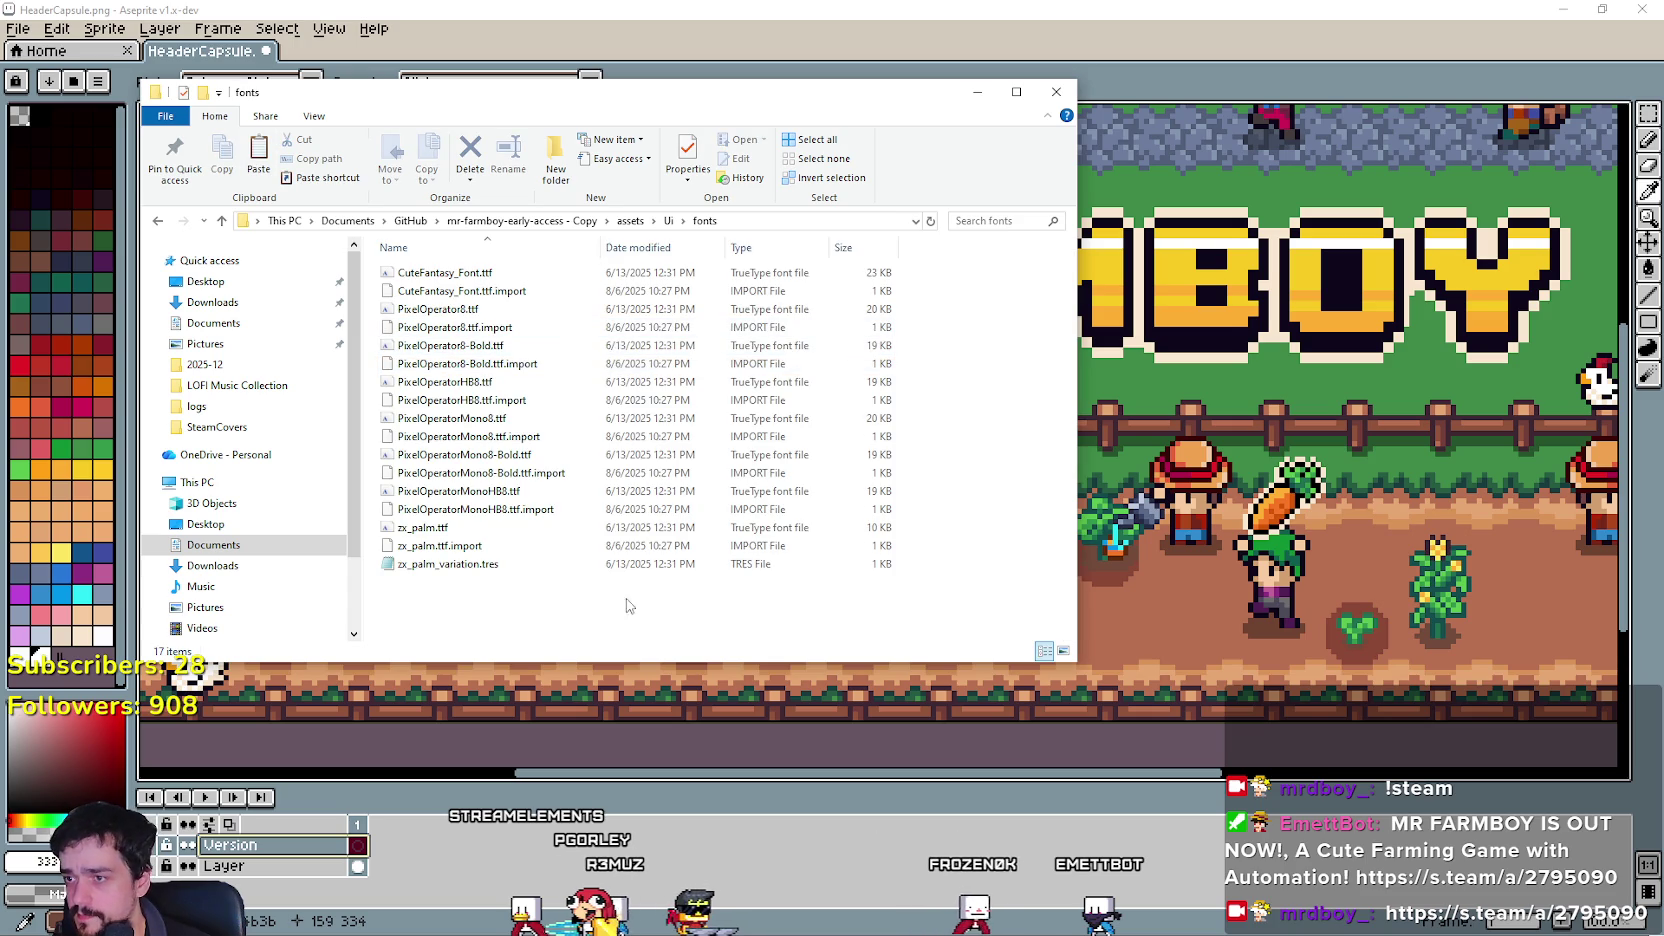
Return to the GitHub folder using the breadcrumb dropdown.
{"action": "left_click", "coordinate": [436, 222]}
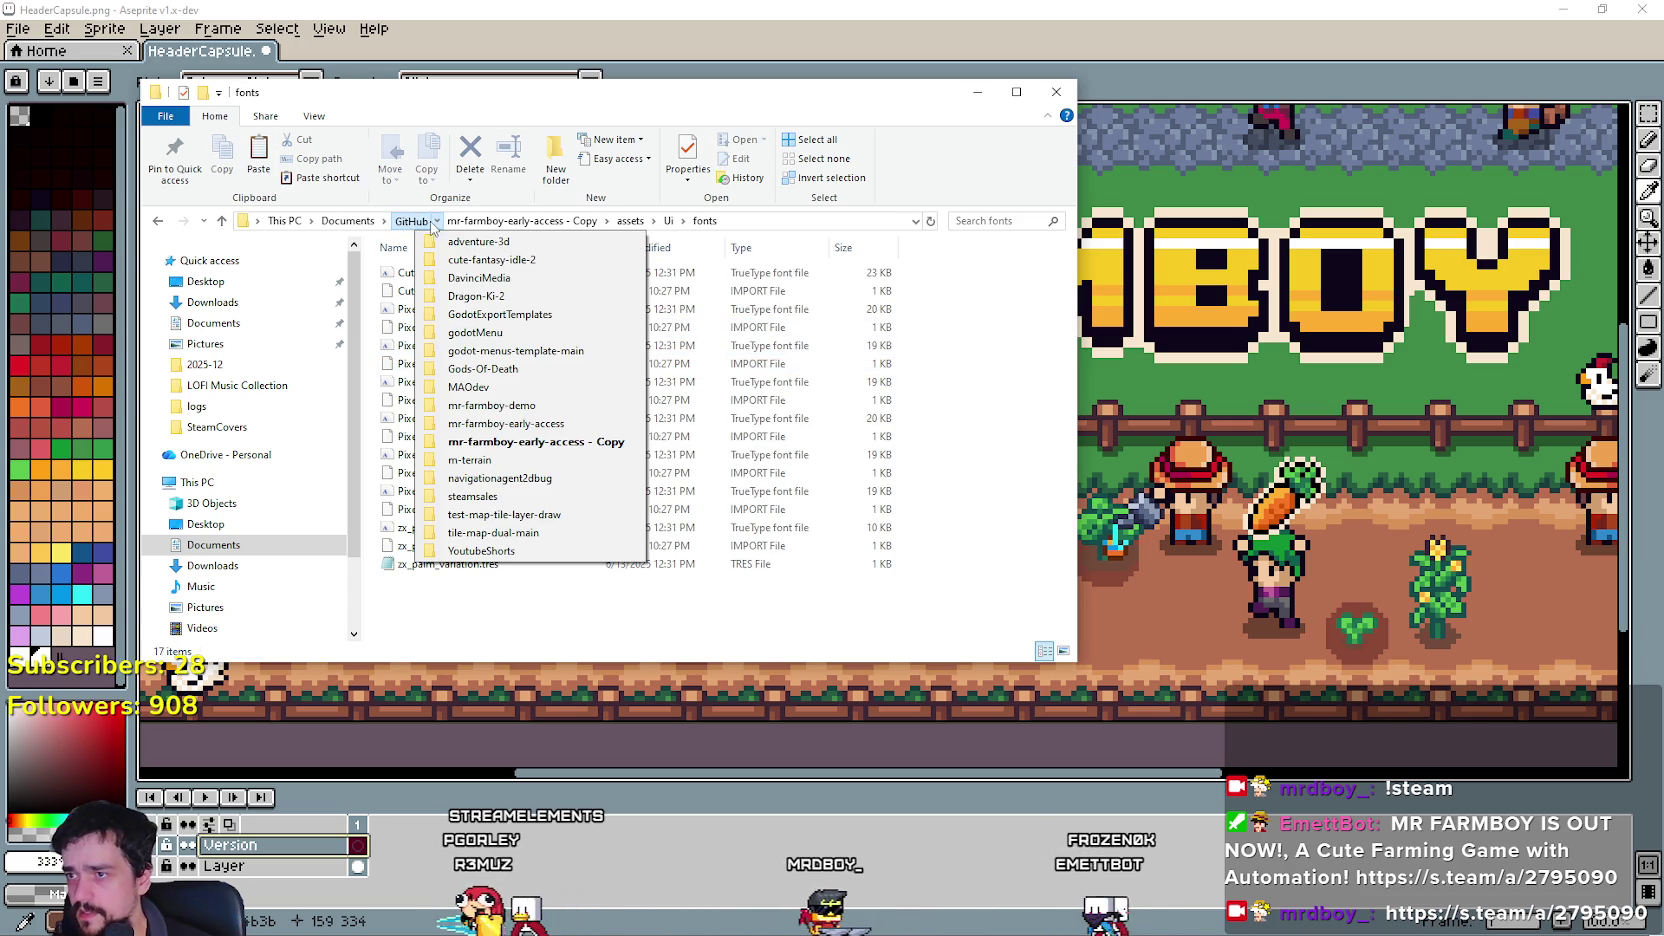
{"action": "left_click", "coordinate": [520, 220]}
{"action": "left_click", "coordinate": [410, 220]}
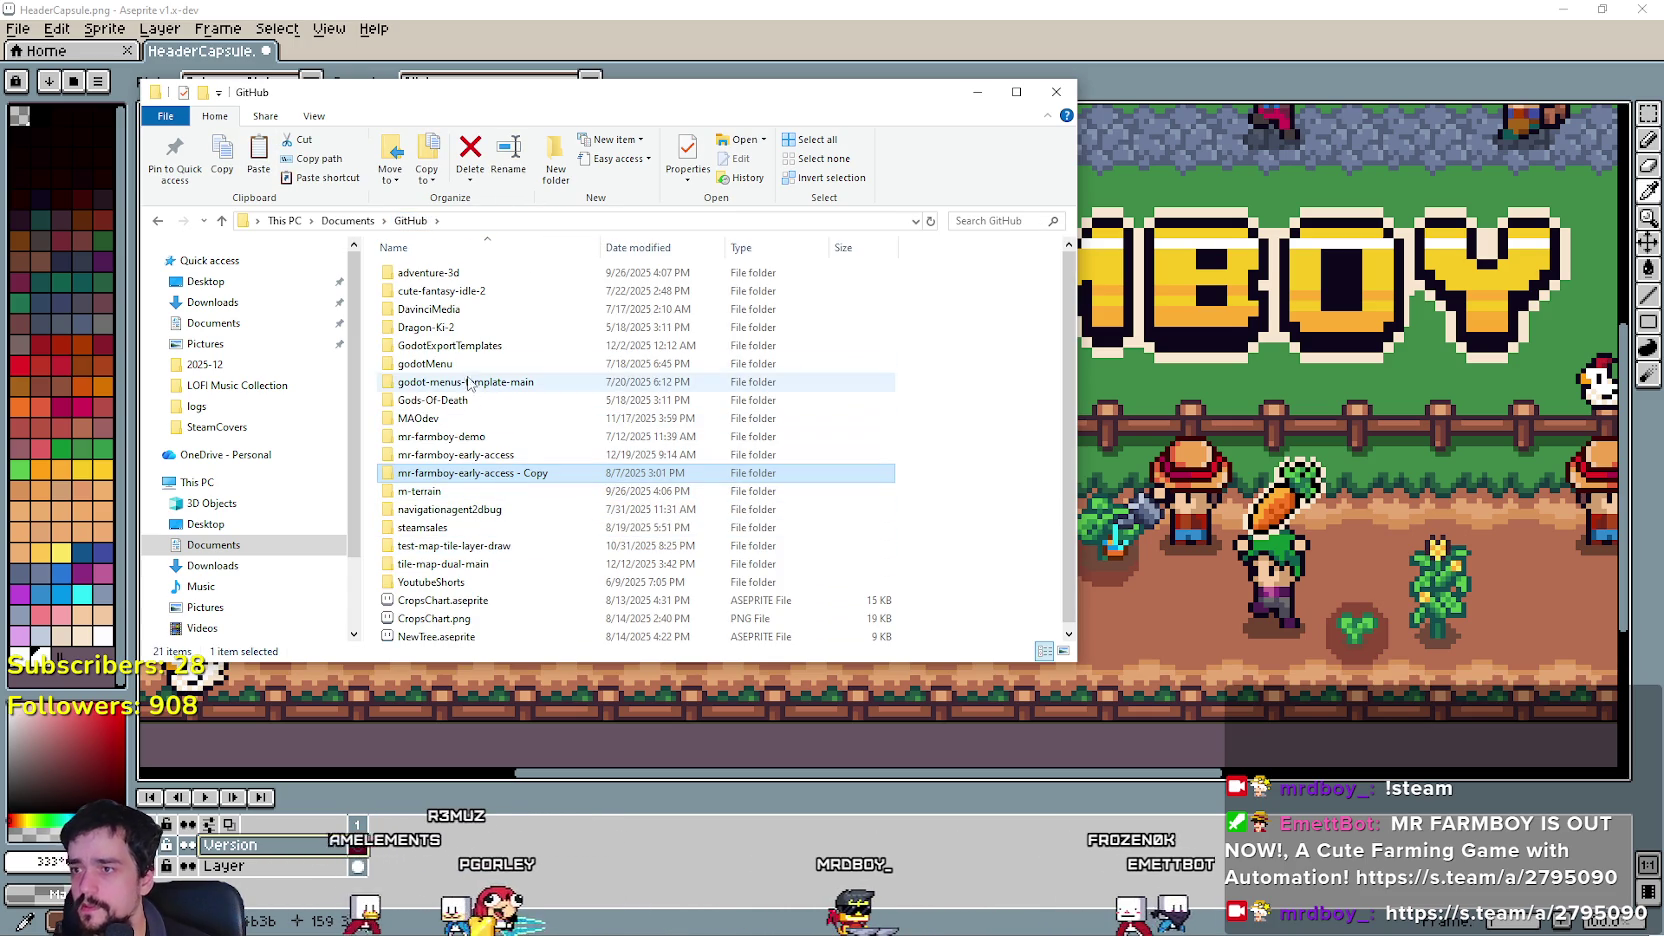
Open GodotExportTemplates > Steam to see NewExport and SteamCovers, then switch back to Aseprite.
{"action": "double_click", "coordinate": [463, 347]}
{"action": "scroll", "coordinate": [706, 483], "scroll_direction": "down", "scroll_amount": 3}
{"action": "scroll", "coordinate": [706, 483], "scroll_direction": "up", "scroll_amount": 3}
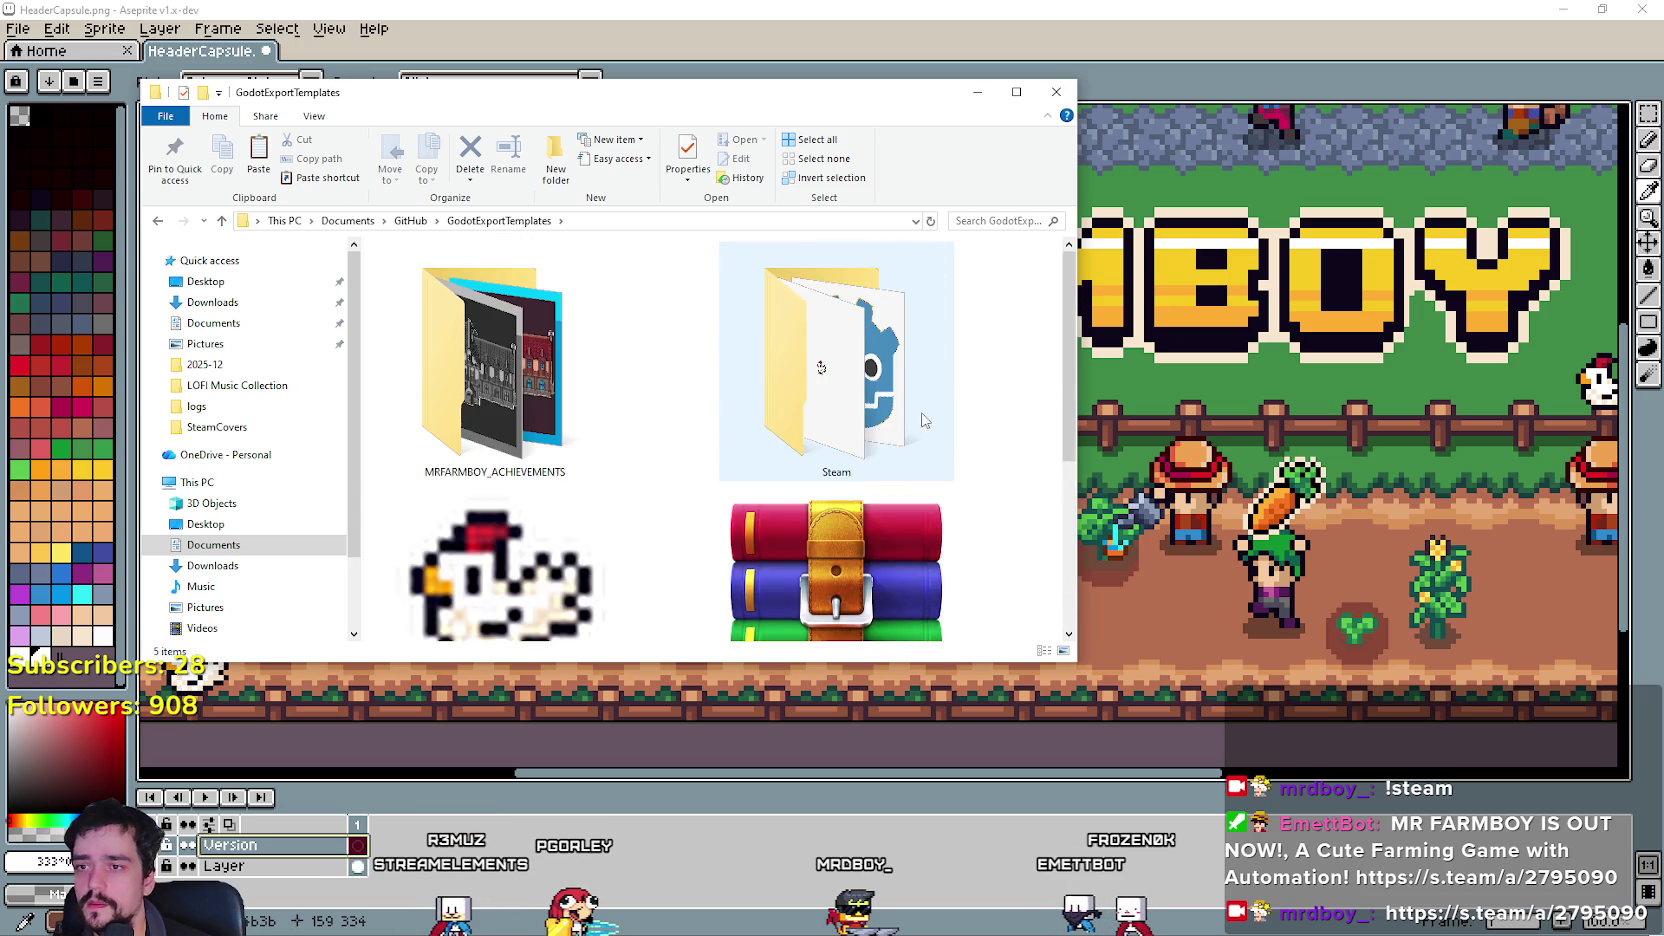
{"action": "left_click", "coordinate": [853, 320]}
{"action": "double_click", "coordinate": [853, 320]}
{"action": "scroll", "coordinate": [698, 469], "scroll_direction": "down", "scroll_amount": 5}
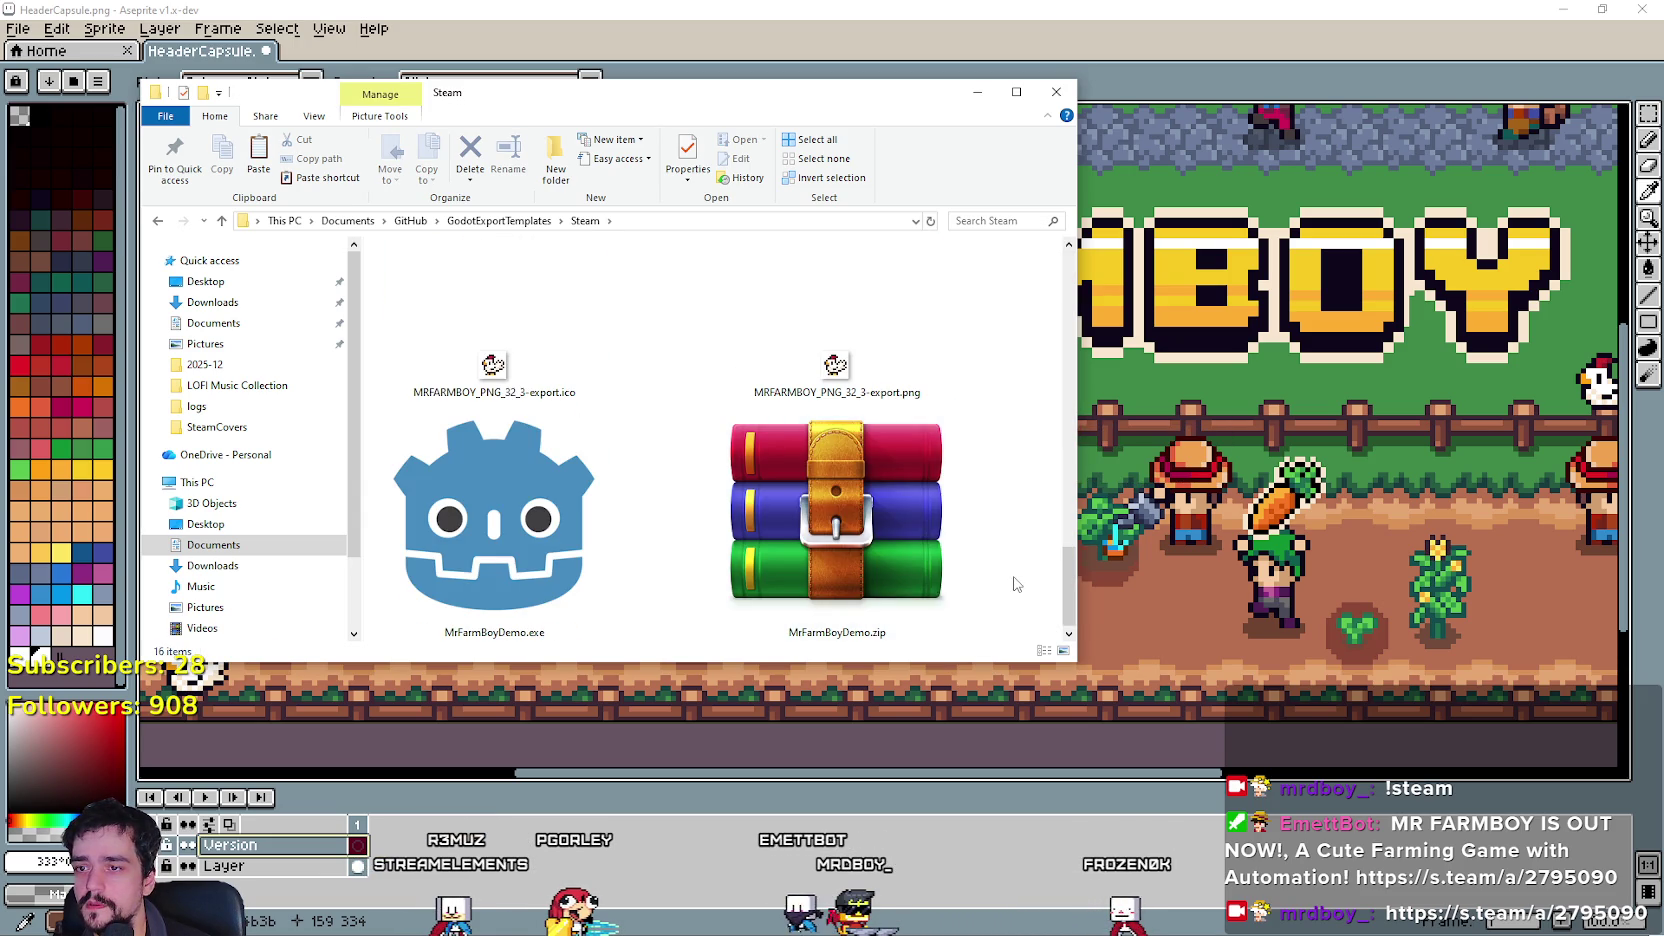
{"action": "scroll", "coordinate": [1016, 584], "scroll_direction": "up", "scroll_amount": 5}
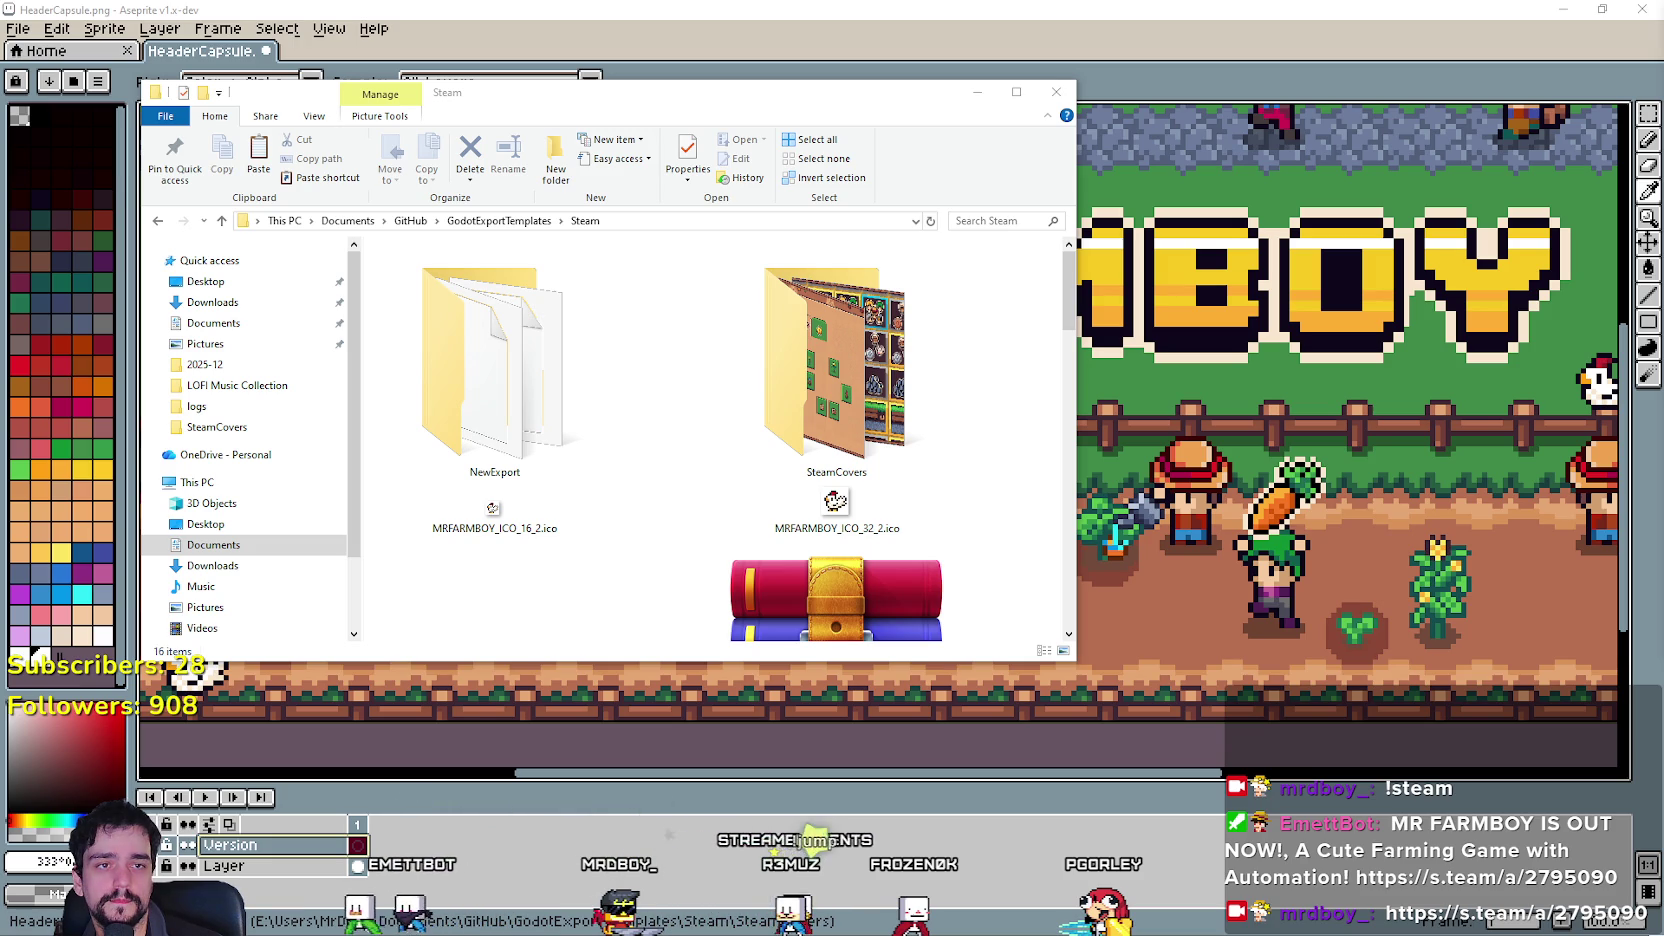
{"action": "key", "text": "alt+Tab"}
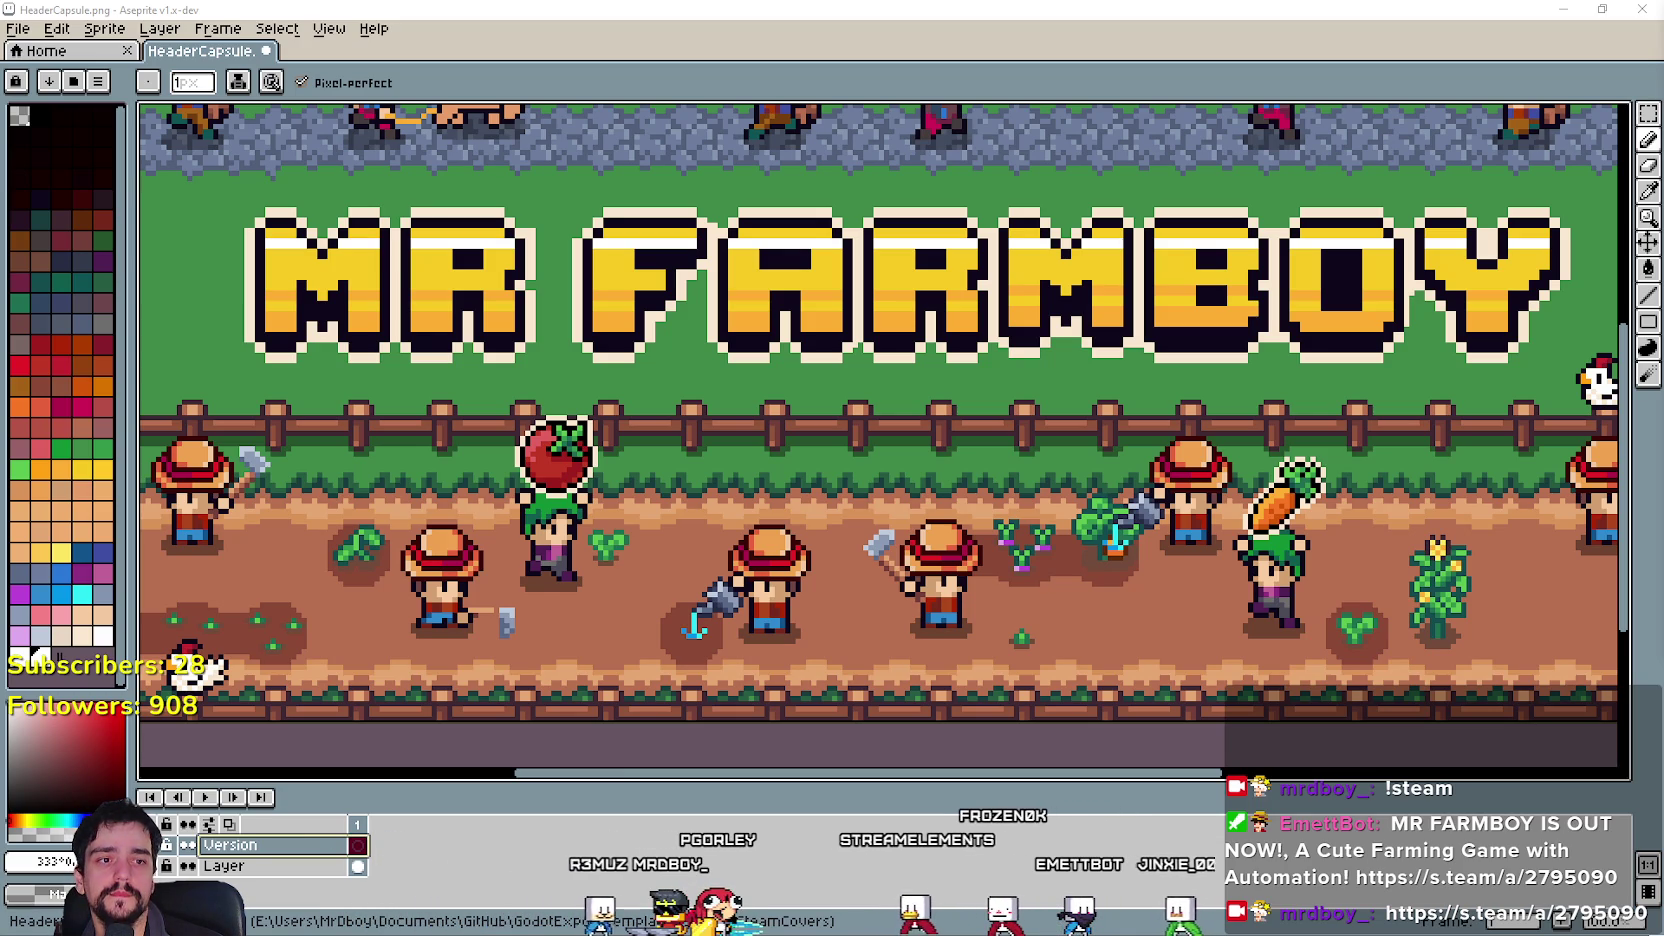
Sample the yellow of the MR FARMBOY title letters with the Eyedropper.
{"action": "scroll", "coordinate": [1105, 300], "scroll_direction": "down", "scroll_amount": 2}
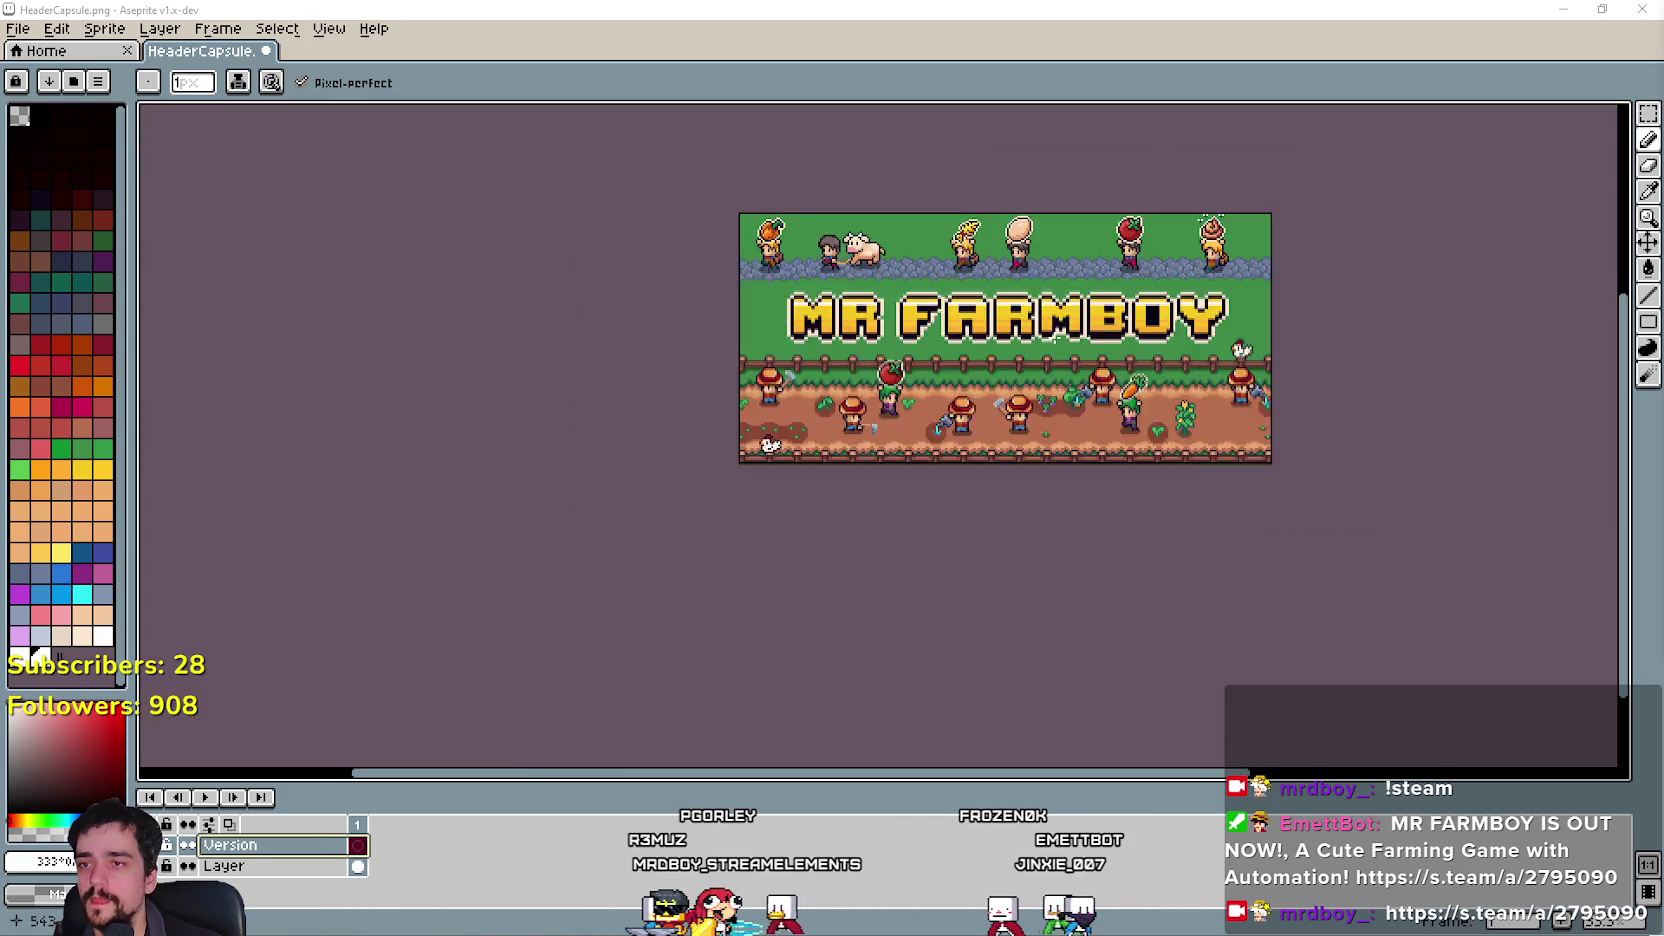
{"action": "scroll", "coordinate": [1140, 453], "scroll_direction": "up", "scroll_amount": 1}
{"action": "scroll", "coordinate": [1190, 447], "scroll_direction": "up", "scroll_amount": 3}
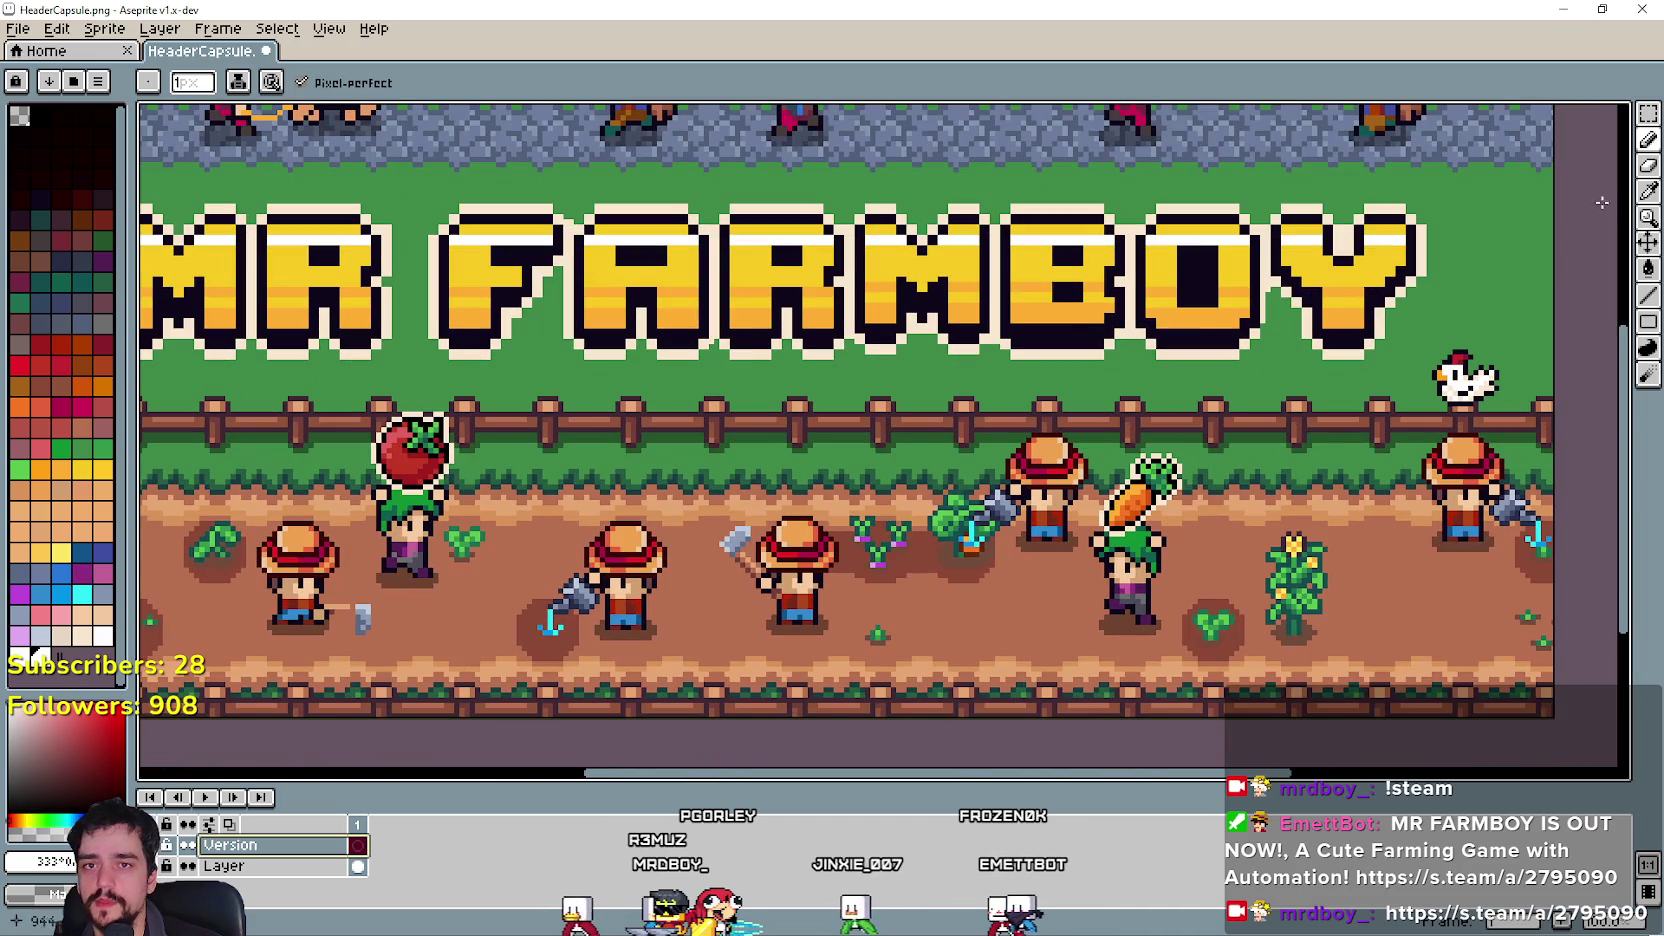
{"action": "left_click", "coordinate": [1647, 192]}
{"action": "scroll", "coordinate": [1300, 270], "scroll_direction": "down", "scroll_amount": 2}
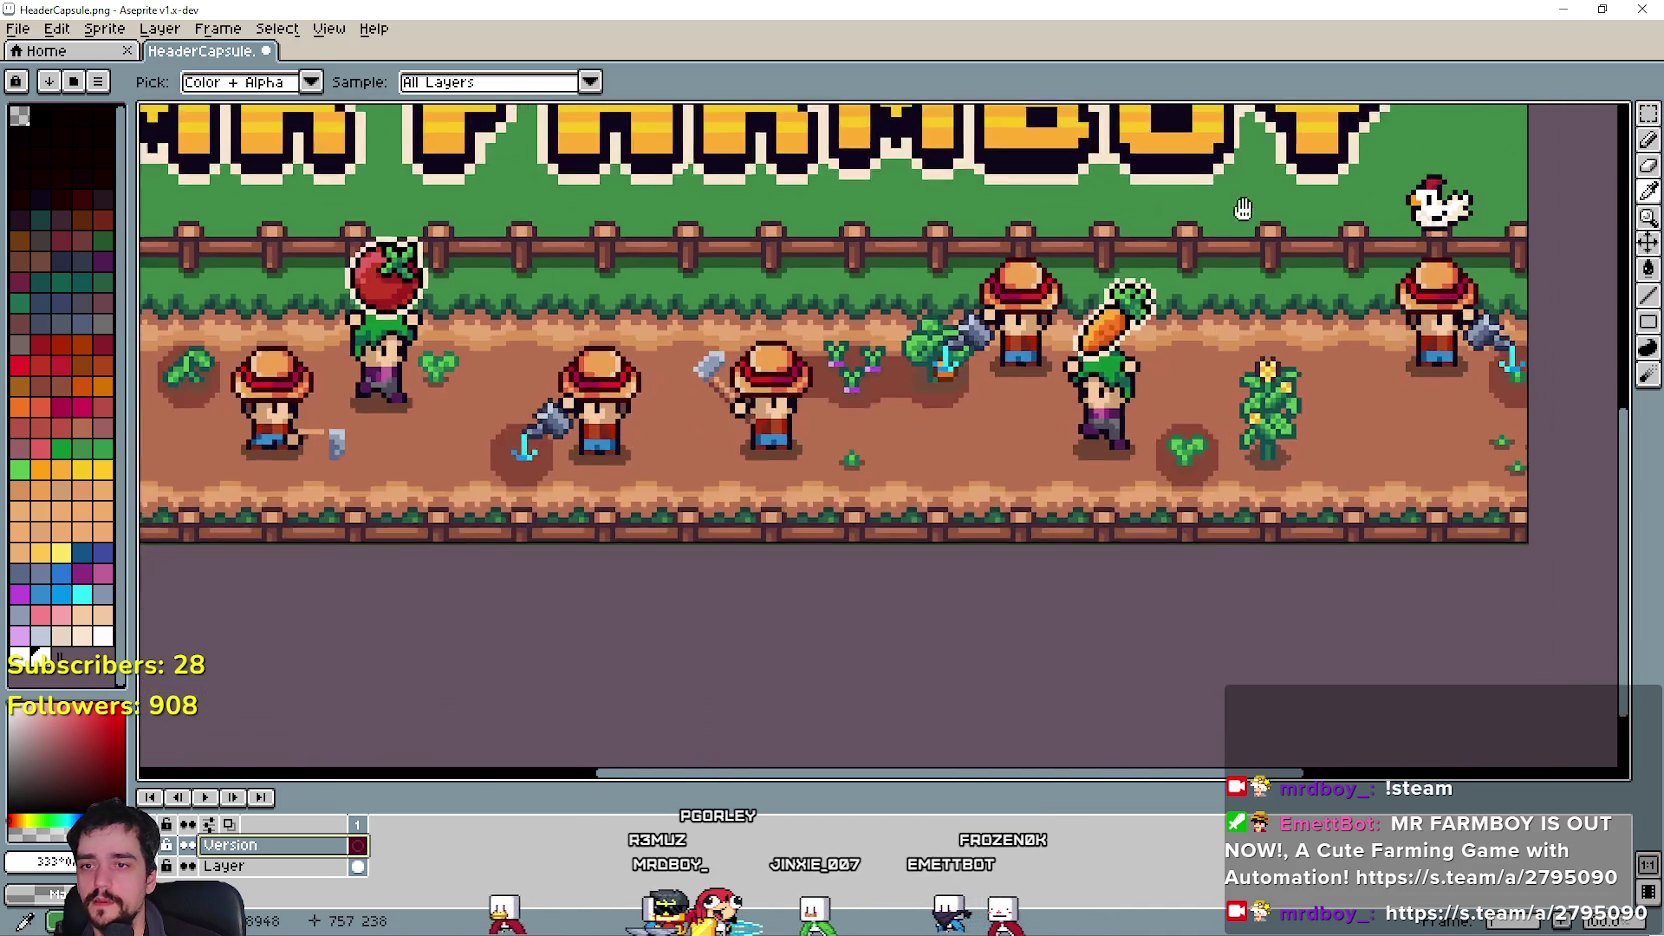
{"action": "scroll", "coordinate": [1307, 267], "scroll_direction": "up", "scroll_amount": 4}
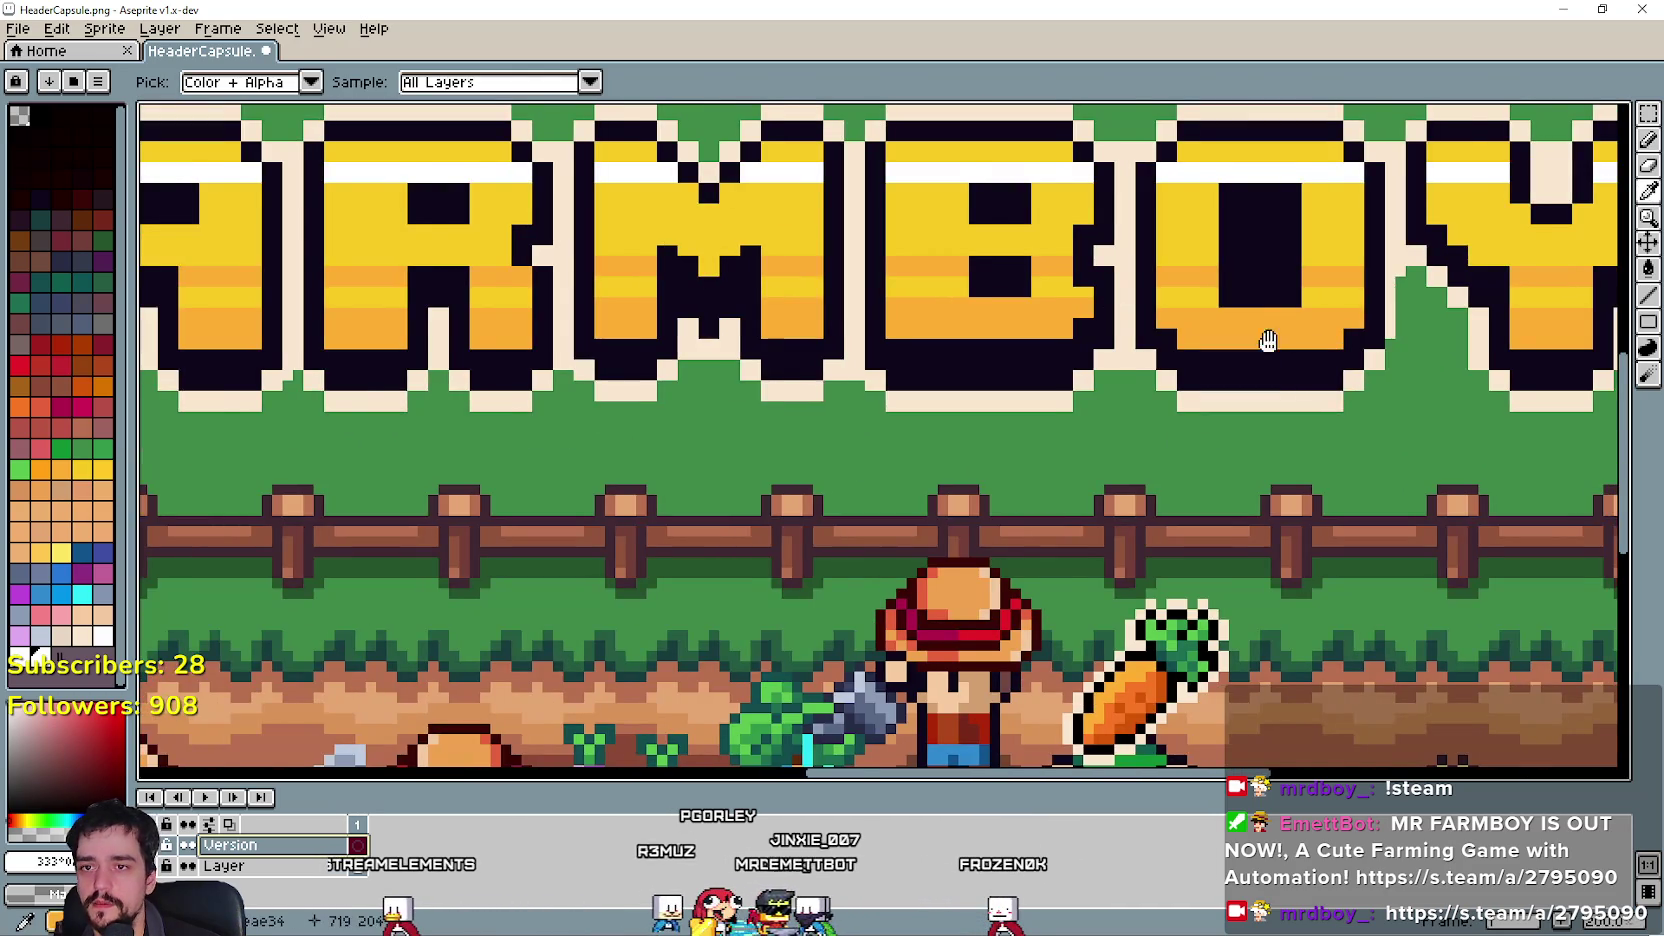
{"action": "scroll", "coordinate": [1170, 230], "scroll_direction": "right", "scroll_amount": 1}
{"action": "left_click", "coordinate": [1155, 156]}
{"action": "scroll", "coordinate": [1247, 422], "scroll_direction": "down", "scroll_amount": 2}
{"action": "scroll", "coordinate": [1247, 422], "scroll_direction": "down", "scroll_amount": 2}
{"action": "scroll", "coordinate": [1247, 422], "scroll_direction": "right", "scroll_amount": 2}
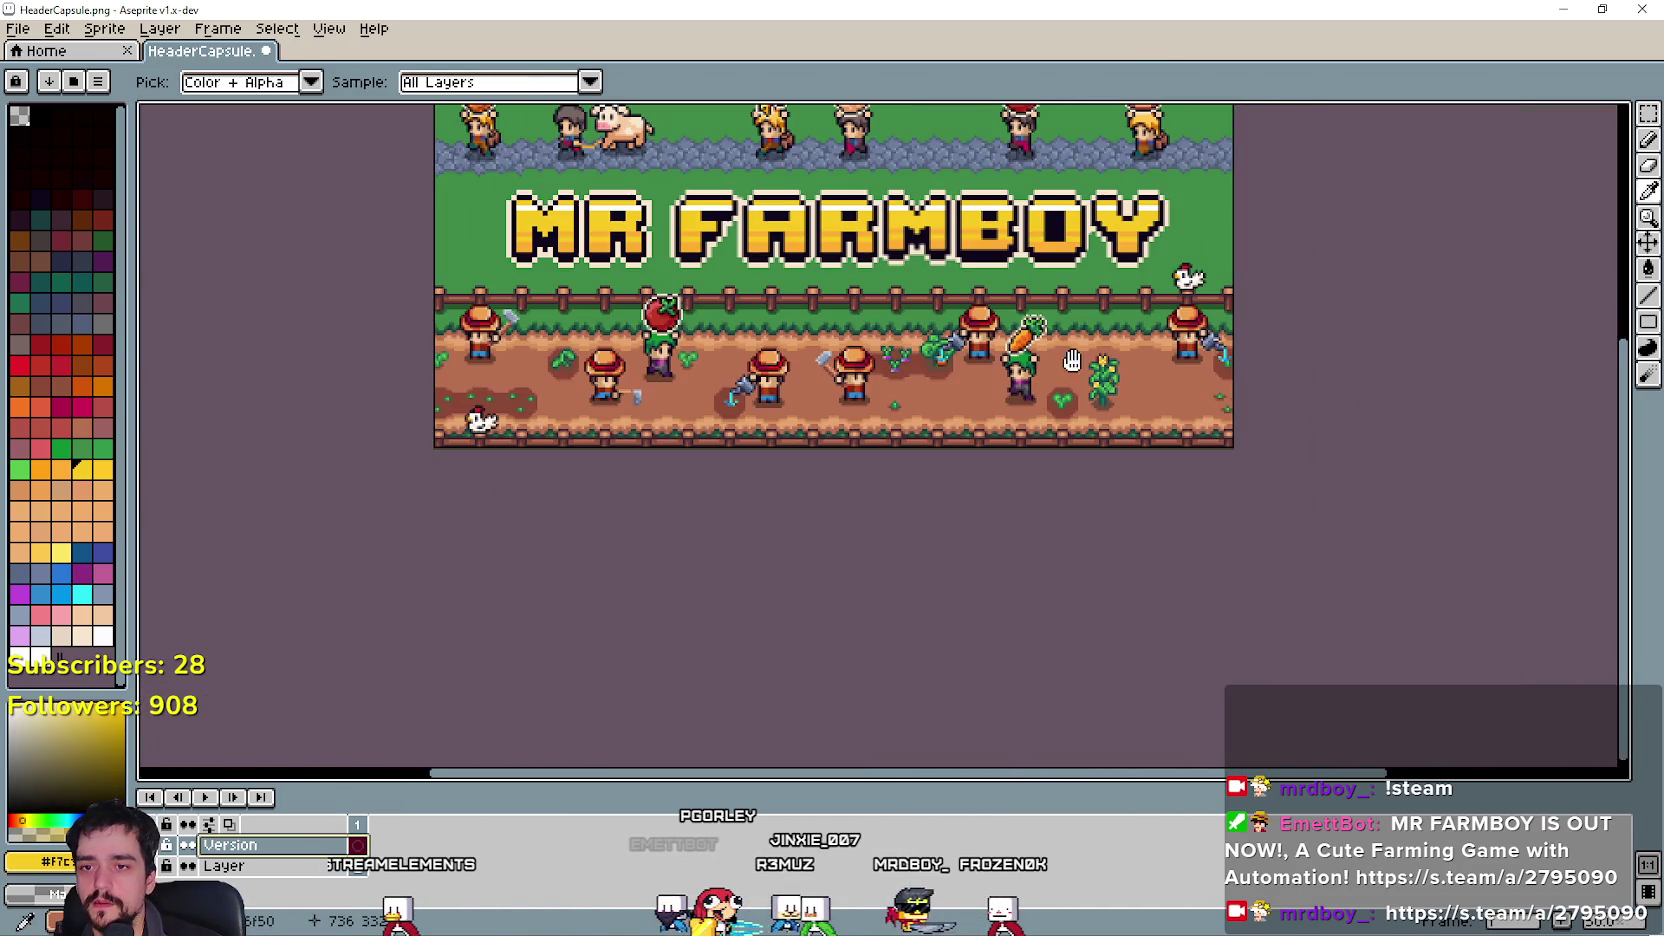
{"action": "scroll", "coordinate": [1000, 500], "scroll_direction": "up", "scroll_amount": 1}
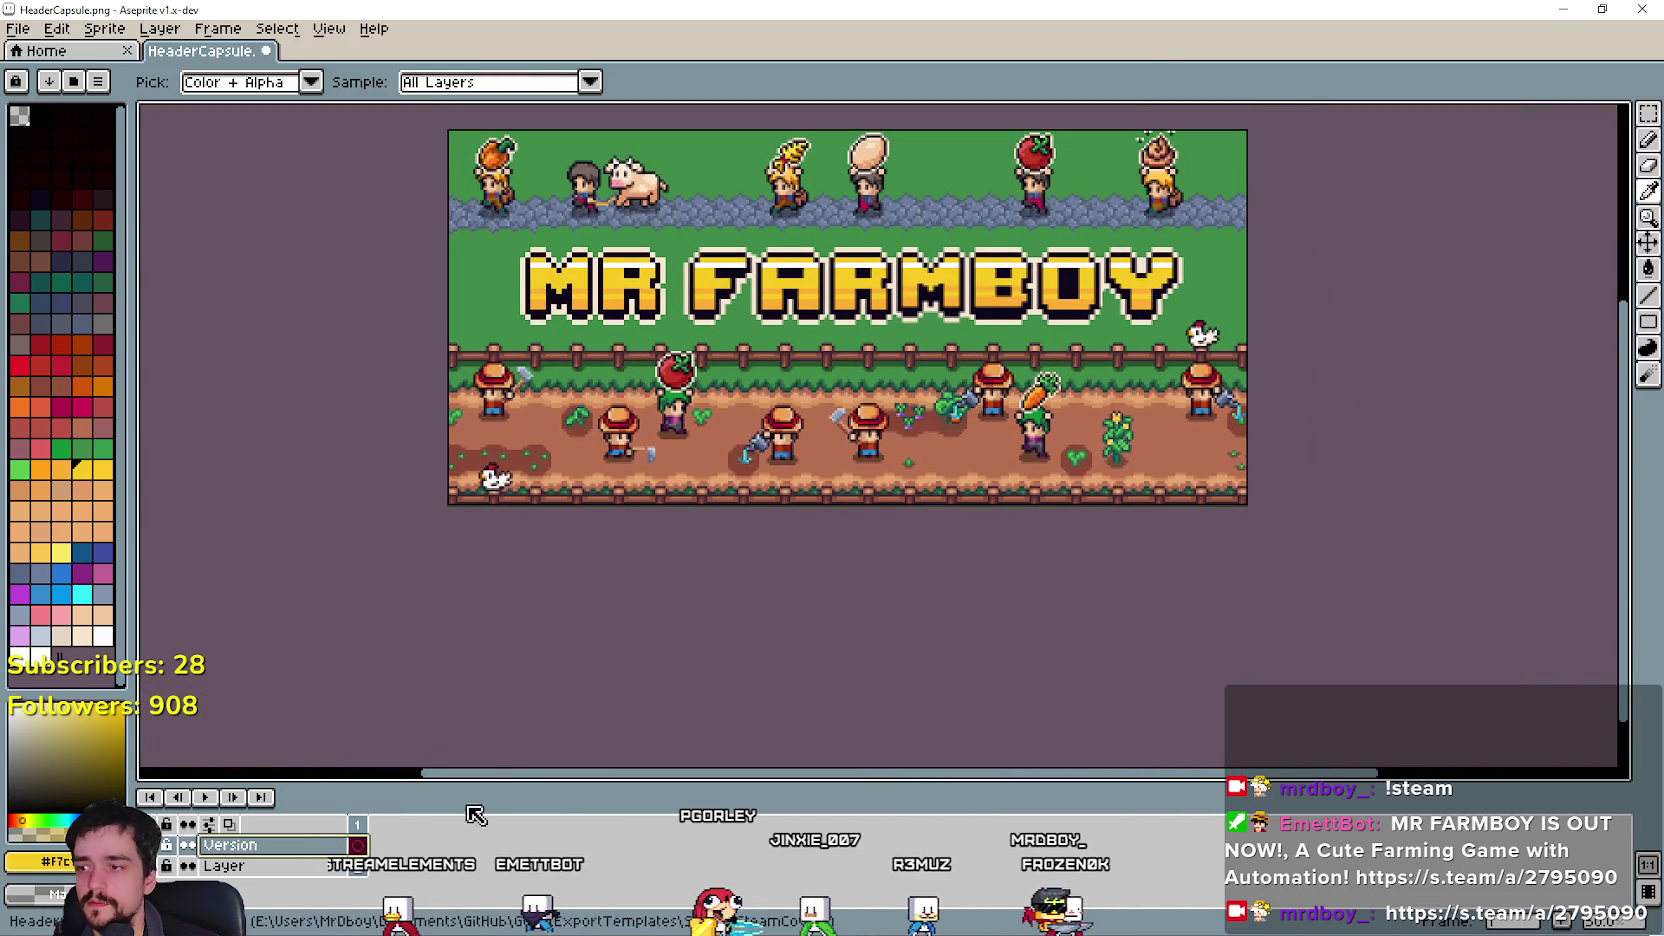
Make the Version layer the active layer.
{"action": "left_click", "coordinate": [270, 866]}
{"action": "scroll", "coordinate": [997, 290], "scroll_direction": "up", "scroll_amount": 2}
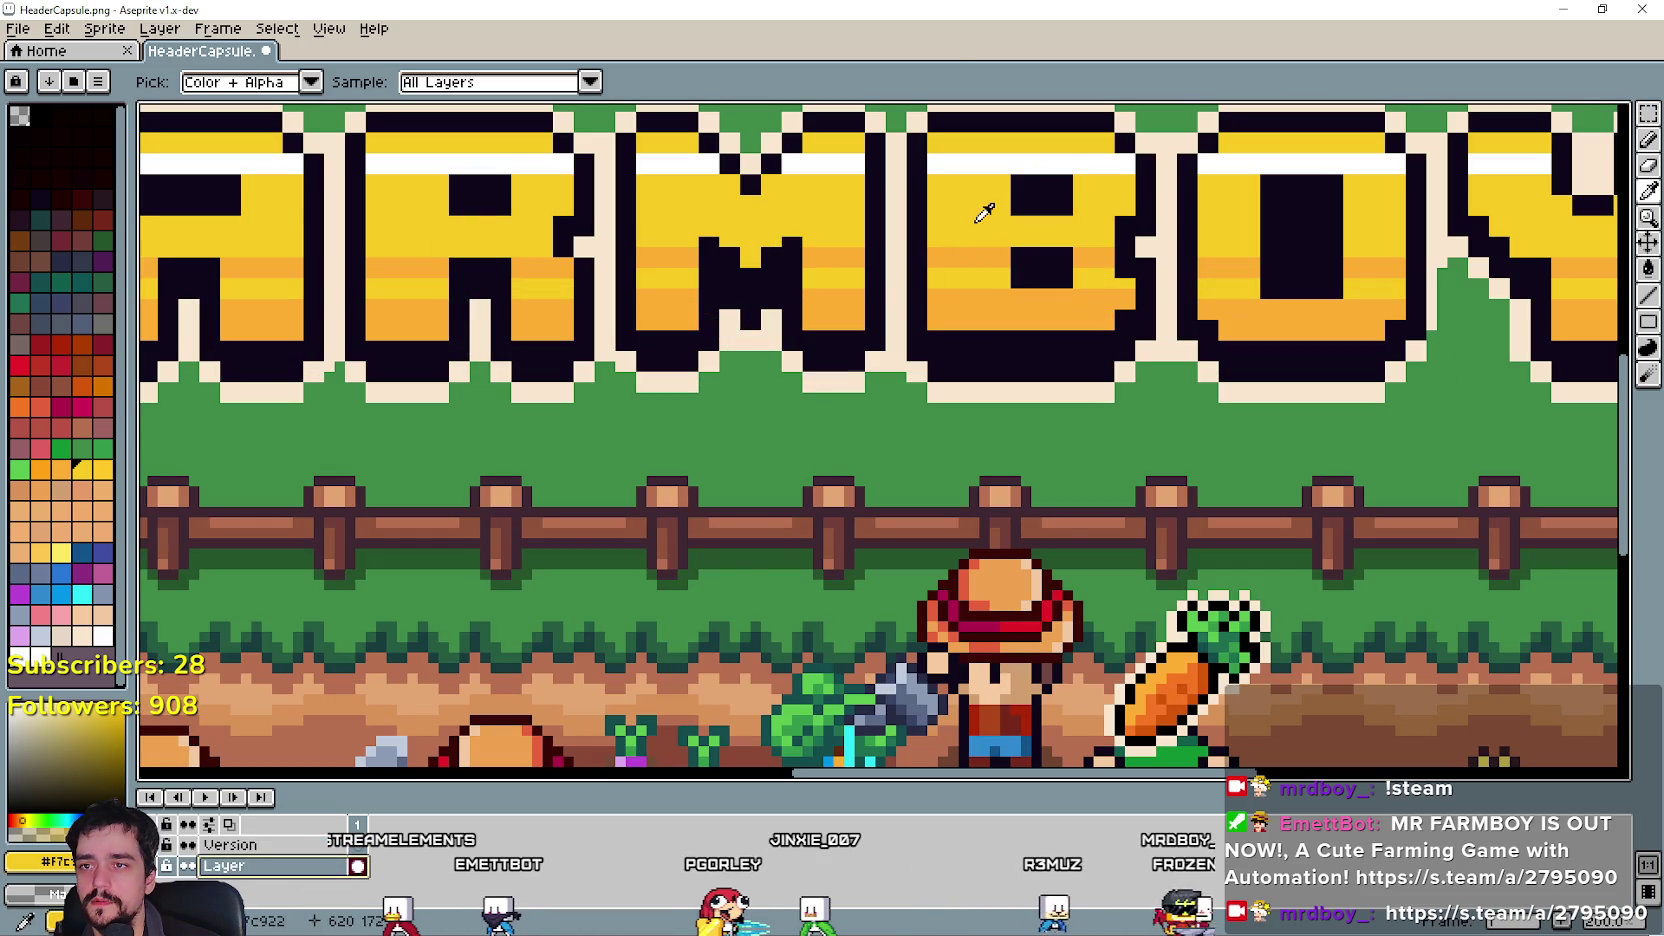
{"action": "scroll", "coordinate": [977, 271], "scroll_direction": "down", "scroll_amount": 1}
{"action": "left_click", "coordinate": [352, 845]}
{"action": "scroll", "coordinate": [1145, 562], "scroll_direction": "down", "scroll_amount": 1}
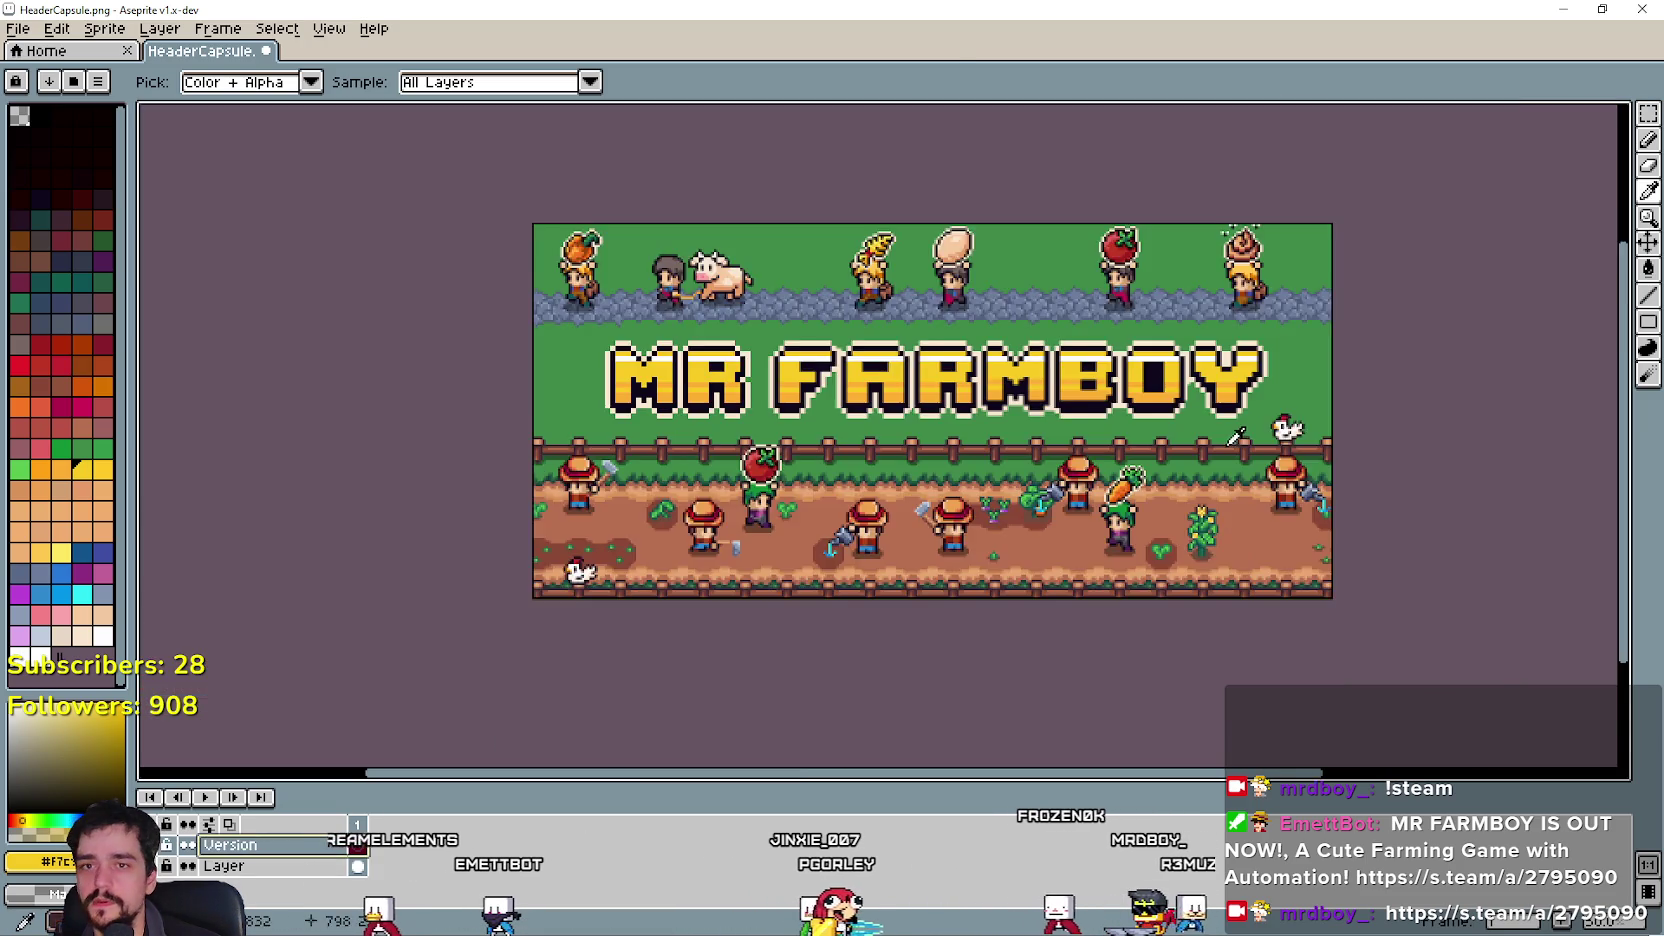
{"action": "scroll", "coordinate": [1300, 265], "scroll_direction": "down", "scroll_amount": 2}
{"action": "scroll", "coordinate": [1300, 265], "scroll_direction": "right", "scroll_amount": 1}
Try yellow filled rectangles along the banner's bottom, then undo them to leave the art unchanged.
{"action": "left_click", "coordinate": [1648, 325]}
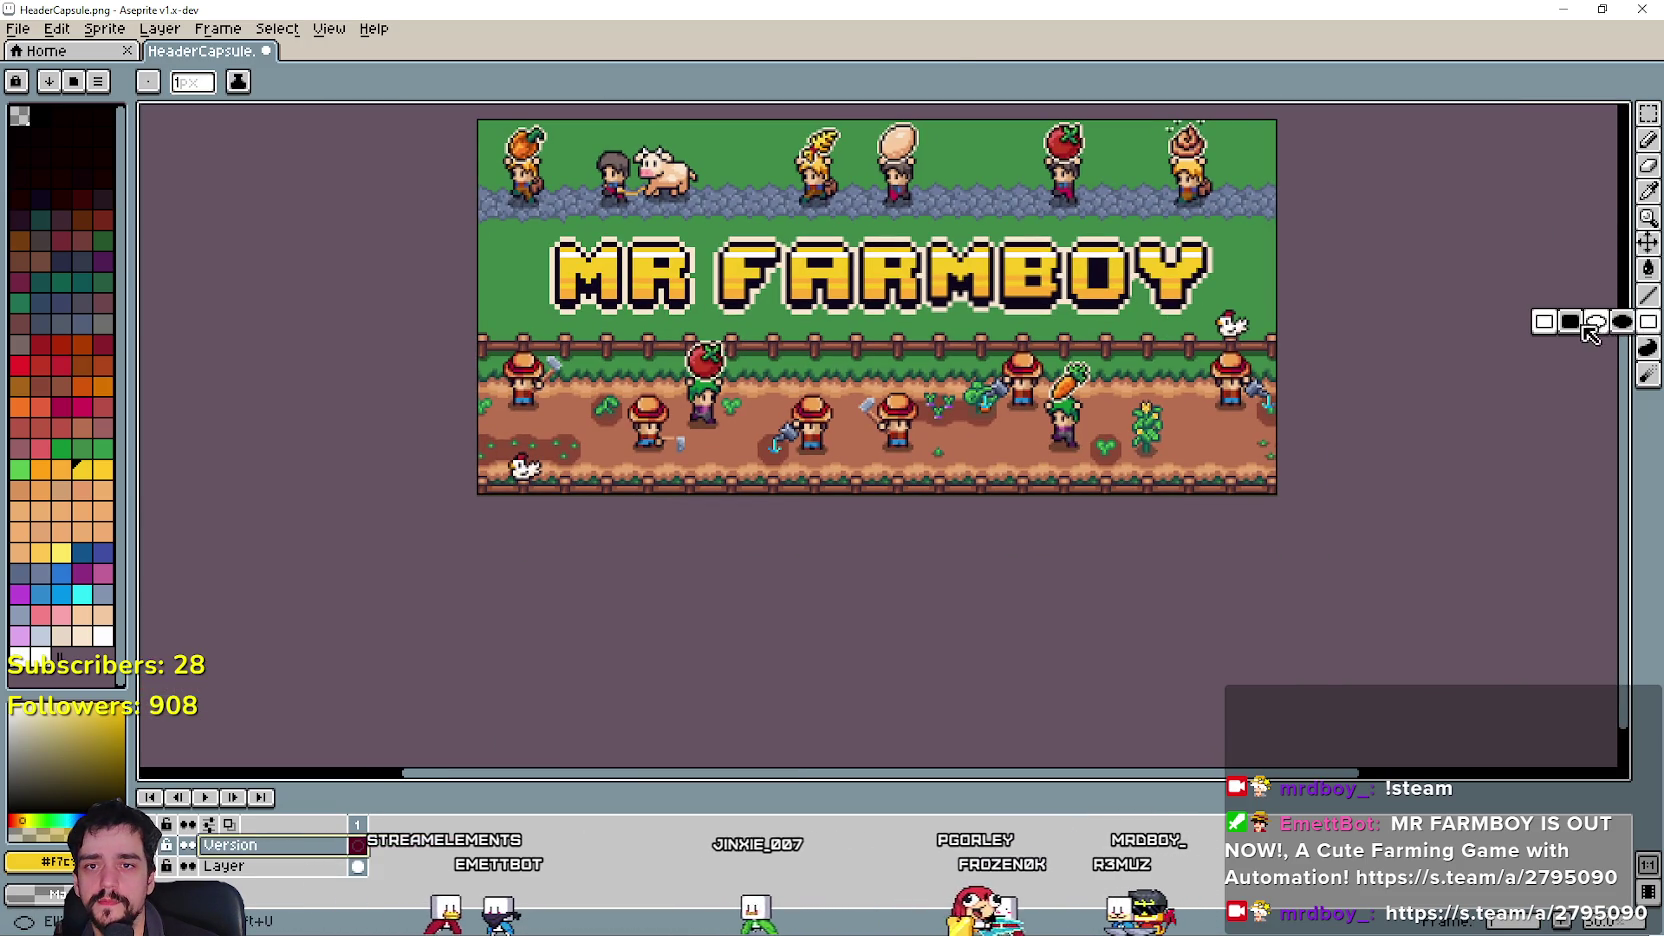
{"action": "scroll", "coordinate": [1277, 495], "scroll_direction": "up", "scroll_amount": 5}
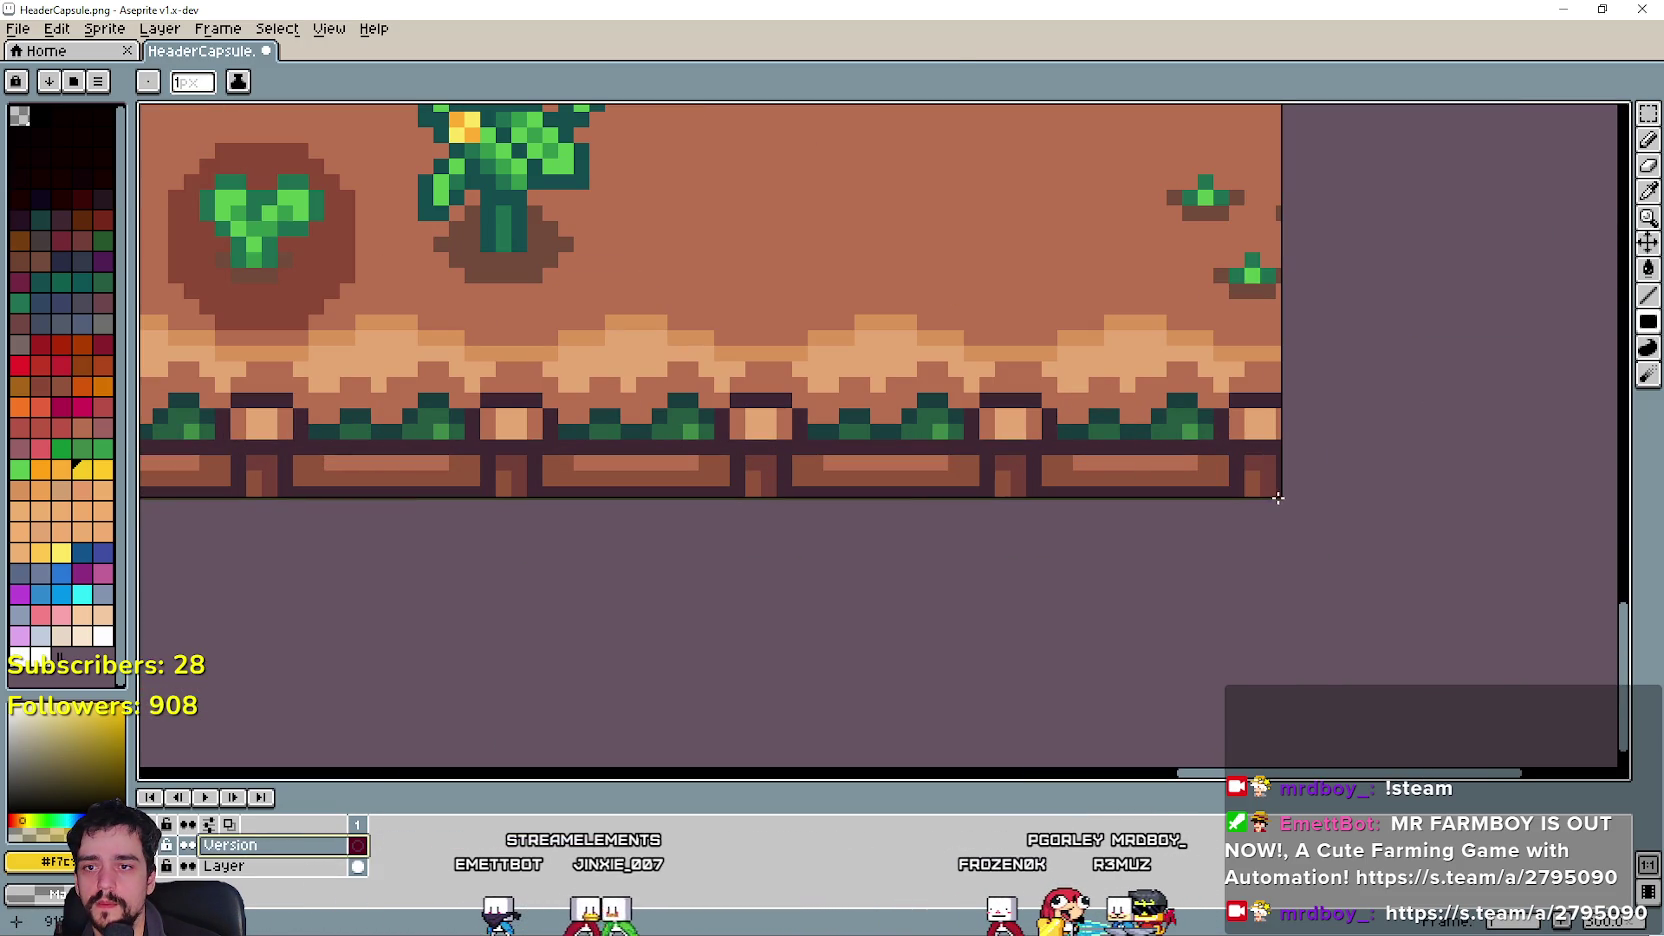
{"action": "left_click_drag", "start_coordinate": [1143, 398], "coordinate": [1077, 371]}
{"action": "key", "text": "ctrl+z"}
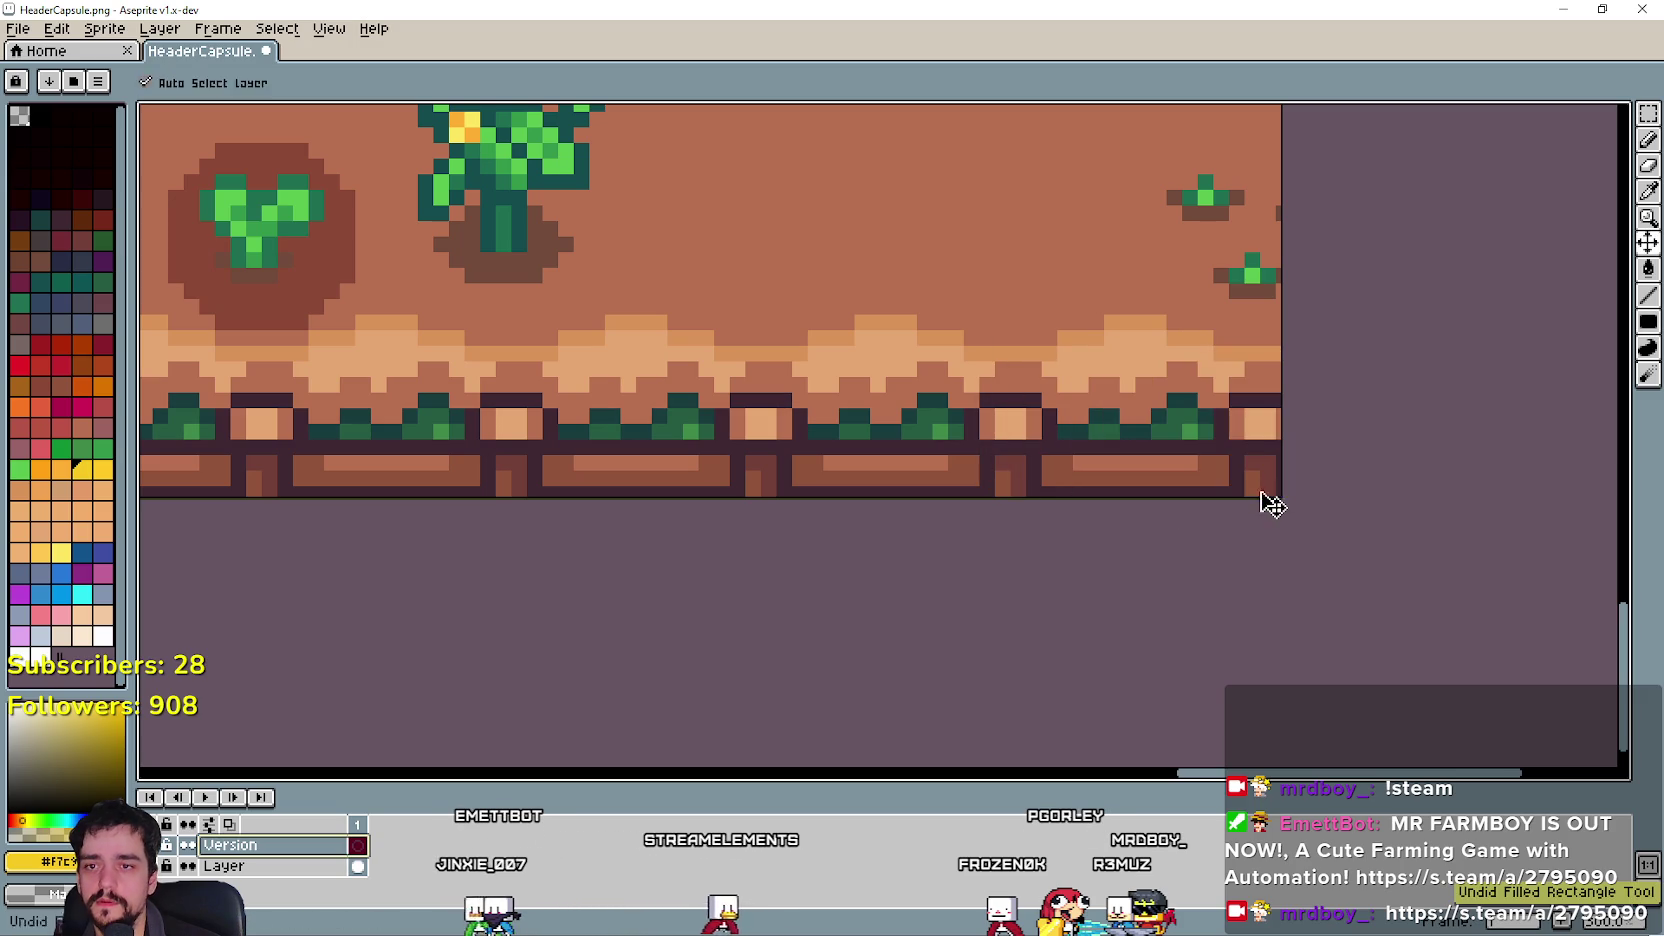
{"action": "mouse_move", "coordinate": [1278, 494]}
{"action": "left_mouse_down"}
{"action": "mouse_move", "coordinate": [977, 349]}
{"action": "mouse_move", "coordinate": [424, 386]}
{"action": "mouse_move", "coordinate": [204, 360]}
{"action": "mouse_move", "coordinate": [199, 310]}
{"action": "mouse_move", "coordinate": [230, 360]}
{"action": "mouse_move", "coordinate": [316, 360]}
{"action": "mouse_move", "coordinate": [383, 390]}
{"action": "left_mouse_up"}
{"action": "scroll", "coordinate": [424, 386], "scroll_direction": "down", "scroll_amount": 1}
{"action": "scroll", "coordinate": [199, 310], "scroll_direction": "down", "scroll_amount": 1}
{"action": "scroll", "coordinate": [316, 360], "scroll_direction": "down", "scroll_amount": 1}
{"action": "left_click_drag", "start_coordinate": [938, 470], "coordinate": [525, 432]}
{"action": "left_click_drag", "start_coordinate": [883, 450], "coordinate": [1040, 533]}
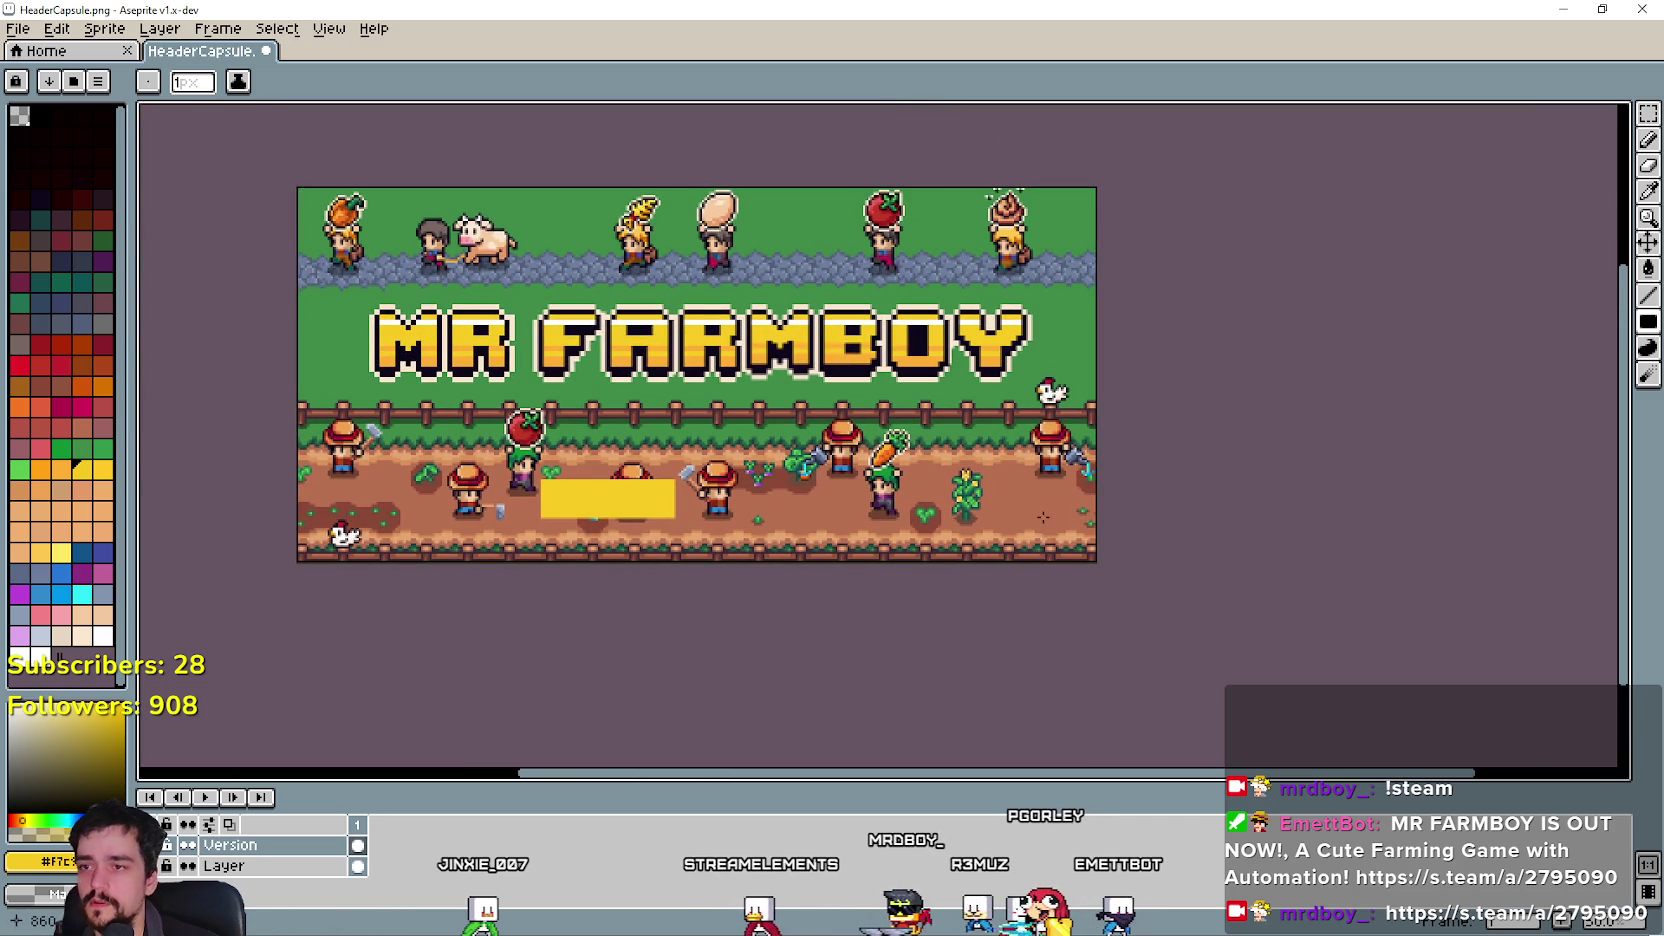
{"action": "key", "text": "ctrl+z"}
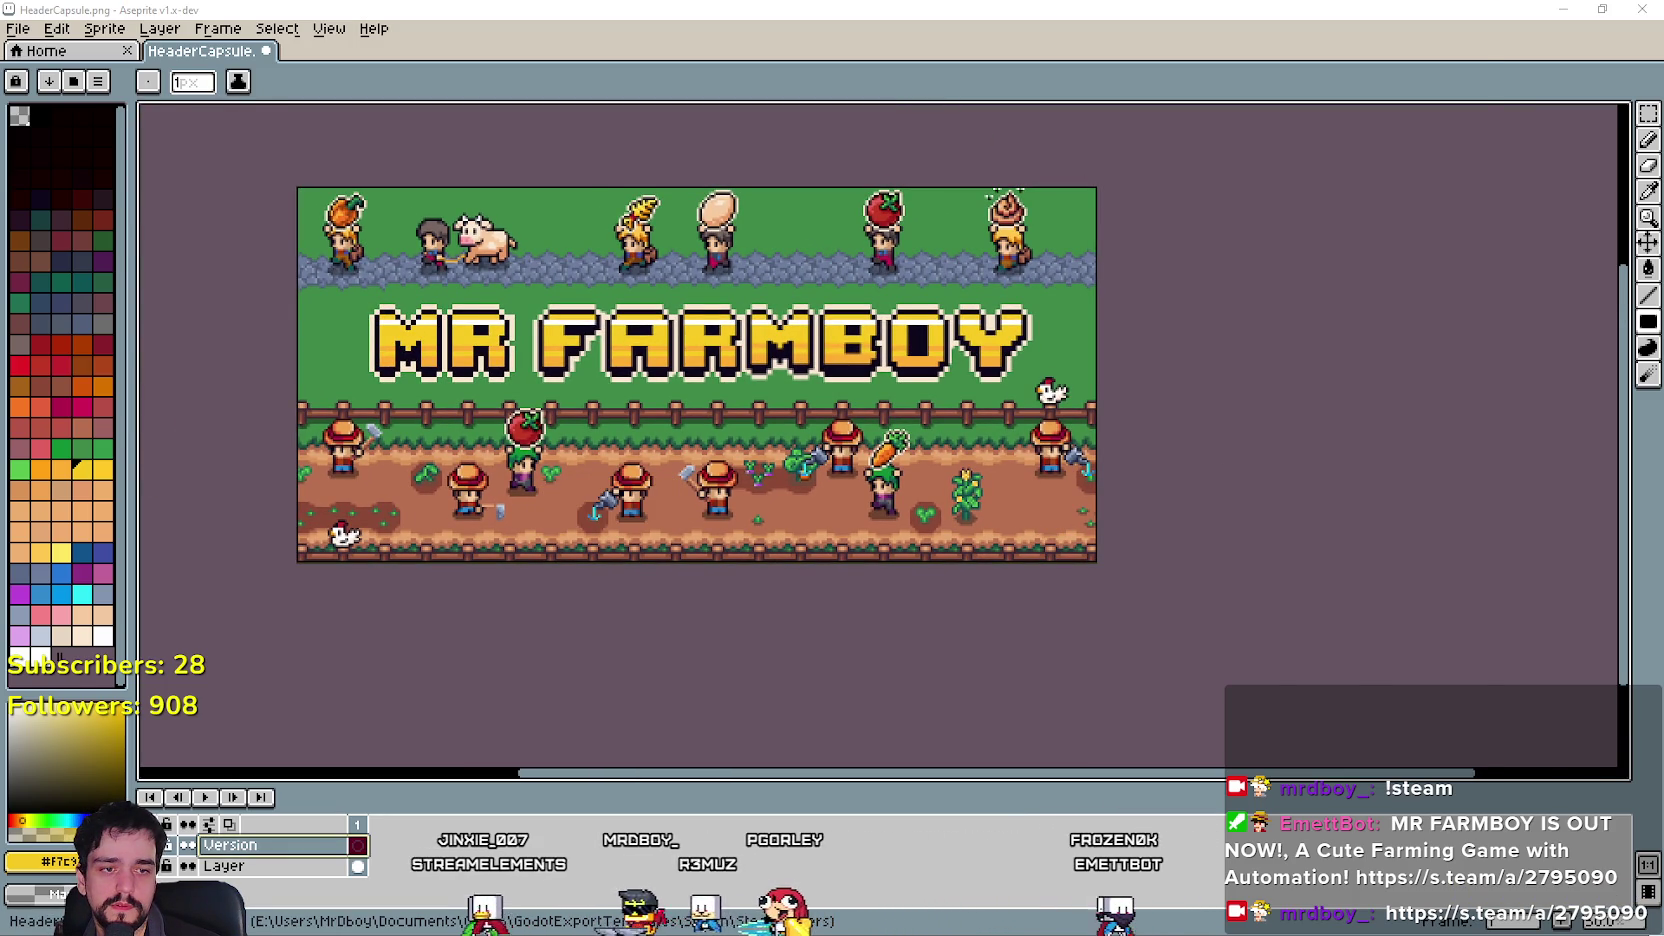
{"action": "key", "text": "alt+Tab"}
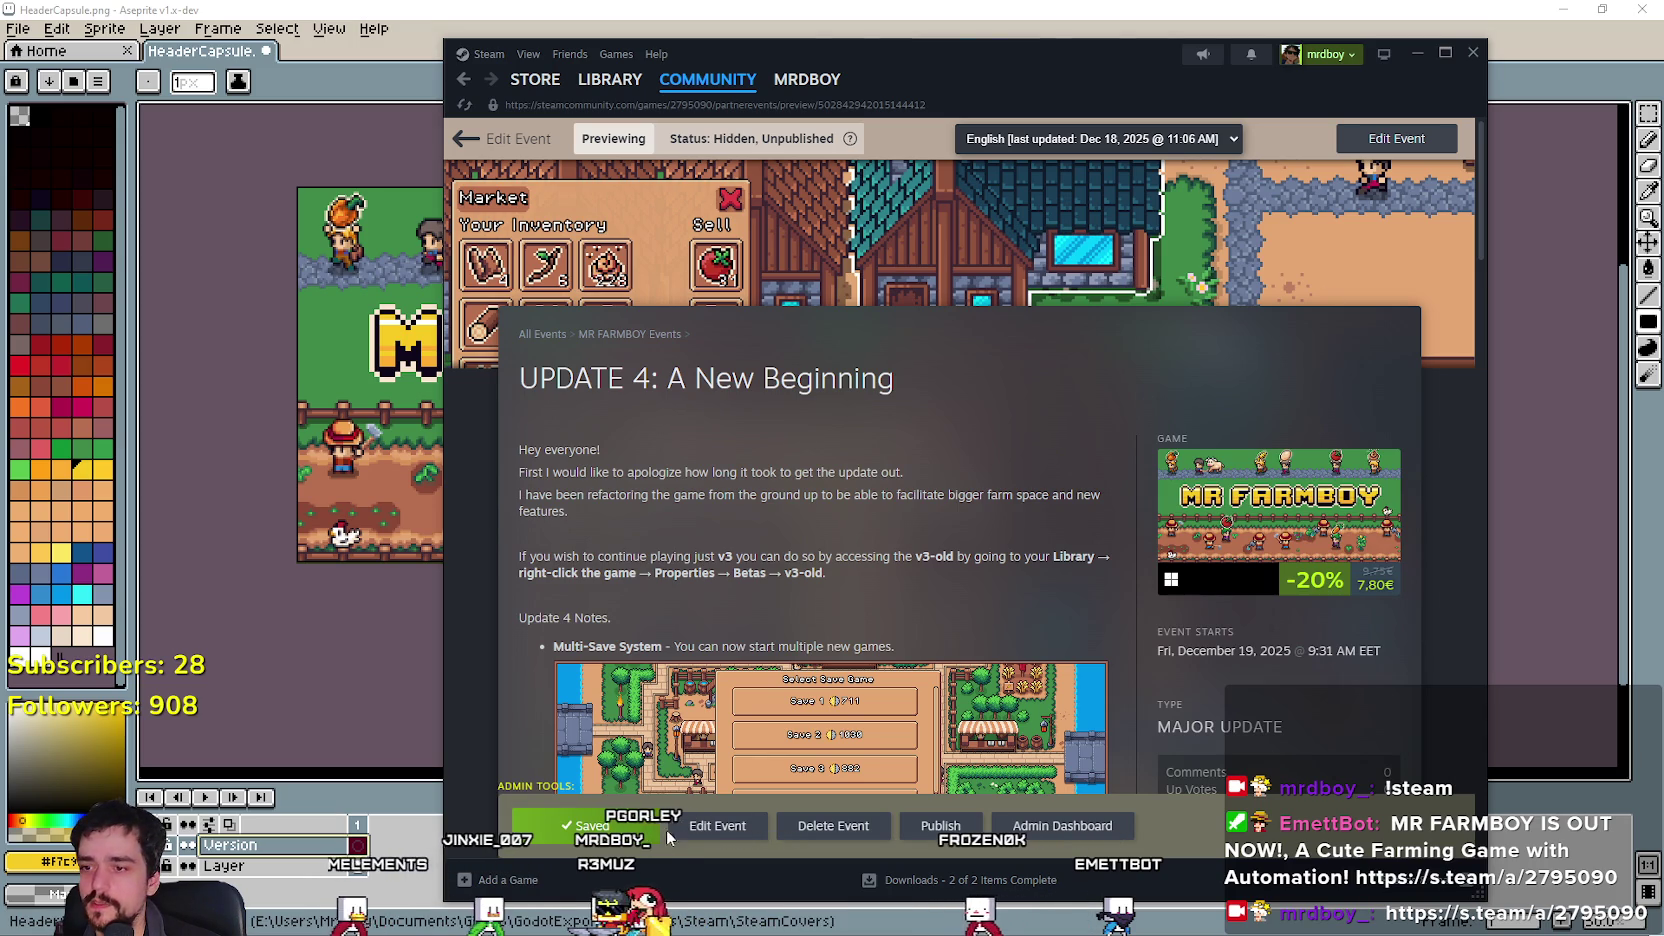
Go to the Steam store front page and open the full Top Sellers list.
{"action": "mouse_move", "coordinate": [527, 88]}
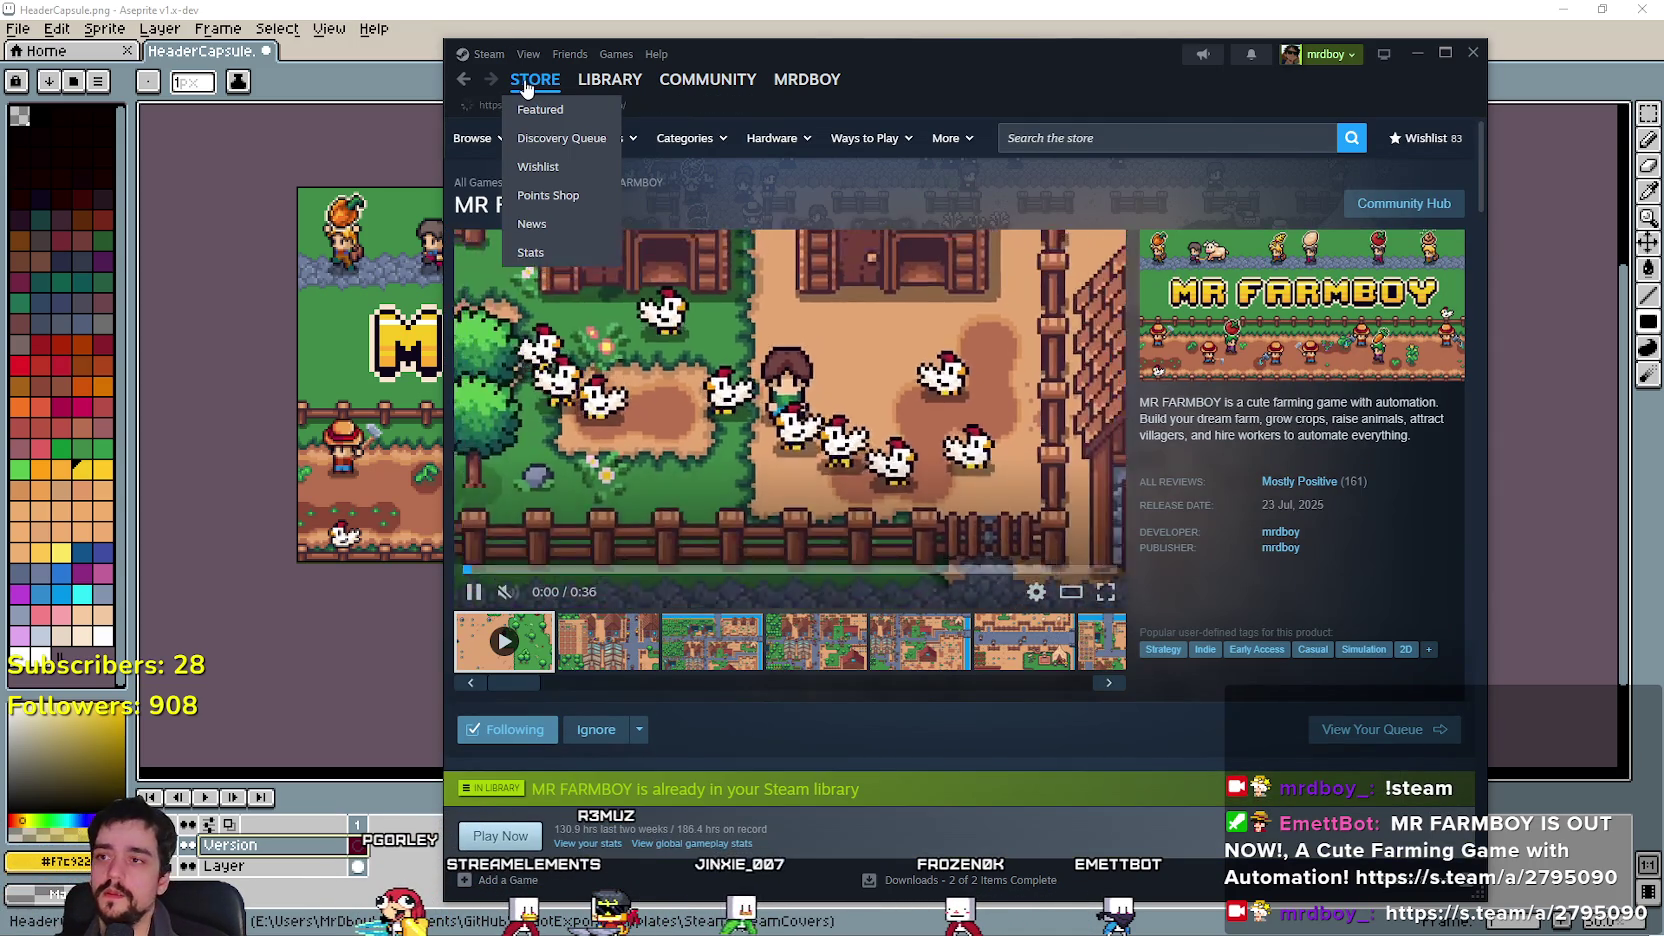
{"action": "left_click", "coordinate": [527, 88]}
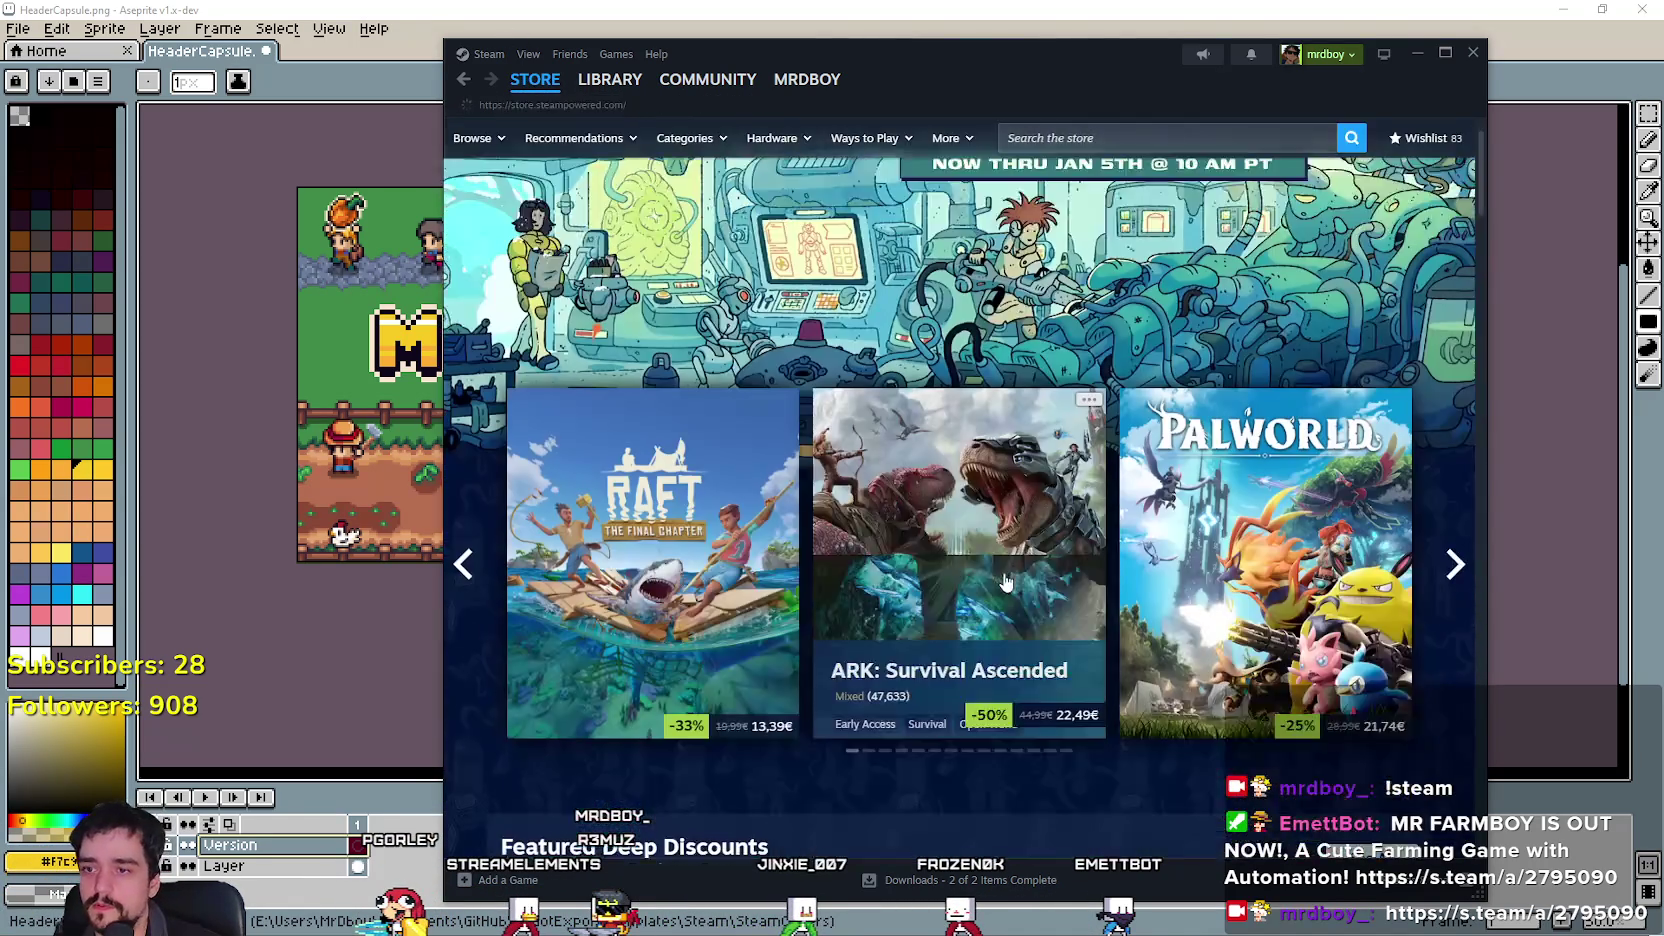
{"action": "scroll", "coordinate": [1005, 582], "scroll_direction": "down", "scroll_amount": 15}
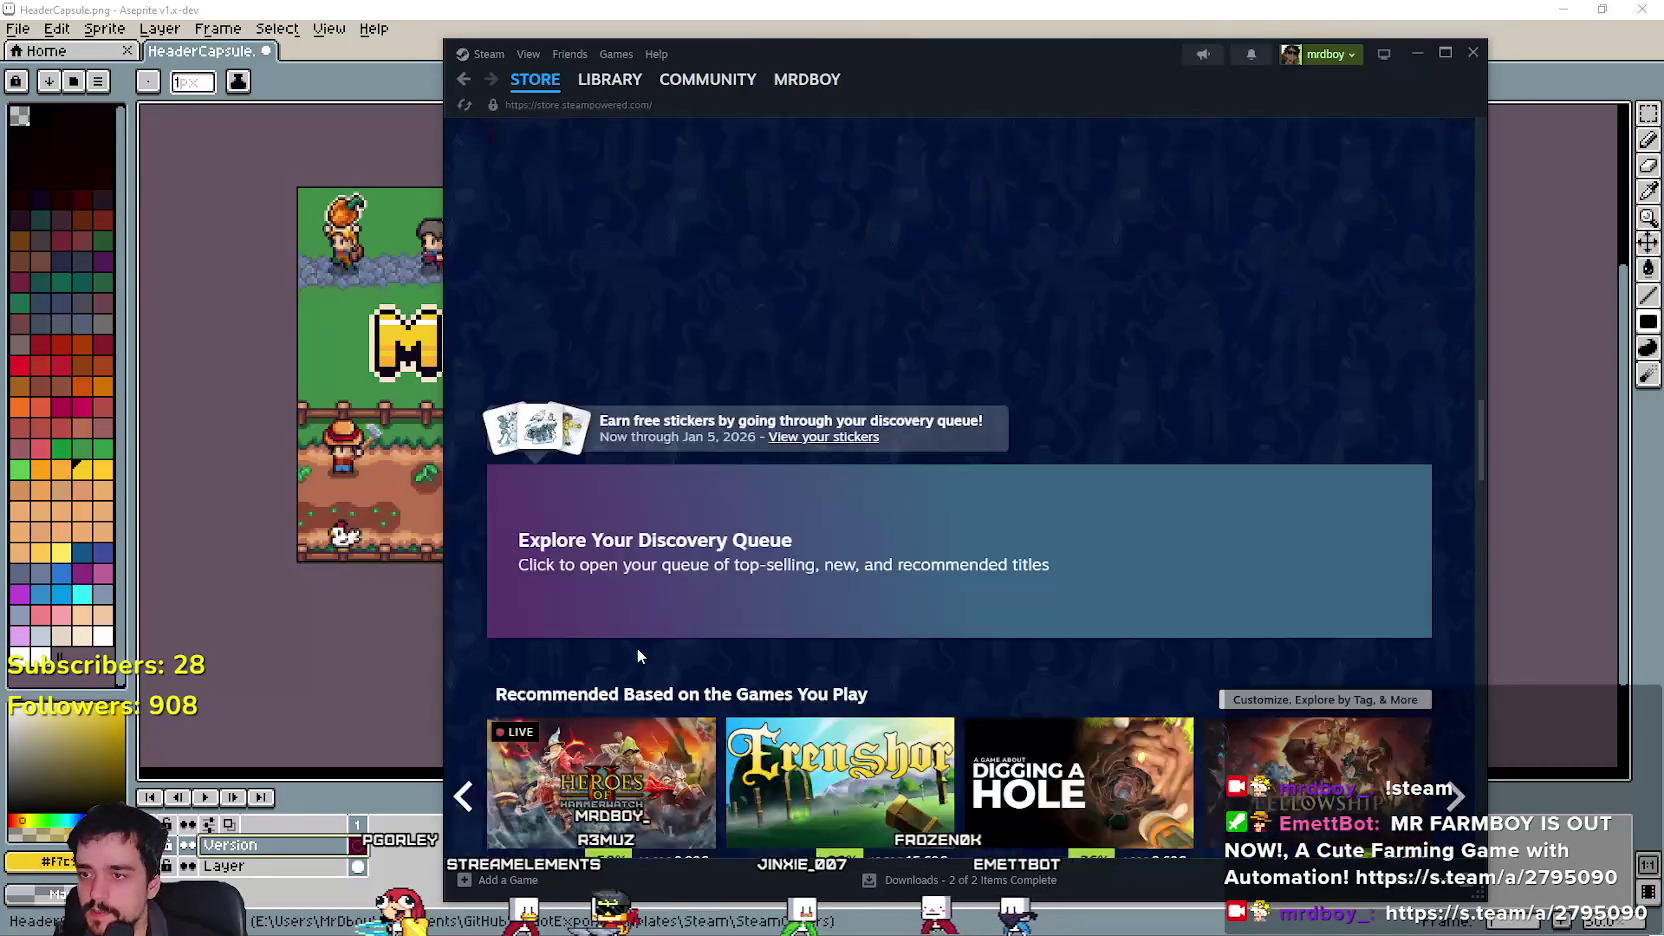
{"action": "scroll", "coordinate": [645, 620], "scroll_direction": "down", "scroll_amount": 15}
{"action": "scroll", "coordinate": [754, 525], "scroll_direction": "down", "scroll_amount": 10}
{"action": "scroll", "coordinate": [754, 515], "scroll_direction": "up", "scroll_amount": 2}
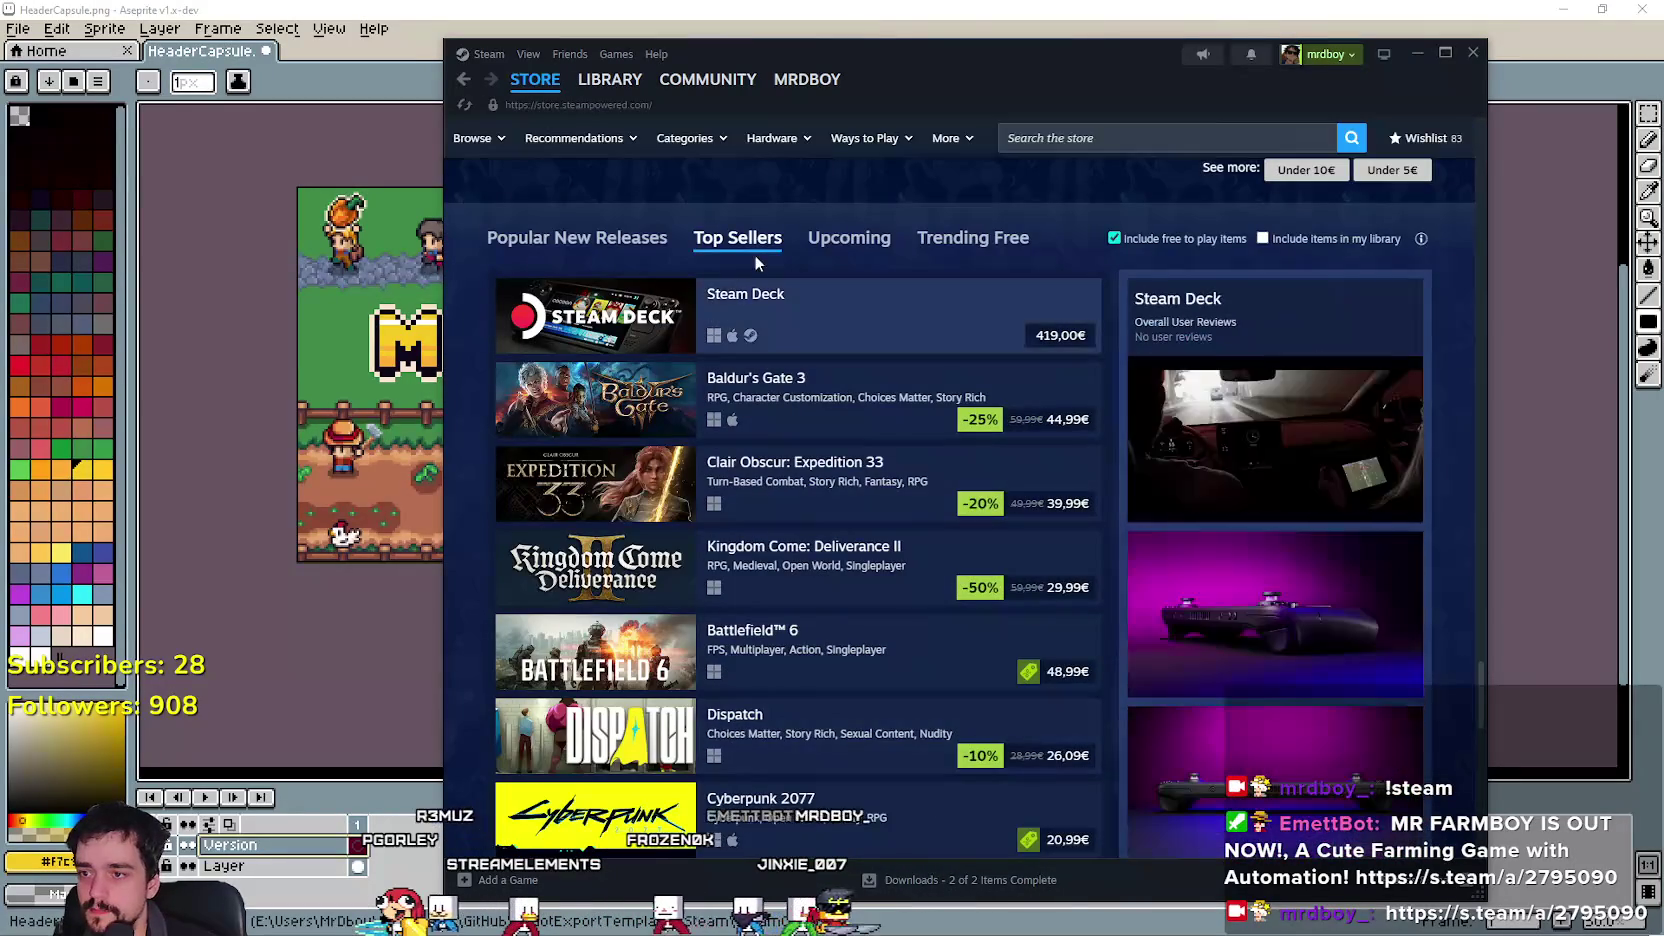
{"action": "scroll", "coordinate": [1055, 576], "scroll_direction": "down", "scroll_amount": 3}
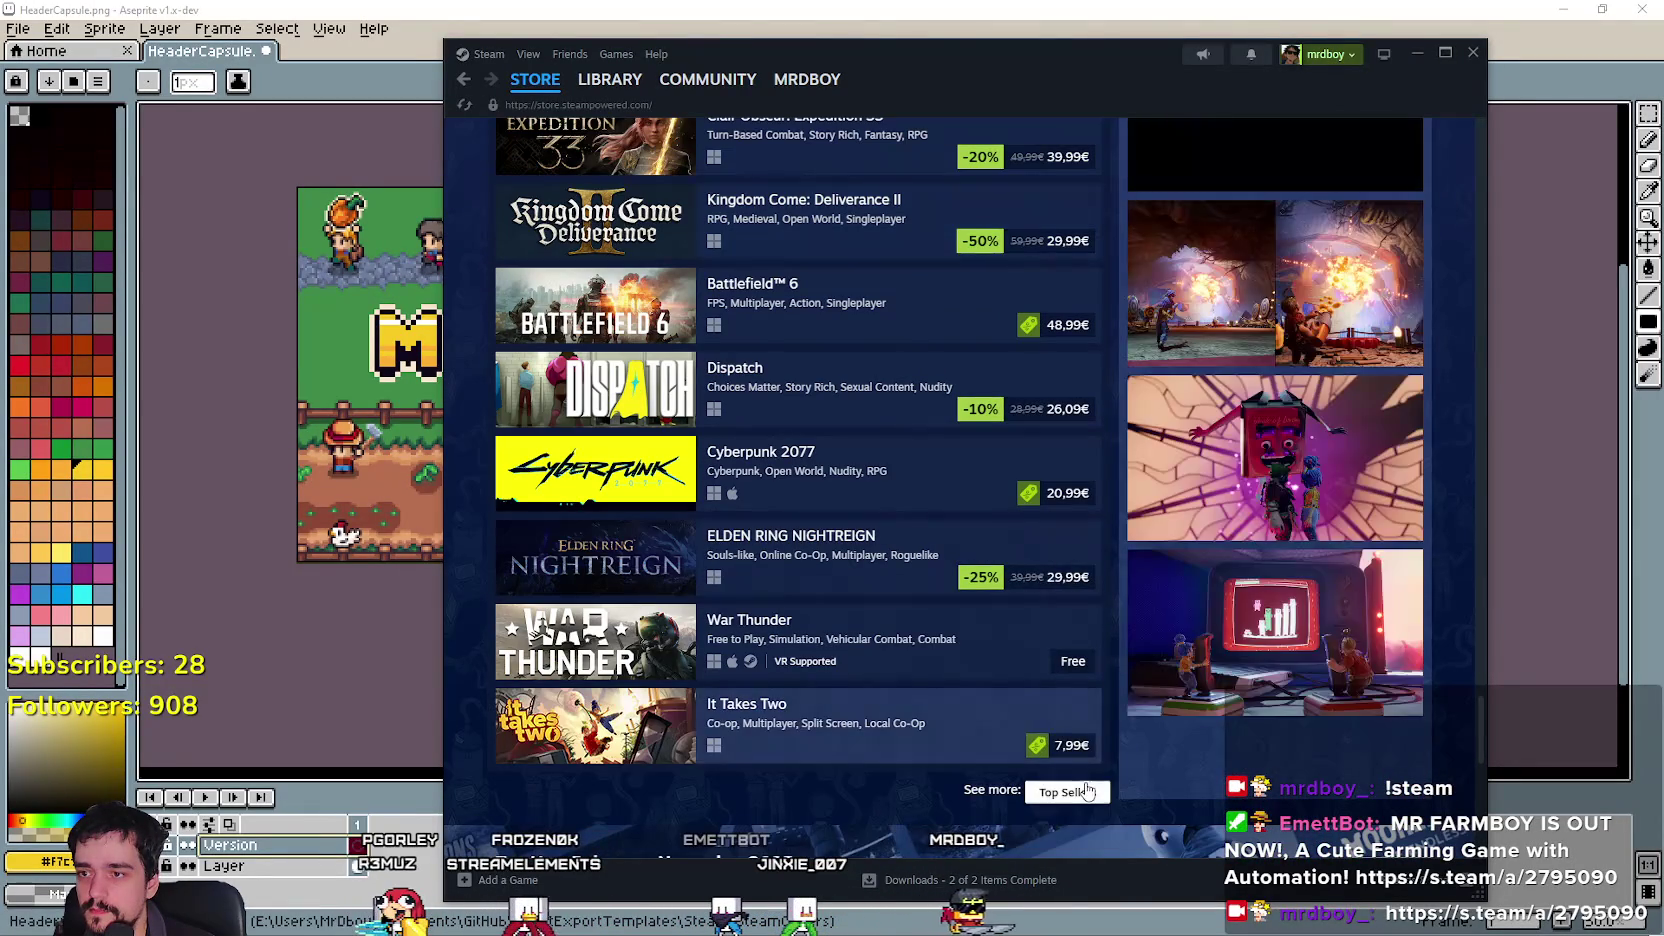
{"action": "left_click", "coordinate": [1090, 792]}
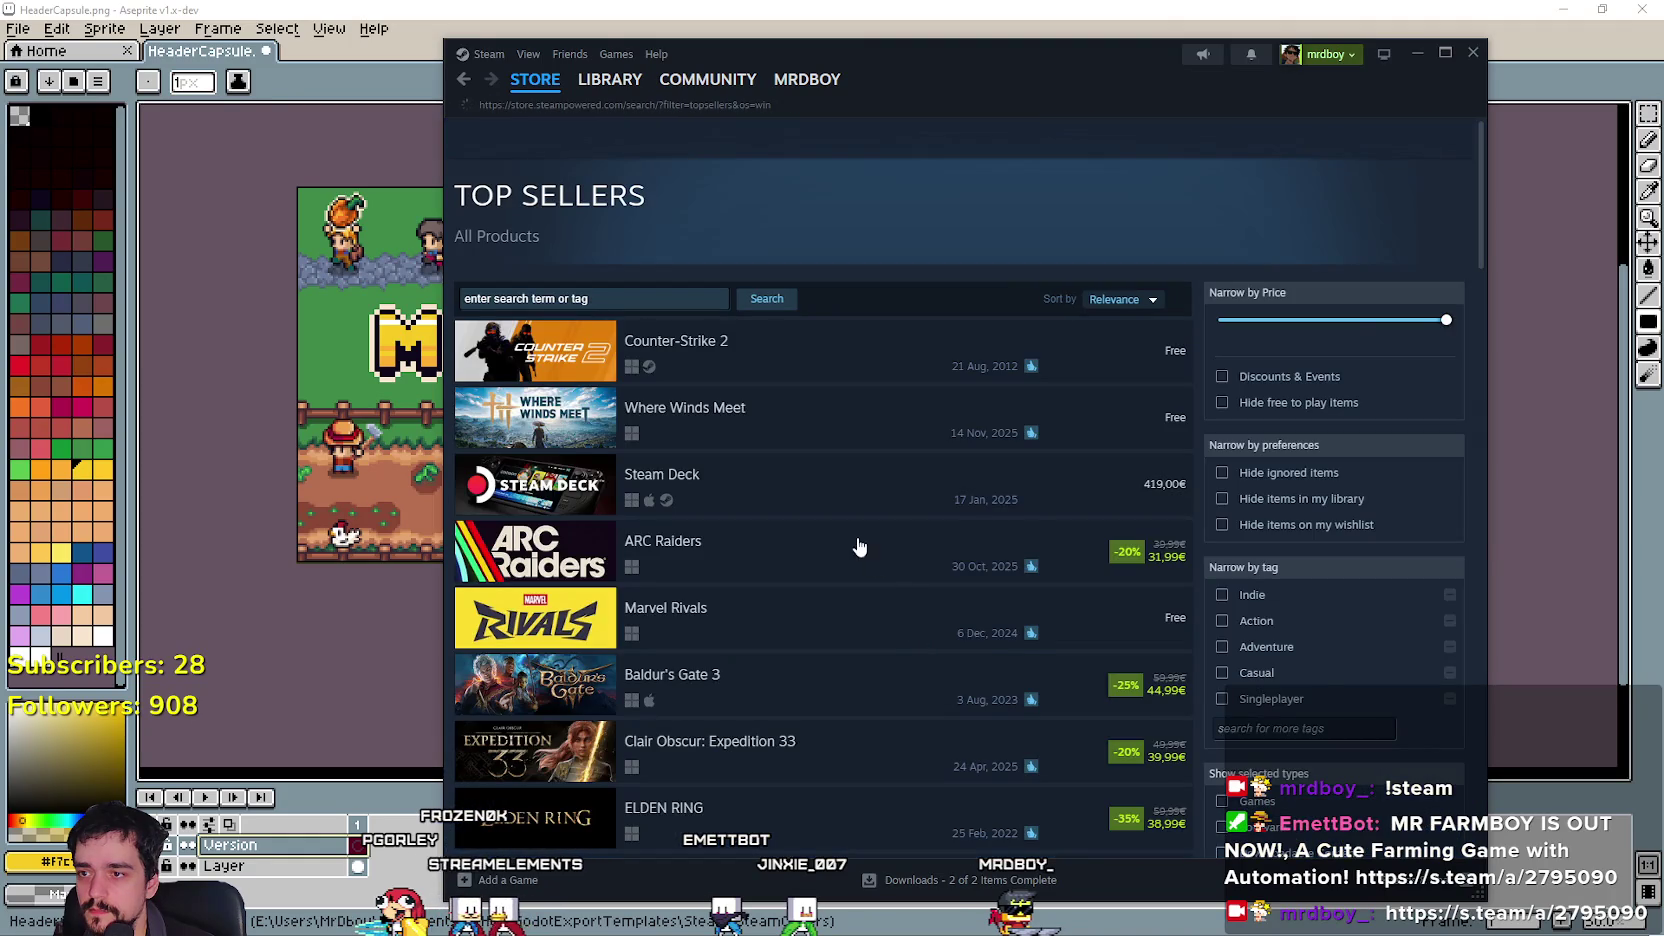
Scroll through the Top Sellers results, studying other games' header images.
{"action": "scroll", "coordinate": [864, 549], "scroll_direction": "down", "scroll_amount": 5}
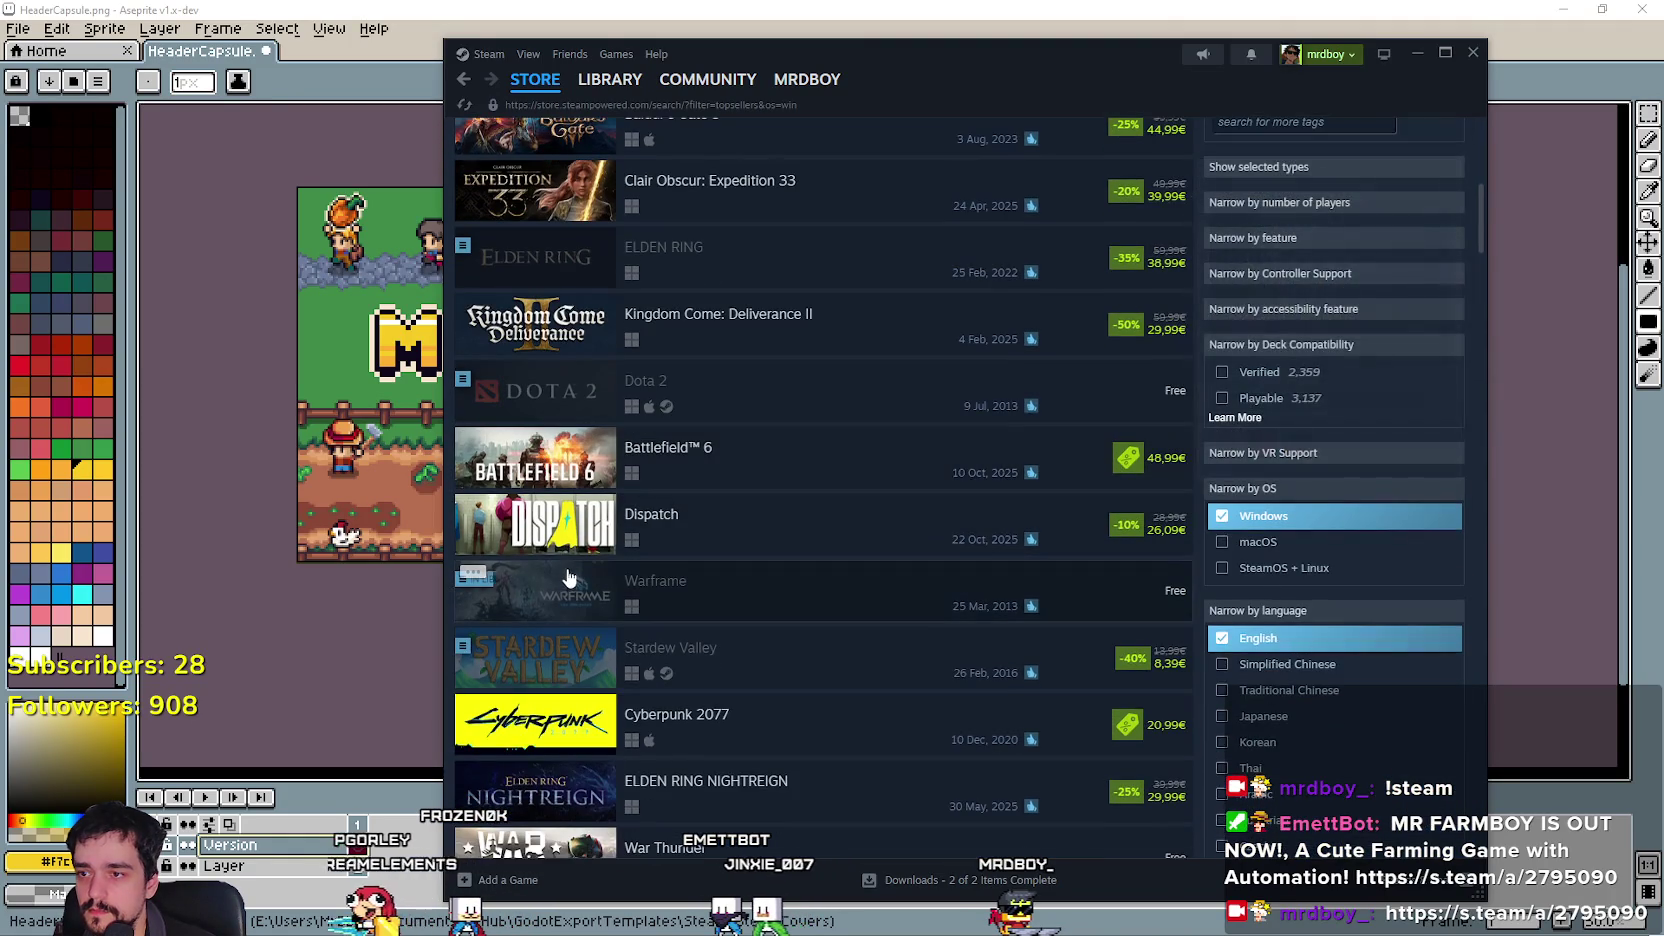
{"action": "scroll", "coordinate": [566, 578], "scroll_direction": "down", "scroll_amount": 10}
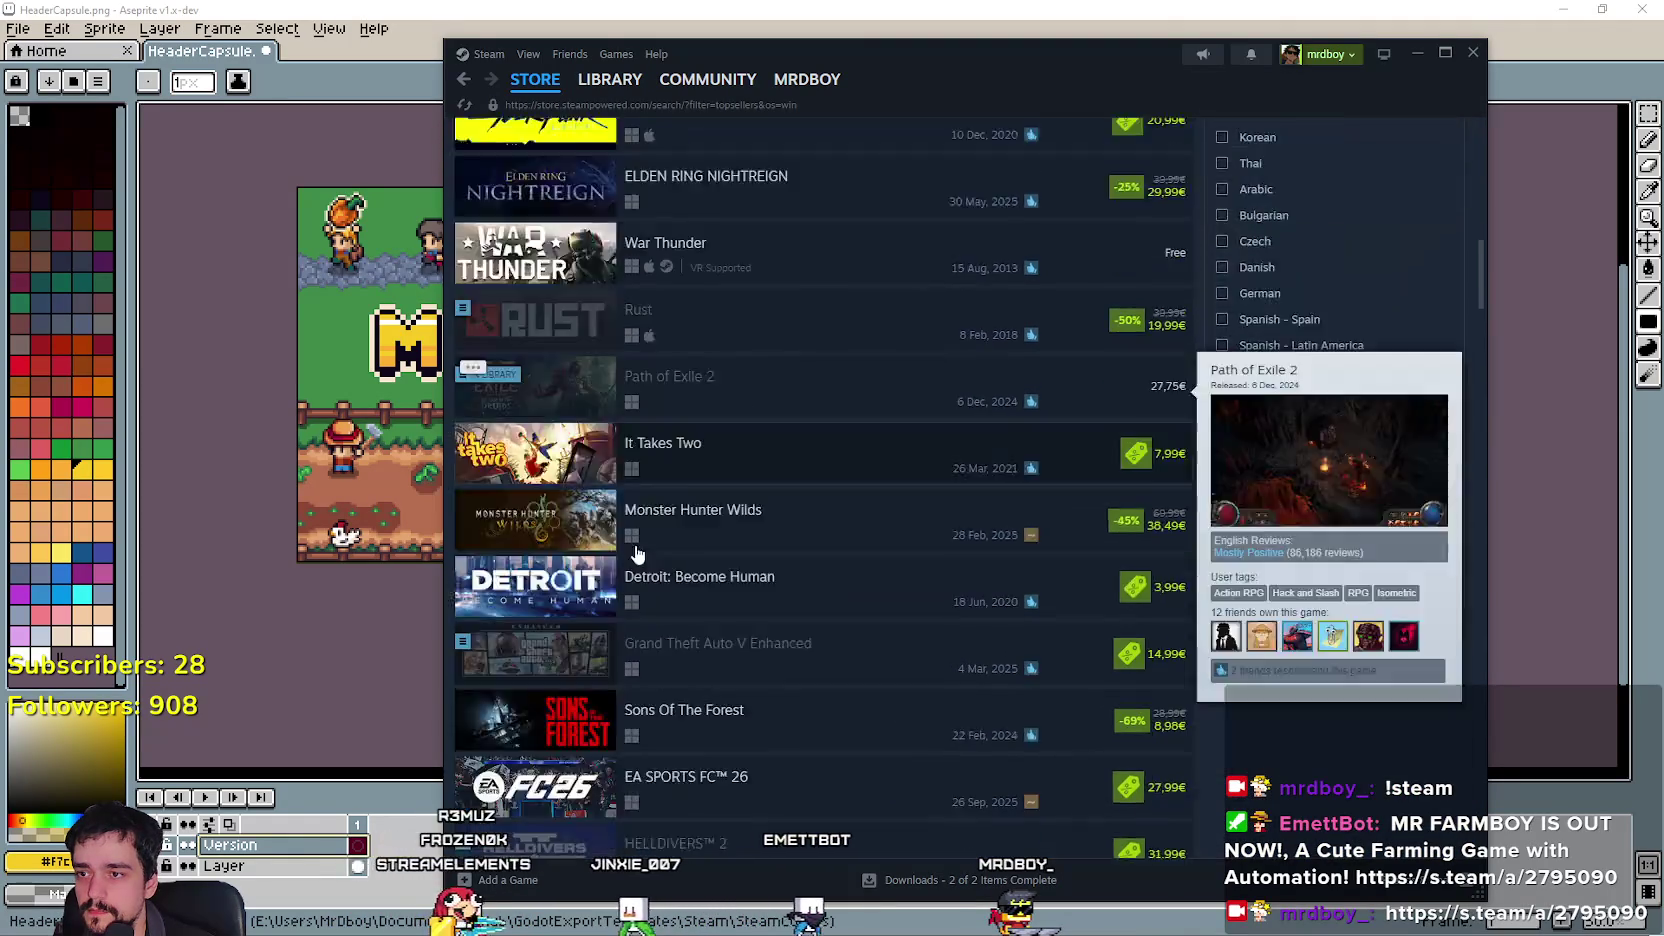
{"action": "scroll", "coordinate": [1087, 660], "scroll_direction": "down", "scroll_amount": 5}
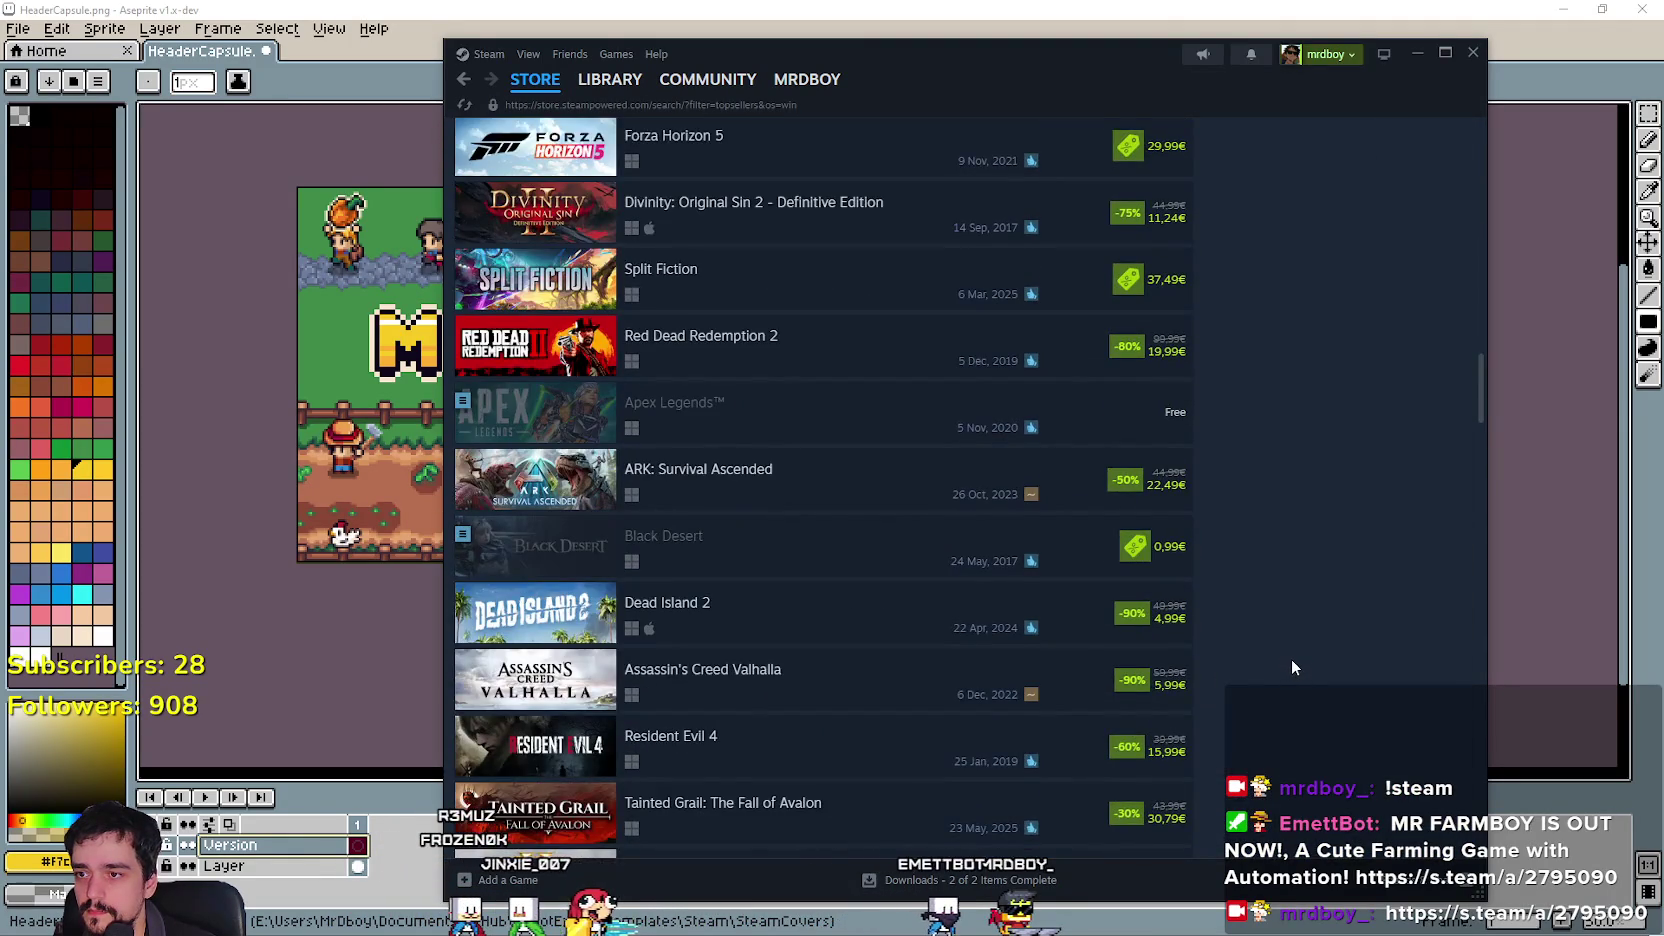
{"action": "scroll", "coordinate": [1291, 658], "scroll_direction": "down", "scroll_amount": 3}
{"action": "scroll", "coordinate": [1291, 660], "scroll_direction": "down", "scroll_amount": 3}
{"action": "scroll", "coordinate": [1291, 660], "scroll_direction": "up", "scroll_amount": 3}
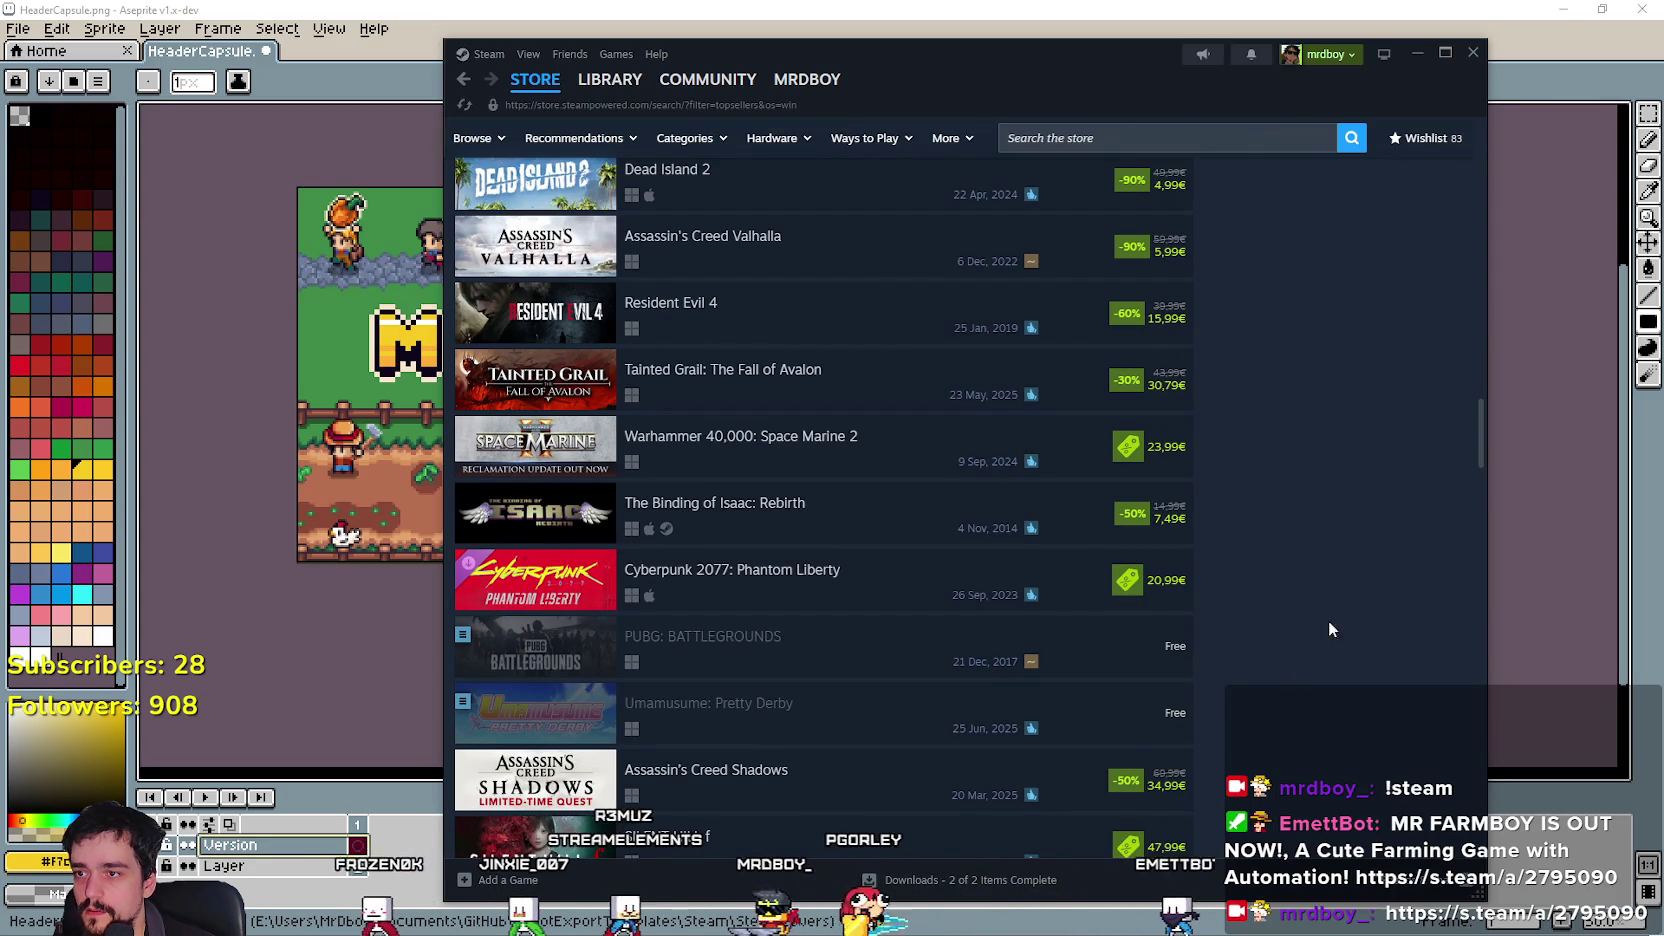
{"action": "mouse_move", "coordinate": [513, 471]}
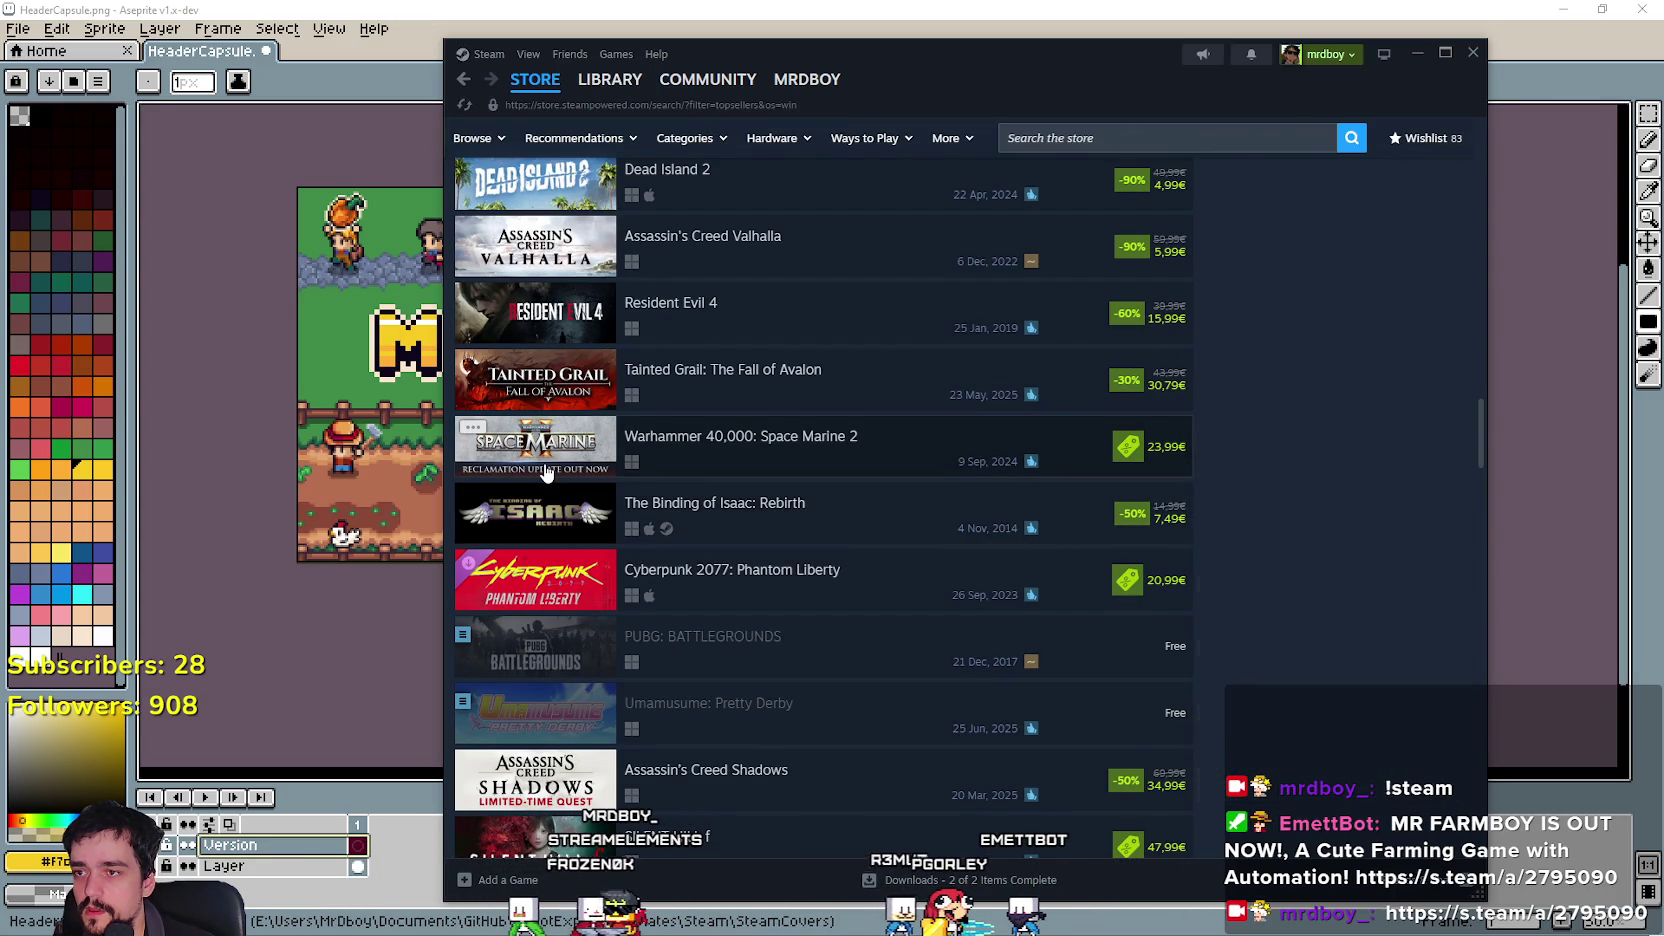
{"action": "scroll", "coordinate": [548, 456], "scroll_direction": "down", "scroll_amount": 8}
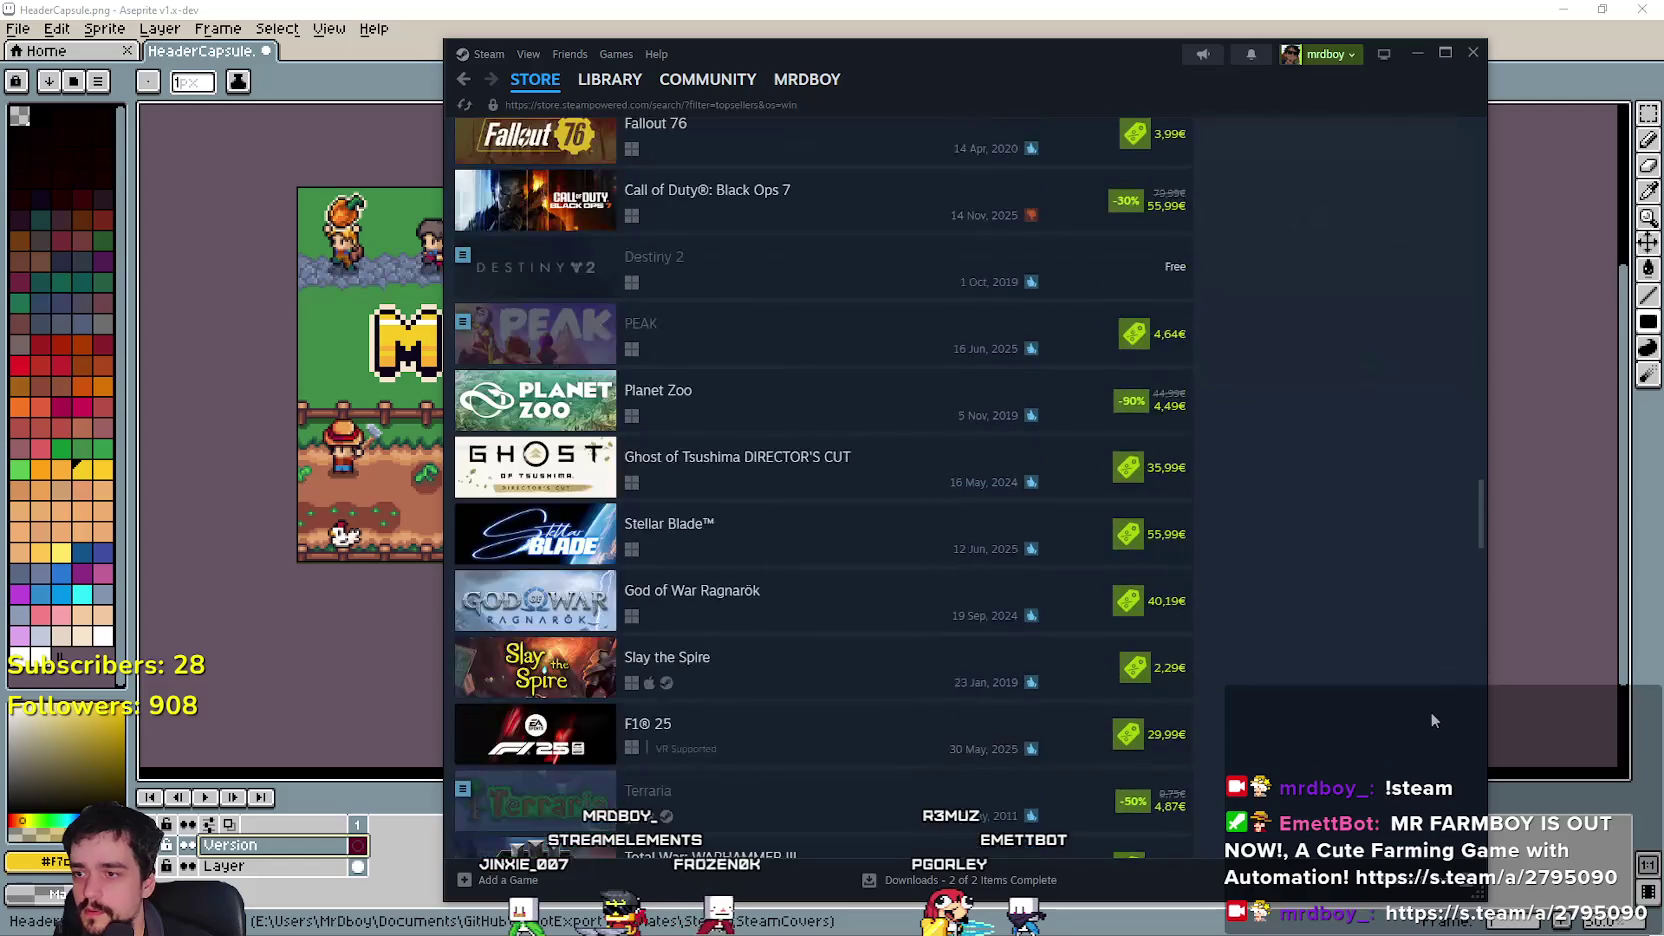
{"action": "scroll", "coordinate": [1401, 701], "scroll_direction": "down", "scroll_amount": 4}
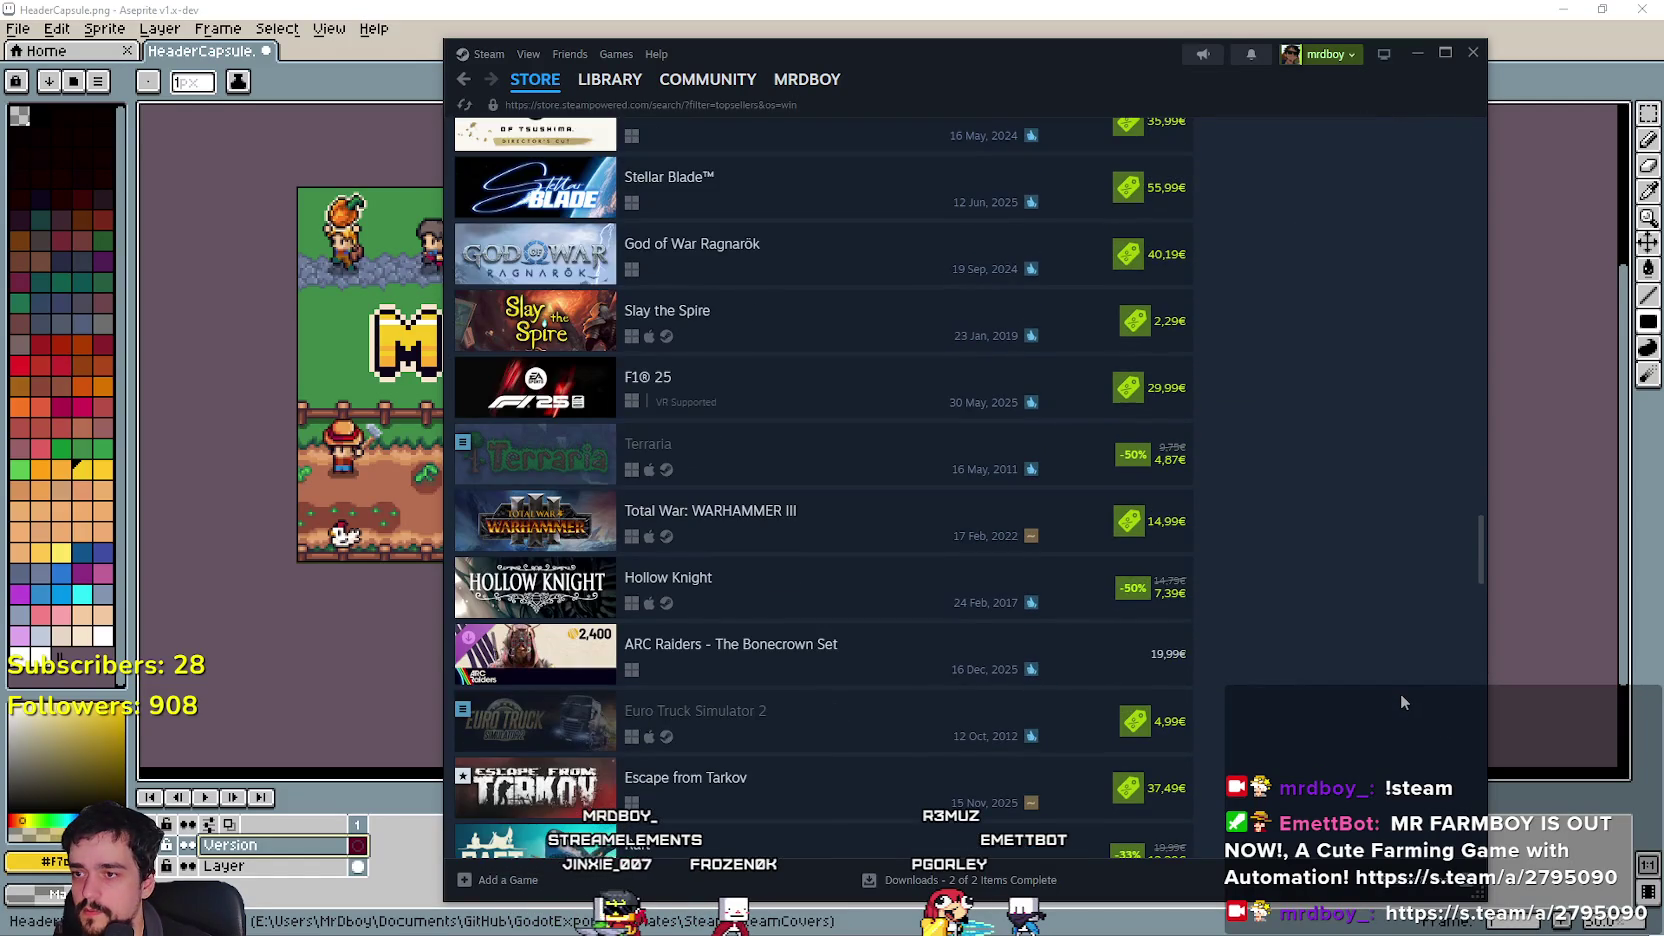
{"action": "scroll", "coordinate": [1401, 702], "scroll_direction": "down", "scroll_amount": 3}
{"action": "scroll", "coordinate": [1399, 701], "scroll_direction": "down", "scroll_amount": 6}
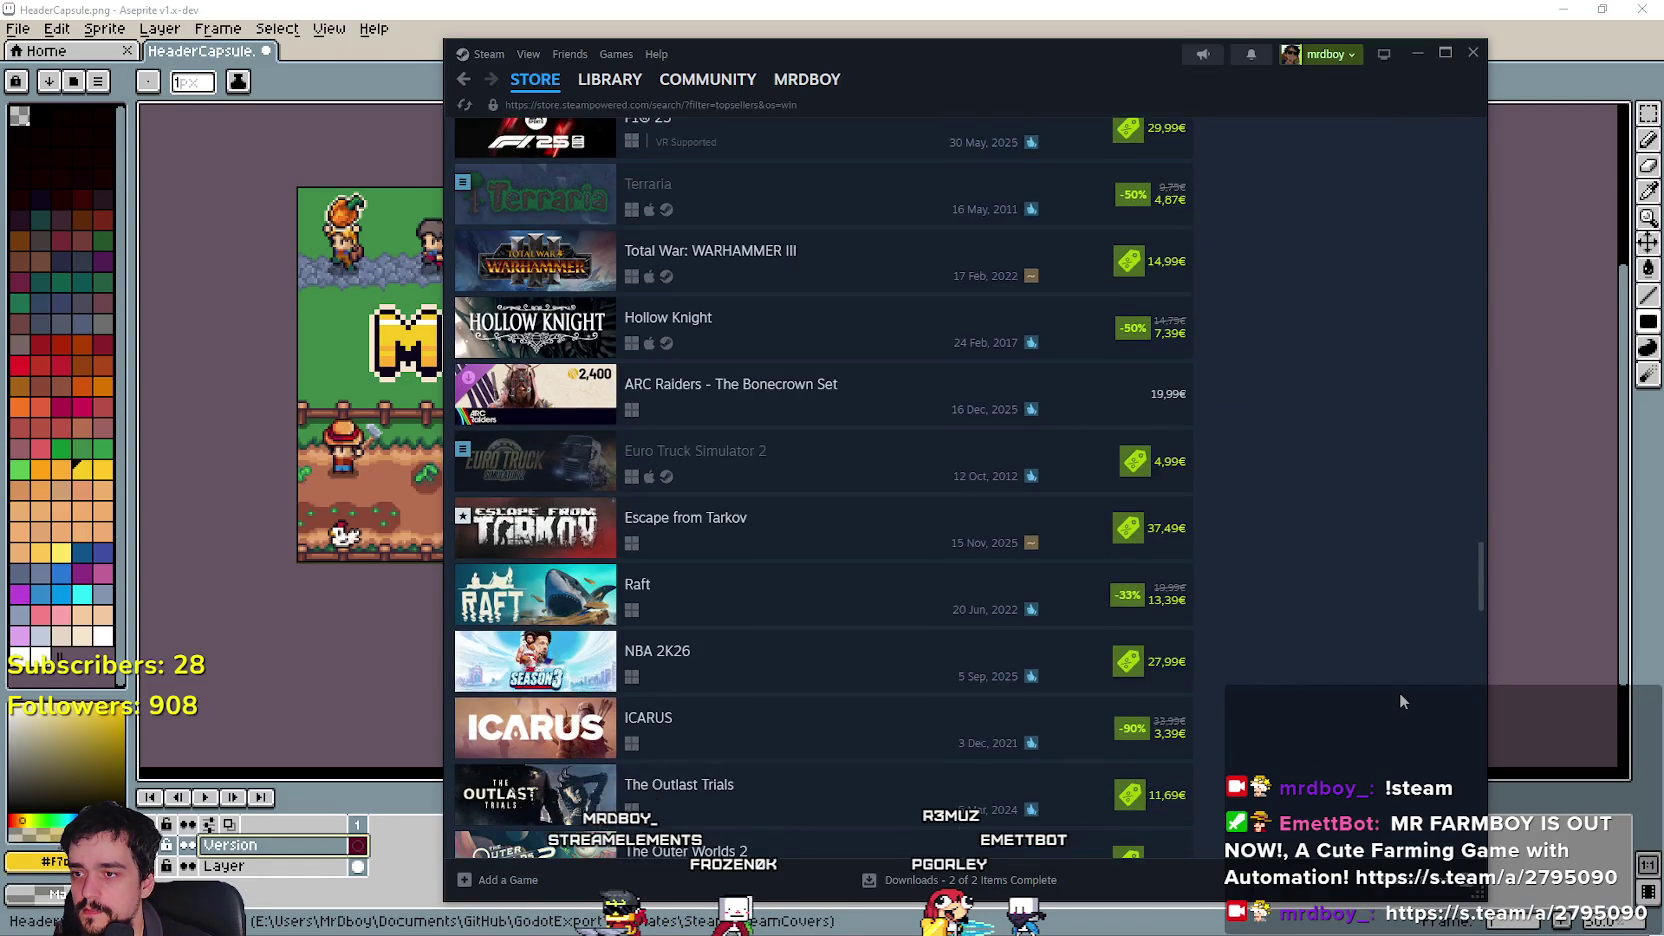
{"action": "scroll", "coordinate": [1398, 692], "scroll_direction": "down", "scroll_amount": 4}
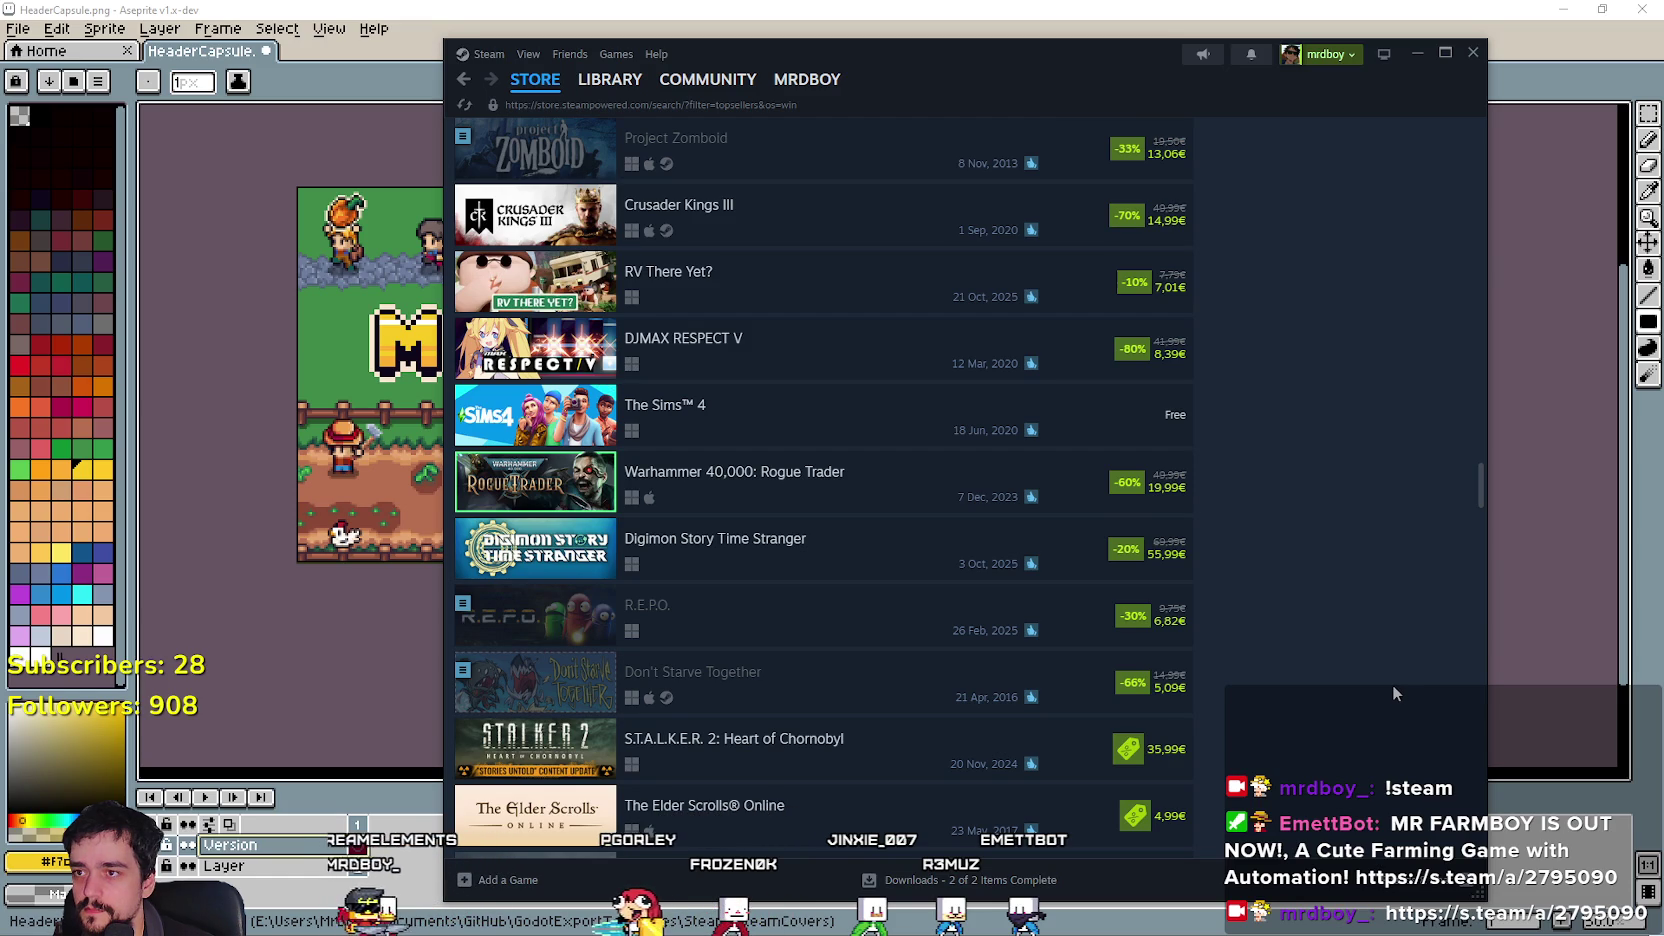
{"action": "scroll", "coordinate": [1393, 687], "scroll_direction": "down", "scroll_amount": 4}
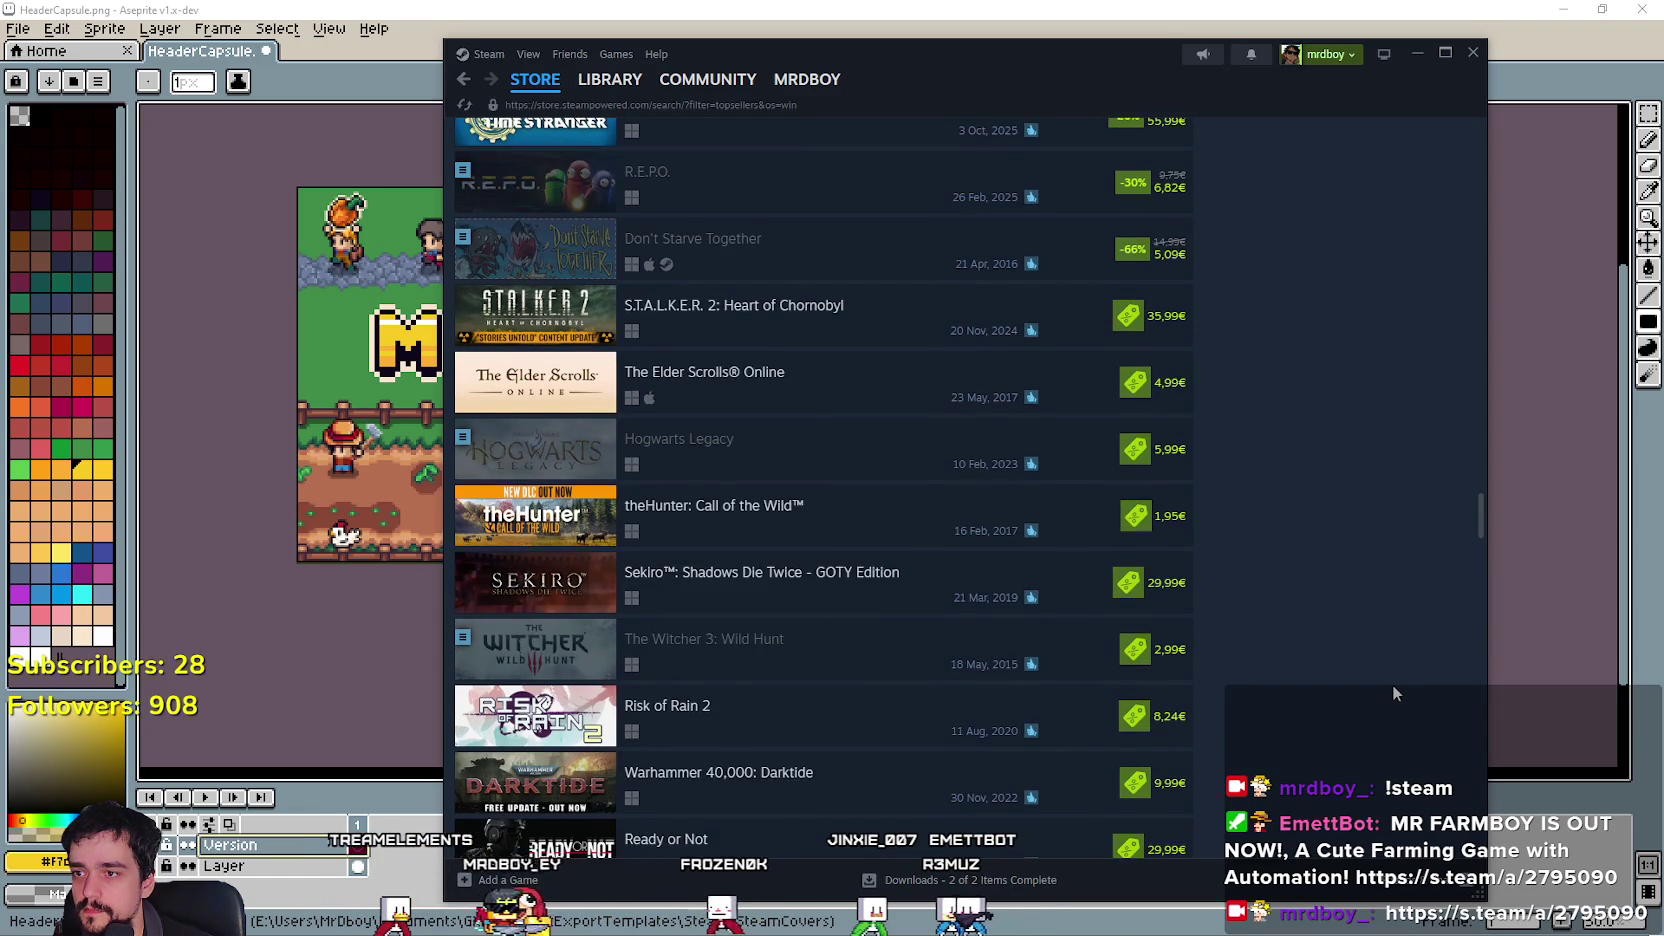
{"action": "scroll", "coordinate": [1393, 692], "scroll_direction": "down", "scroll_amount": 1}
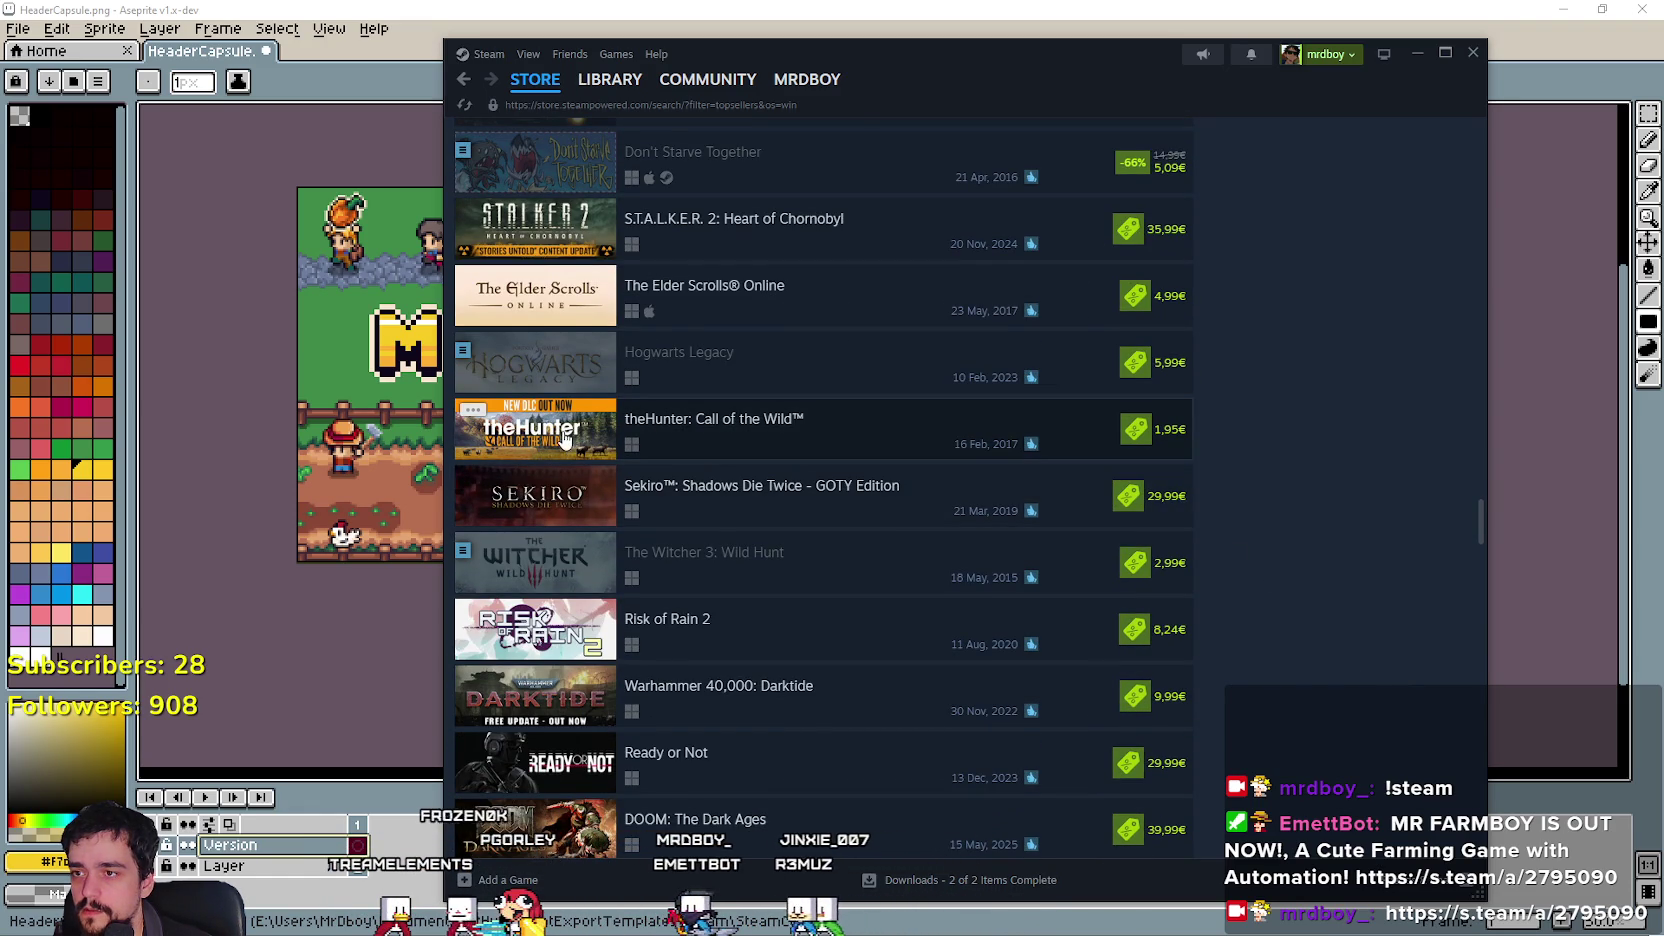
Move the Steam window aside, keep browsing headers, then bring HeaderCapsule.png back to the front.
{"action": "mouse_move", "coordinate": [941, 51]}
{"action": "left_mouse_down"}
{"action": "mouse_move", "coordinate": [965, 101]}
{"action": "mouse_move", "coordinate": [1067, 763]}
{"action": "mouse_move", "coordinate": [1041, 117]}
{"action": "mouse_move", "coordinate": [1119, 60]}
{"action": "left_mouse_up"}
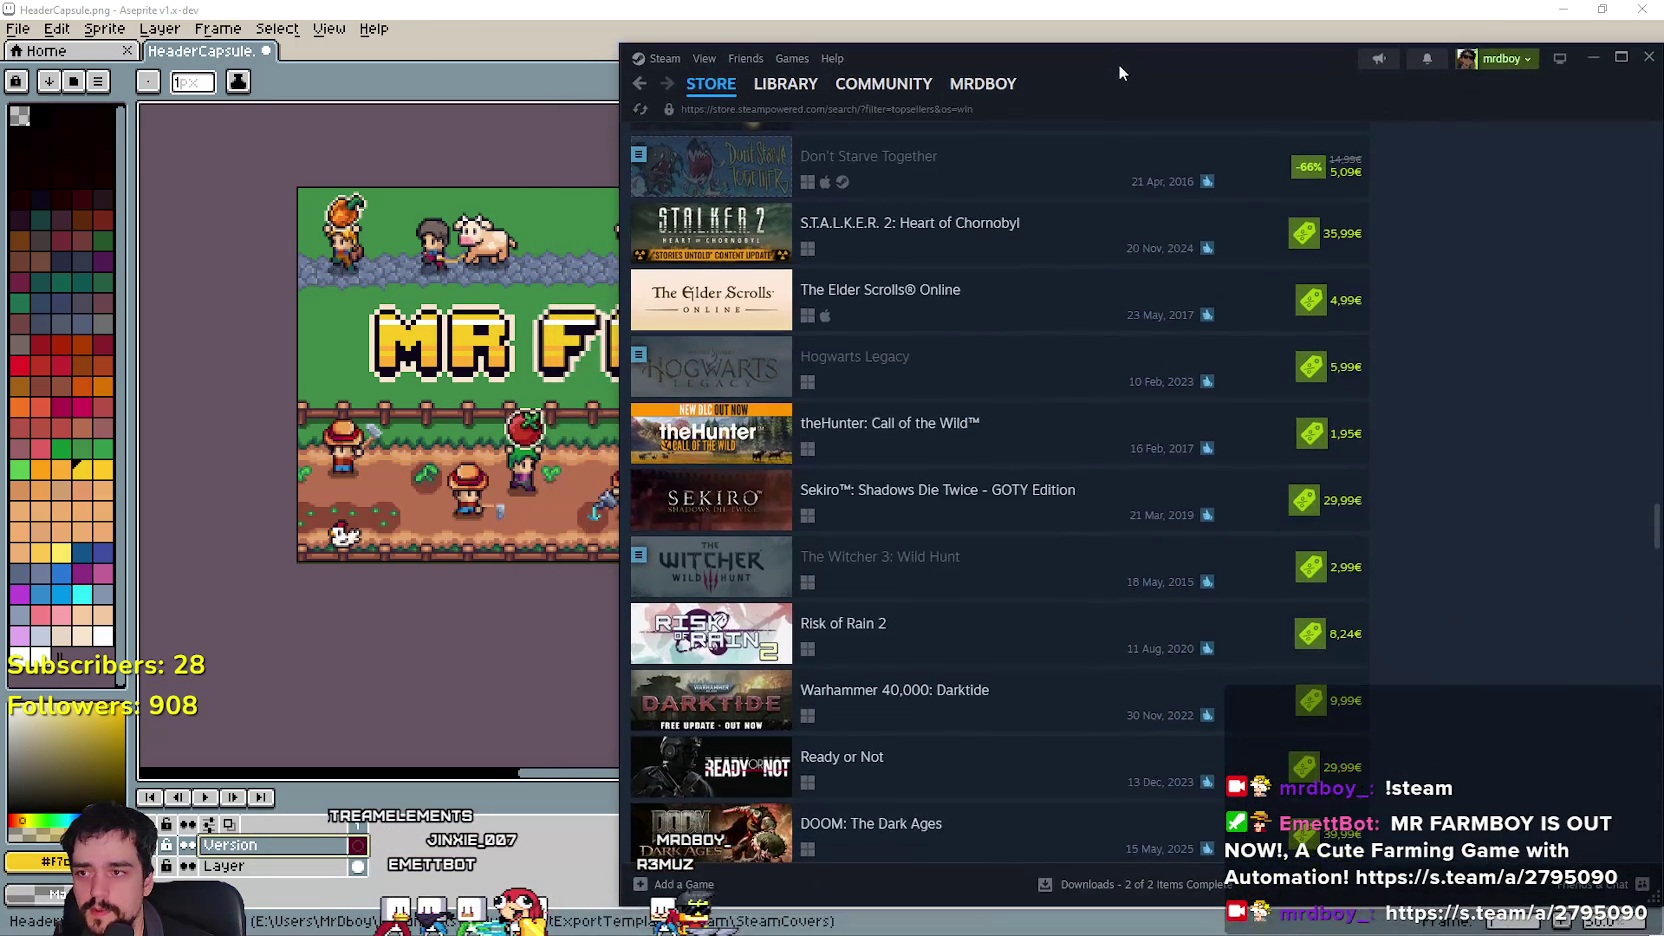
{"action": "scroll", "coordinate": [1395, 729], "scroll_direction": "down", "scroll_amount": 10}
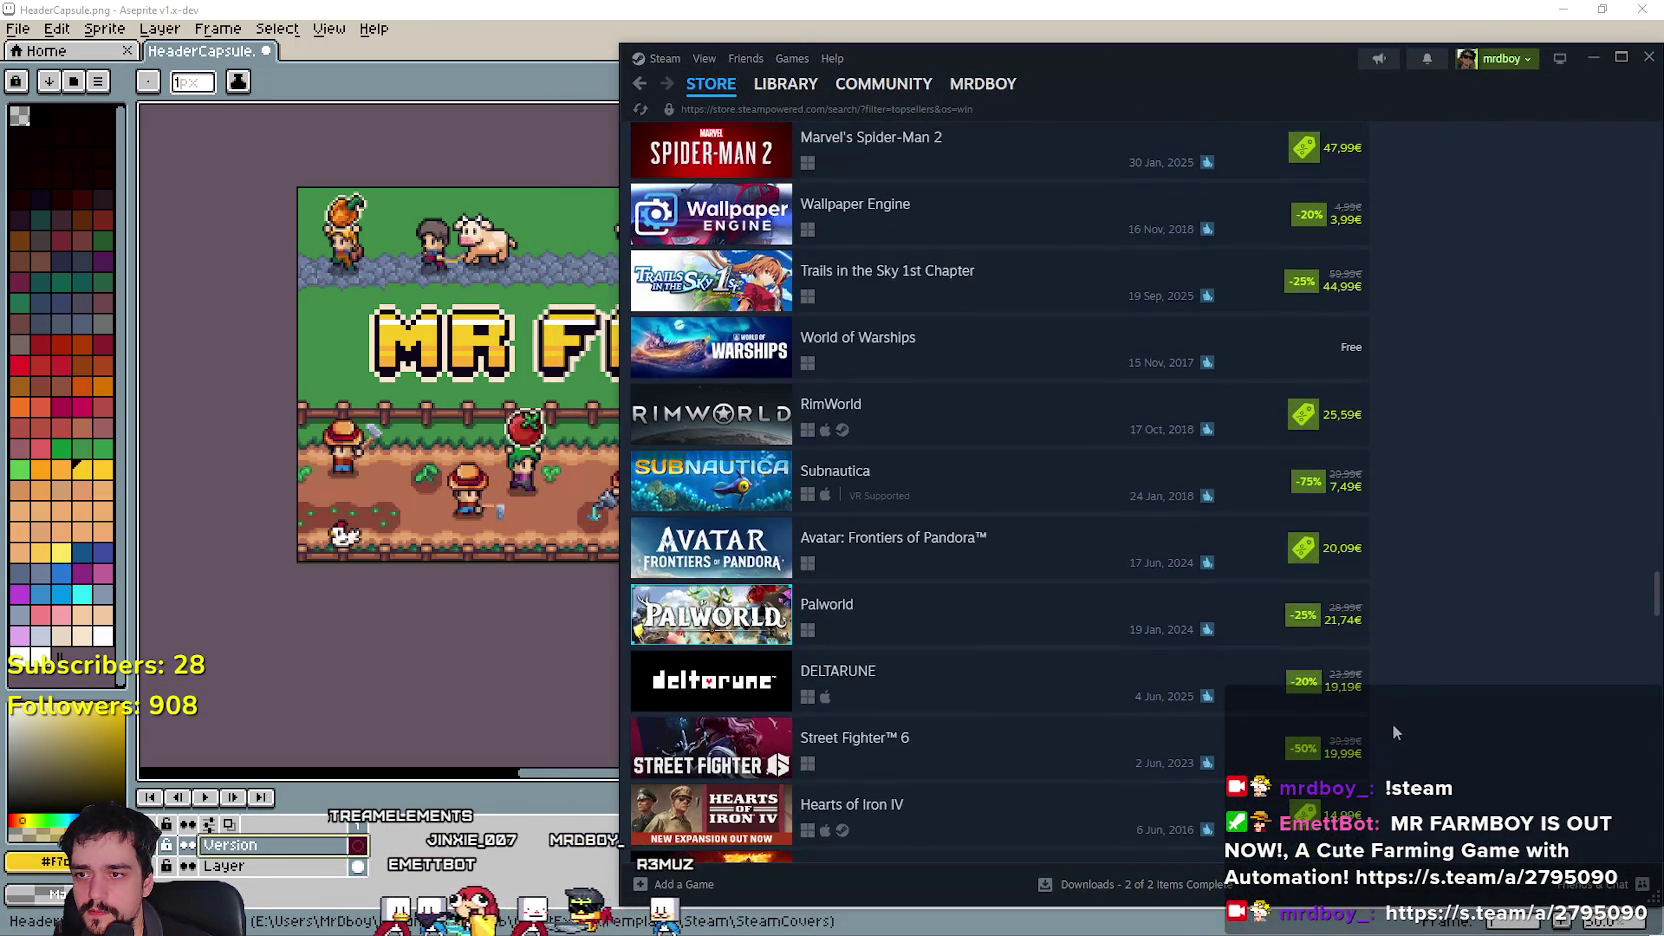
{"action": "scroll", "coordinate": [1378, 700], "scroll_direction": "down", "scroll_amount": 3}
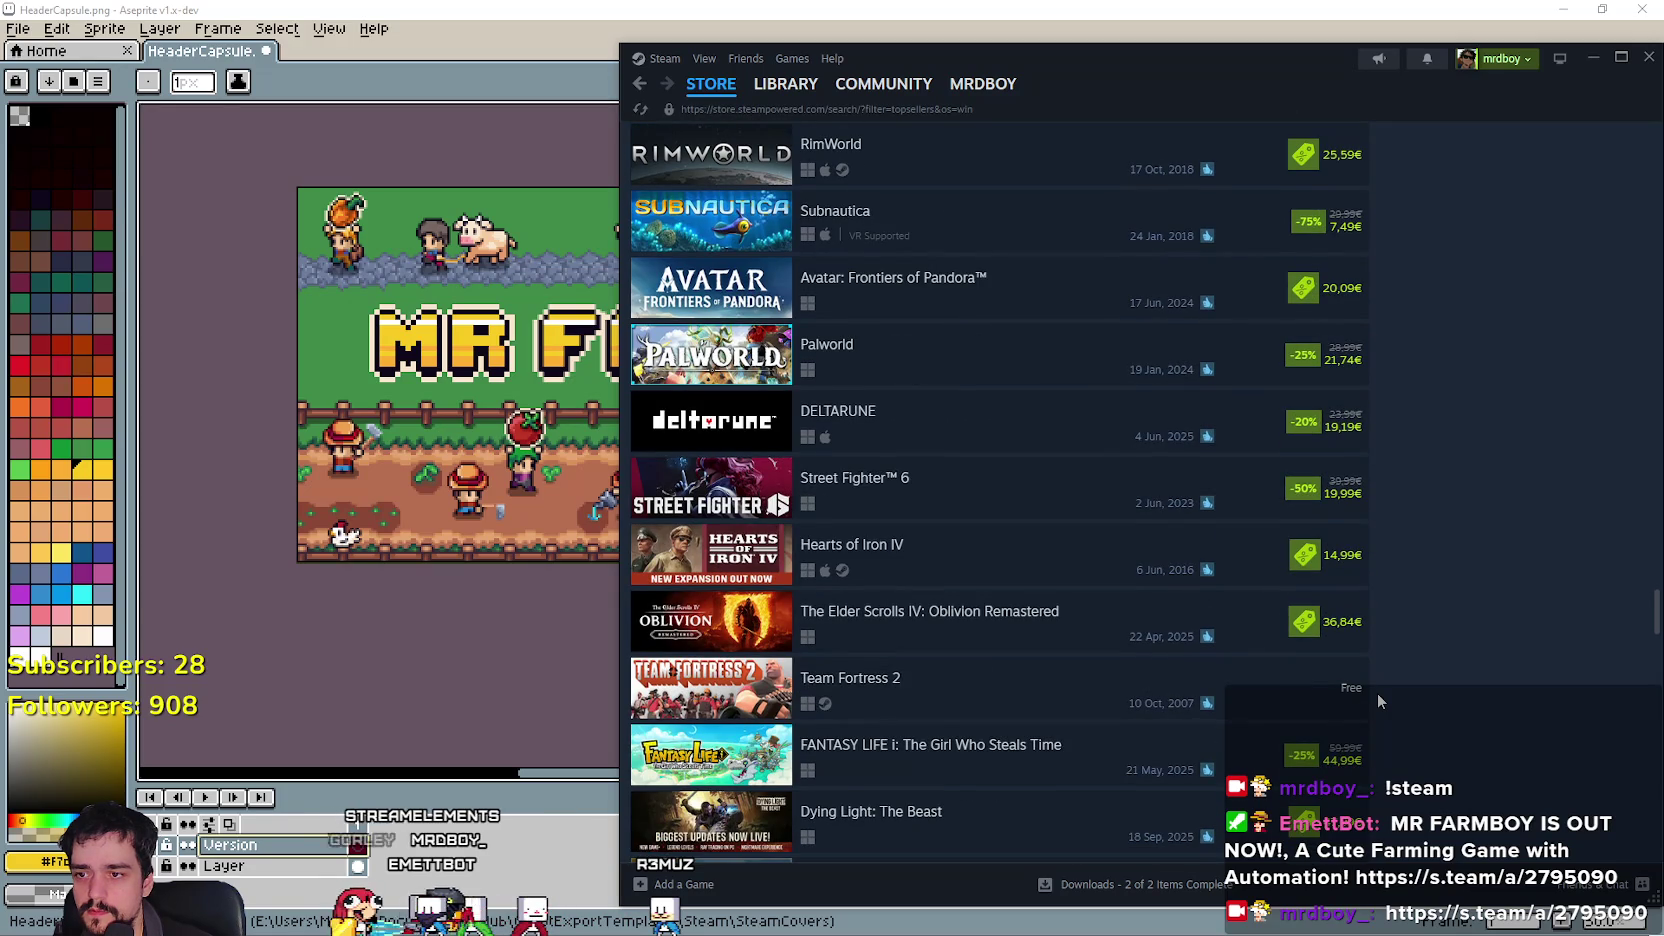
{"action": "scroll", "coordinate": [1379, 700], "scroll_direction": "down", "scroll_amount": 5}
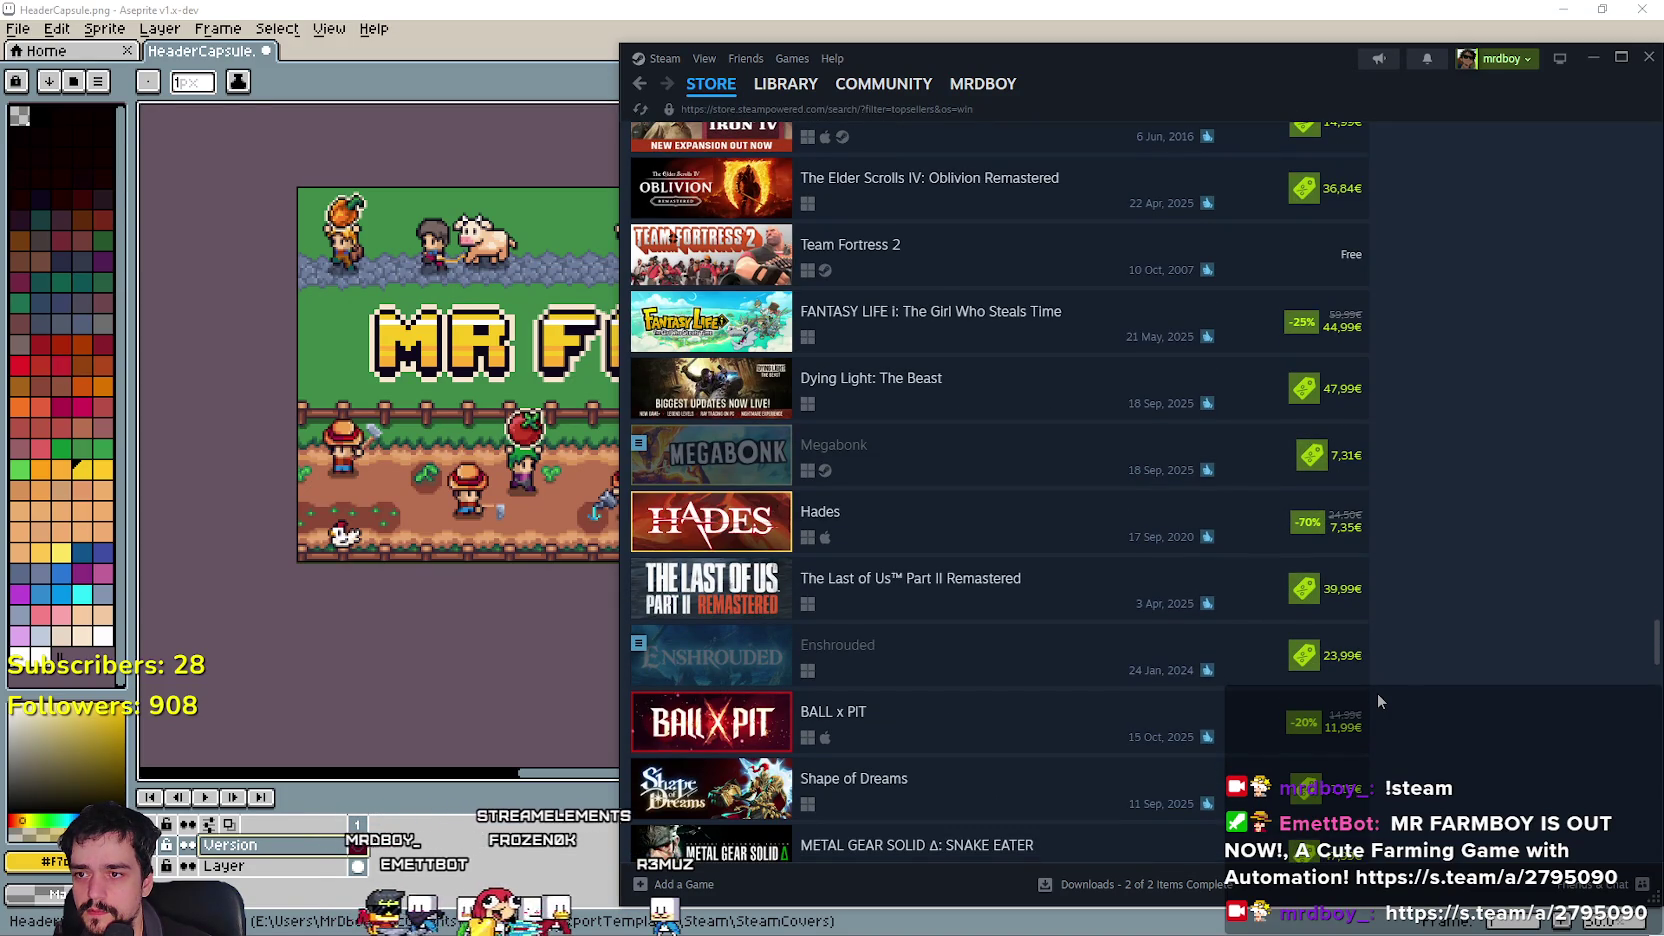
{"action": "scroll", "coordinate": [1377, 700], "scroll_direction": "down", "scroll_amount": 7}
{"action": "scroll", "coordinate": [1373, 686], "scroll_direction": "down", "scroll_amount": 2}
{"action": "scroll", "coordinate": [1373, 686], "scroll_direction": "down", "scroll_amount": 5}
{"action": "scroll", "coordinate": [1372, 686], "scroll_direction": "down", "scroll_amount": 2}
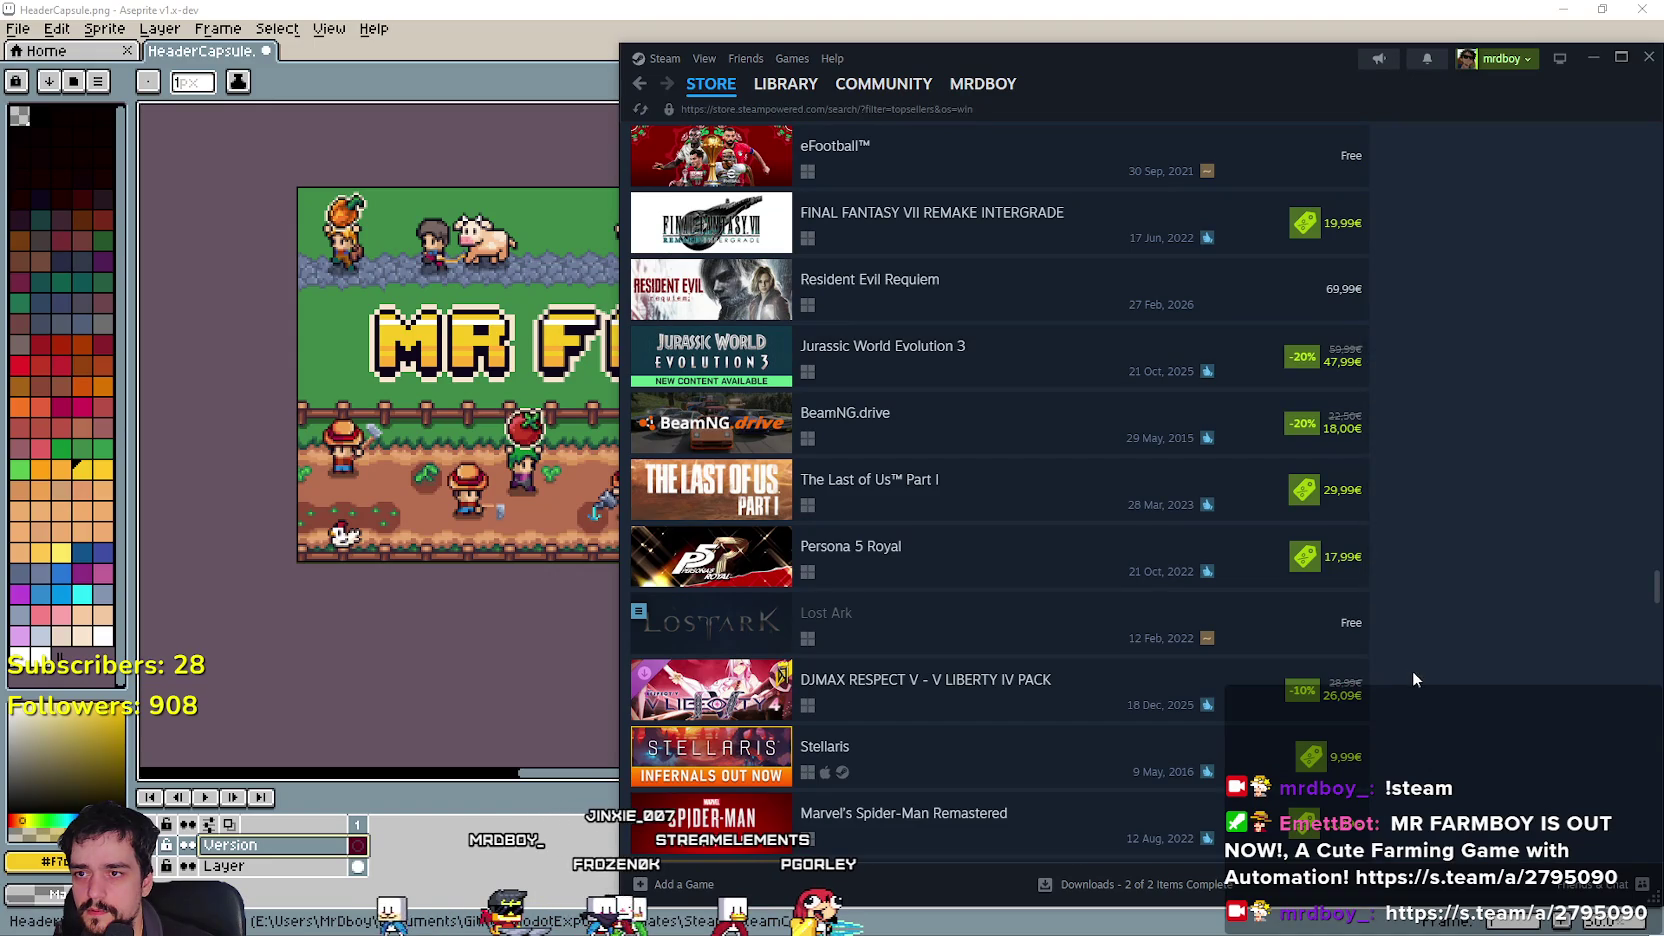
{"action": "scroll", "coordinate": [1299, 690], "scroll_direction": "down", "scroll_amount": 7}
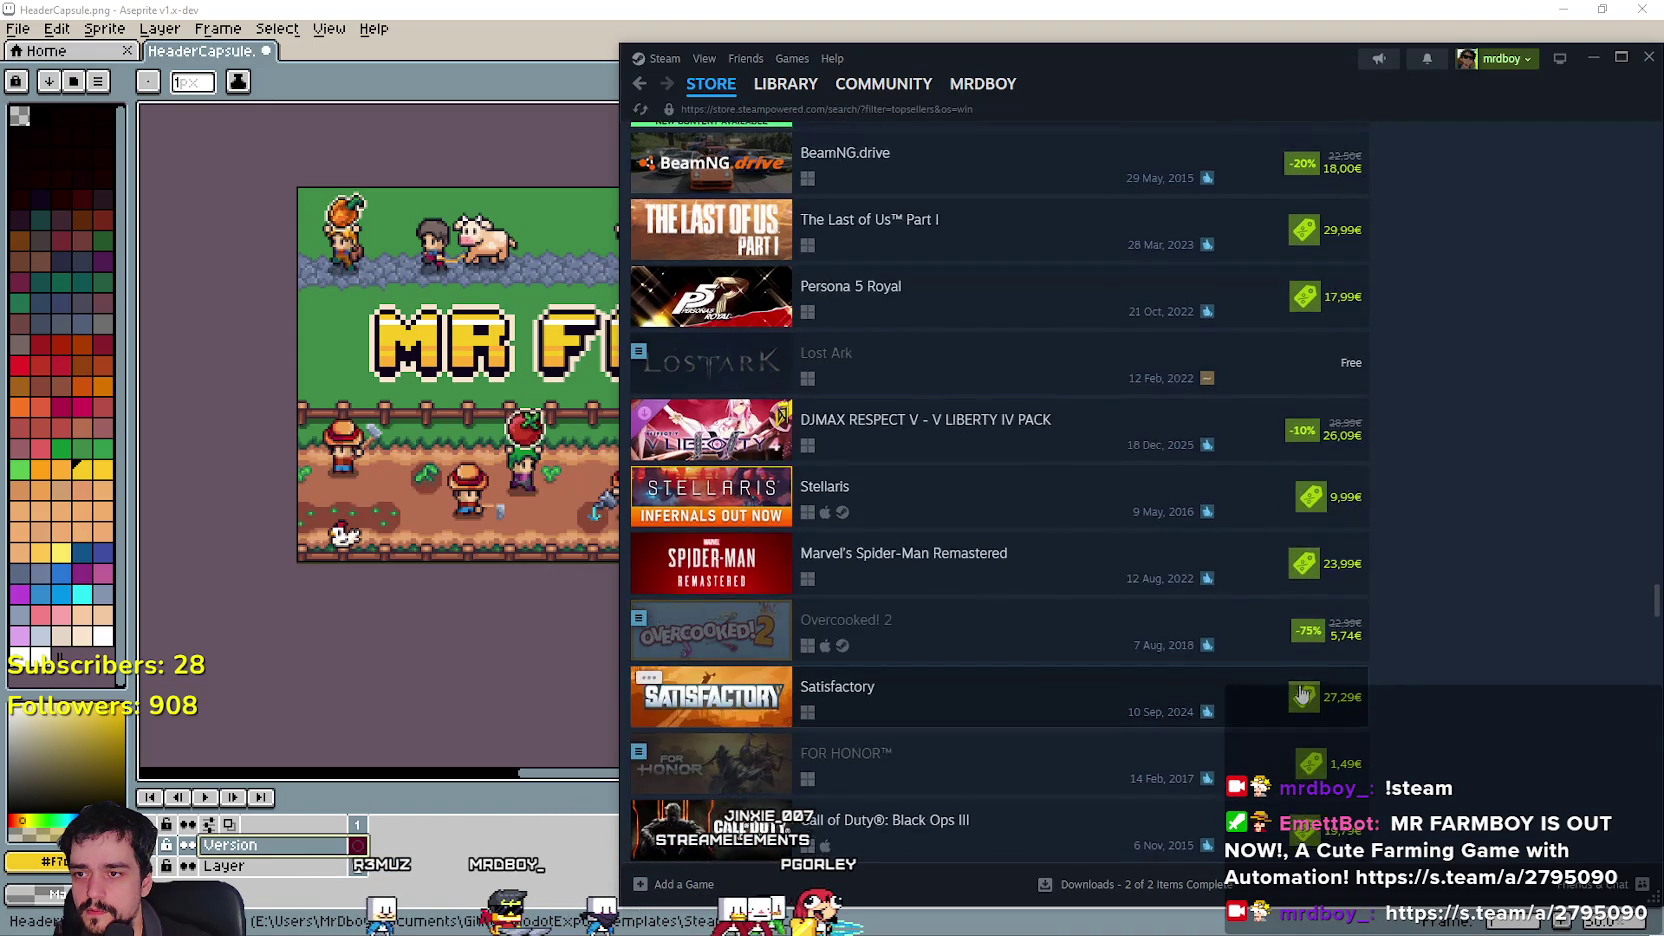
{"action": "scroll", "coordinate": [1299, 690], "scroll_direction": "down", "scroll_amount": 8}
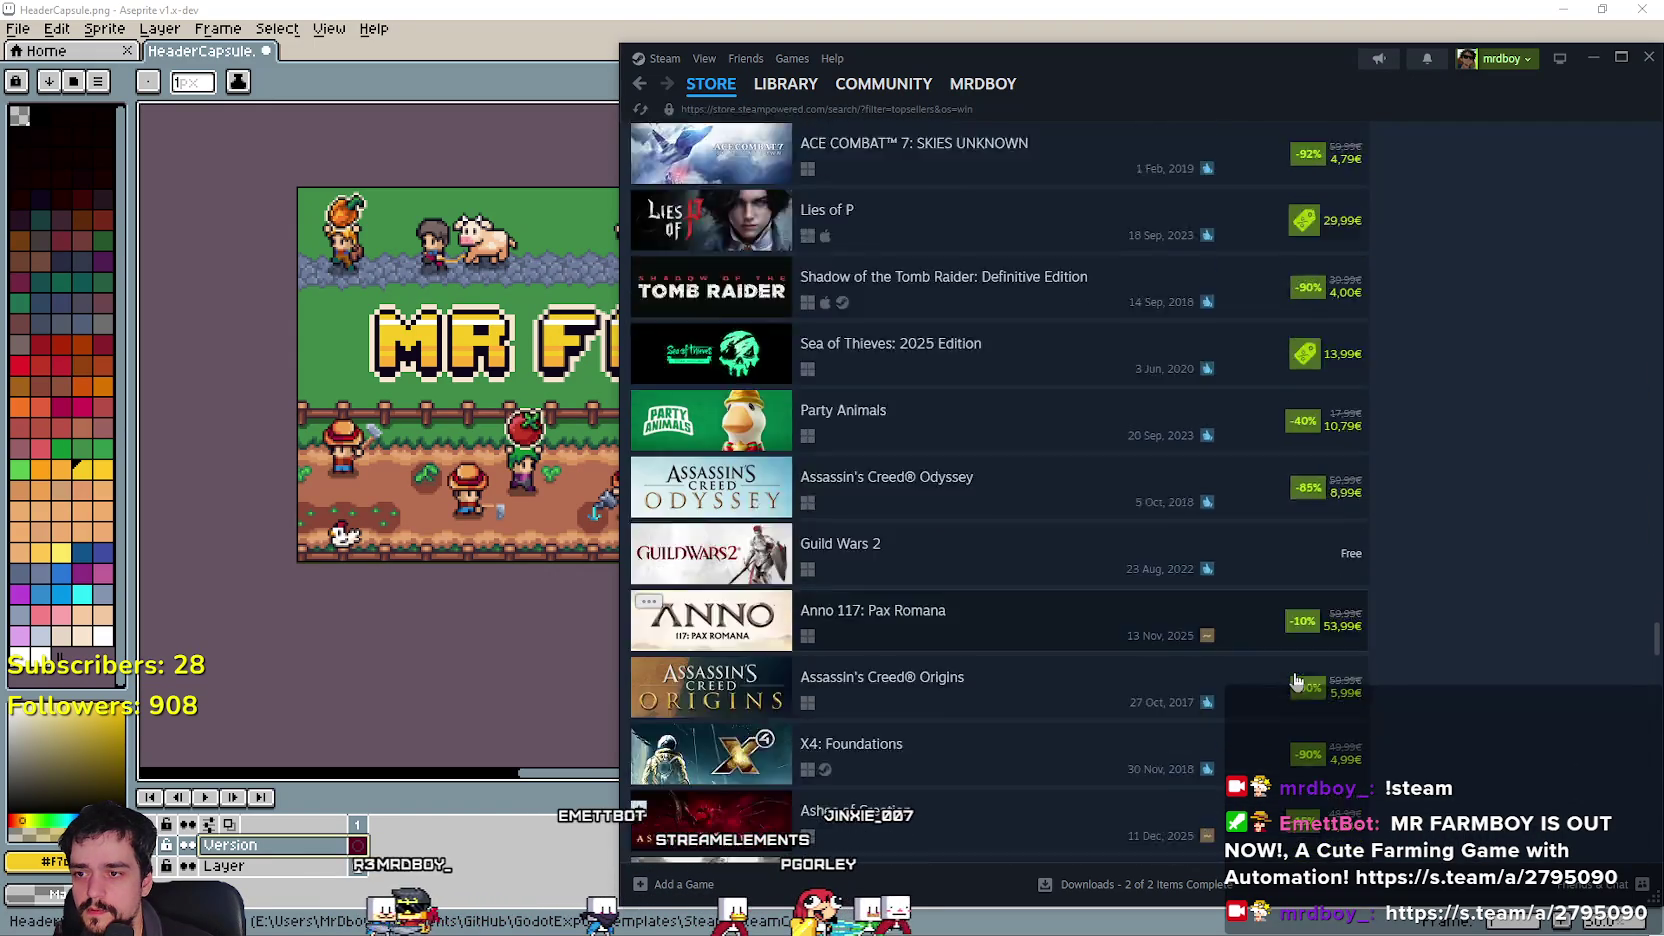
{"action": "scroll", "coordinate": [1297, 681], "scroll_direction": "down", "scroll_amount": 15}
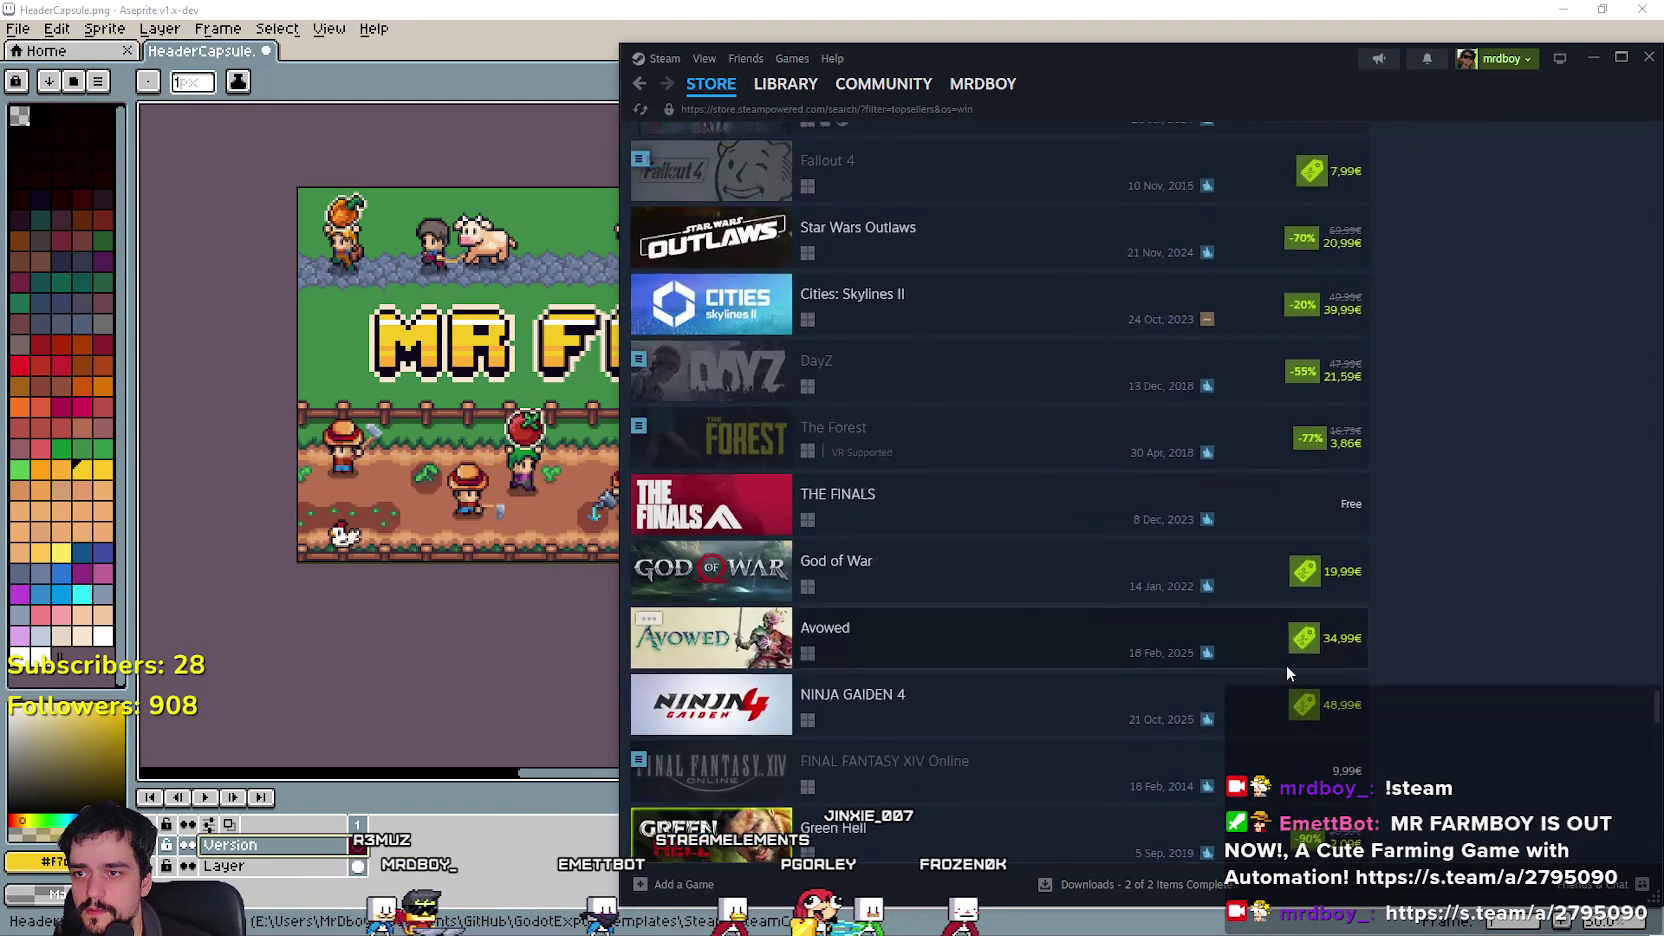
{"action": "scroll", "coordinate": [1282, 665], "scroll_direction": "down", "scroll_amount": 3}
{"action": "left_click", "coordinate": [921, 30]}
{"action": "scroll", "coordinate": [962, 695], "scroll_direction": "left", "scroll_amount": 3}
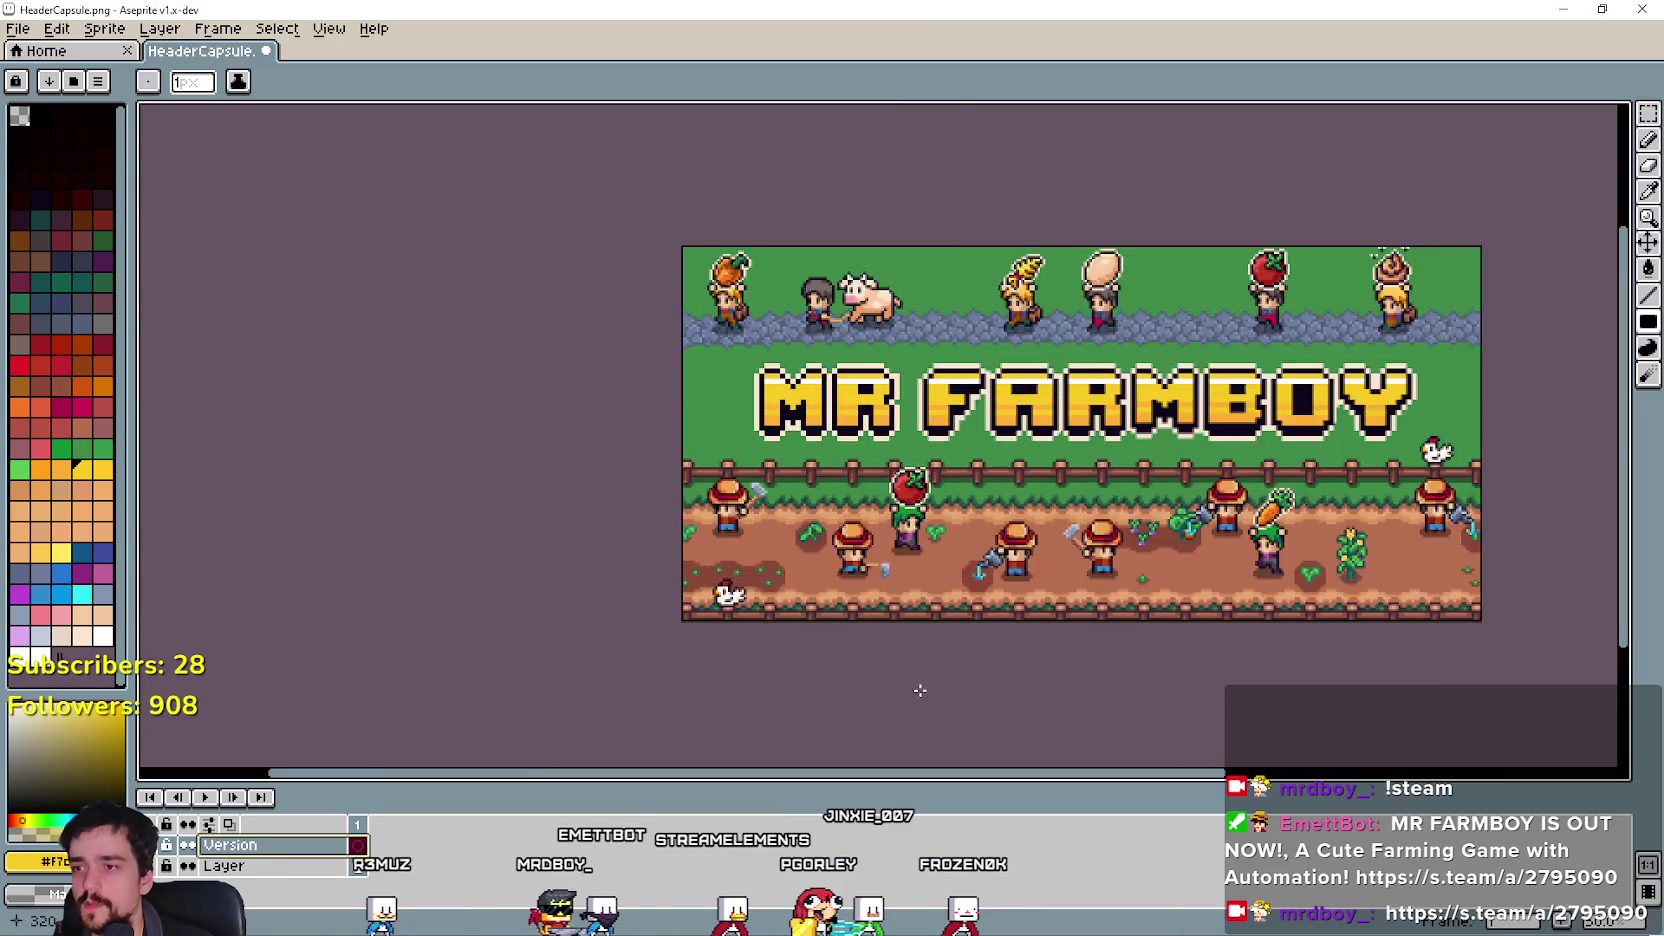
Add a new empty layer above Version via Layer > New > New Layer.
{"action": "scroll", "coordinate": [770, 729], "scroll_direction": "up", "scroll_amount": 3}
{"action": "scroll", "coordinate": [770, 729], "scroll_direction": "down", "scroll_amount": 4}
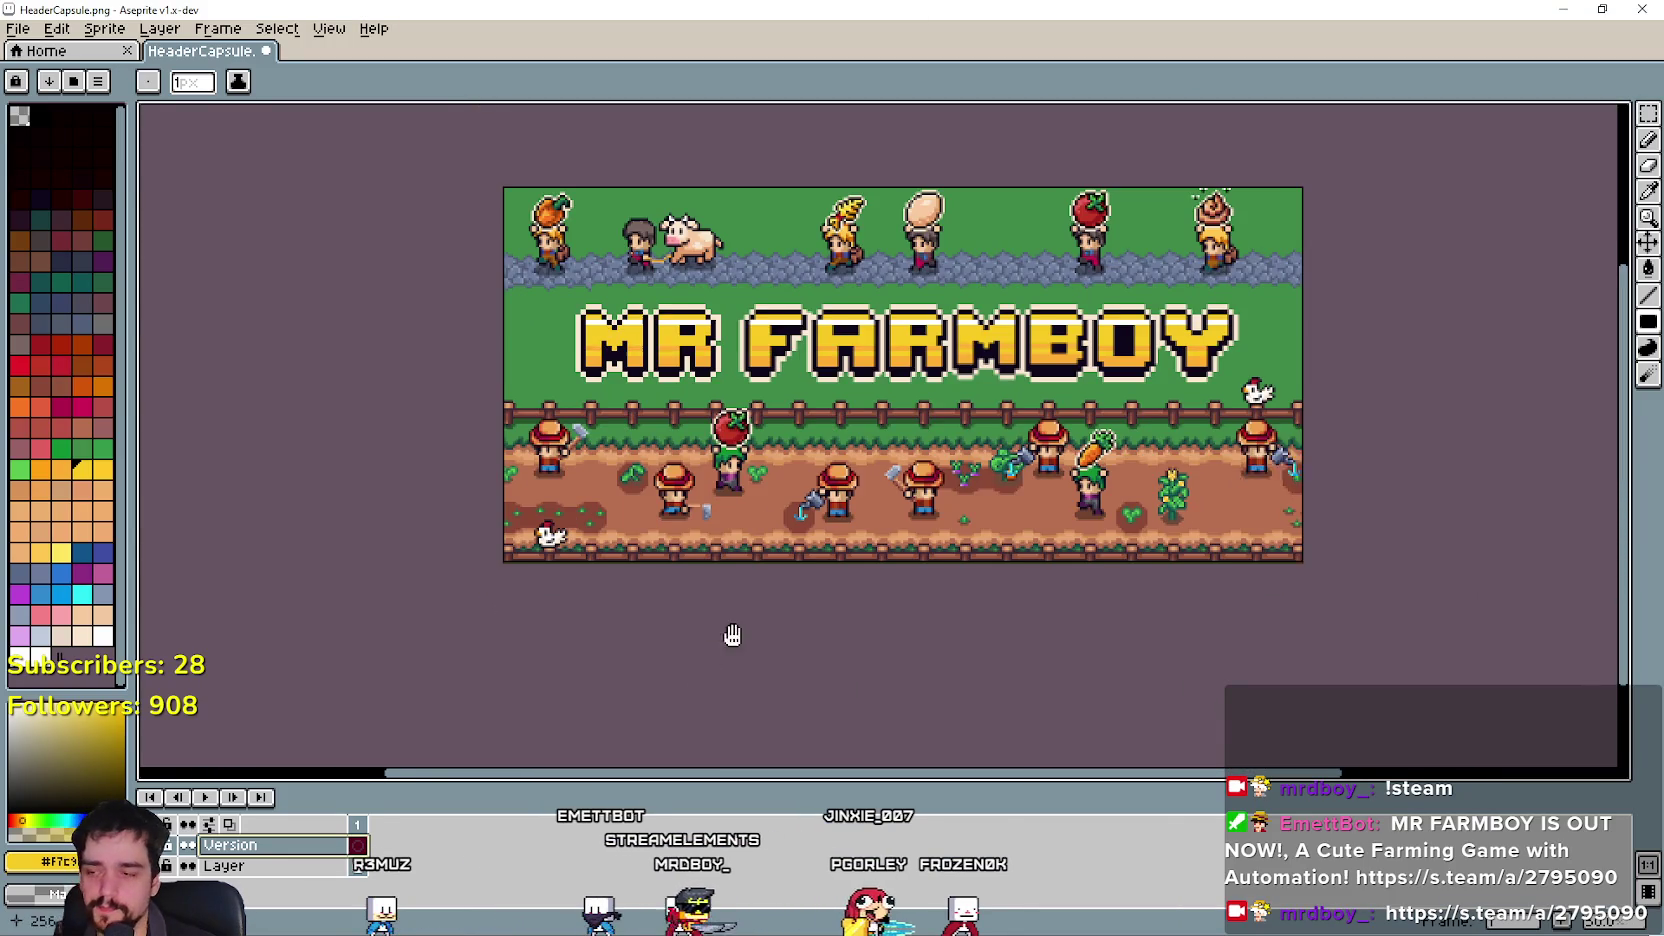
{"action": "left_click", "coordinate": [217, 28]}
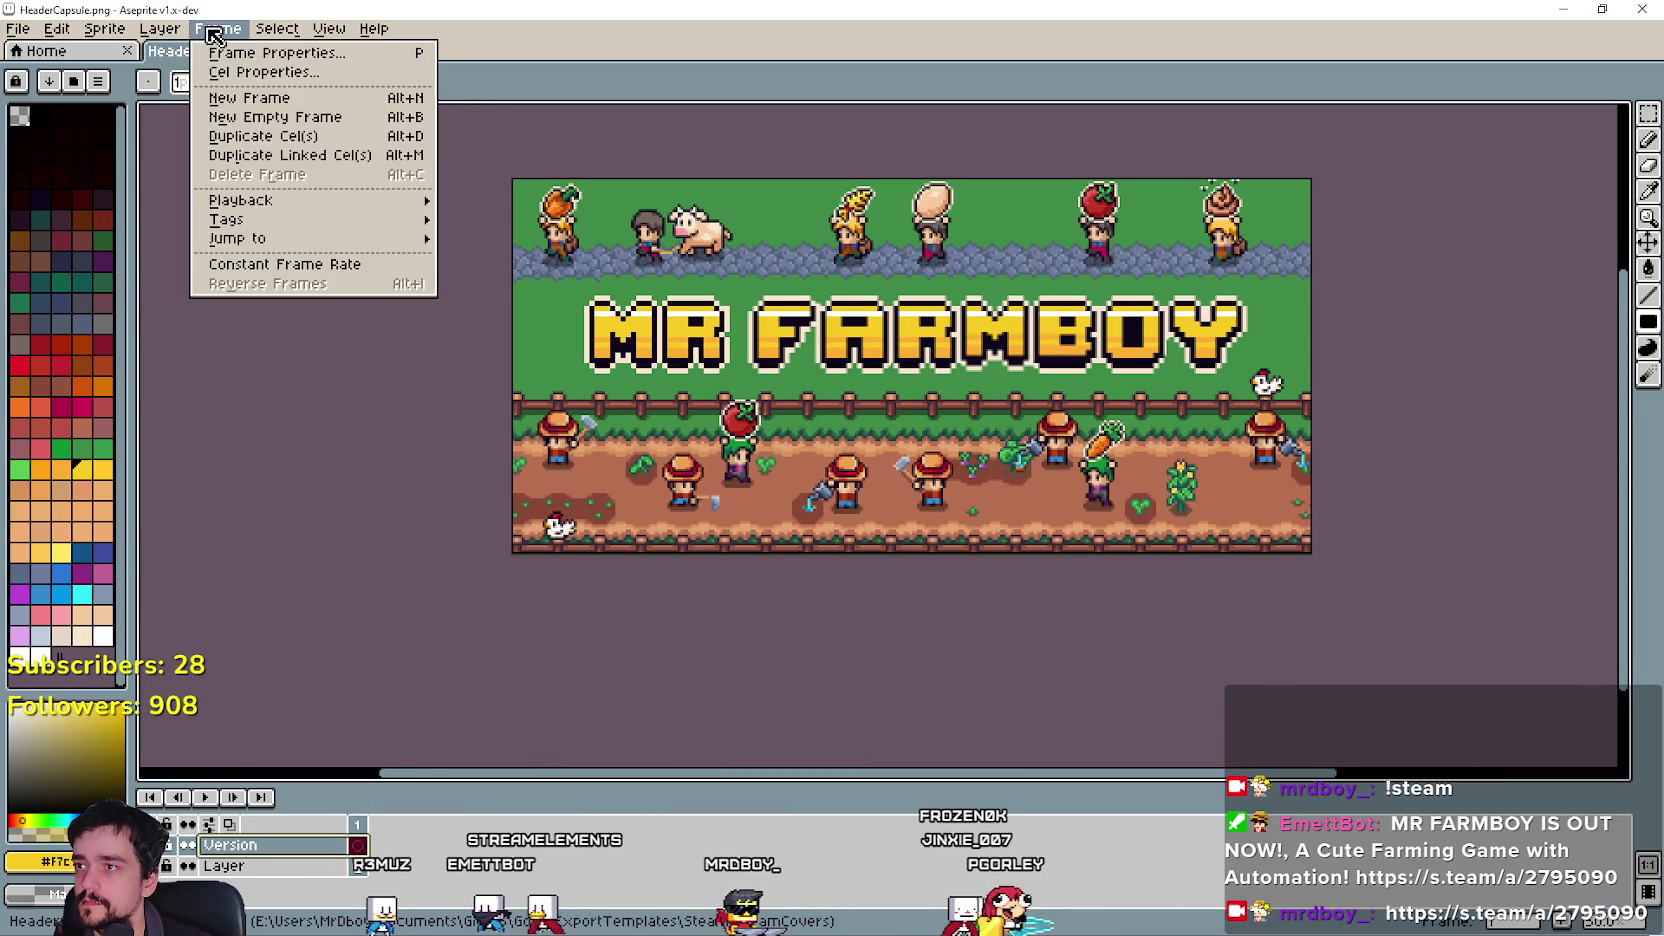
{"action": "mouse_move", "coordinate": [186, 30]}
{"action": "mouse_move", "coordinate": [188, 136]}
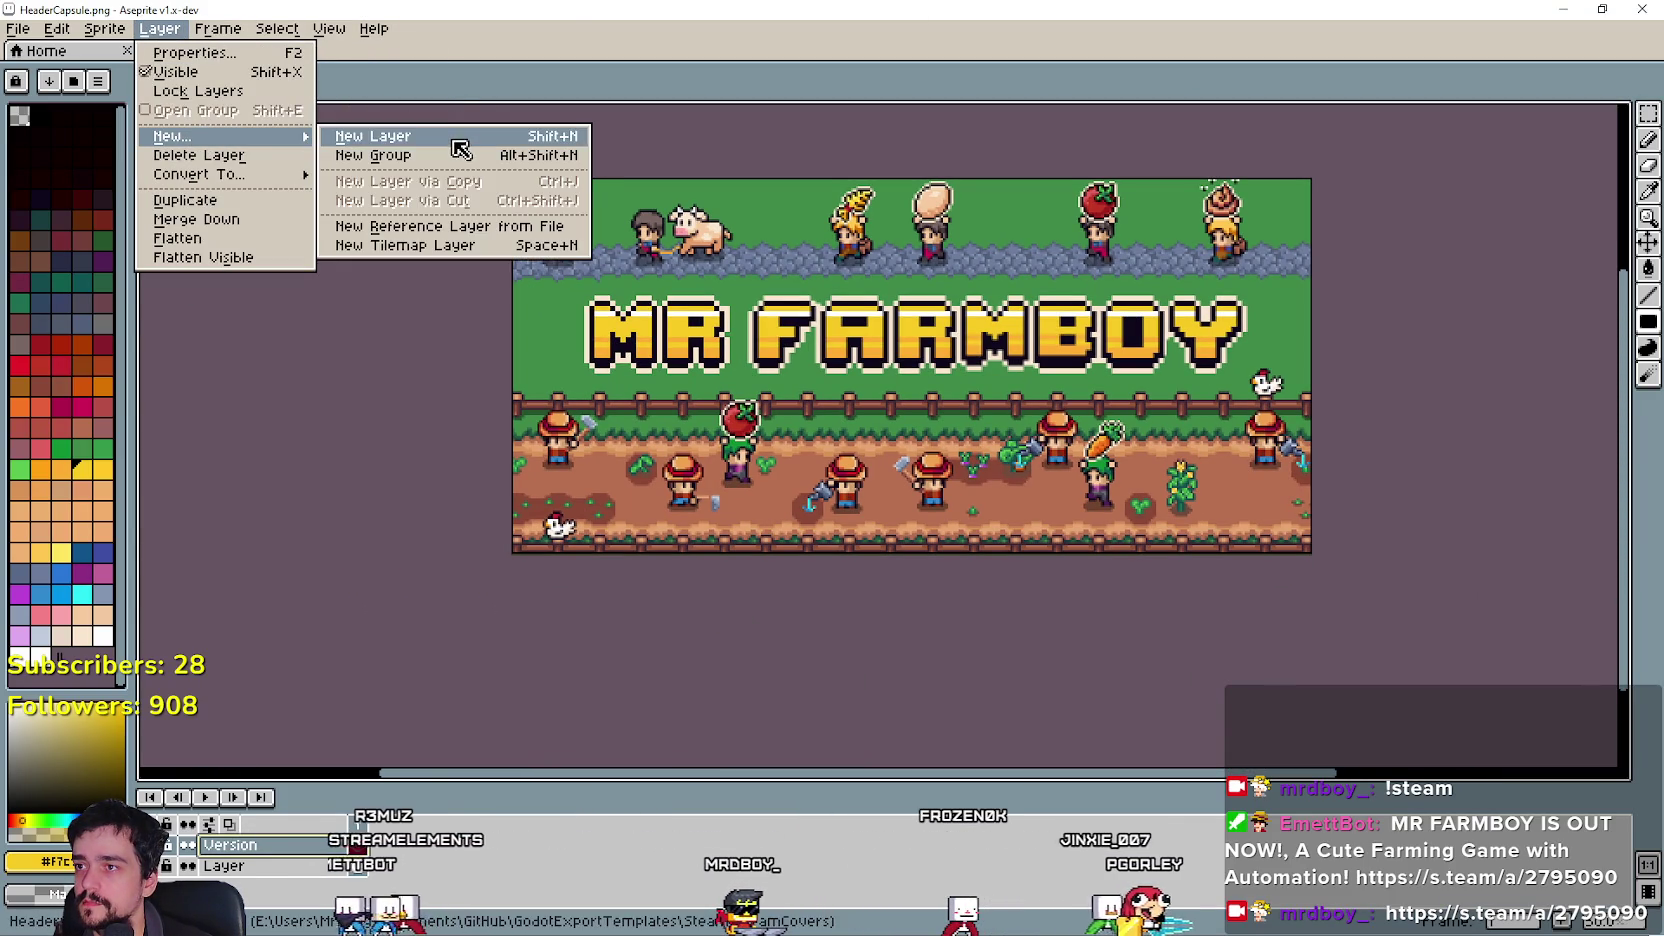
{"action": "left_click", "coordinate": [457, 142]}
Rename the new layer 'Text' and bring up the Insert Text options.
{"action": "double_click", "coordinate": [300, 845]}
{"action": "type", "text": "Test"}
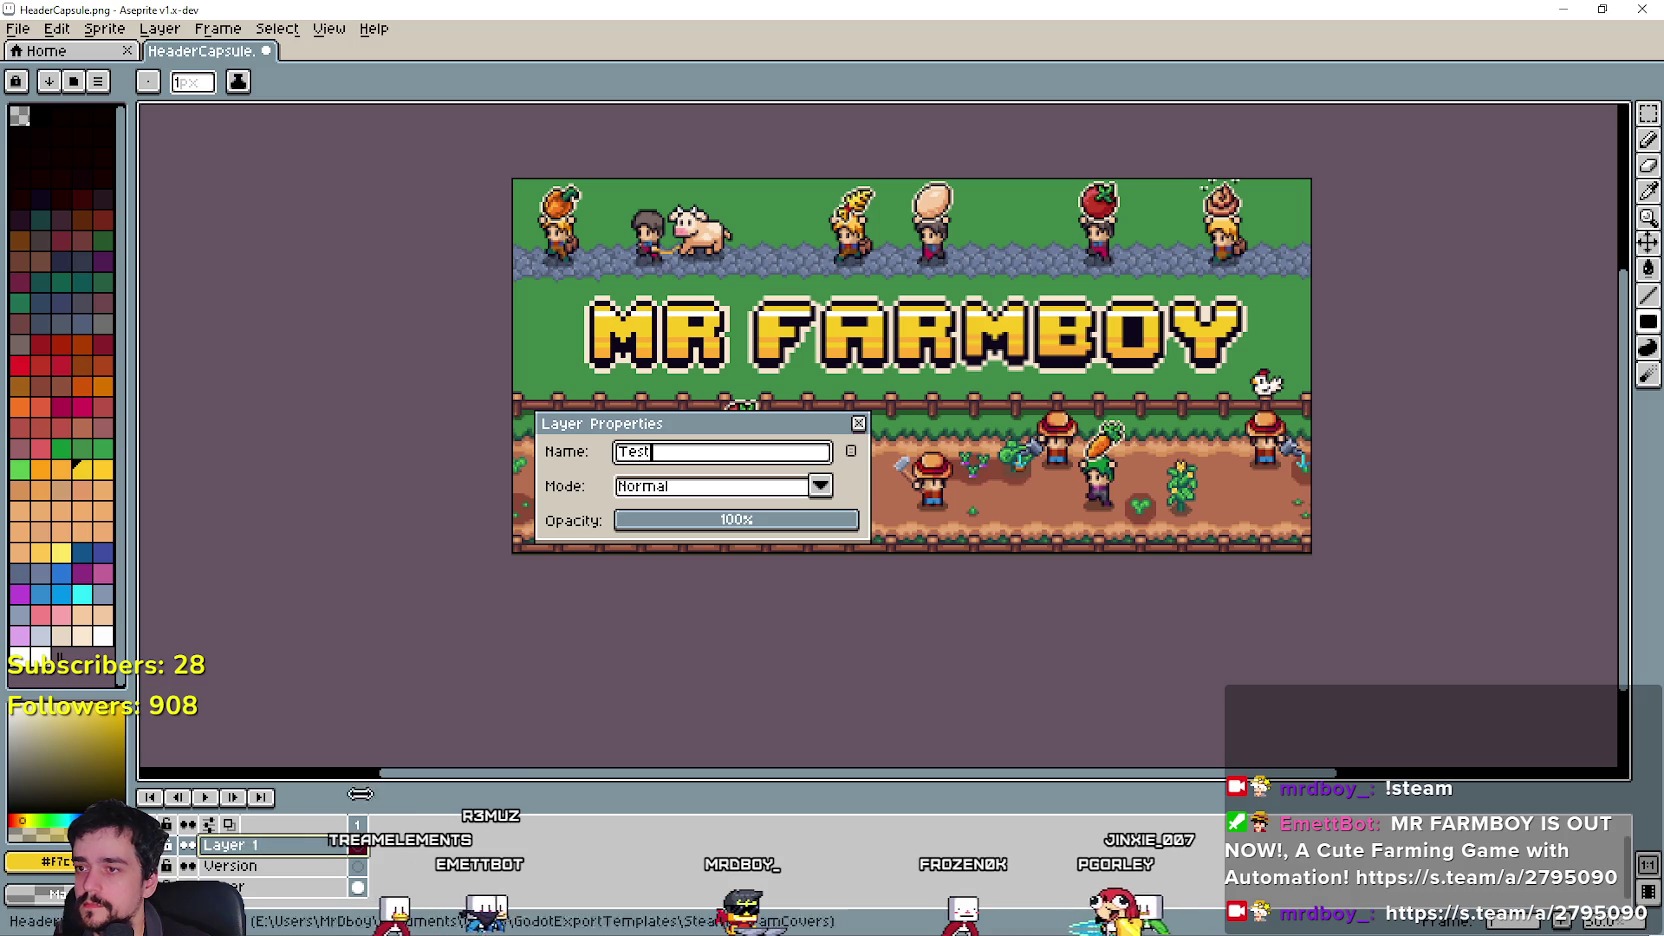
{"action": "key", "text": "BackSpace"}
{"action": "key", "text": "BackSpace"}
{"action": "type", "text": "xt"}
{"action": "key", "text": "Return"}
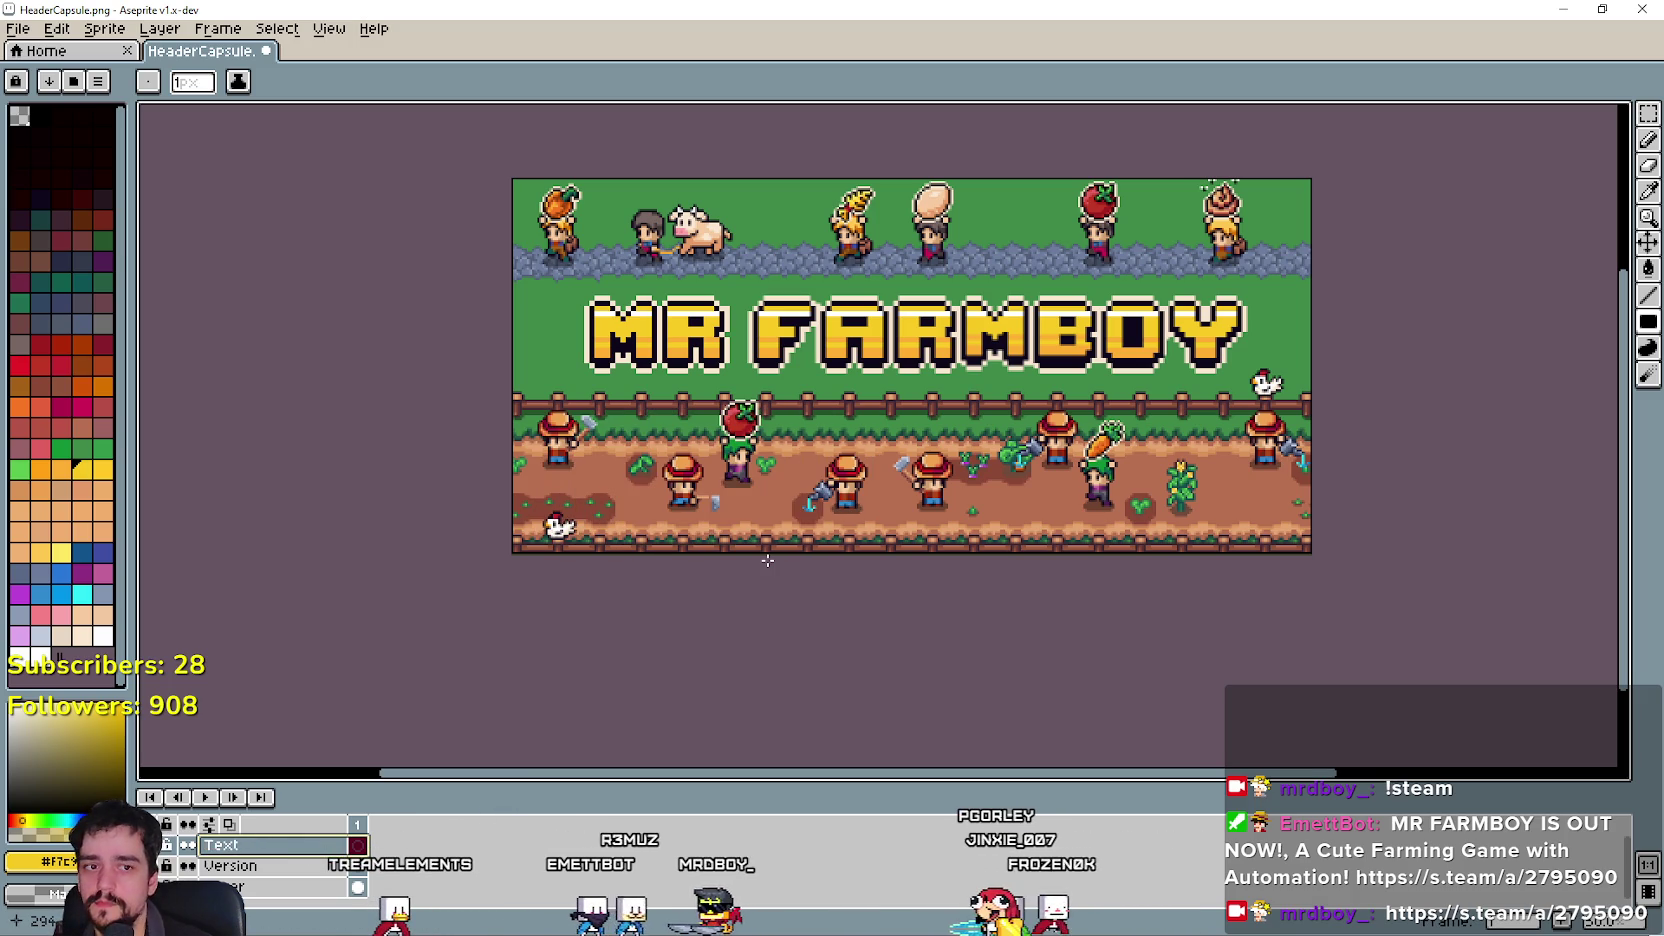
{"action": "key", "text": "ctrl+t"}
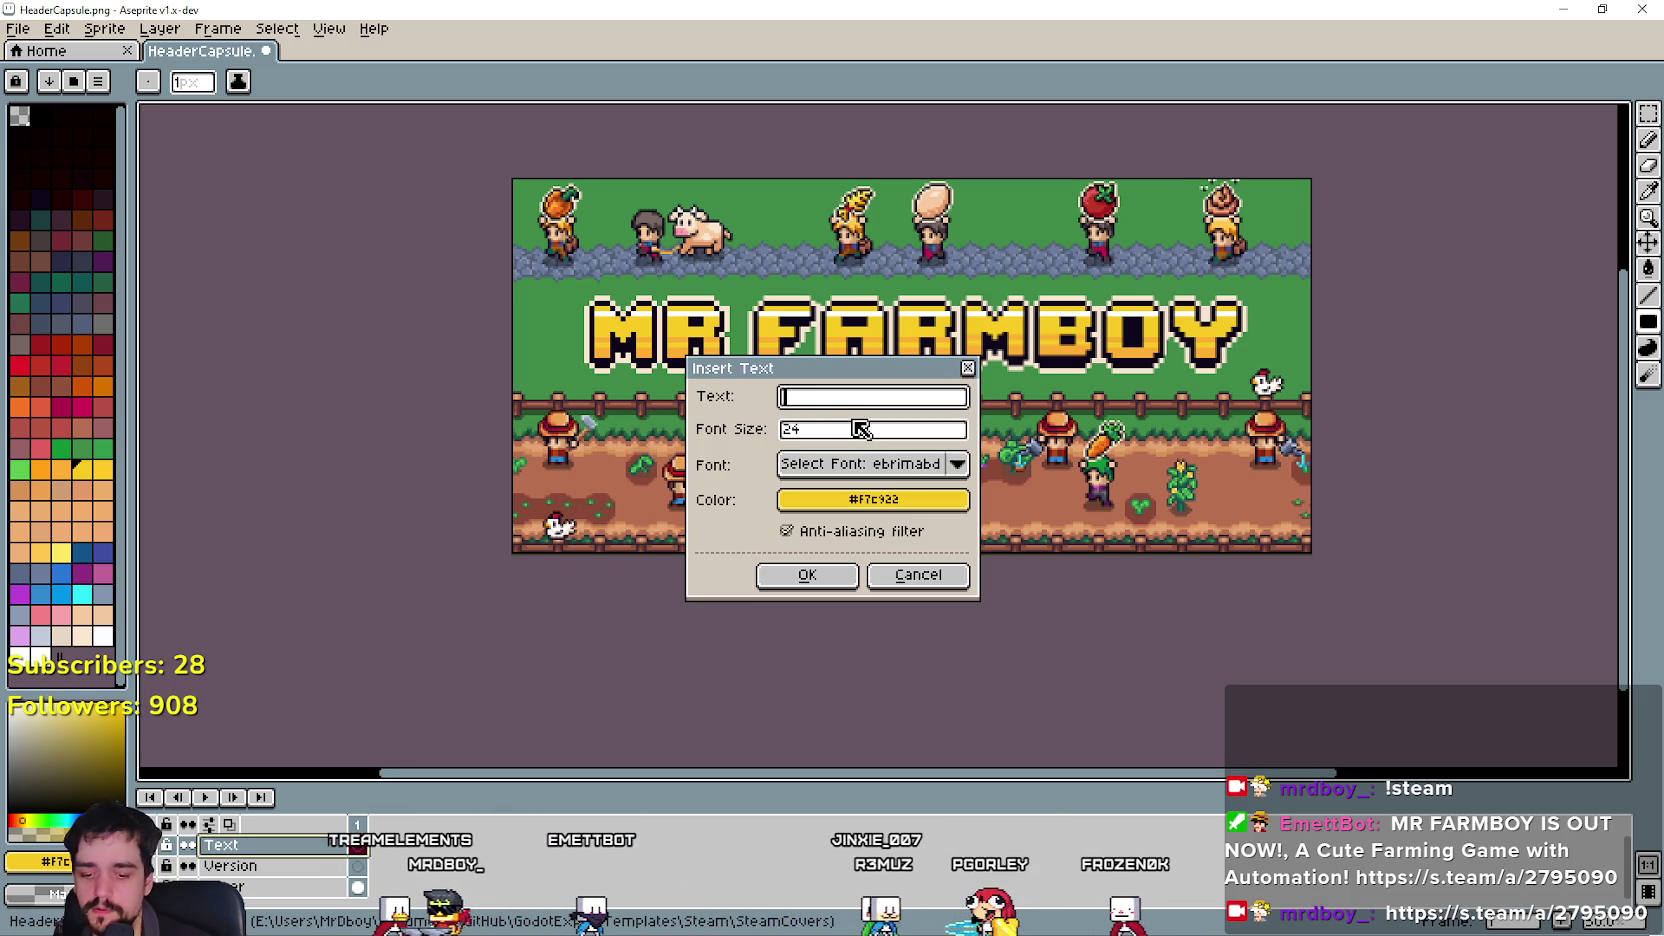
Insert 'UPDATE 4 OUT NOW!' in white, then discard the placement as too small.
{"action": "left_click", "coordinate": [866, 501]}
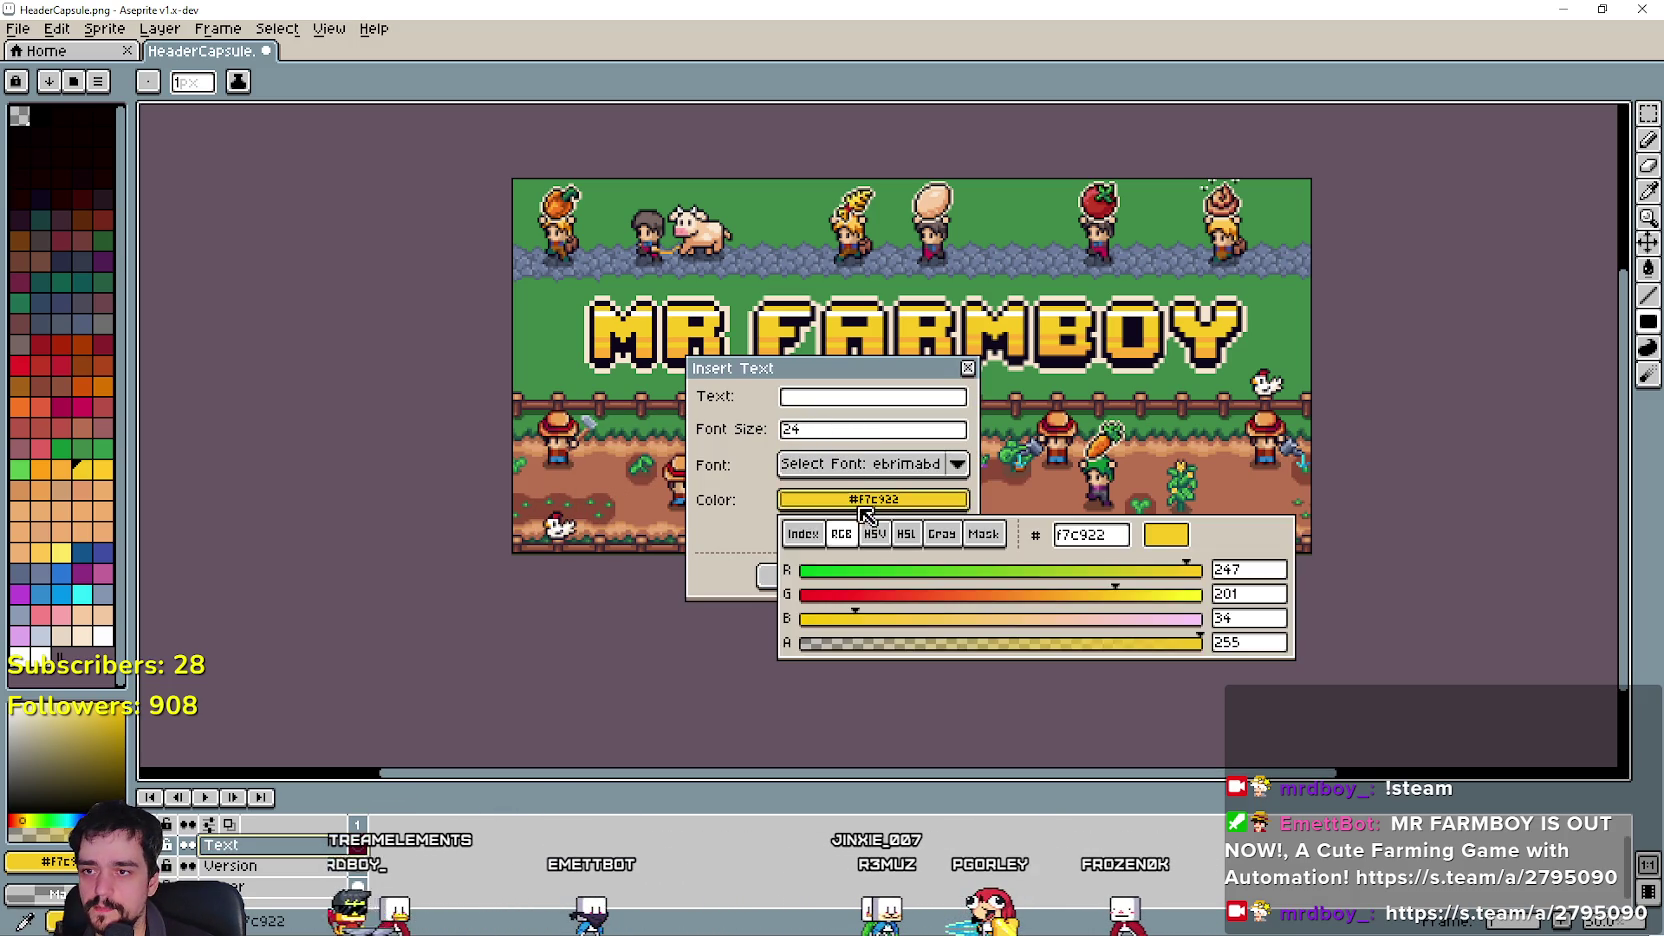
{"action": "left_click", "coordinate": [810, 535]}
{"action": "left_click", "coordinate": [1152, 614]}
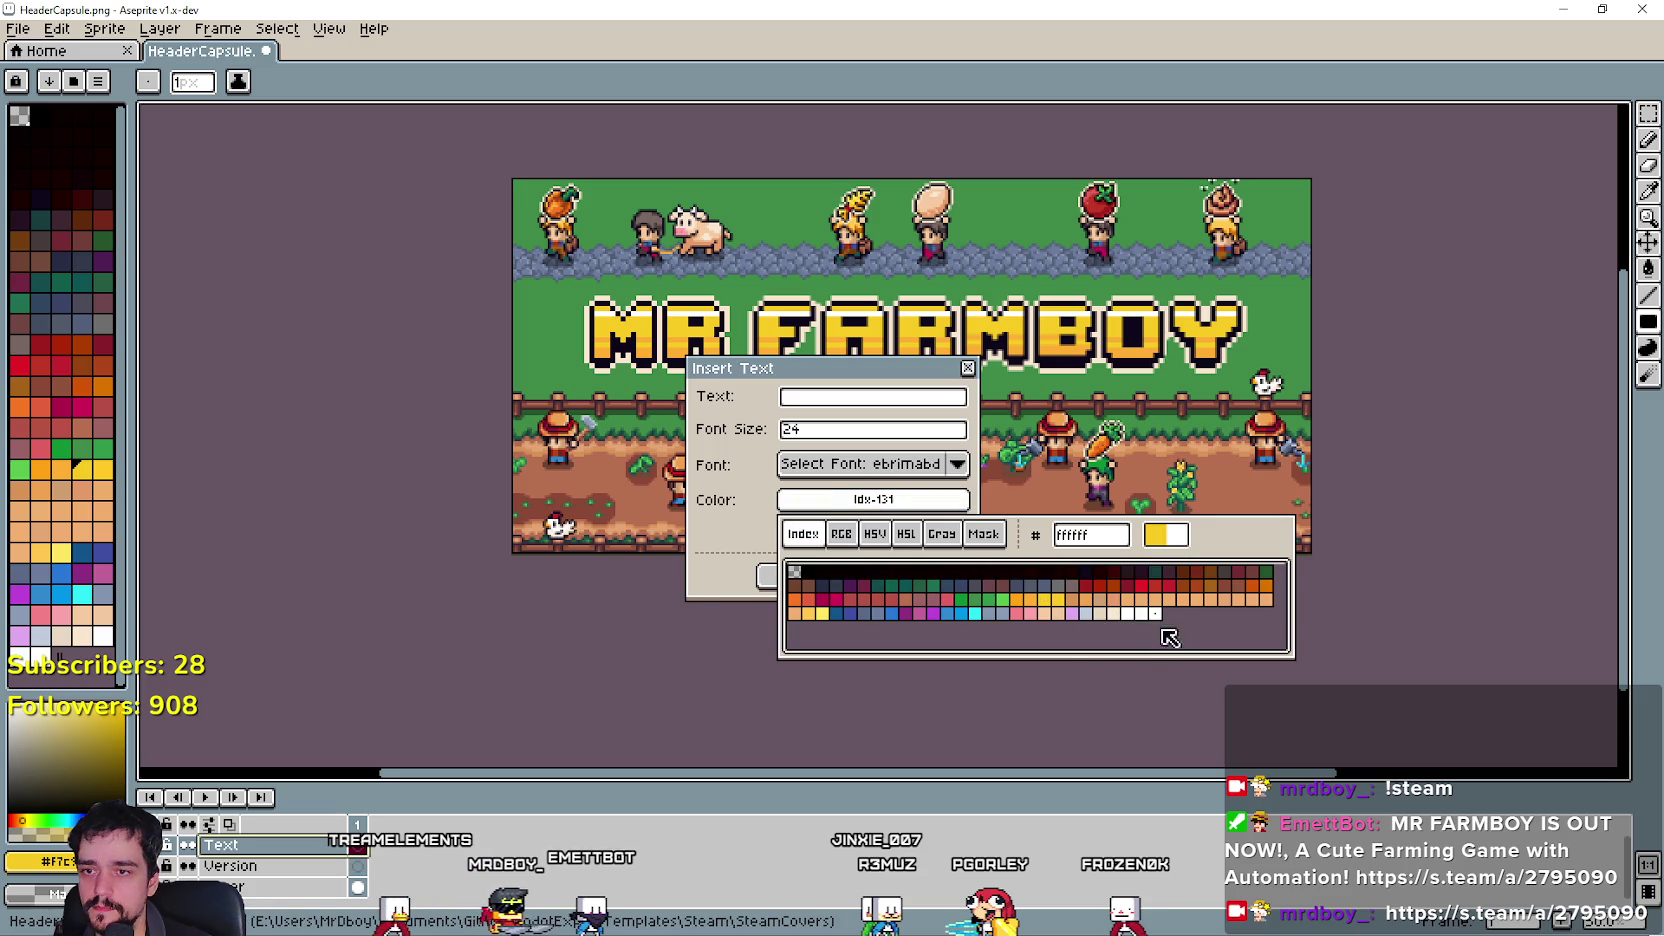
{"action": "left_click", "coordinate": [829, 508]}
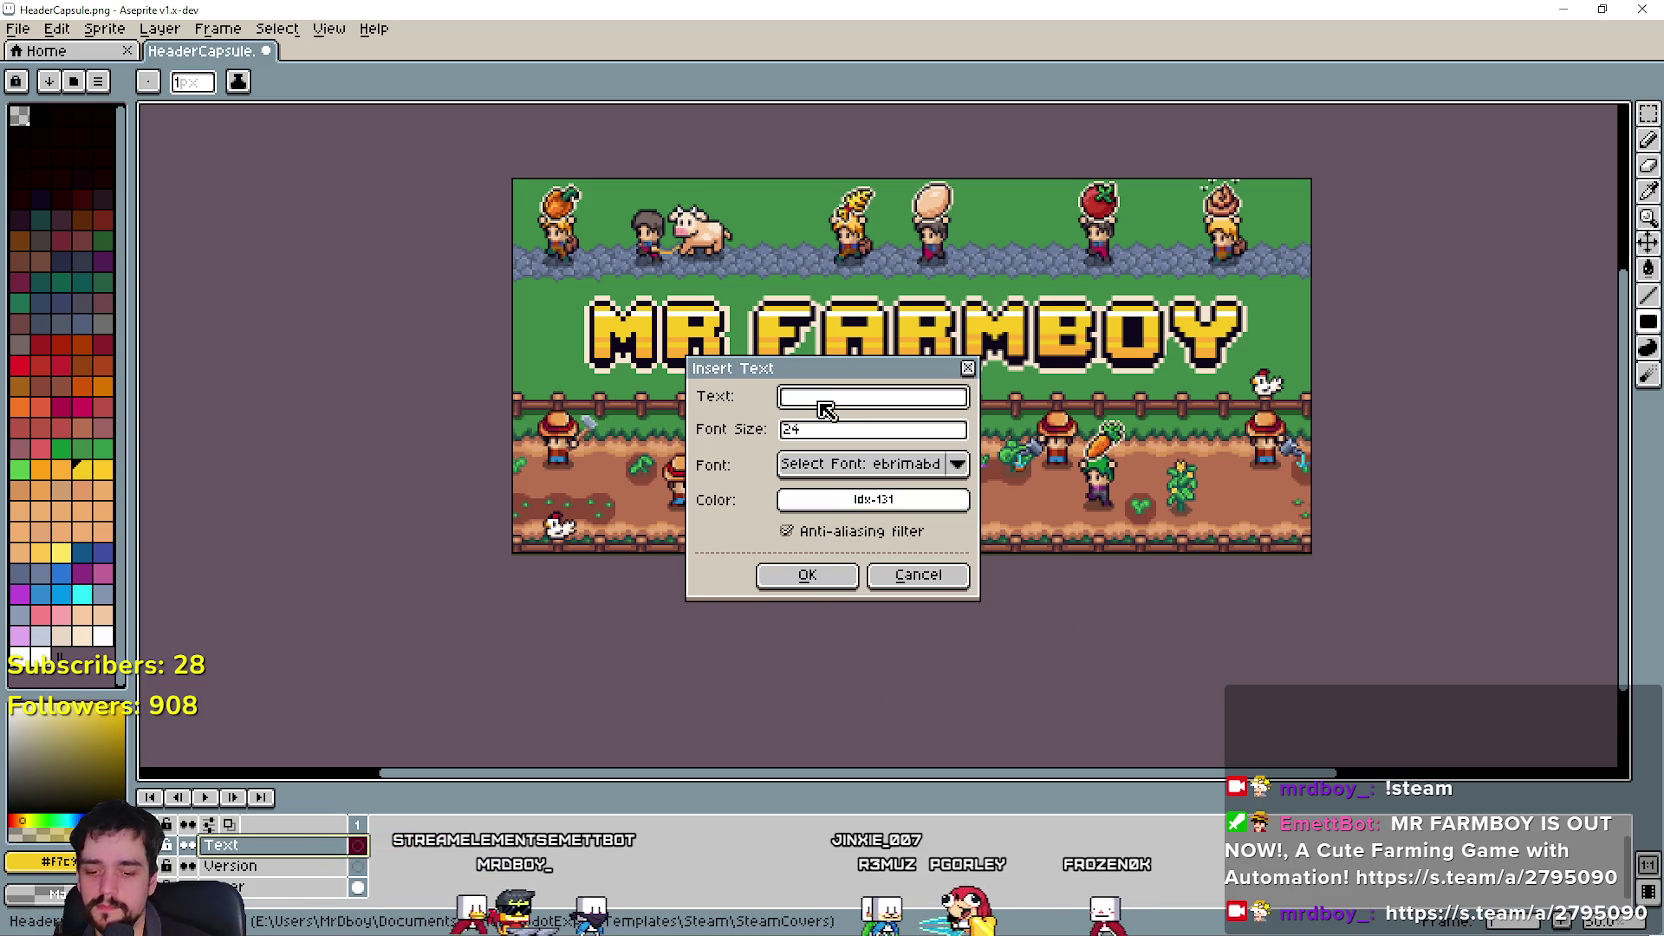
{"action": "type", "text": "UPDATE 4 OUT NOW"}
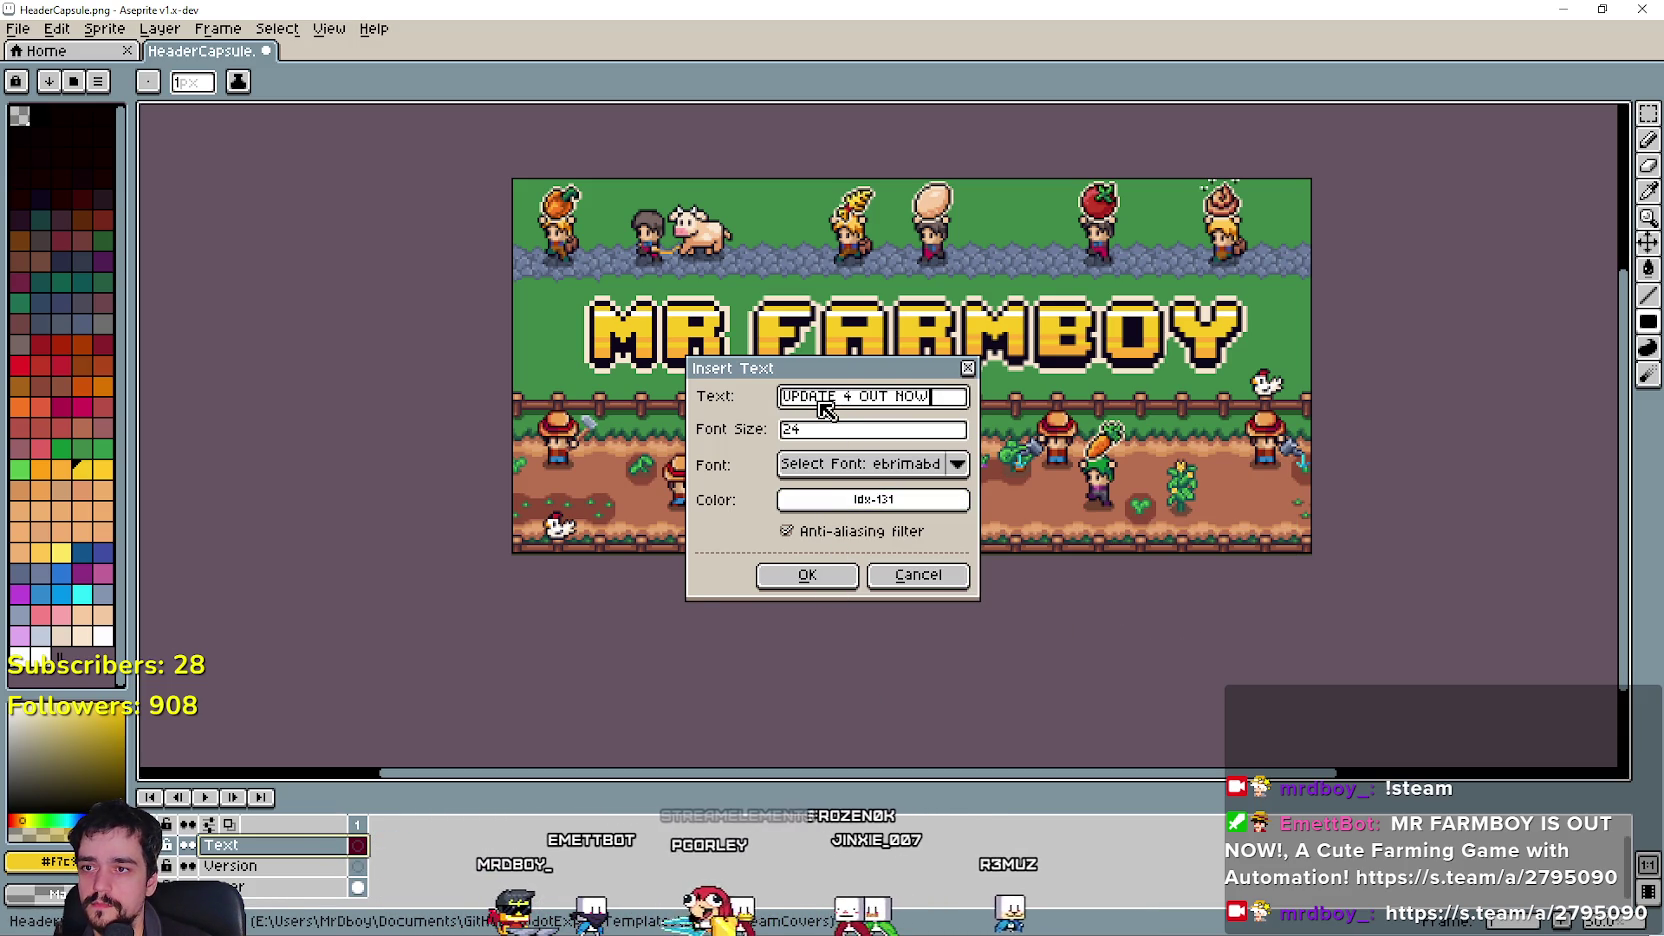
{"action": "type", "text": "!"}
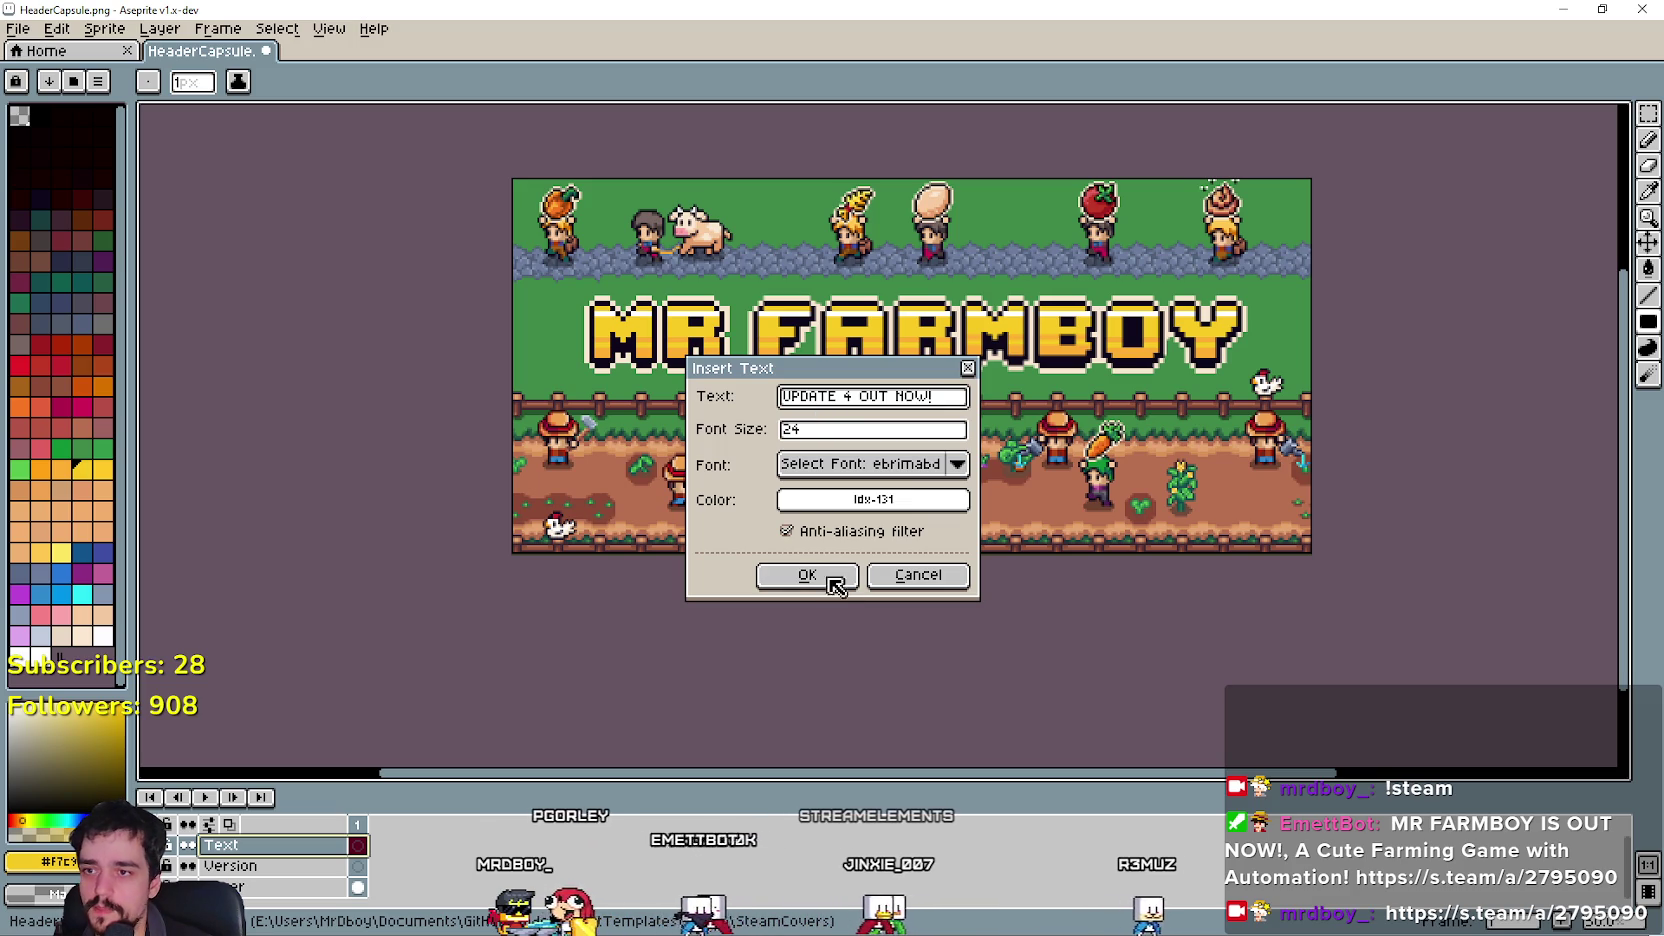
{"action": "left_click", "coordinate": [808, 578]}
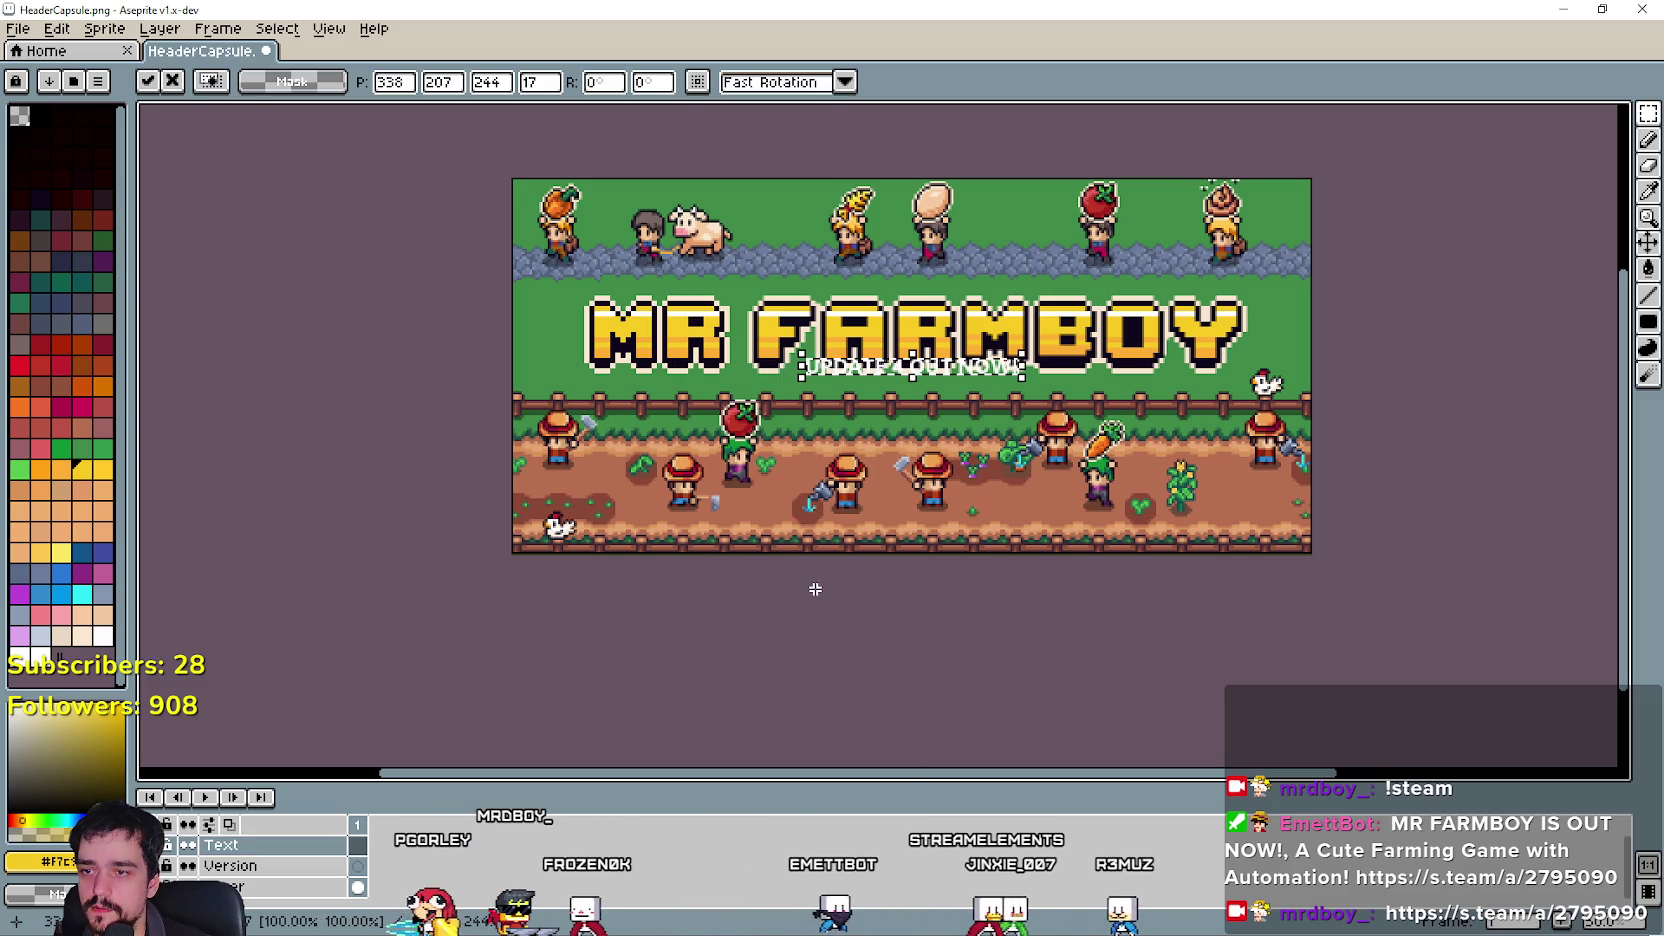
{"action": "scroll", "coordinate": [905, 370], "scroll_direction": "up", "scroll_amount": 1}
{"action": "scroll", "coordinate": [905, 372], "scroll_direction": "down", "scroll_amount": 1}
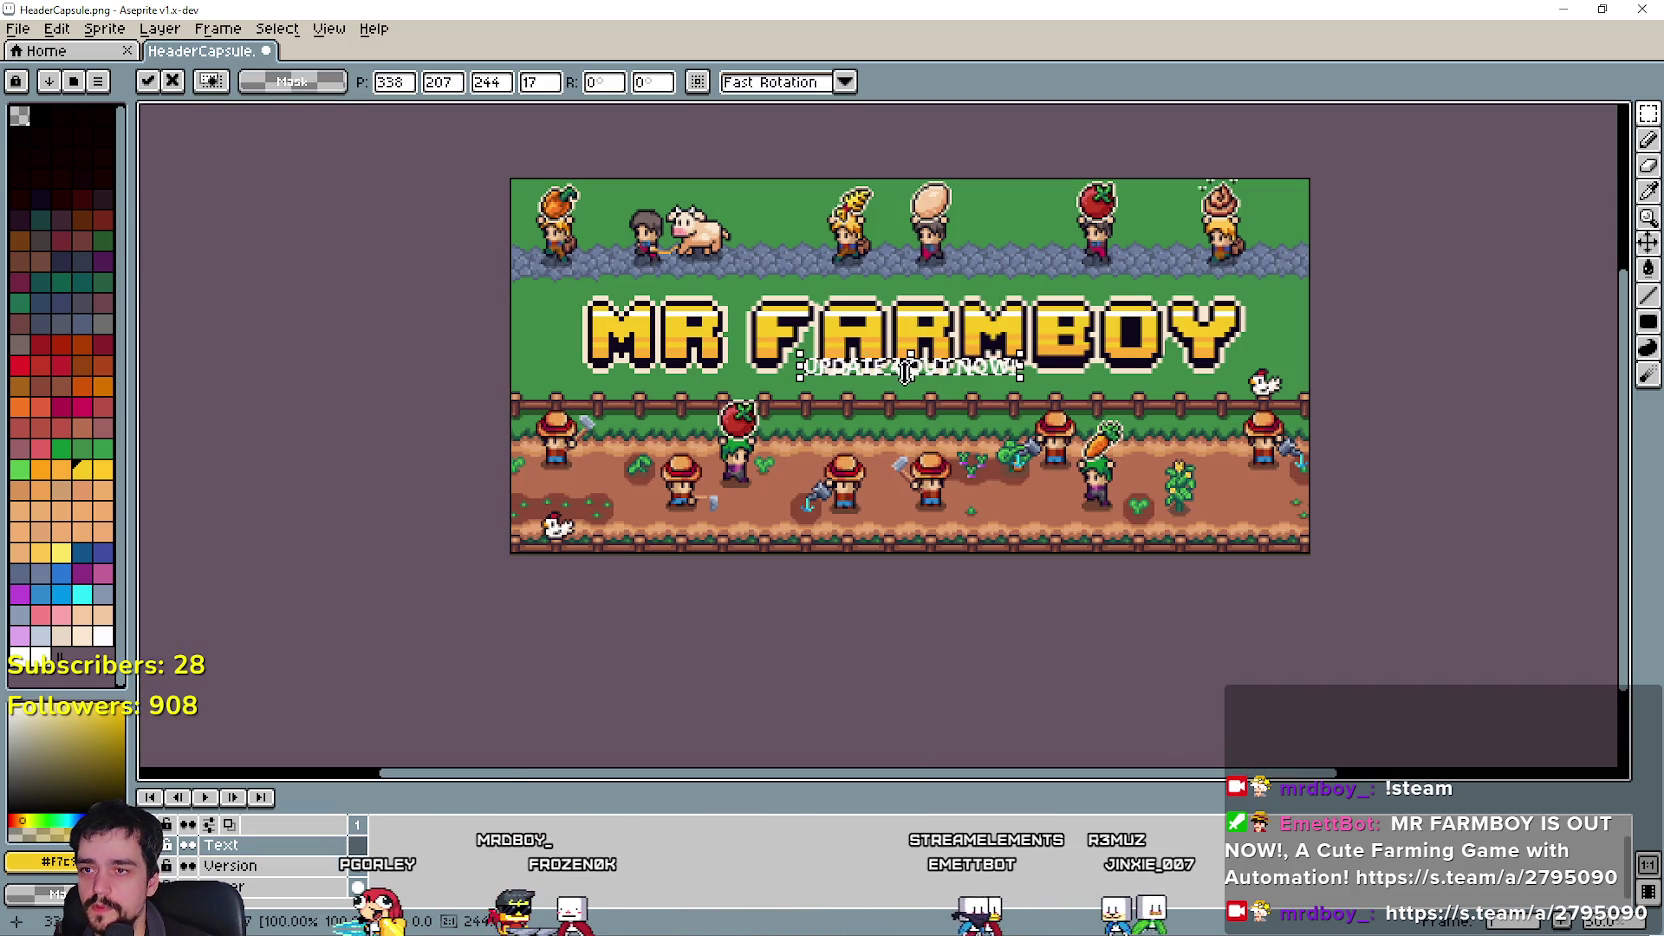
{"action": "key", "text": "Escape"}
Raise the font size to 64 and drag the text down, then undo the yellow result.
{"action": "key", "text": "ctrl+t"}
{"action": "left_click", "coordinate": [870, 430]}
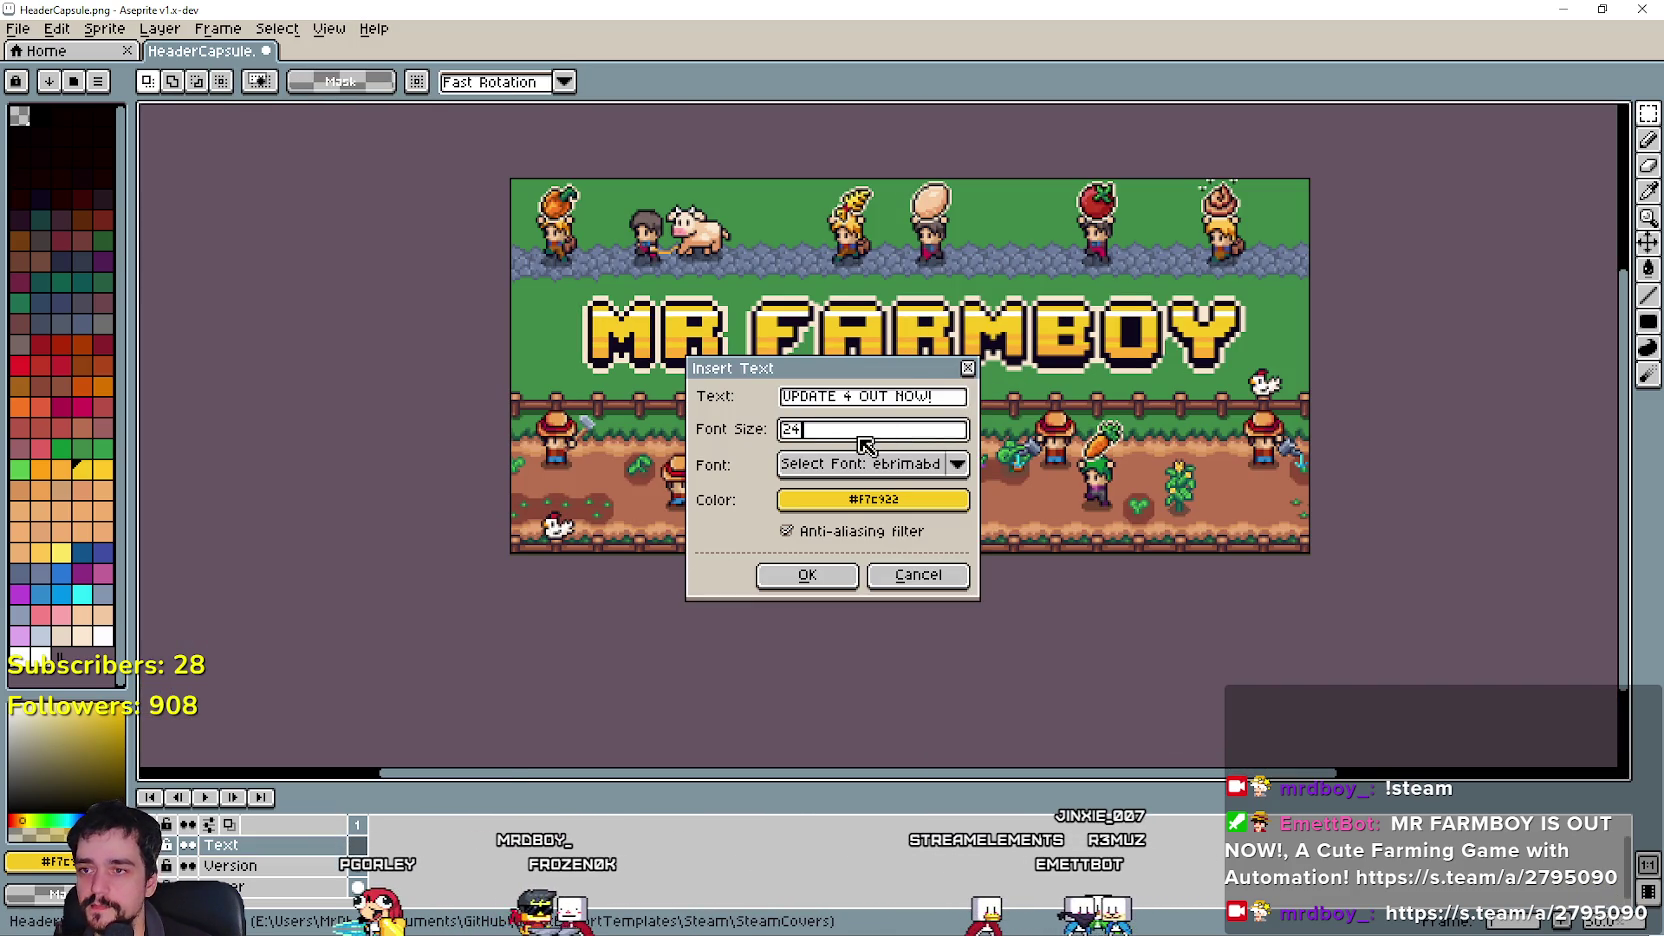
{"action": "left_click", "coordinate": [791, 575]}
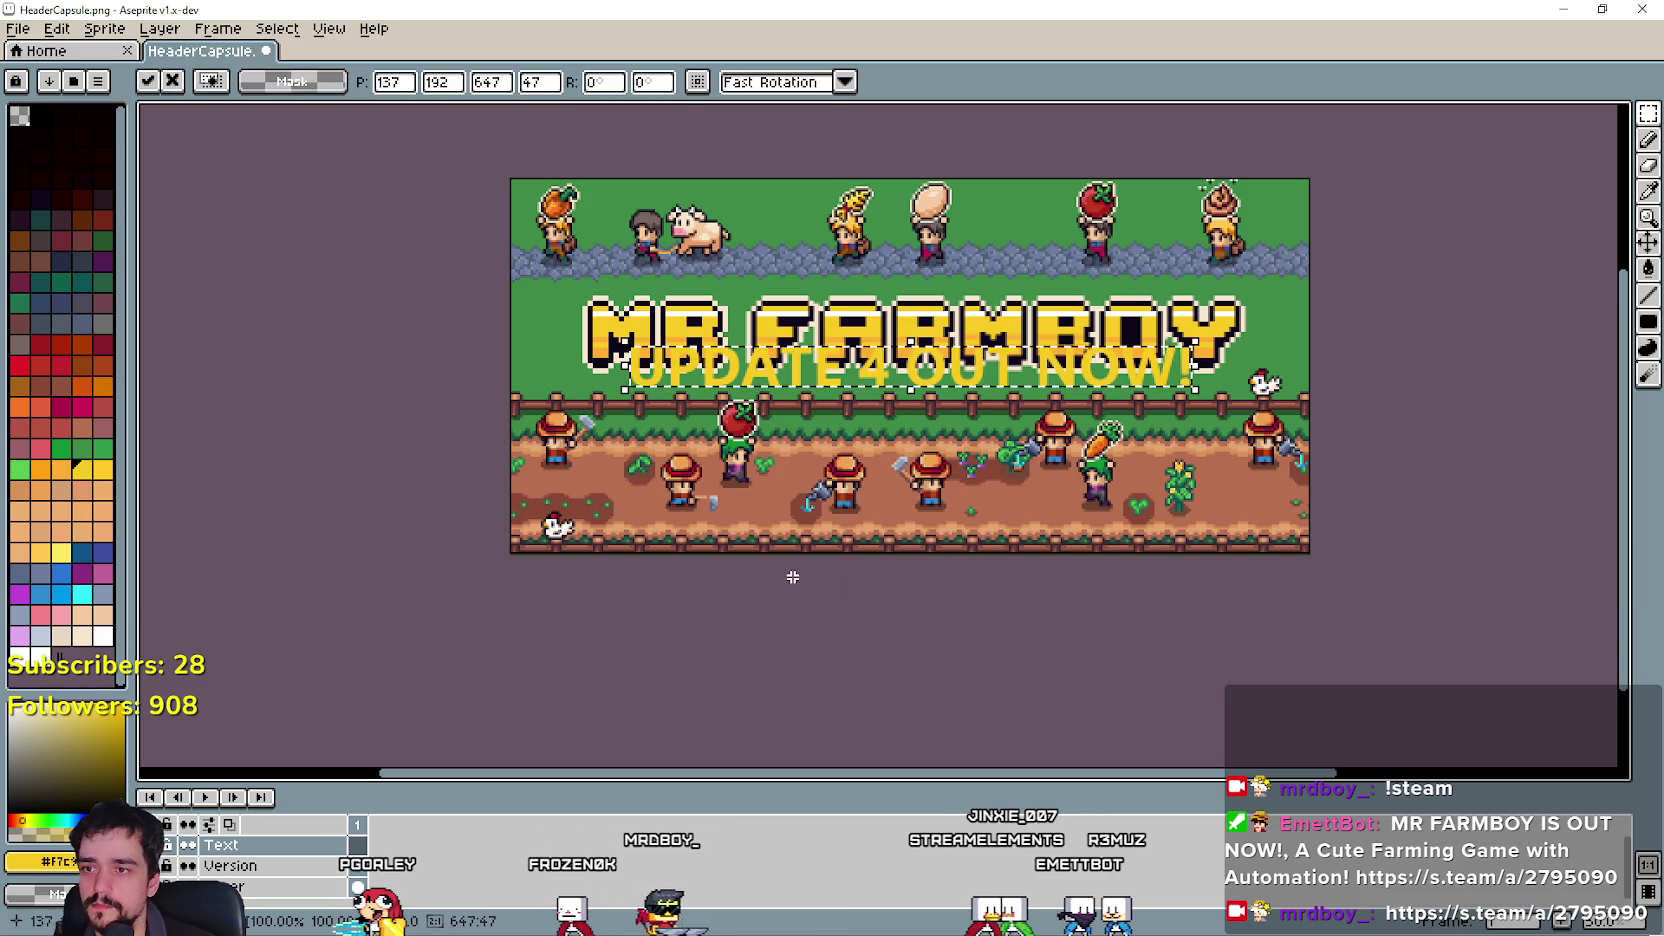
{"action": "left_click_drag", "start_coordinate": [851, 379], "coordinate": [843, 527]}
{"action": "key", "text": "ctrl+z"}
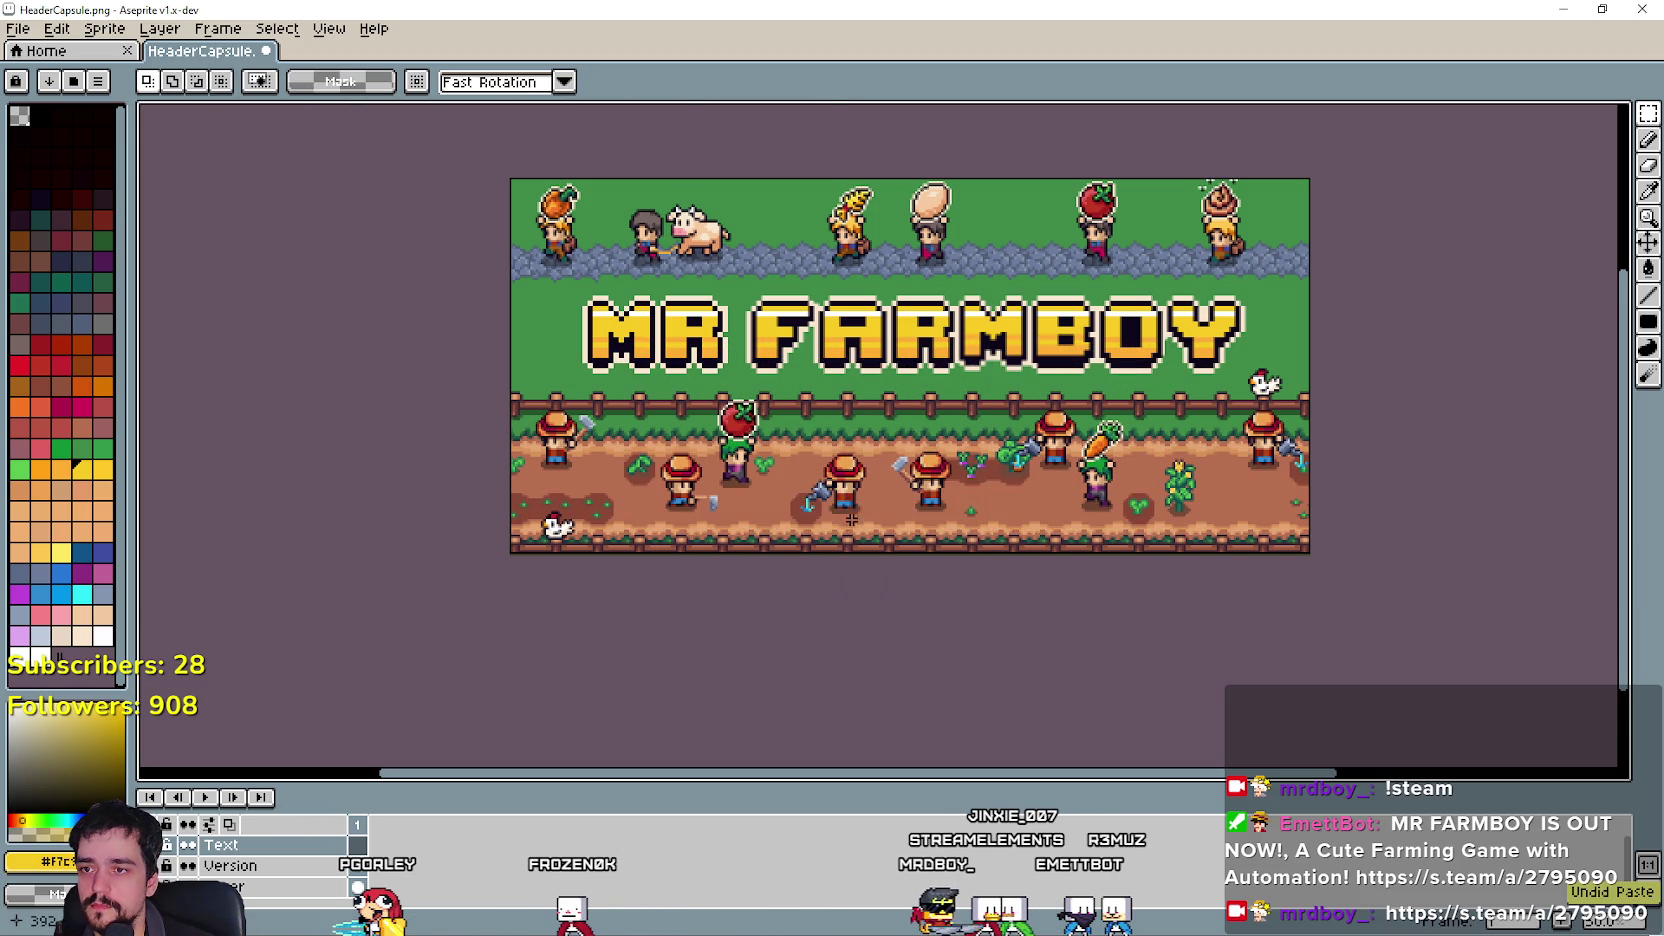
Re-insert the size-64 text in white, drag it to the capsule's bottom path and commit it.
{"action": "key", "text": "ctrl+t"}
{"action": "left_click", "coordinate": [853, 499]}
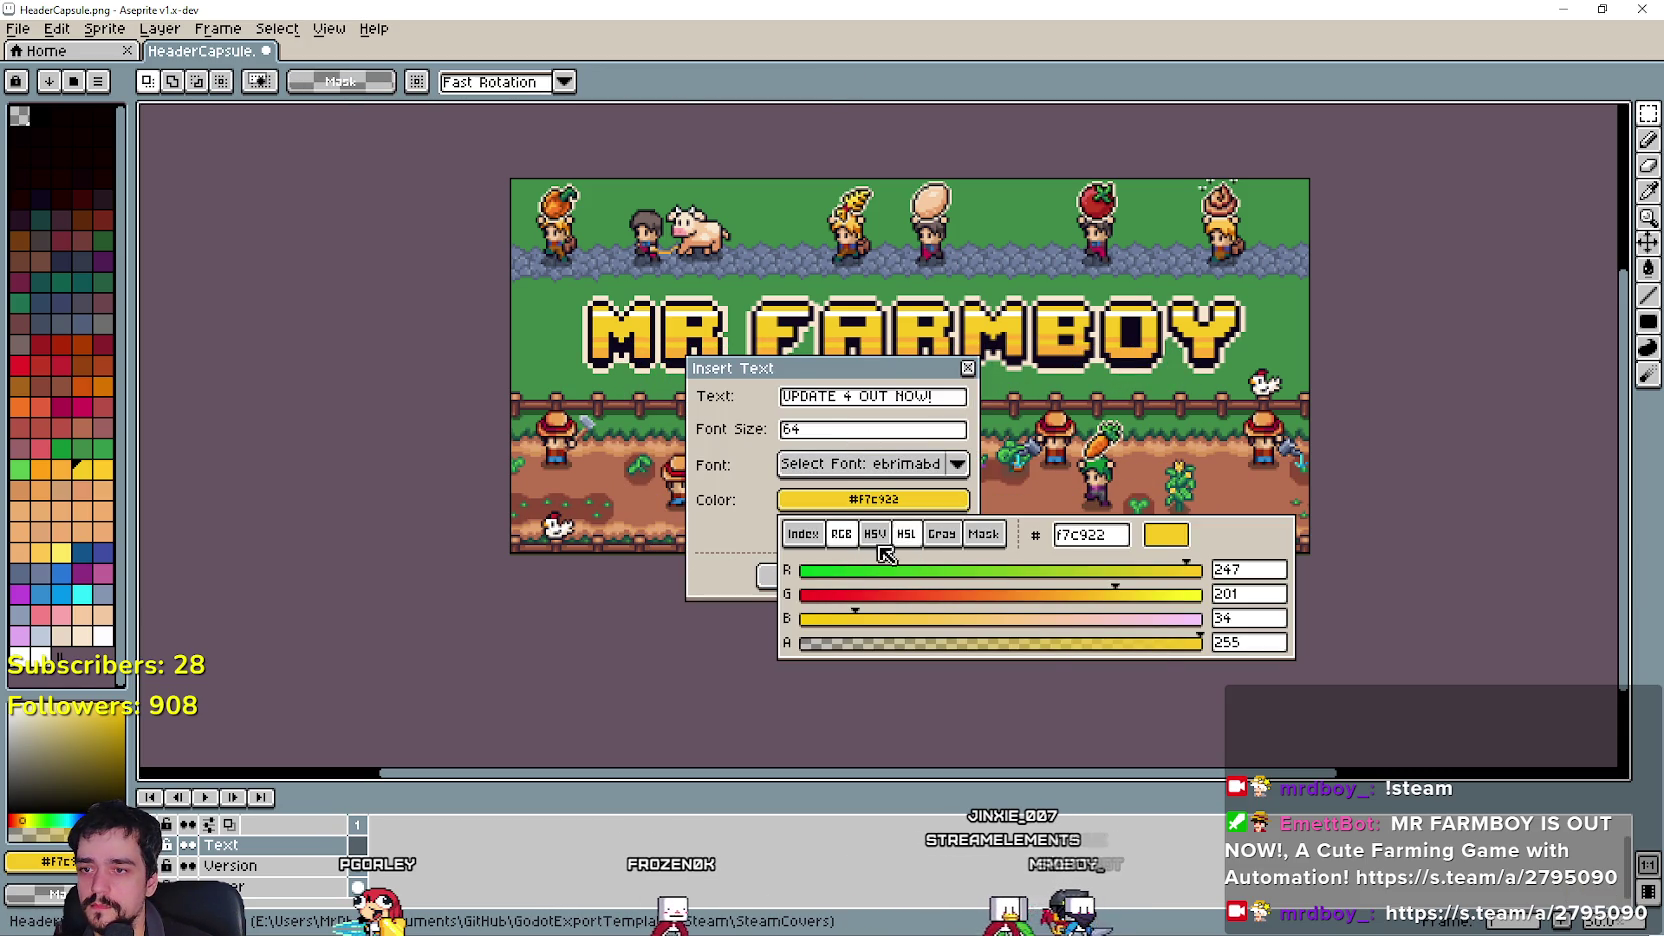
{"action": "left_click", "coordinate": [803, 533]}
{"action": "left_click", "coordinate": [1151, 607]}
{"action": "left_click", "coordinate": [862, 720]}
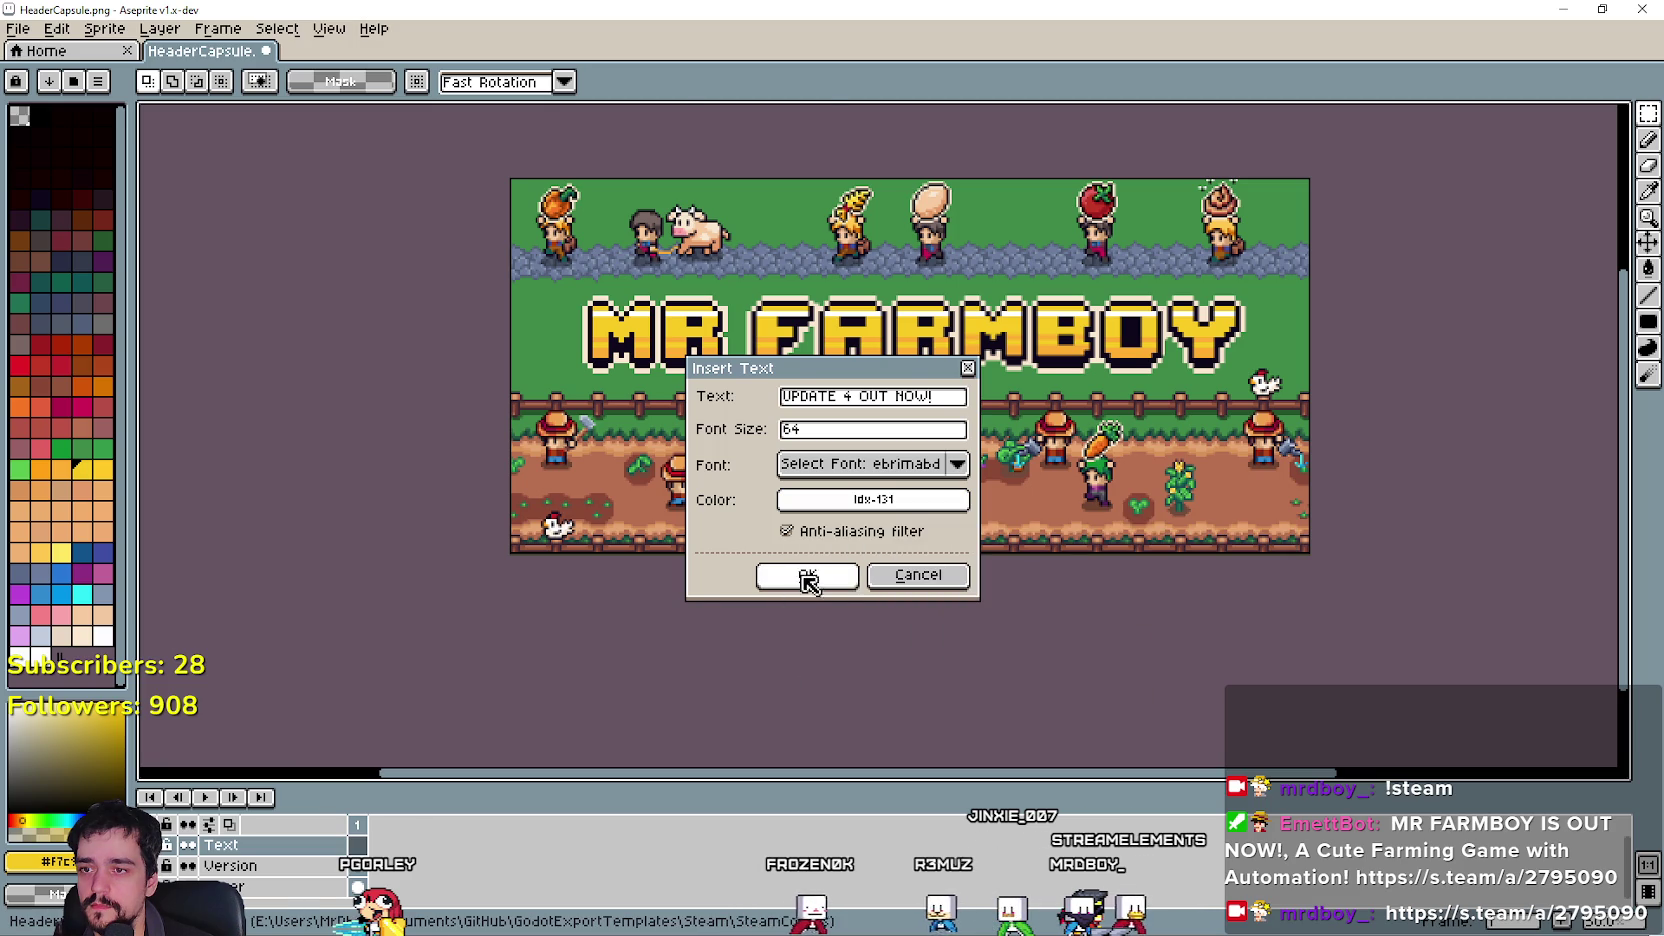
{"action": "left_click", "coordinate": [808, 578]}
{"action": "left_click_drag", "start_coordinate": [907, 370], "coordinate": [903, 532]}
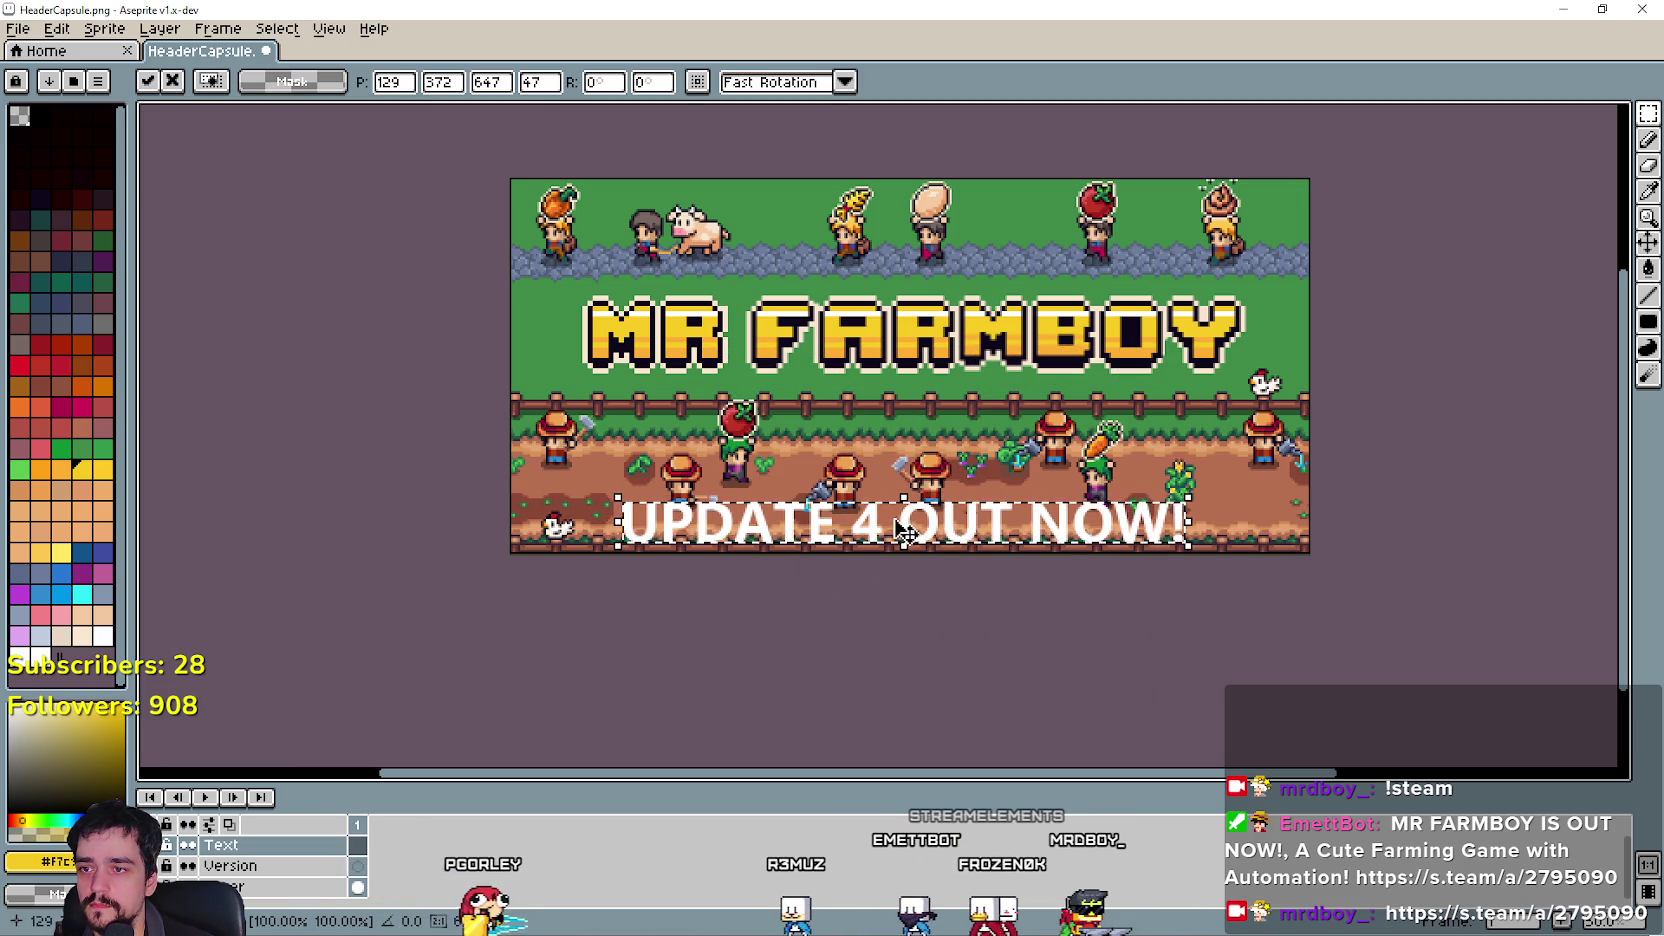
{"action": "left_click", "coordinate": [250, 866]}
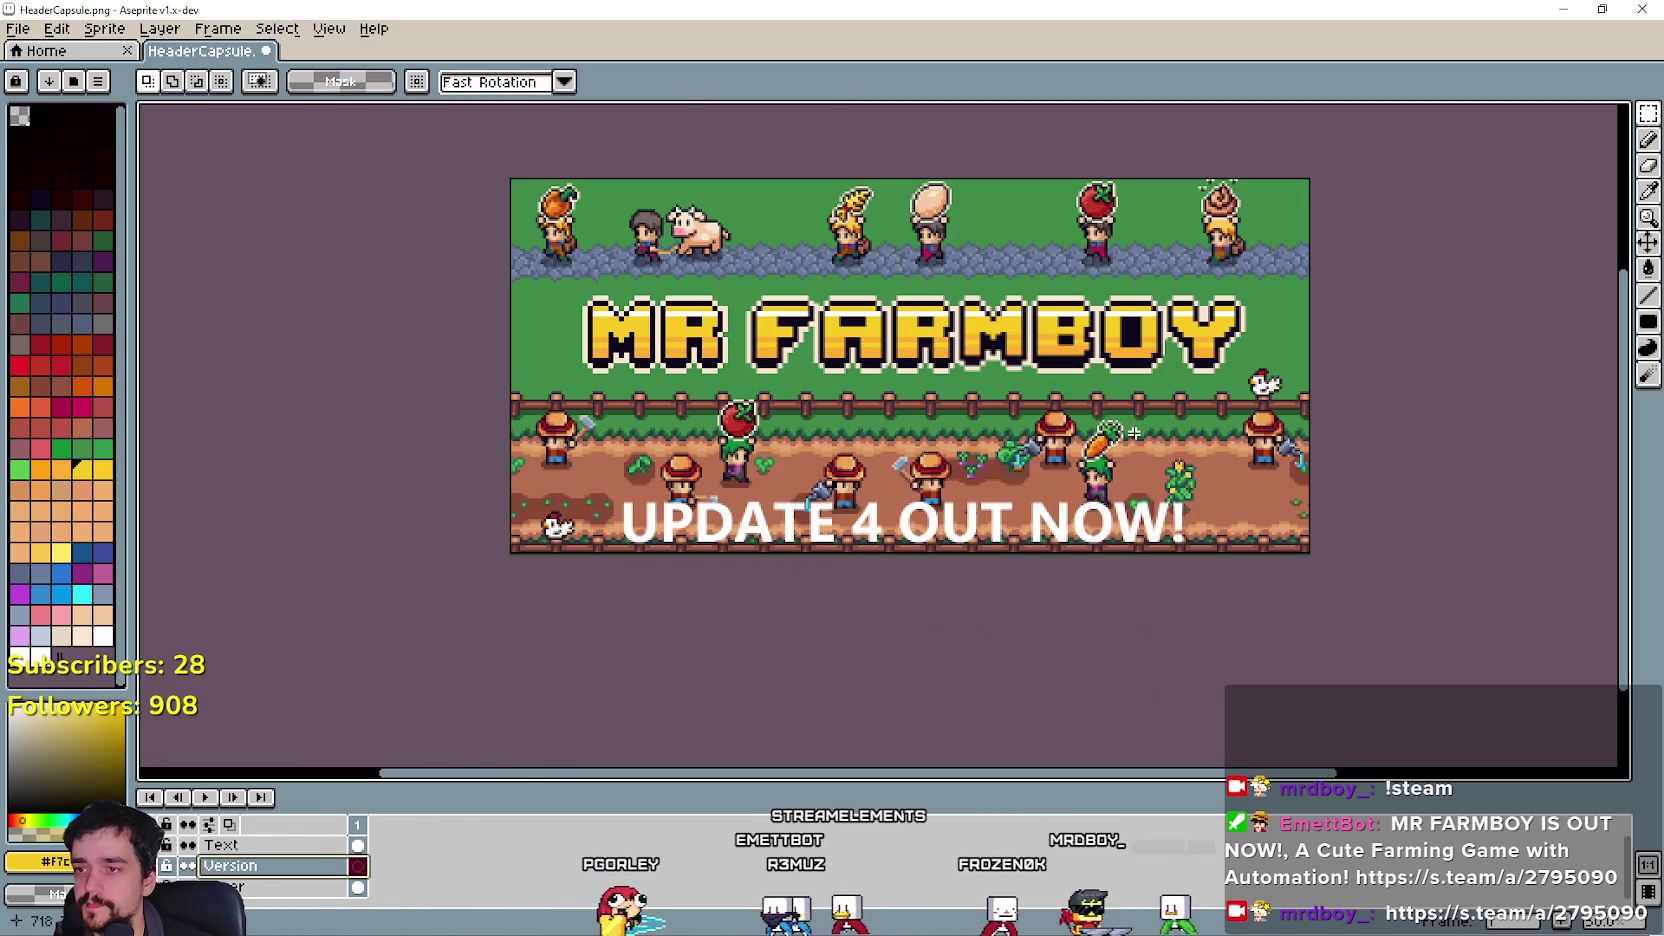
Draw a filled yellow rectangle across the bottom strip of the banner.
{"action": "left_click", "coordinate": [1647, 322]}
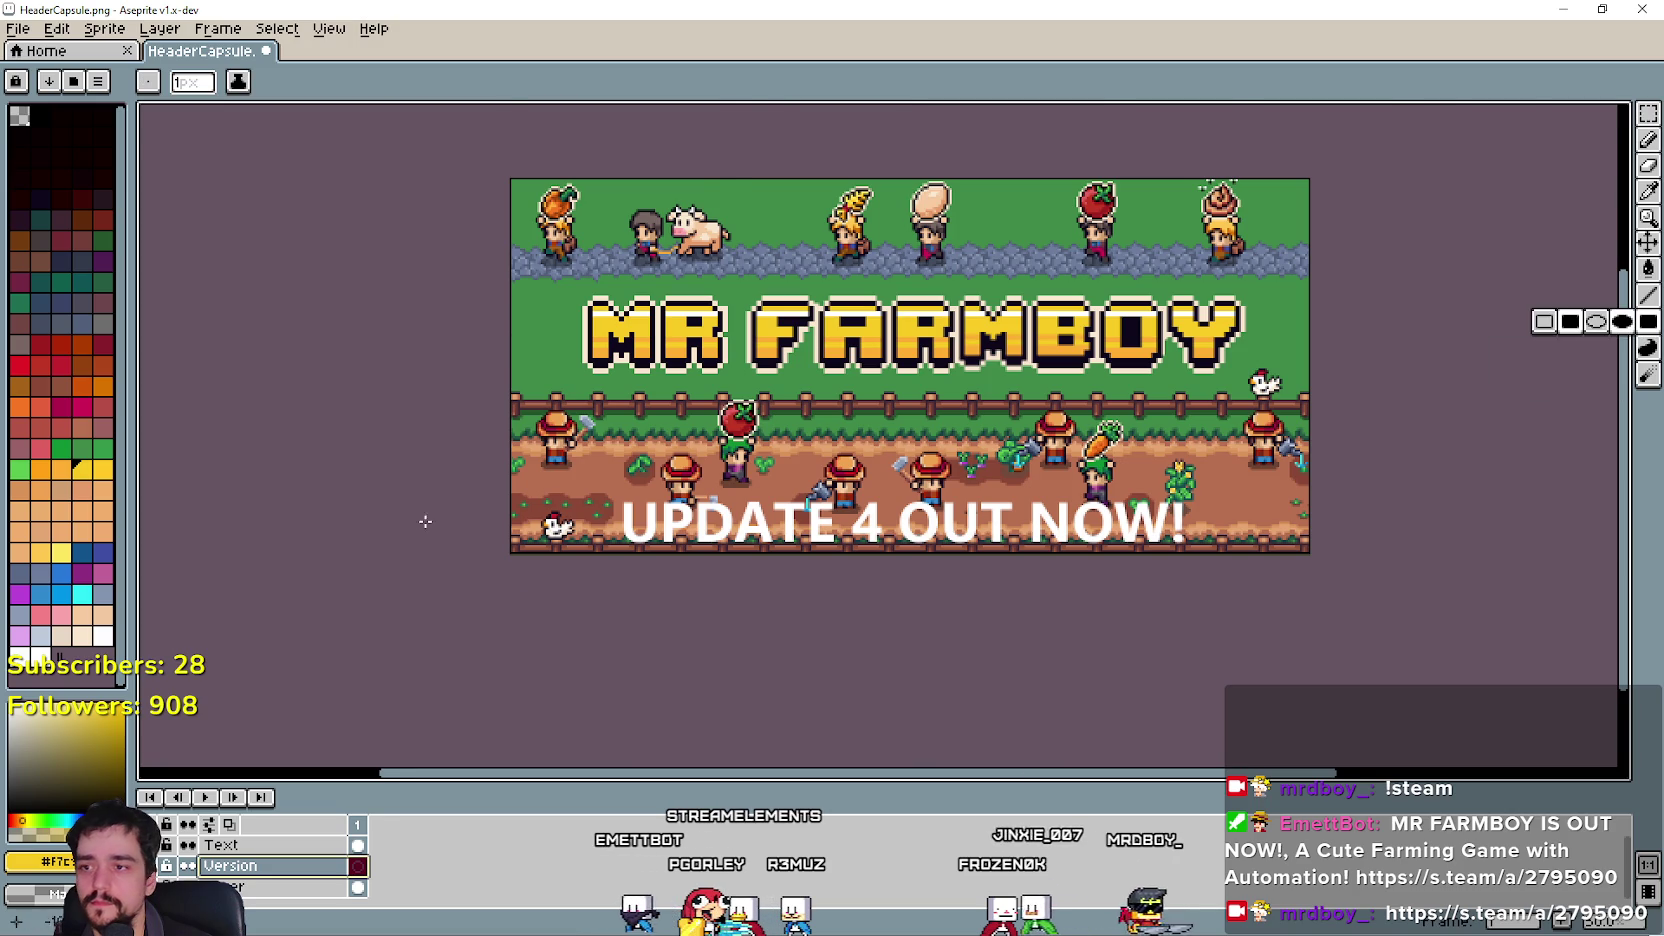
{"action": "scroll", "coordinate": [420, 530], "scroll_direction": "up", "scroll_amount": 3}
{"action": "left_click_drag", "start_coordinate": [420, 575], "coordinate": [384, 571]}
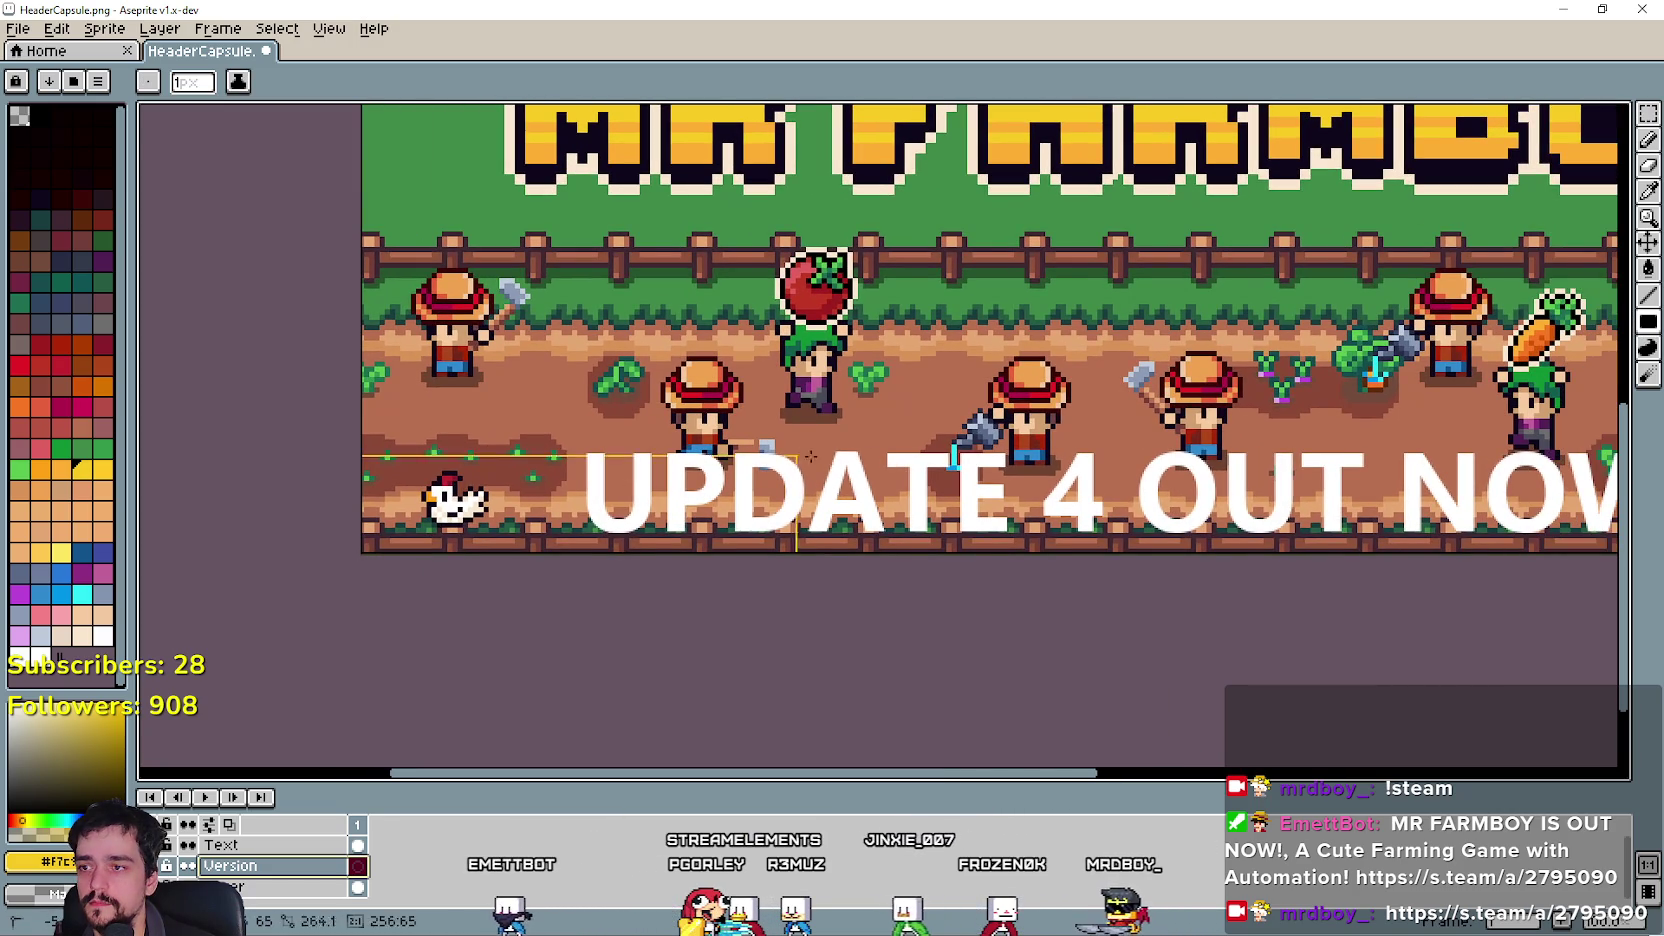
{"action": "scroll", "coordinate": [793, 455], "scroll_direction": "down", "scroll_amount": 3}
{"action": "scroll", "coordinate": [1394, 459], "scroll_direction": "up", "scroll_amount": 1}
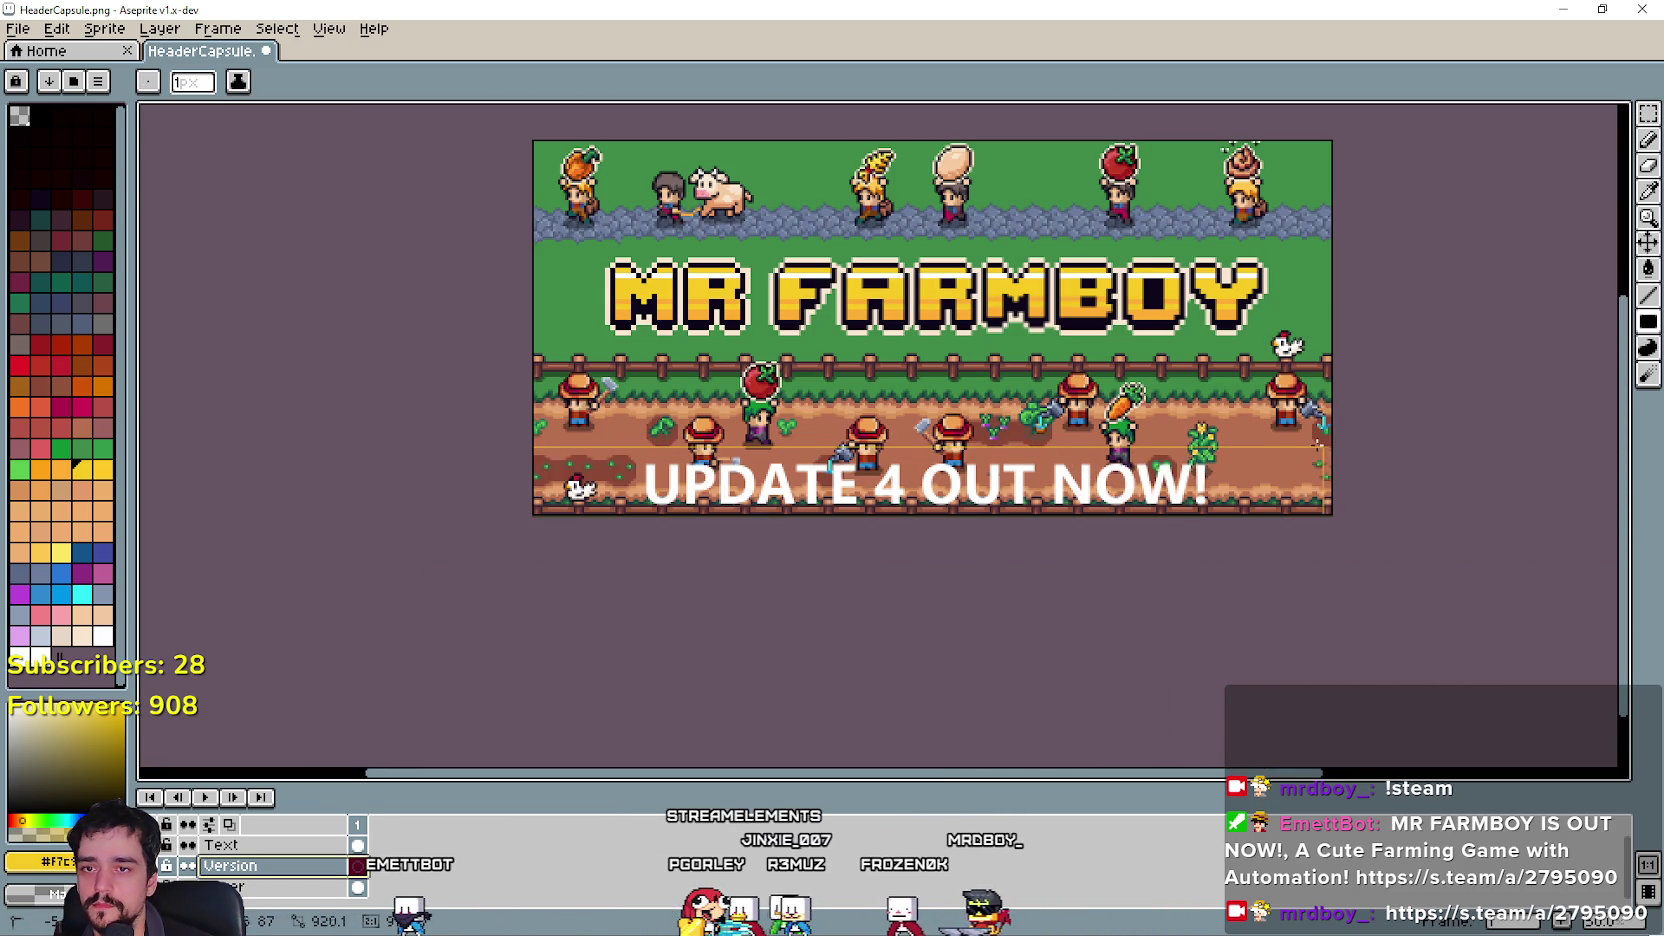
{"action": "left_click_drag", "start_coordinate": [1334, 456], "coordinate": [1332, 522]}
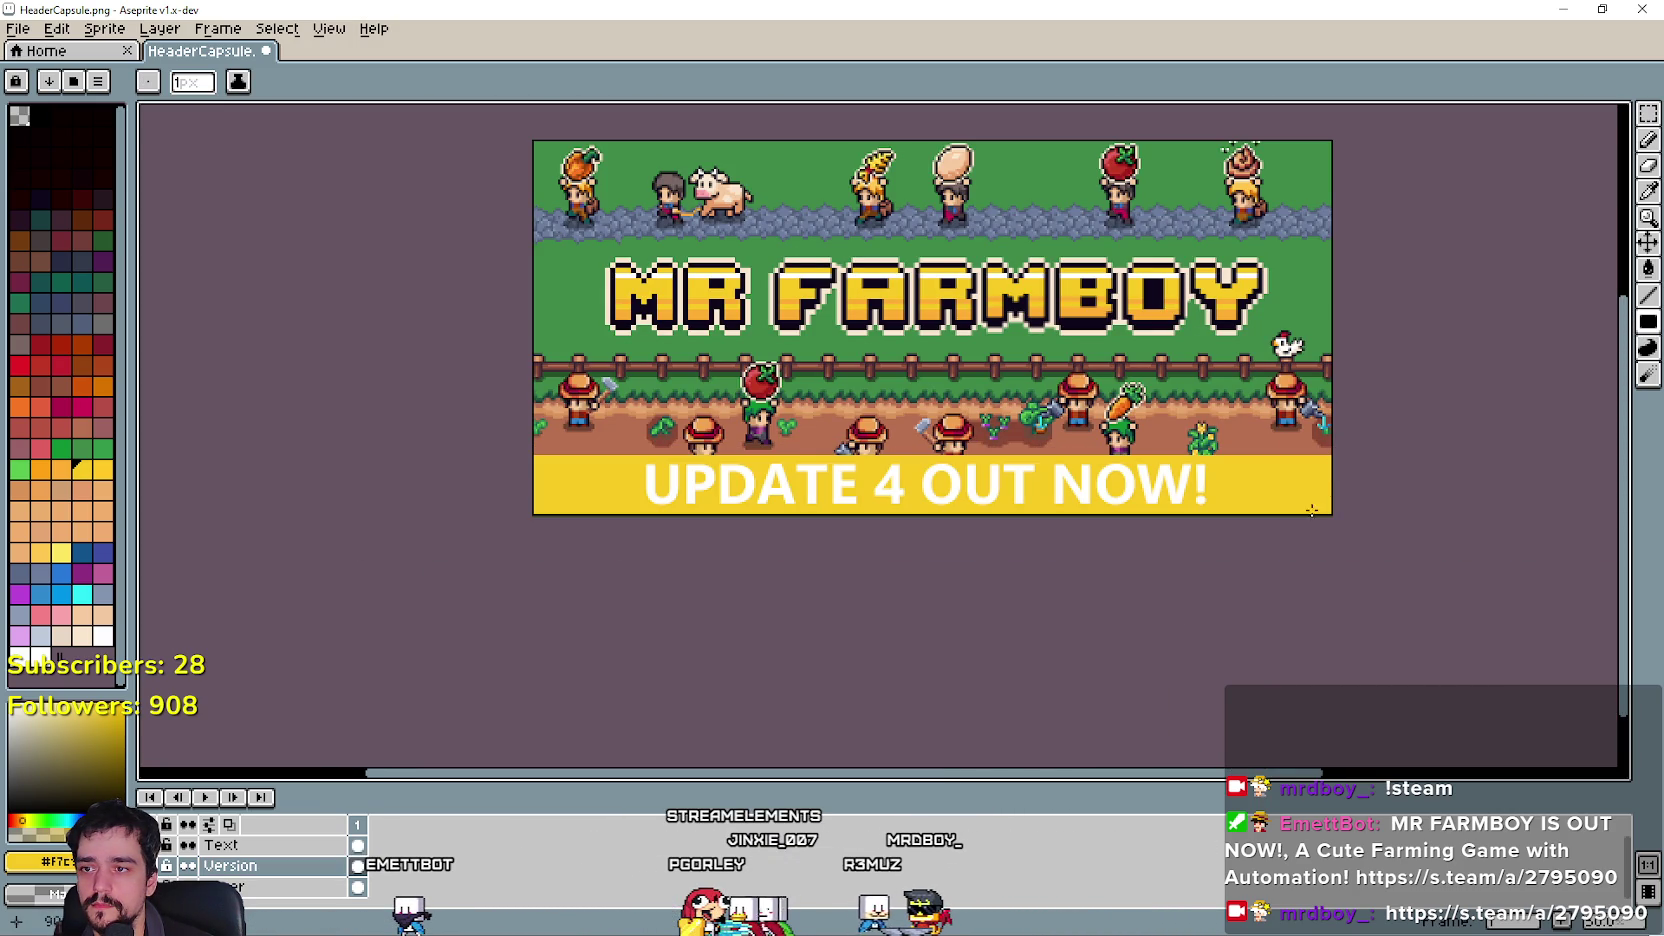
{"action": "left_click_drag", "start_coordinate": [916, 637], "coordinate": [893, 663]}
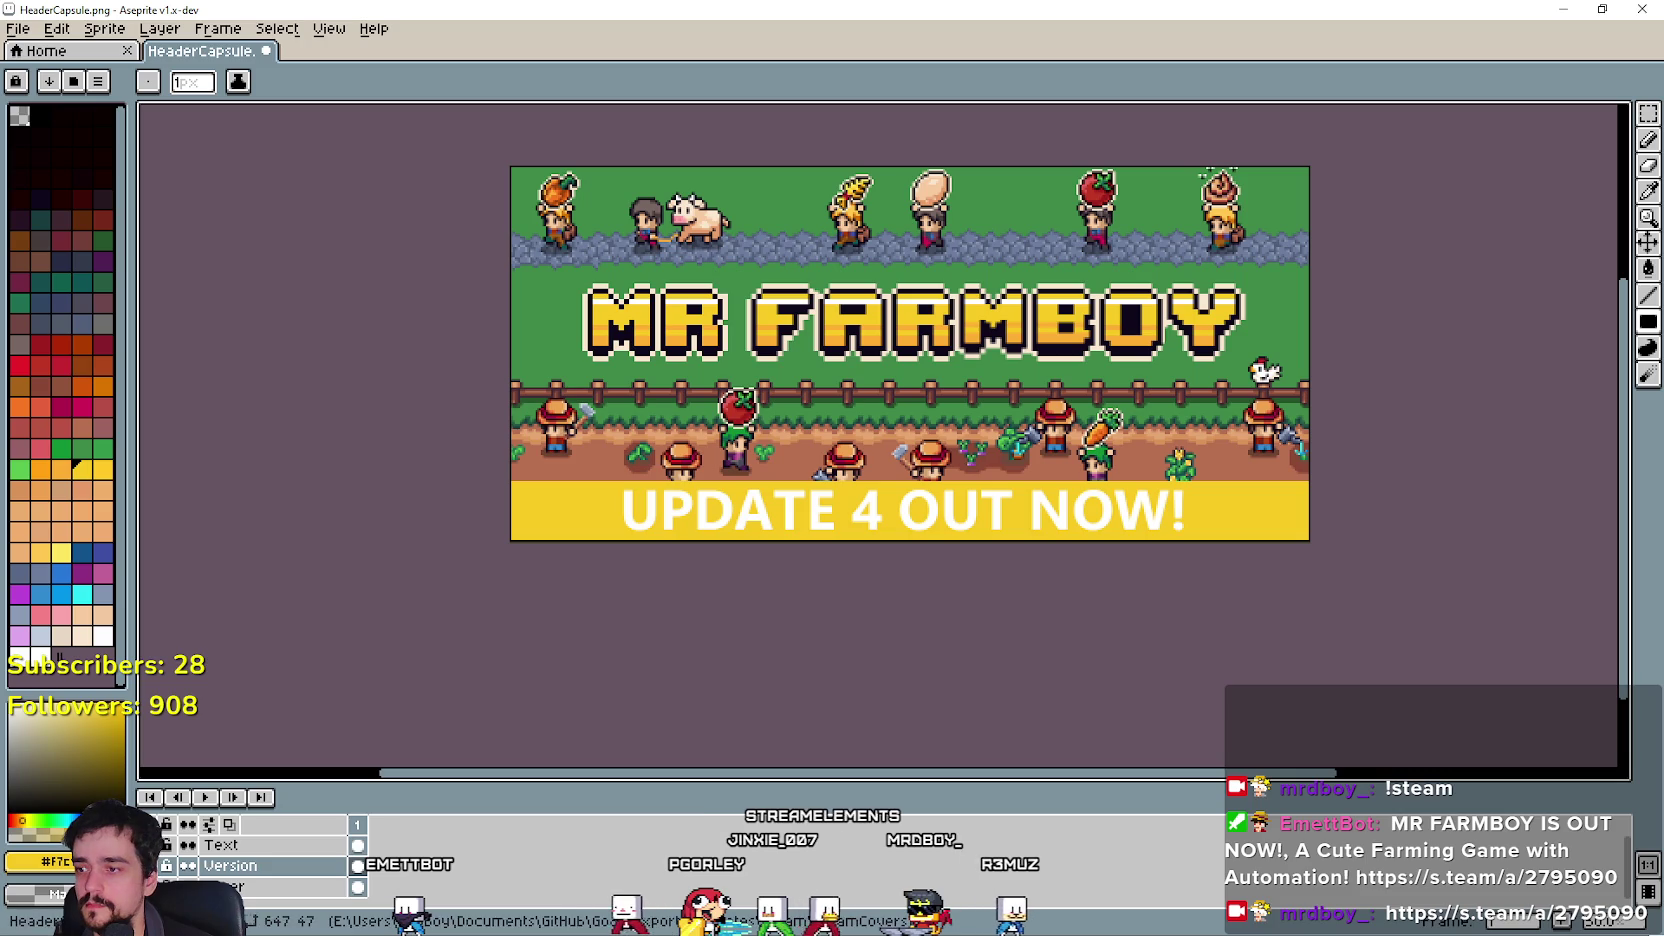
Delete the Text layer so the white text is removed.
{"action": "left_click", "coordinate": [225, 845]}
{"action": "key", "text": "Delete"}
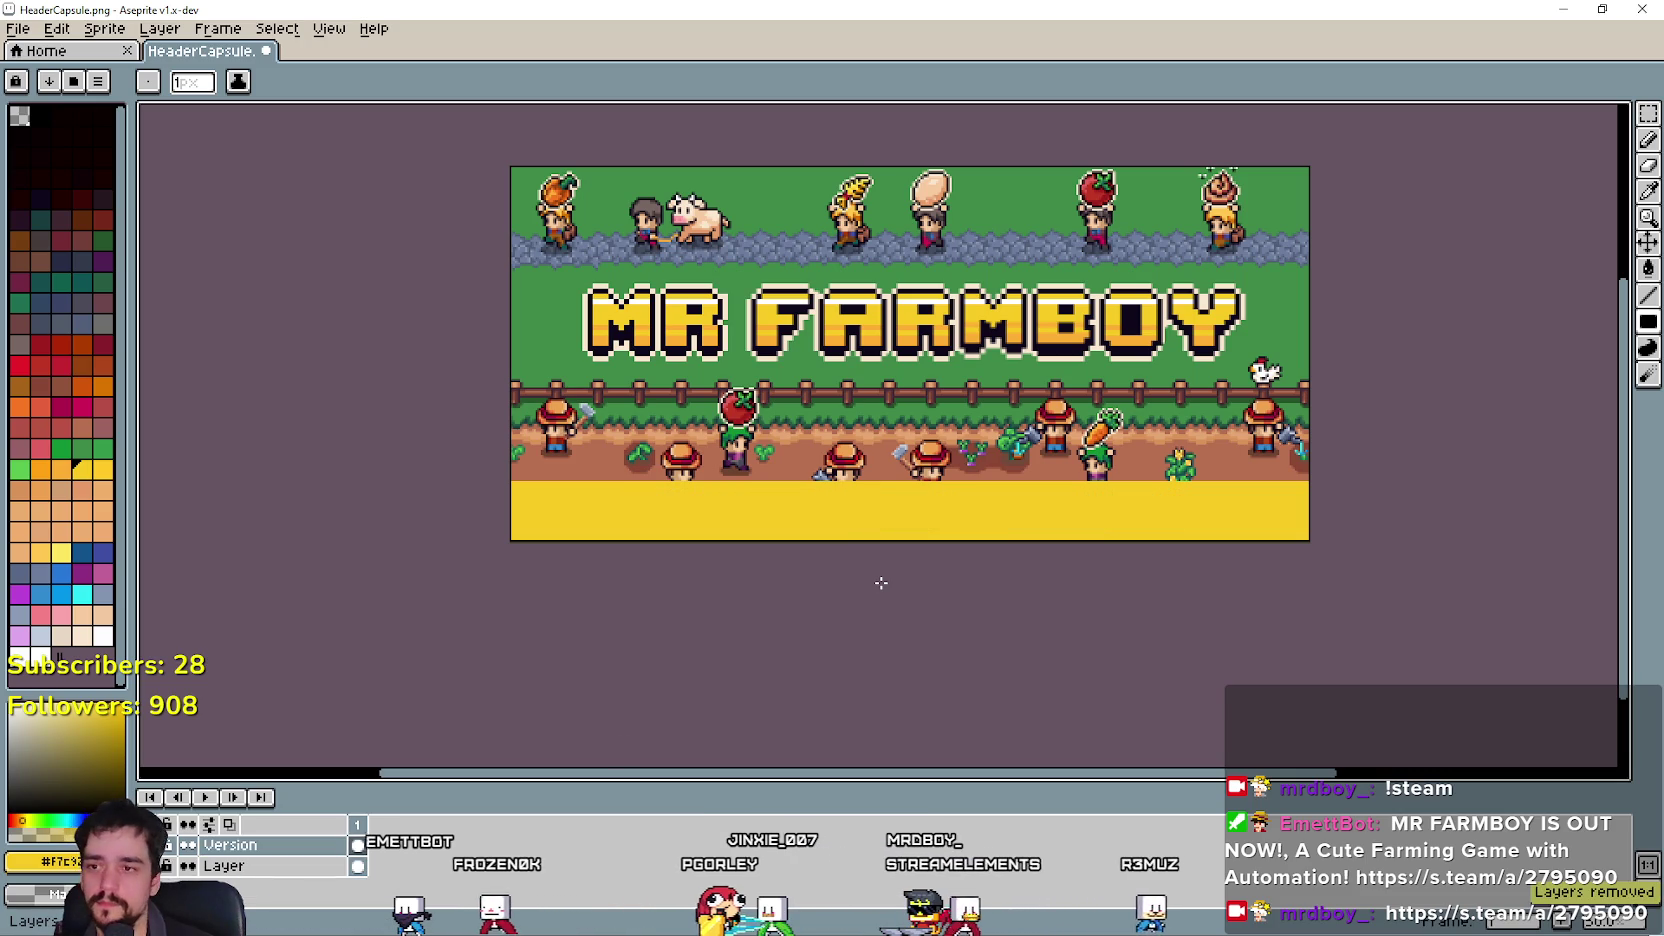
{"action": "key", "text": "ctrl+t"}
Insert the text in black and drop it onto the yellow band.
{"action": "left_click", "coordinate": [873, 499]}
{"action": "left_click", "coordinate": [816, 536]}
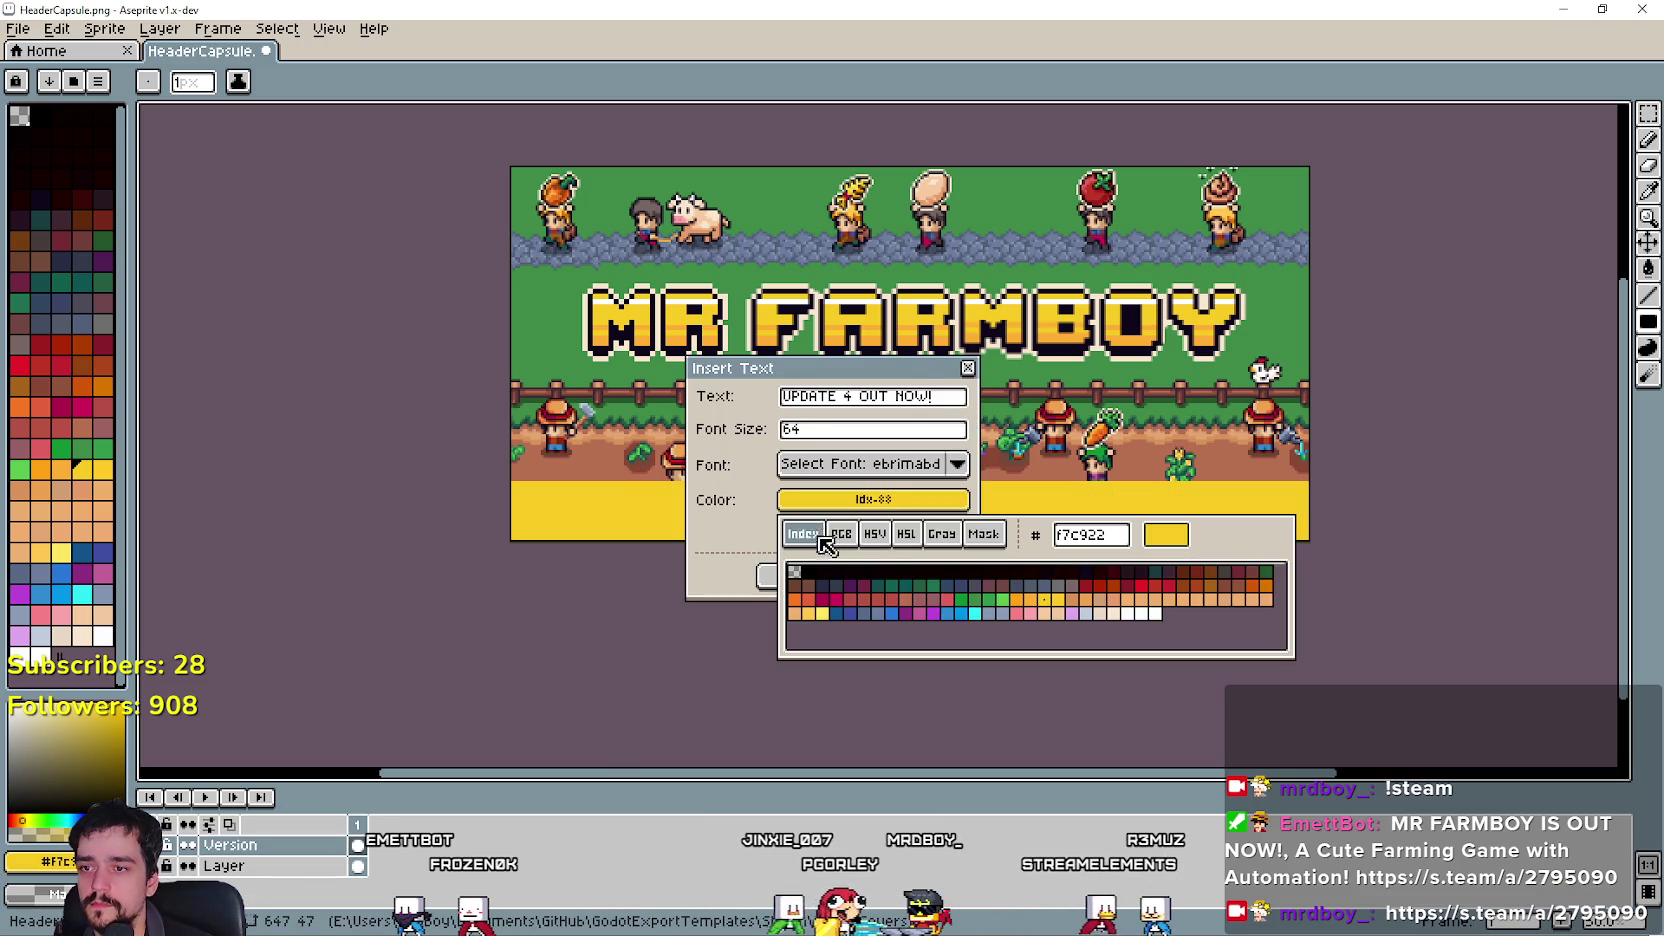
{"action": "left_click", "coordinate": [884, 584]}
{"action": "left_click", "coordinate": [822, 572]}
{"action": "left_click", "coordinate": [661, 519]}
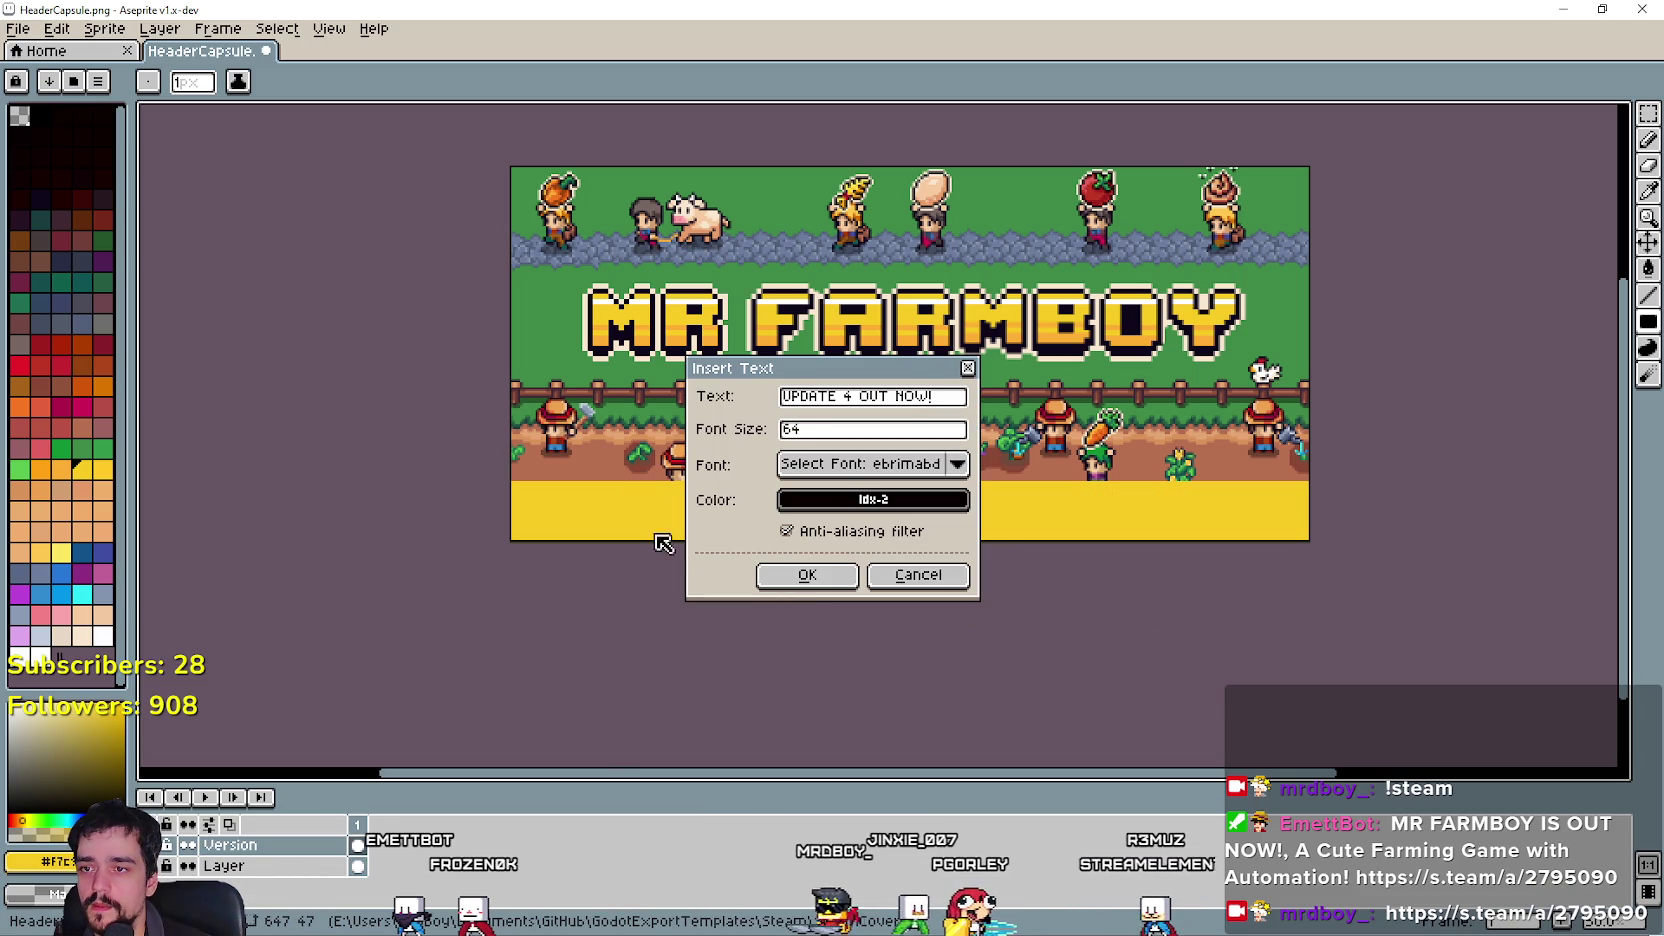
{"action": "left_click", "coordinate": [806, 577]}
{"action": "mouse_move", "coordinate": [880, 358]}
{"action": "left_mouse_down"}
{"action": "mouse_move", "coordinate": [938, 515]}
{"action": "mouse_move", "coordinate": [930, 555]}
{"action": "mouse_move", "coordinate": [905, 530]}
{"action": "left_mouse_up"}
{"action": "key", "text": "ctrl+z"}
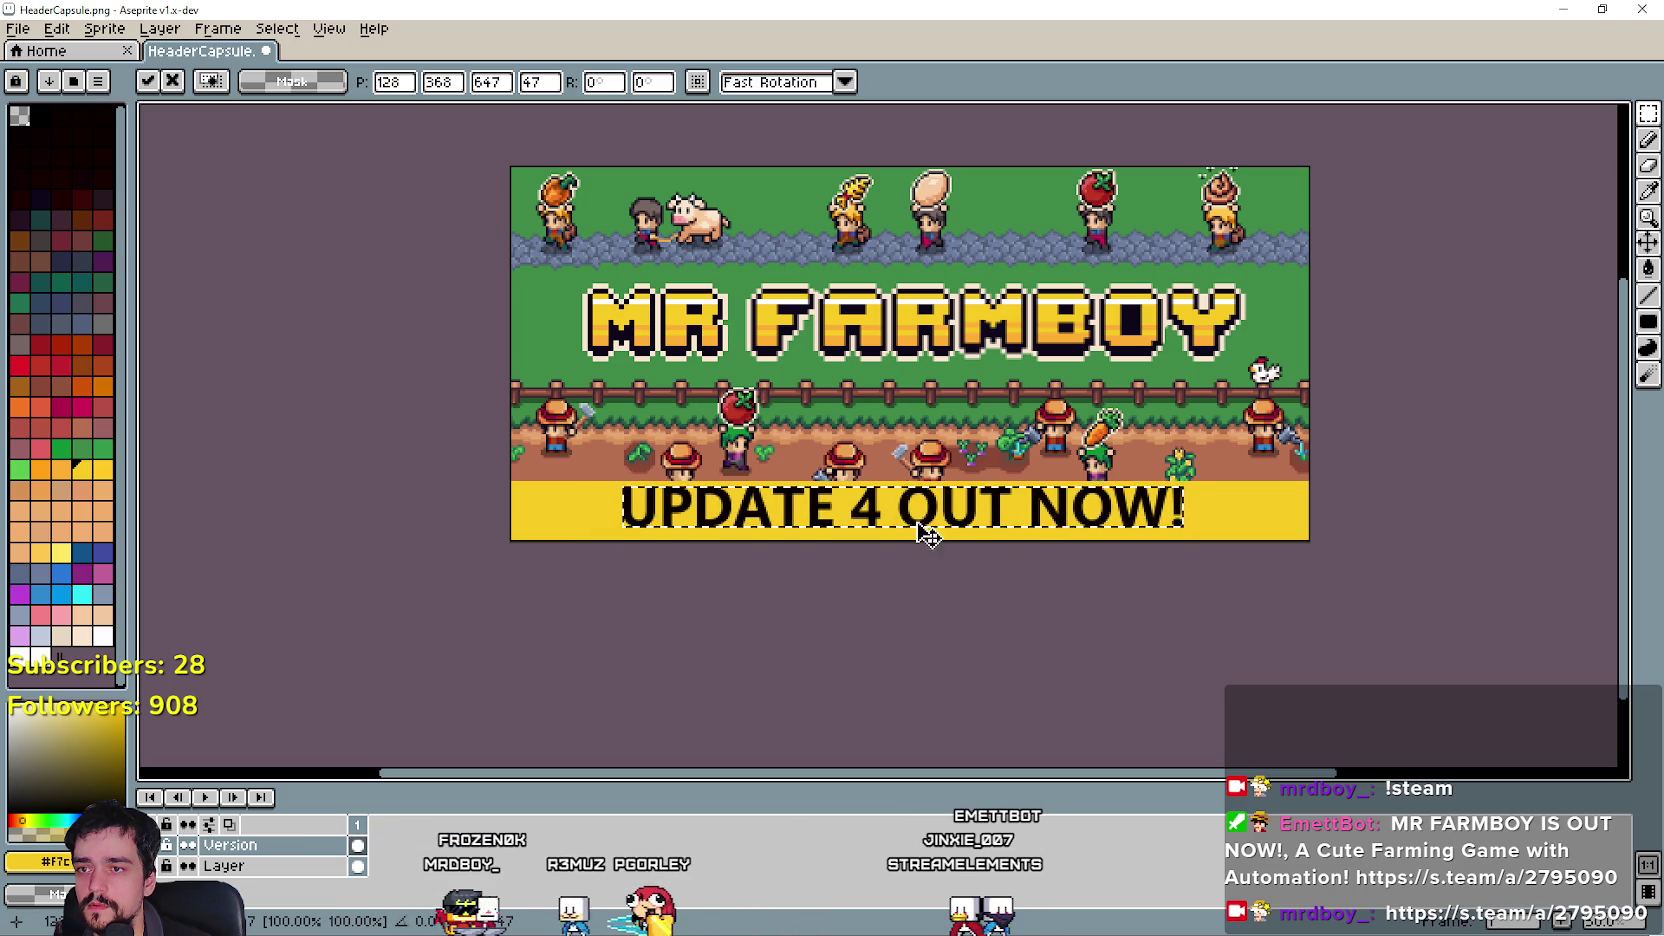
{"action": "left_click", "coordinate": [923, 593]}
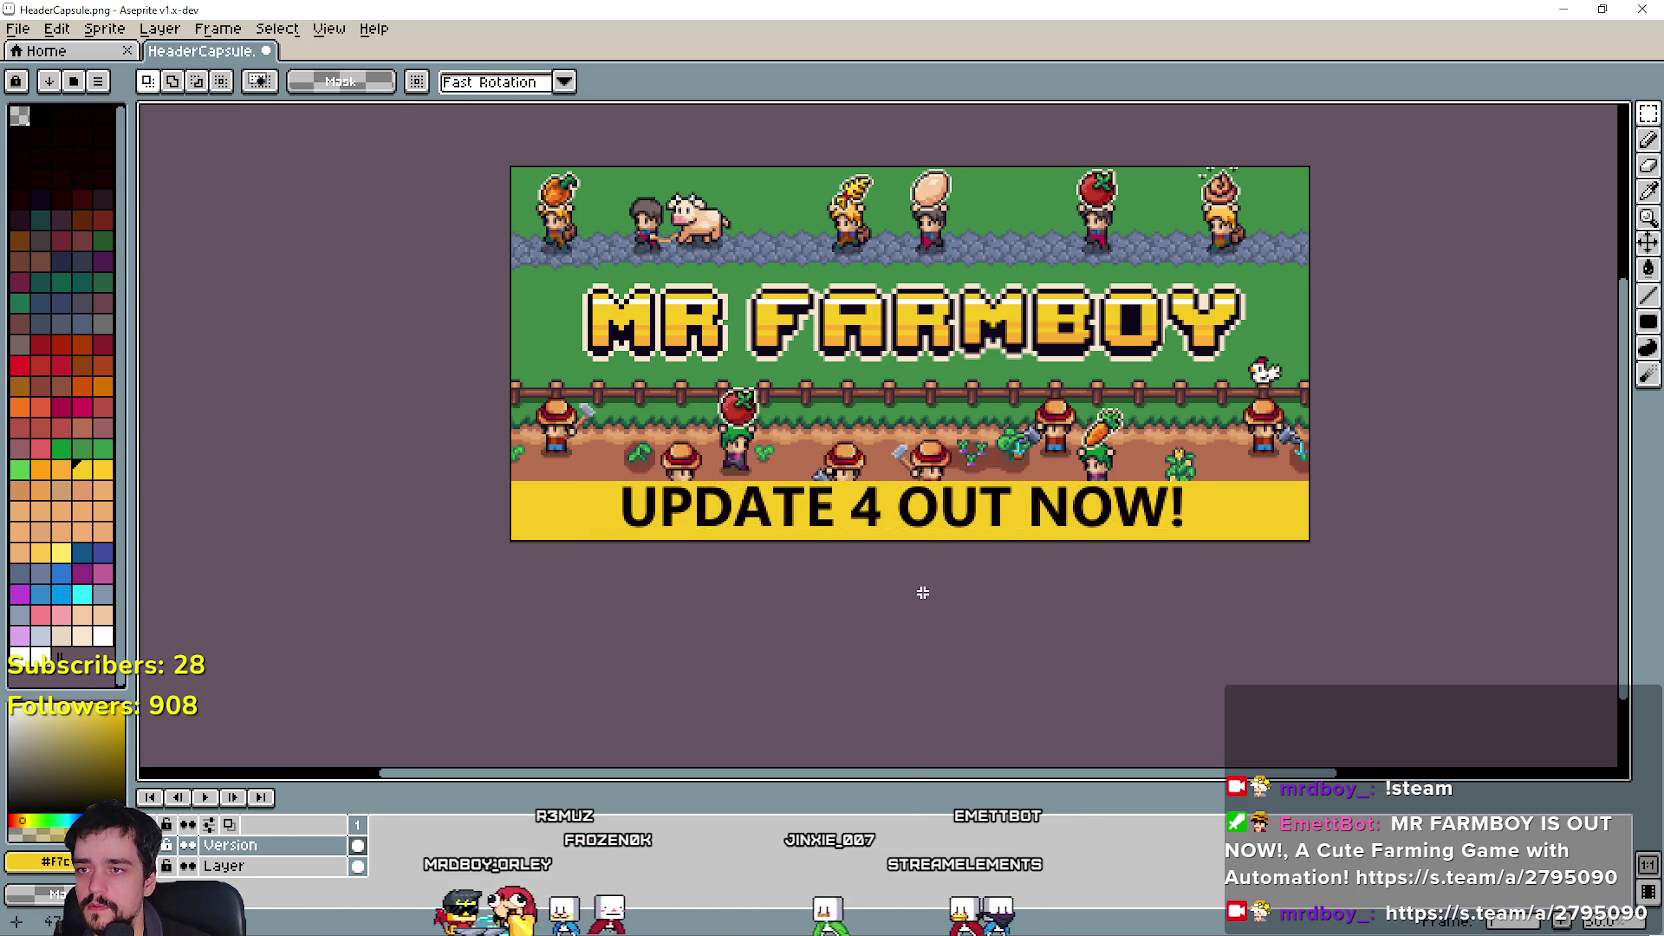
Insert the text again in white, move it down onto the yellow band and commit it.
{"action": "key", "text": "ctrl+t"}
{"action": "left_click", "coordinate": [855, 499]}
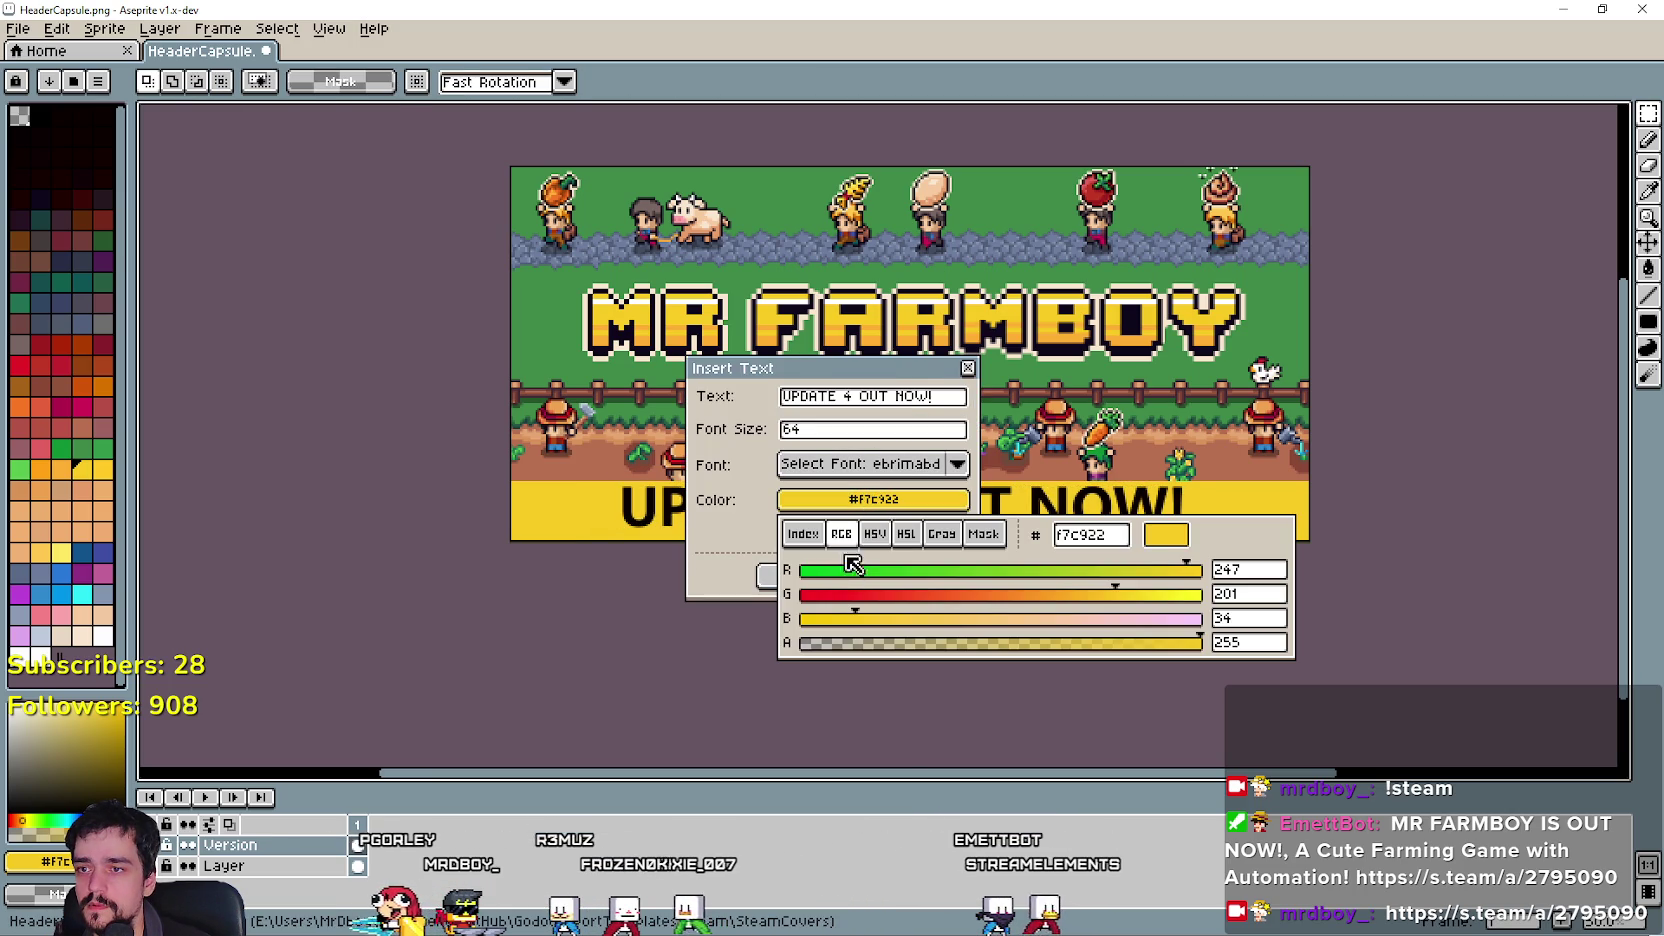
{"action": "left_click", "coordinate": [1088, 613]}
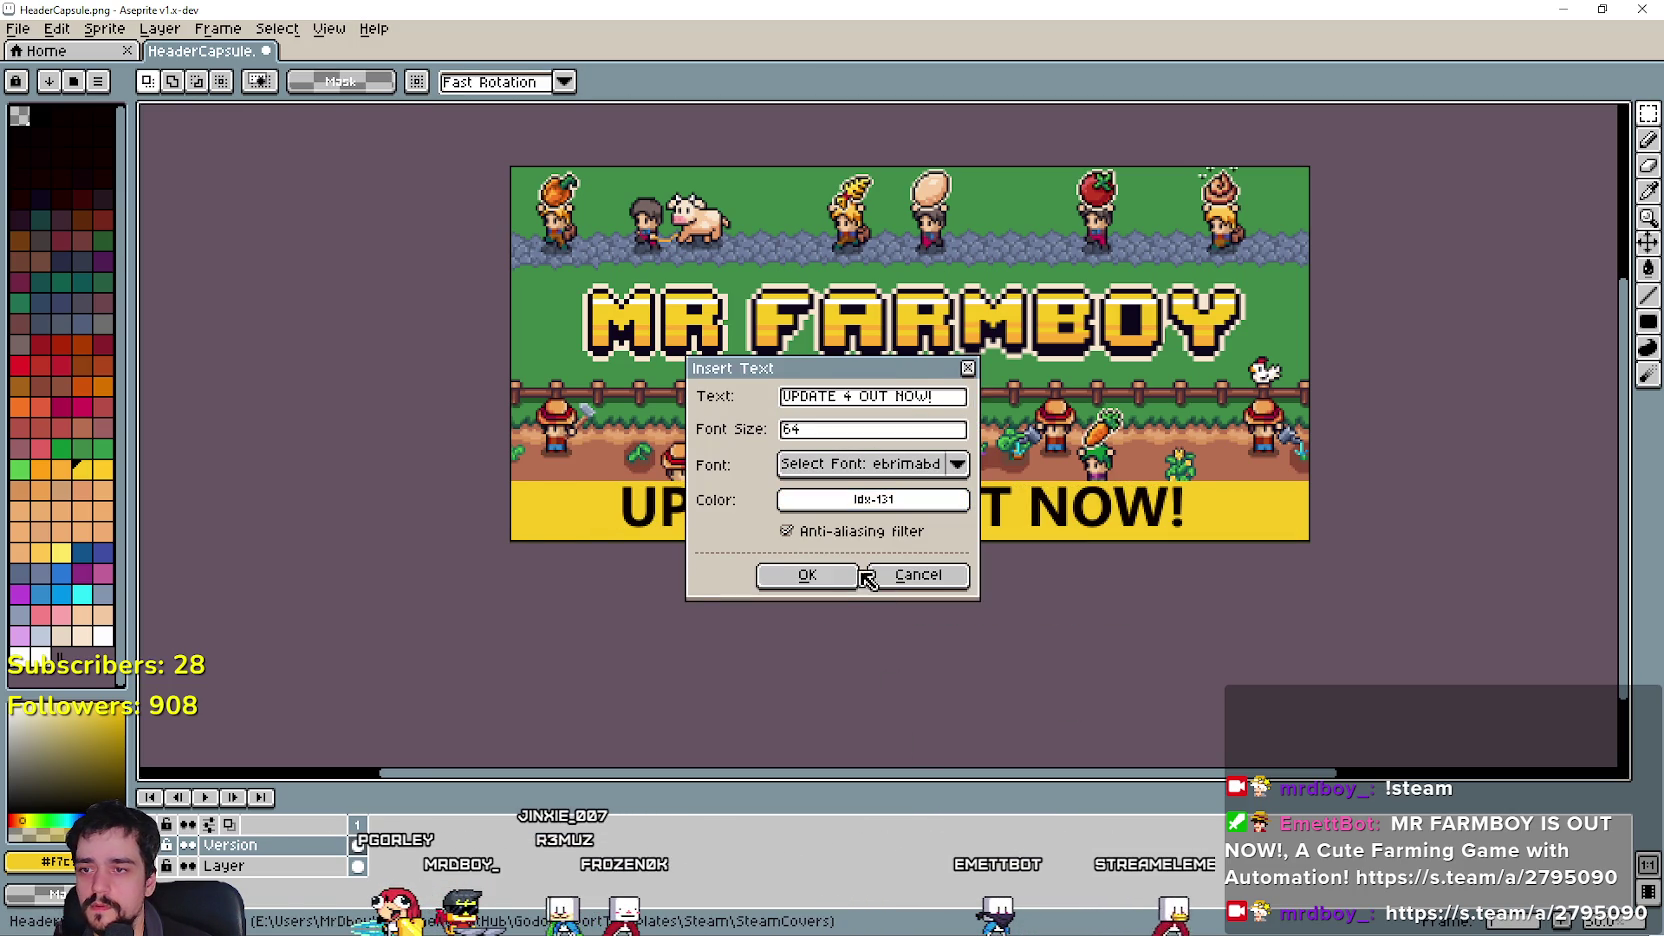
{"action": "left_click", "coordinate": [848, 576]}
{"action": "left_click_drag", "start_coordinate": [898, 368], "coordinate": [897, 512]}
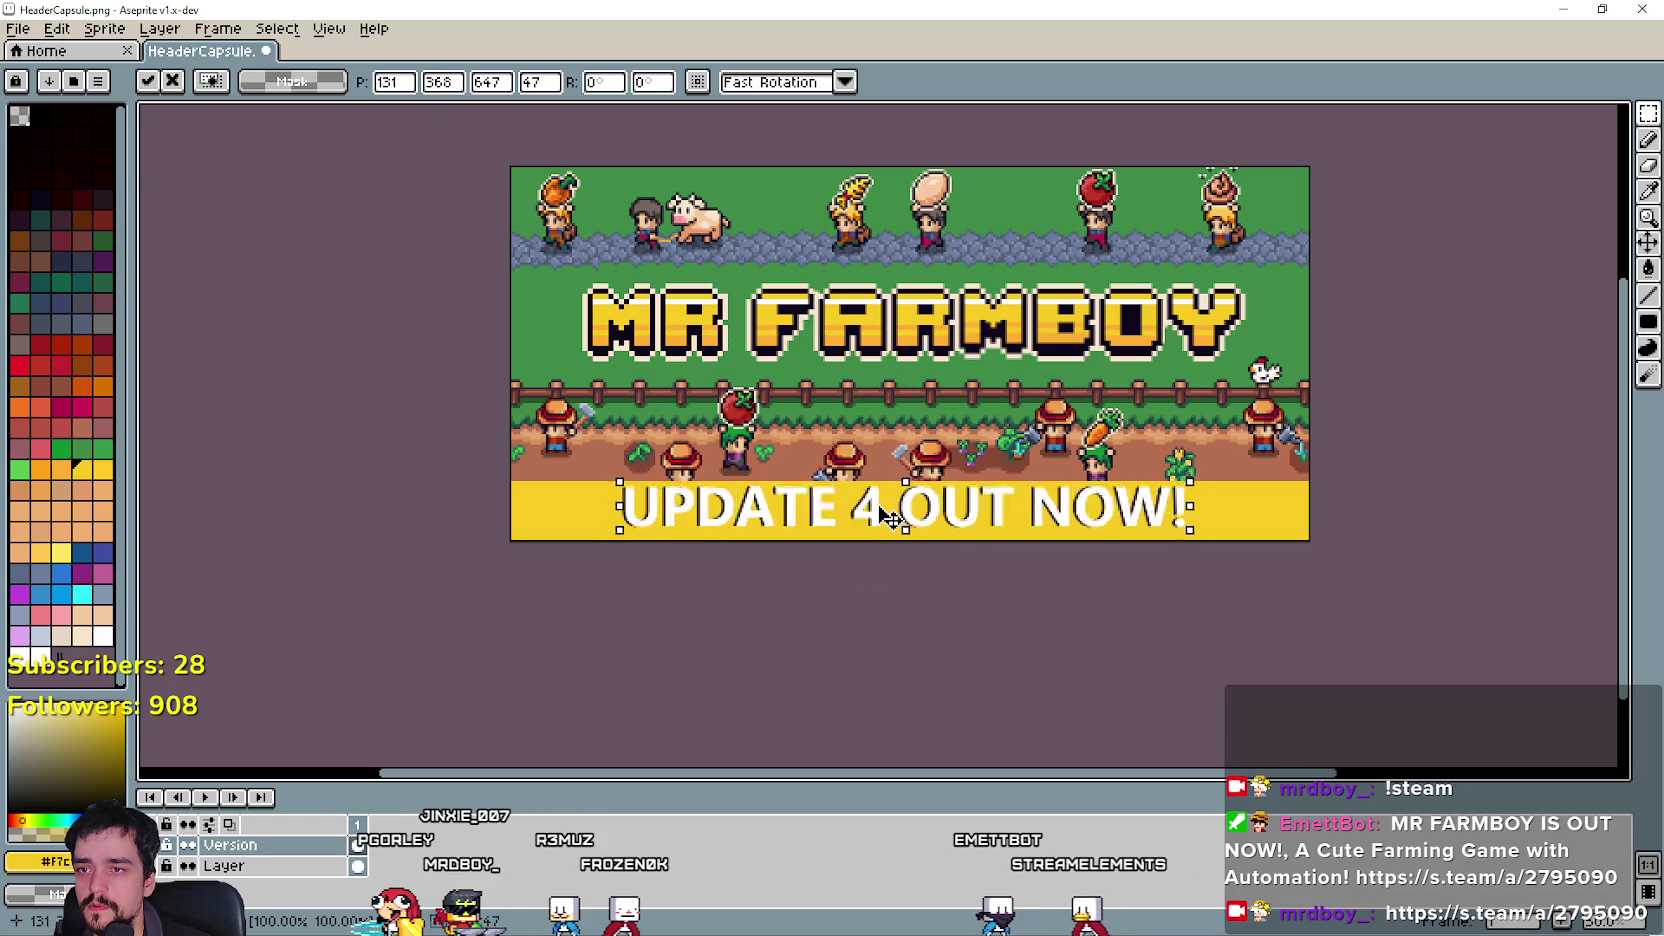
{"action": "left_click", "coordinate": [838, 625]}
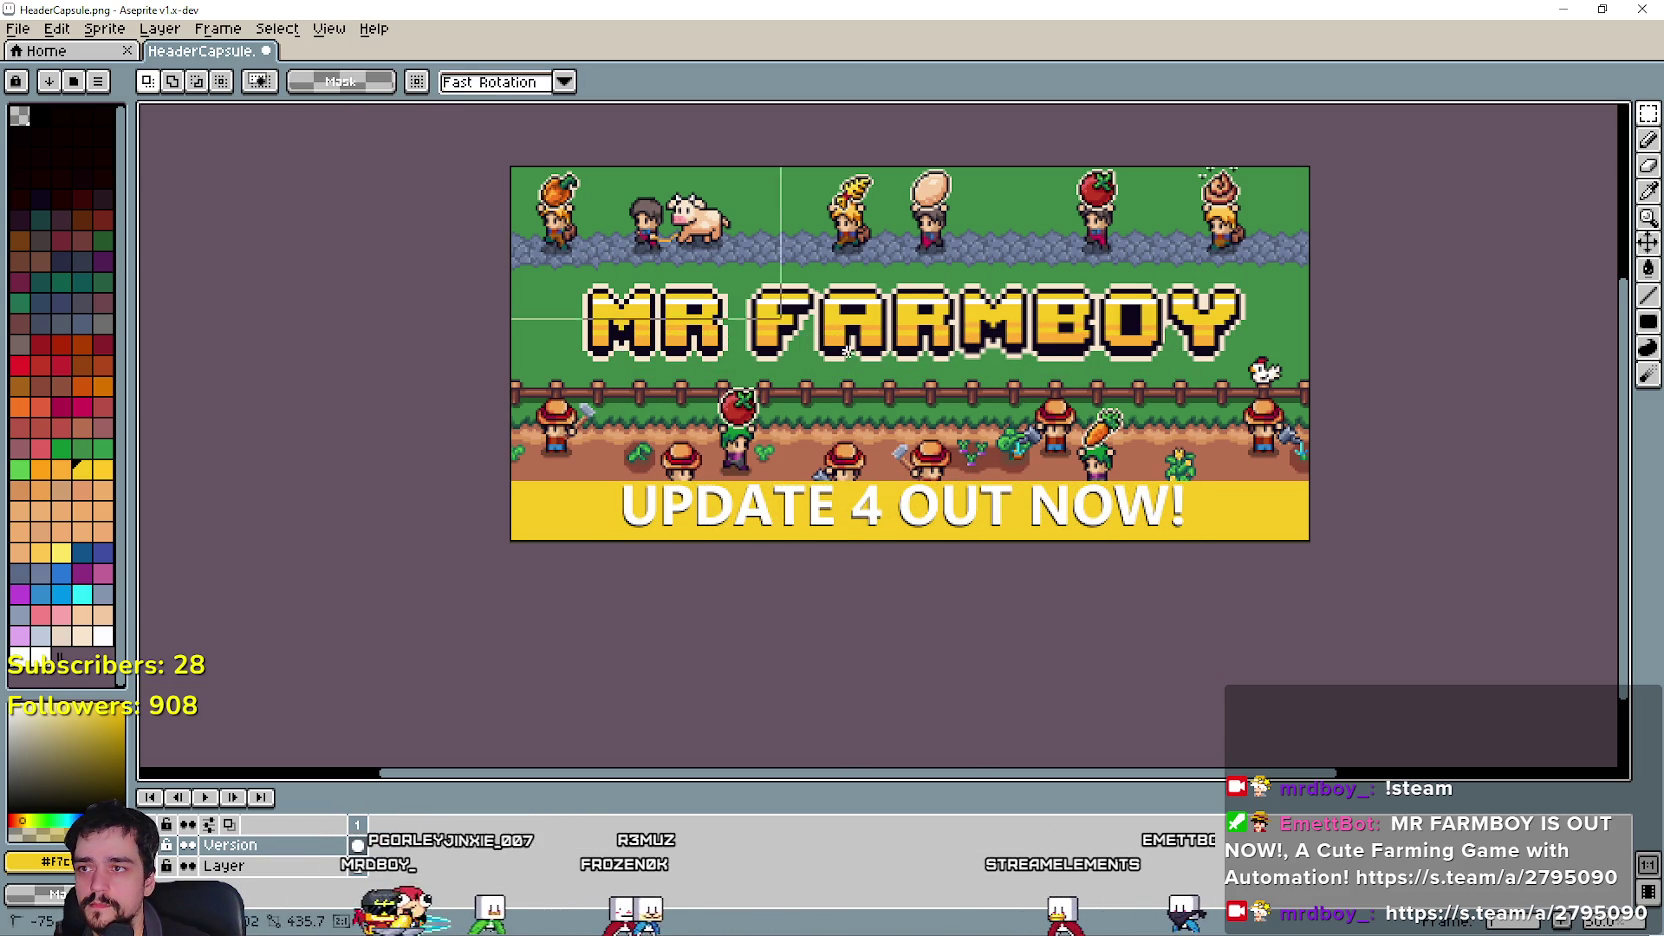
Undo the stray whole-sprite transform and selection, restoring the yellow band.
{"action": "key", "text": "ctrl+a"}
{"action": "scroll", "coordinate": [1377, 712], "scroll_direction": "down", "scroll_amount": 1}
{"action": "key", "text": "ctrl+t"}
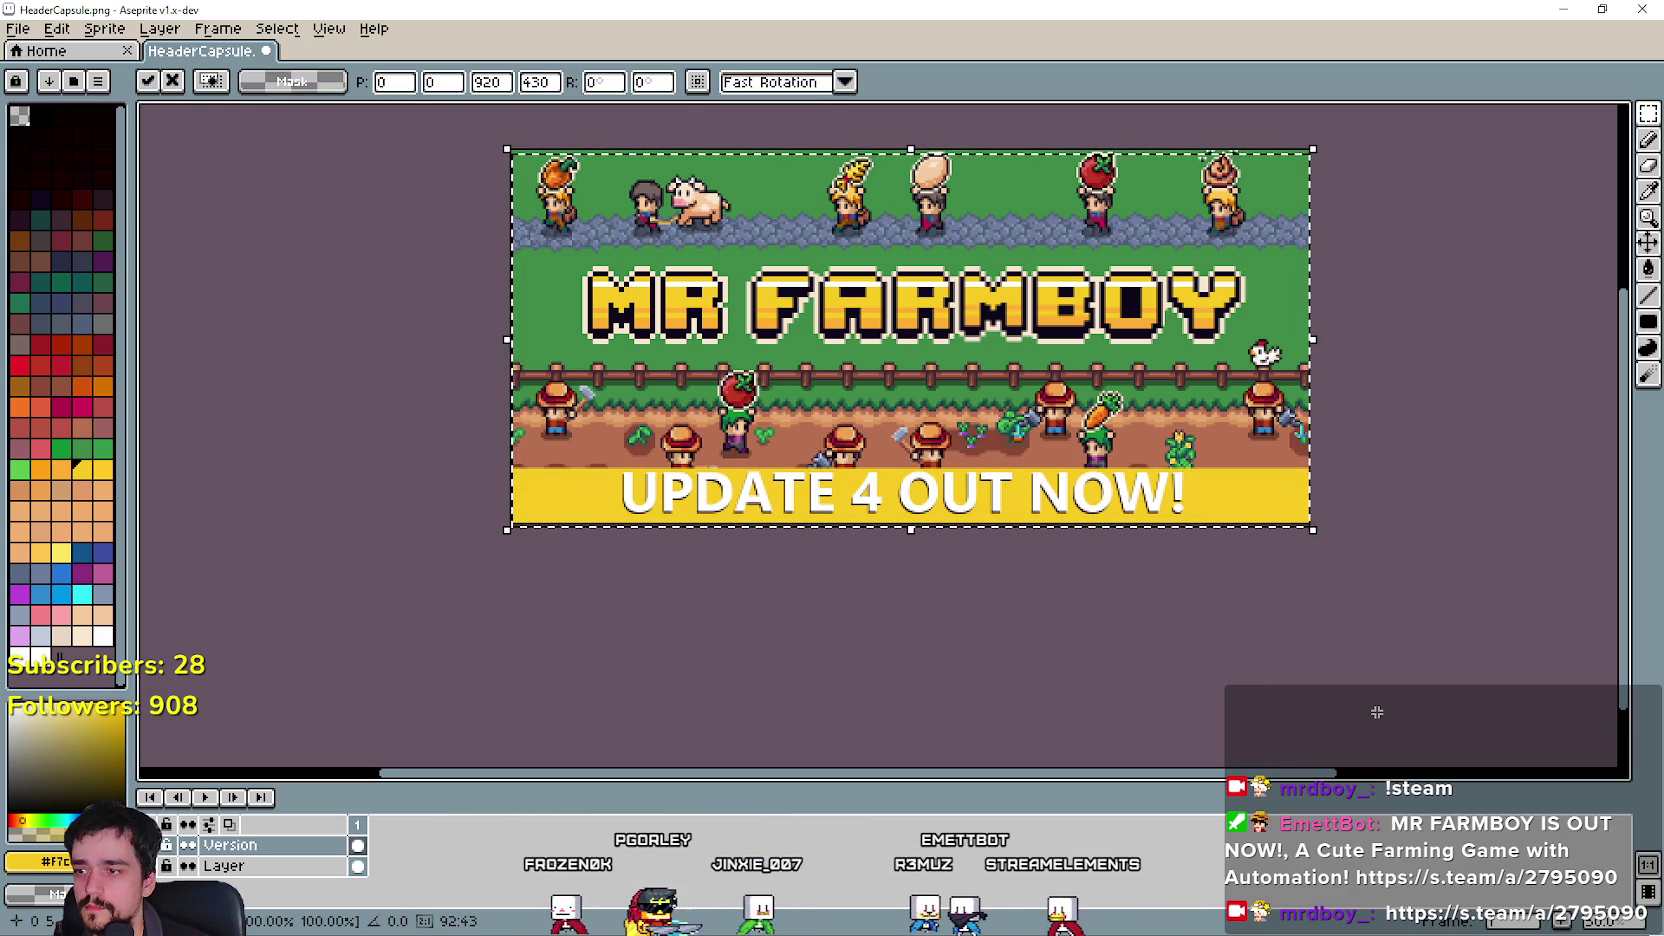
{"action": "key", "text": "ctrl+z"}
{"action": "key", "text": "ctrl+d"}
{"action": "key", "text": "ctrl+z"}
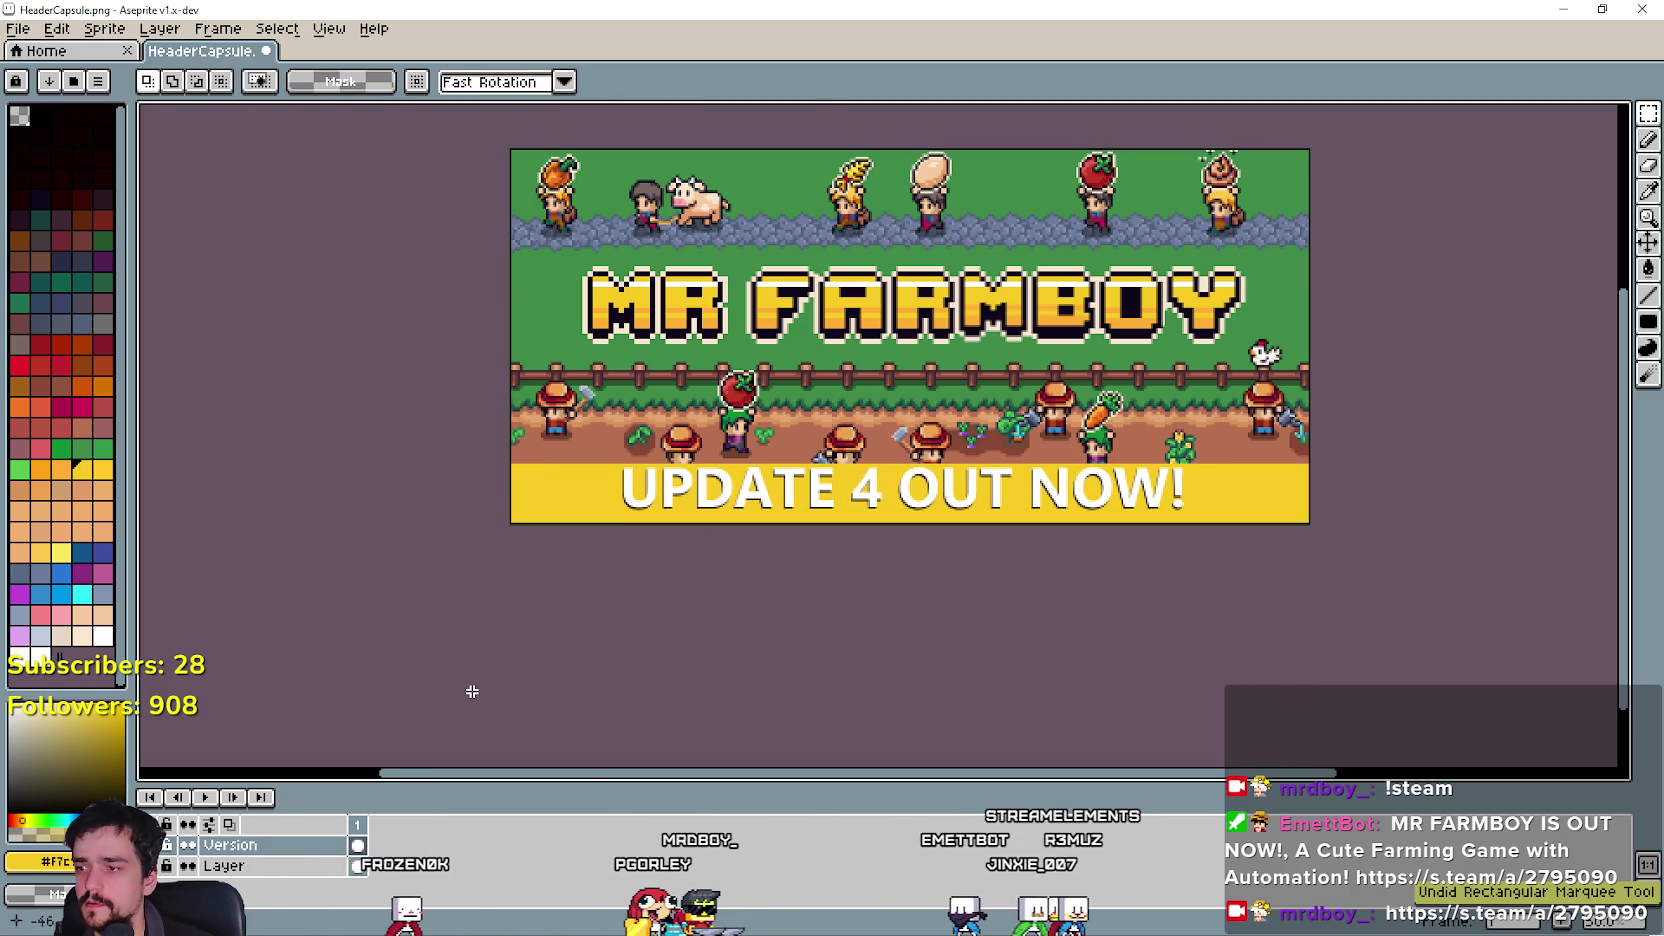
{"action": "key", "text": "ctrl+z"}
{"action": "key", "text": "ctrl+z"}
{"action": "key", "text": "ctrl+z"}
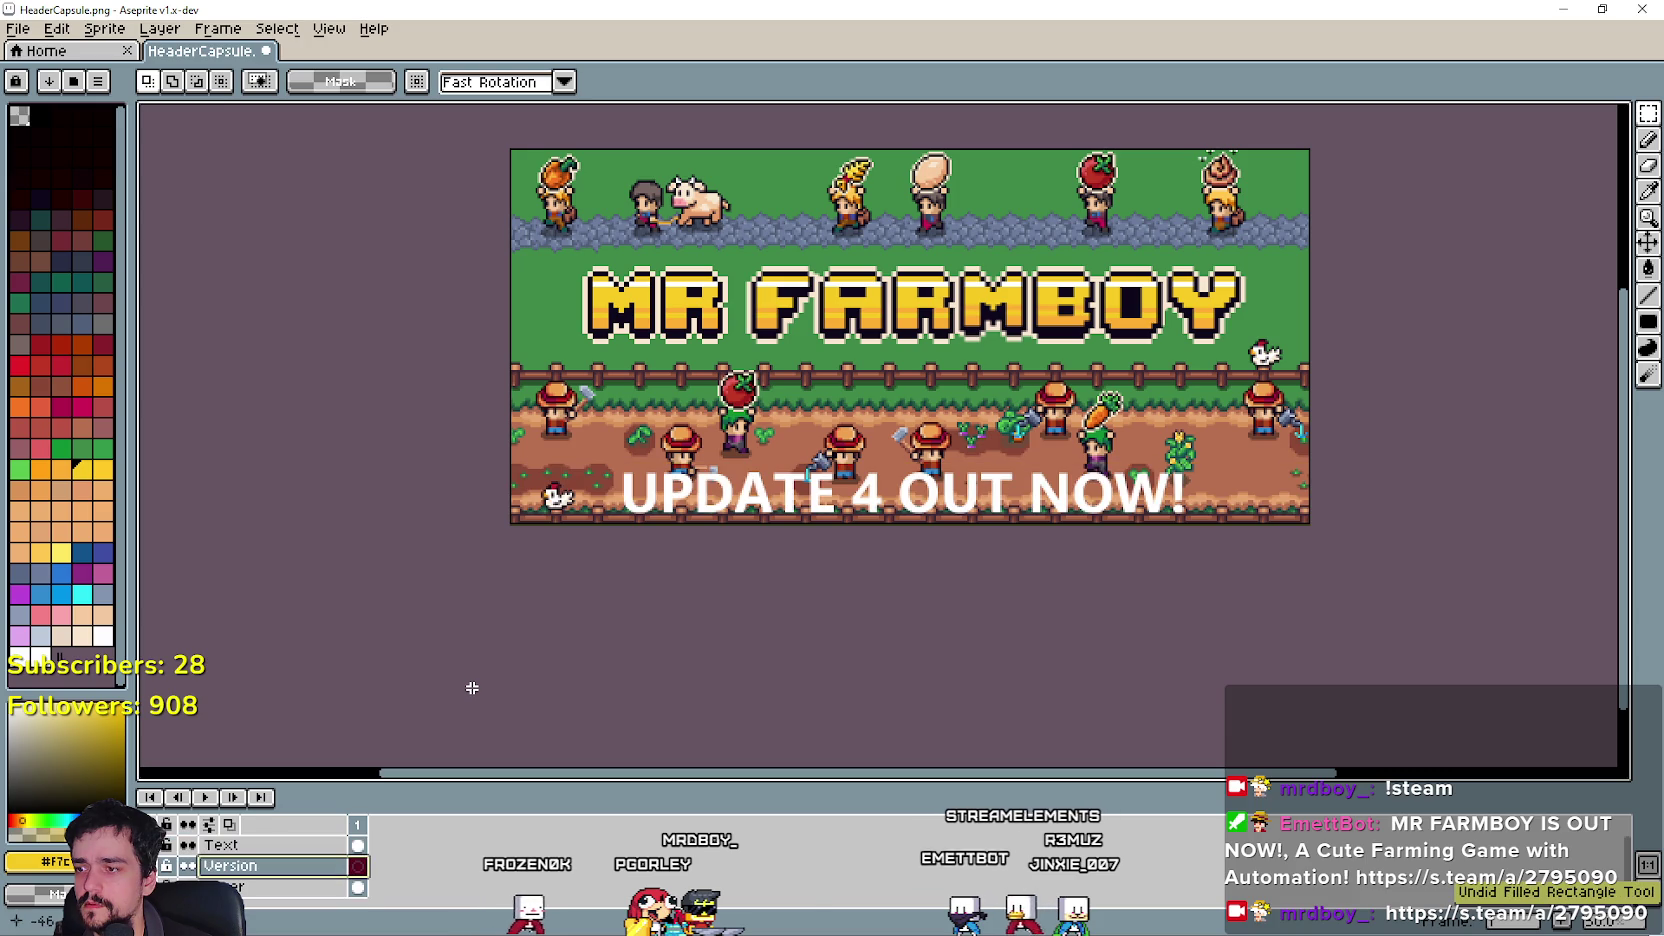
{"action": "key", "text": "ctrl+y"}
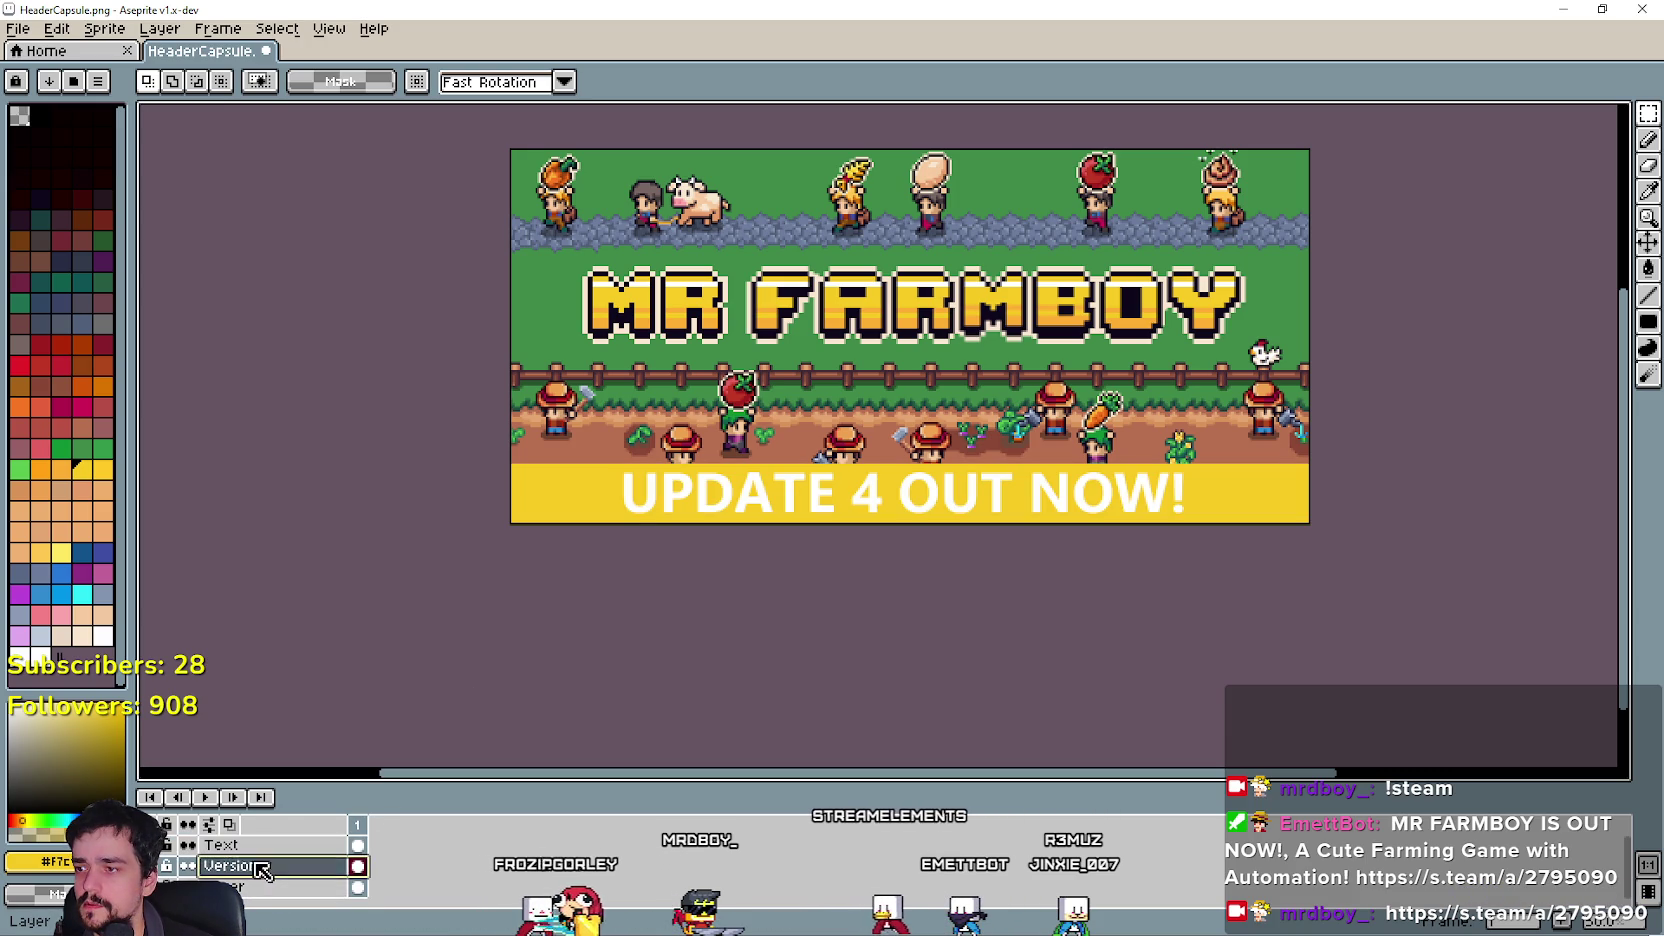
{"action": "key", "text": "ctrl+z"}
{"action": "key", "text": "ctrl+y"}
Clear all old text from the Text layer, leaving the yellow band empty.
{"action": "left_click", "coordinate": [230, 845]}
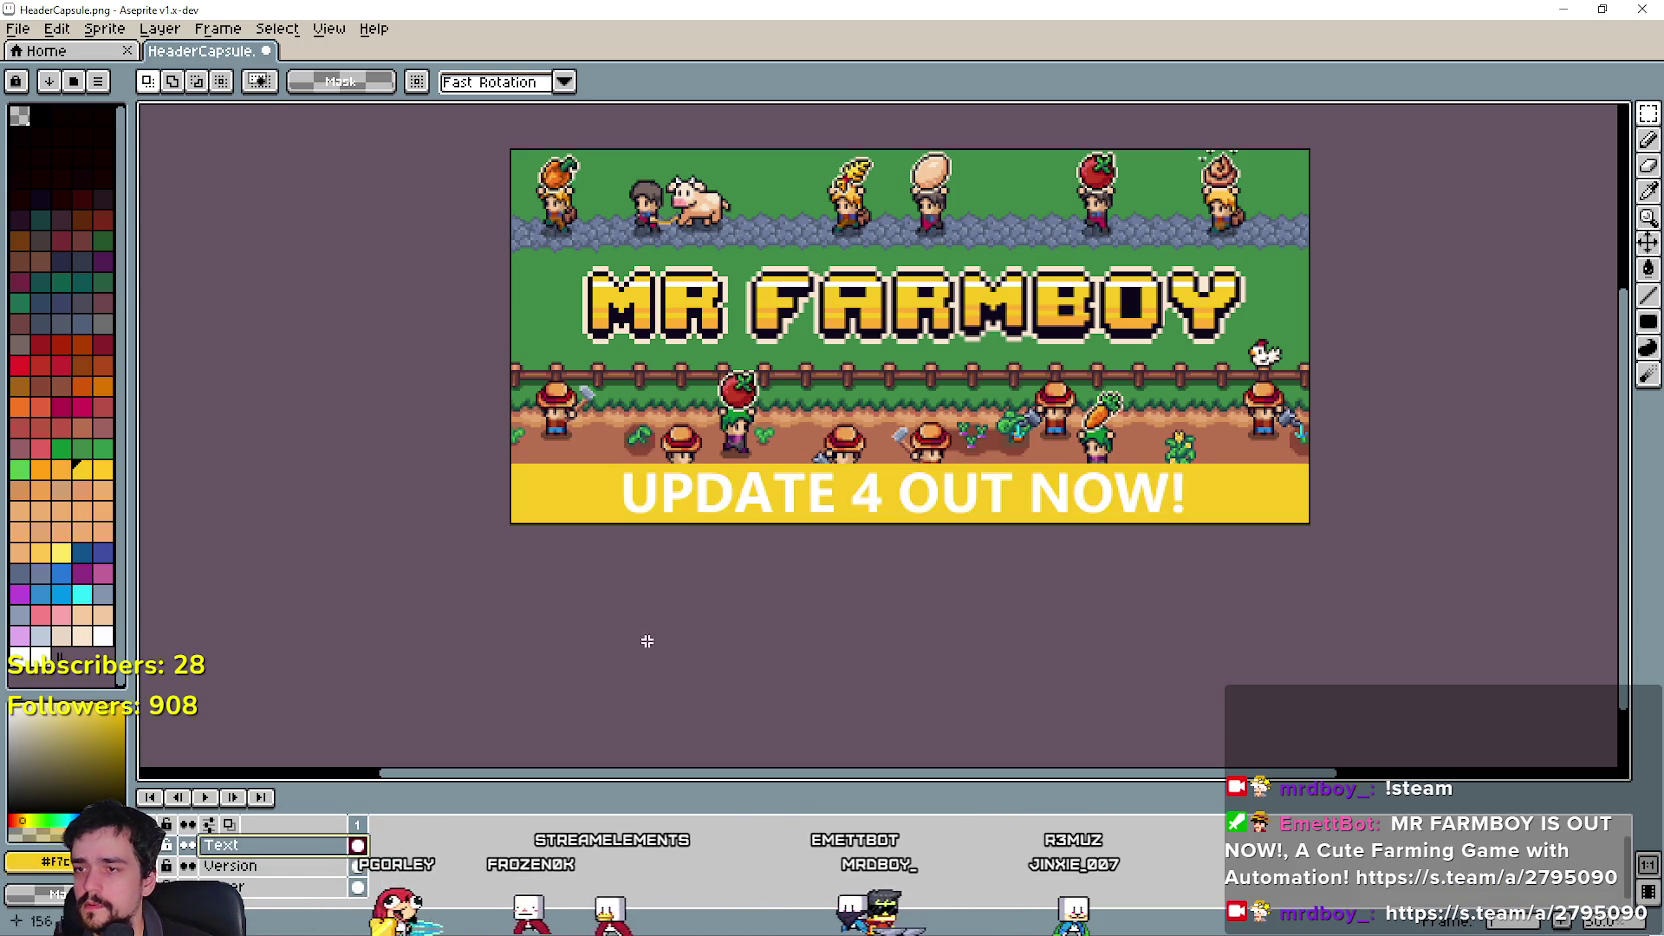
{"action": "key", "text": "ctrl+a"}
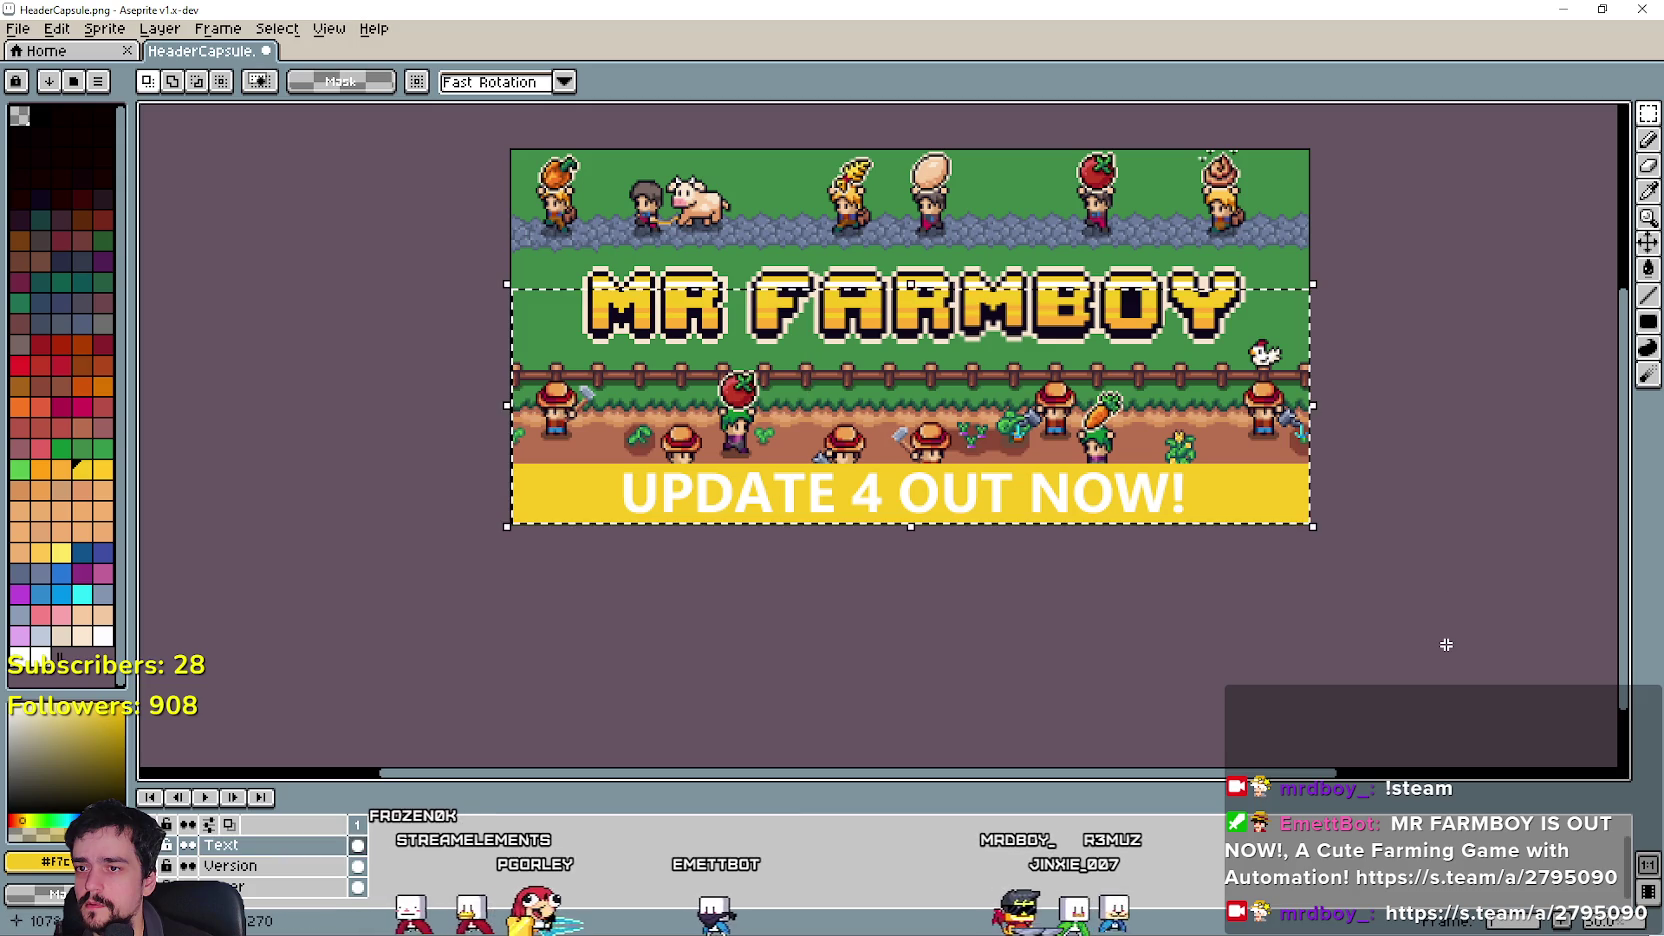
{"action": "key", "text": "Delete"}
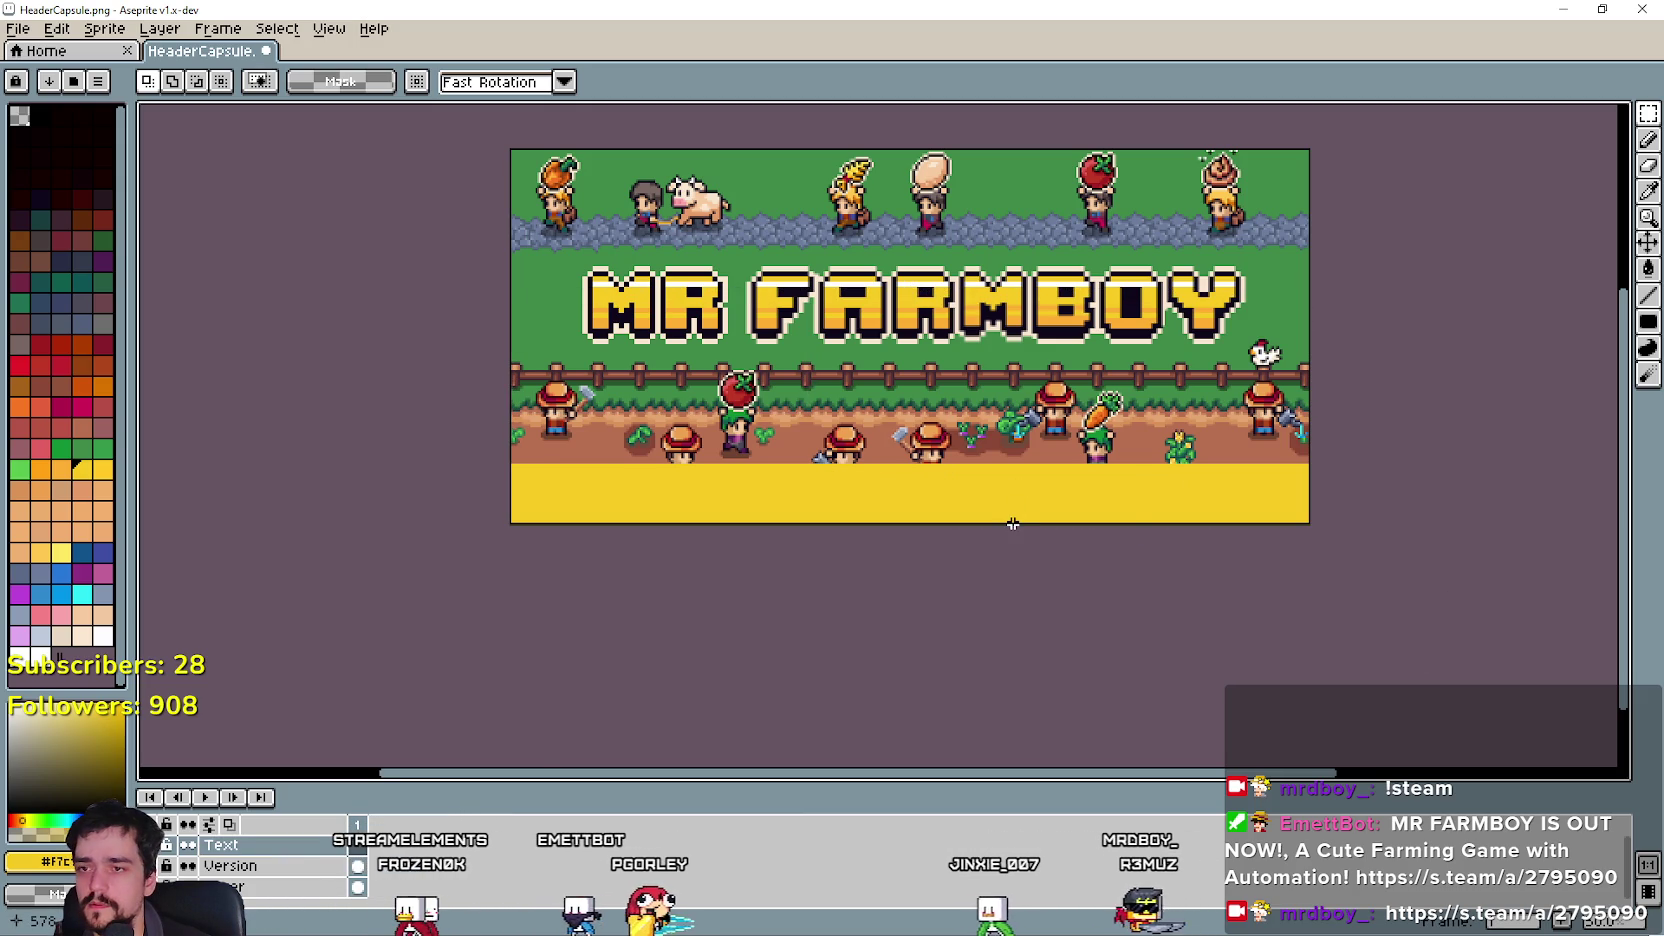
{"action": "key", "text": "ctrl+t"}
{"action": "left_click", "coordinate": [870, 499]}
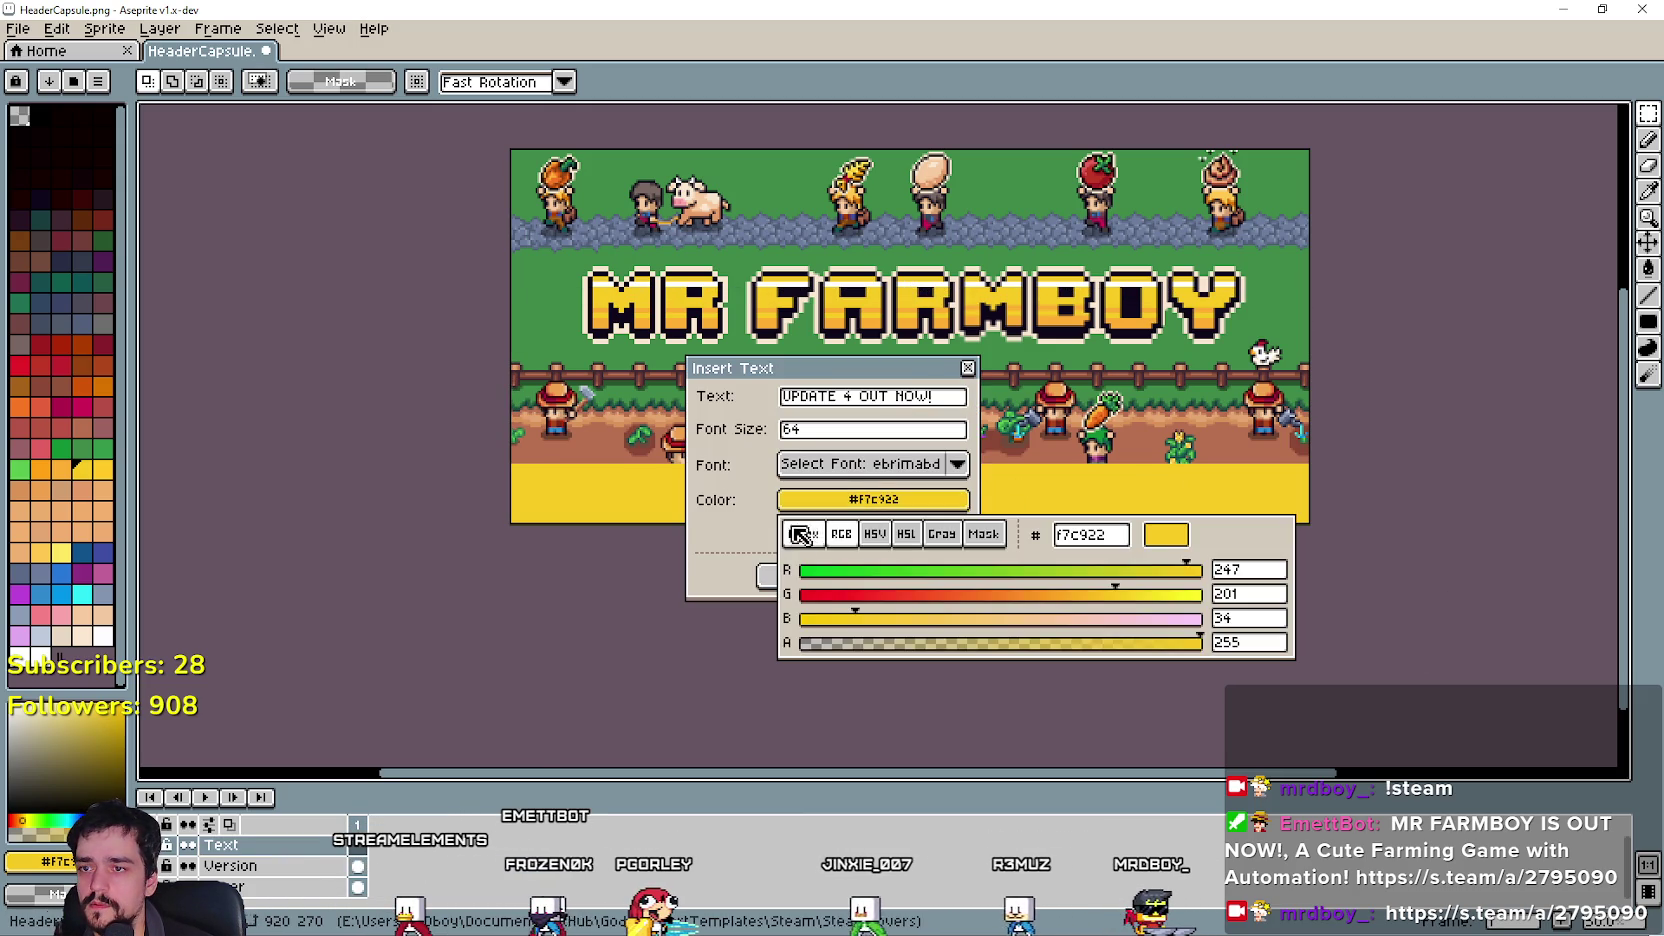
Place a black 'UPDATE 4 OUT NOW!' in the yellow band and commit it.
{"action": "left_click", "coordinate": [809, 573]}
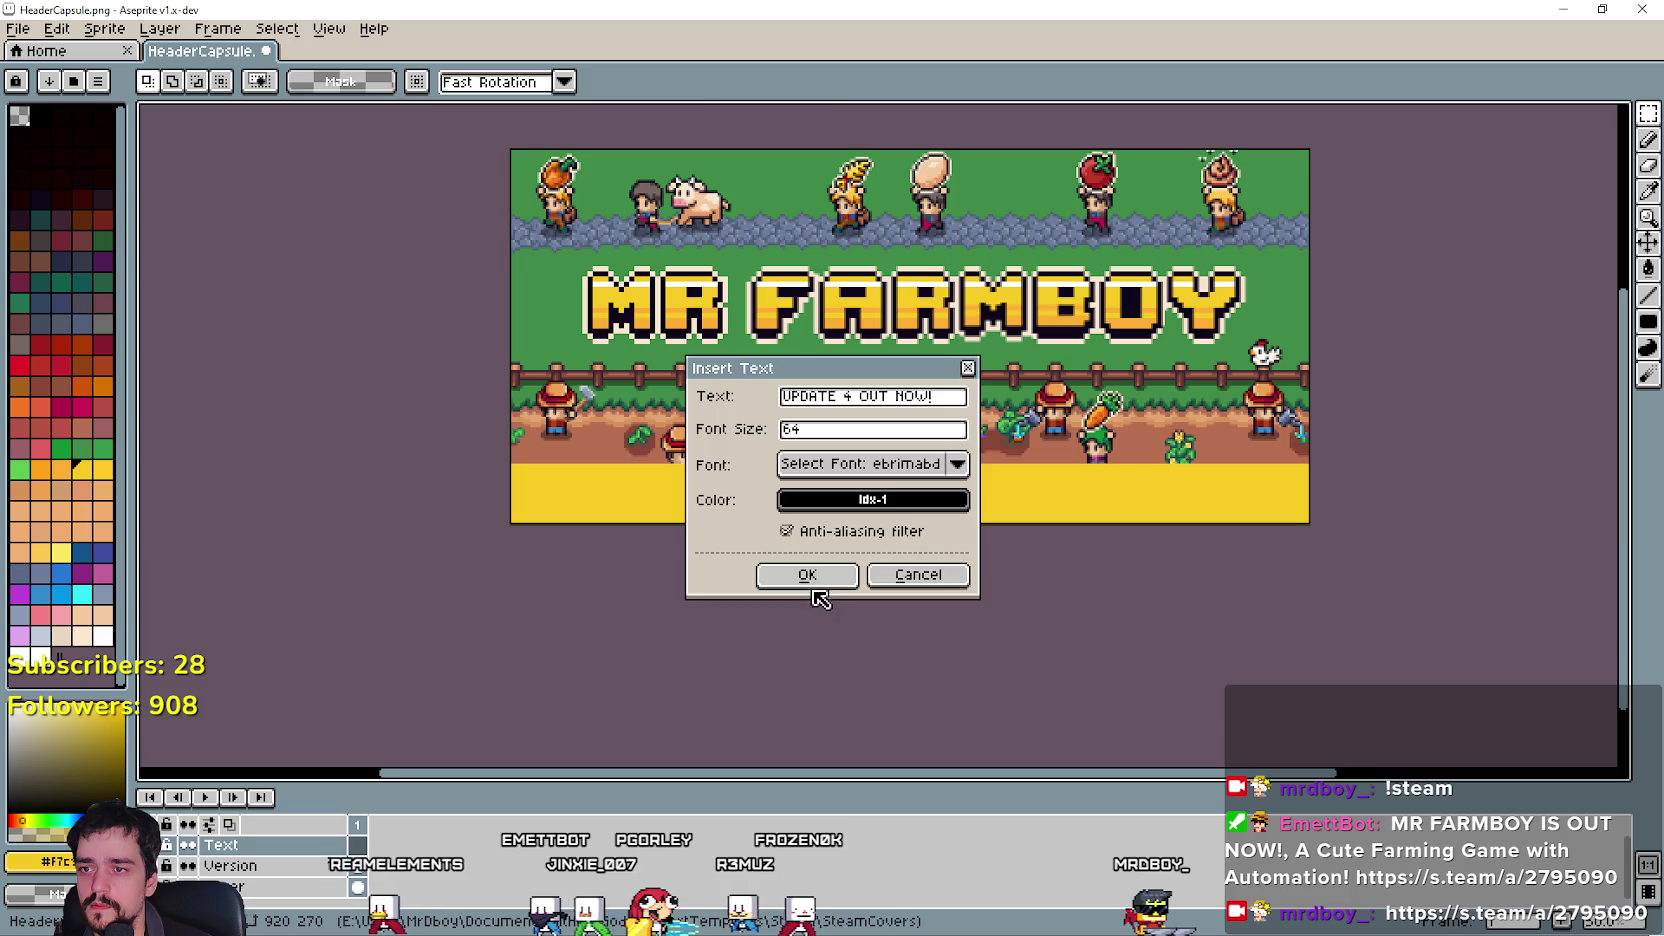
{"action": "left_click", "coordinate": [808, 576]}
{"action": "mouse_move", "coordinate": [905, 355]}
{"action": "left_mouse_down"}
{"action": "mouse_move", "coordinate": [898, 503]}
{"action": "mouse_move", "coordinate": [912, 506]}
{"action": "left_mouse_up"}
{"action": "key", "text": "Return"}
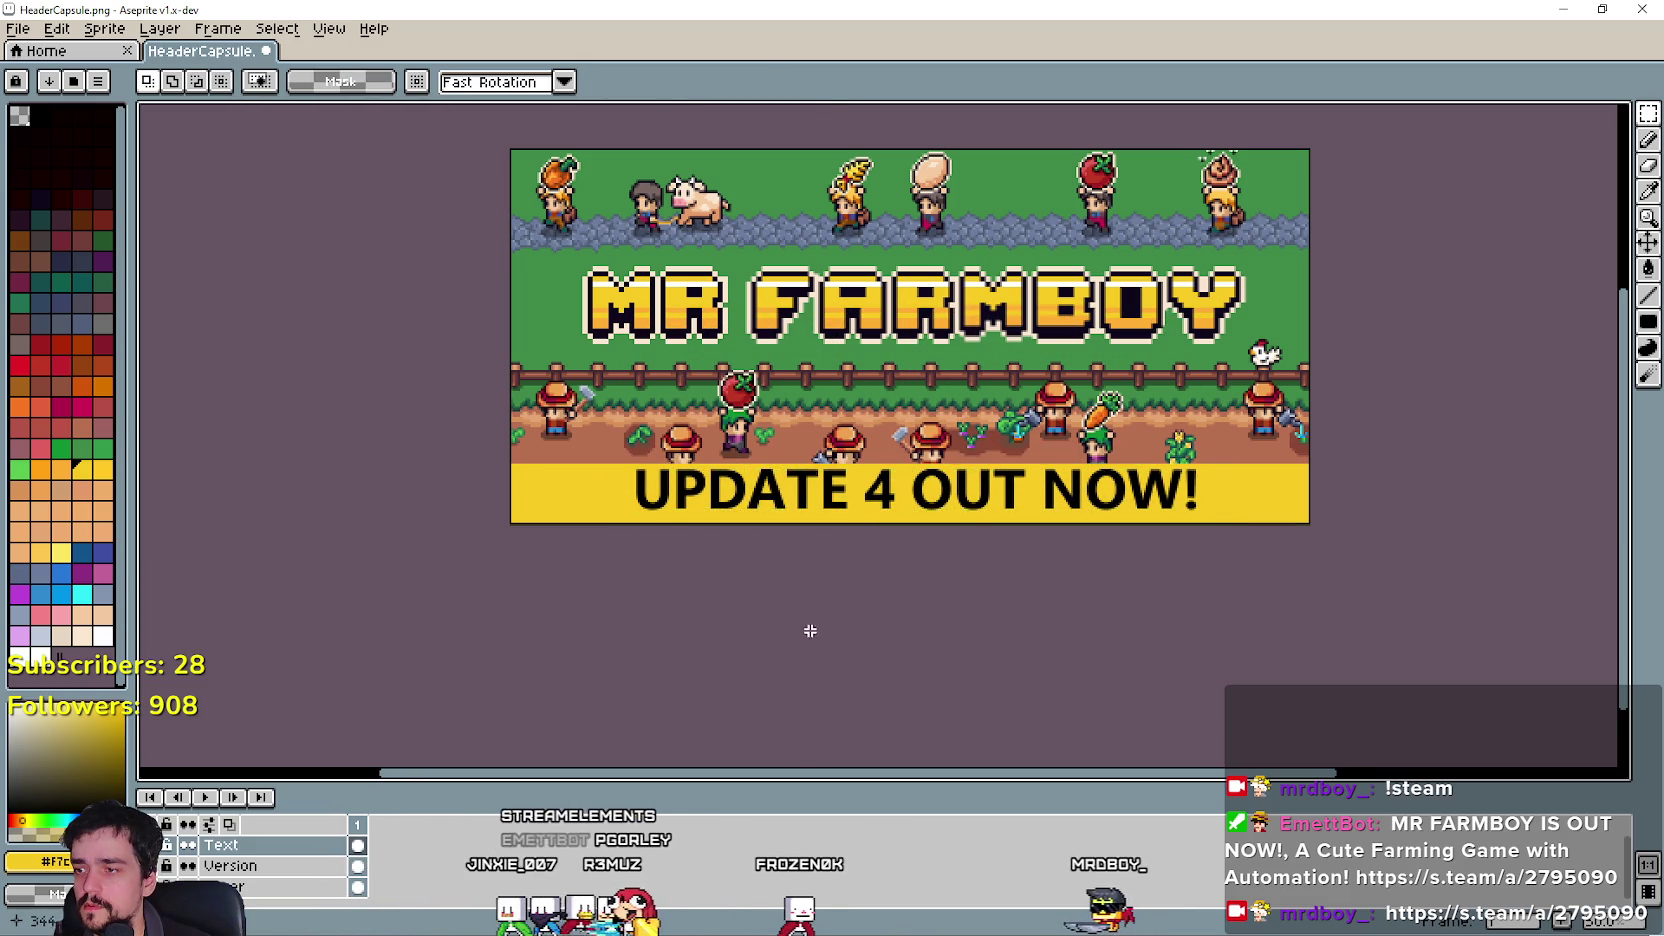
Insert a white copy of the text and set it slightly offset over the black one.
{"action": "key", "text": "ctrl+t"}
{"action": "left_click", "coordinate": [855, 499]}
{"action": "left_click", "coordinate": [801, 539]}
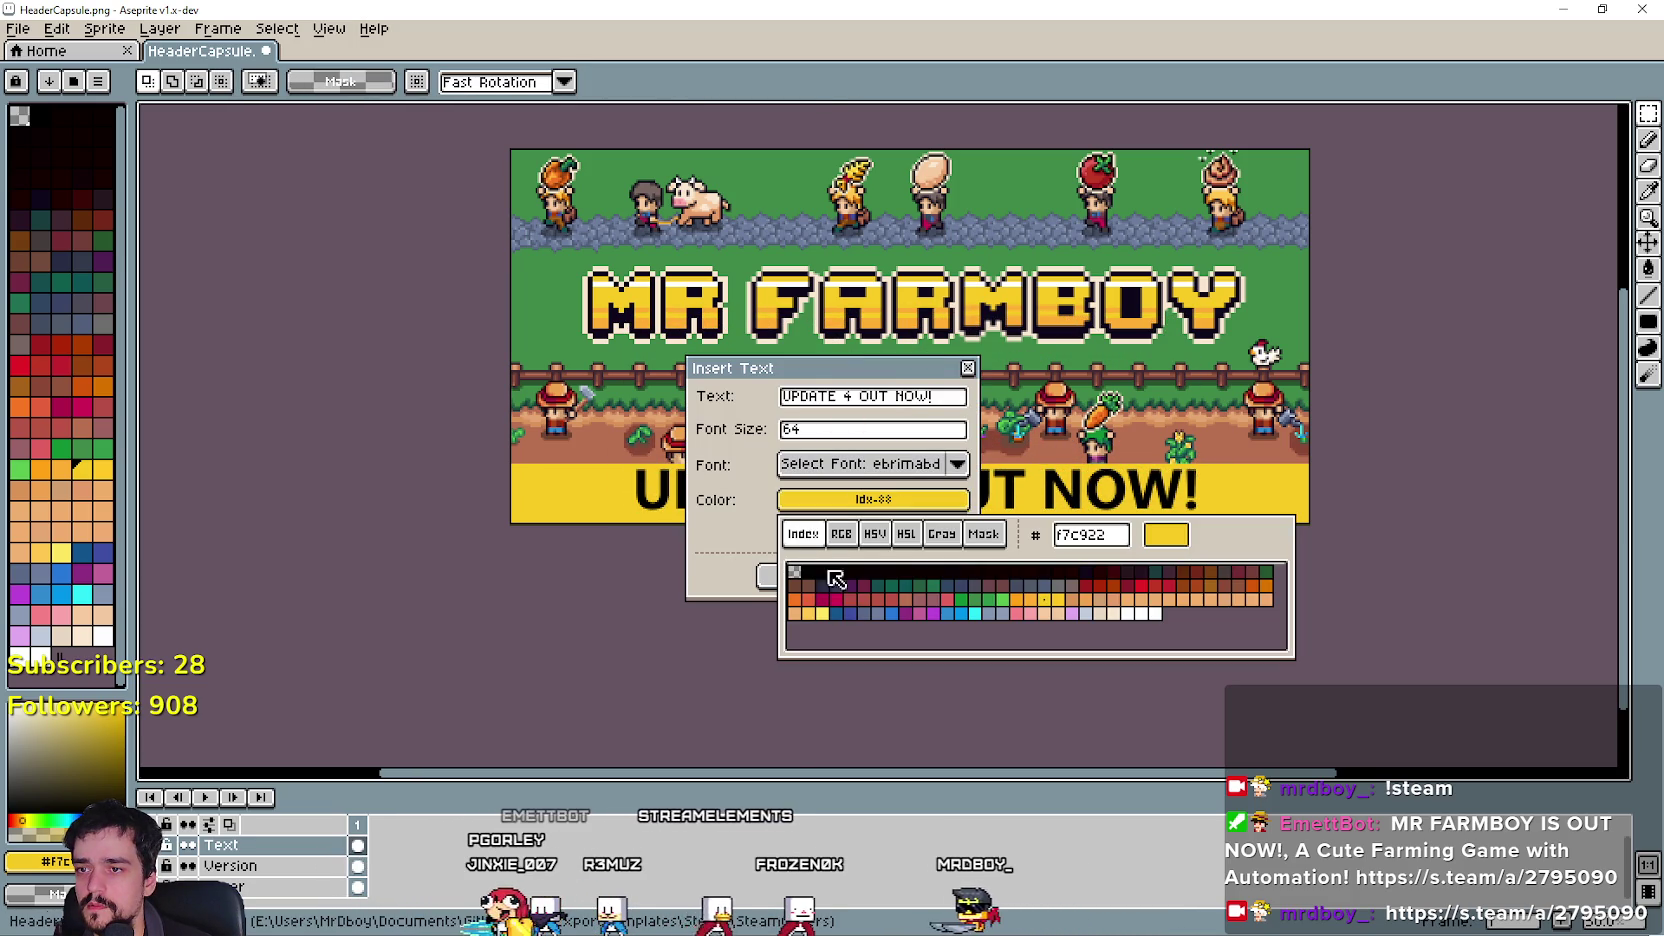
{"action": "left_click", "coordinate": [1158, 613]}
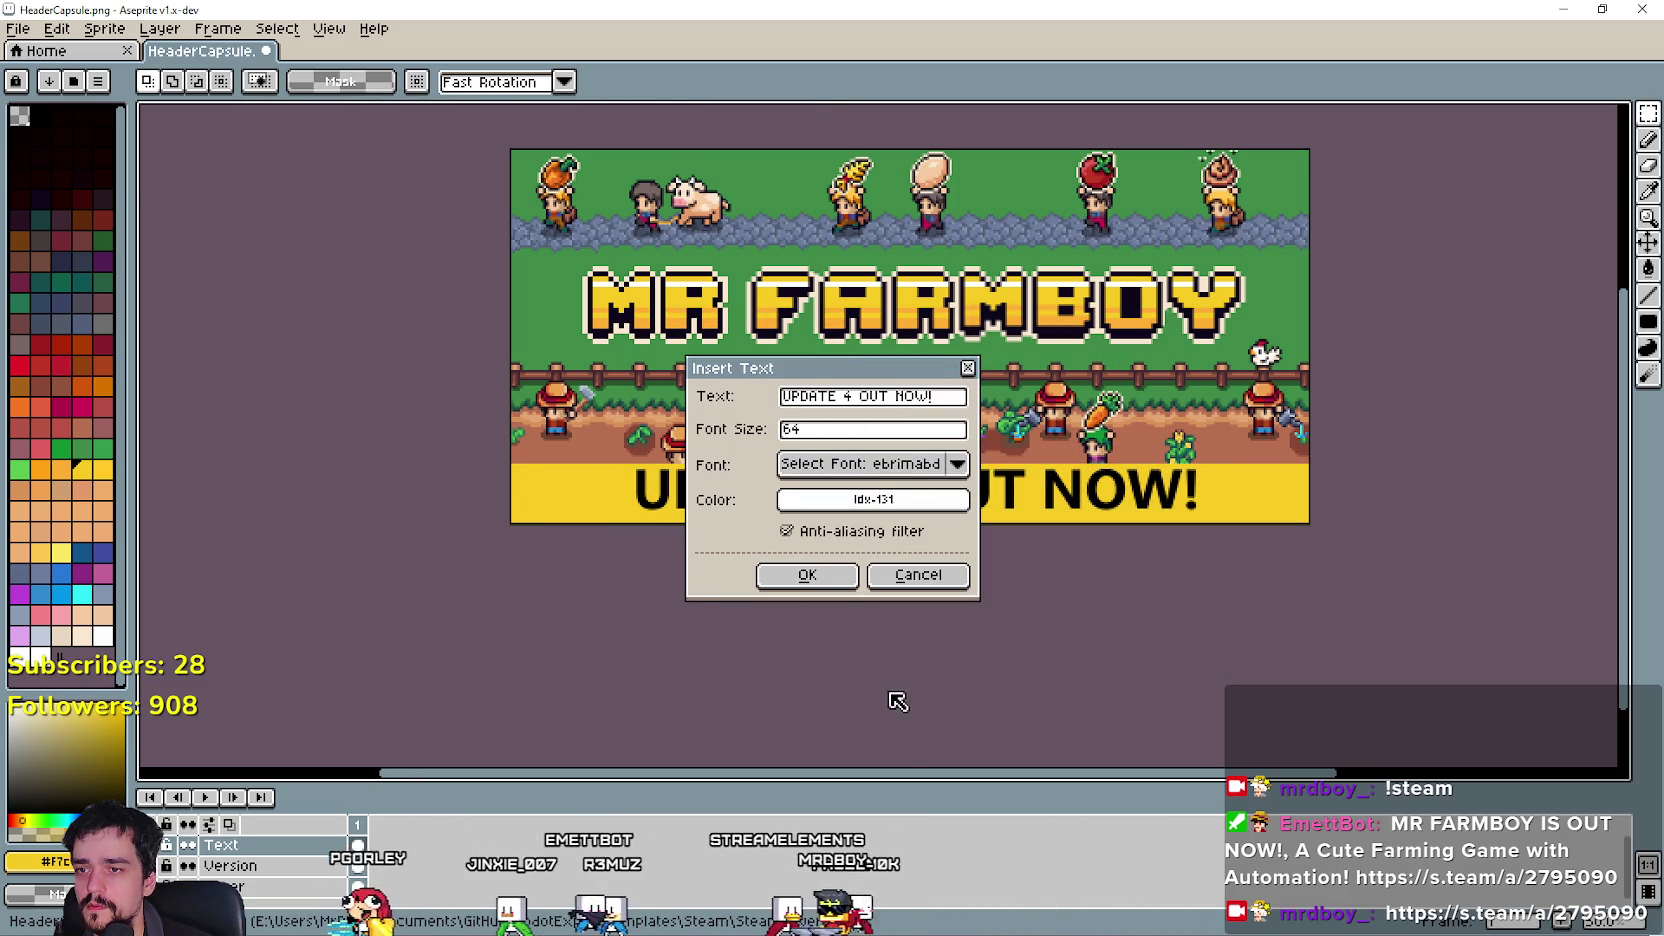
{"action": "left_click", "coordinate": [806, 574]}
{"action": "left_click_drag", "start_coordinate": [995, 495], "coordinate": [940, 500]}
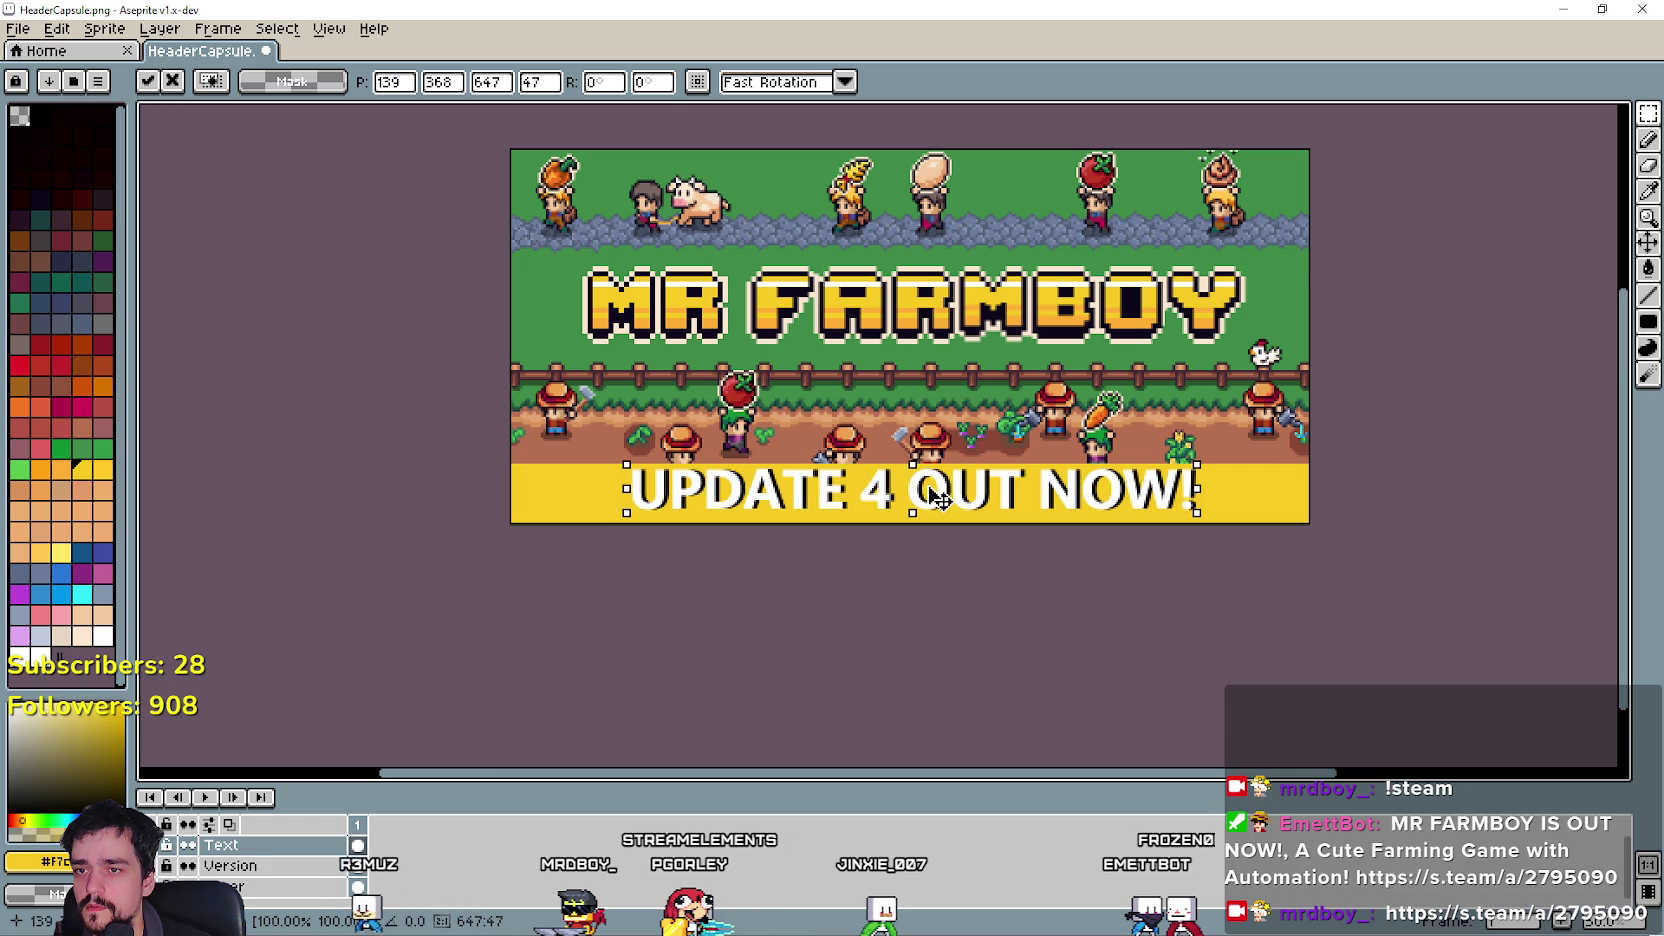
{"action": "left_click", "coordinate": [960, 591]}
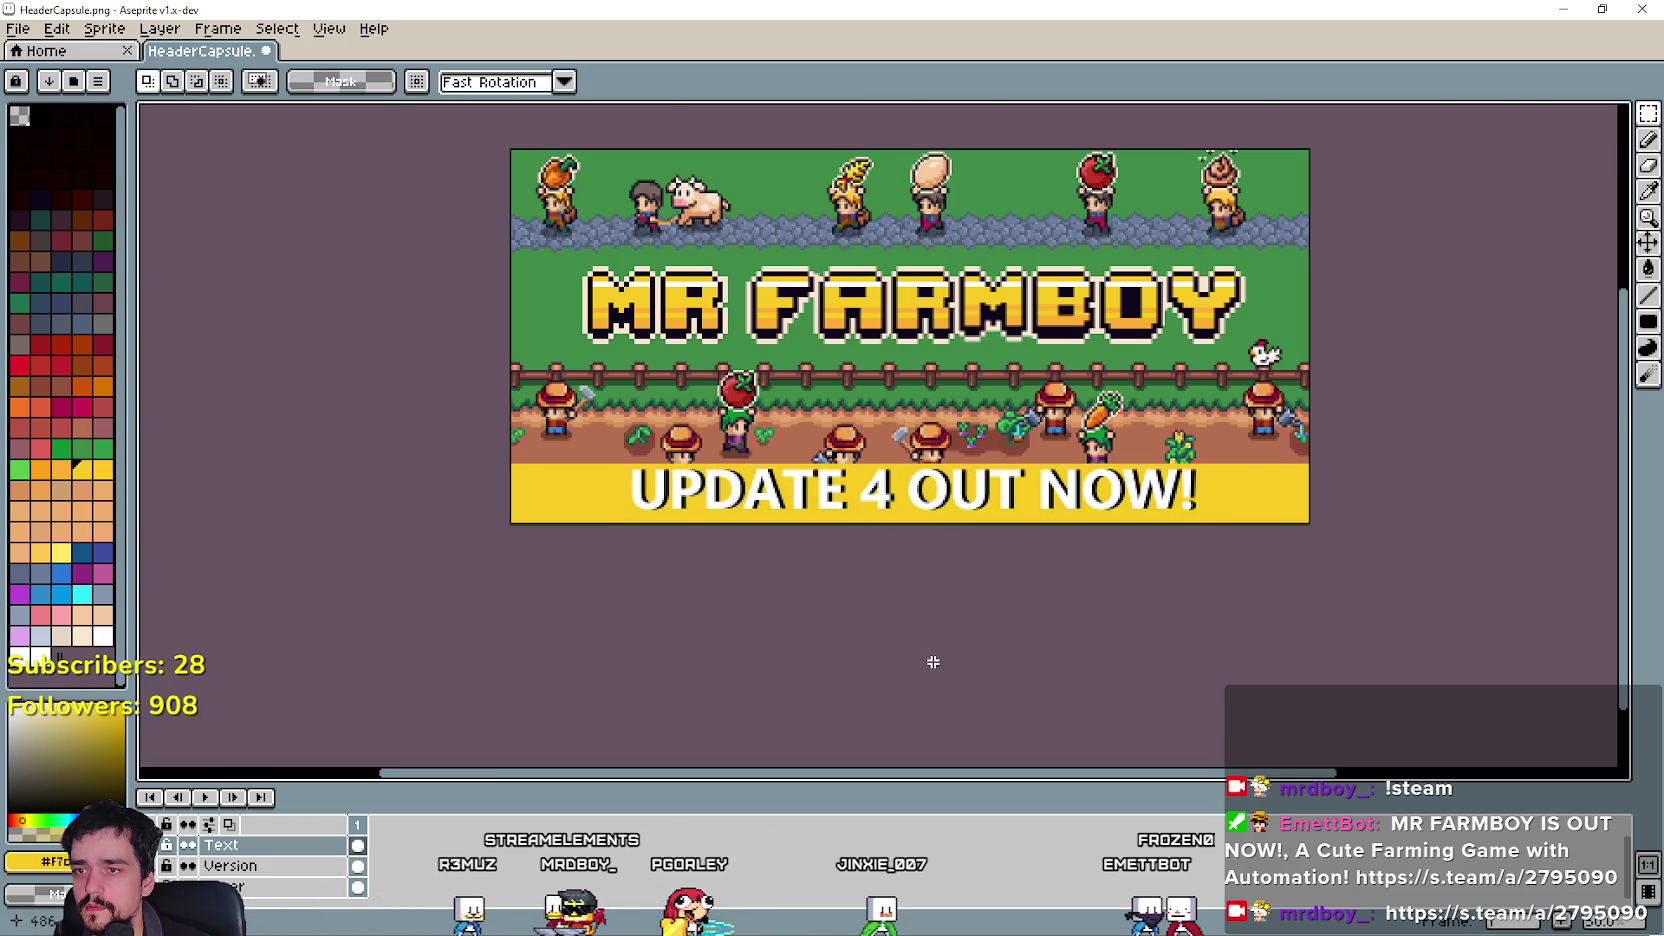
Nudge the Text layer's lettering and shadow down slightly and commit the move.
{"action": "scroll", "coordinate": [920, 548], "scroll_direction": "up", "scroll_amount": 2}
{"action": "scroll", "coordinate": [917, 544], "scroll_direction": "down", "scroll_amount": 2}
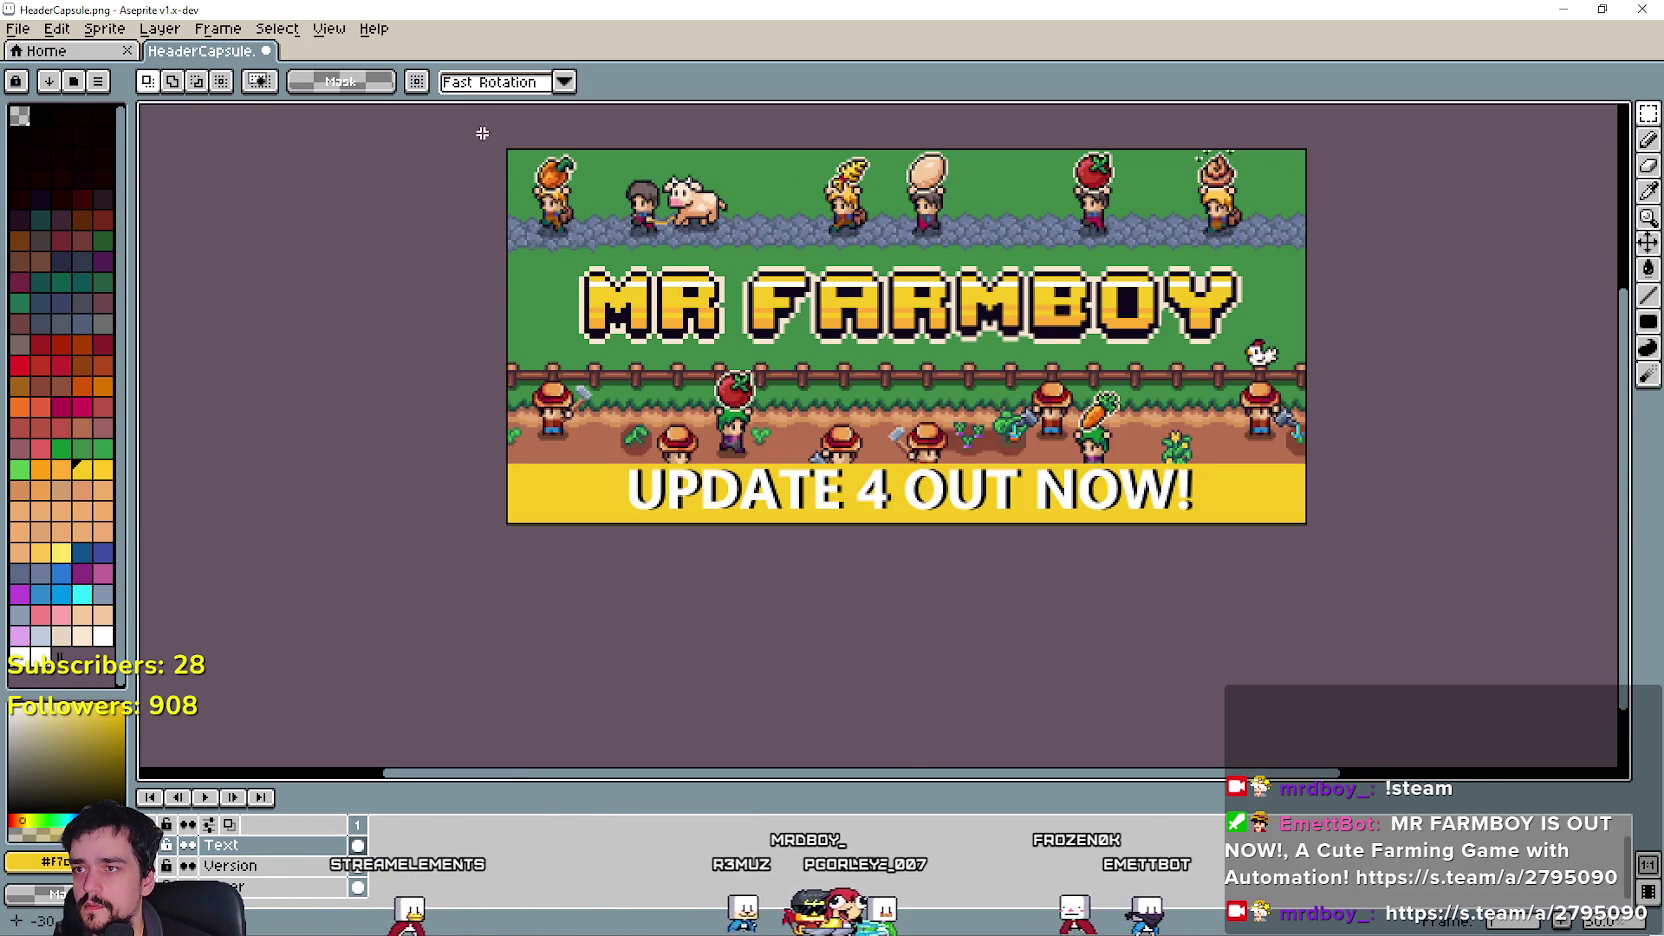
{"action": "left_click_drag", "start_coordinate": [457, 212], "coordinate": [177, 127]}
{"action": "left_click_drag", "start_coordinate": [962, 565], "coordinate": [1196, 706]}
{"action": "key", "text": "ctrl+a"}
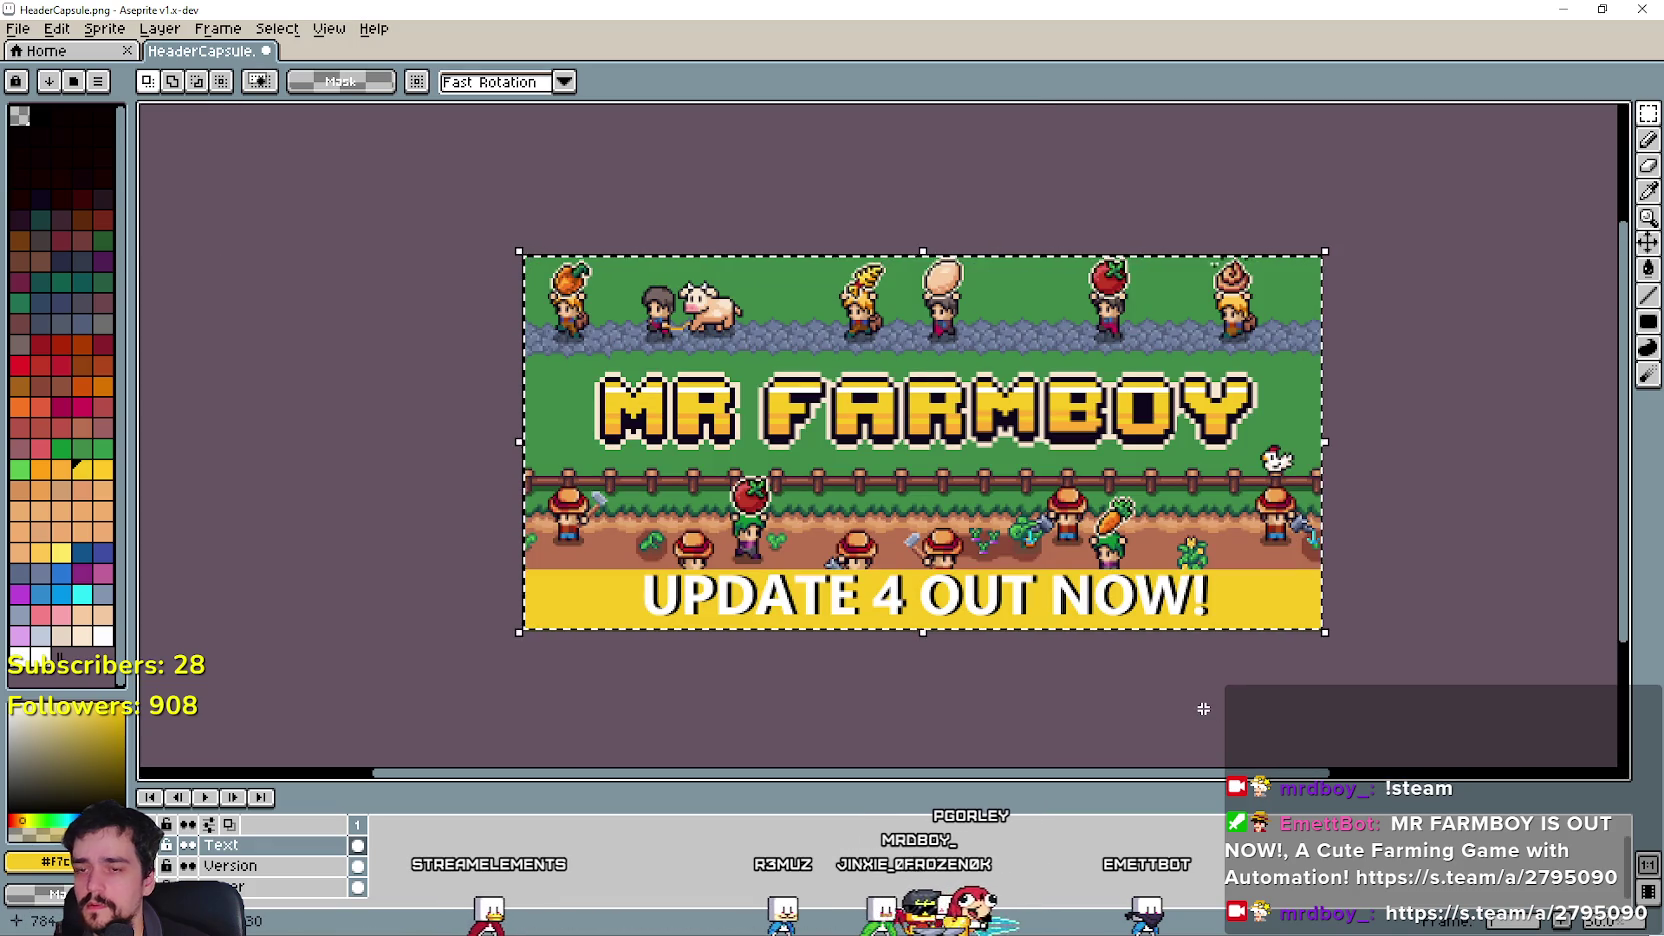
{"action": "key", "text": "Down"}
{"action": "key", "text": "Down"}
{"action": "key", "text": "Down"}
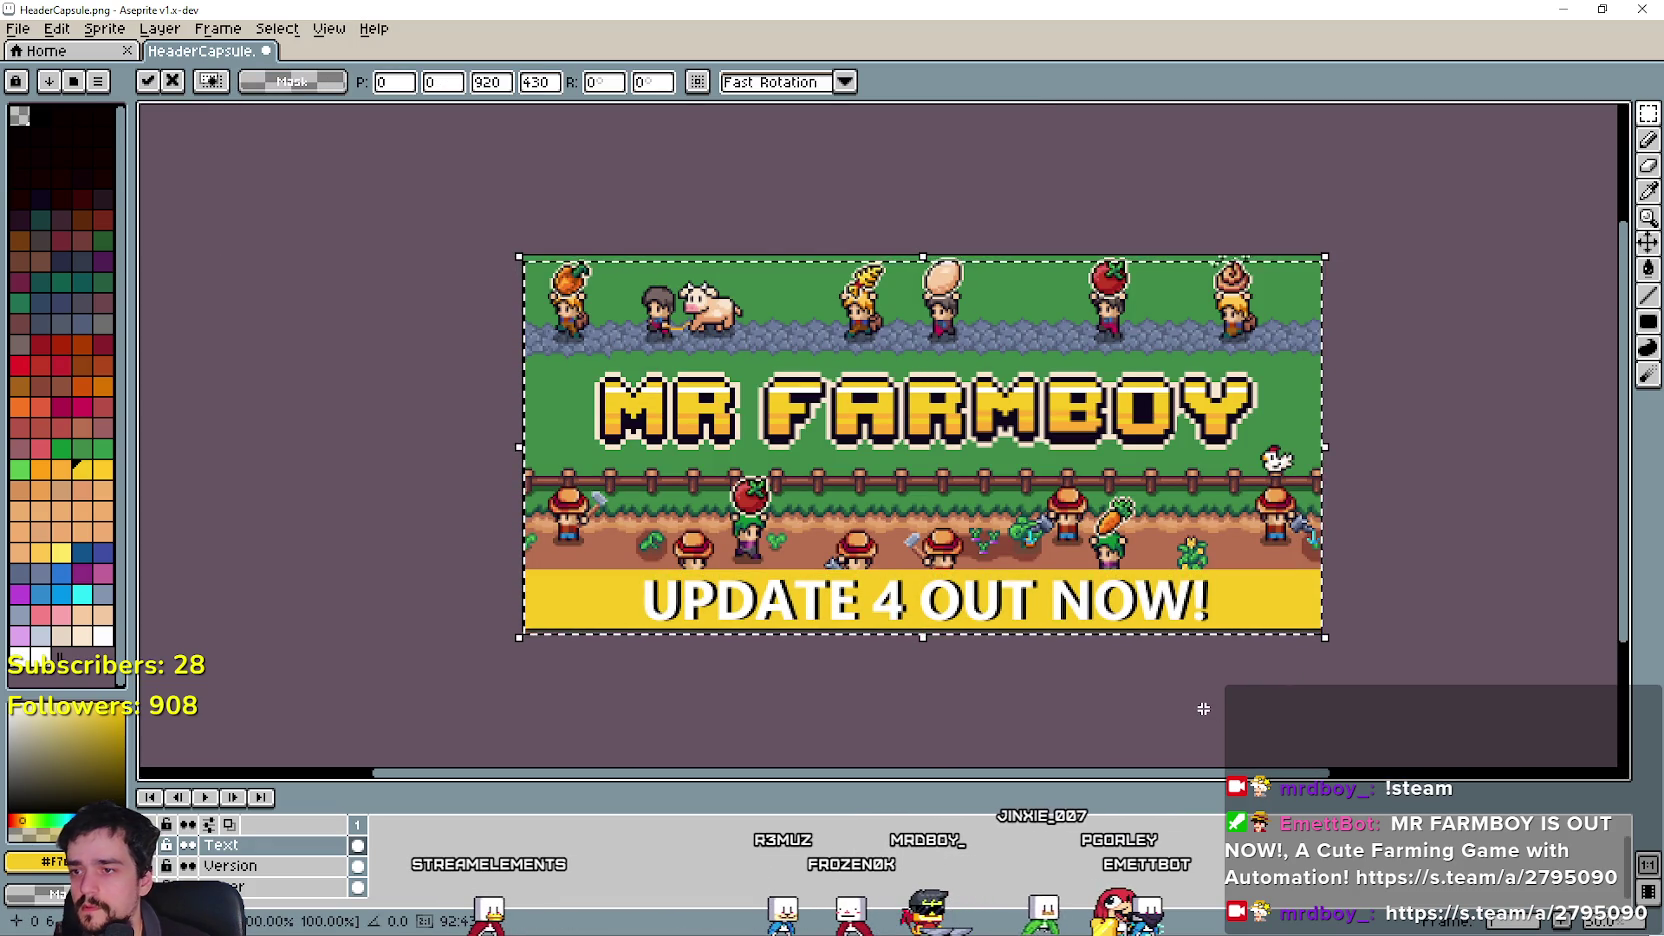
{"action": "scroll", "coordinate": [629, 705], "scroll_direction": "up", "scroll_amount": 3}
{"action": "scroll", "coordinate": [630, 693], "scroll_direction": "down", "scroll_amount": 4}
{"action": "key", "text": "Return"}
{"action": "scroll", "coordinate": [976, 690], "scroll_direction": "up", "scroll_amount": 1}
{"action": "scroll", "coordinate": [1129, 572], "scroll_direction": "down", "scroll_amount": 1}
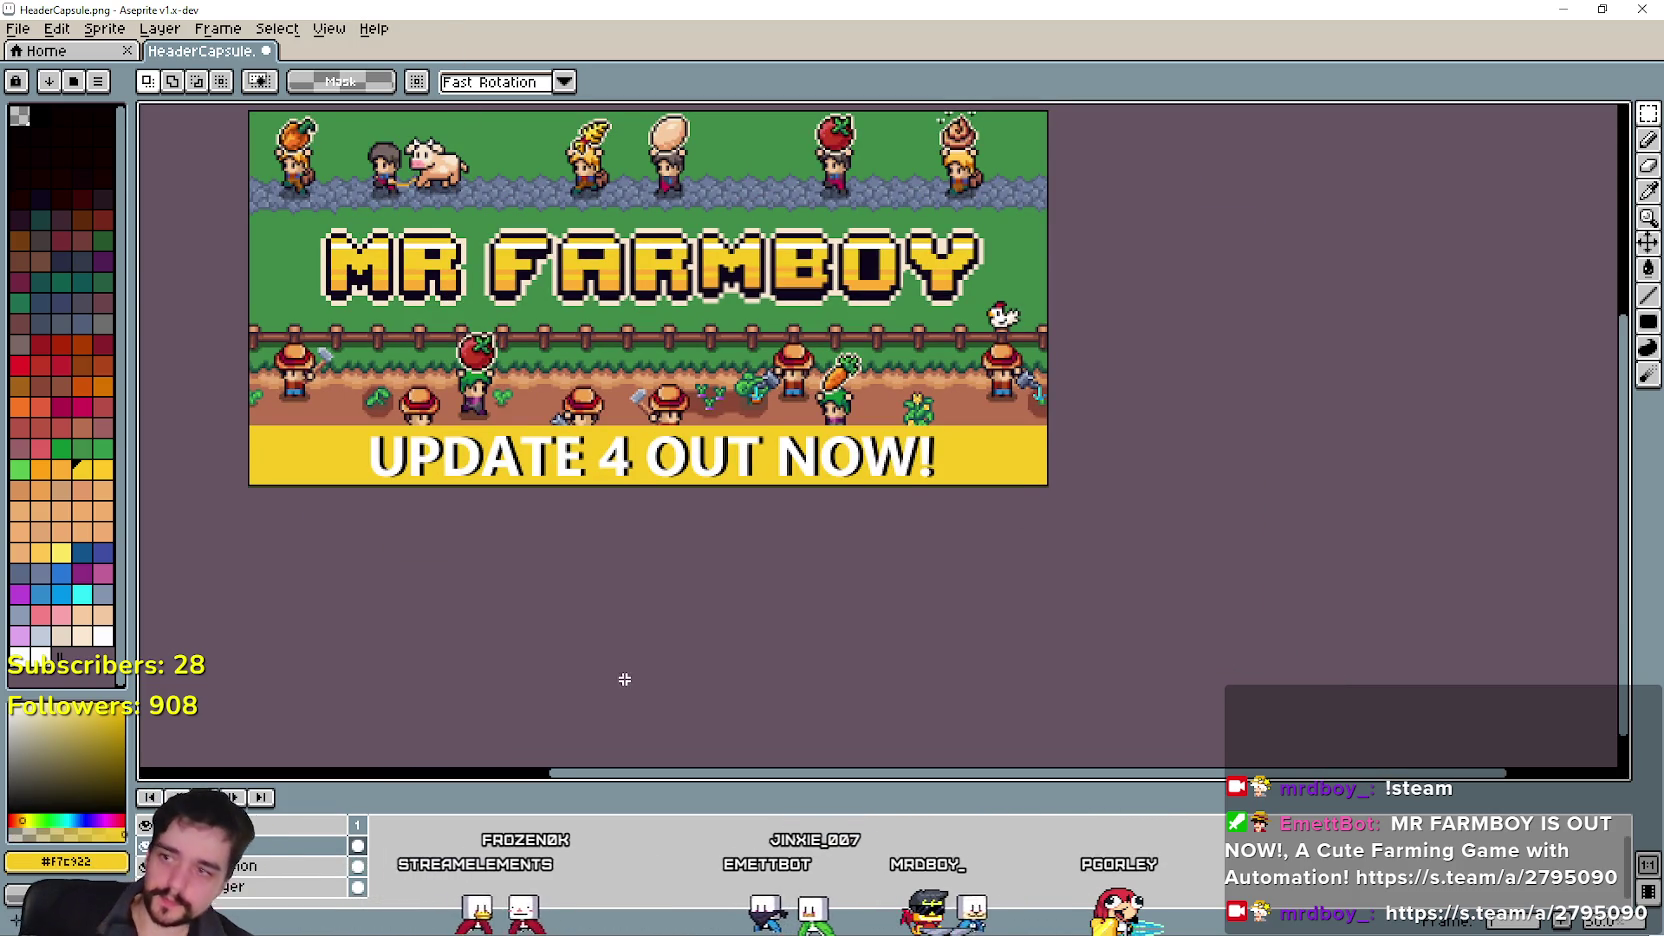
{"action": "scroll", "coordinate": [617, 680], "scroll_direction": "up", "scroll_amount": 2}
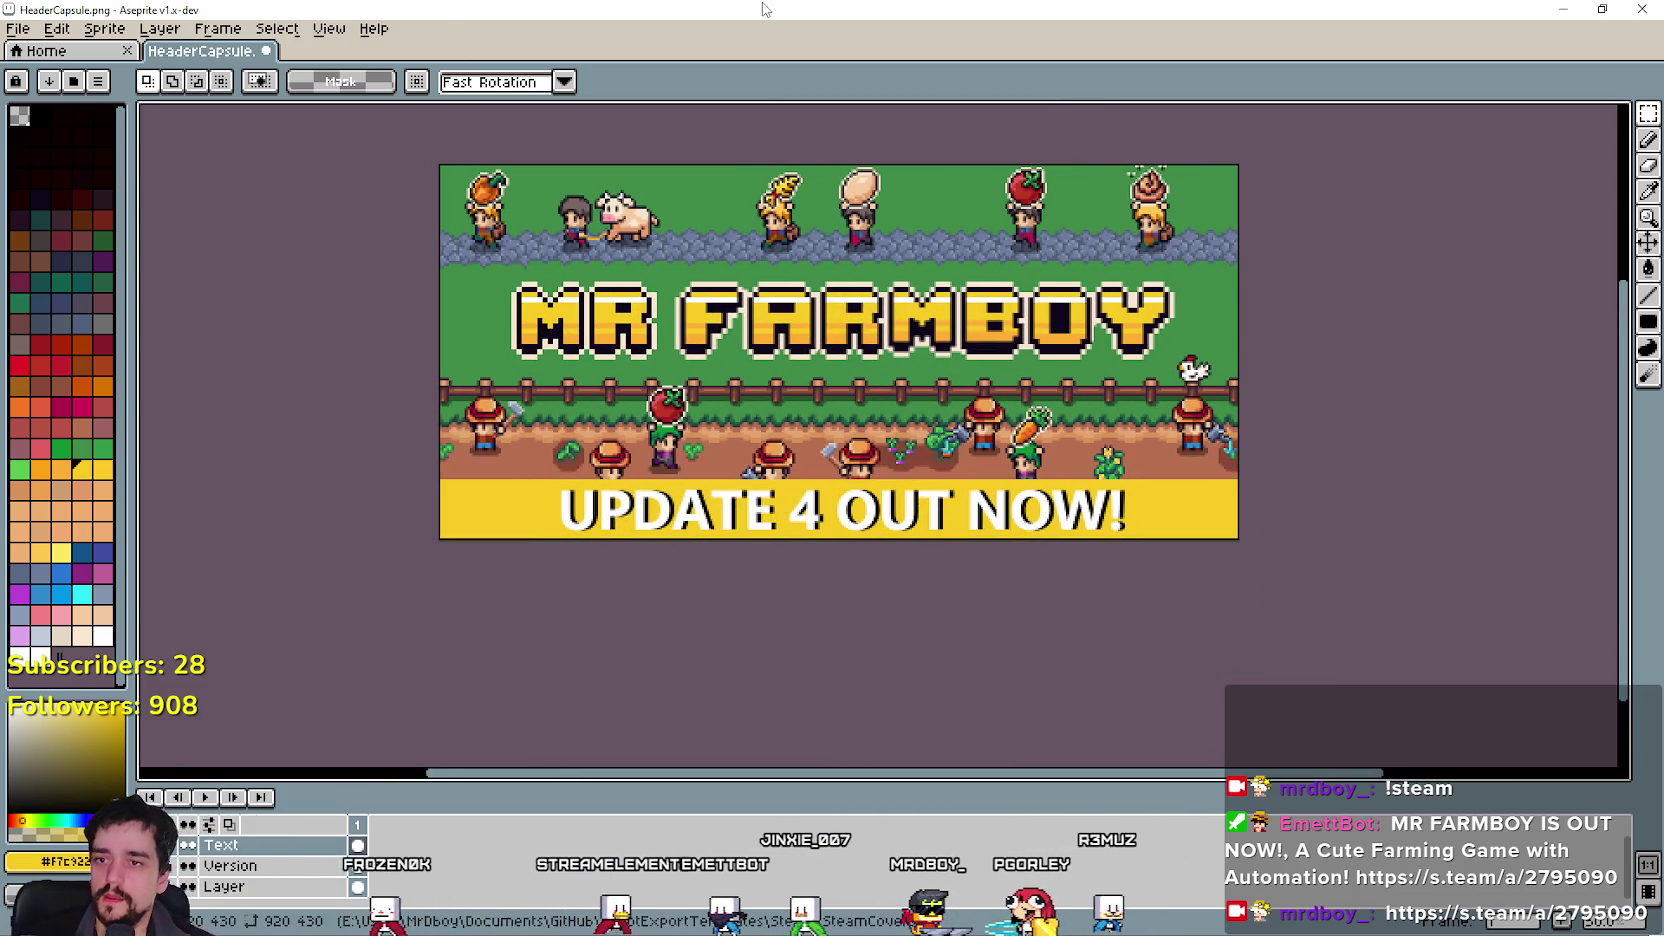
{"action": "scroll", "coordinate": [1061, 560], "scroll_direction": "down", "scroll_amount": 1}
{"action": "left_click", "coordinate": [18, 28]}
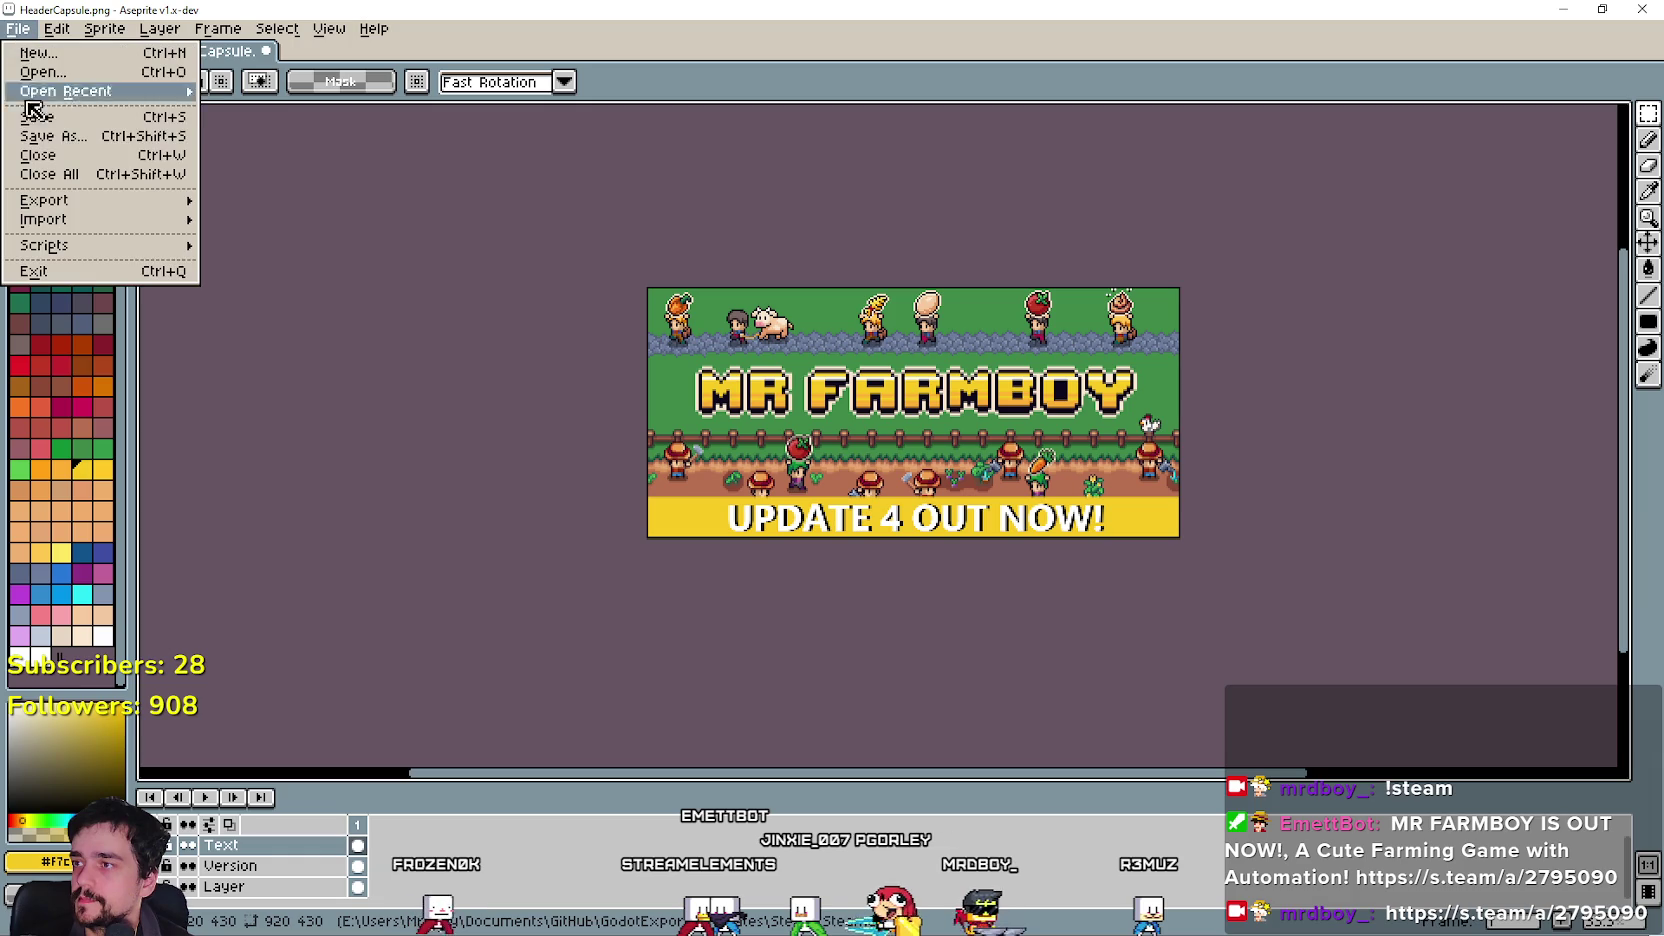
Save the banner as HeaderCapsuleV4.png in SteamCovers.
{"action": "left_click", "coordinate": [55, 136]}
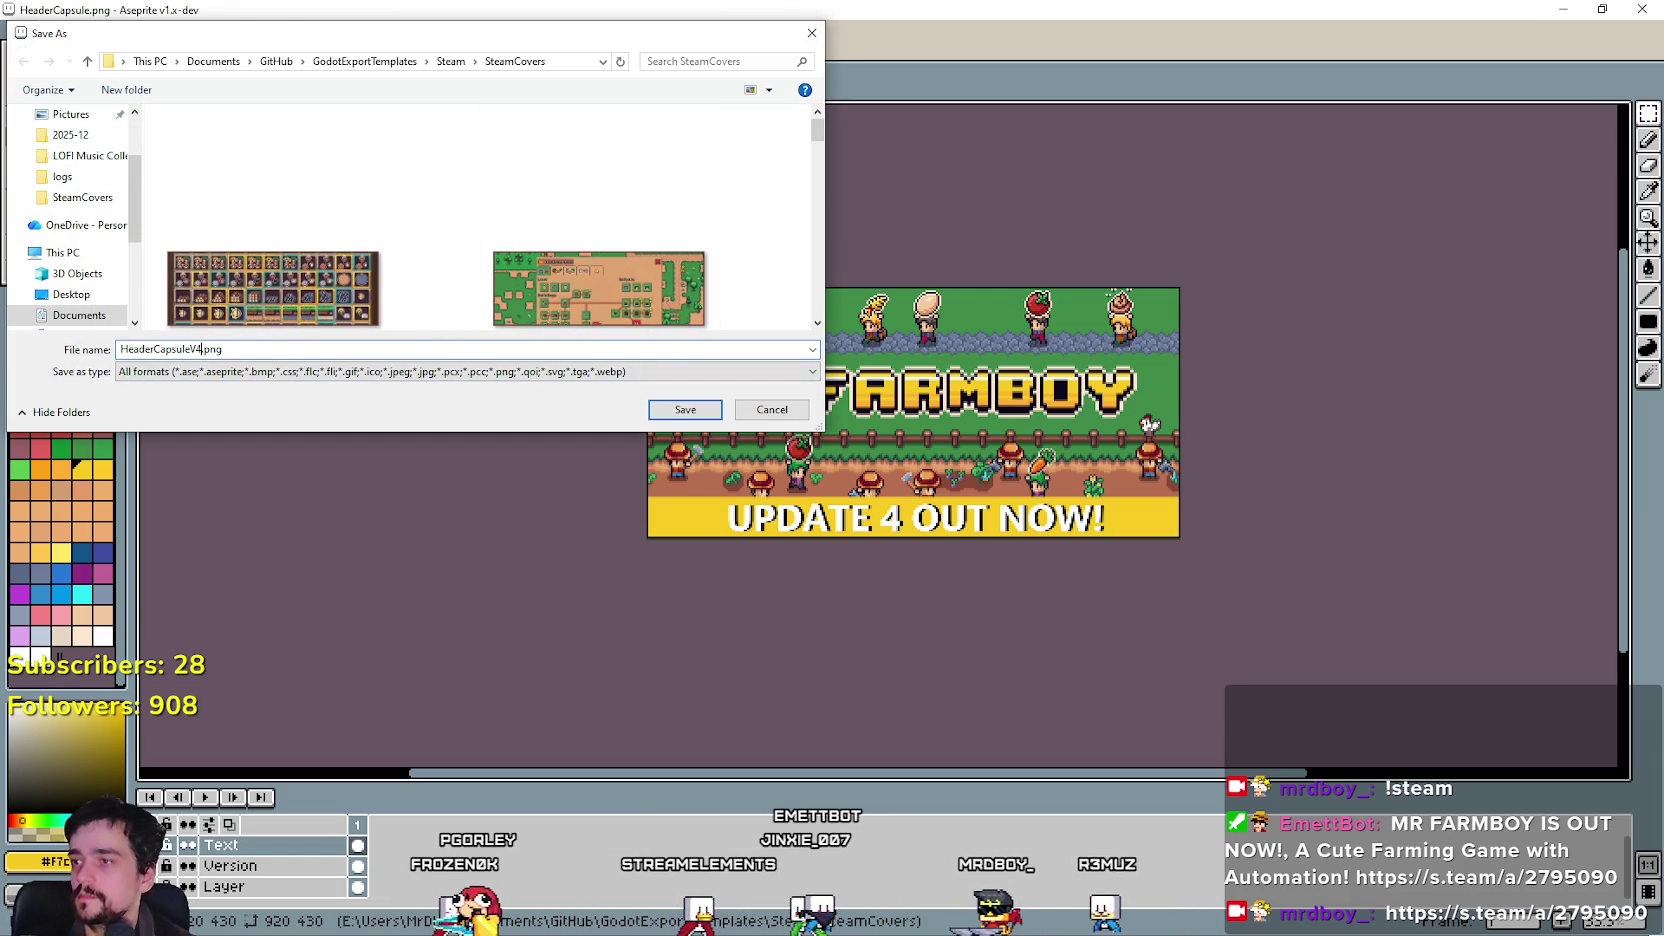
{"action": "key", "text": "Return"}
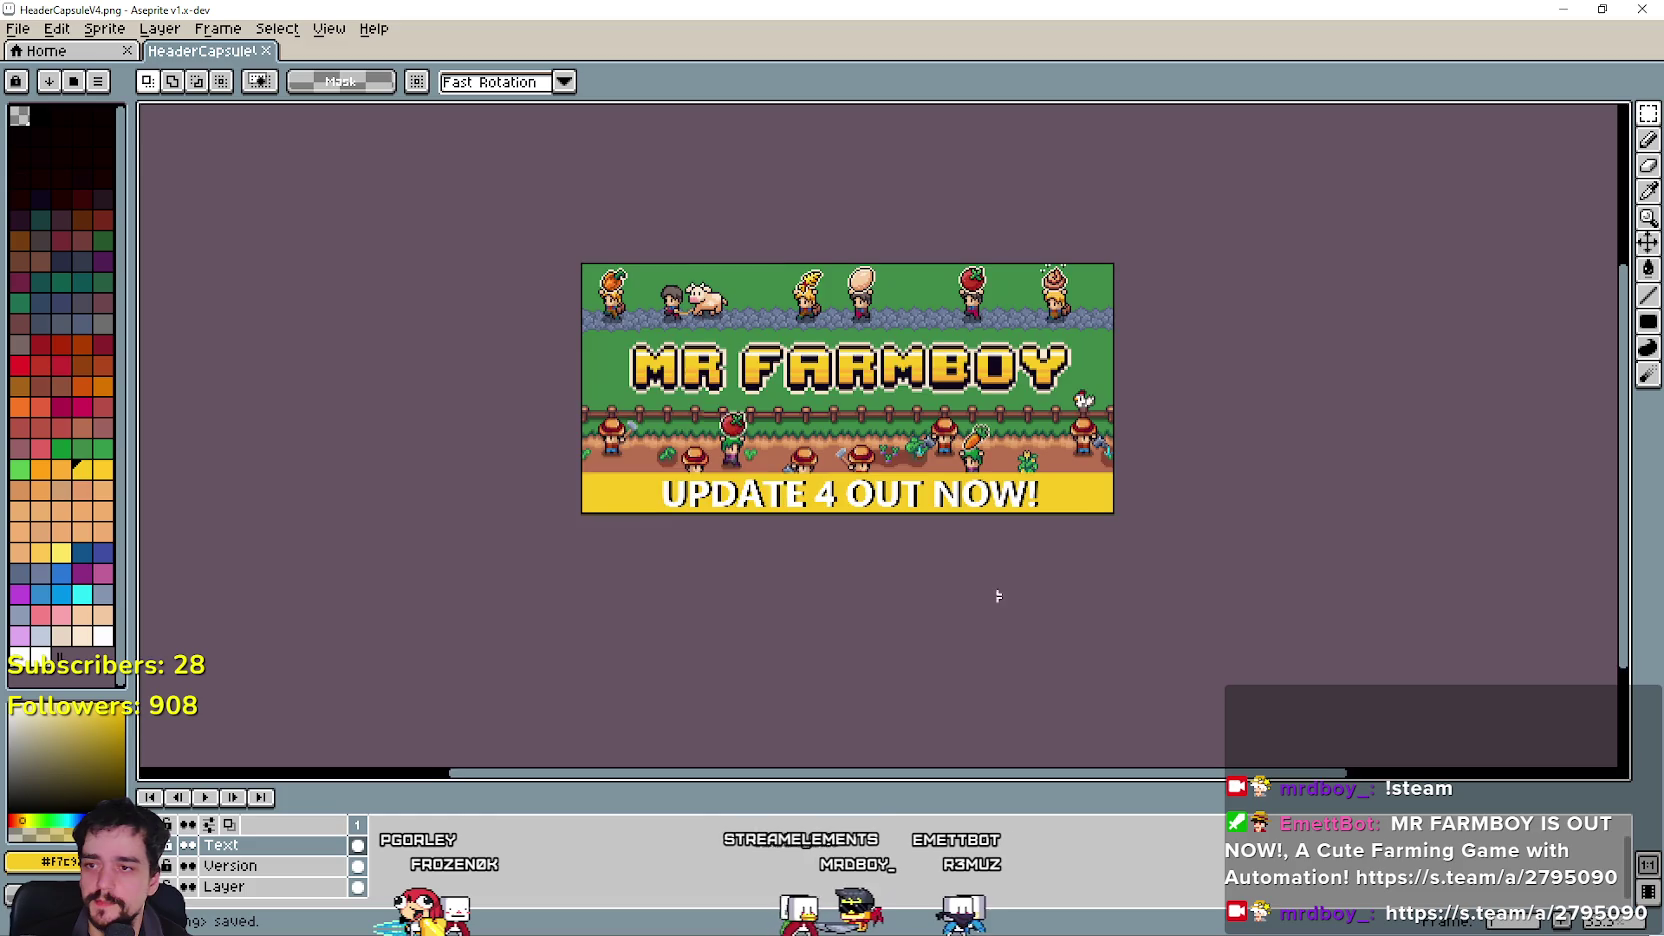
{"action": "scroll", "coordinate": [1160, 577], "scroll_direction": "left", "scroll_amount": 3}
{"action": "scroll", "coordinate": [1160, 577], "scroll_direction": "down", "scroll_amount": 1}
{"action": "scroll", "coordinate": [1274, 550], "scroll_direction": "right", "scroll_amount": 3}
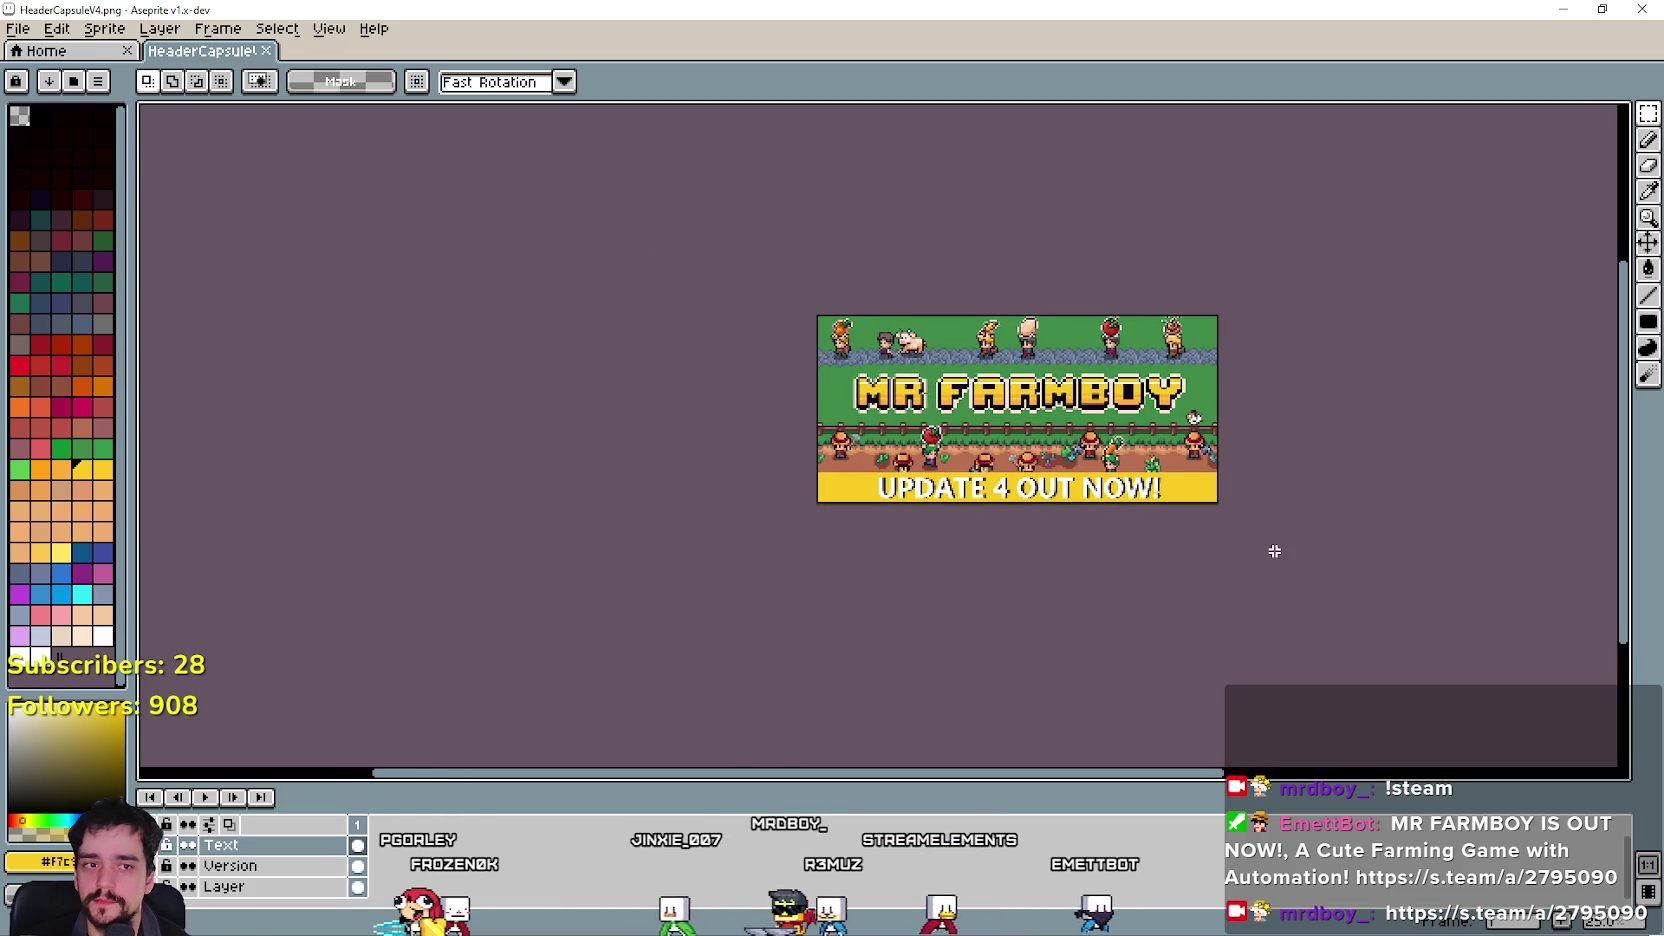
{"action": "scroll", "coordinate": [1025, 538], "scroll_direction": "up", "scroll_amount": 1}
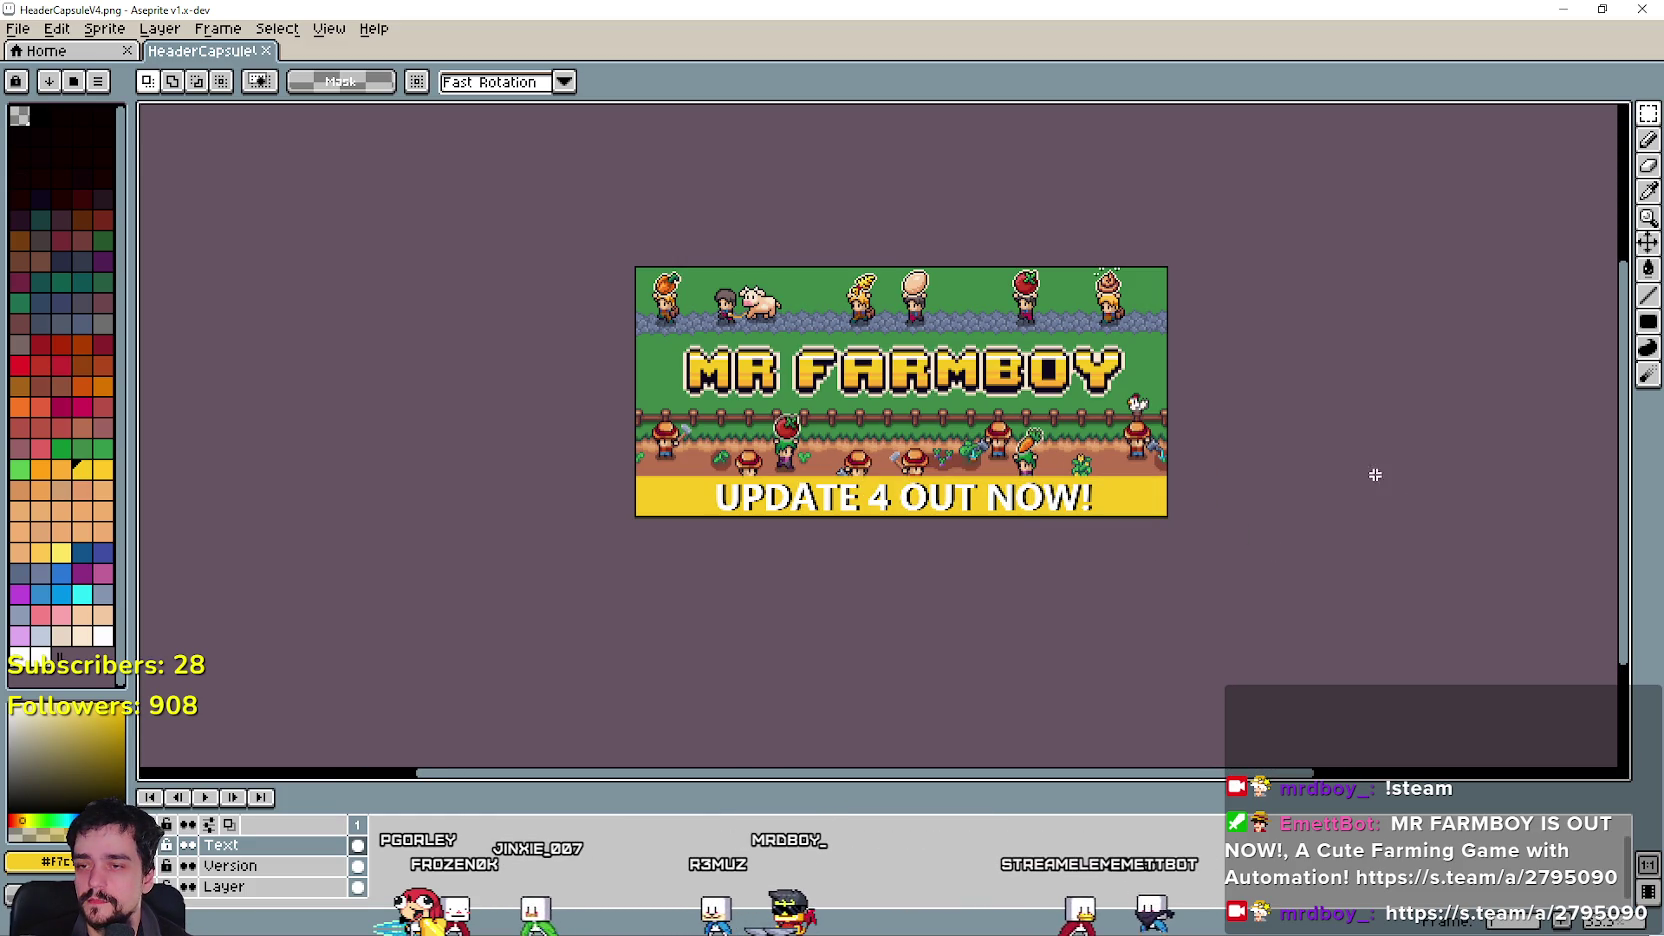
{"action": "scroll", "coordinate": [1322, 473], "scroll_direction": "up", "scroll_amount": 2}
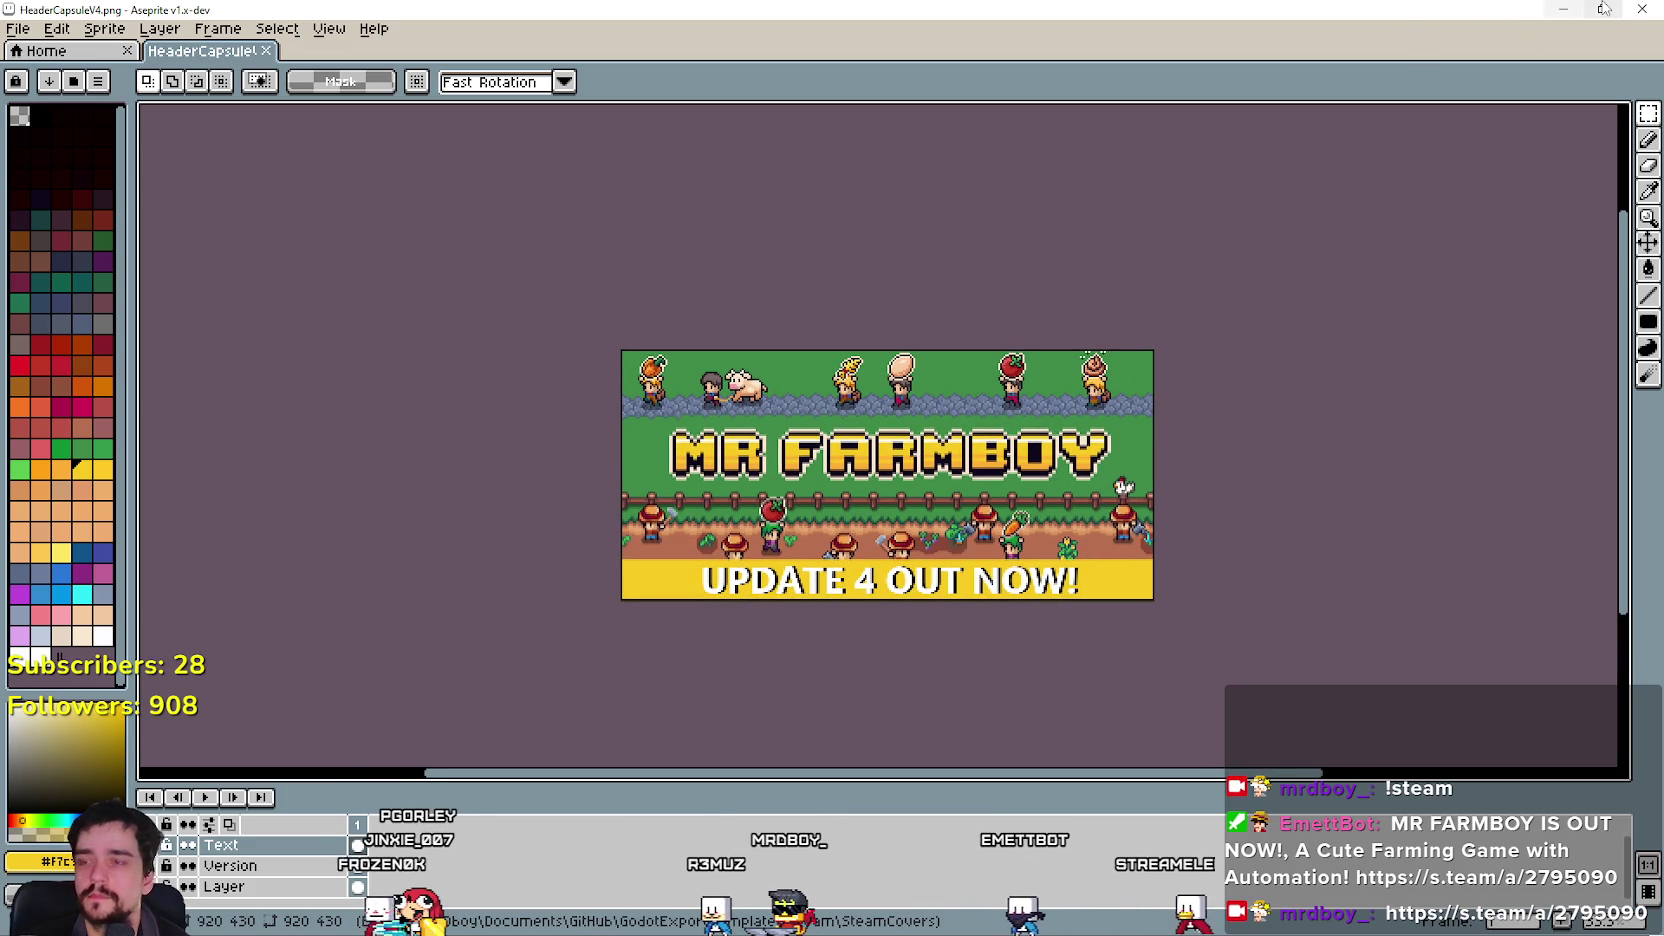
Minimize Aseprite and bring the Godot project back to the front.
{"action": "left_click", "coordinate": [1563, 9]}
{"action": "scroll", "coordinate": [1414, 517], "scroll_direction": "up", "scroll_amount": 10}
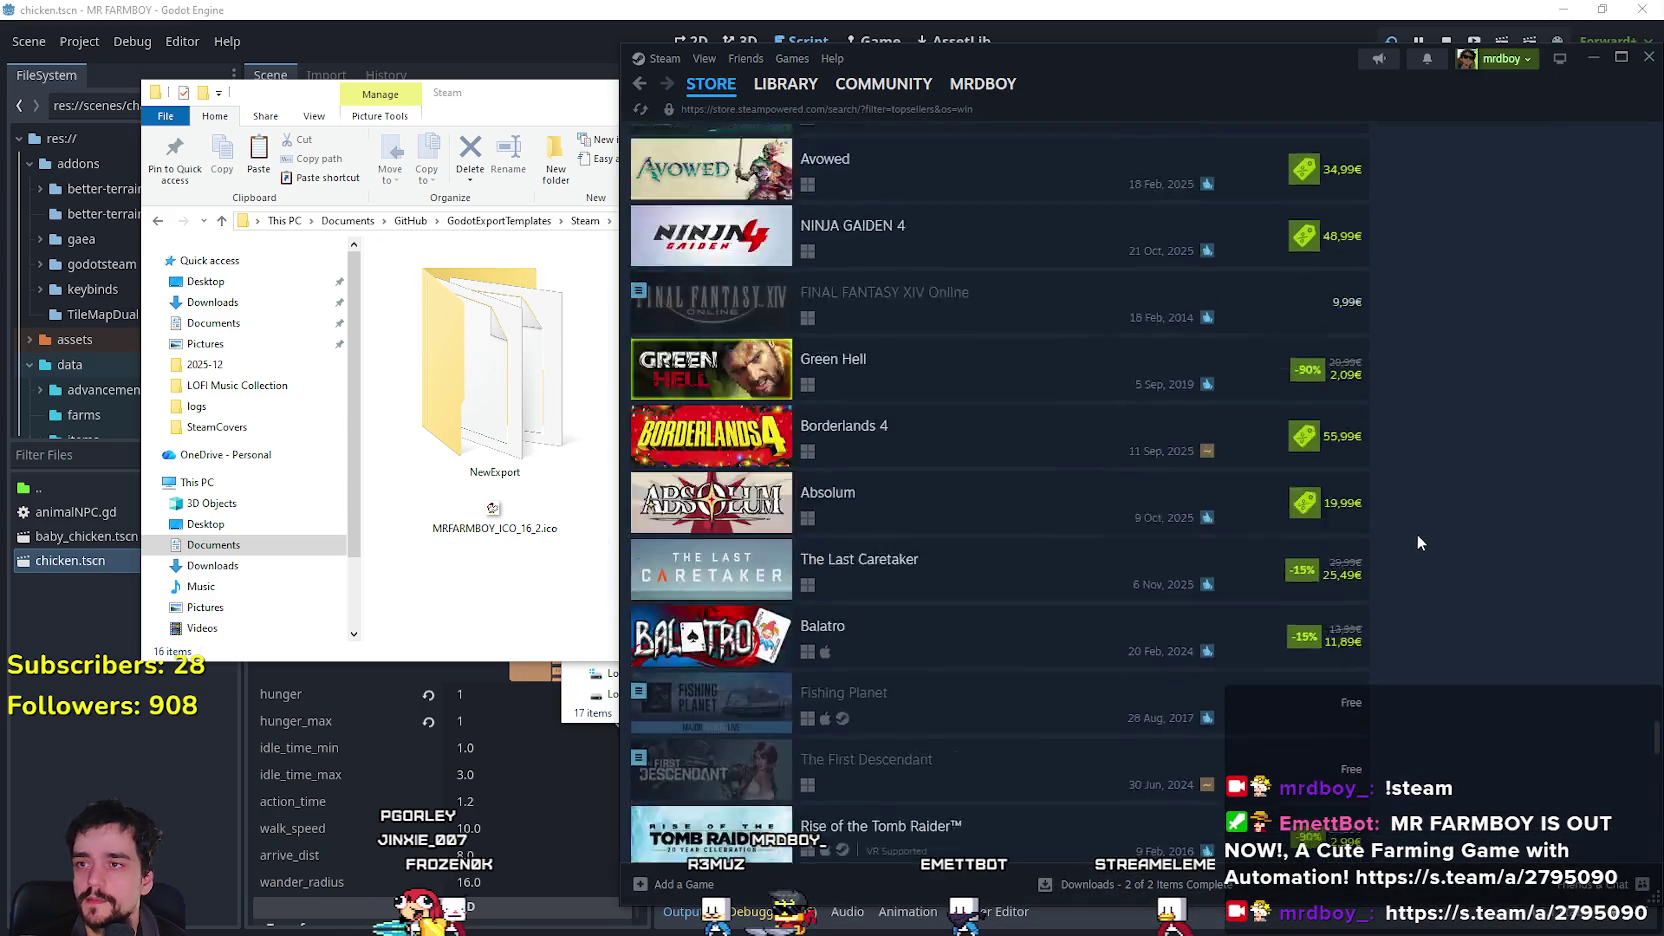
{"action": "left_click", "coordinate": [741, 8]}
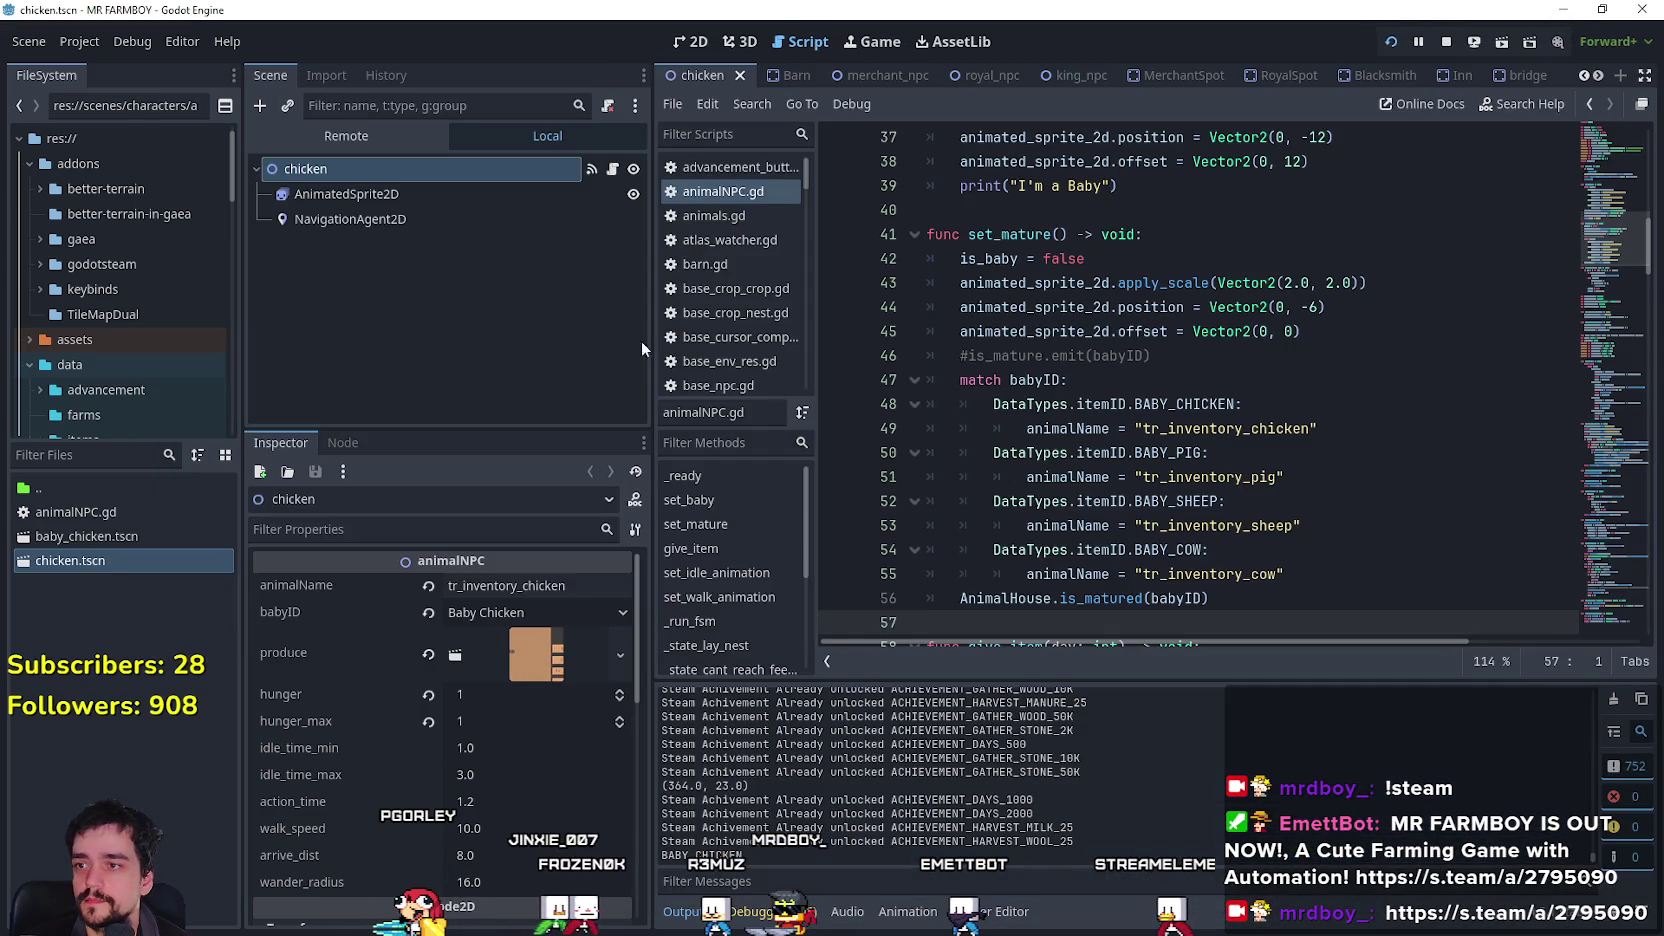
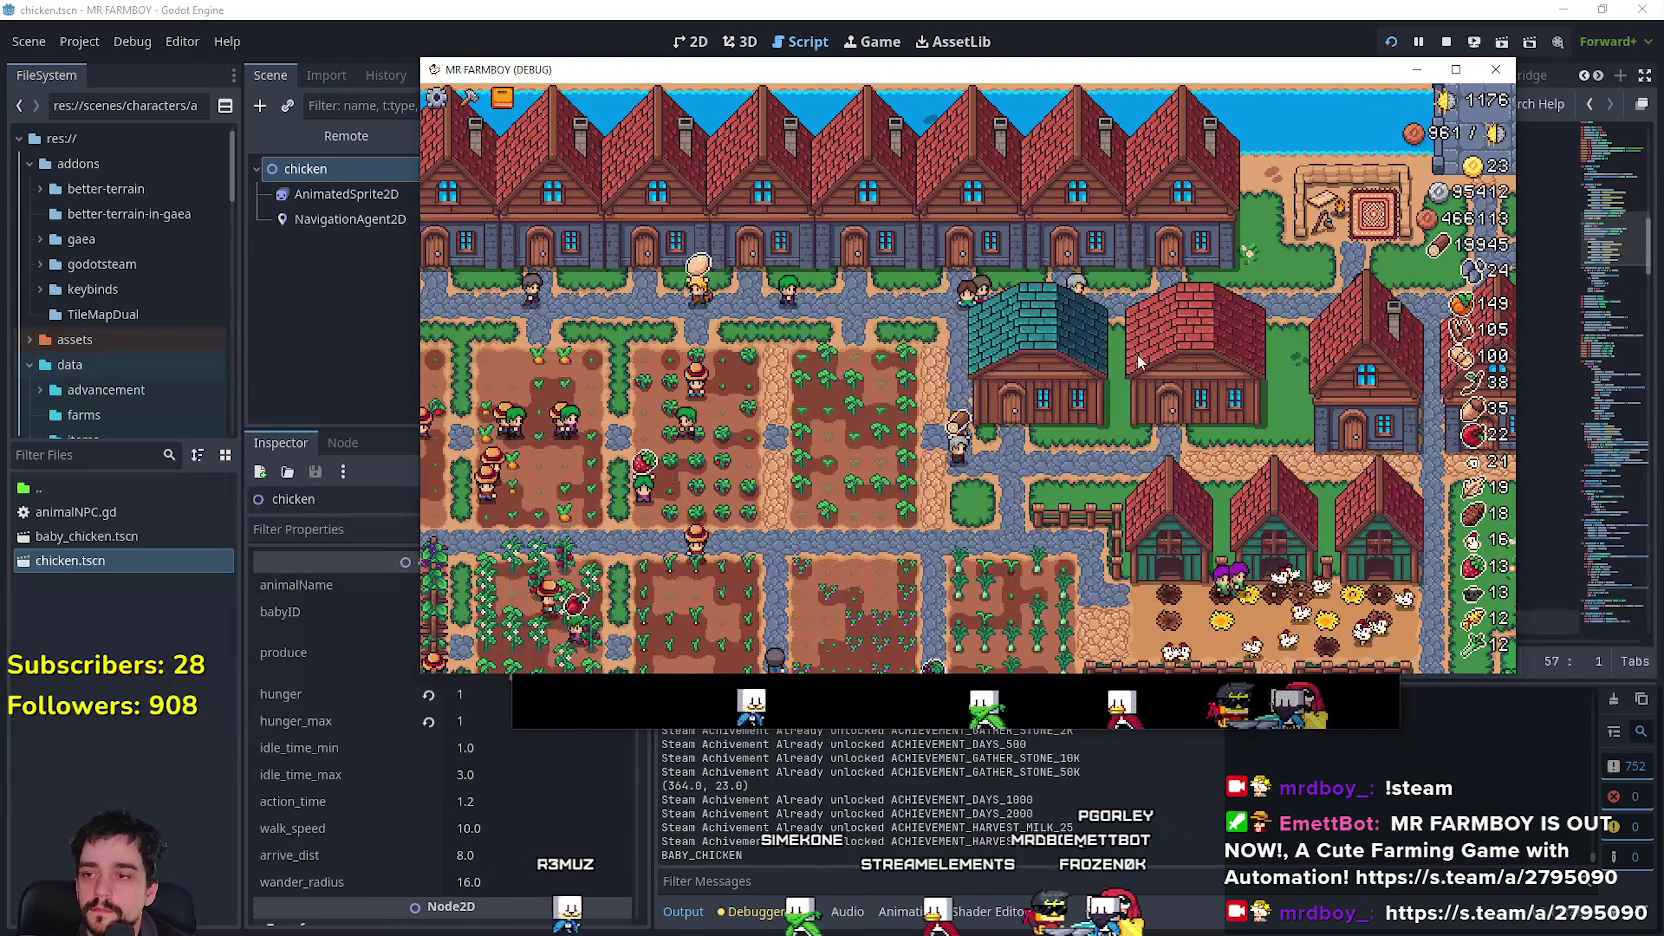
Maximize the MR FARMBOY debug window, open and close a house panel, and pan over the village.
{"action": "left_click", "coordinate": [1447, 69]}
{"action": "left_click", "coordinate": [1128, 603]}
{"action": "left_click", "coordinate": [1130, 608]}
{"action": "key", "text": "s"}
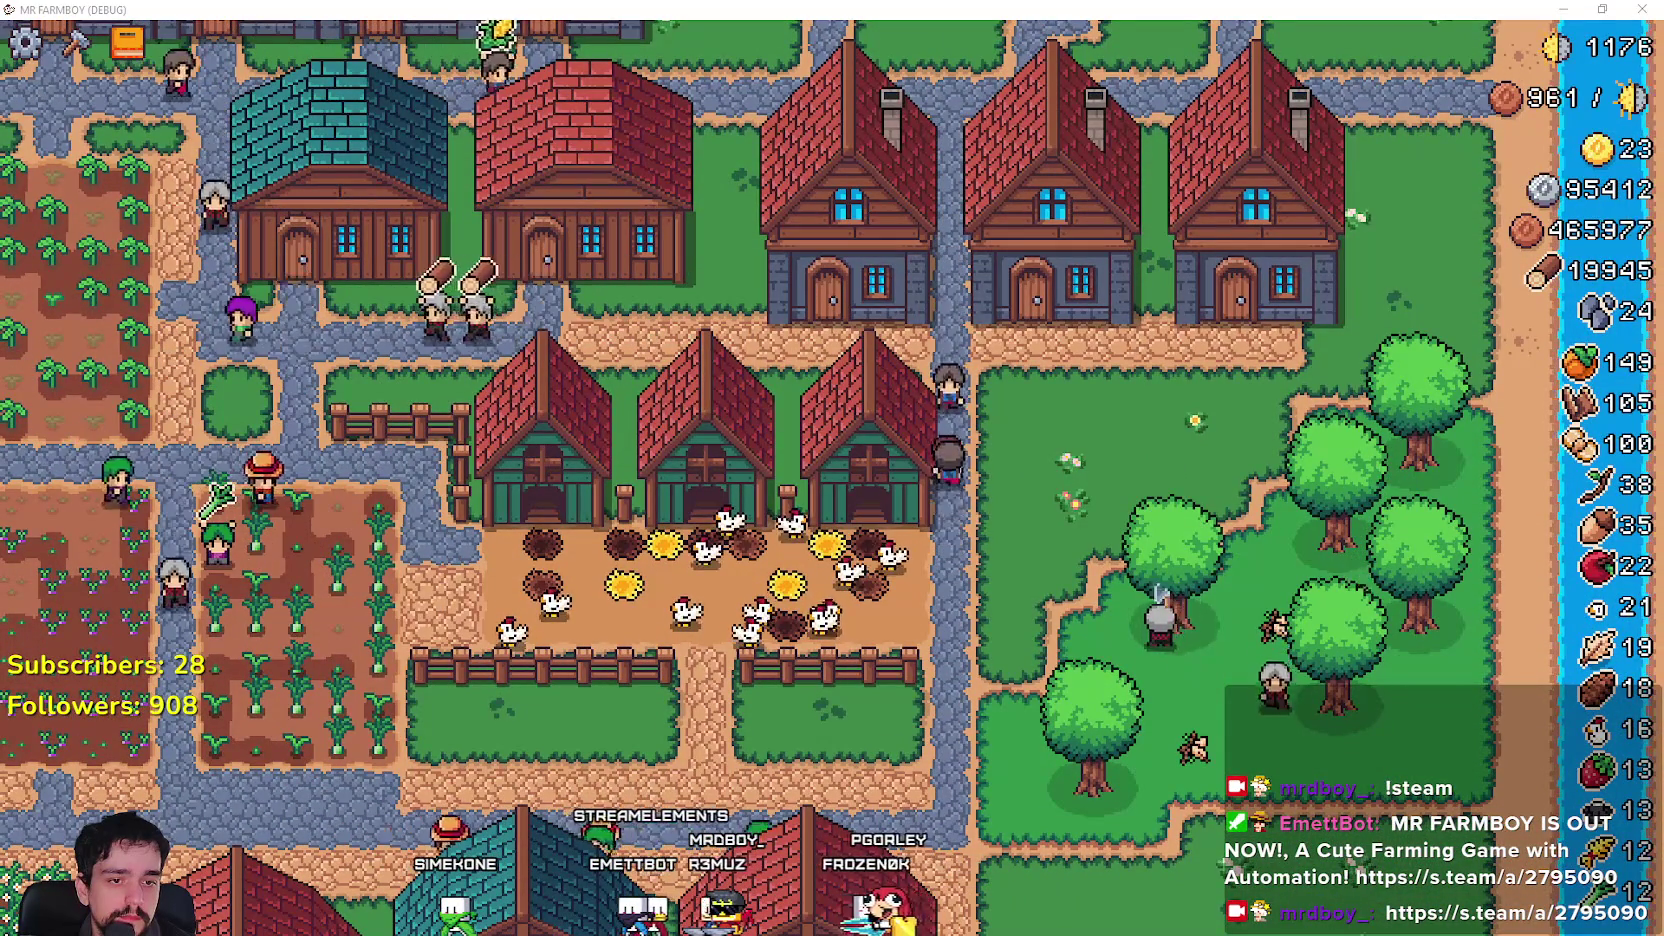
Minimize Brave, then switch to the MR FARMBOY Localization spreadsheet and scroll down.
{"action": "key", "text": "alt+Tab"}
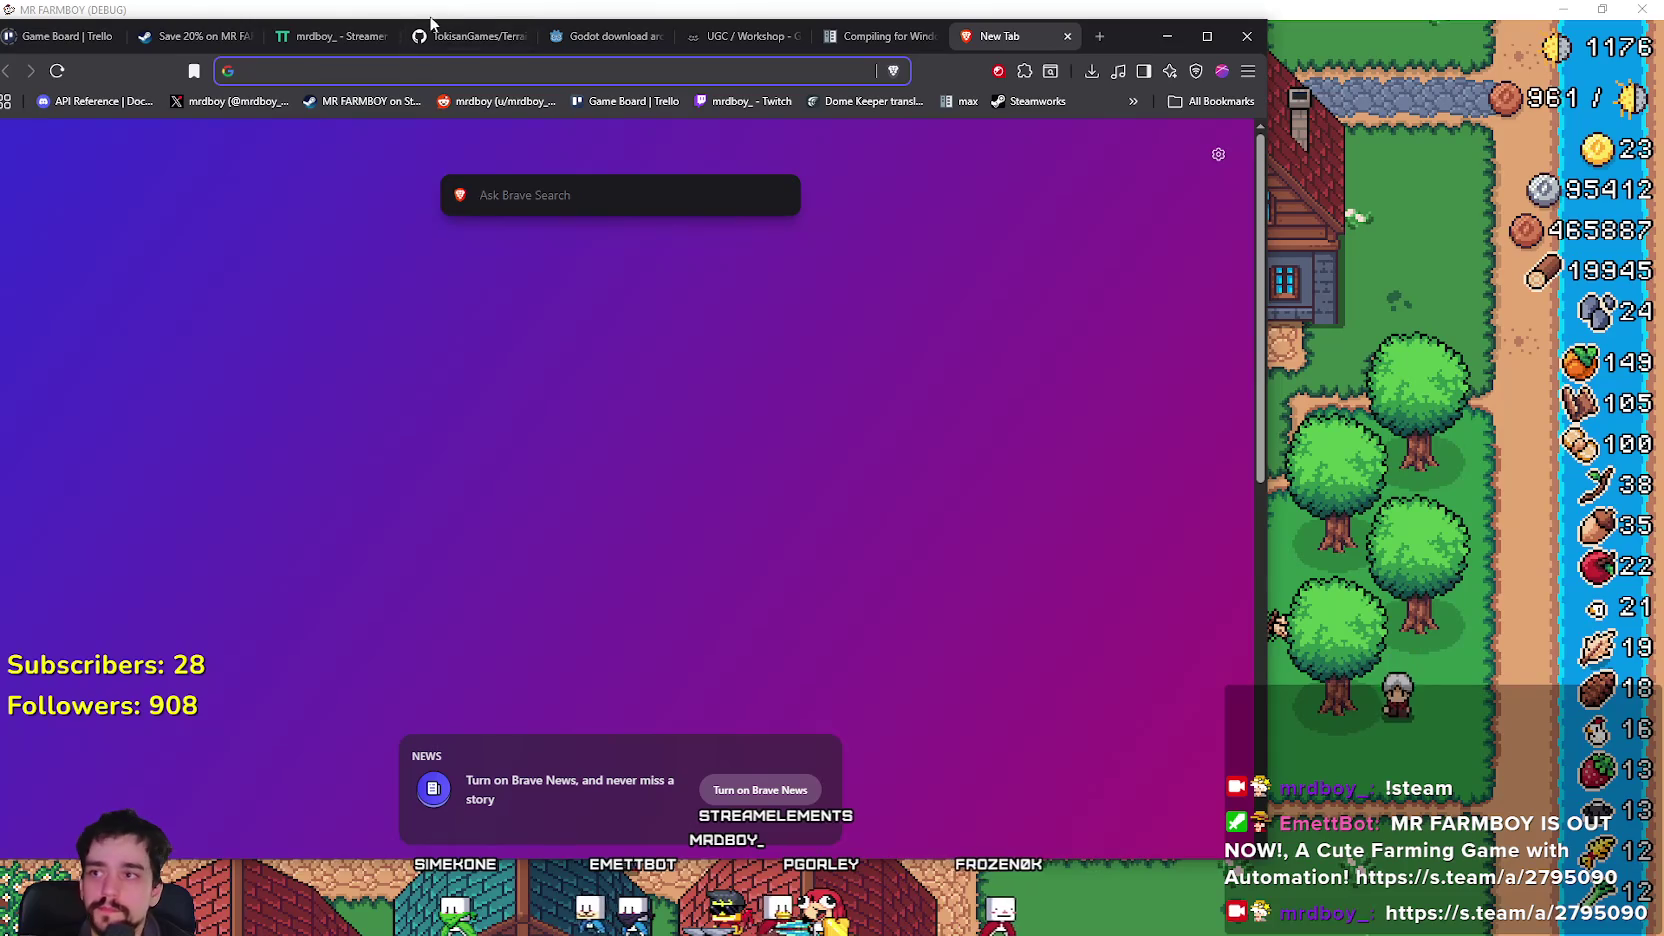
{"action": "left_click", "coordinate": [1167, 36]}
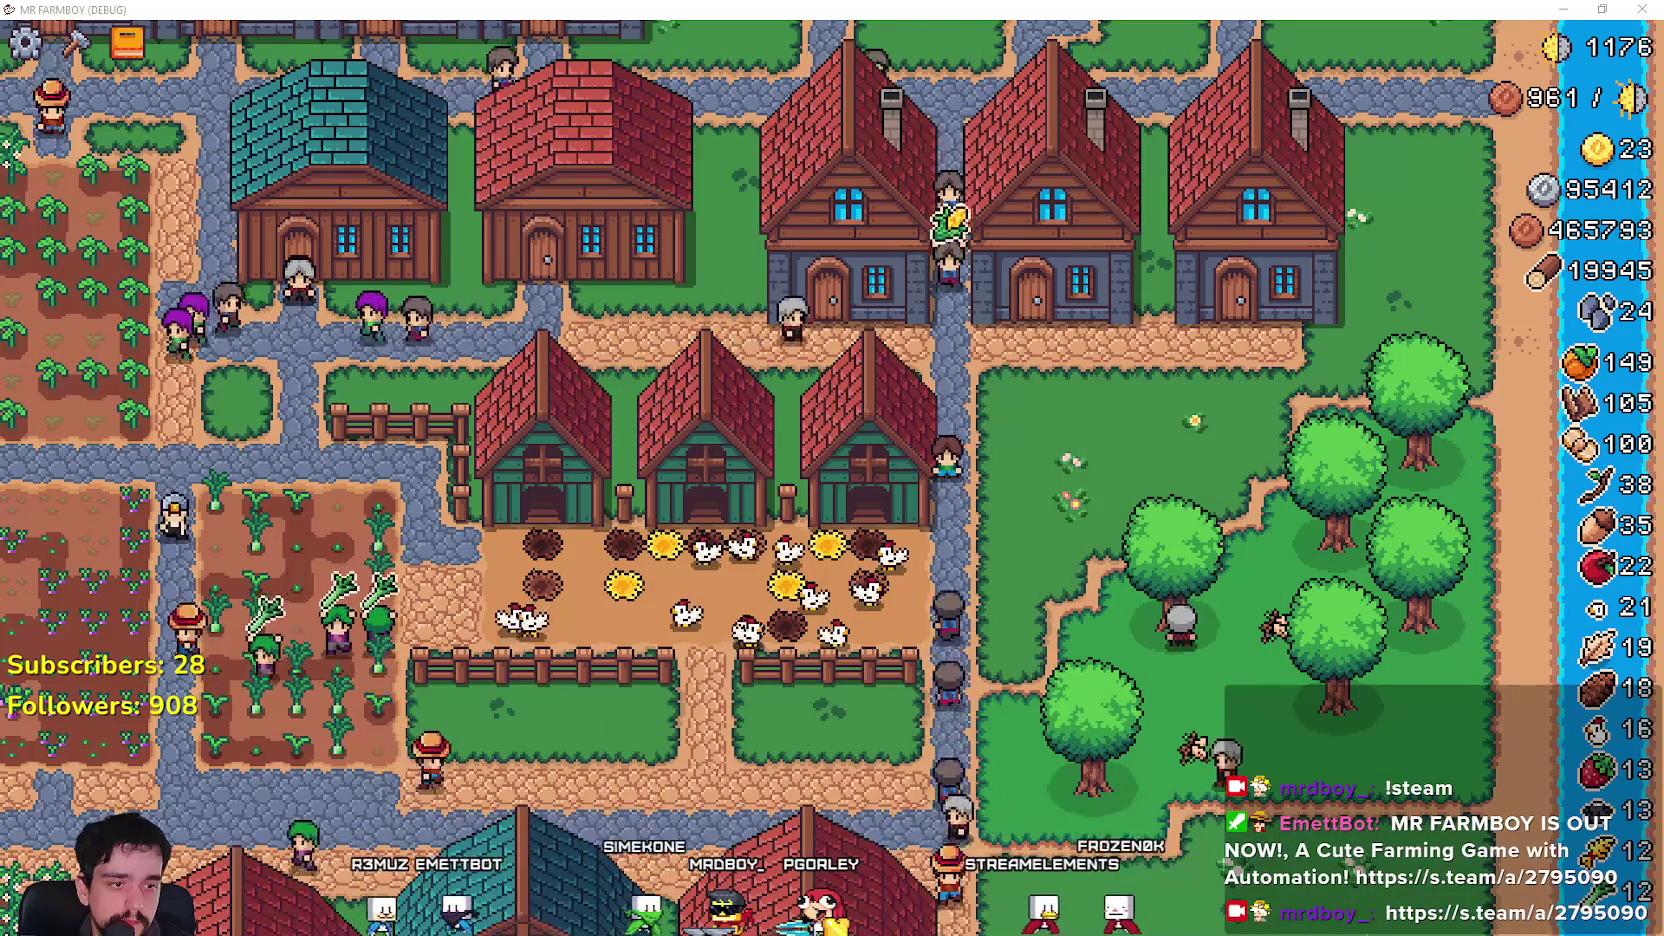
{"action": "key", "text": "alt+Tab"}
{"action": "scroll", "coordinate": [620, 627], "scroll_direction": "down", "scroll_amount": 20}
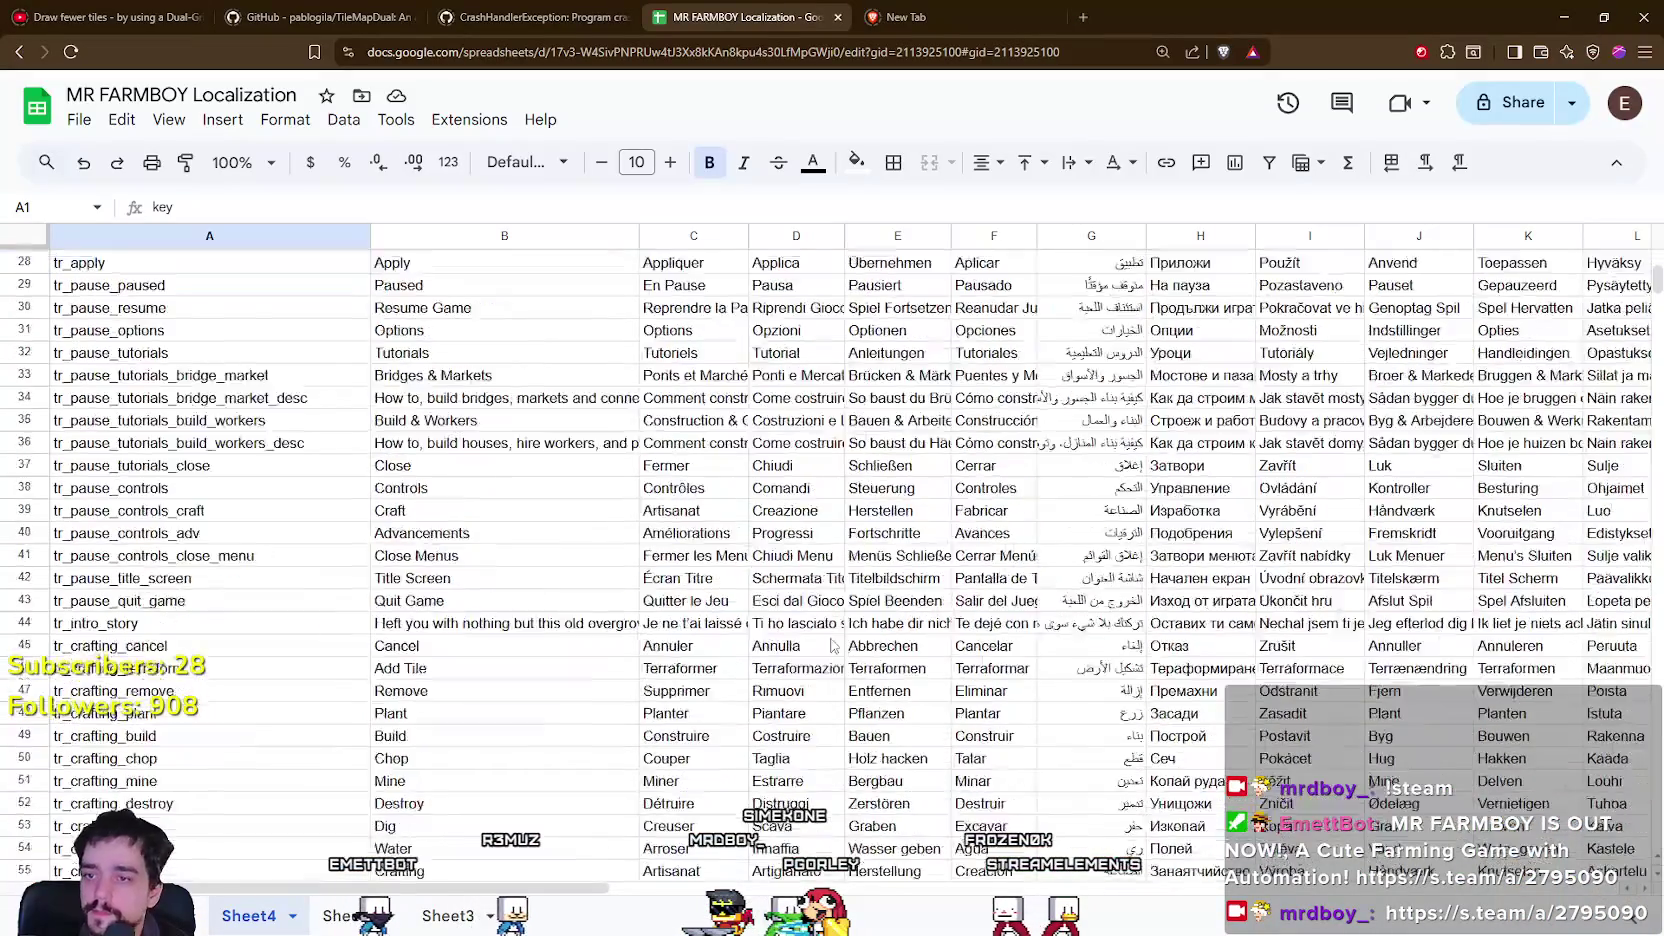
{"action": "scroll", "coordinate": [620, 627], "scroll_direction": "down", "scroll_amount": 8}
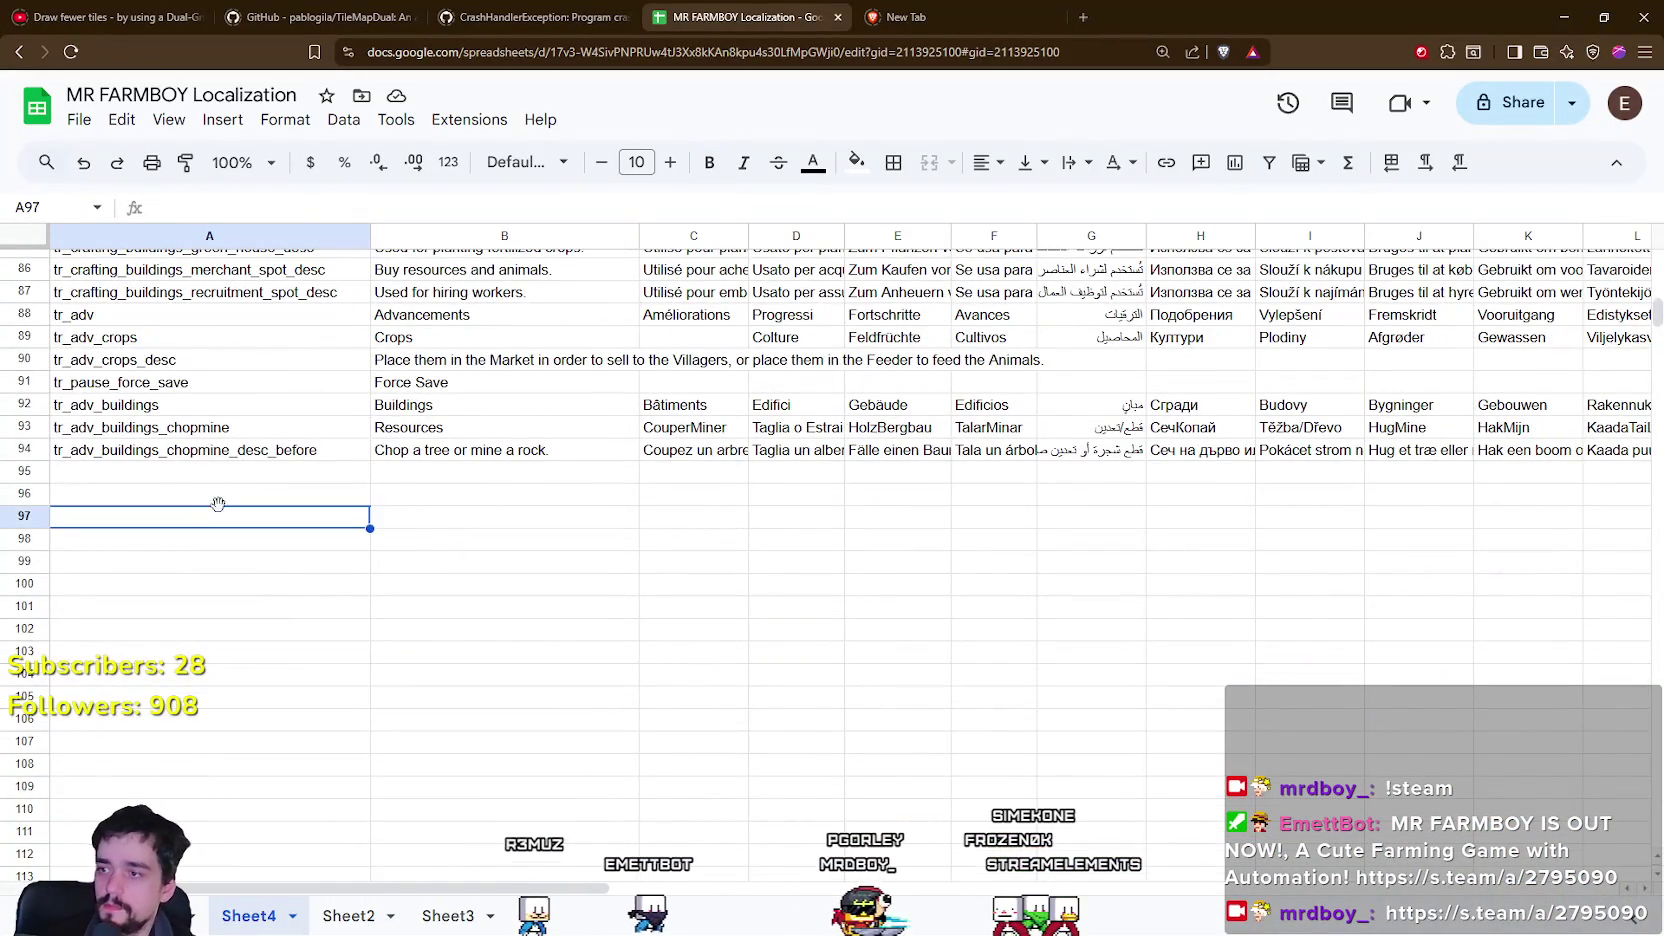
{"action": "scroll", "coordinate": [221, 513], "scroll_direction": "down", "scroll_amount": 19}
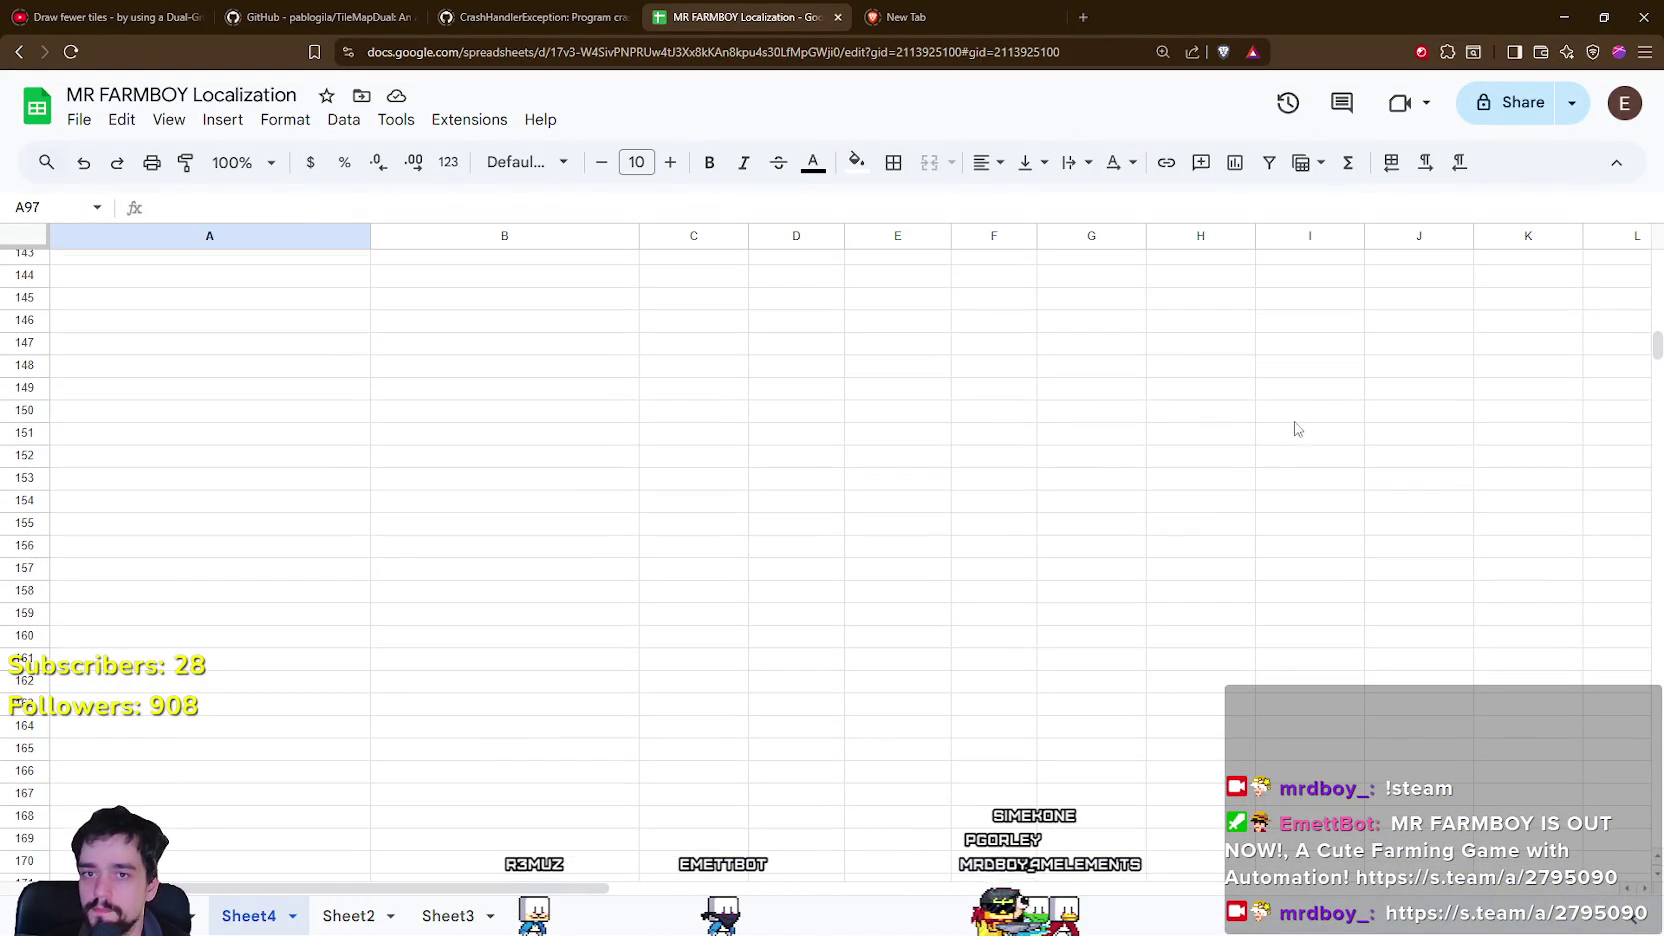
{"action": "left_click_drag", "start_coordinate": [1657, 347], "coordinate": [1657, 374]}
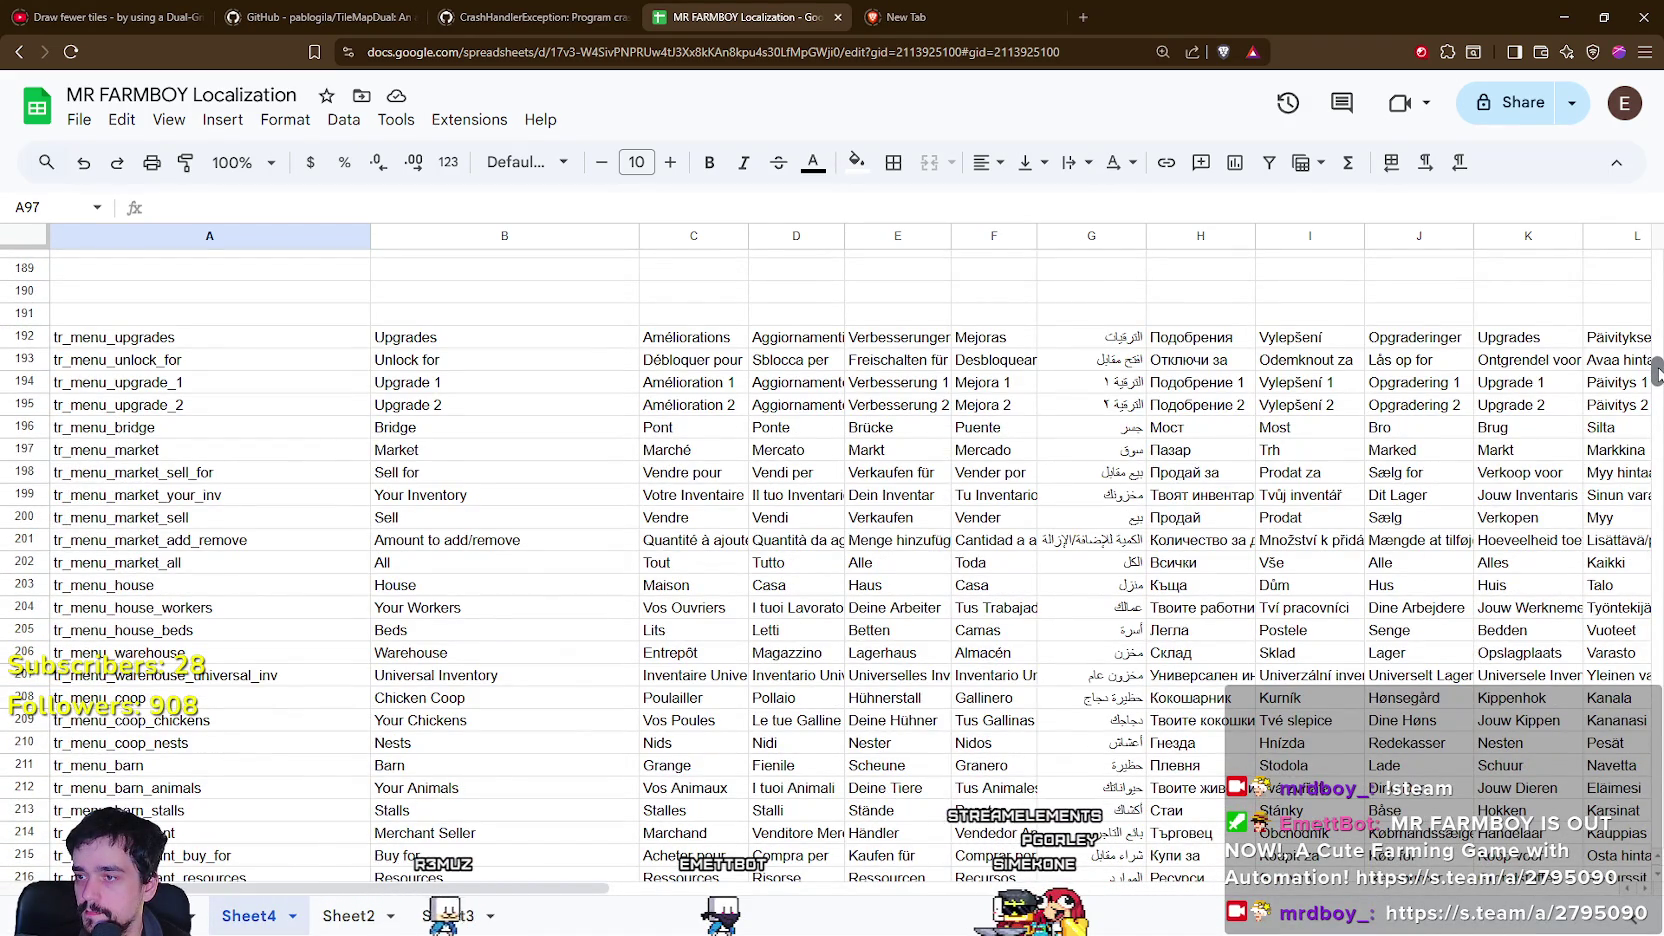
{"action": "left_click_drag", "start_coordinate": [1657, 374], "coordinate": [1657, 380]}
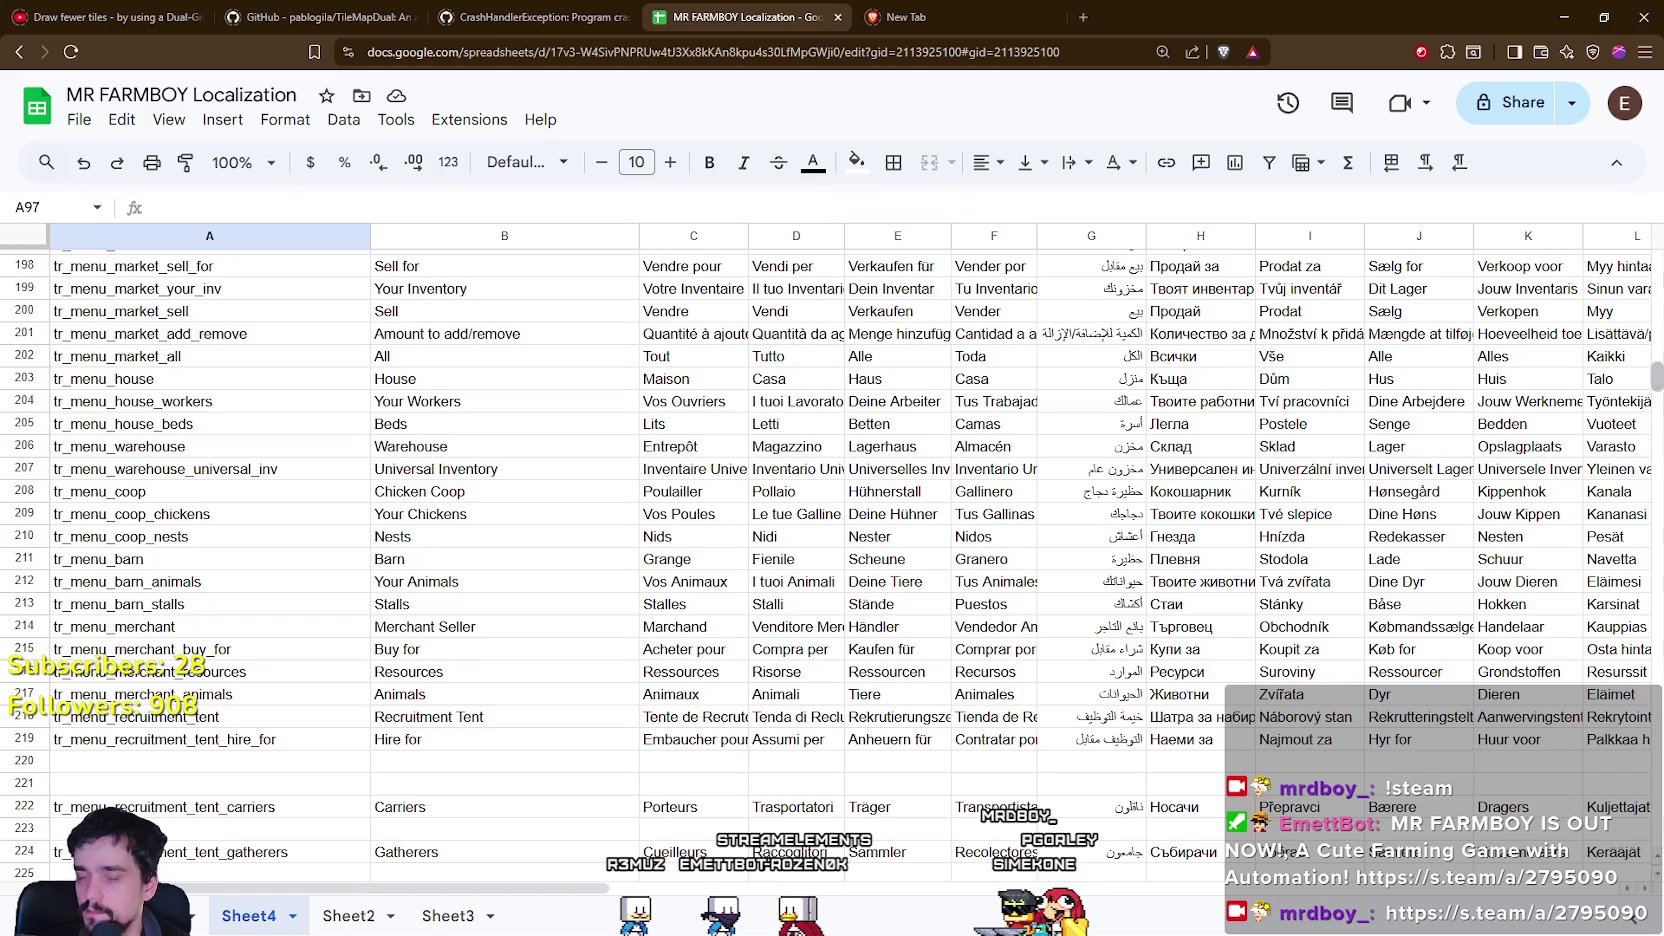
{"action": "key", "text": "alt+Tab"}
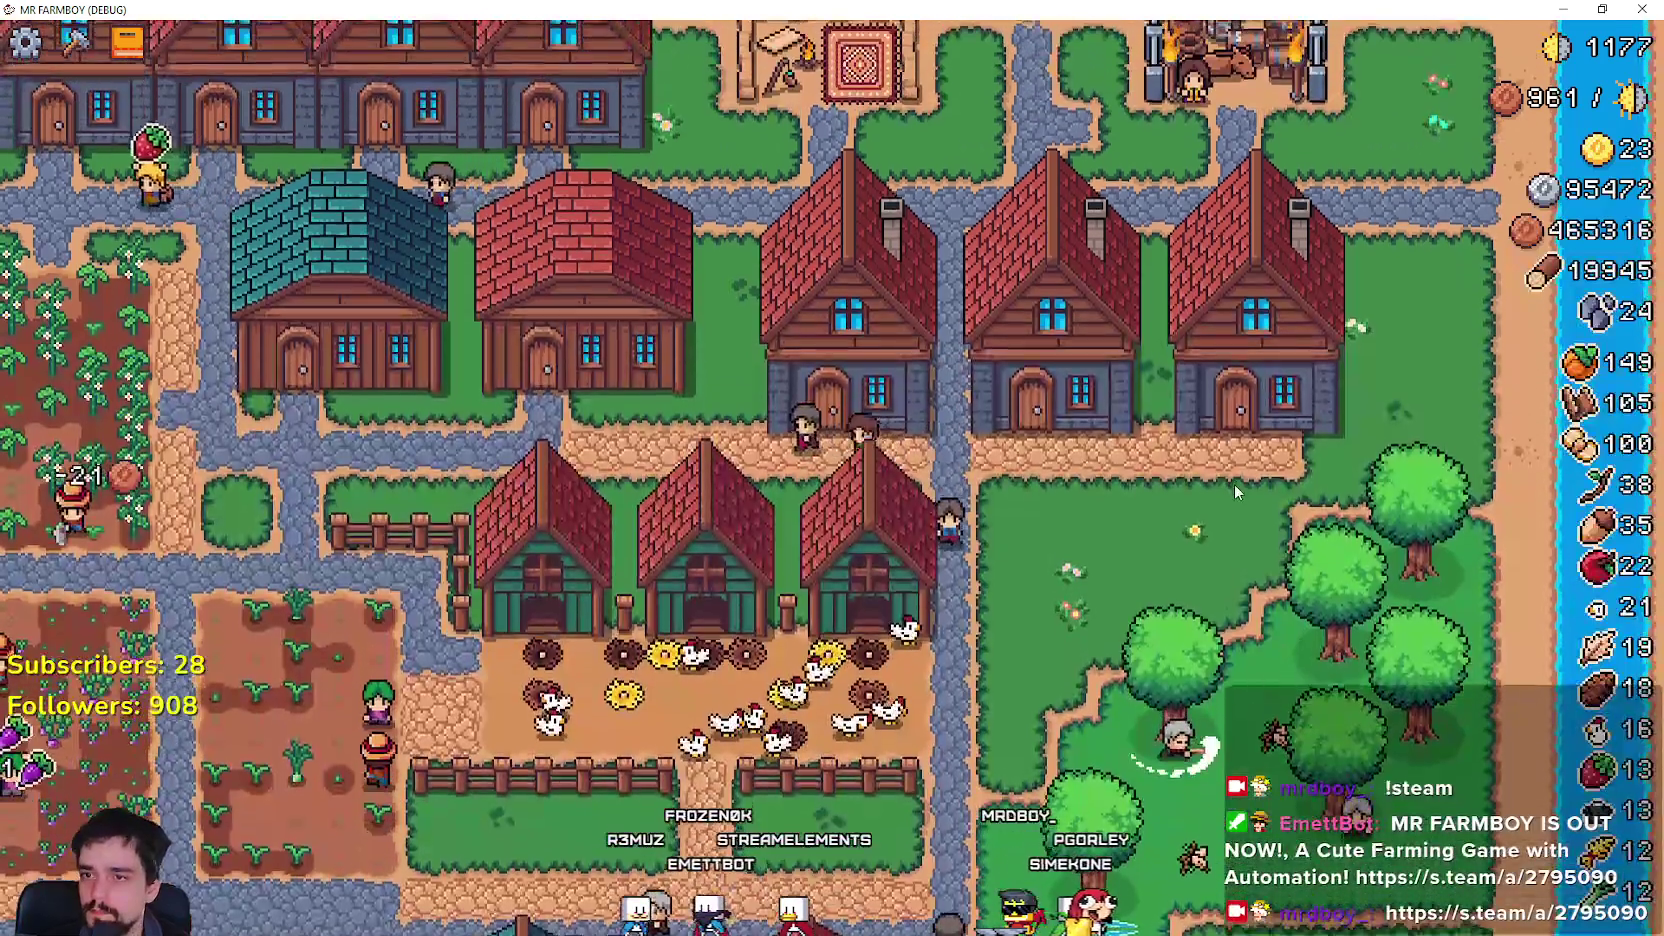
{"action": "left_click", "coordinate": [1234, 484]}
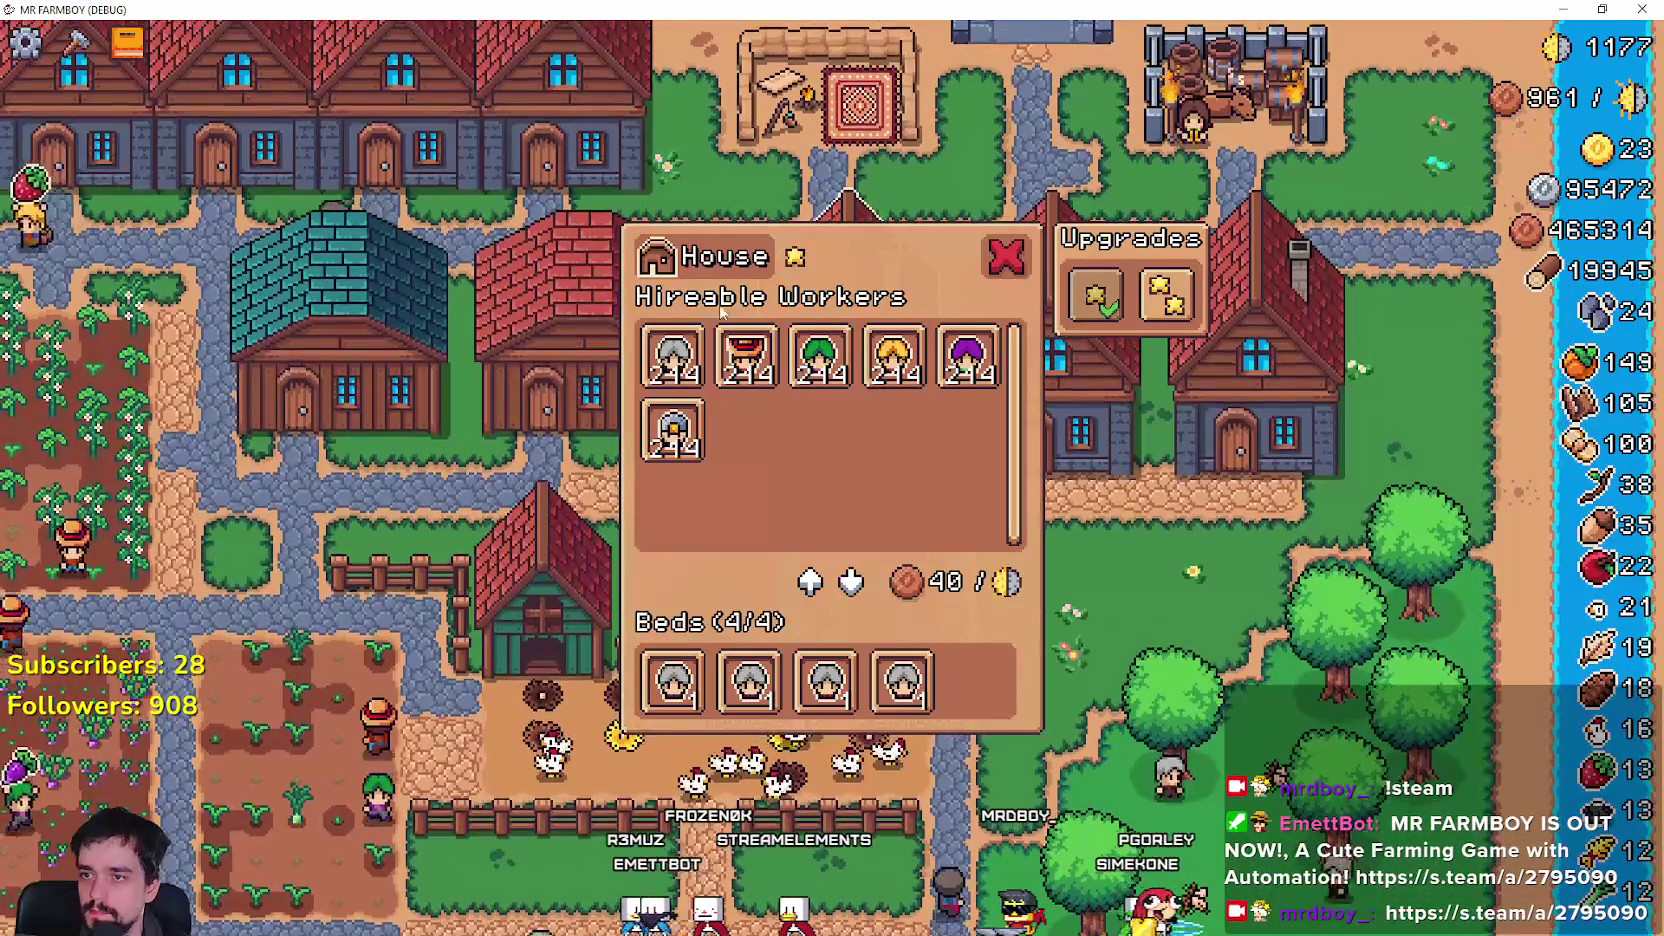
{"action": "key", "text": "Escape"}
{"action": "key", "text": "alt+Tab"}
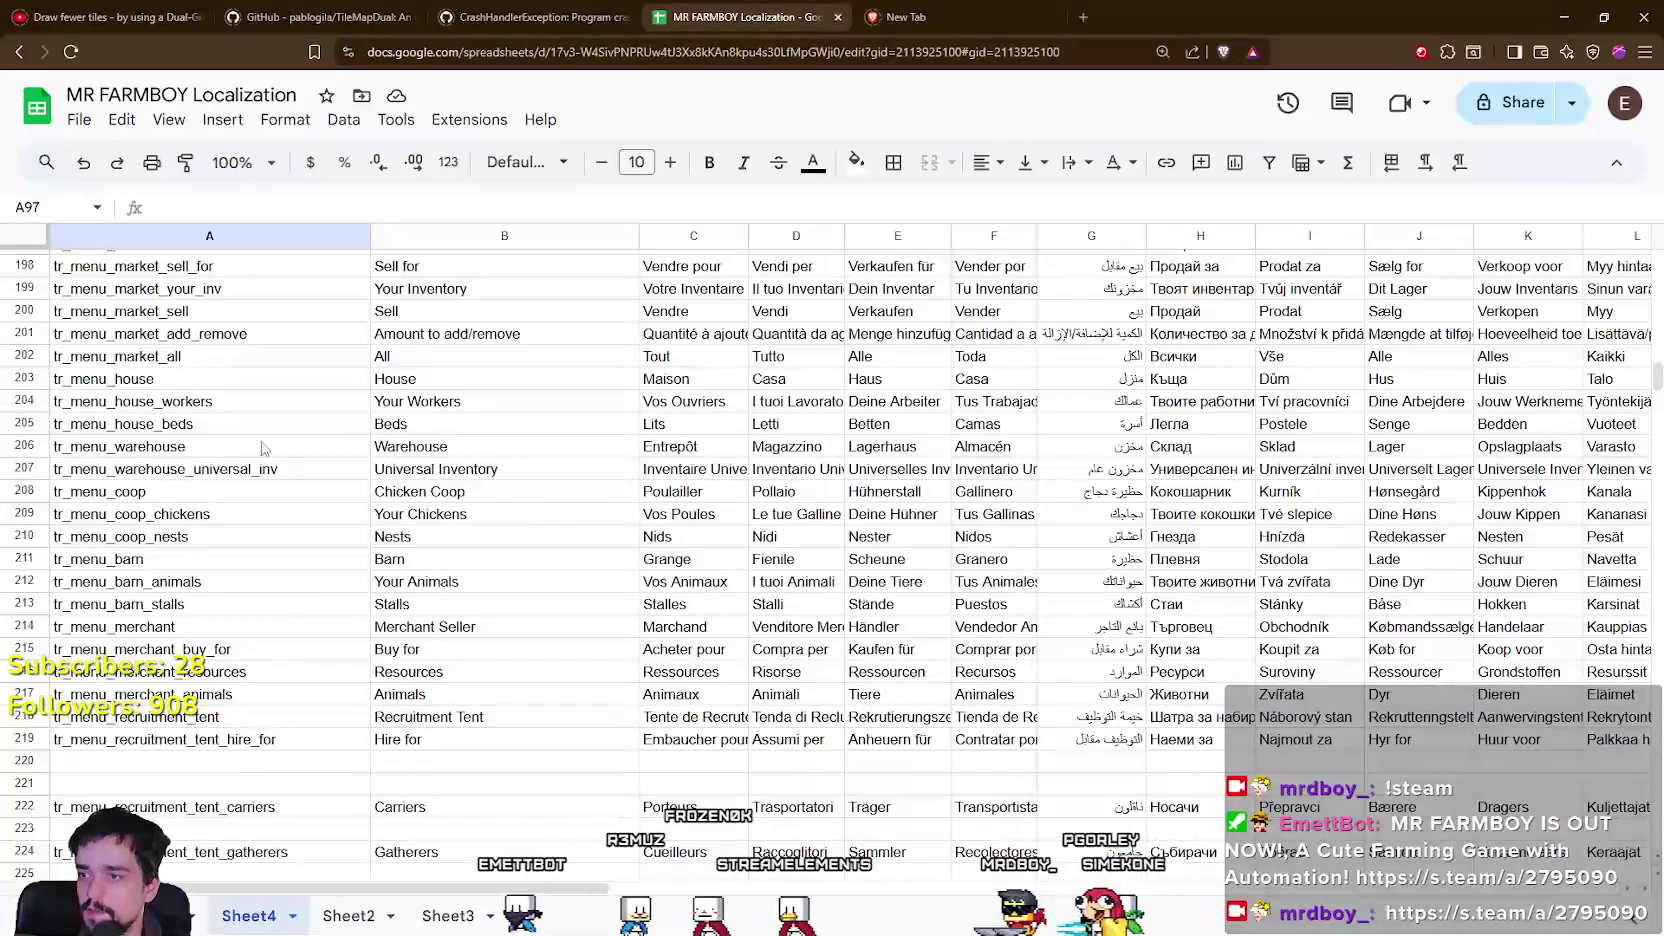
{"action": "scroll", "coordinate": [224, 673], "scroll_direction": "down", "scroll_amount": 7}
{"action": "left_click", "coordinate": [226, 634]}
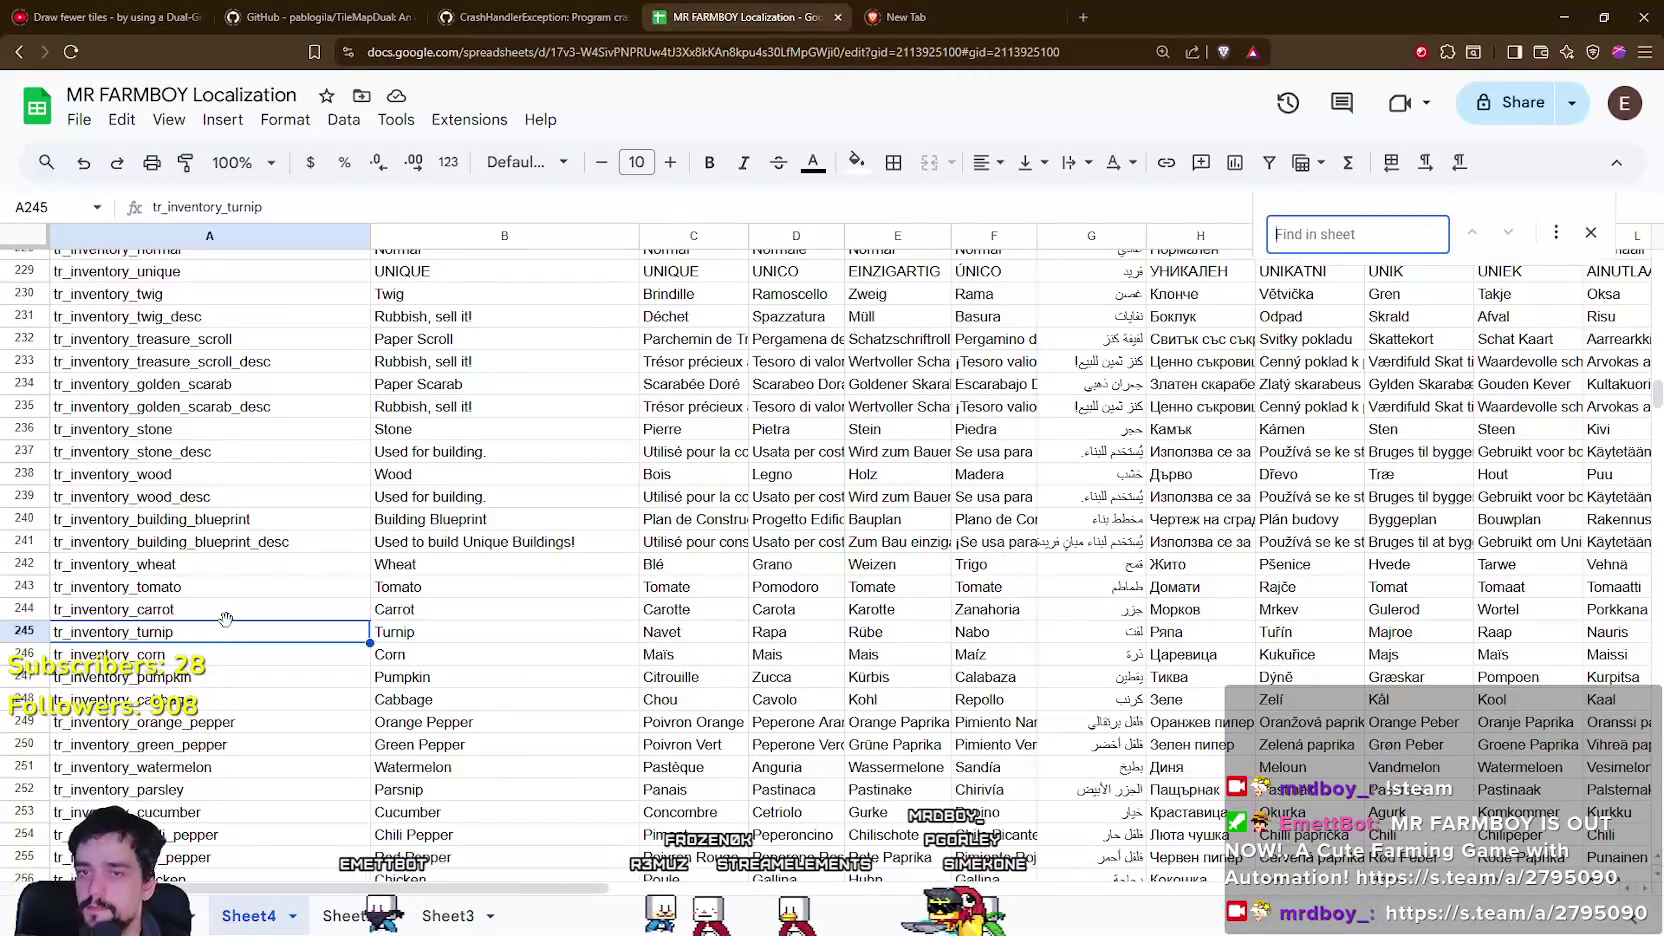
{"action": "type", "text": "Hirabl"}
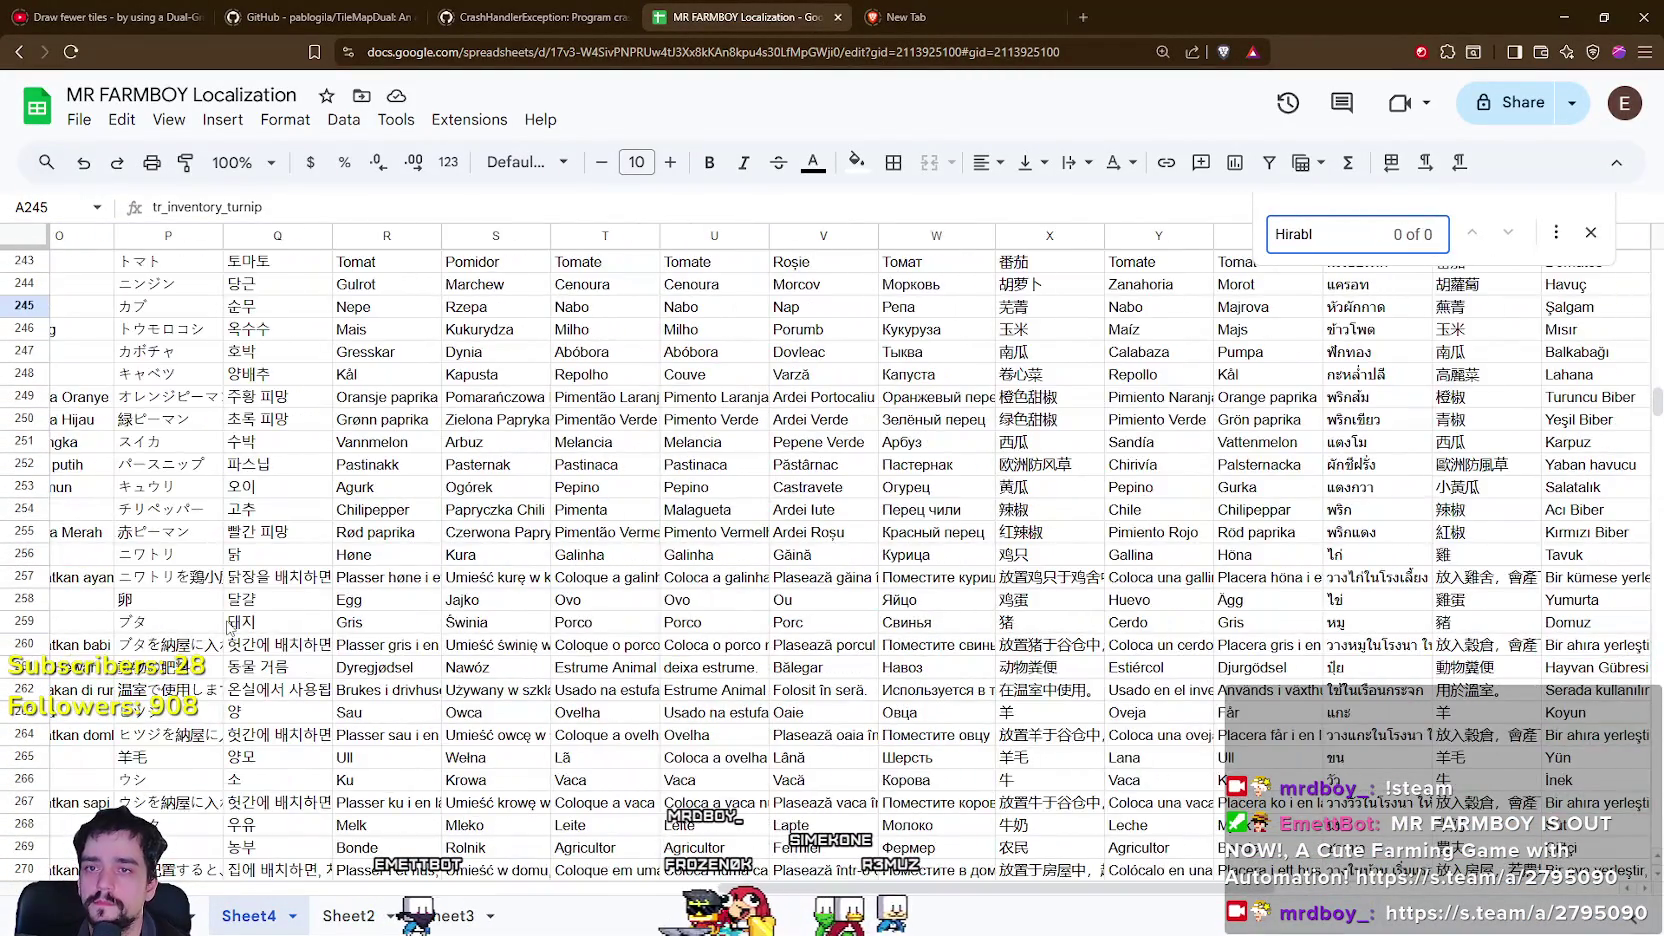
{"action": "key", "text": "ctrl+BackSpace"}
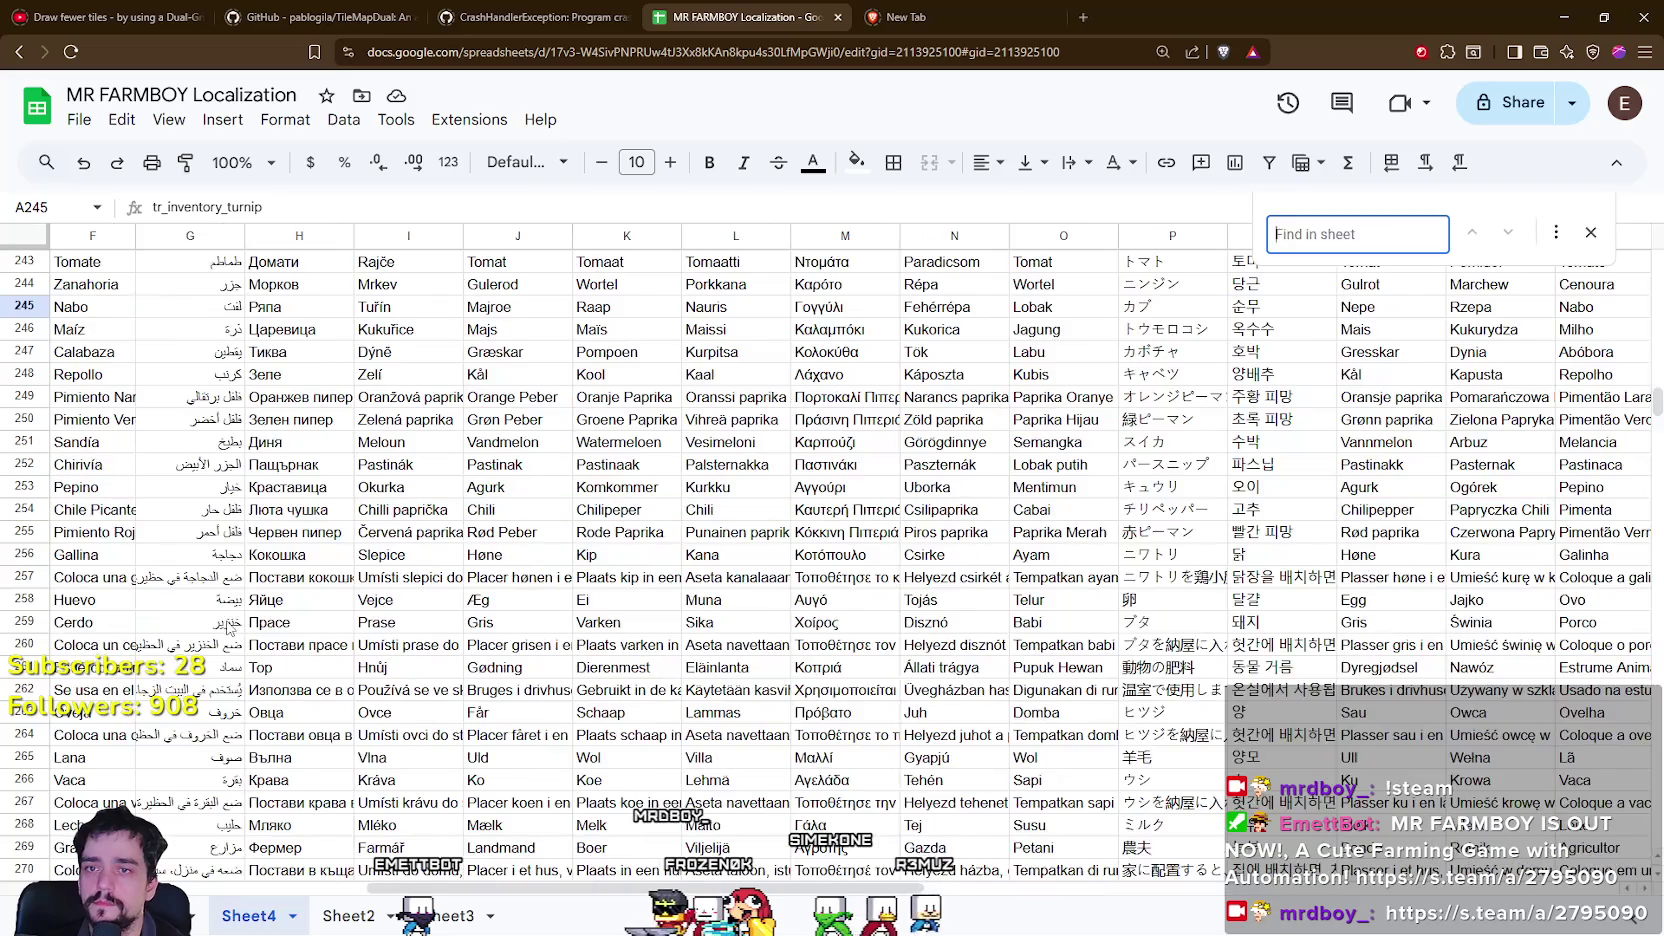
{"action": "scroll", "coordinate": [1172, 600], "scroll_direction": "up", "scroll_amount": 8}
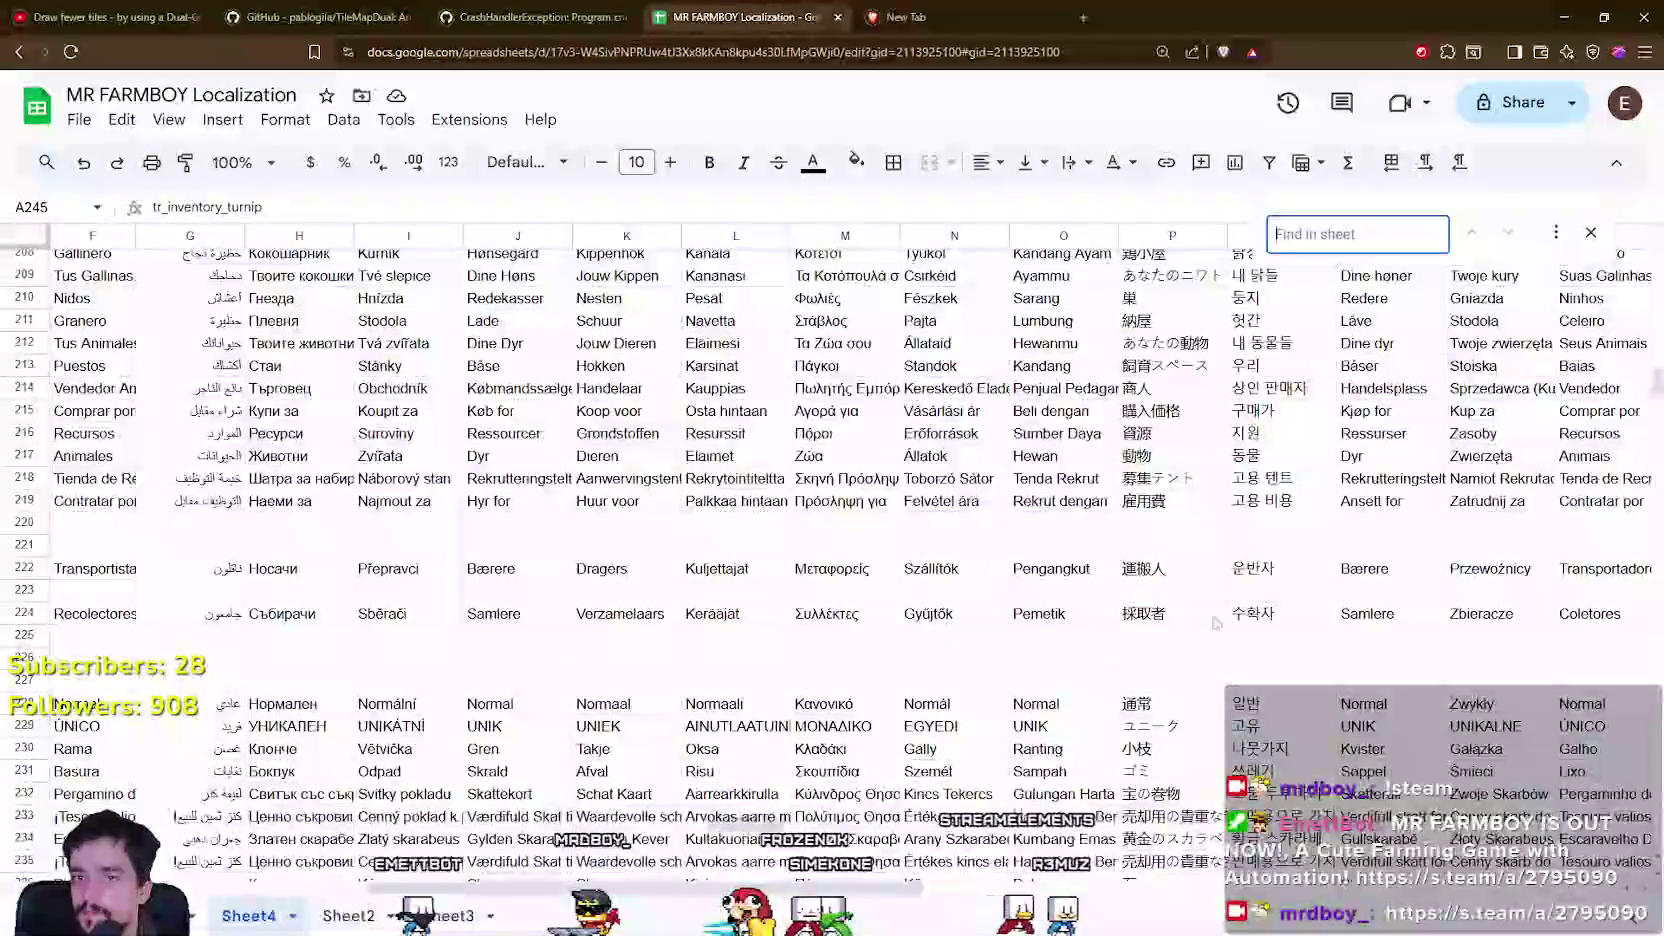
{"action": "left_click", "coordinate": [1172, 636]}
{"action": "mouse_move", "coordinate": [1655, 378]}
{"action": "left_mouse_down"}
{"action": "mouse_move", "coordinate": [1655, 288]}
{"action": "mouse_move", "coordinate": [1655, 446]}
{"action": "left_mouse_up"}
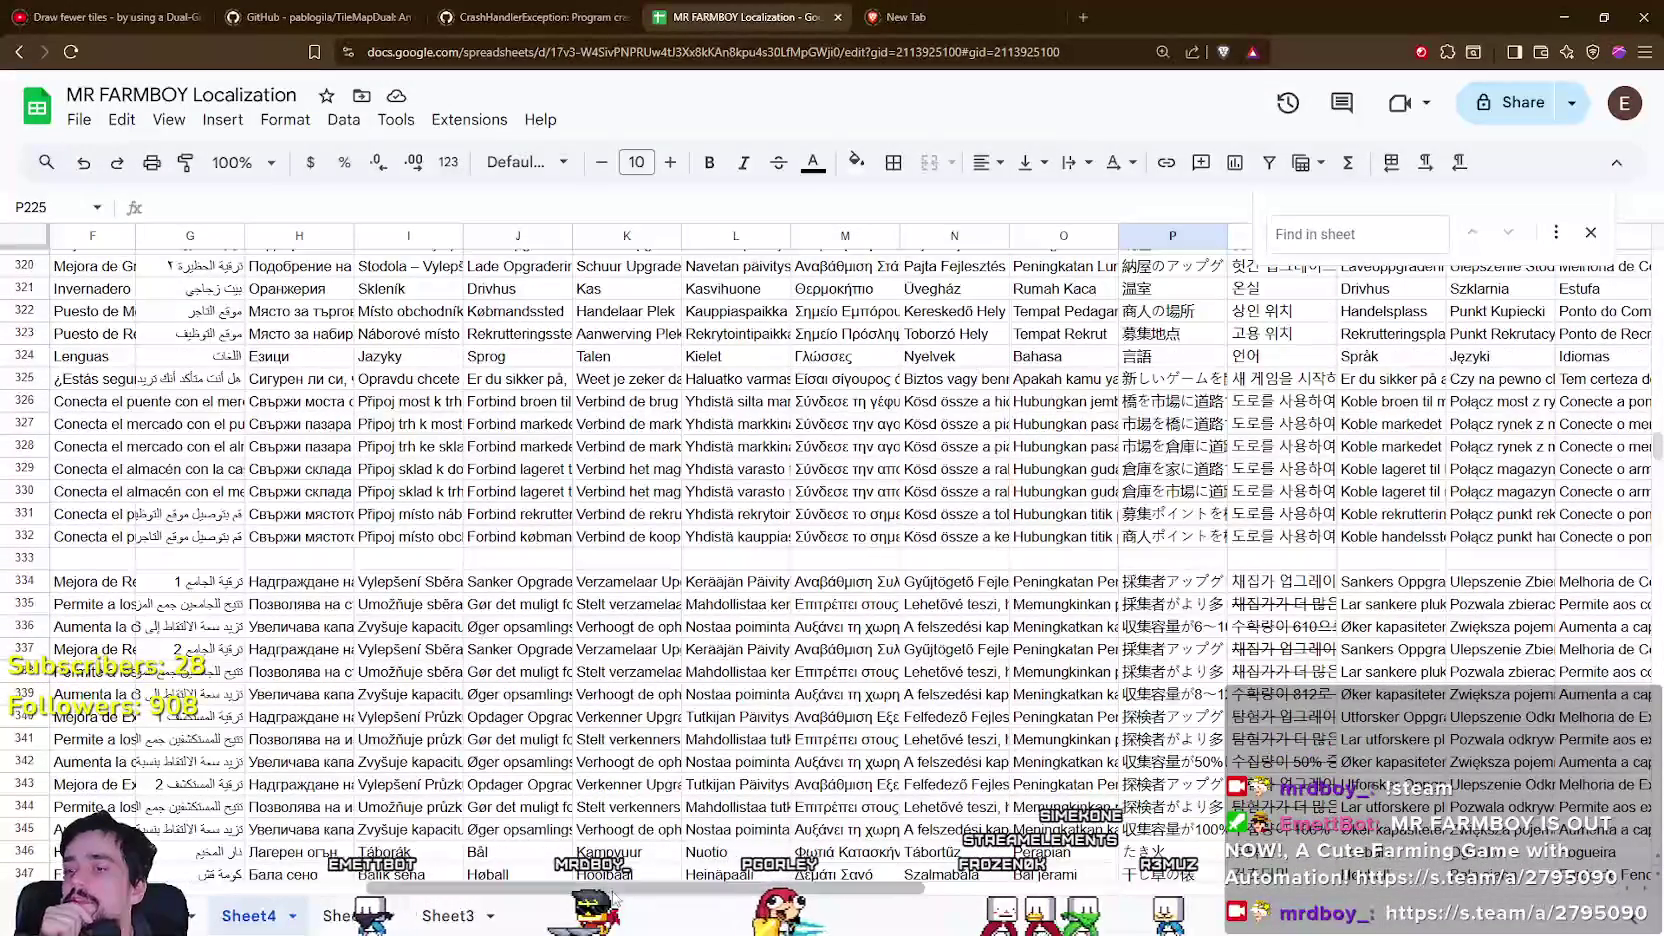
{"action": "scroll", "coordinate": [200, 717], "scroll_direction": "left", "scroll_amount": 10}
{"action": "left_click", "coordinate": [200, 717]}
{"action": "scroll", "coordinate": [200, 722], "scroll_direction": "down", "scroll_amount": 5}
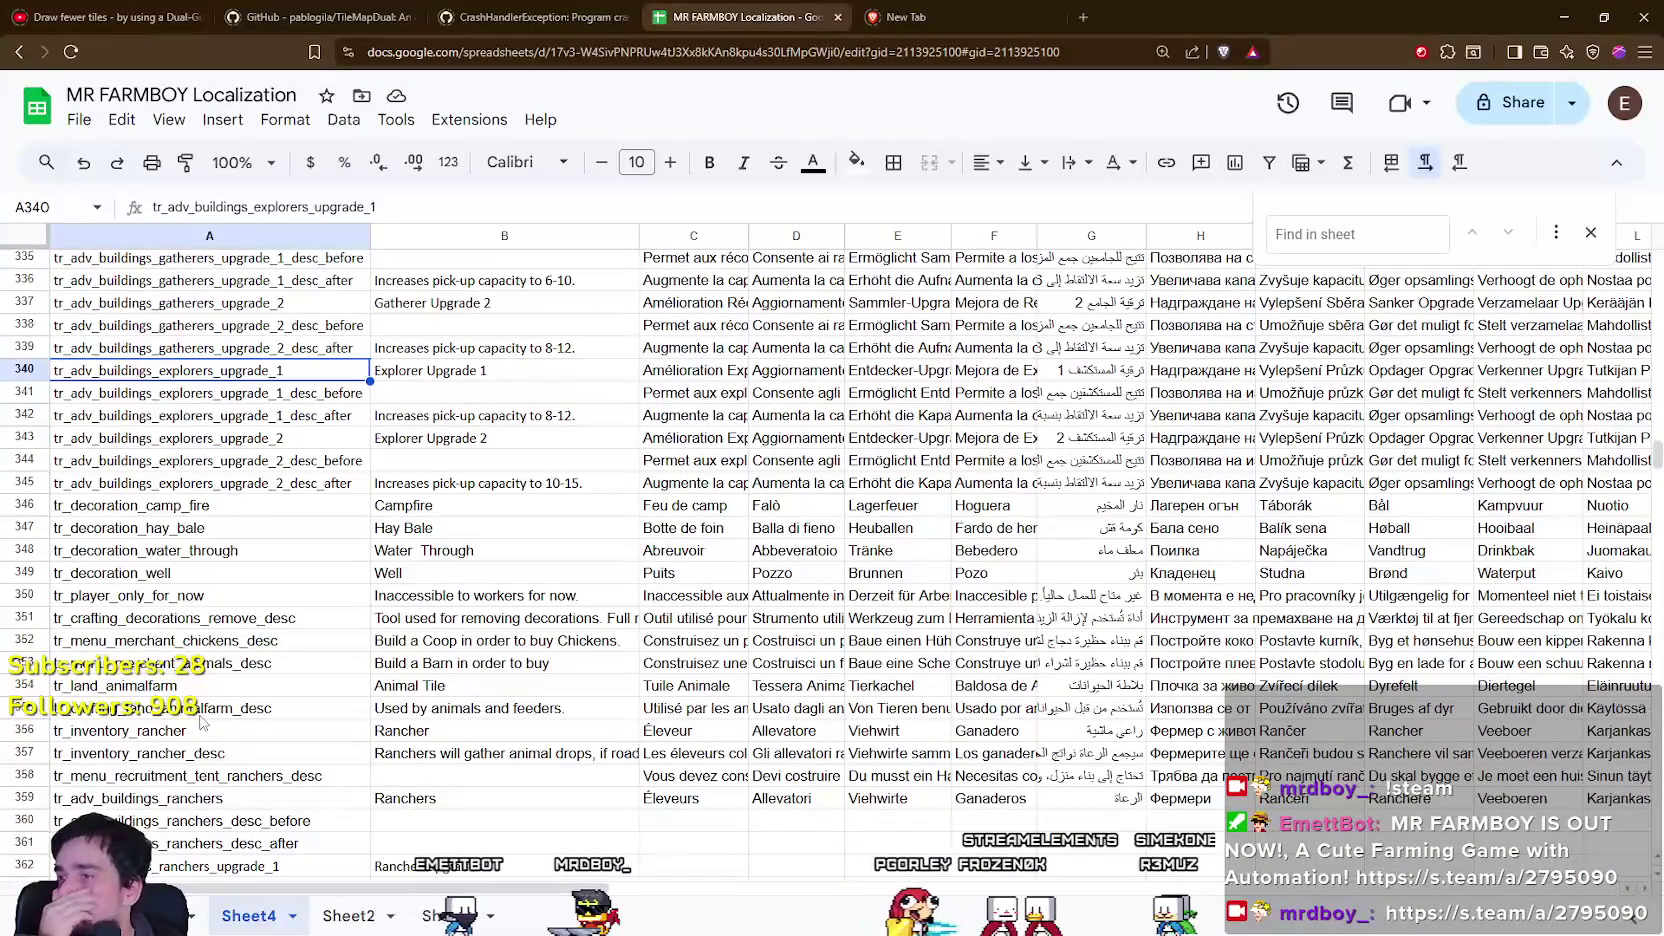
{"action": "scroll", "coordinate": [200, 722], "scroll_direction": "up", "scroll_amount": 1}
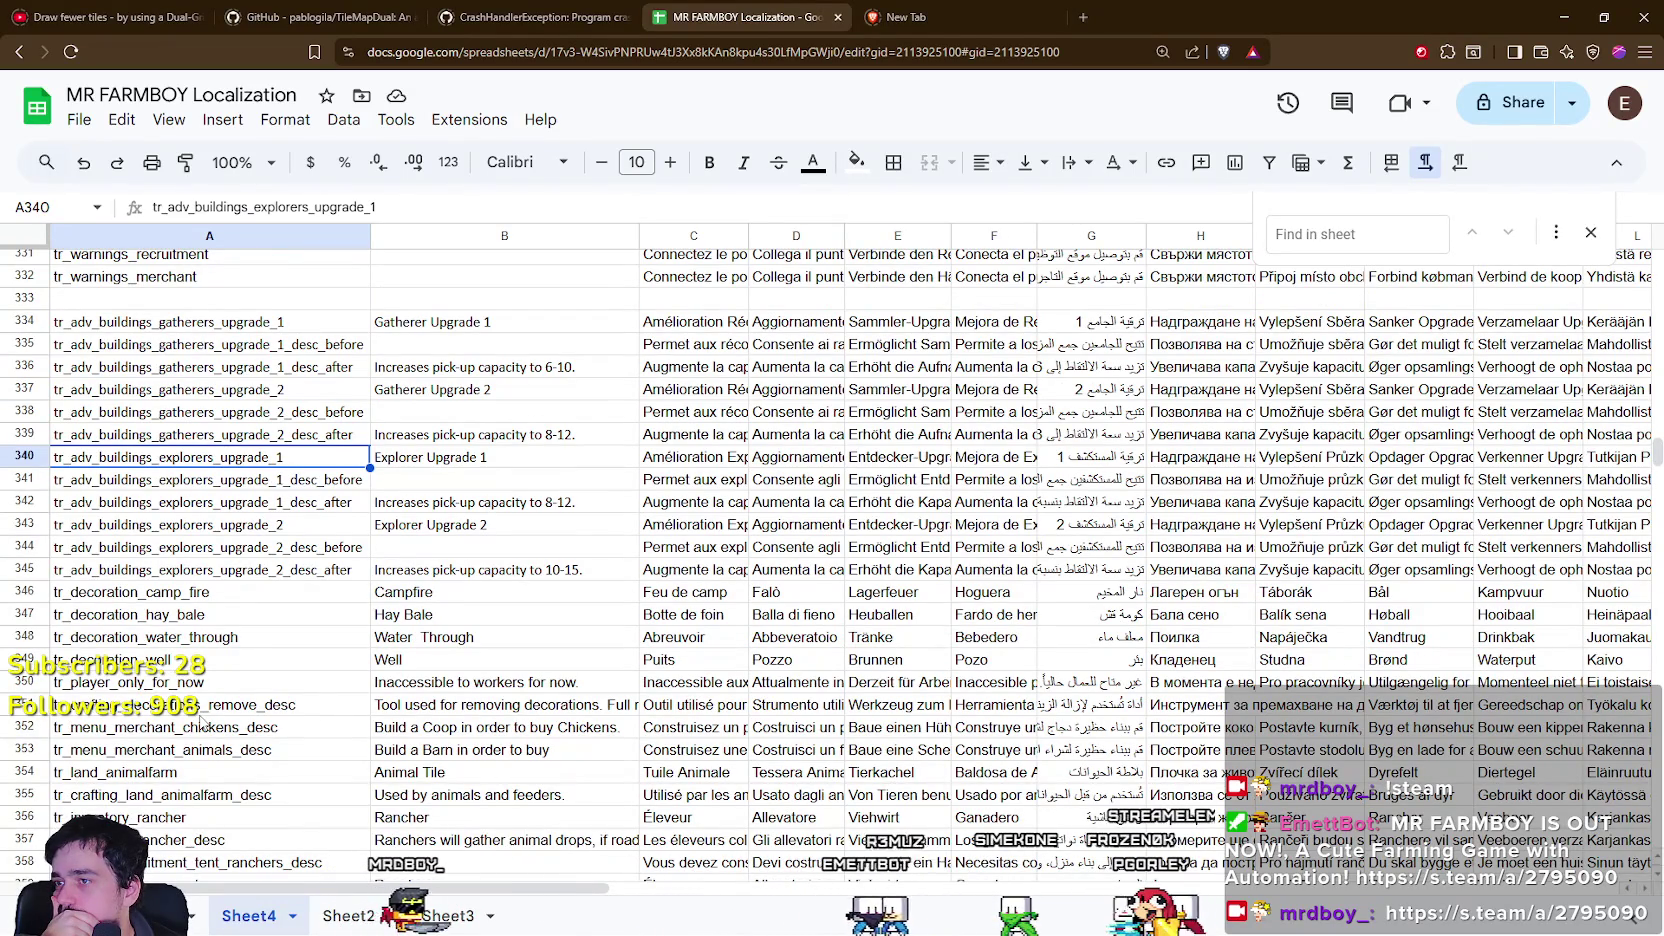
{"action": "left_click", "coordinate": [399, 440]}
{"action": "left_click", "coordinate": [280, 348]}
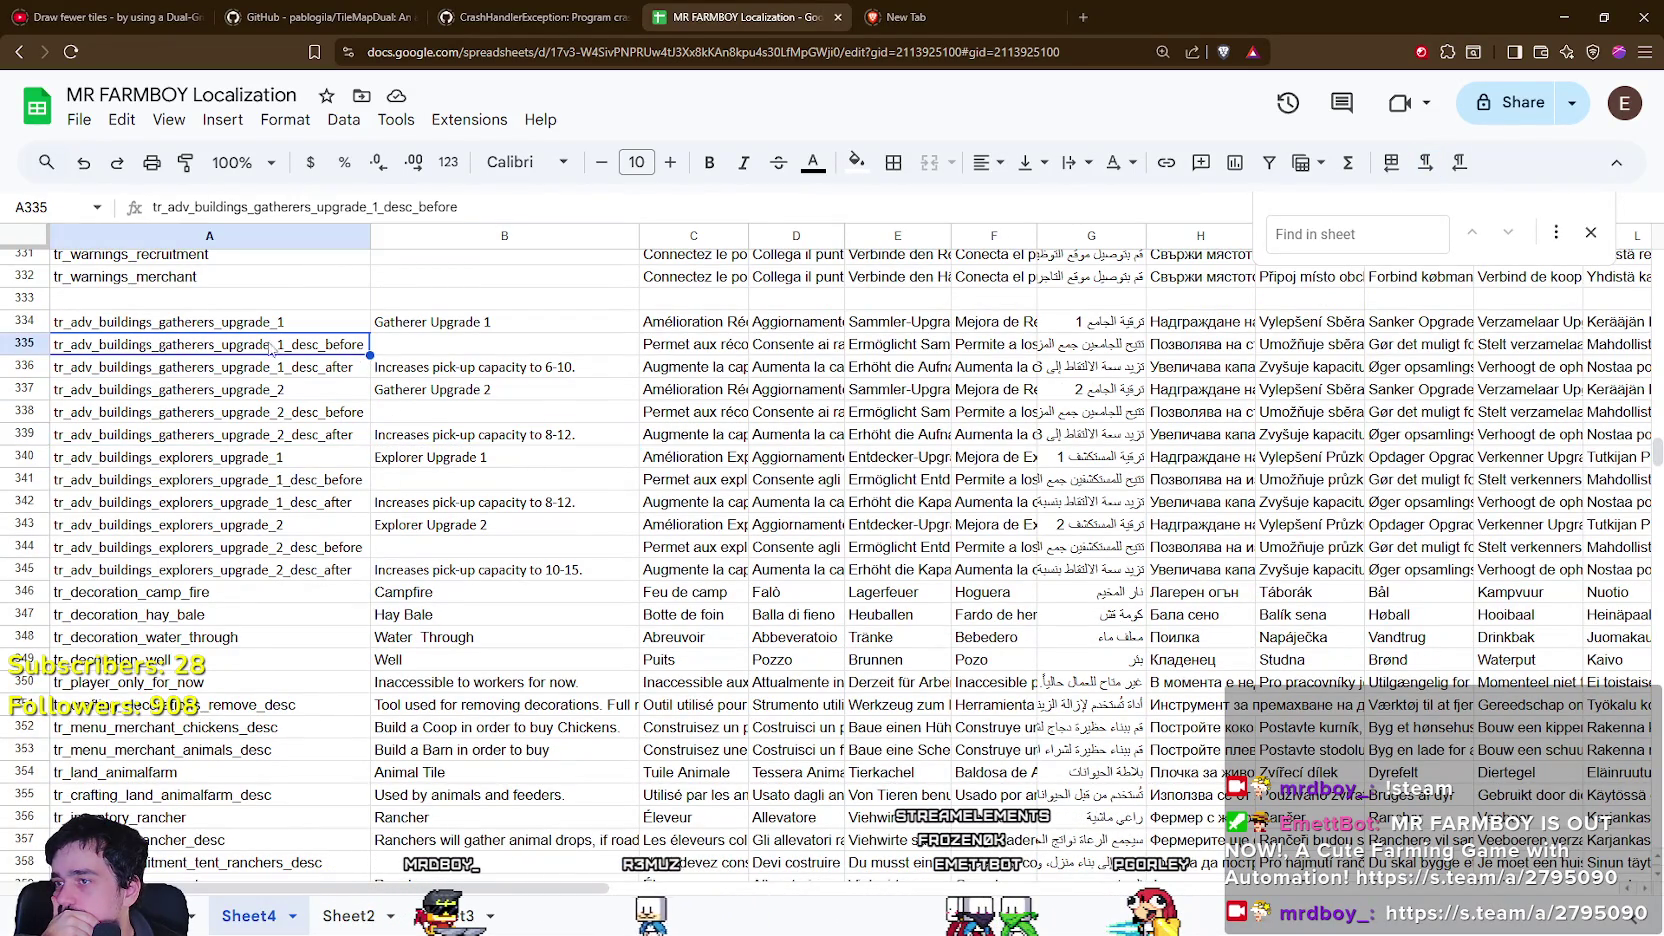
{"action": "key", "text": "Down"}
{"action": "key", "text": "Right"}
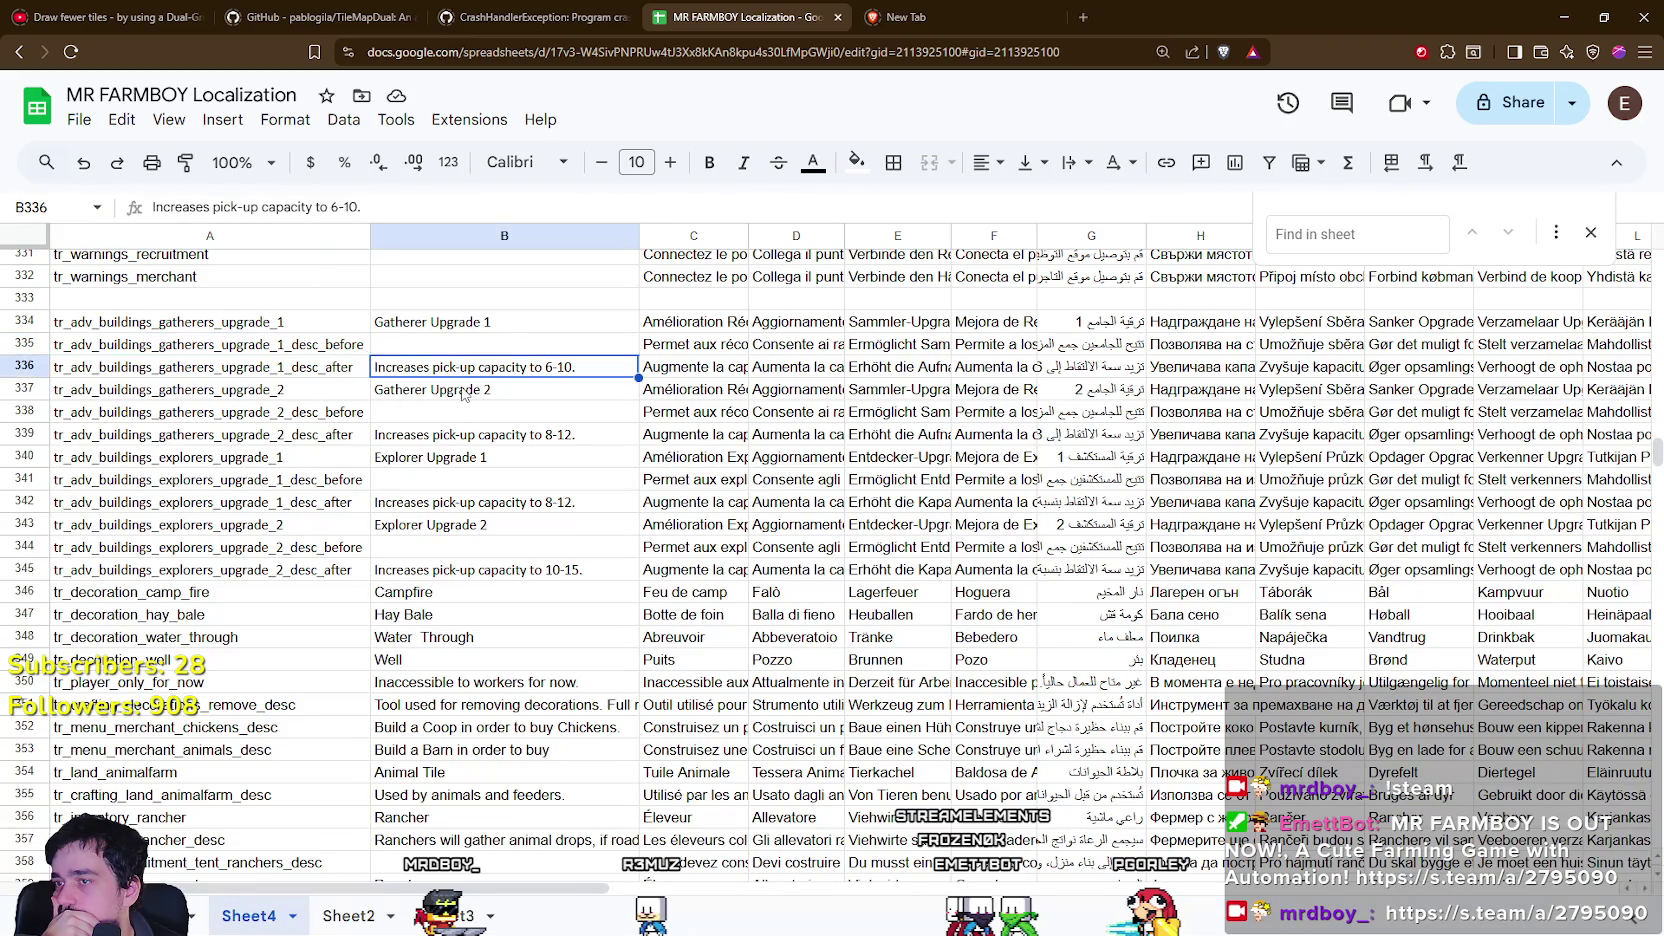
{"action": "left_click", "coordinate": [236, 390]}
{"action": "left_click", "coordinate": [277, 434]}
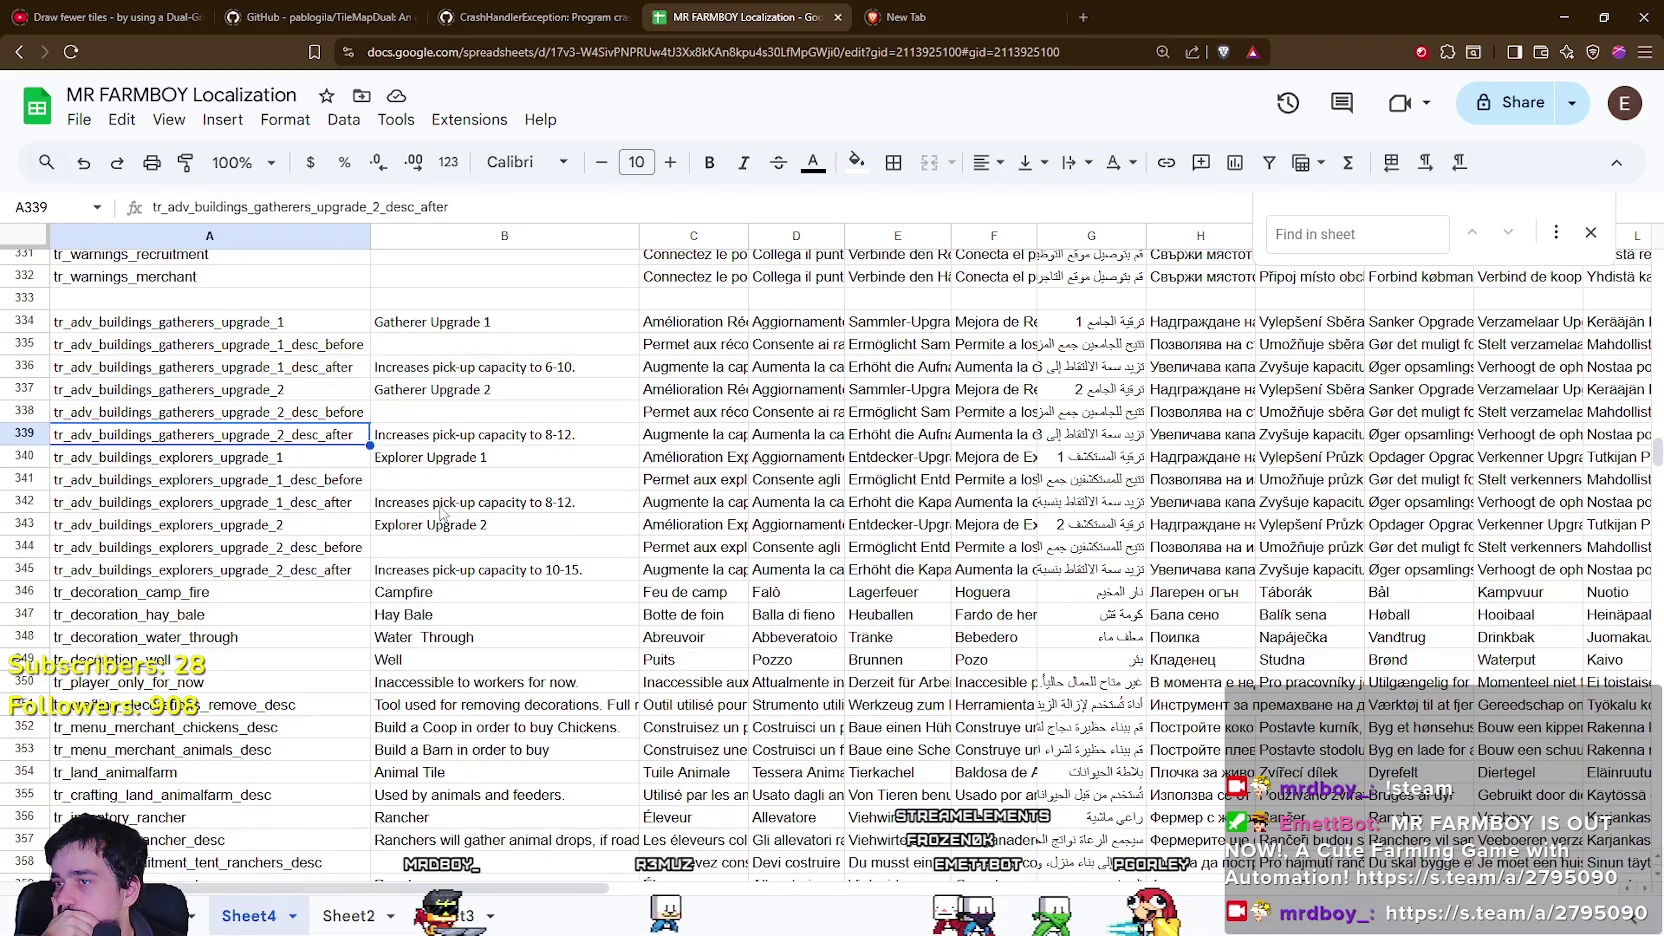
{"action": "left_click", "coordinate": [469, 443]}
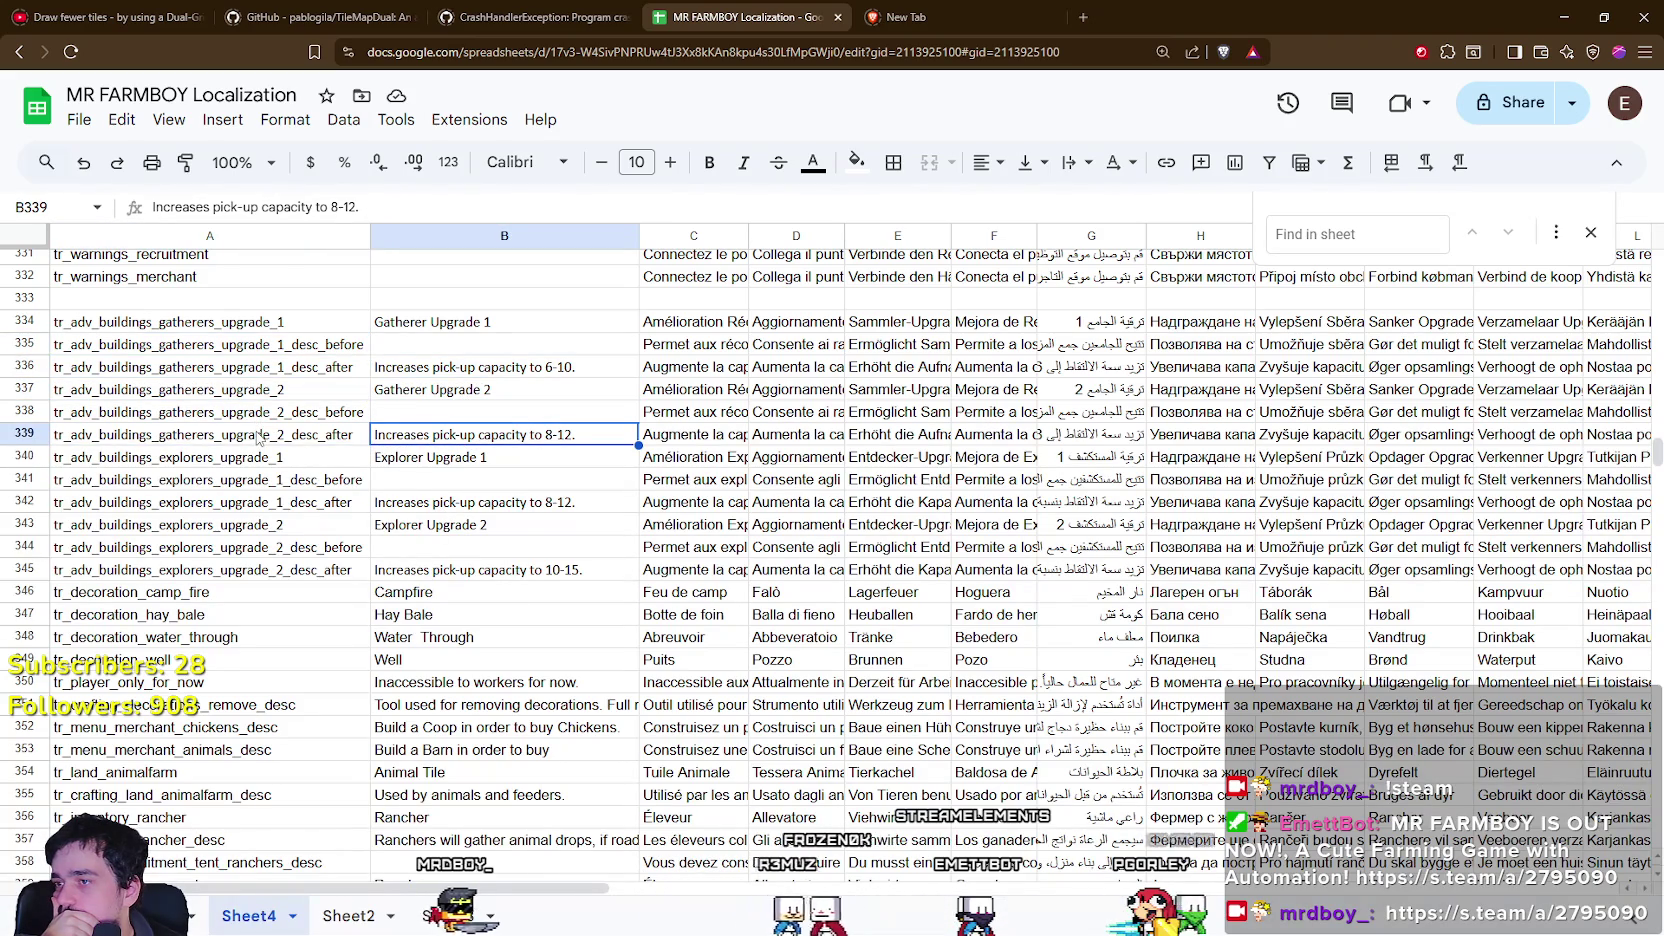
{"action": "scroll", "coordinate": [256, 421], "scroll_direction": "up", "scroll_amount": 1}
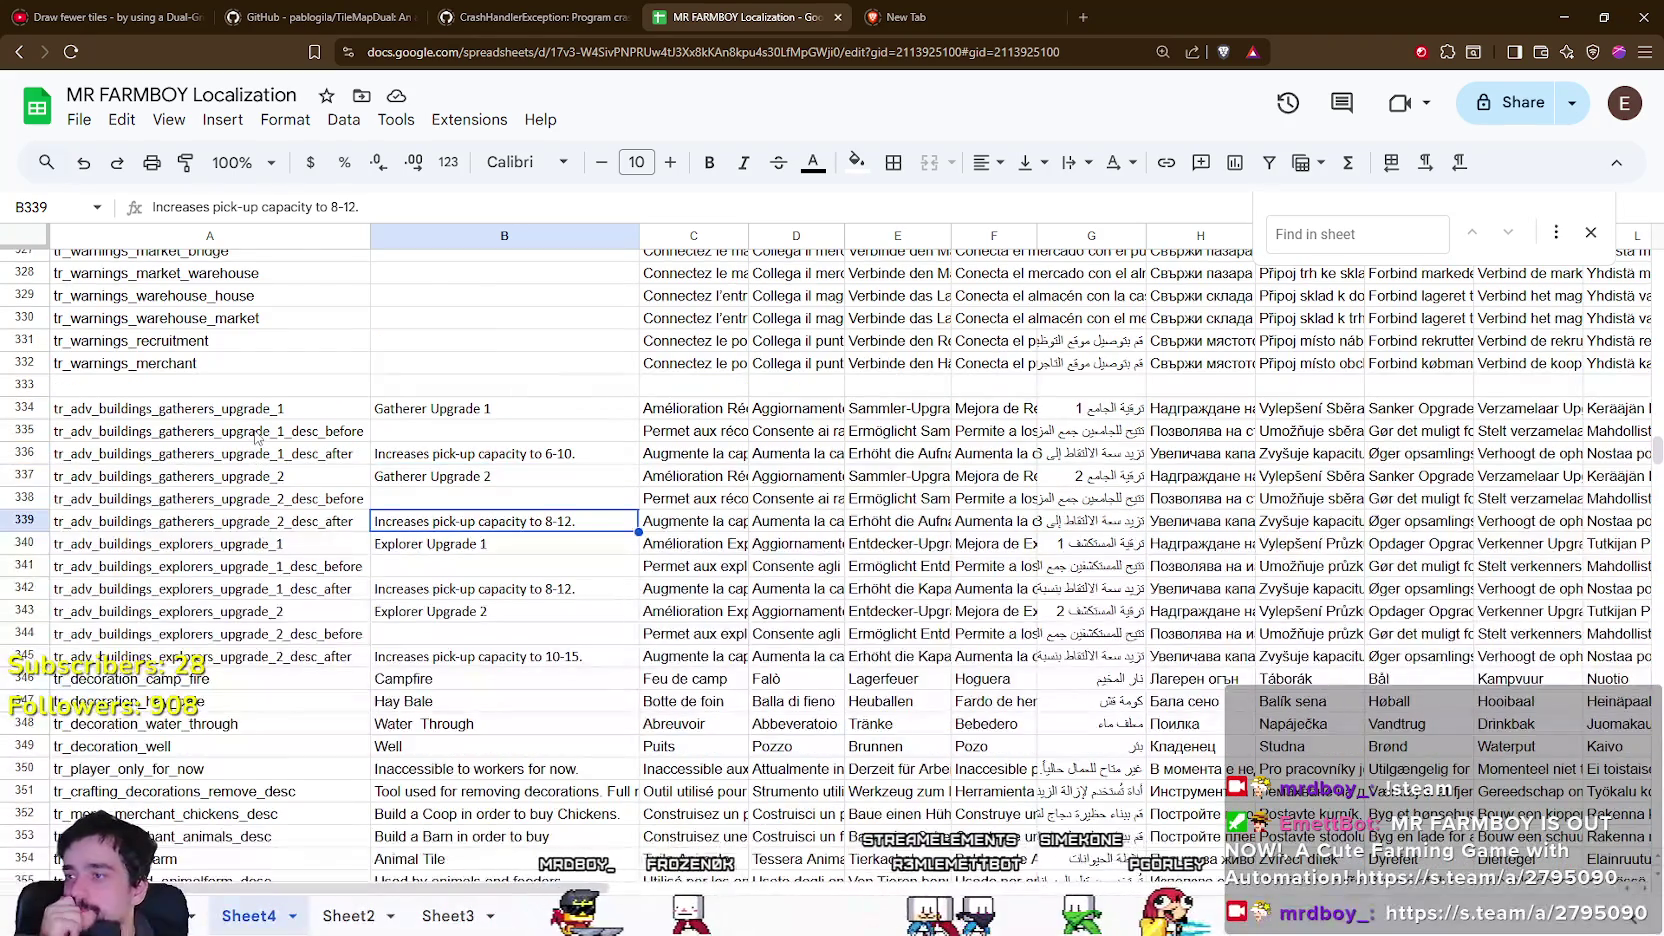
{"action": "scroll", "coordinate": [256, 437], "scroll_direction": "down", "scroll_amount": 9}
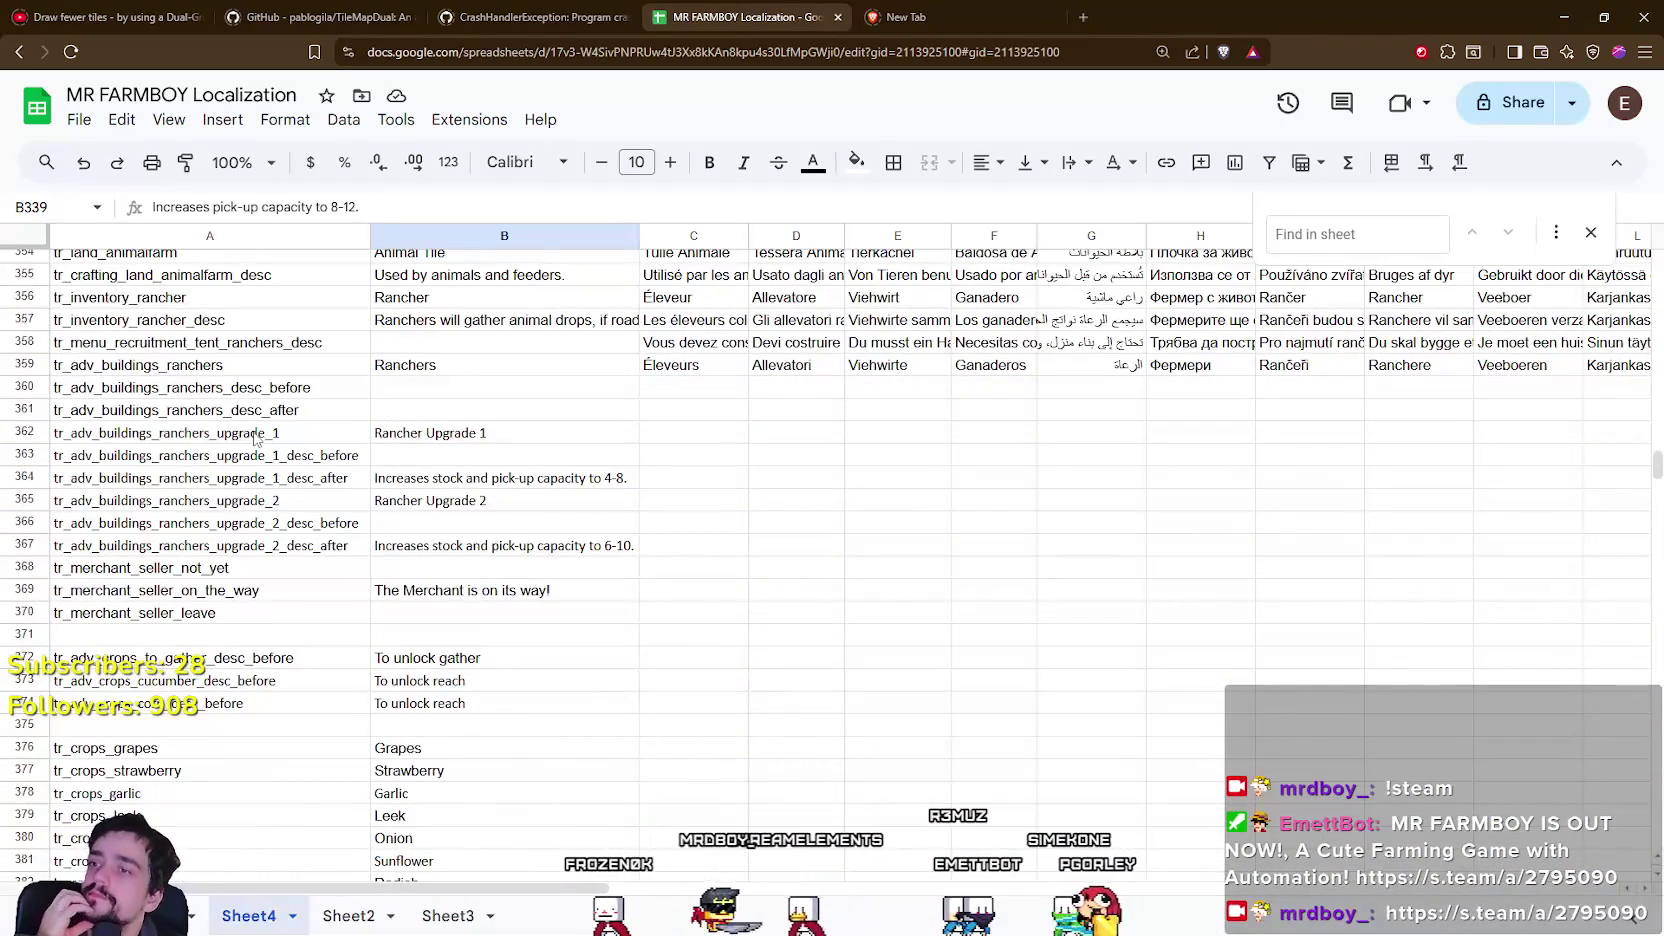
{"action": "scroll", "coordinate": [256, 437], "scroll_direction": "up", "scroll_amount": 4}
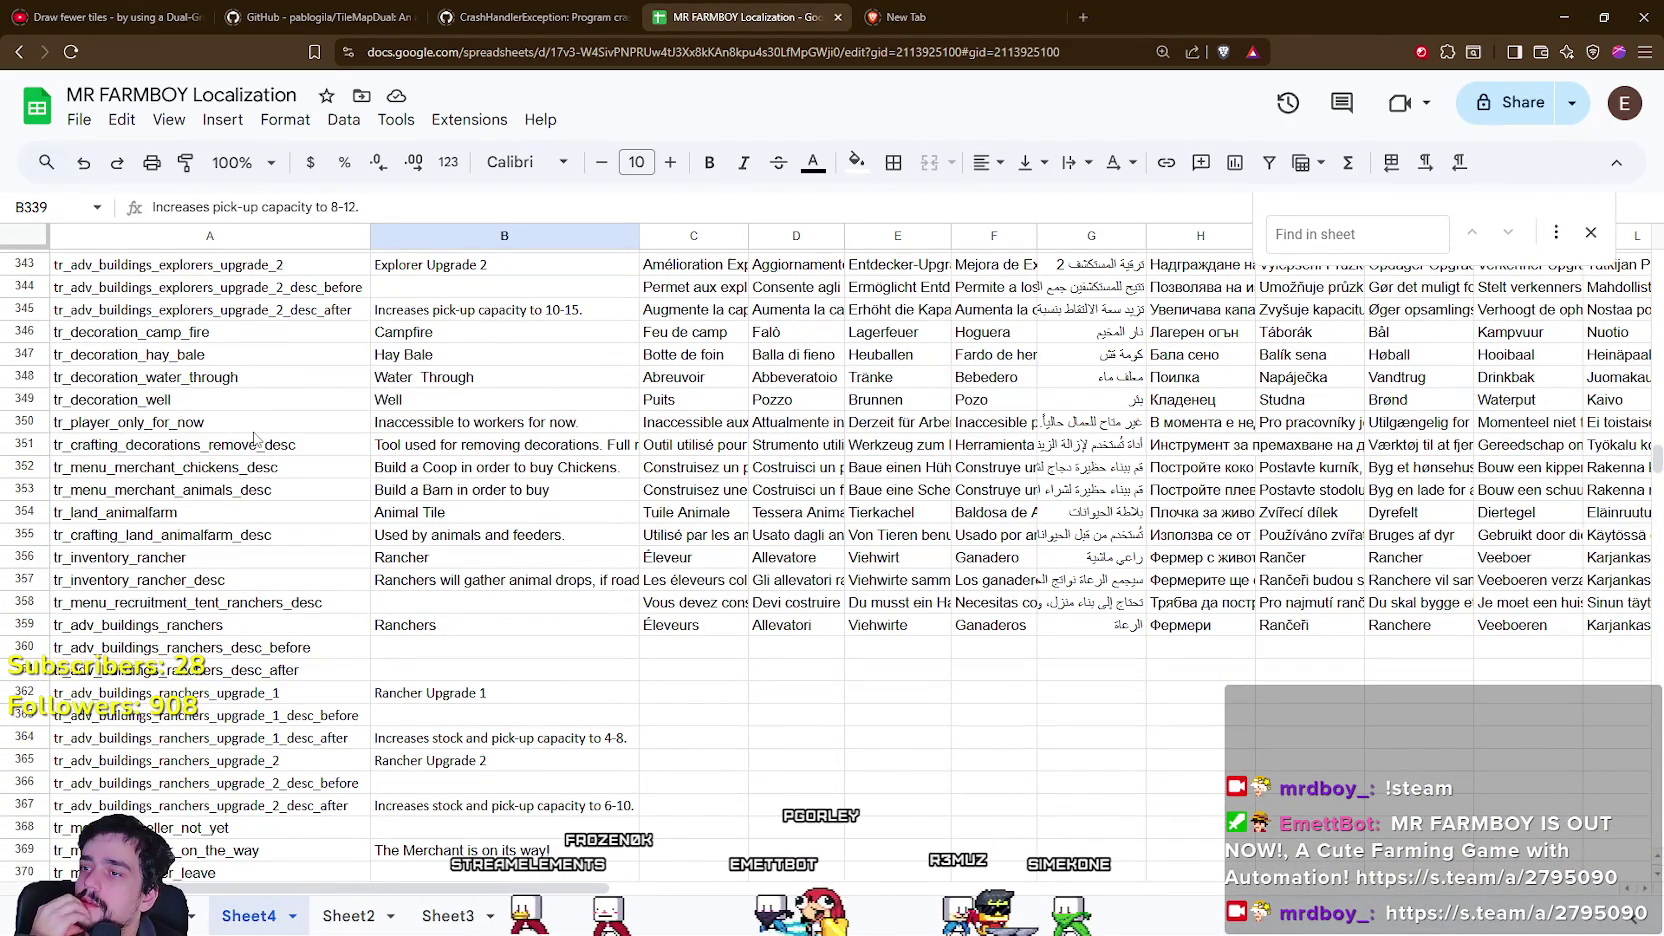
{"action": "left_click", "coordinate": [198, 487]}
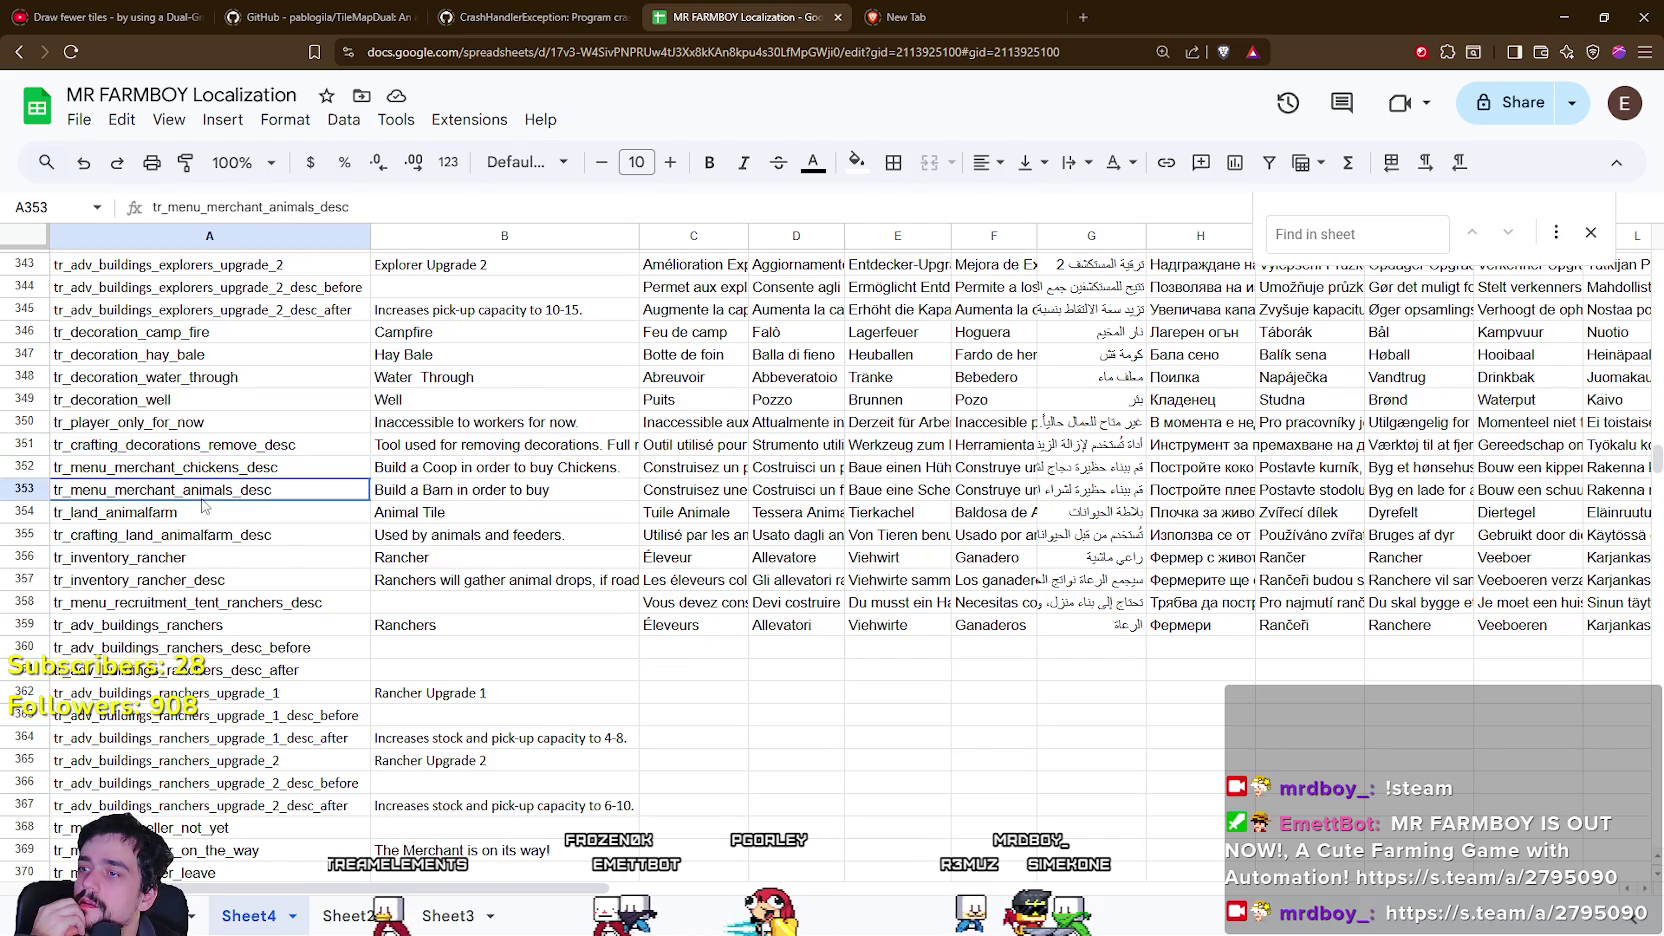
{"action": "scroll", "coordinate": [391, 641], "scroll_direction": "down", "scroll_amount": 2}
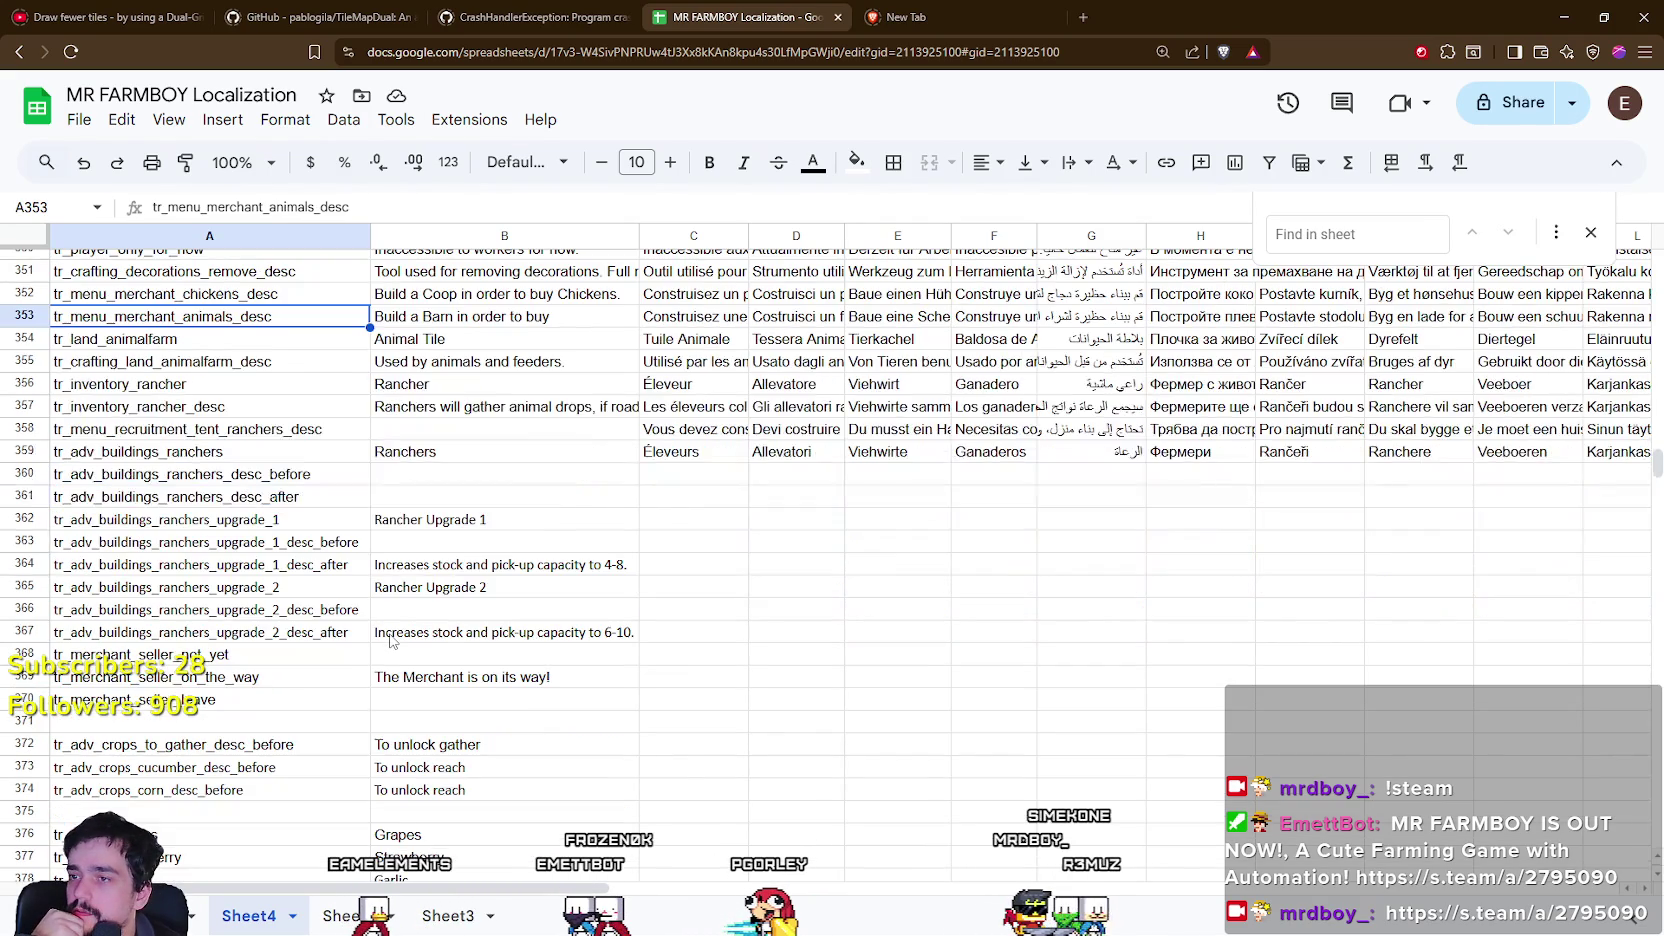
{"action": "scroll", "coordinate": [391, 636], "scroll_direction": "up", "scroll_amount": 1}
{"action": "scroll", "coordinate": [391, 636], "scroll_direction": "down", "scroll_amount": 3}
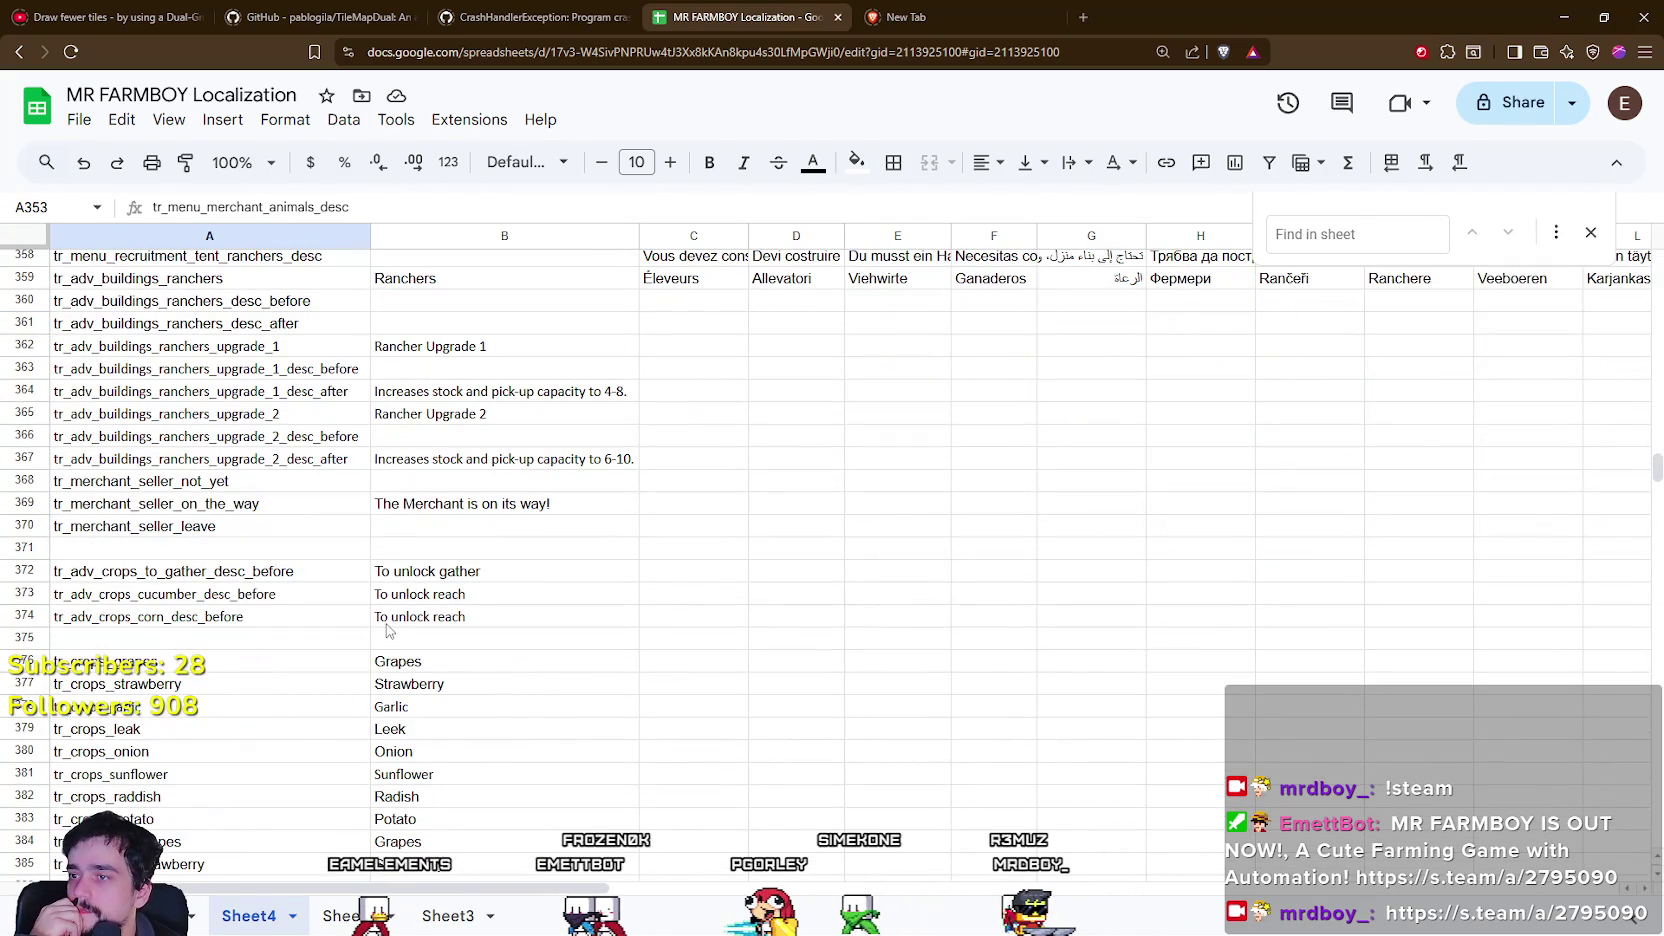
{"action": "left_click", "coordinate": [320, 348]}
{"action": "left_click", "coordinate": [445, 348]}
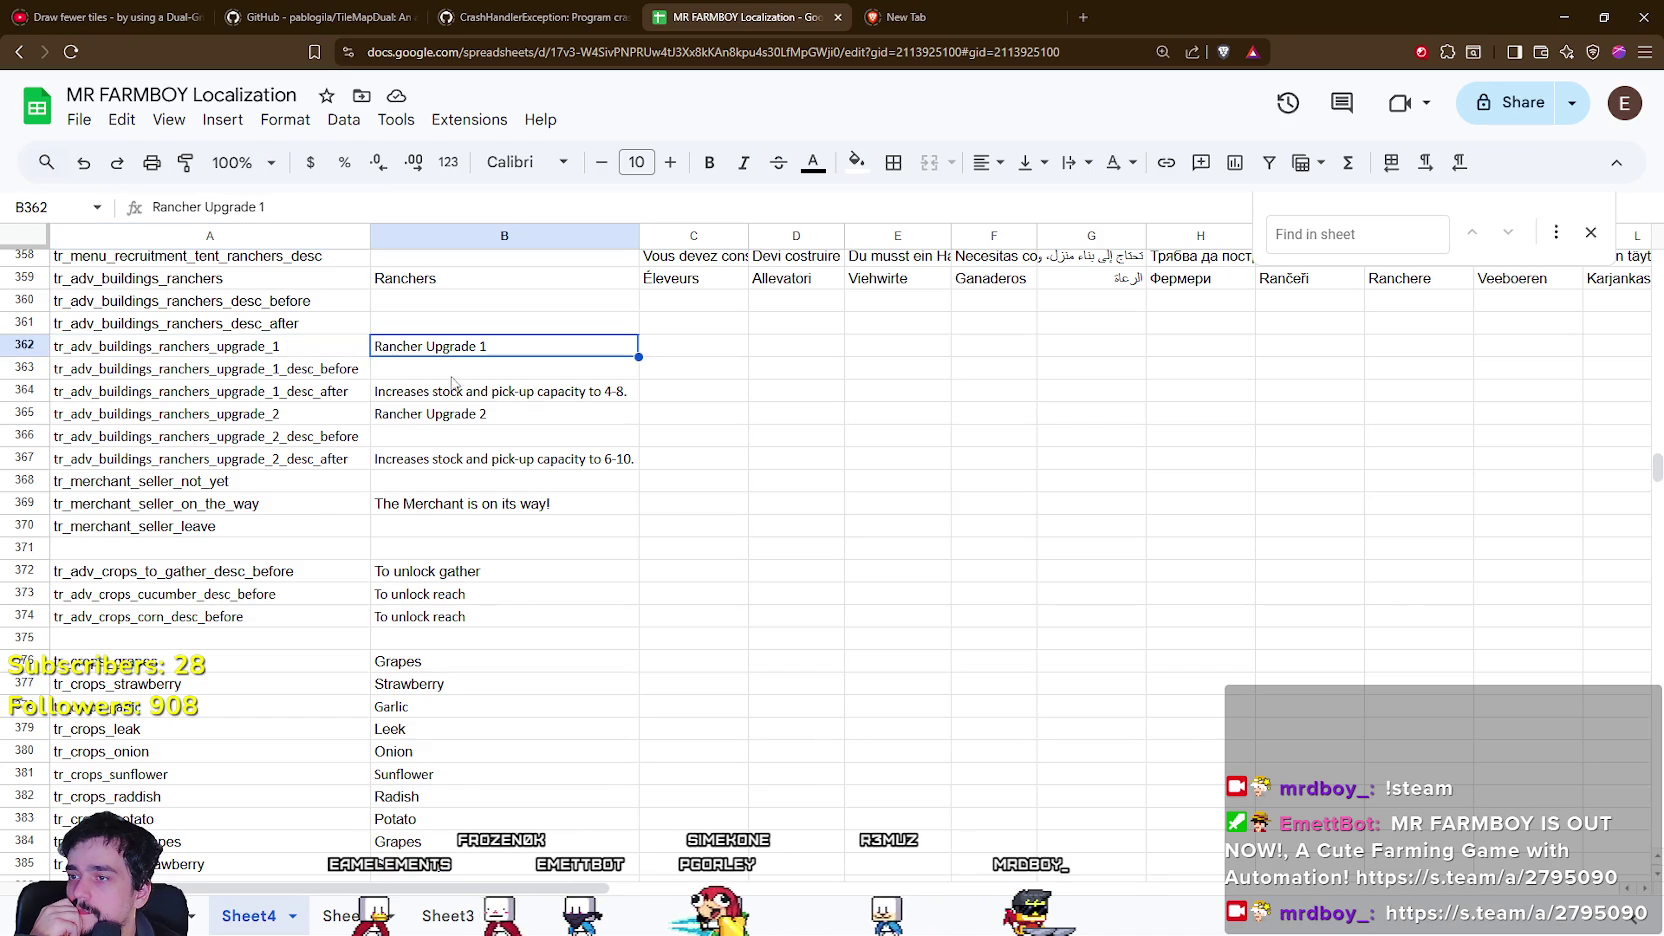
{"action": "left_click", "coordinate": [452, 399]}
{"action": "left_click", "coordinate": [447, 419]}
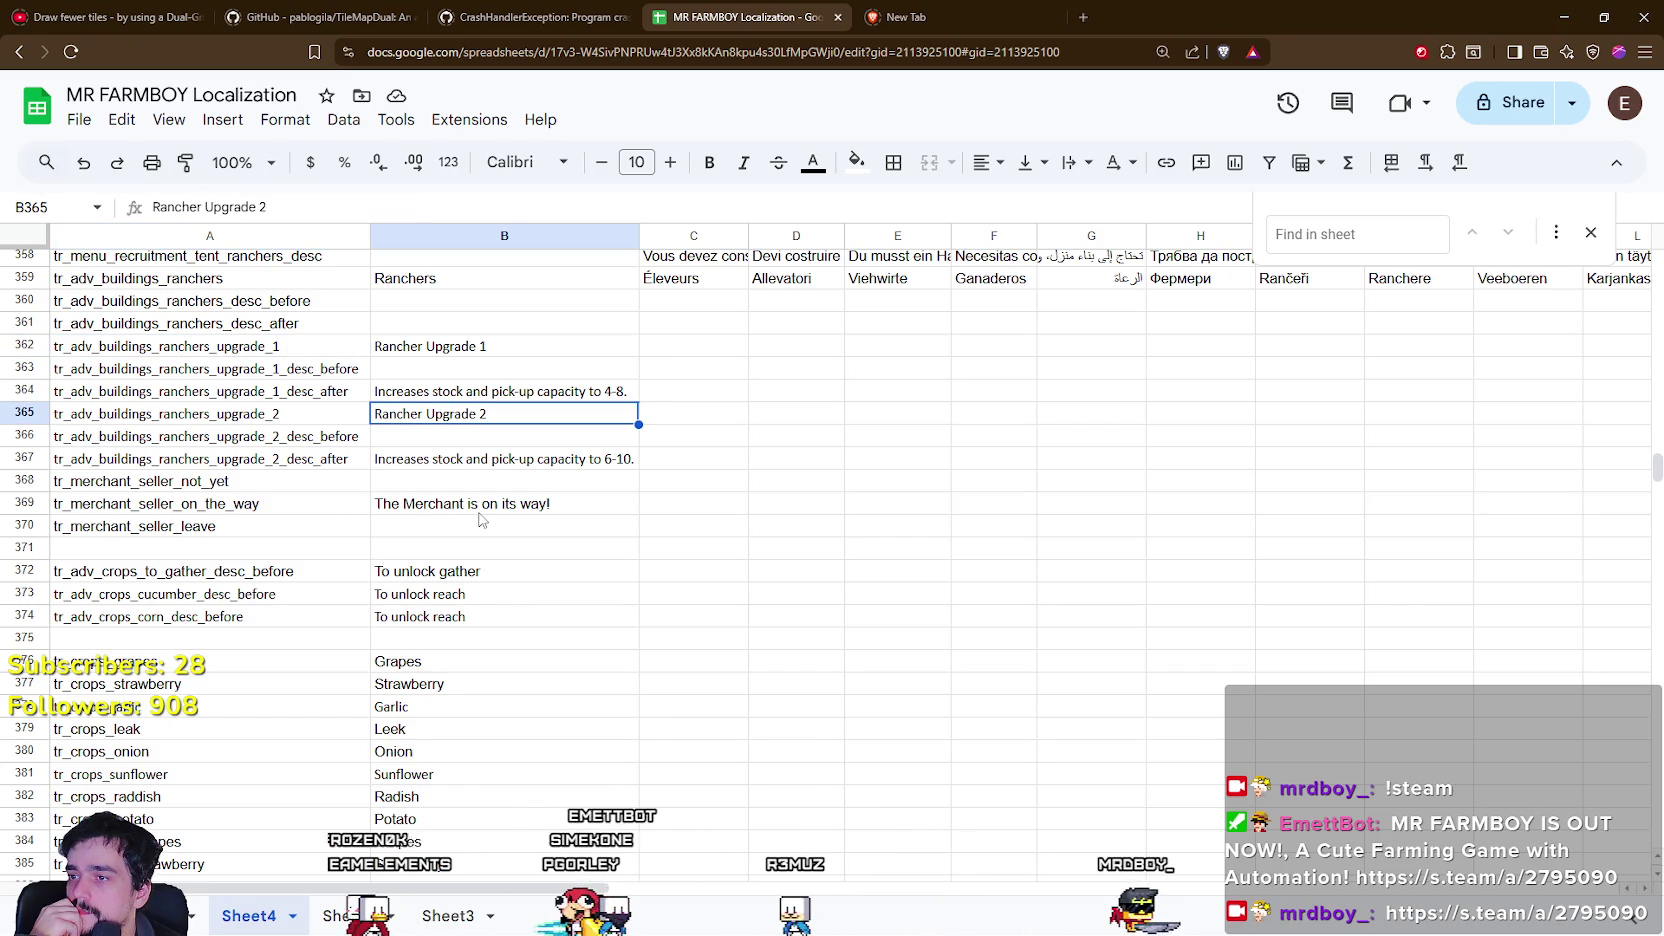
{"action": "key", "text": "Down"}
{"action": "key", "text": "Down"}
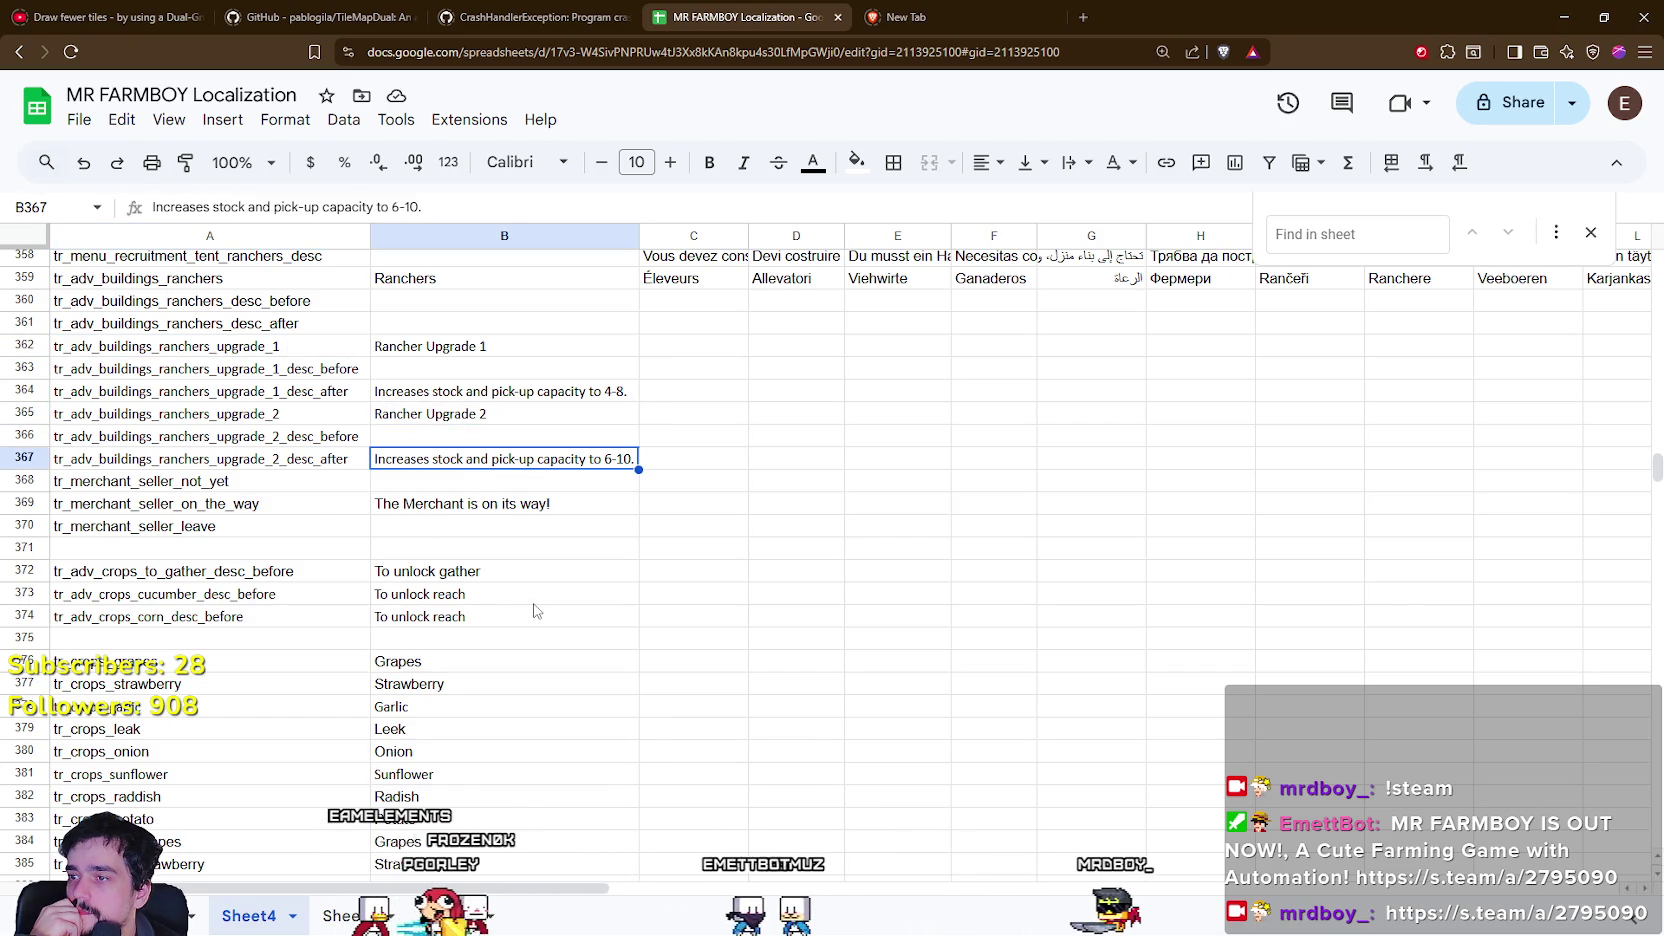
{"action": "left_click_drag", "start_coordinate": [227, 461], "coordinate": [560, 465]}
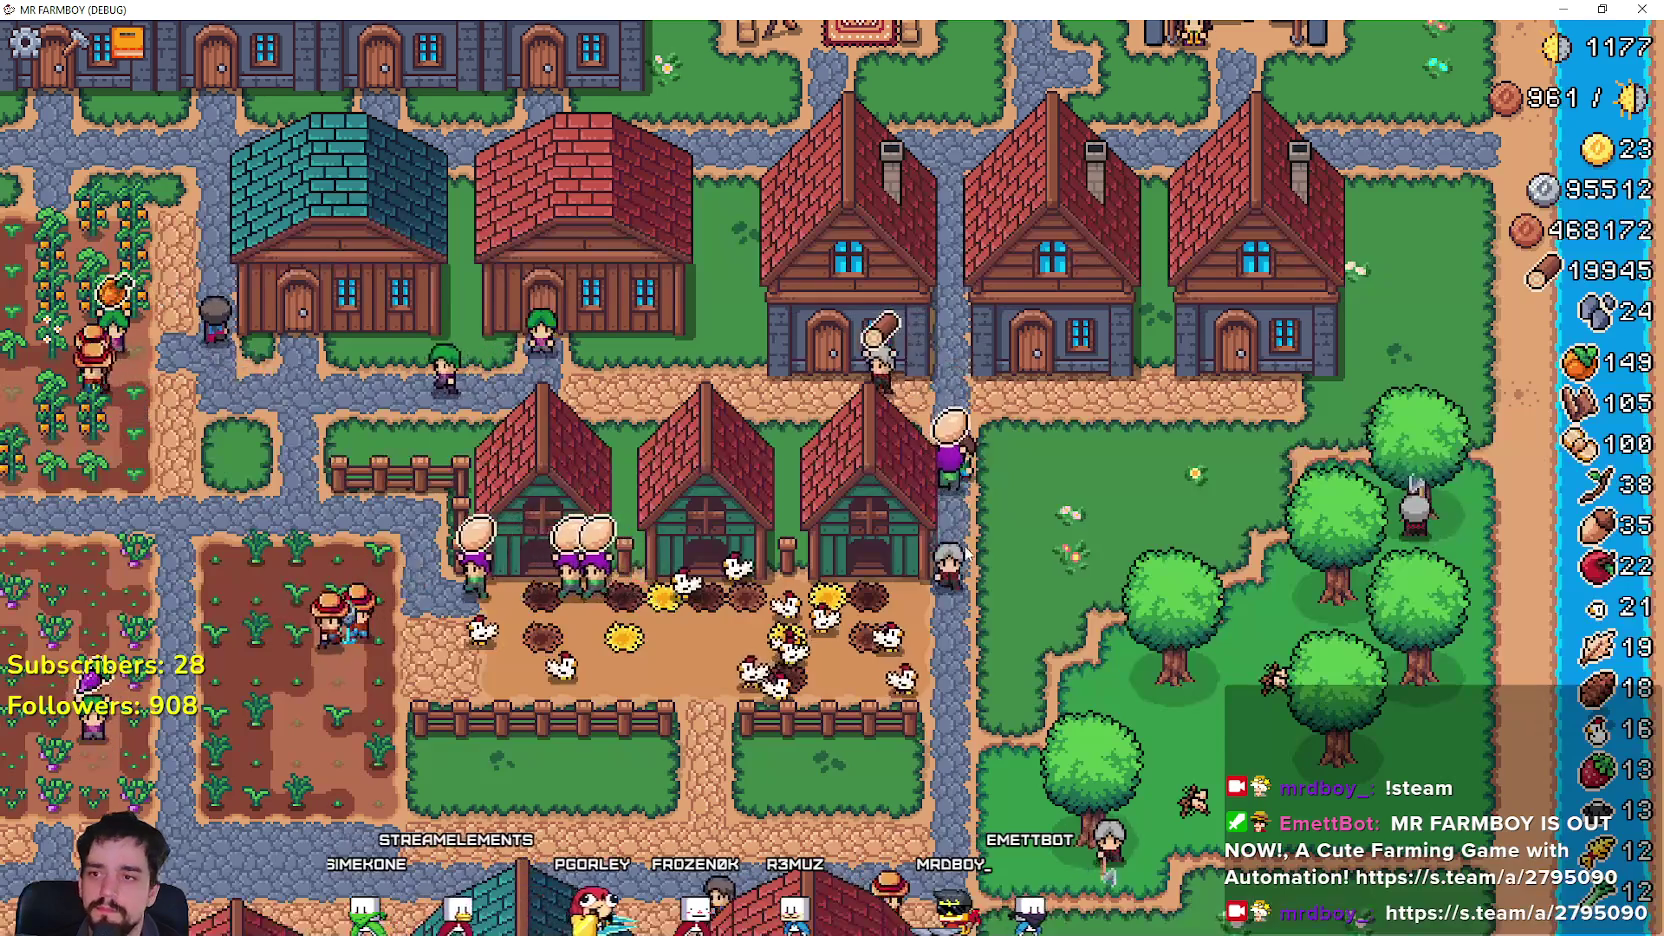
View the Workers tab of the game's Advancements panel, then return to the localization sheet.
{"action": "left_click", "coordinate": [128, 42]}
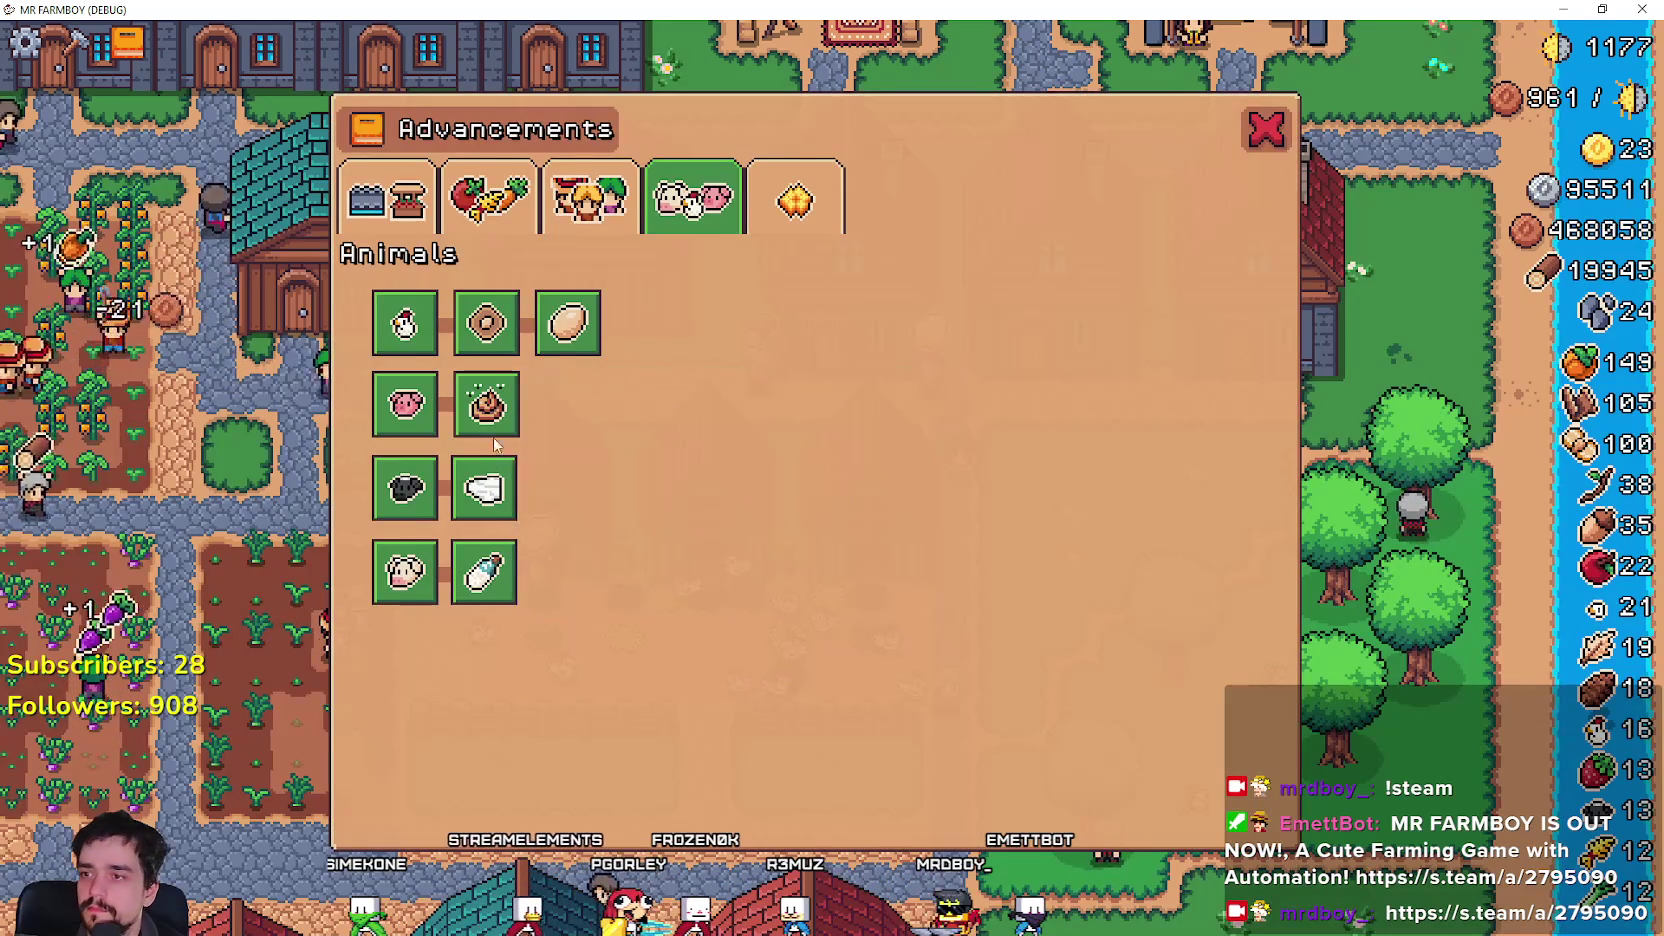
{"action": "left_click", "coordinate": [588, 197]}
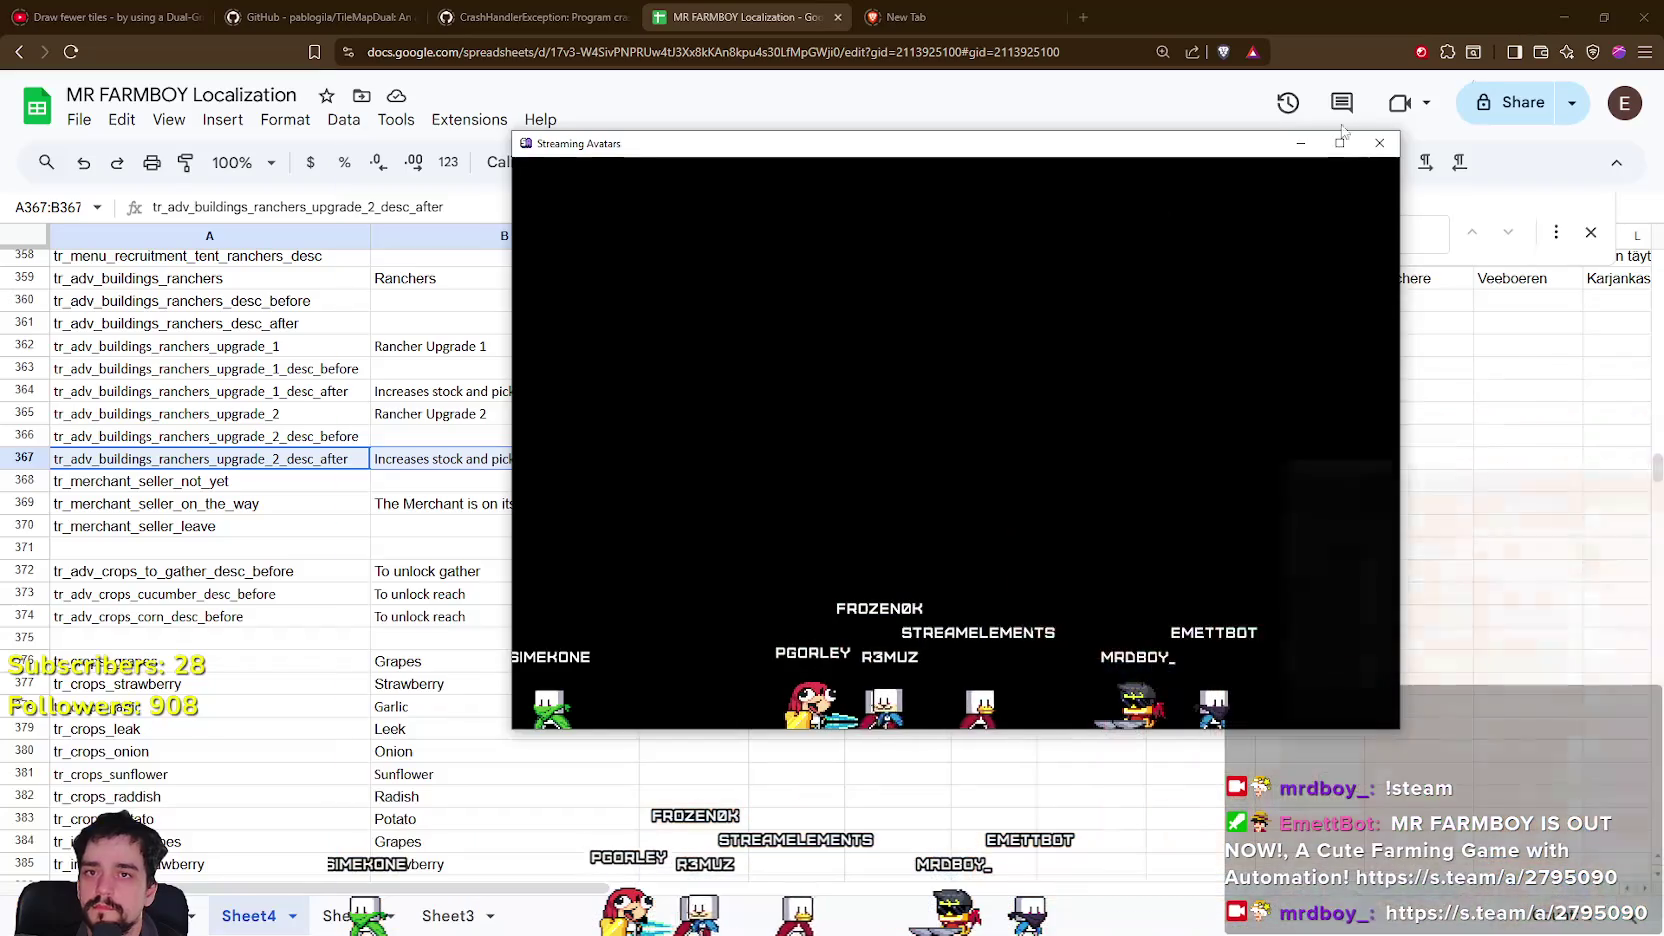
{"action": "left_click", "coordinate": [200, 594]}
{"action": "scroll", "coordinate": [403, 564], "scroll_direction": "down", "scroll_amount": 18}
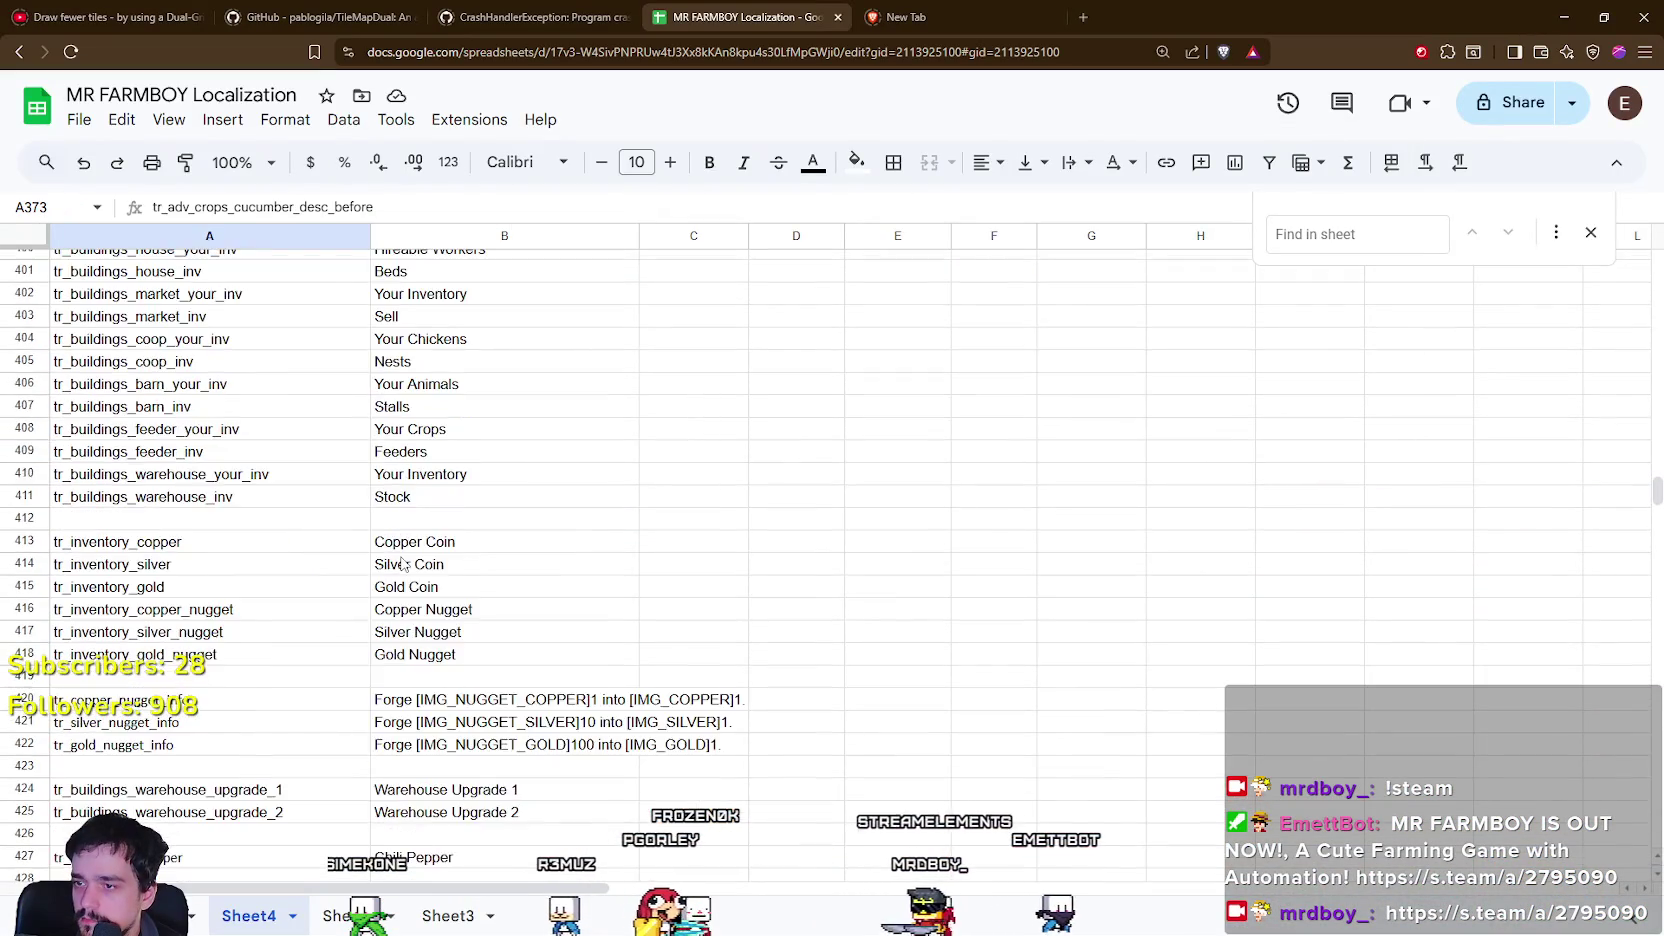
{"action": "scroll", "coordinate": [403, 564], "scroll_direction": "down", "scroll_amount": 17}
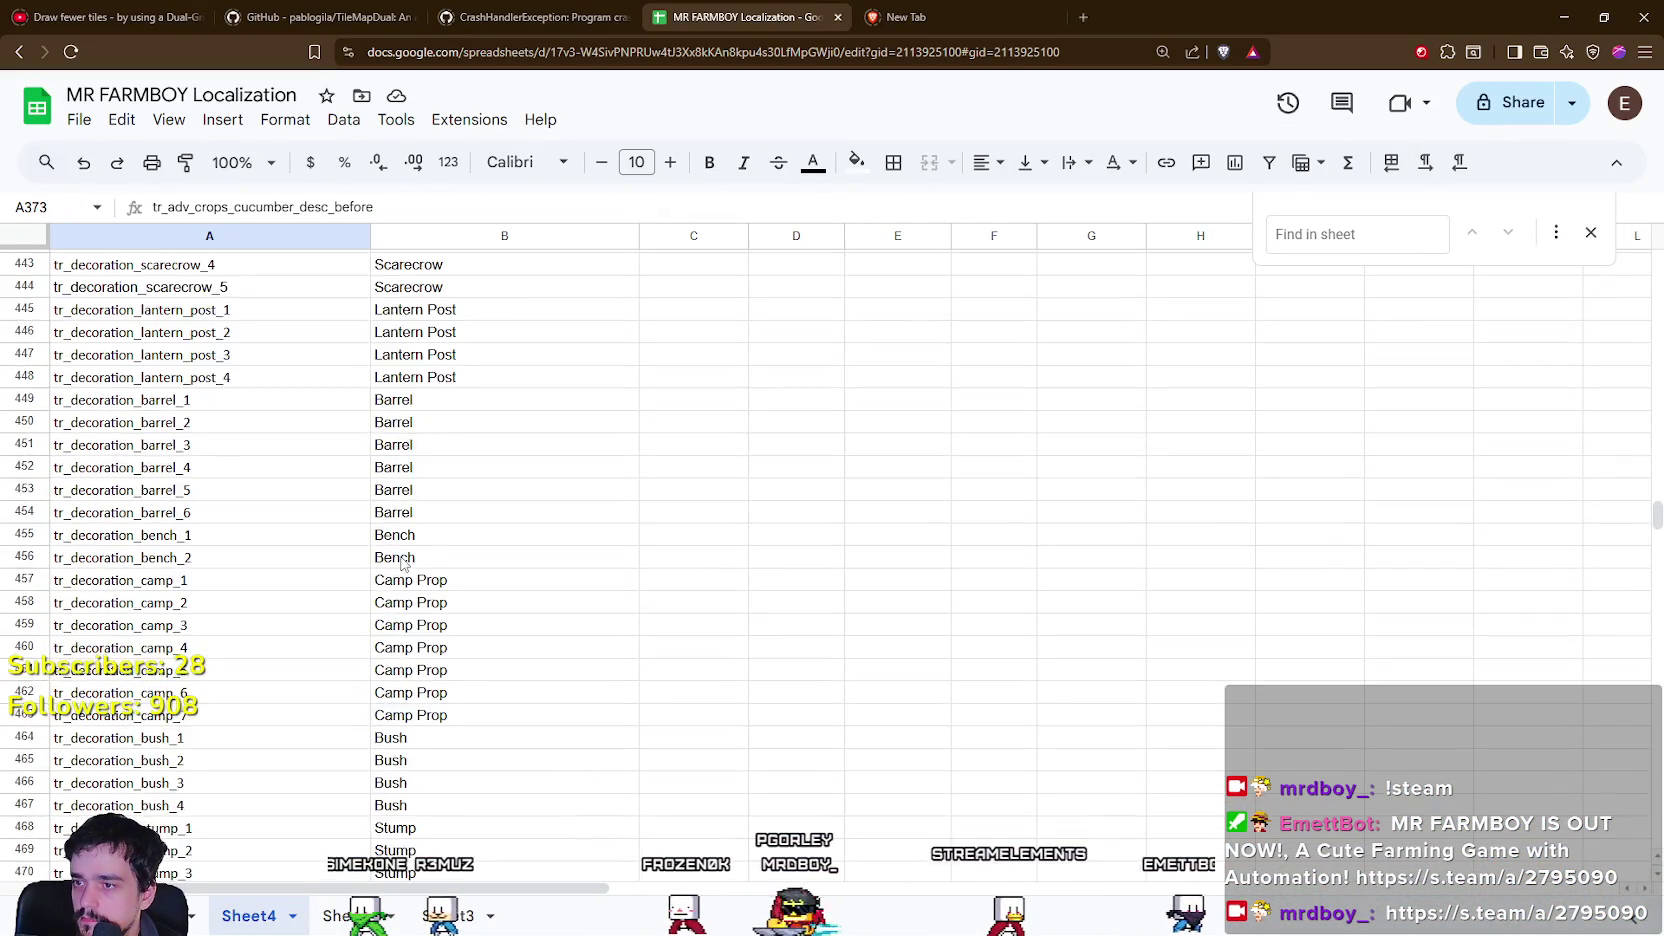
{"action": "scroll", "coordinate": [403, 564], "scroll_direction": "down", "scroll_amount": 8}
{"action": "left_click_drag", "start_coordinate": [1656, 534], "coordinate": [1656, 548]}
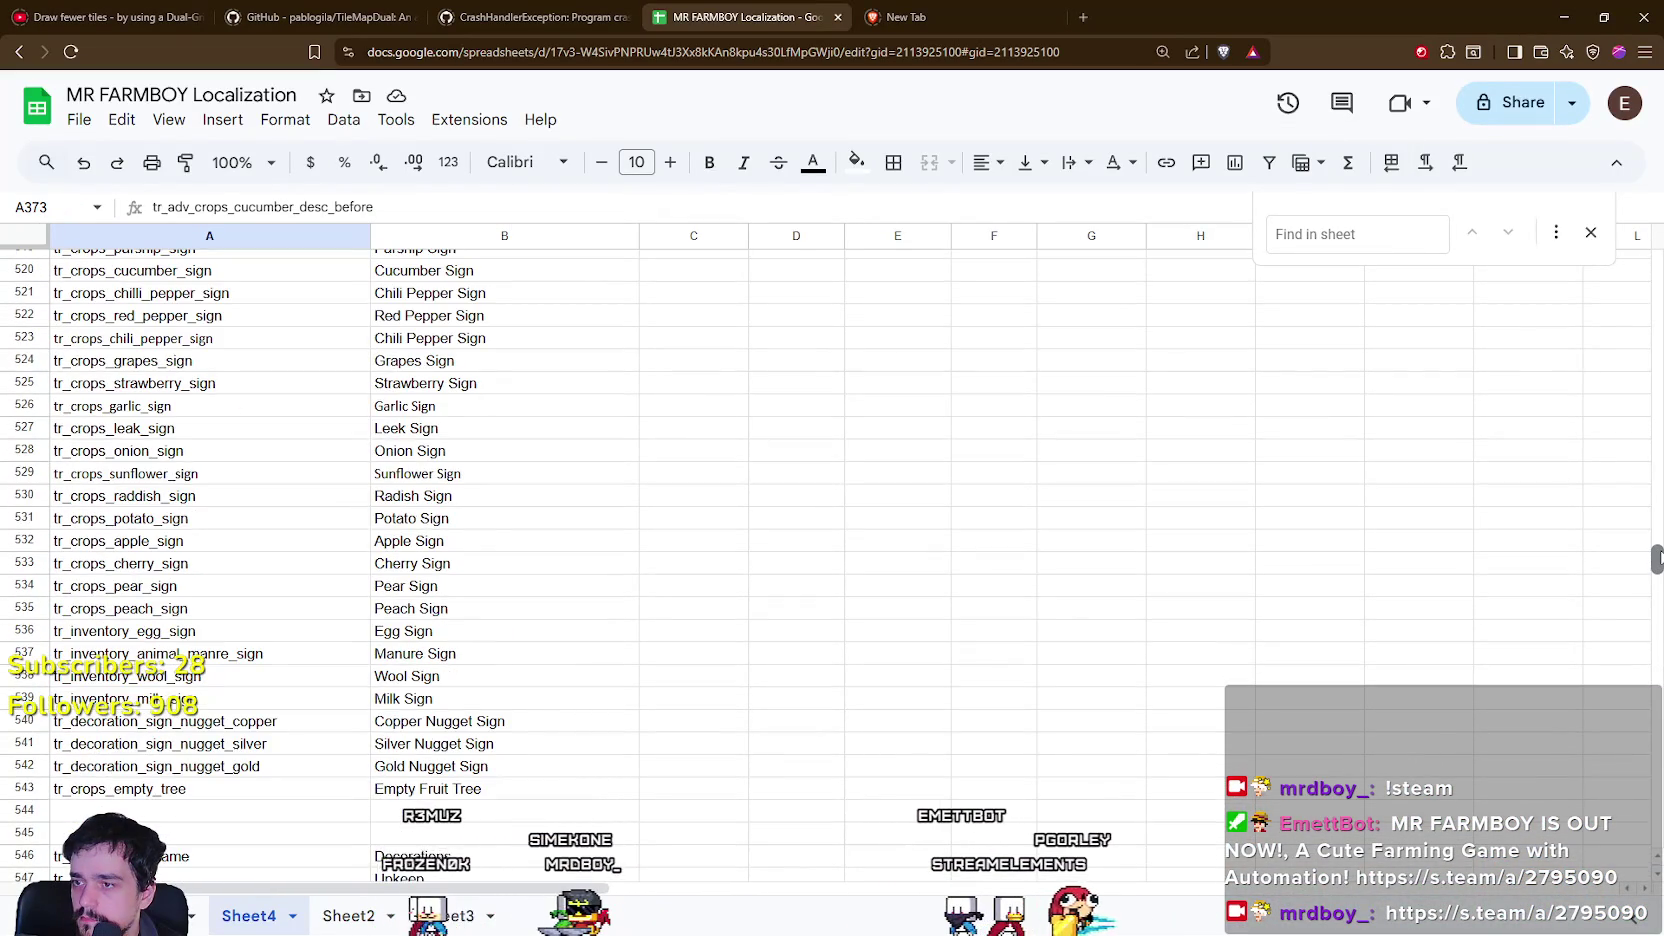
{"action": "scroll", "coordinate": [1656, 558], "scroll_direction": "down", "scroll_amount": 10}
{"action": "left_click_drag", "start_coordinate": [1656, 590], "coordinate": [1657, 616]}
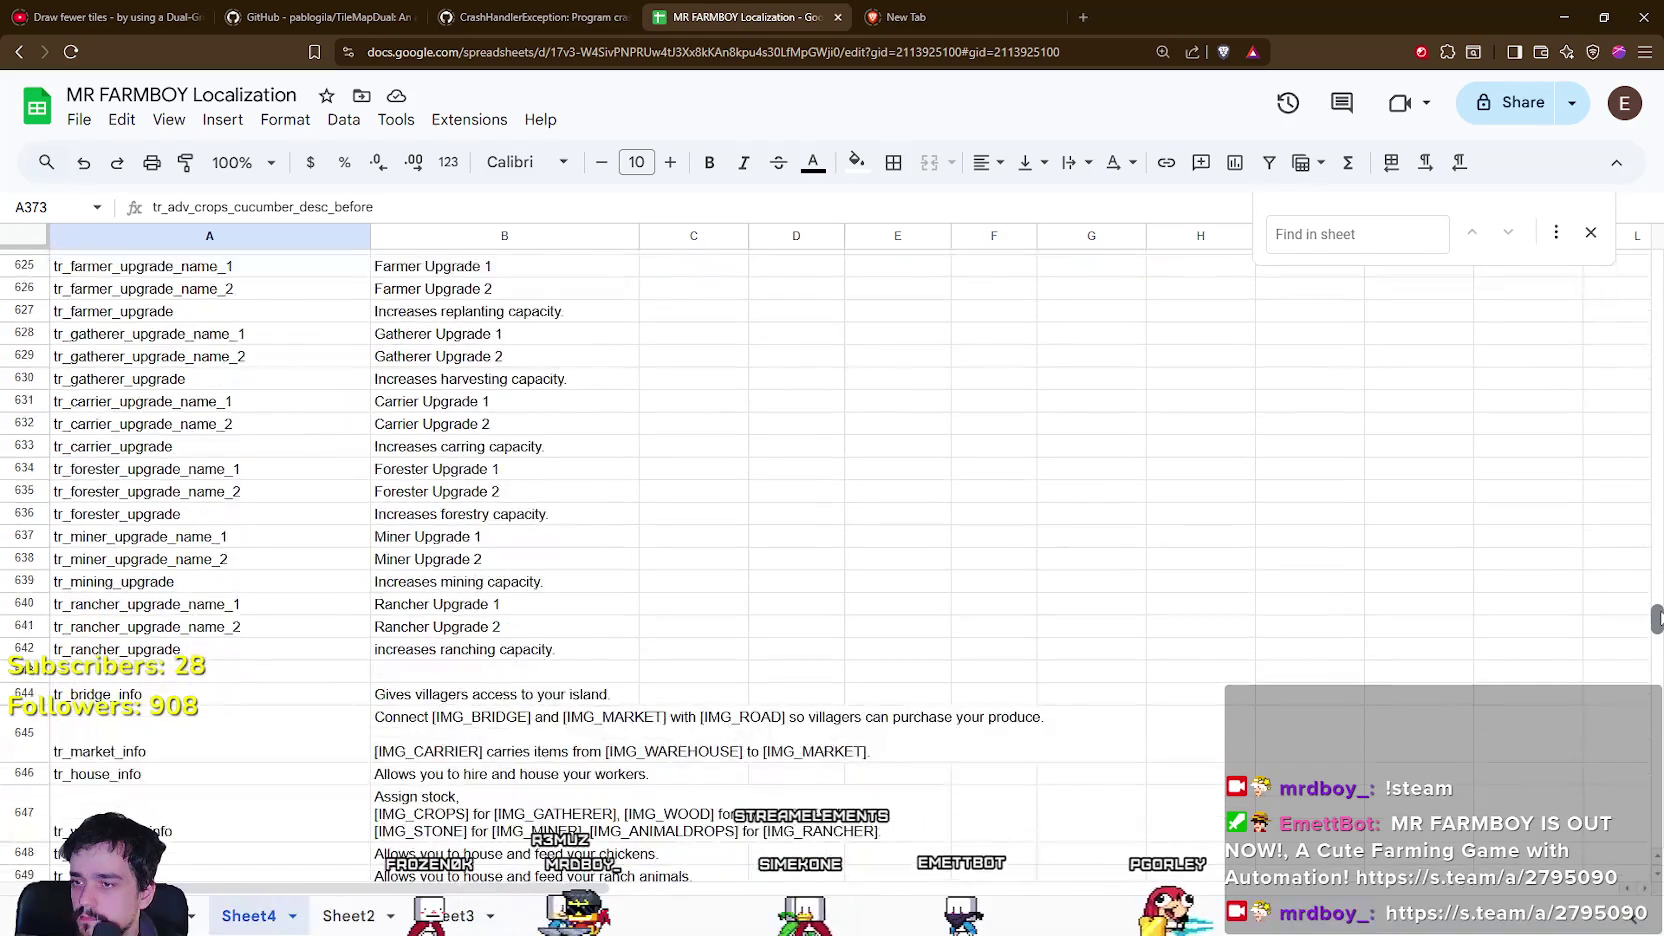
{"action": "mouse_move", "coordinate": [1657, 616]}
{"action": "left_mouse_down"}
{"action": "mouse_move", "coordinate": [1657, 727]}
{"action": "mouse_move", "coordinate": [1657, 450]}
{"action": "left_mouse_up"}
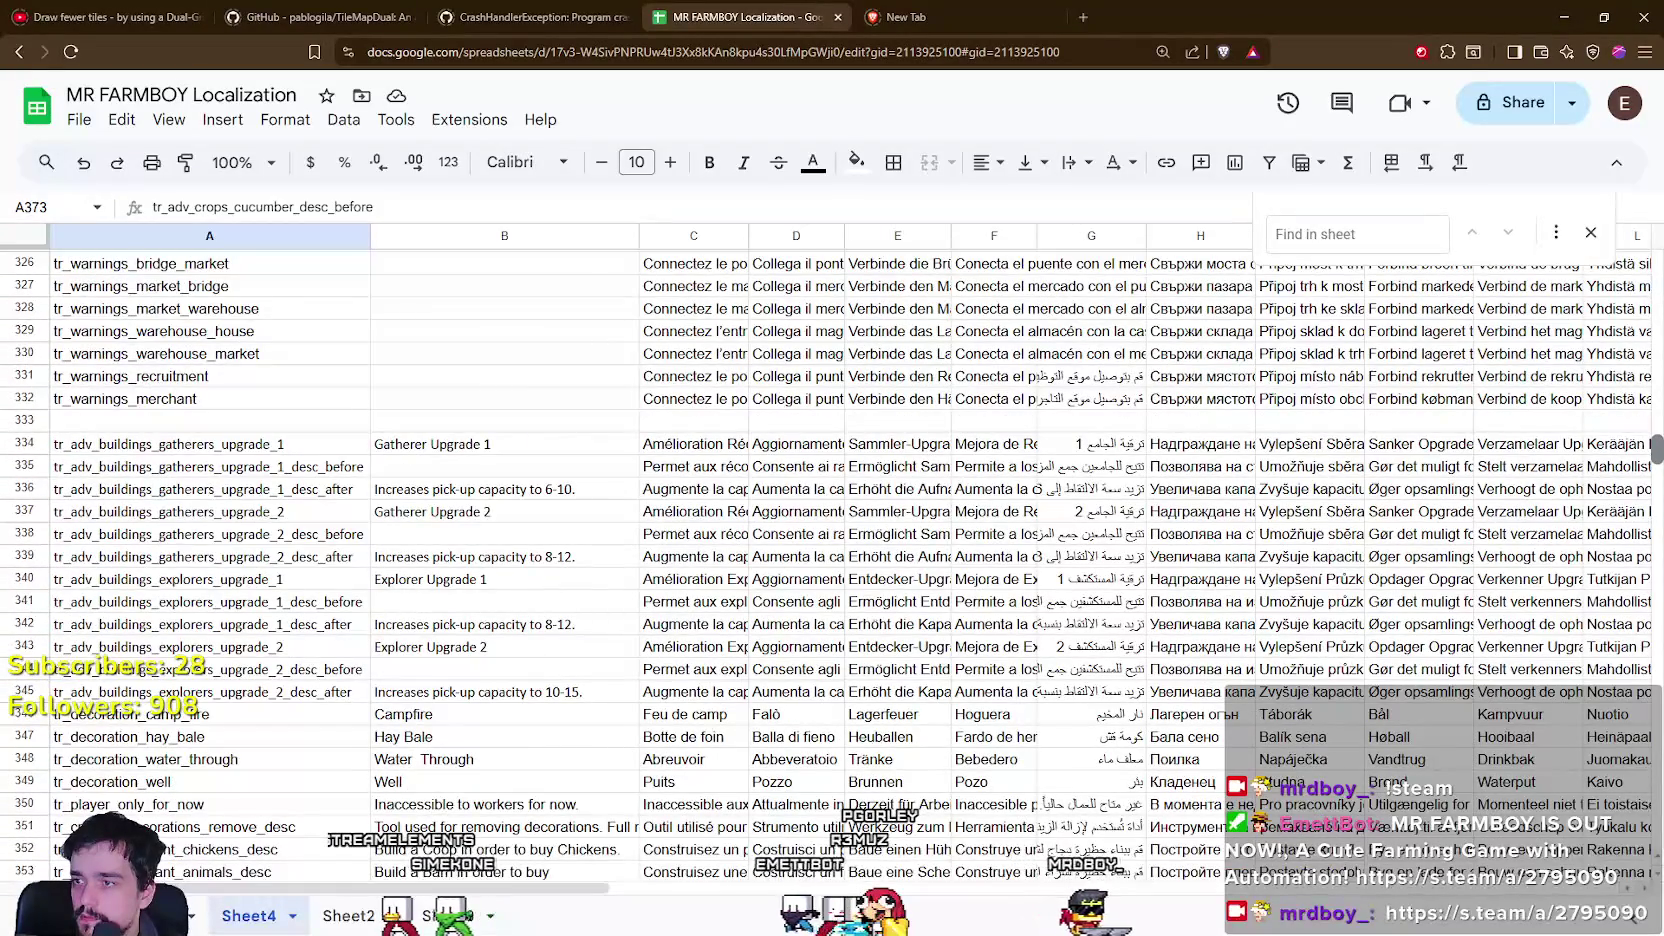
{"action": "scroll", "coordinate": [97, 398], "scroll_direction": "down", "scroll_amount": 3}
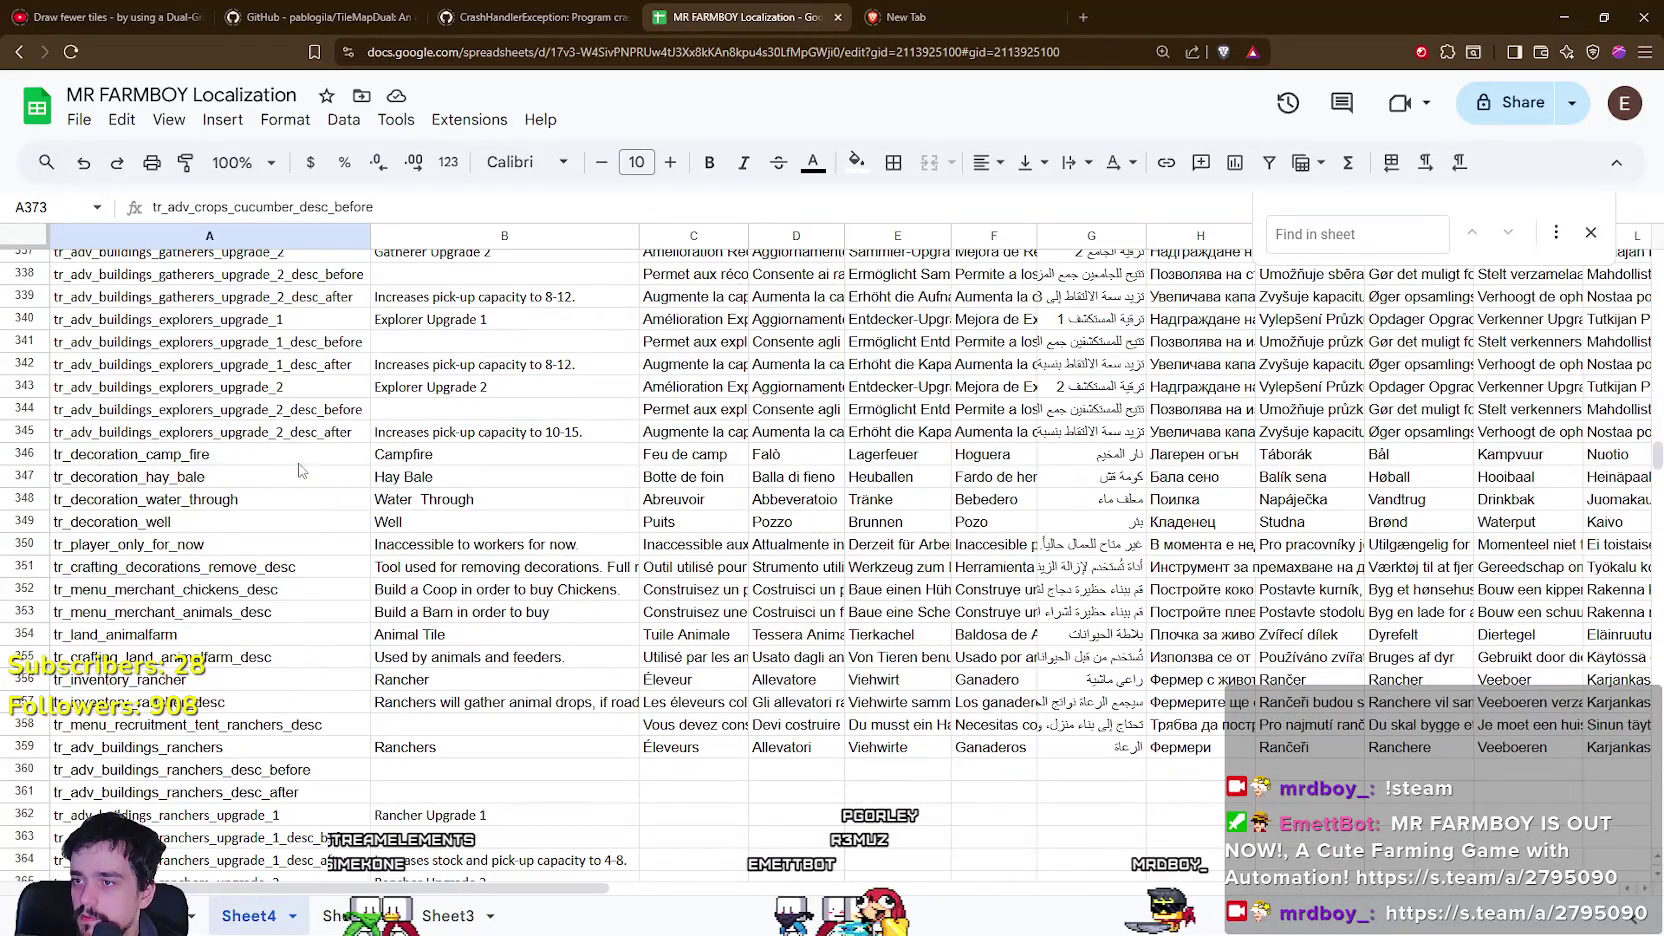
{"action": "left_click", "coordinate": [227, 480]}
{"action": "left_click", "coordinate": [220, 500]}
{"action": "left_click", "coordinate": [213, 522]}
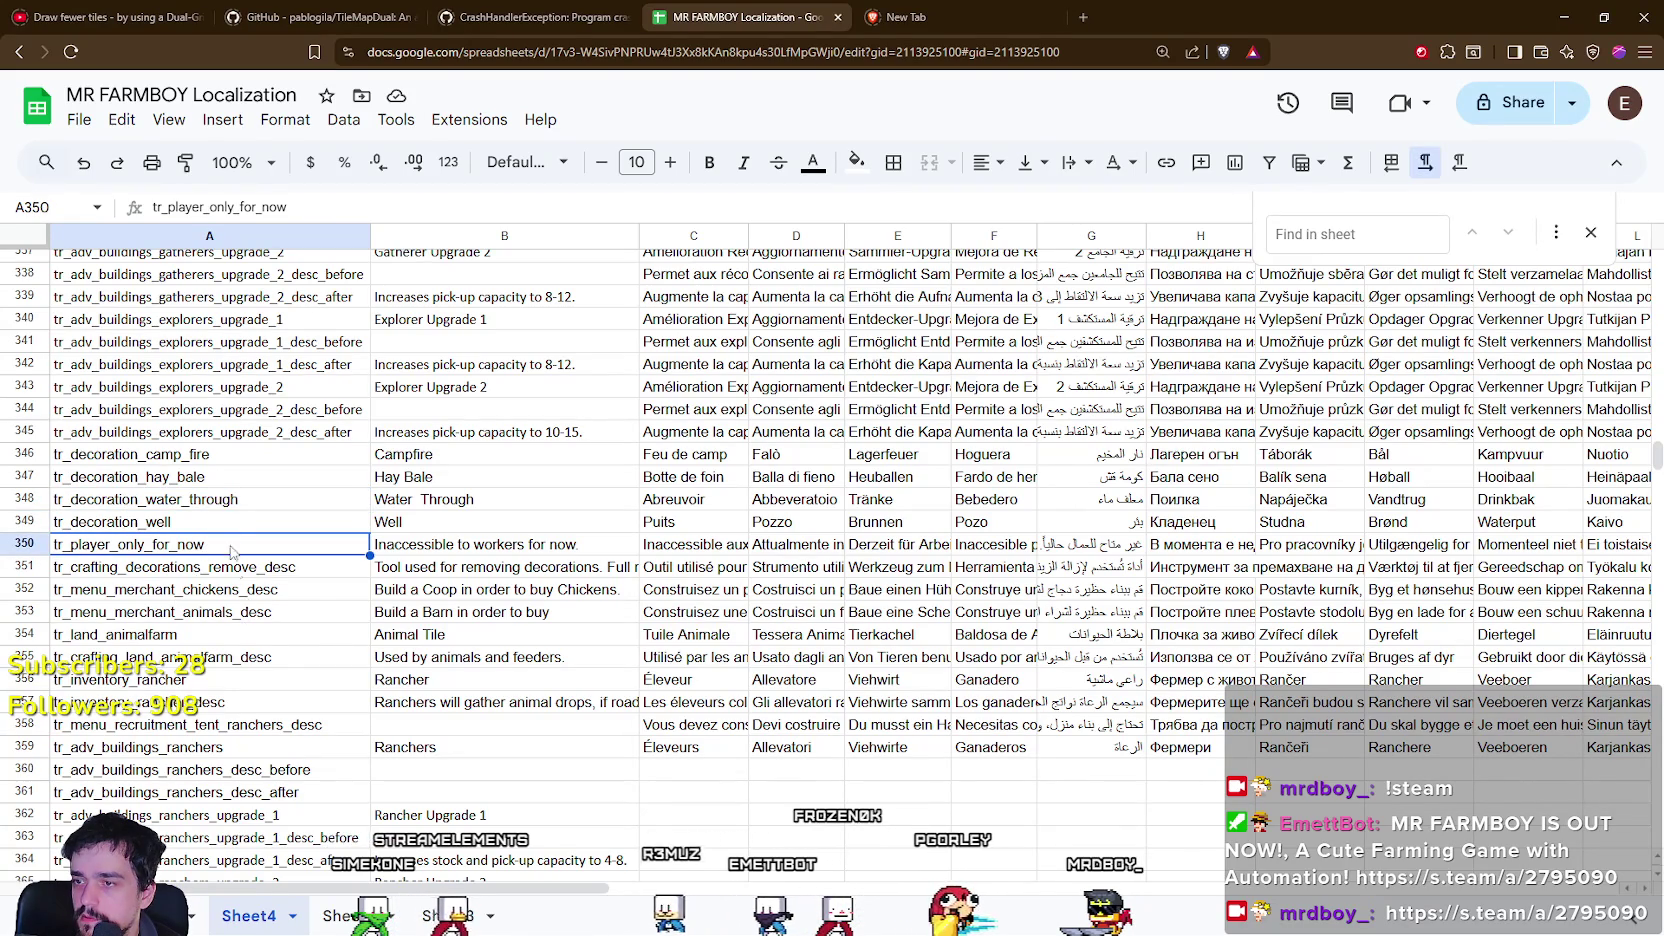
{"action": "left_click", "coordinate": [209, 522]}
{"action": "scroll", "coordinate": [281, 664], "scroll_direction": "down", "scroll_amount": 4}
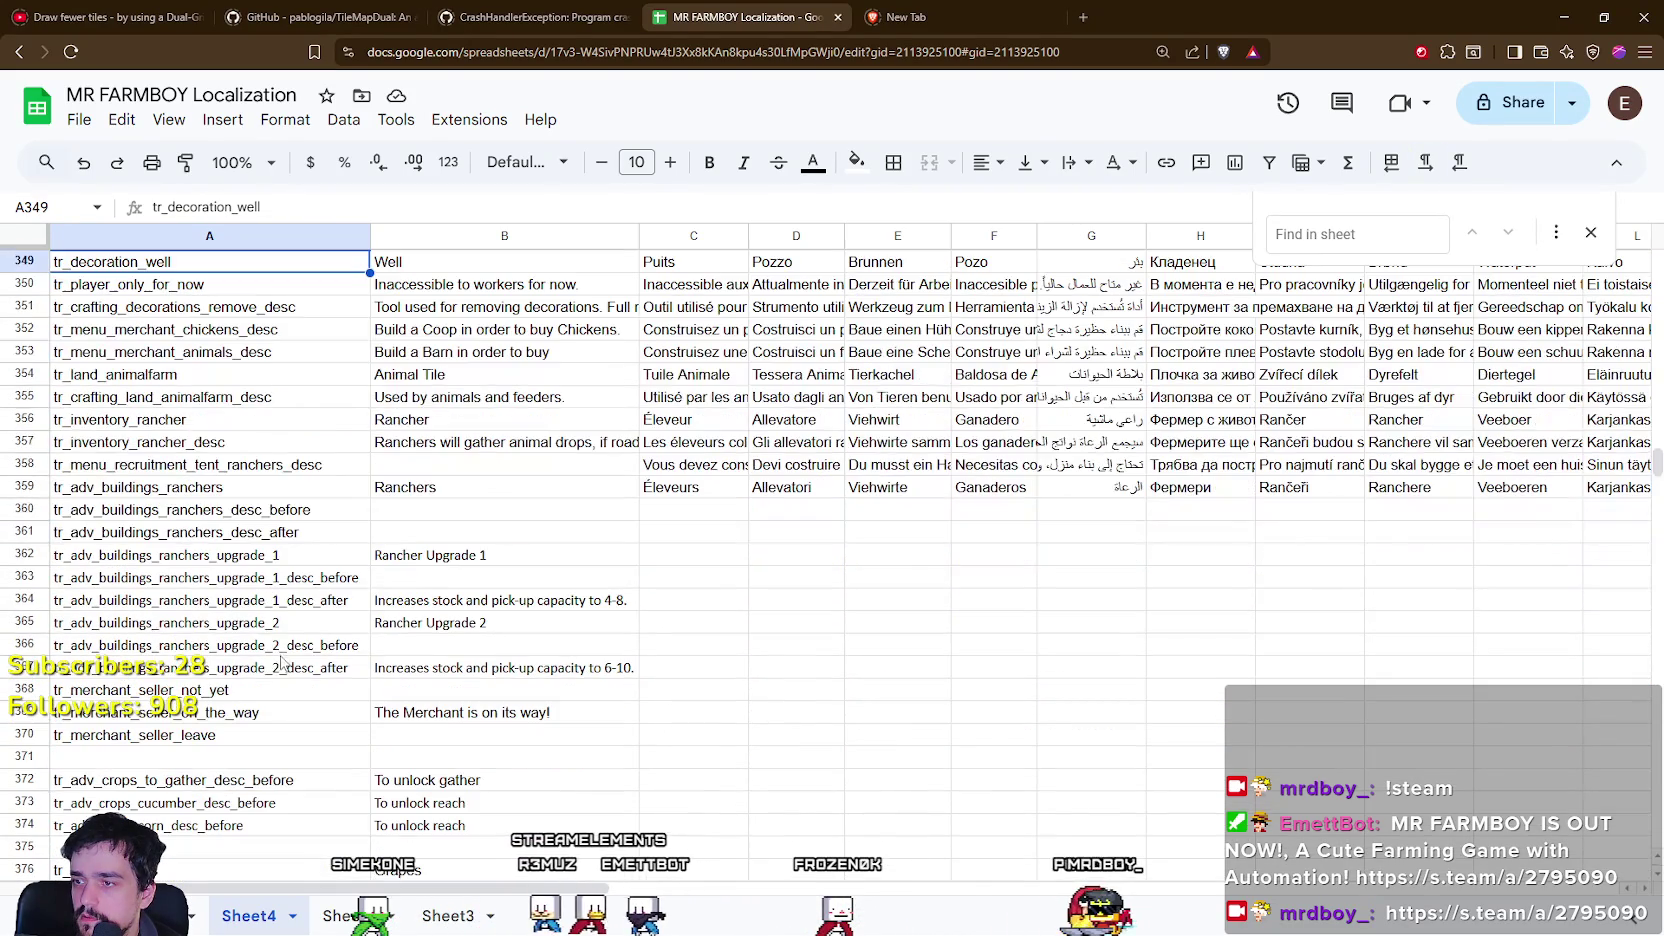
{"action": "left_click", "coordinate": [193, 557]}
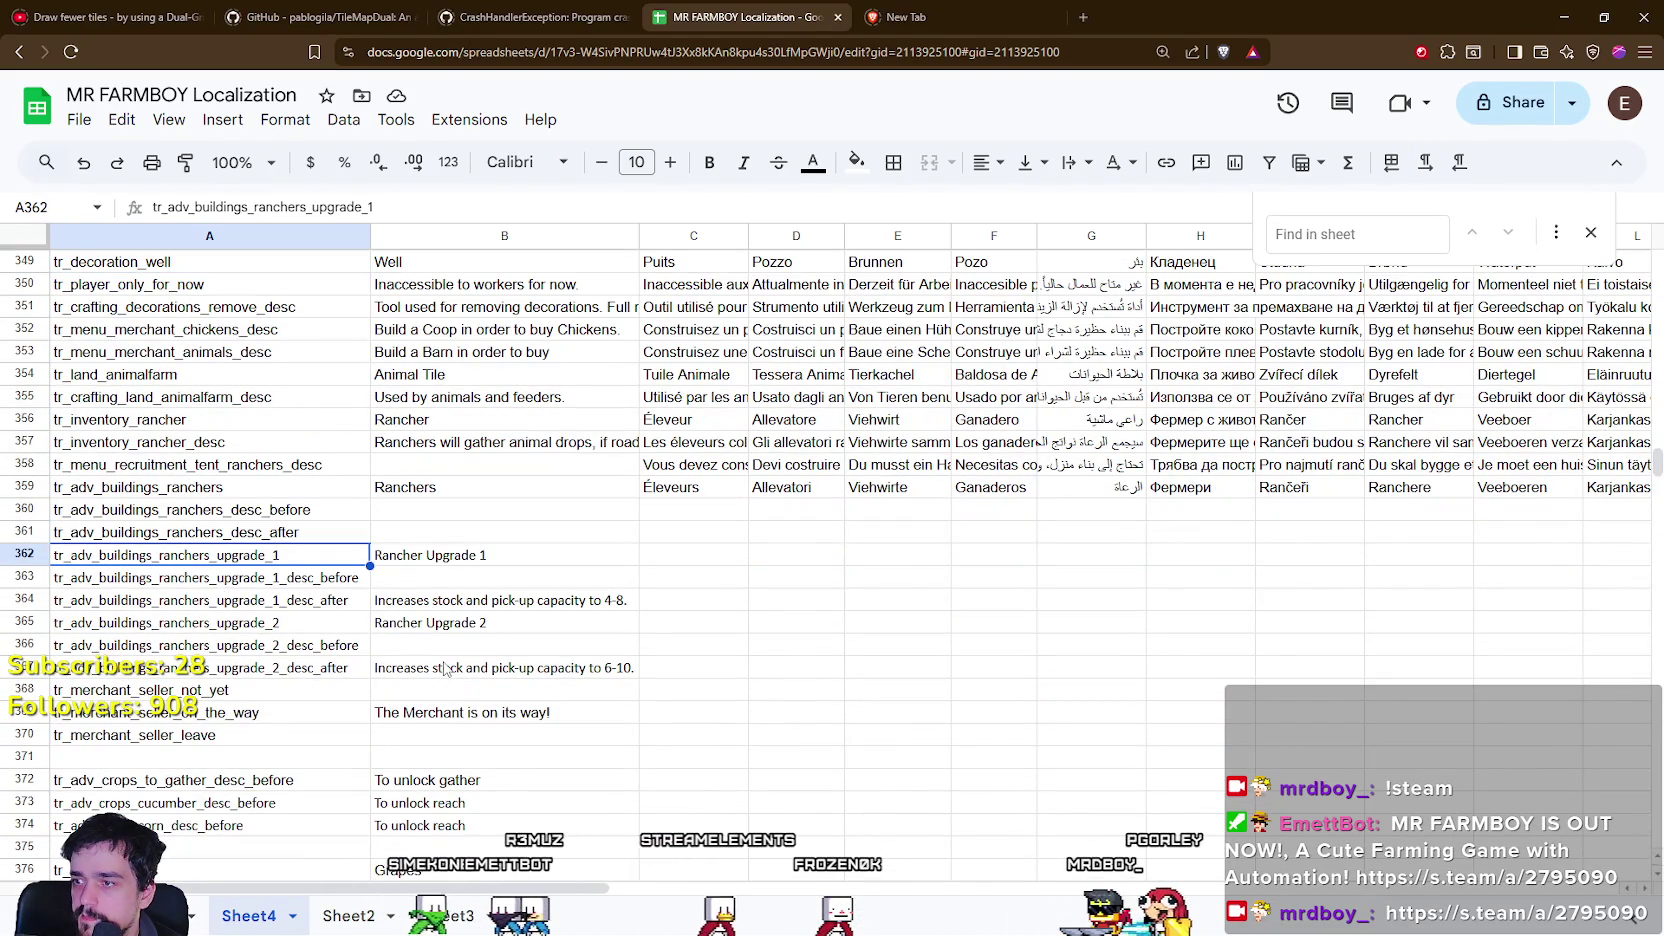
{"action": "left_click", "coordinate": [248, 518]}
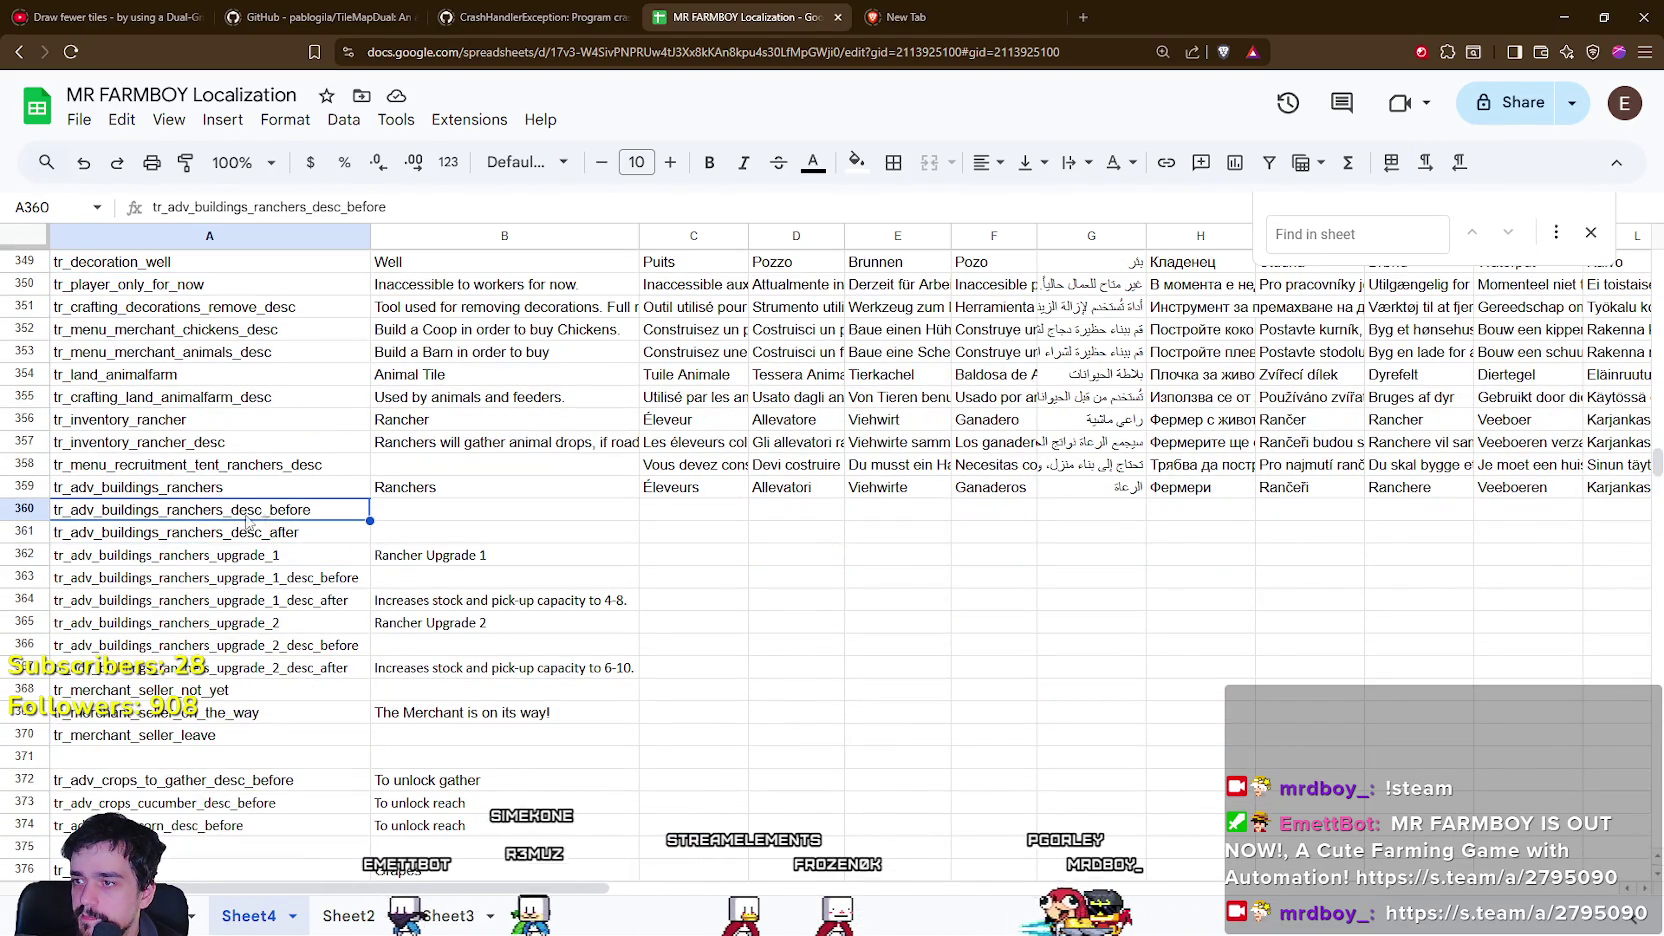
{"action": "left_click", "coordinate": [187, 537], "text": "shift"}
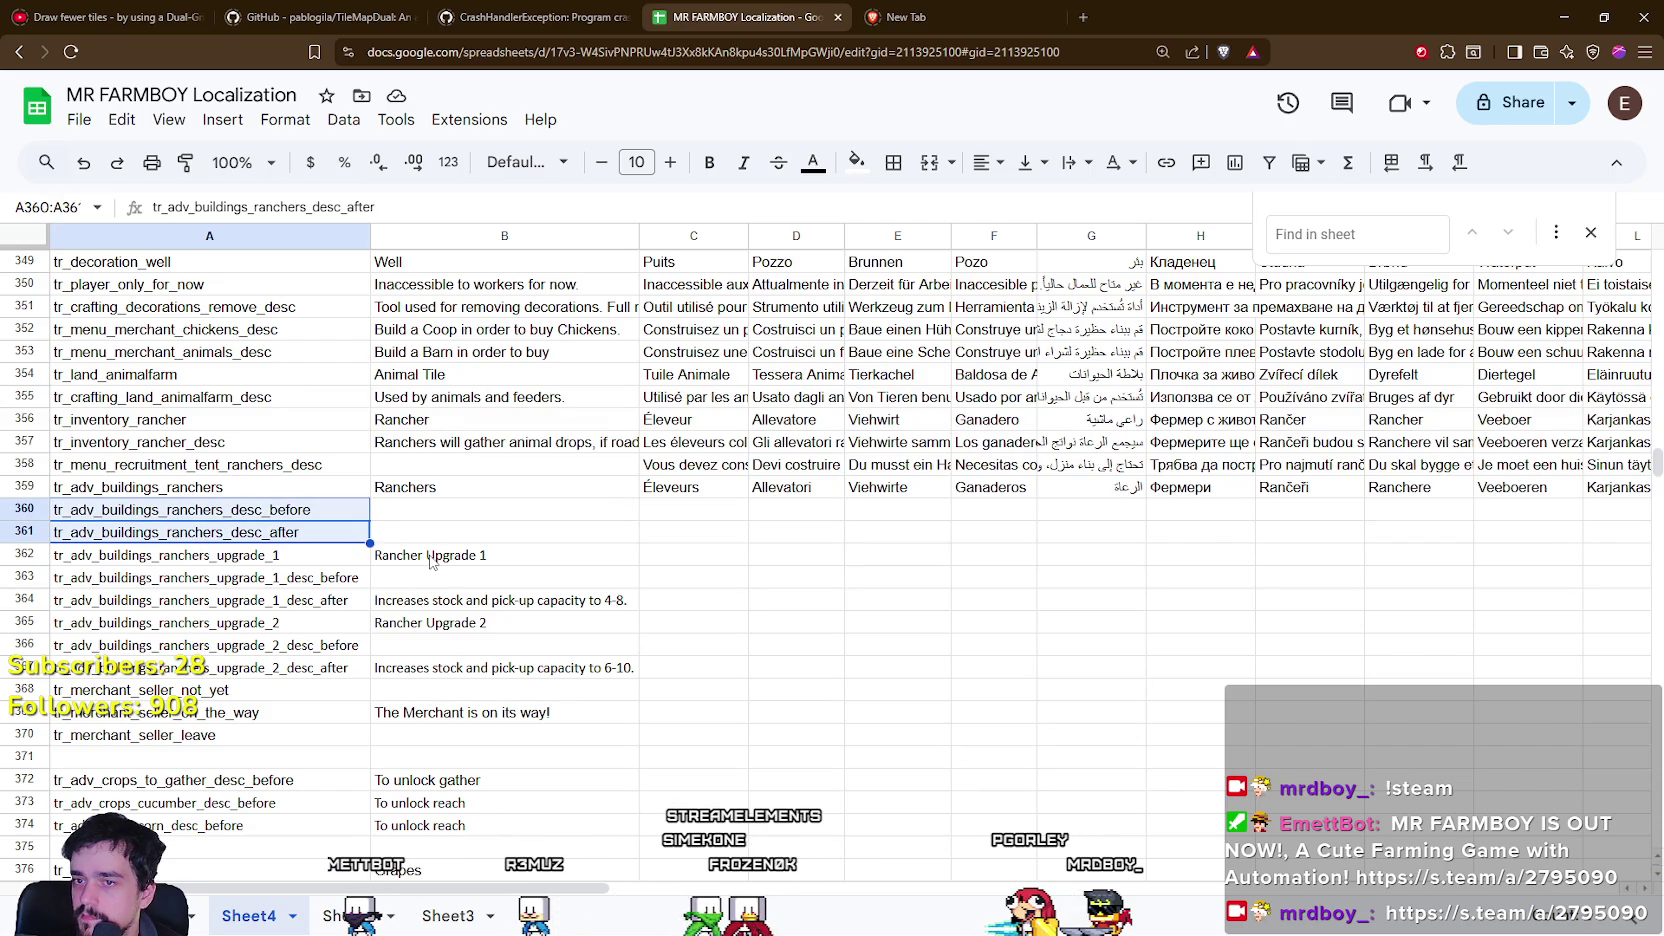
{"action": "left_click_drag", "start_coordinate": [1657, 457], "coordinate": [1657, 612]}
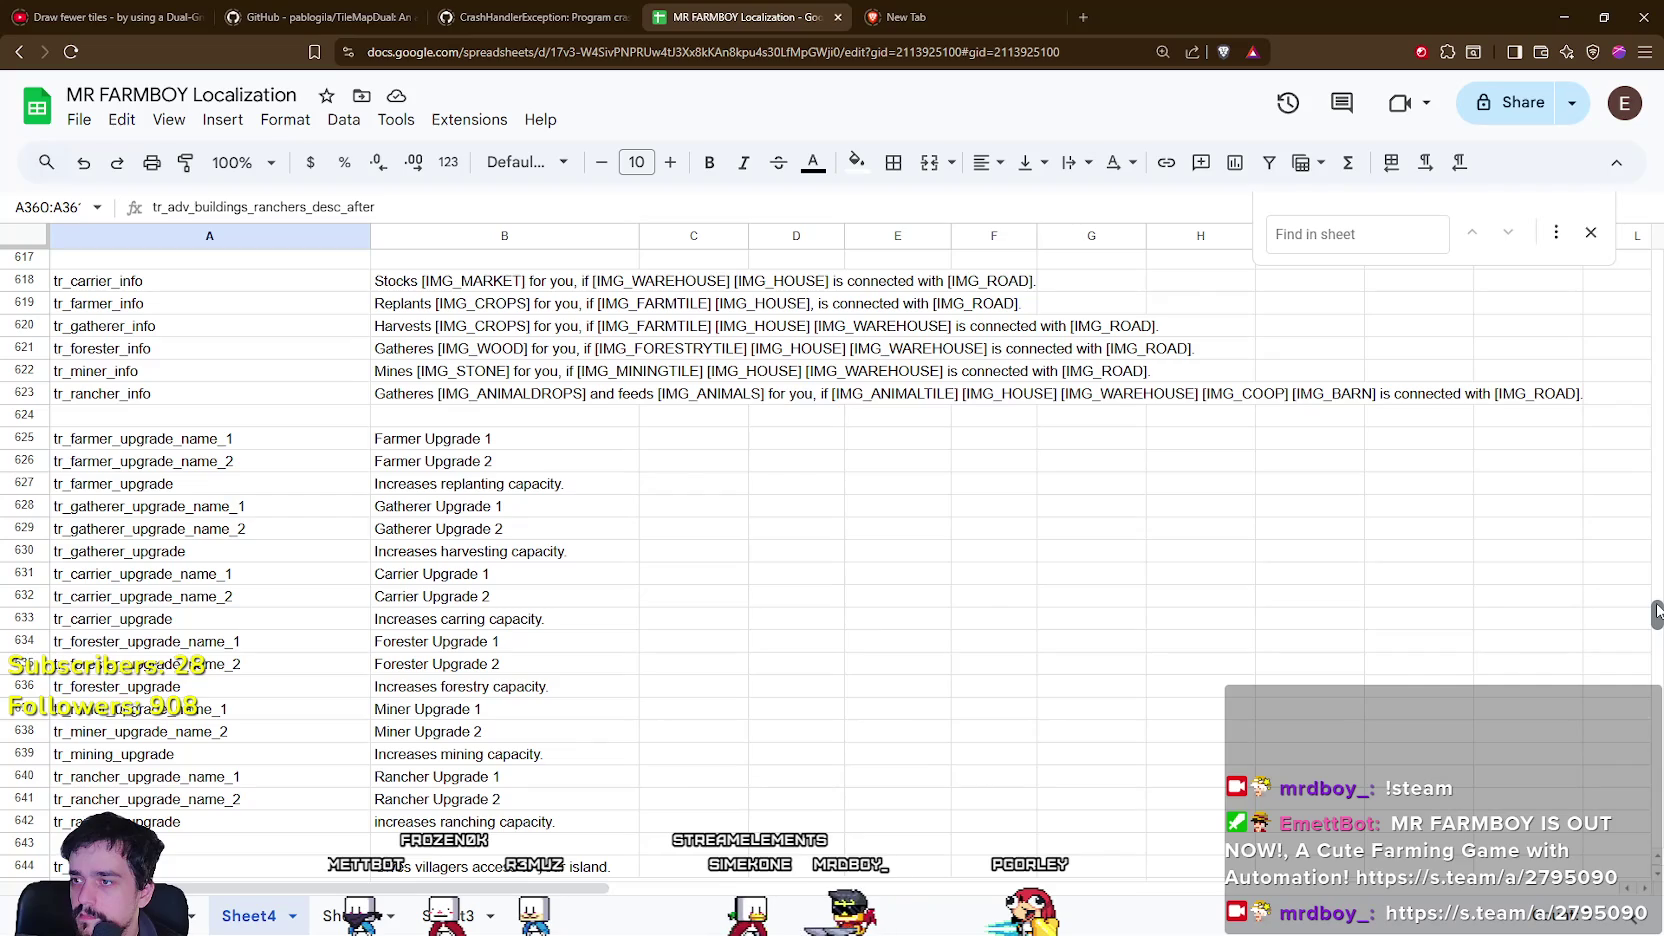
{"action": "mouse_move", "coordinate": [1657, 612]}
{"action": "left_mouse_down"}
{"action": "mouse_move", "coordinate": [1655, 668]}
{"action": "mouse_move", "coordinate": [1655, 438]}
{"action": "mouse_move", "coordinate": [1657, 460]}
{"action": "left_mouse_up"}
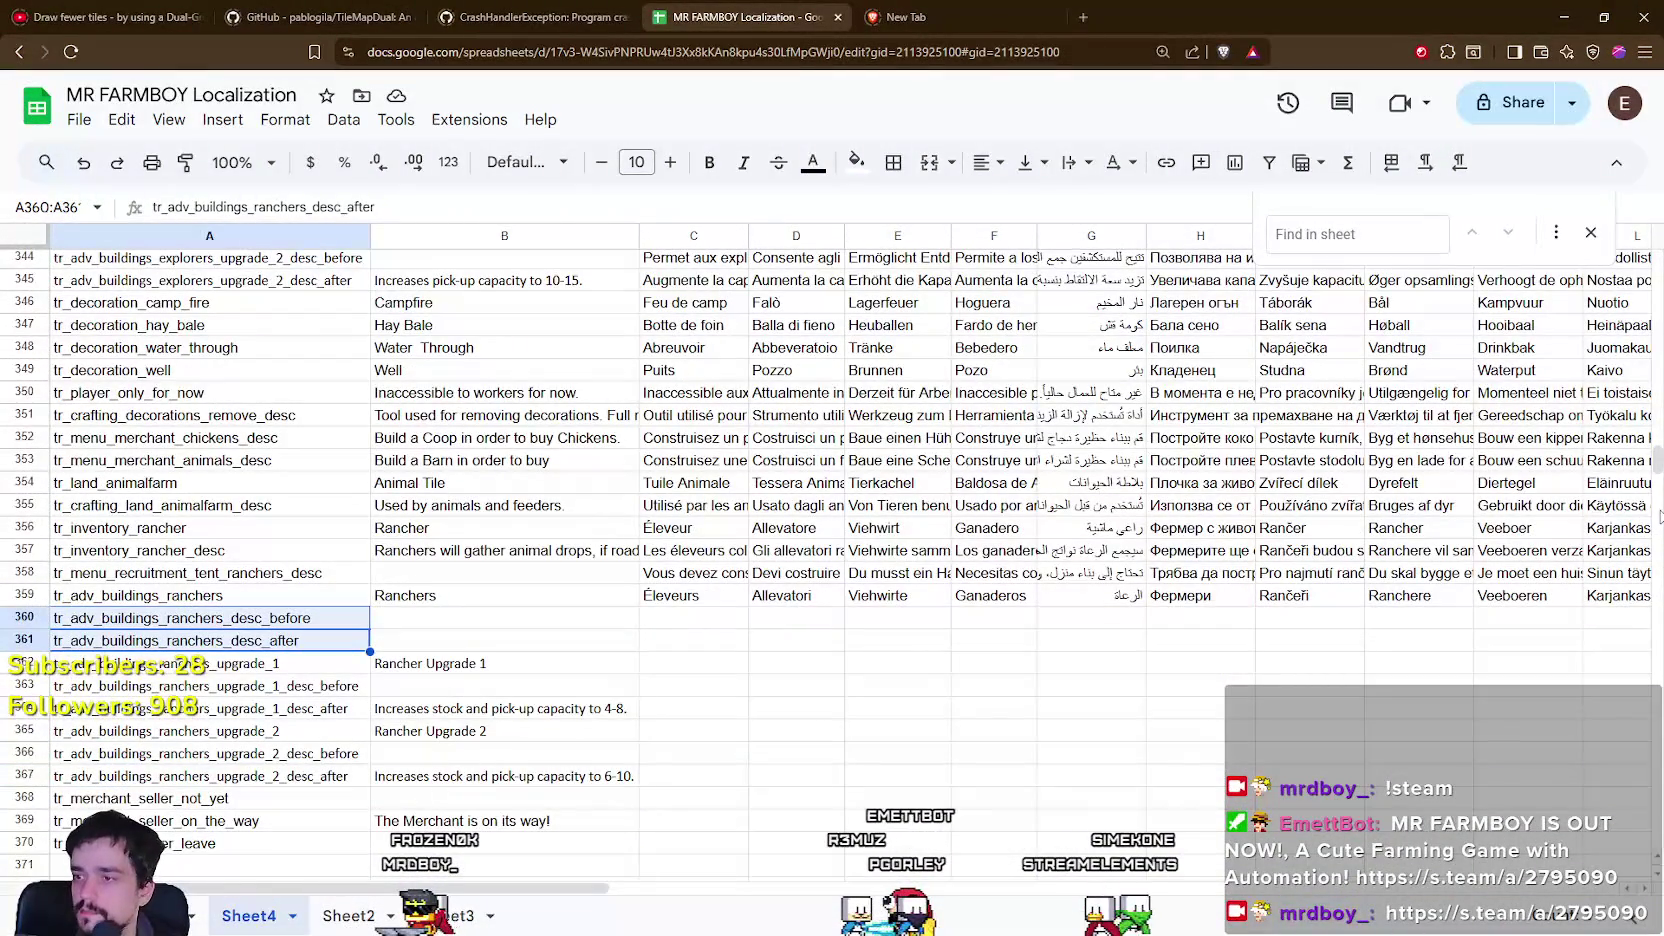
{"action": "key", "text": "Delete"}
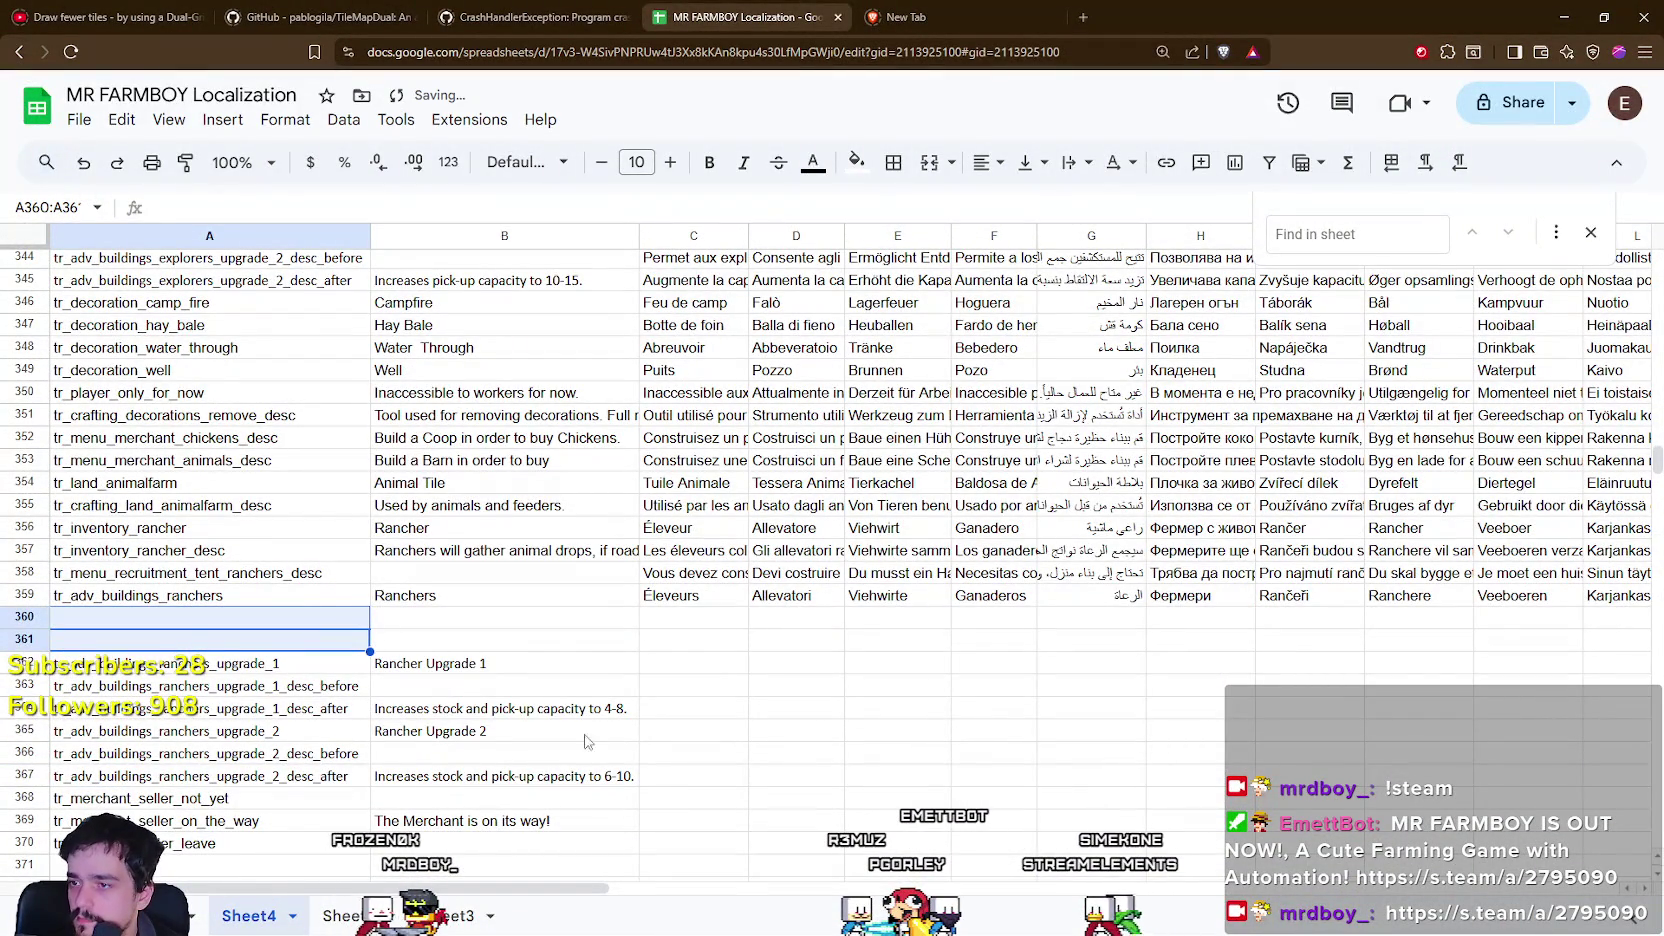
Clear the rancher upgrade rows 362 to 367.
{"action": "left_click_drag", "start_coordinate": [175, 689], "coordinate": [537, 695]}
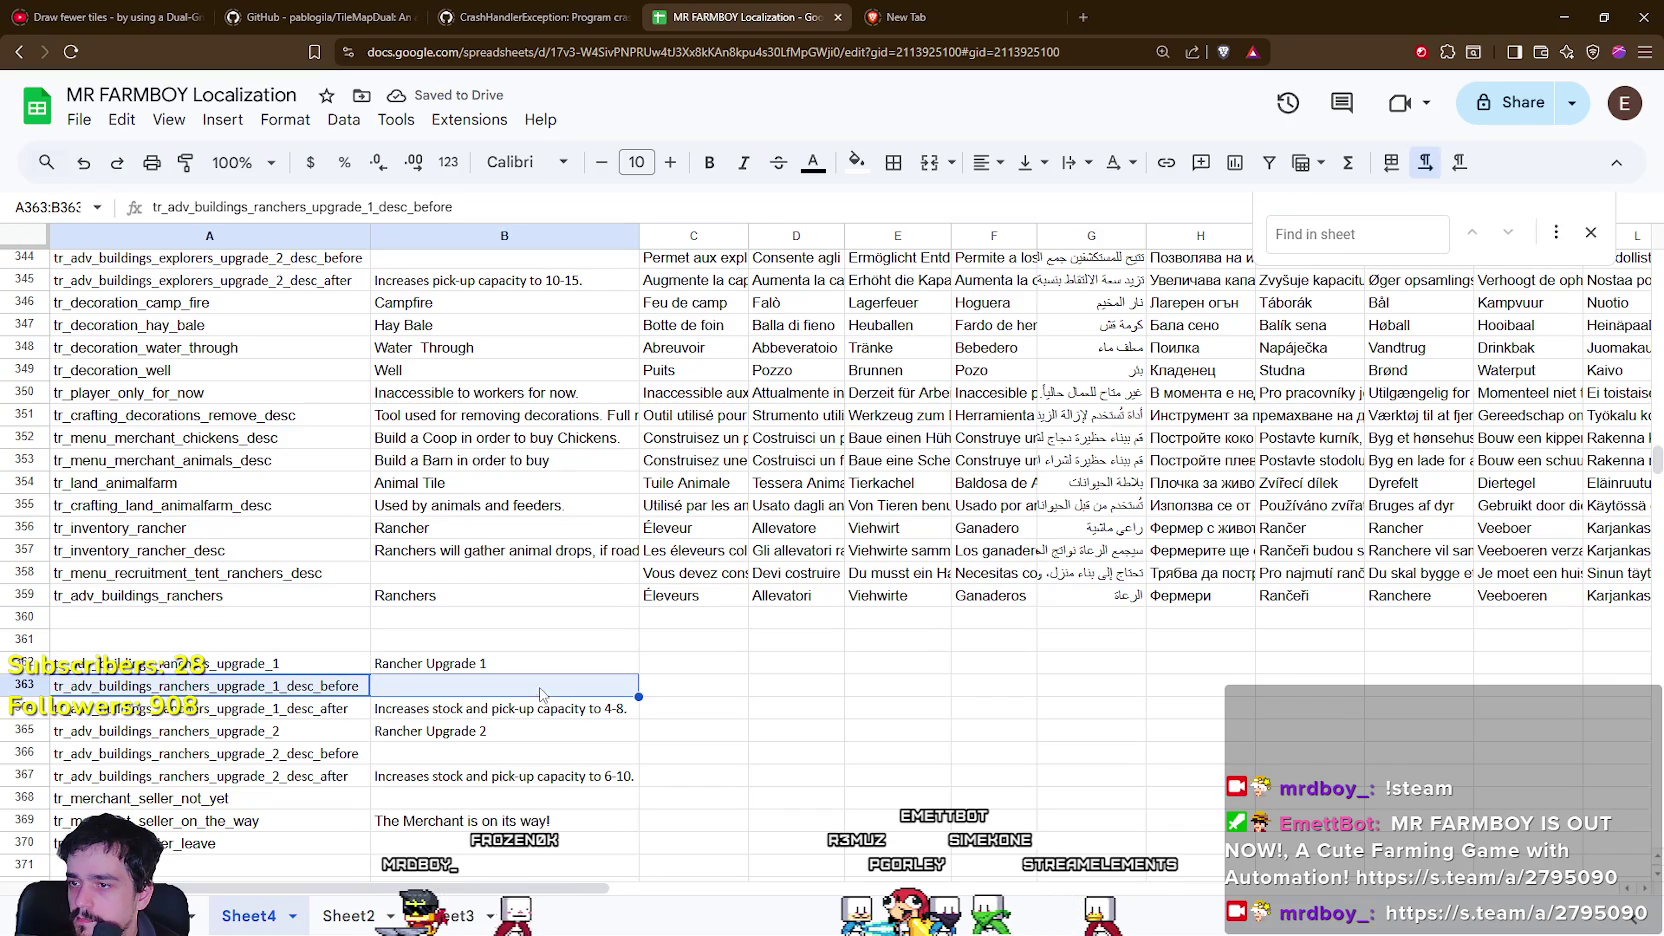
{"action": "mouse_move", "coordinate": [186, 667]}
{"action": "left_mouse_down"}
{"action": "mouse_move", "coordinate": [400, 712]}
{"action": "mouse_move", "coordinate": [527, 650]}
{"action": "mouse_move", "coordinate": [531, 690]}
{"action": "left_mouse_up"}
{"action": "scroll", "coordinate": [400, 712], "scroll_direction": "down", "scroll_amount": 2}
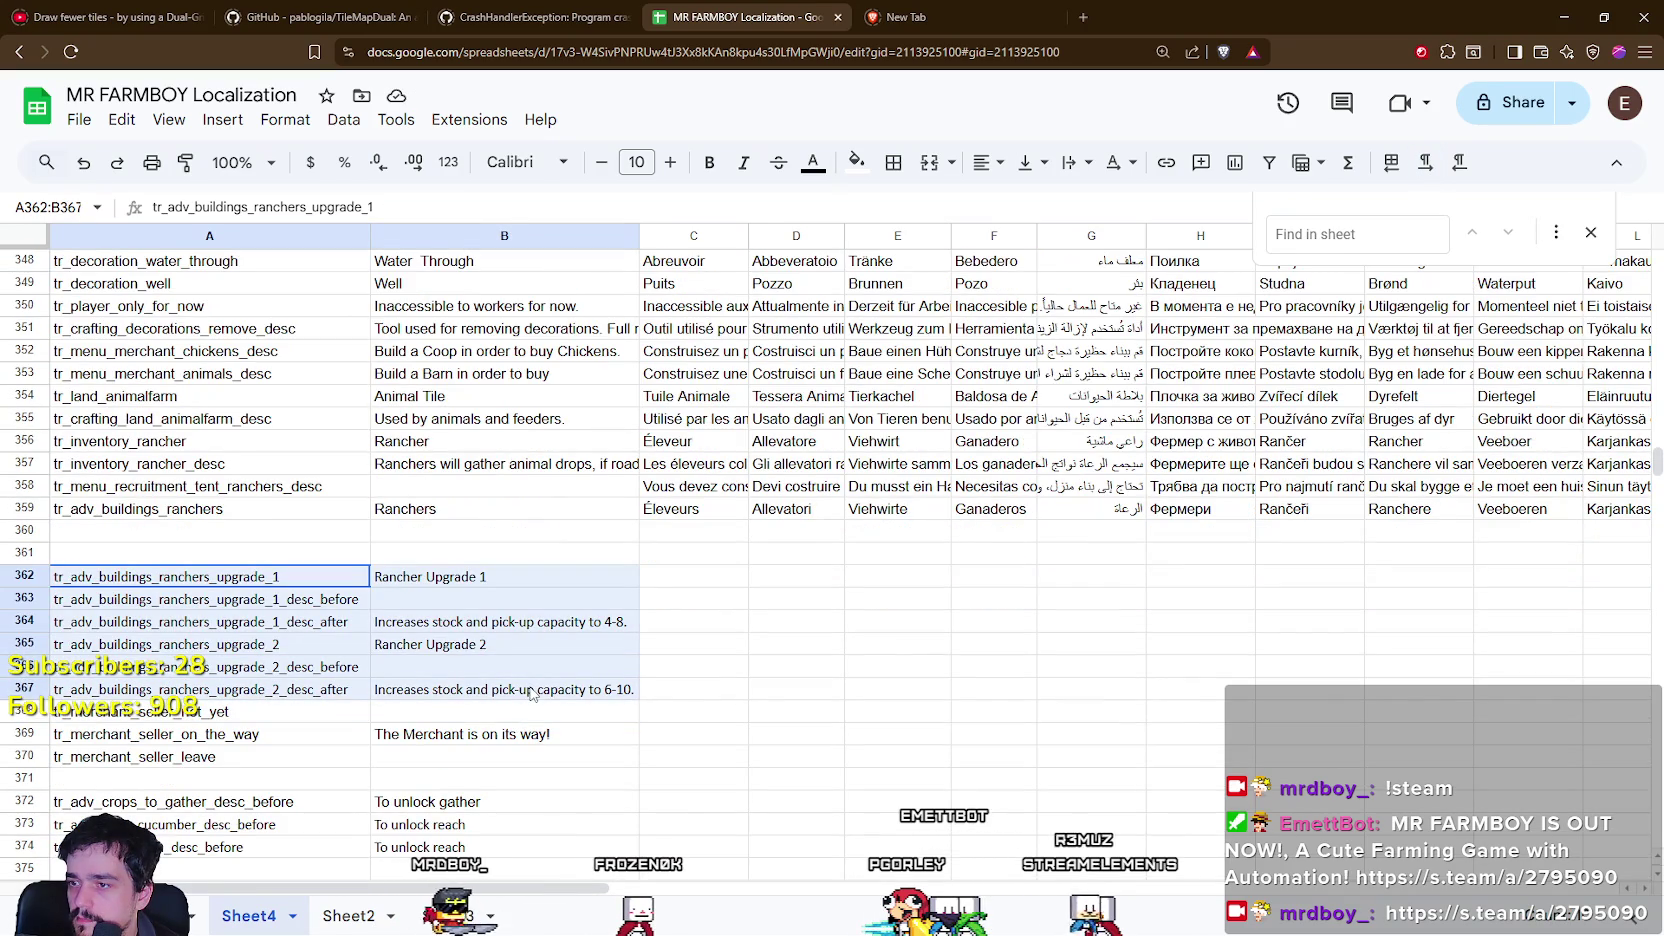
{"action": "key", "text": "Delete"}
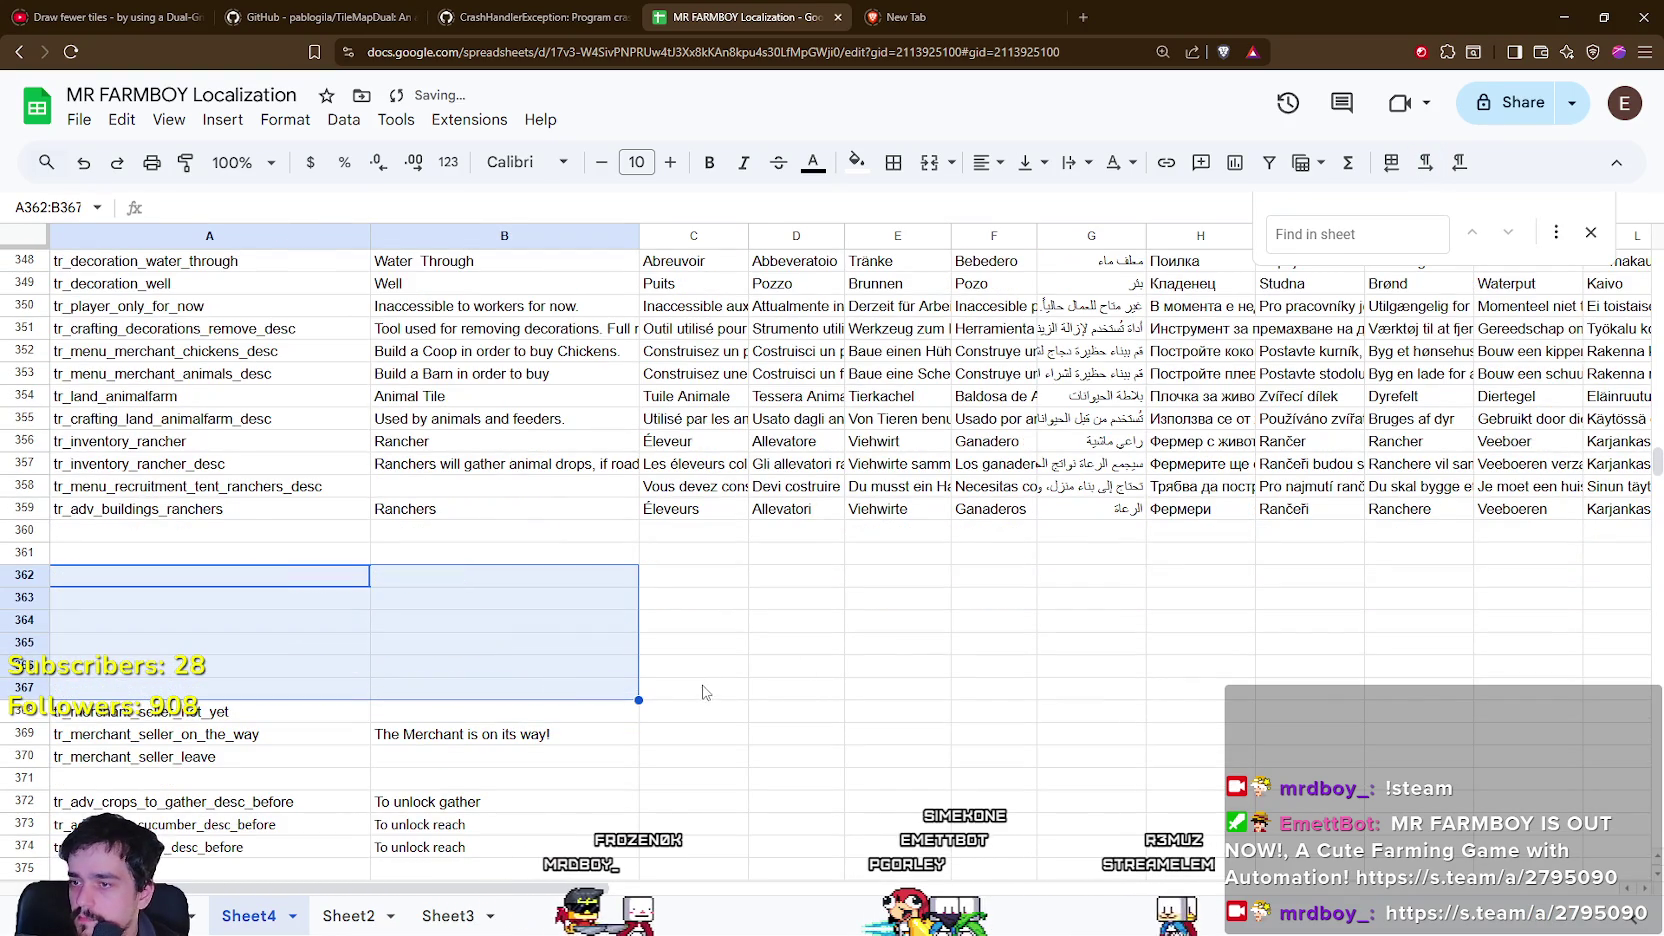
Delete the tr_merchant_seller_not_yet and tr_merchant_seller_leave keys.
{"action": "left_click", "coordinate": [706, 692]}
{"action": "scroll", "coordinate": [706, 692], "scroll_direction": "down", "scroll_amount": 3}
{"action": "left_click", "coordinate": [194, 537]}
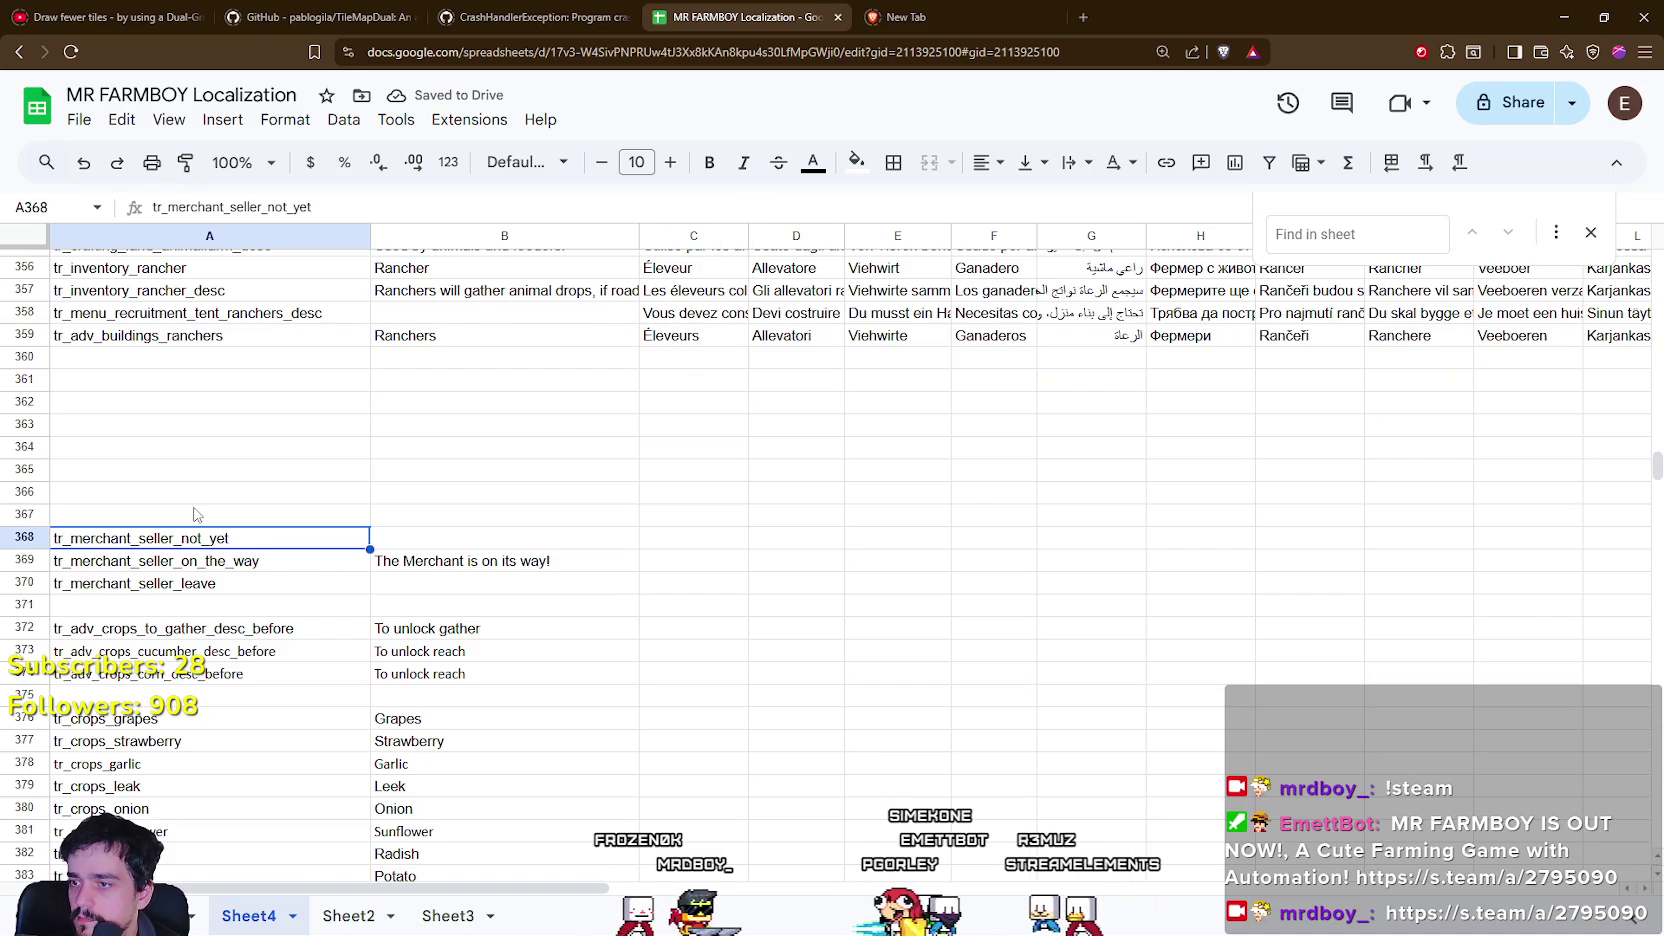
{"action": "key", "text": "Delete"}
{"action": "left_click", "coordinate": [143, 566]}
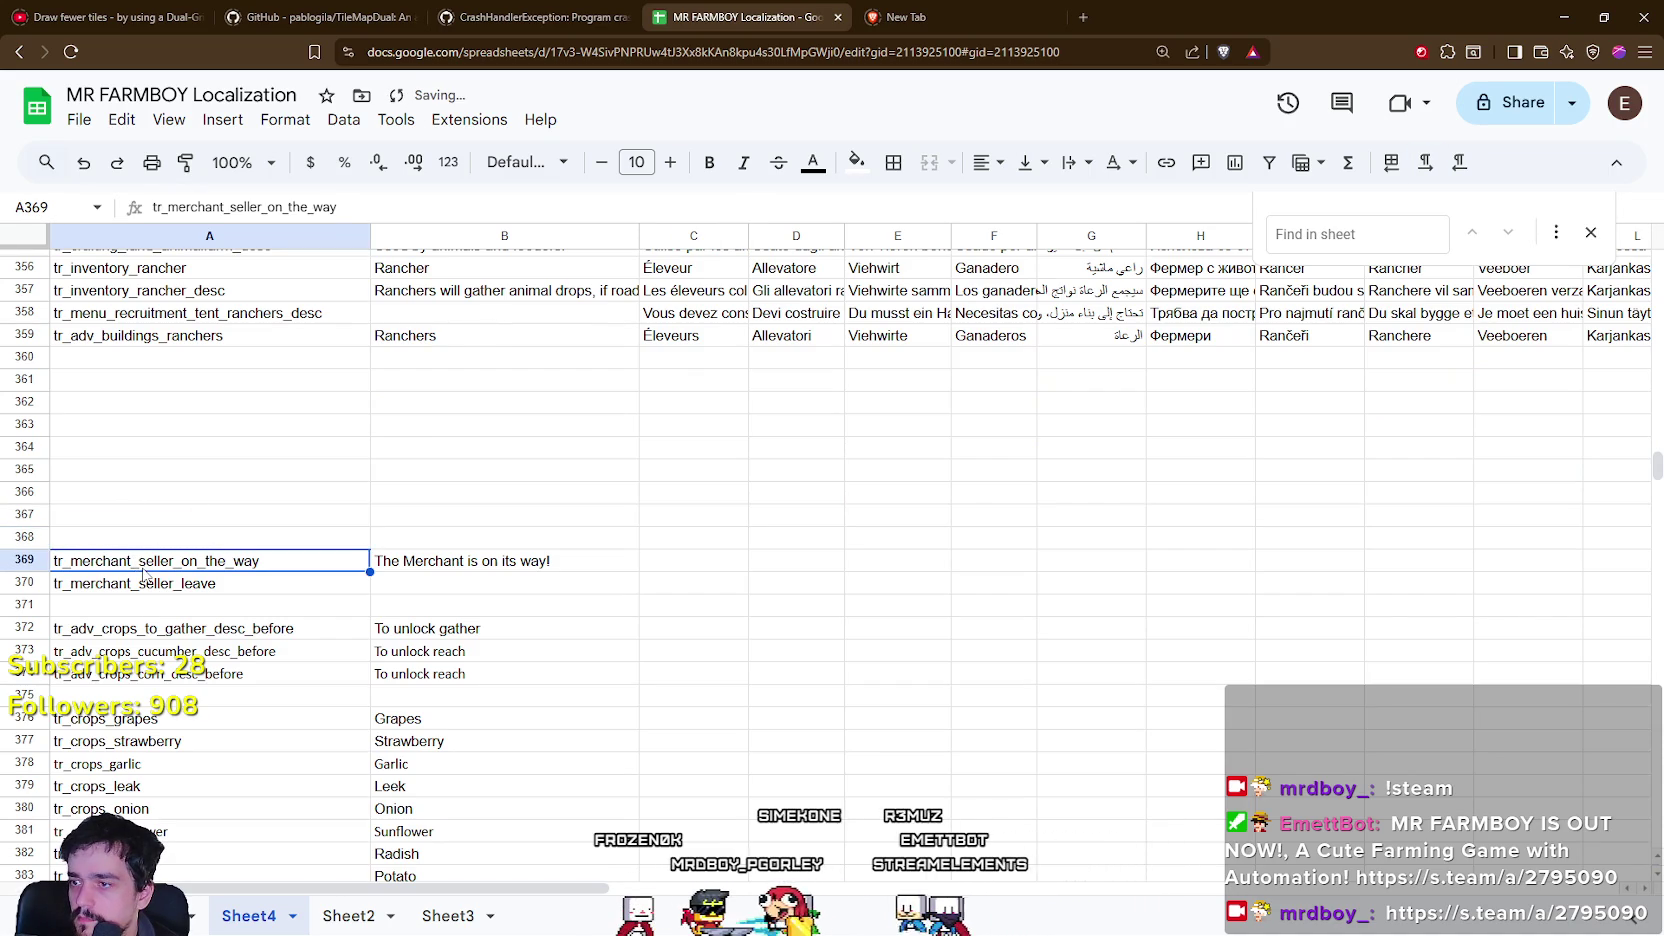
{"action": "left_click", "coordinate": [245, 586]}
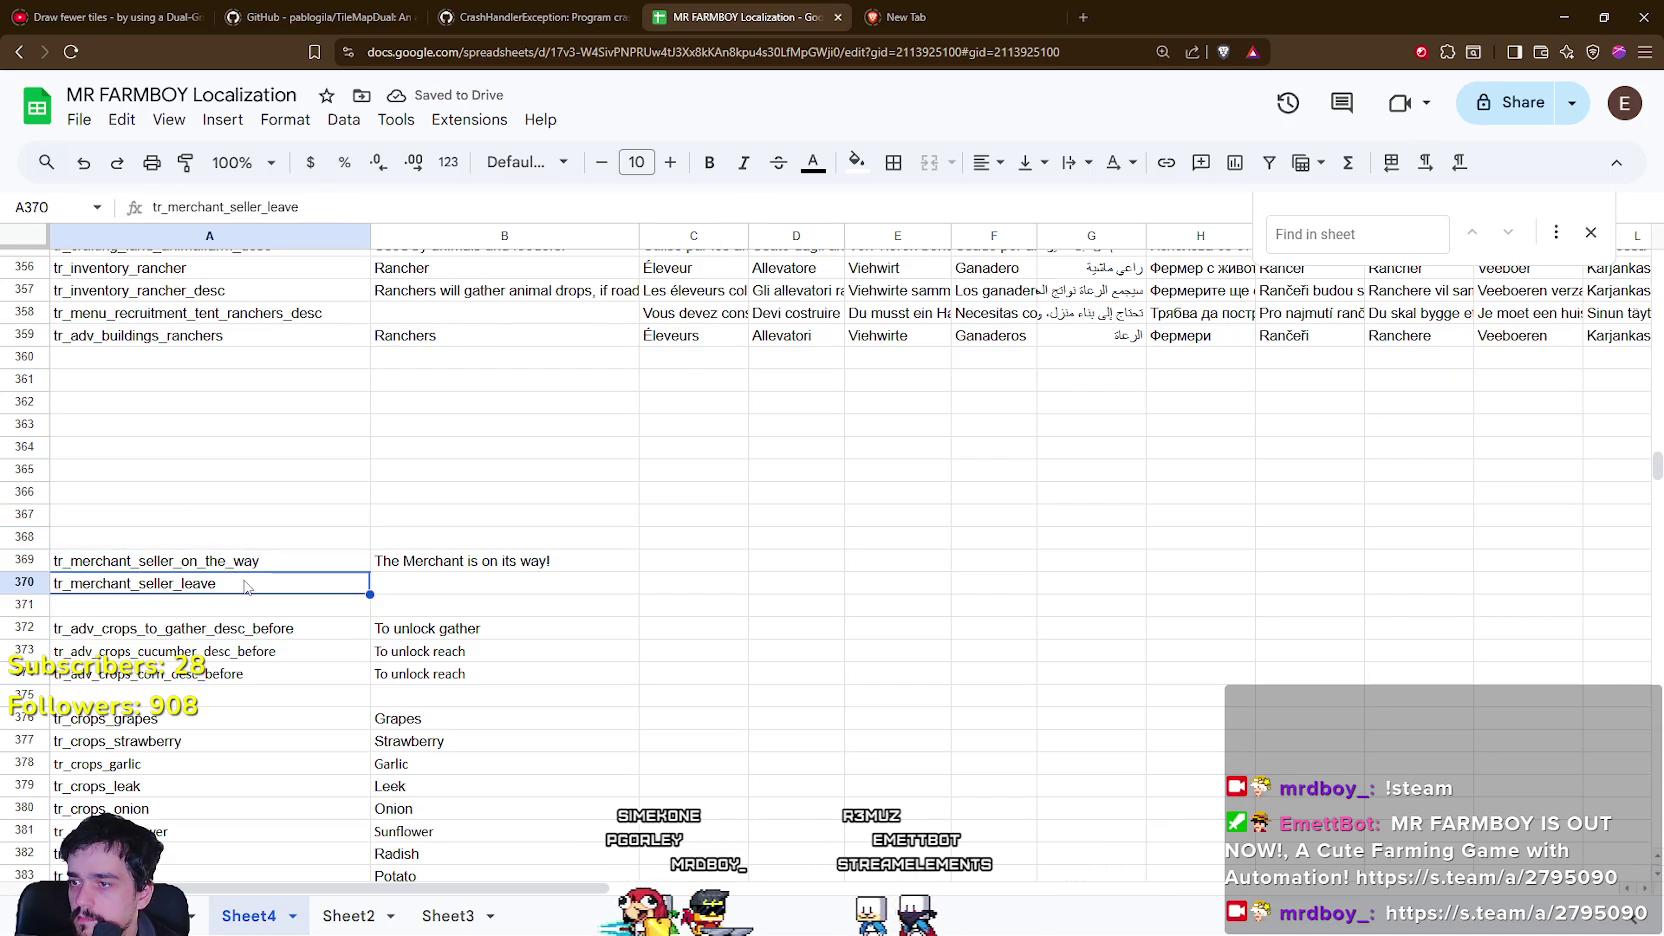
{"action": "key", "text": "Delete"}
Clear the three 'To unlock' rows, including the gather and cucumber desc_before keys.
{"action": "left_click", "coordinate": [305, 651]}
{"action": "scroll", "coordinate": [308, 673], "scroll_direction": "down", "scroll_amount": 2}
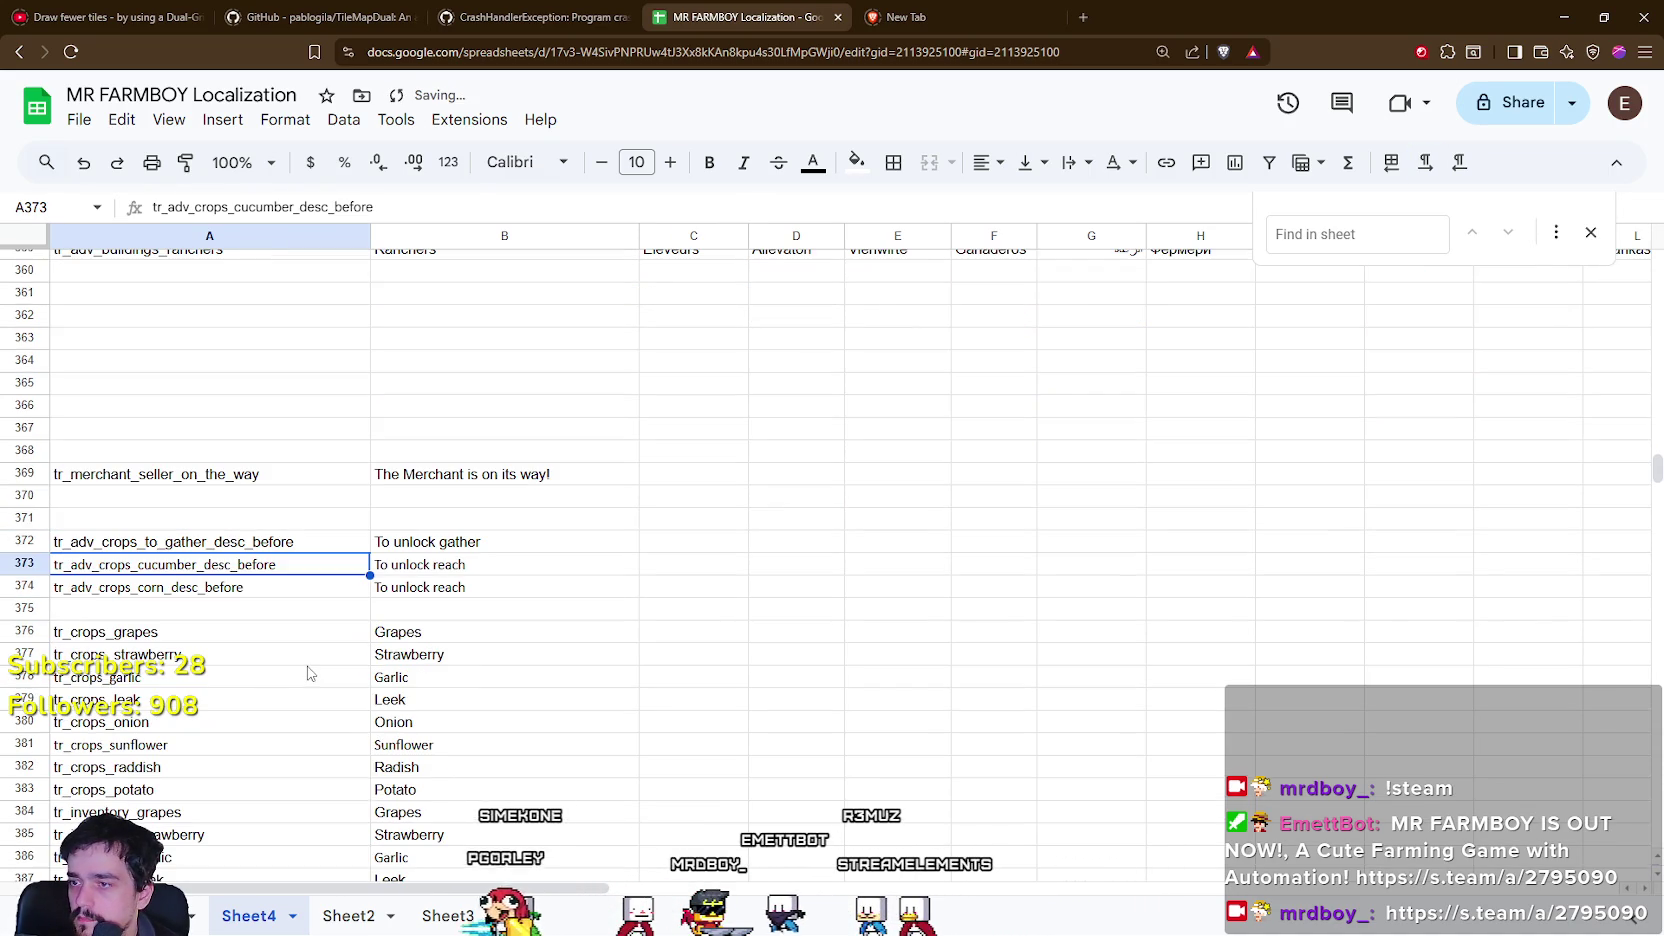
{"action": "left_click", "coordinate": [305, 632]}
{"action": "left_click", "coordinate": [280, 541]}
{"action": "left_click", "coordinate": [273, 575], "text": "shift"}
{"action": "left_click_drag", "start_coordinate": [273, 583], "coordinate": [560, 590]}
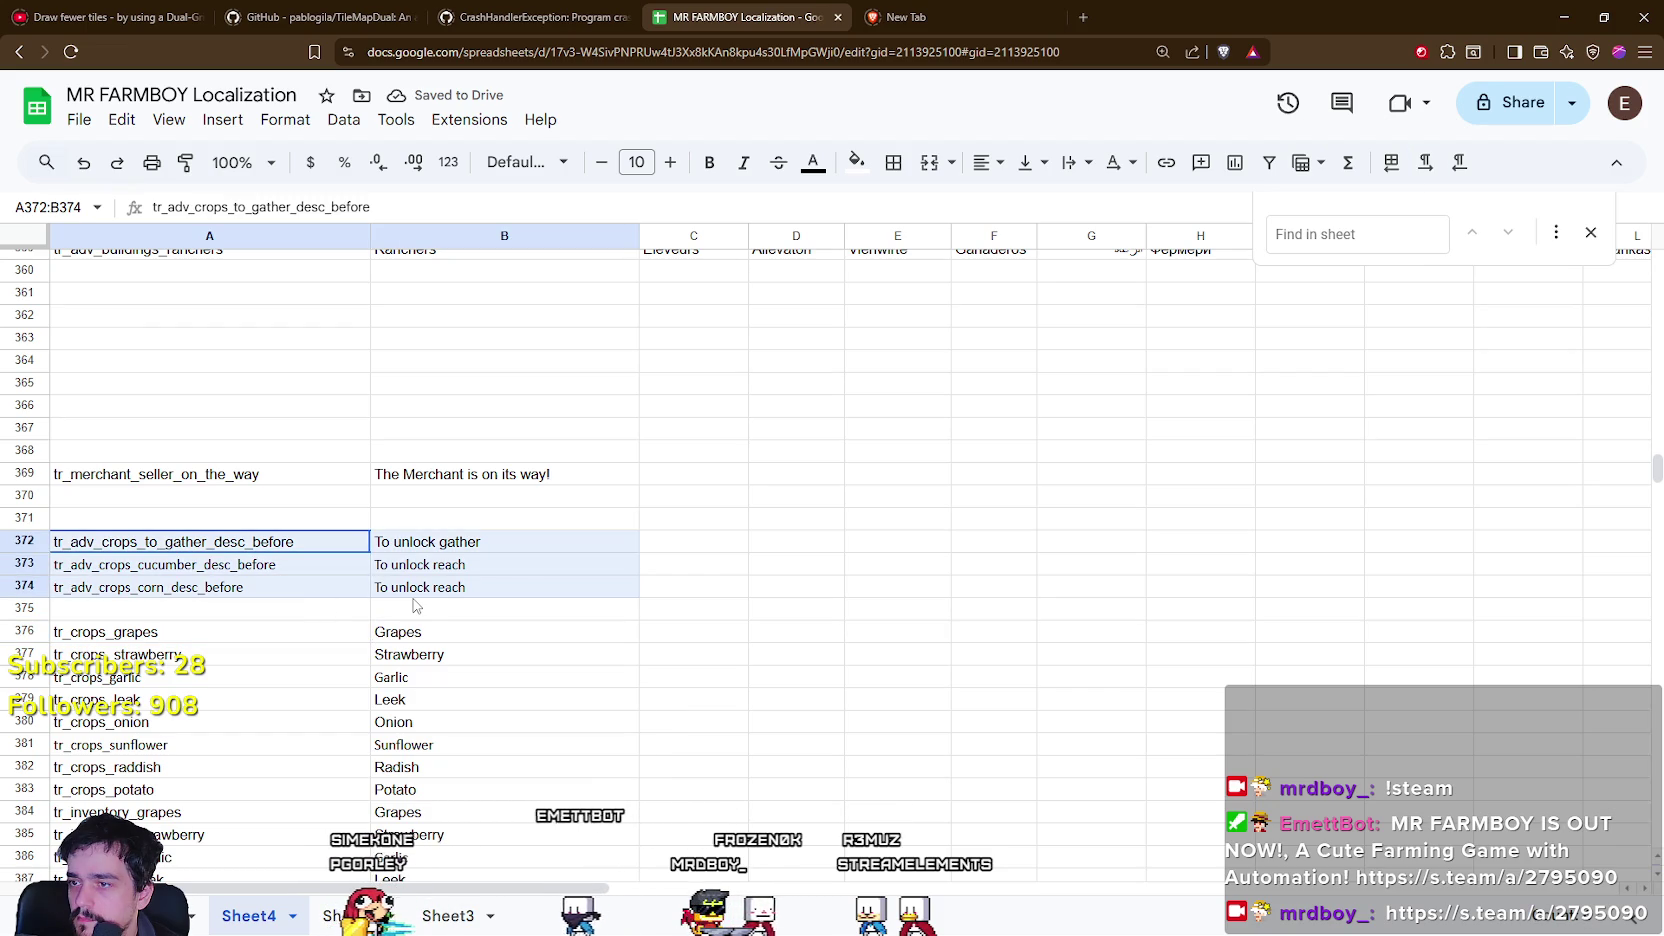
{"action": "key", "text": "Delete"}
Scroll past the Leek and Potato entries down to the Enchanced Farm Tile text.
{"action": "left_click", "coordinate": [568, 702]}
{"action": "scroll", "coordinate": [560, 700], "scroll_direction": "down", "scroll_amount": 5}
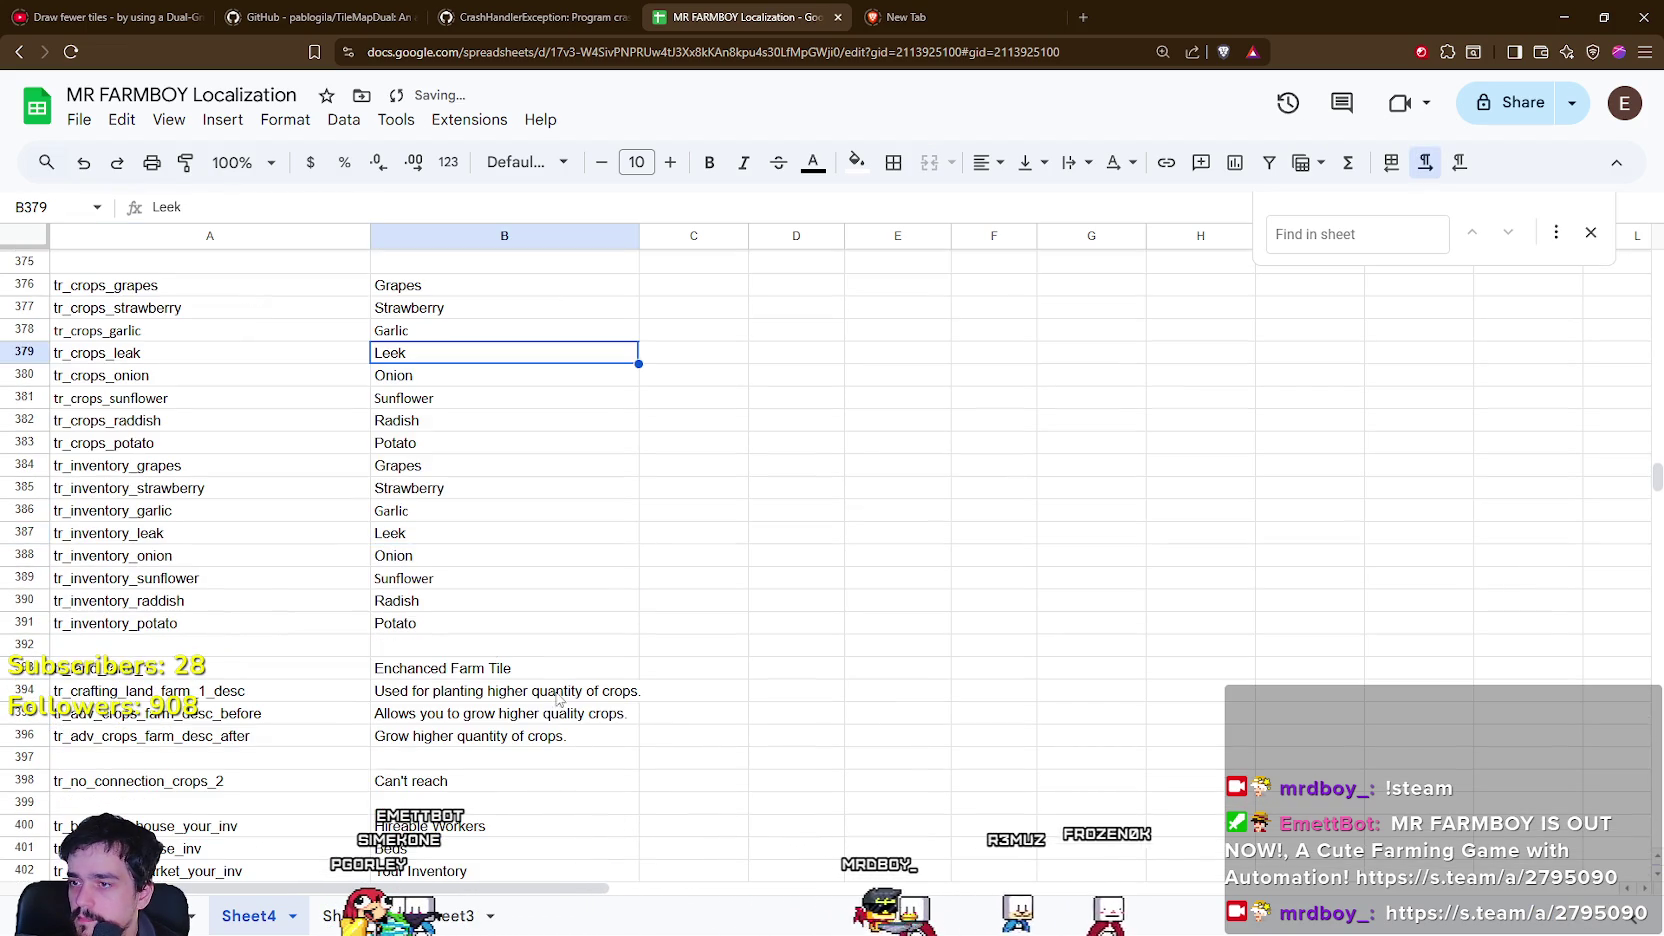
{"action": "left_click", "coordinate": [500, 623]}
{"action": "scroll", "coordinate": [460, 600], "scroll_direction": "down", "scroll_amount": 3}
{"action": "left_click", "coordinate": [422, 538]}
{"action": "left_click", "coordinate": [420, 494]}
Review the farm keys: desc_before 'Allows you to grow higher quality crops.', desc_after 'Grow higher quantity of crops.'.
{"action": "left_click", "coordinate": [150, 494]}
{"action": "left_click", "coordinate": [150, 517]}
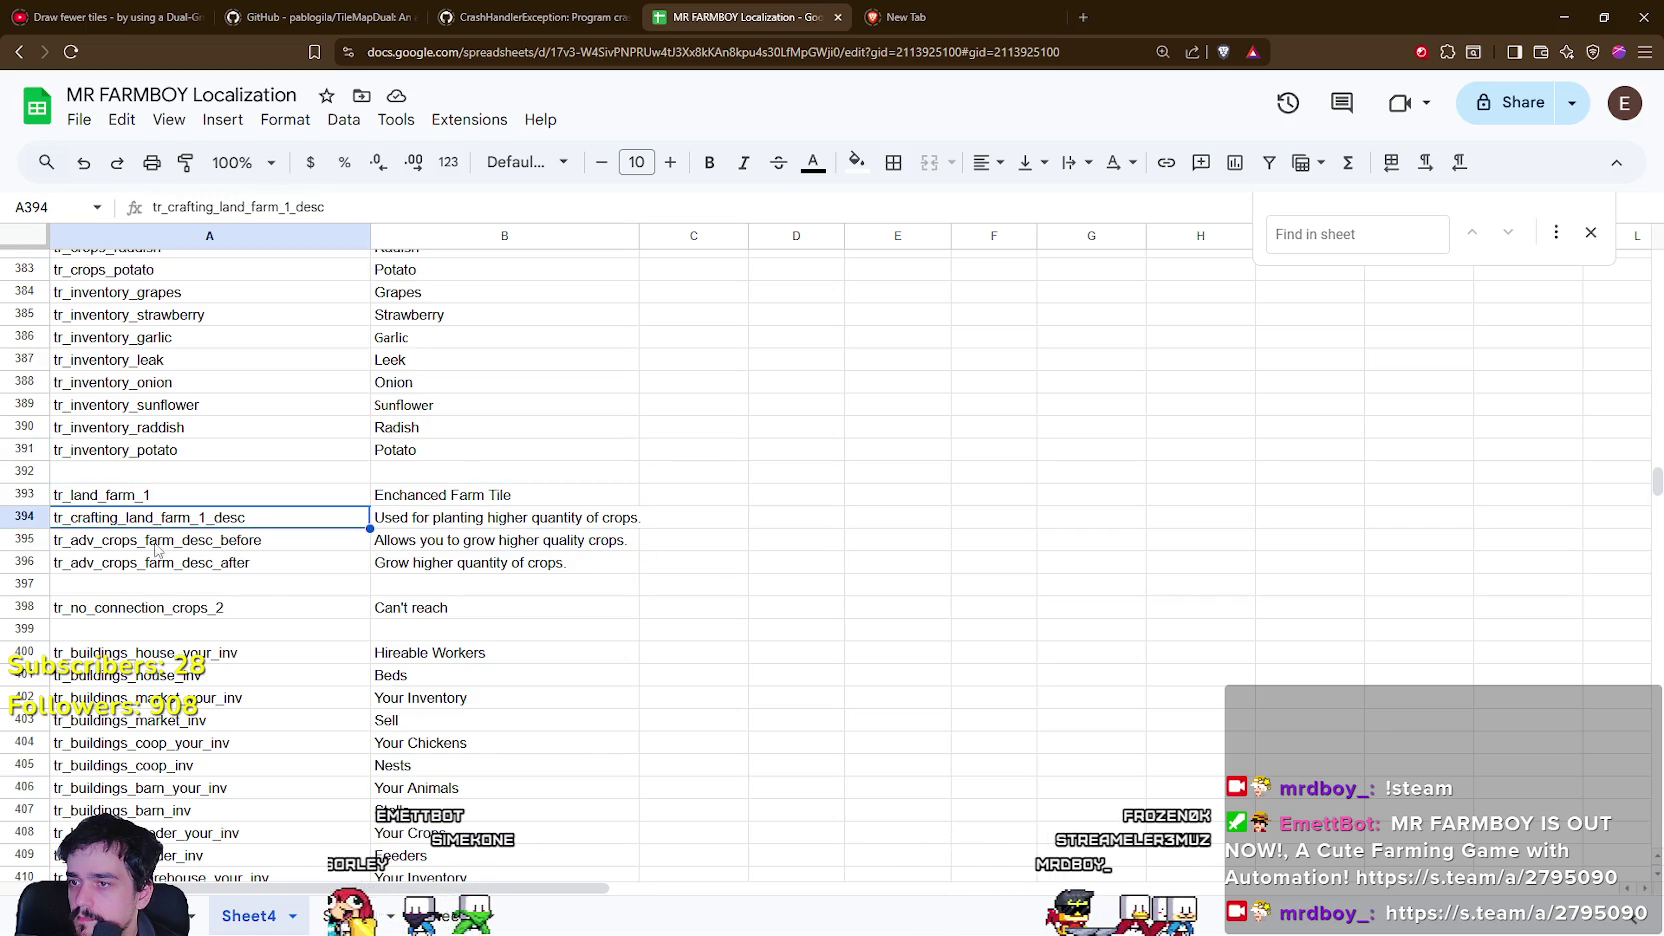
{"action": "left_click", "coordinate": [155, 545]}
{"action": "left_click", "coordinate": [470, 562]}
{"action": "left_click", "coordinate": [165, 520]}
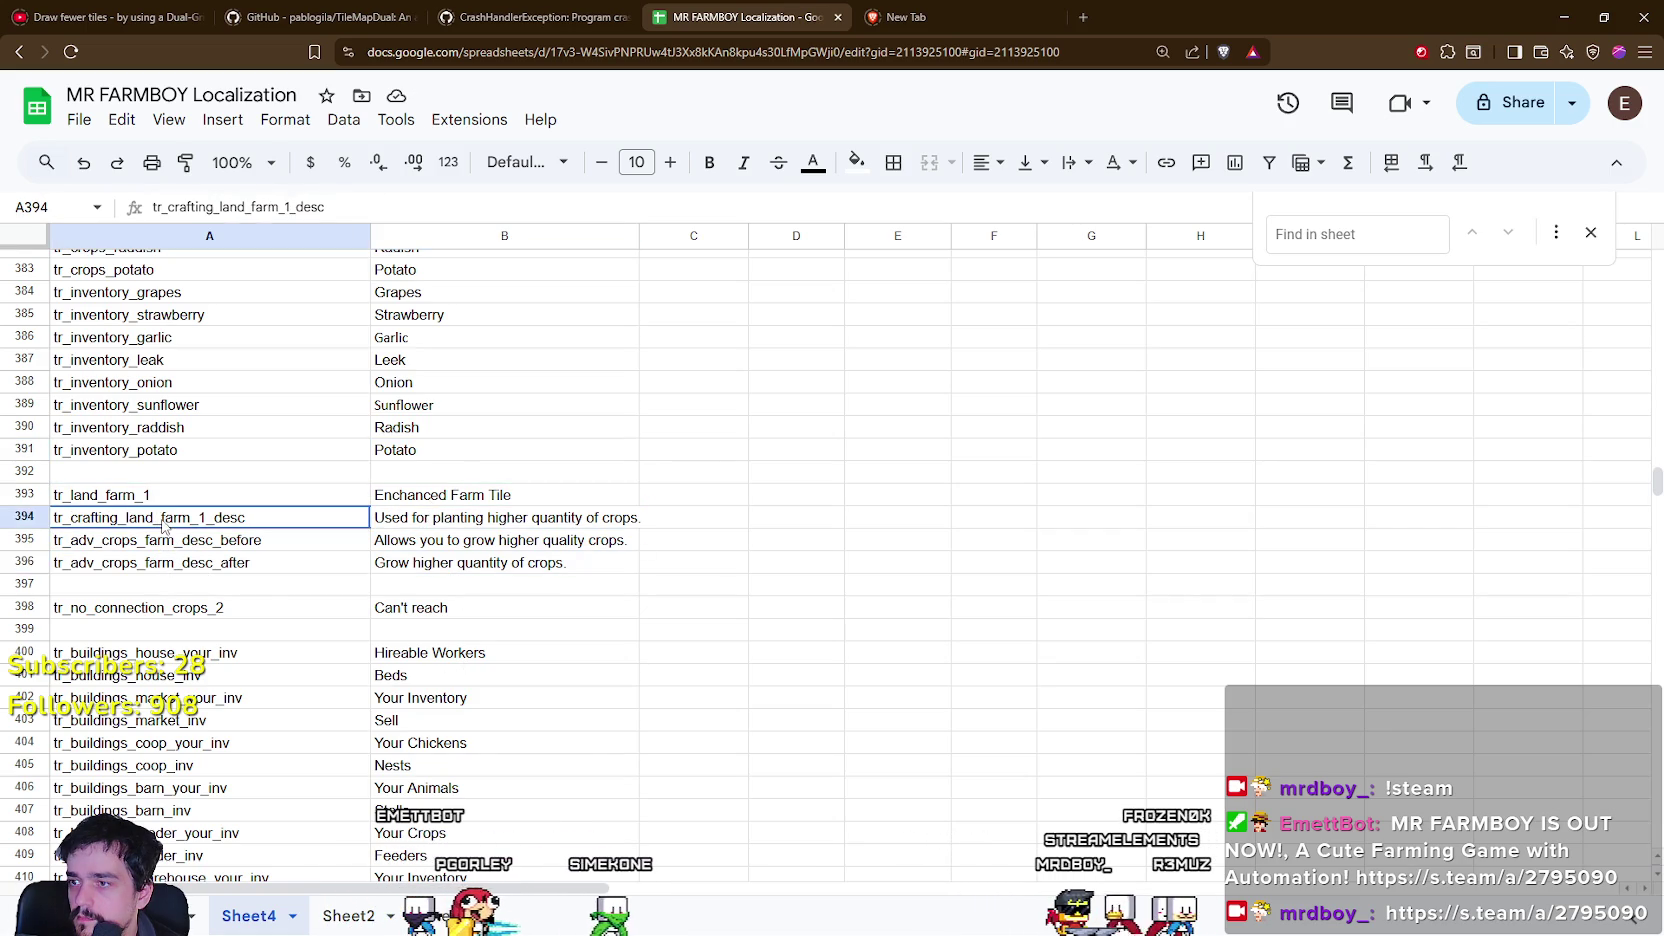
{"action": "key", "text": "Up"}
{"action": "key", "text": "Down"}
{"action": "key", "text": "Down"}
{"action": "key", "text": "Down"}
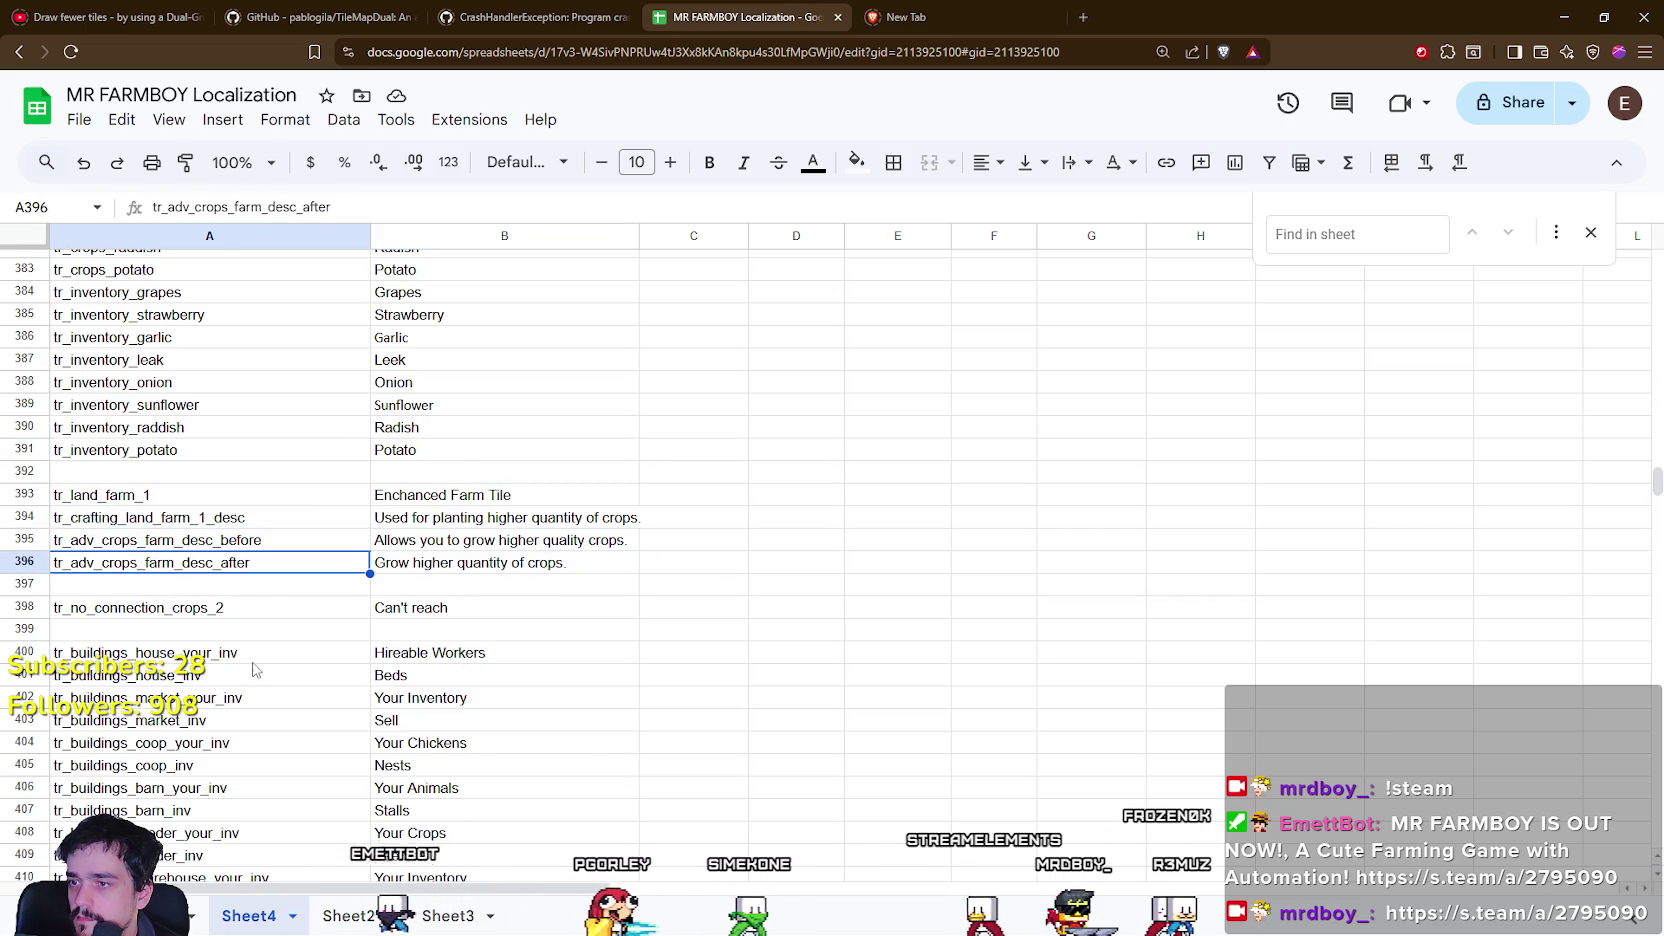
Compare the sheet's Enchanced Farm Tile entry with its node in the game's crops tree.
{"action": "left_click", "coordinate": [477, 500]}
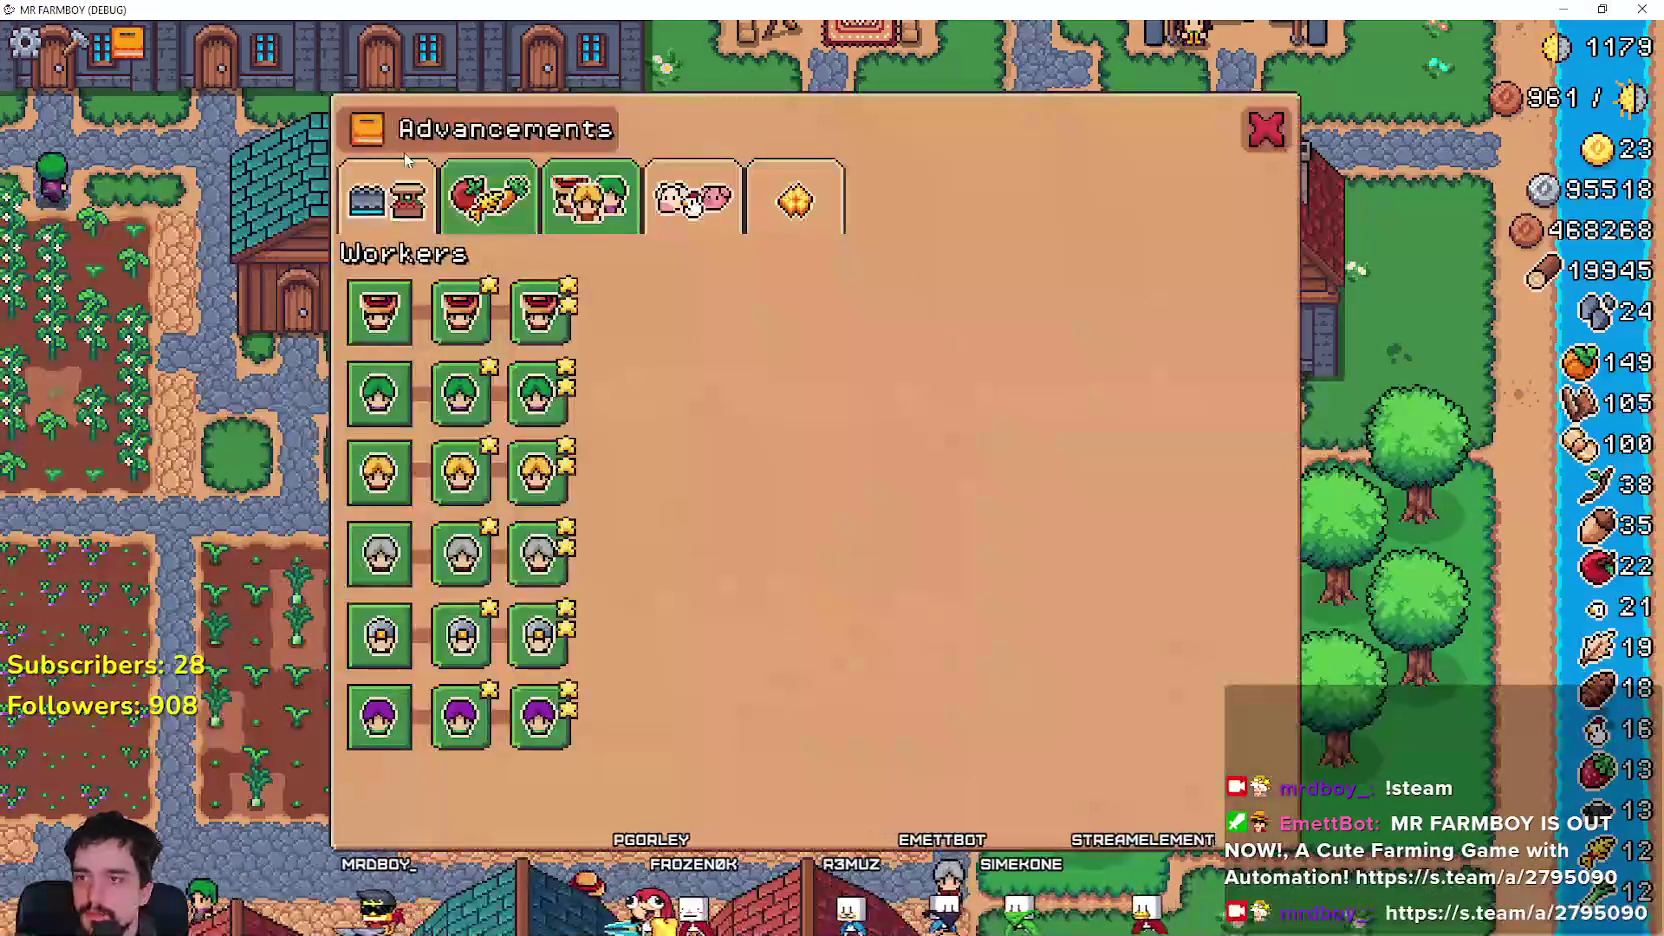
{"action": "left_click", "coordinate": [425, 185]}
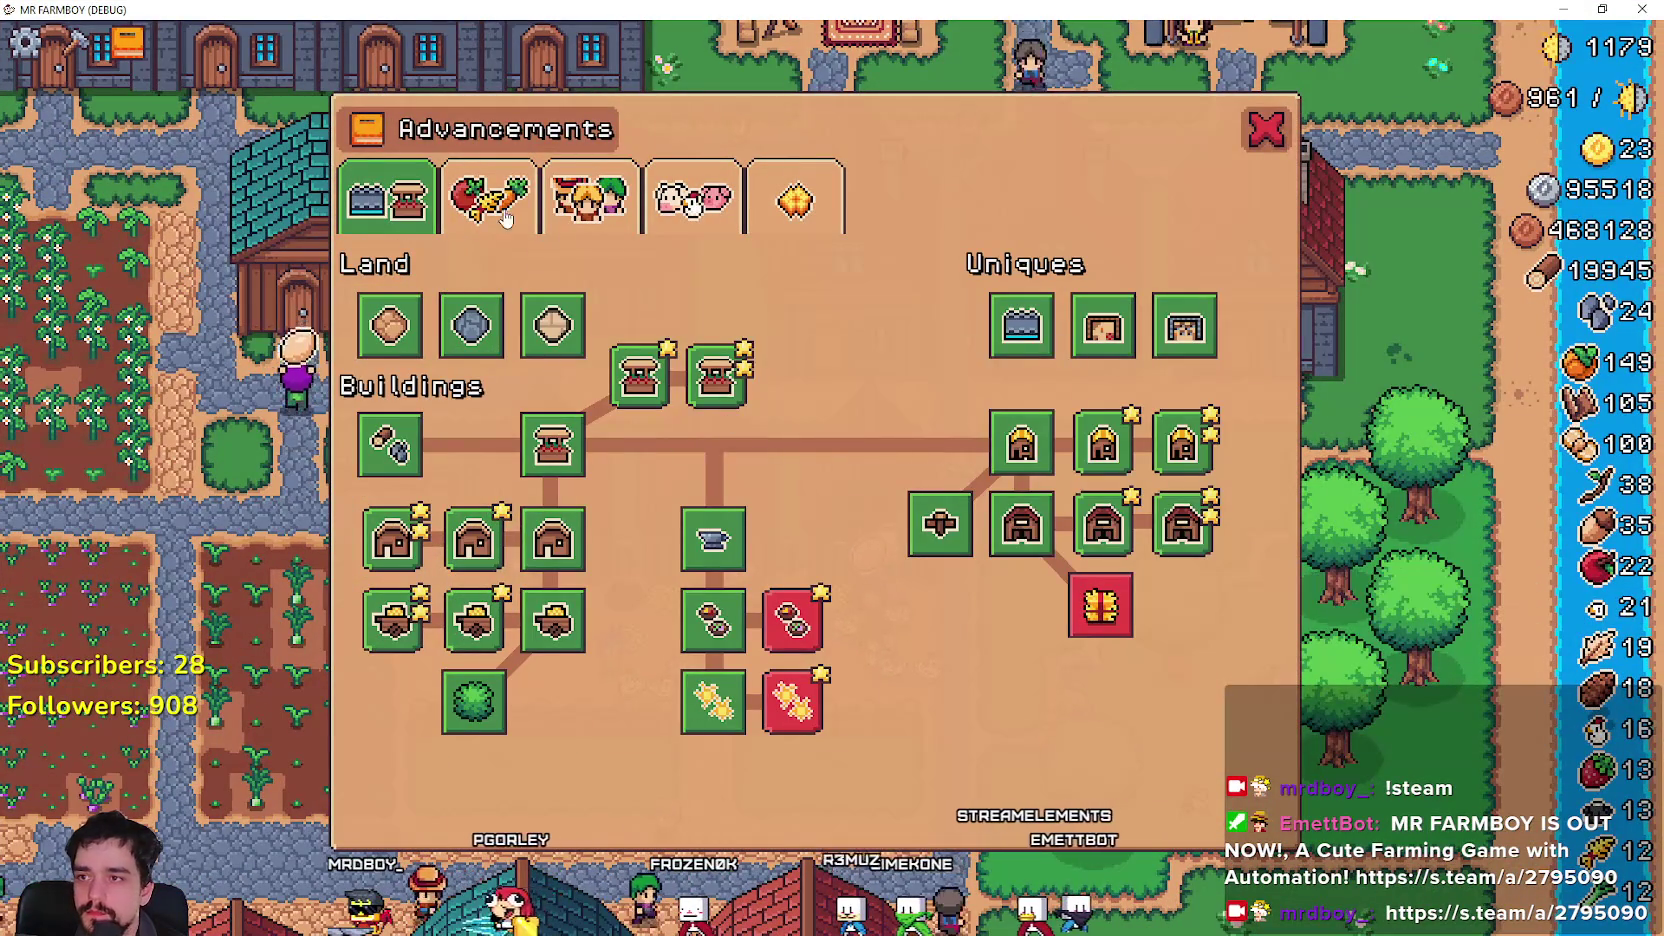
{"action": "left_click", "coordinate": [522, 228]}
{"action": "mouse_move", "coordinate": [1137, 323]}
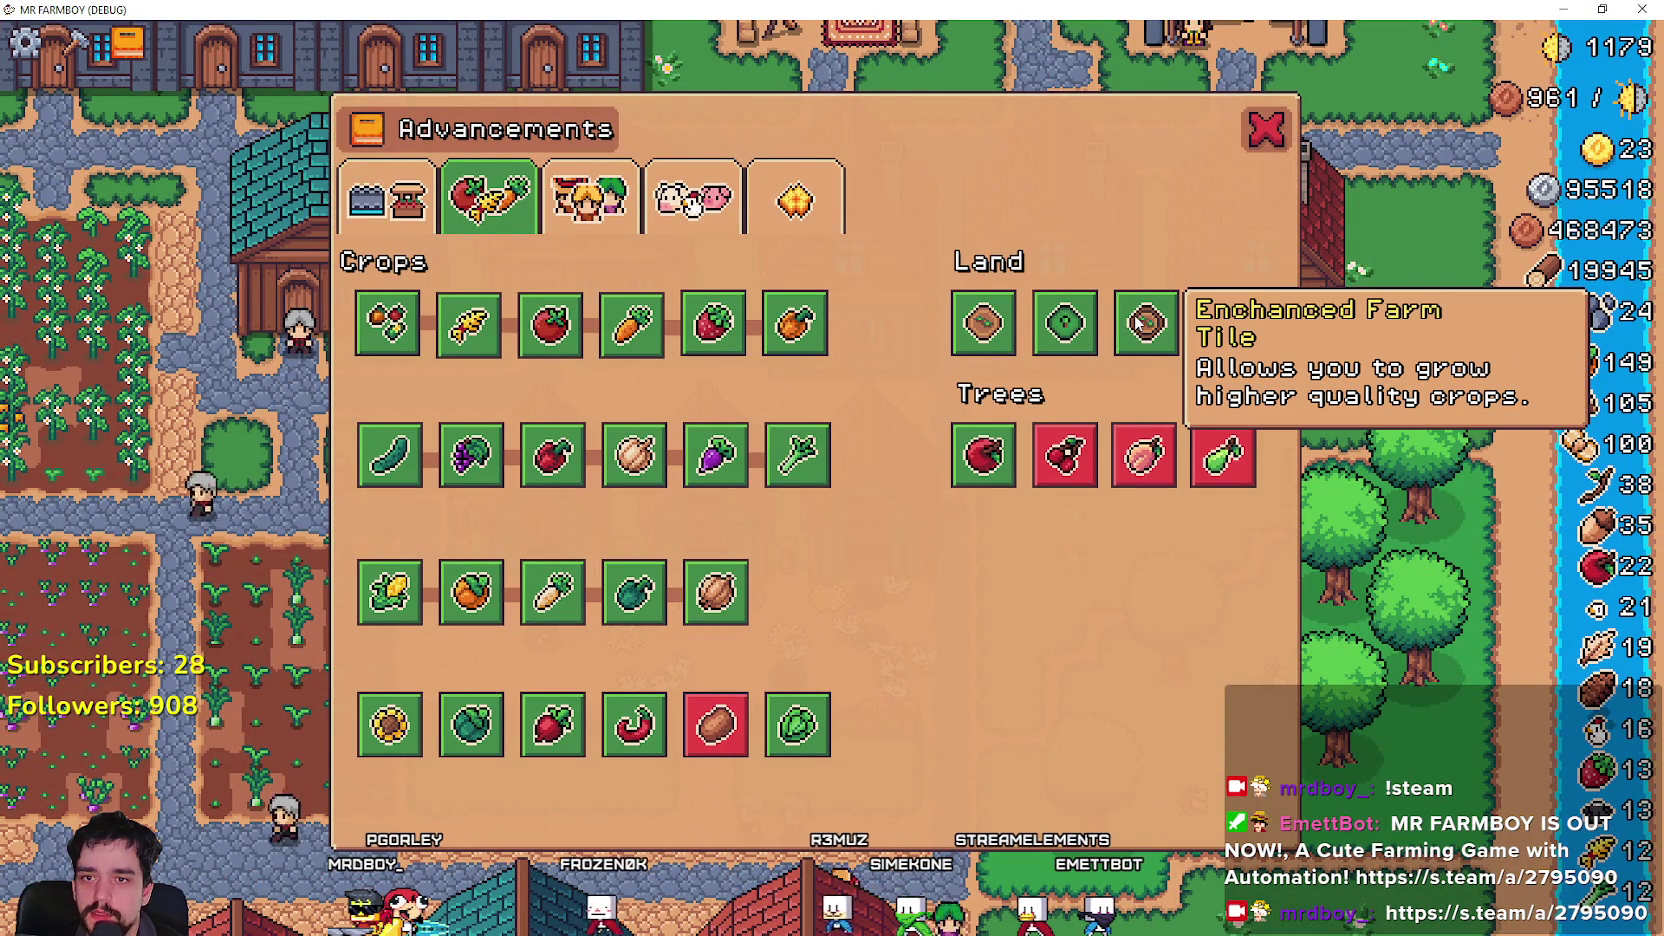
{"action": "key", "text": "alt+Tab"}
{"action": "left_click", "coordinate": [420, 607]}
Clear A394:B394 (tr_crafting_land_farm_1_desc) and A396:B396 (tr_adv_crops_farm_desc_after).
{"action": "left_click", "coordinate": [398, 541]}
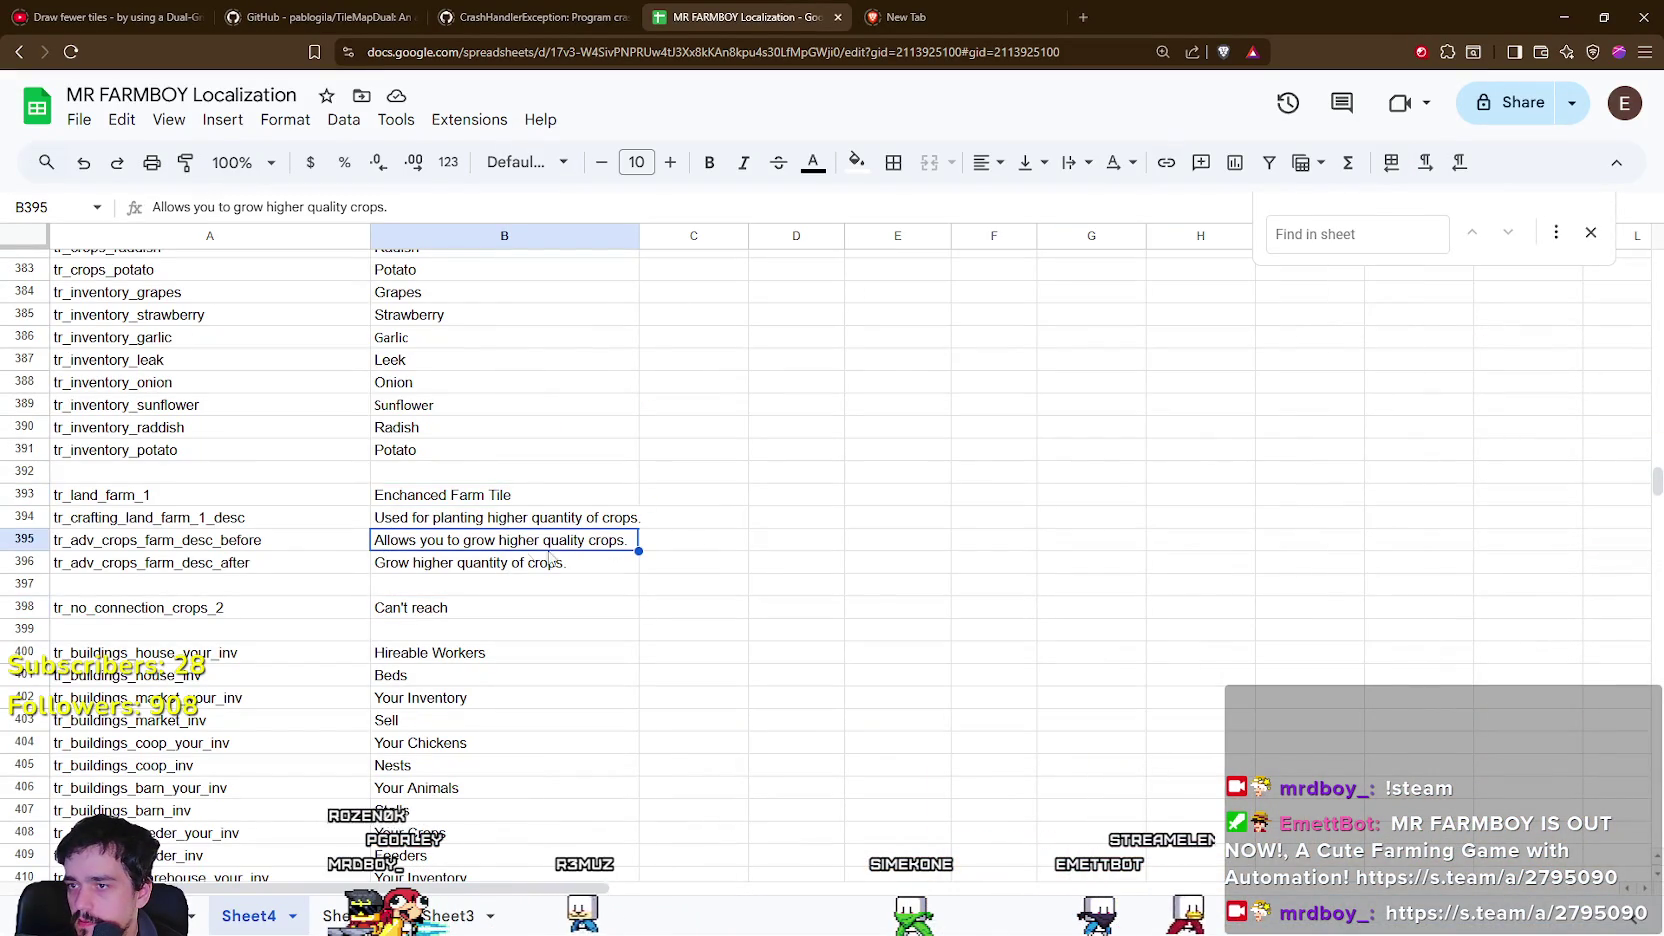
{"action": "left_click_drag", "start_coordinate": [210, 517], "coordinate": [615, 520]}
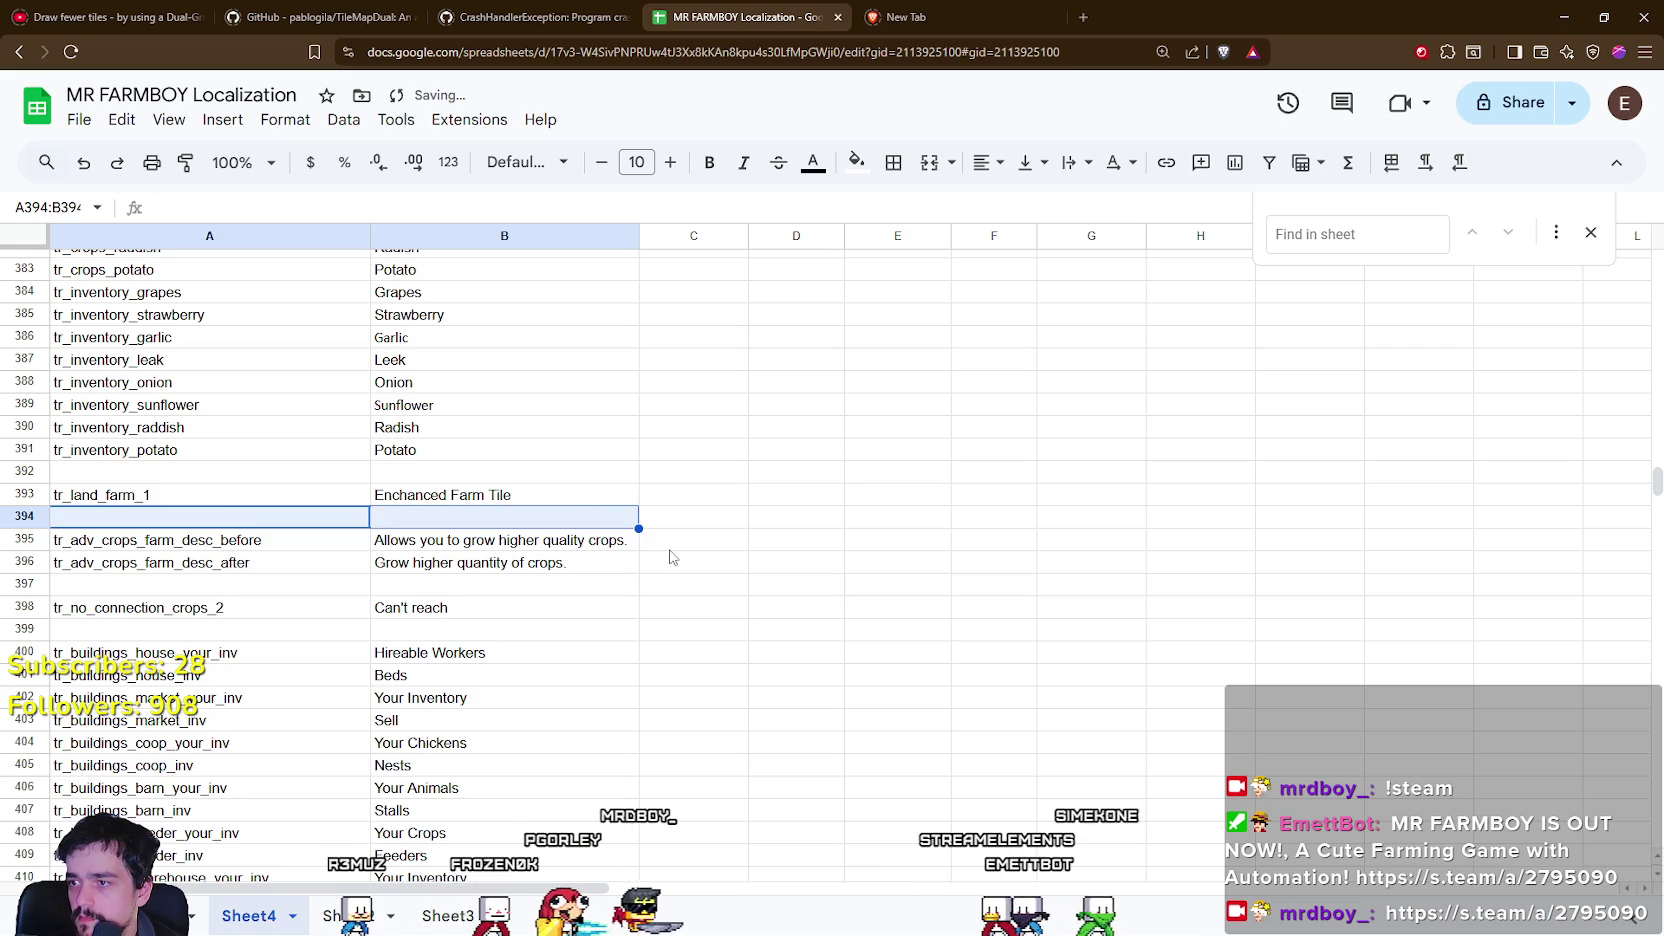
{"action": "key", "text": "Delete"}
{"action": "left_click", "coordinate": [170, 548]}
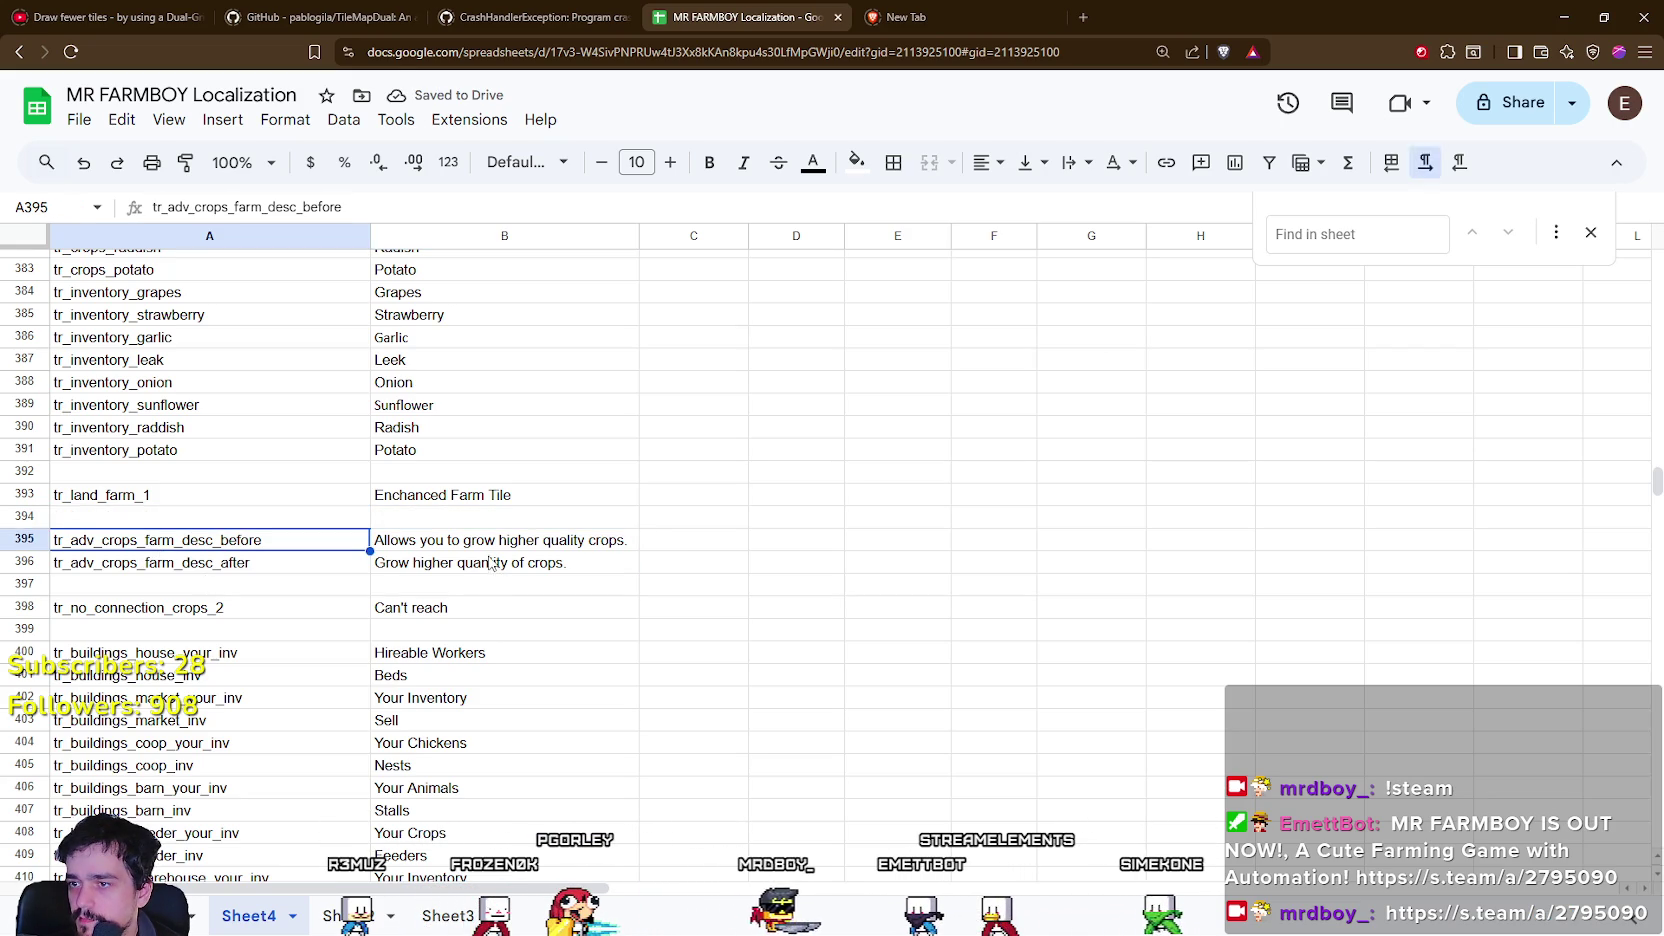
{"action": "left_click", "coordinate": [160, 570]}
{"action": "left_click", "coordinate": [340, 590]}
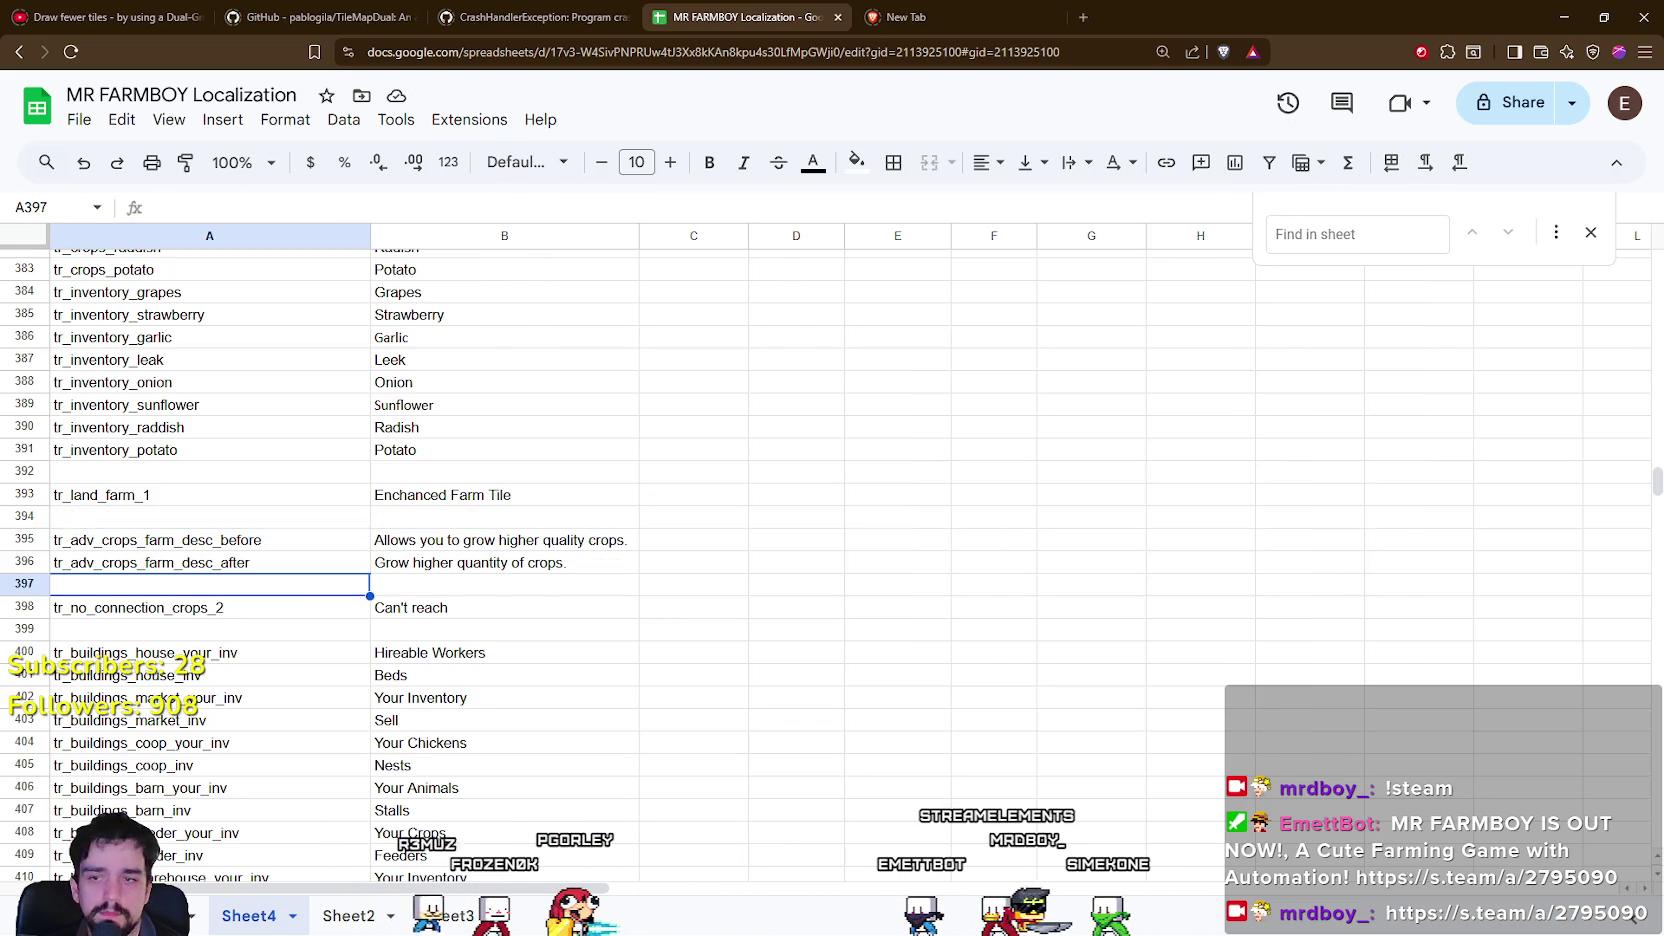
{"action": "left_click", "coordinate": [133, 562]}
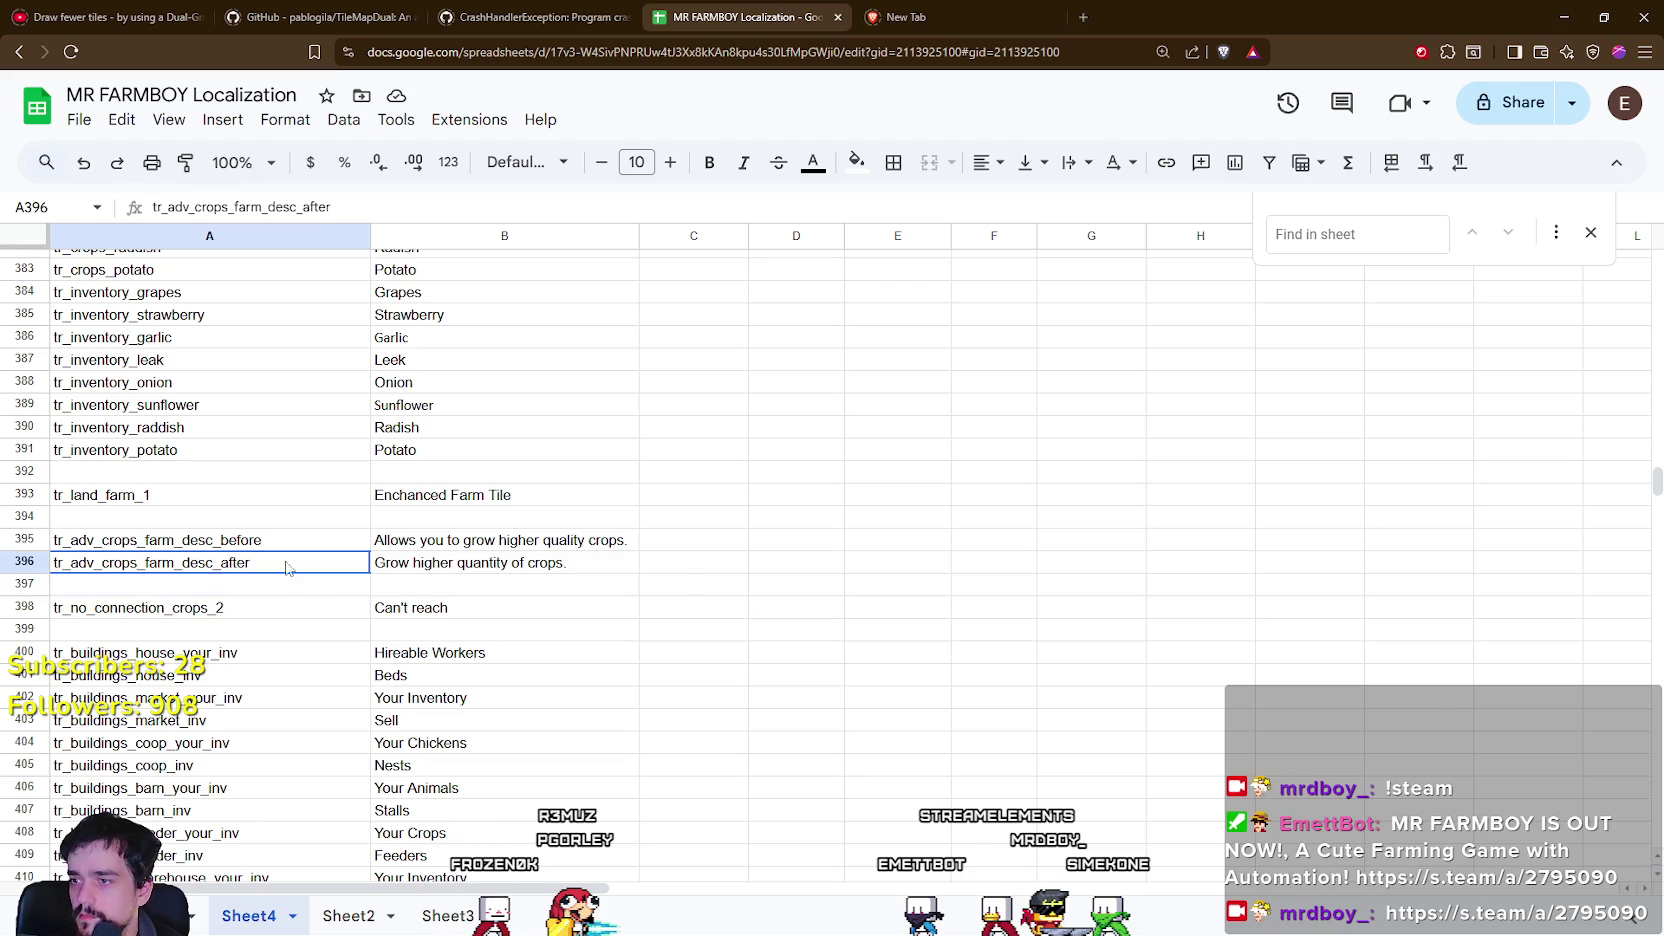
{"action": "left_click", "coordinate": [473, 566], "text": "shift"}
{"action": "key", "text": "Delete"}
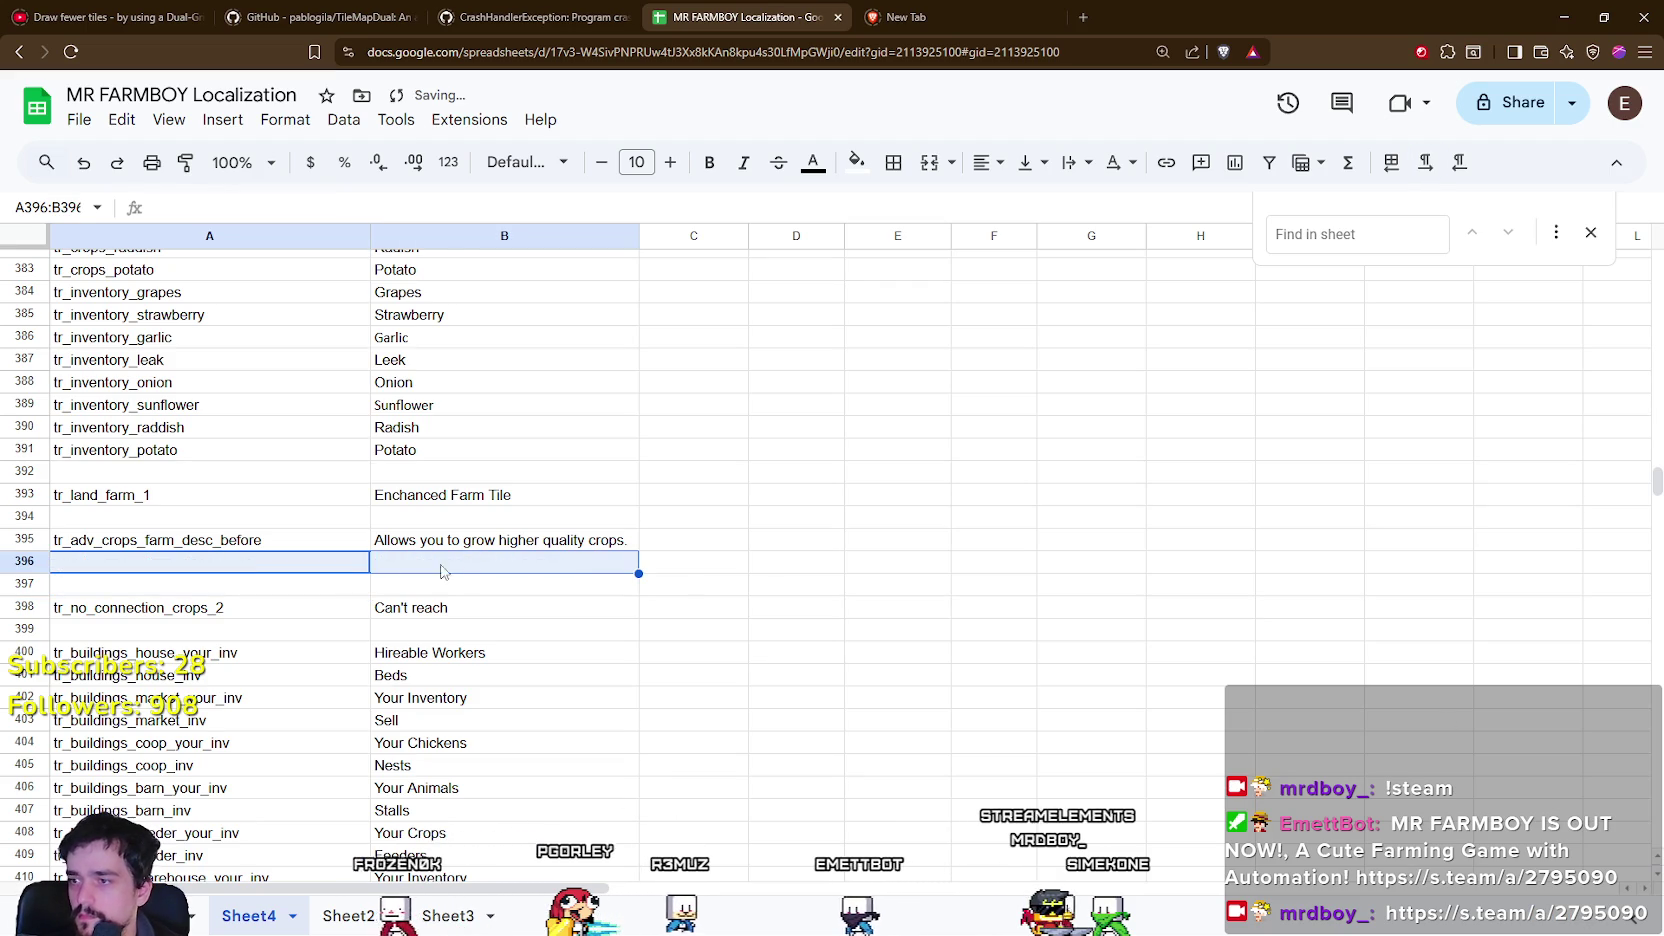
Scroll on to the tr_warnings keys in rows 326–332.
{"action": "left_click", "coordinate": [253, 610]}
{"action": "scroll", "coordinate": [230, 585], "scroll_direction": "down", "scroll_amount": 1}
{"action": "left_click", "coordinate": [200, 555]}
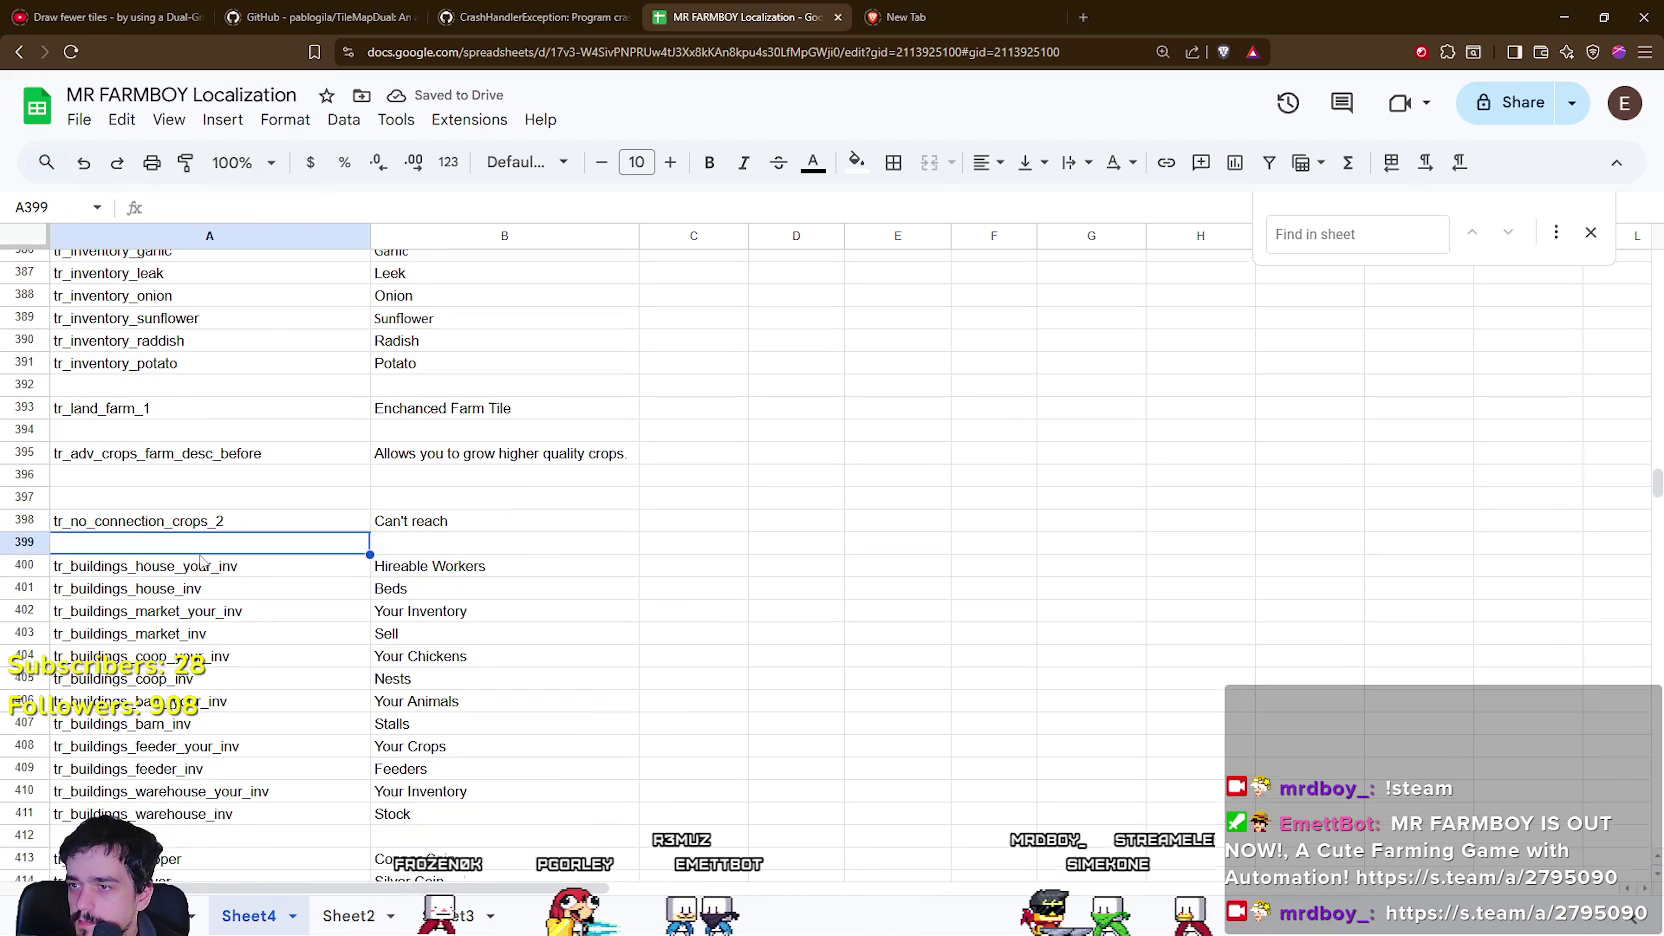
{"action": "scroll", "coordinate": [200, 560], "scroll_direction": "down", "scroll_amount": 2}
{"action": "scroll", "coordinate": [200, 560], "scroll_direction": "down", "scroll_amount": 15}
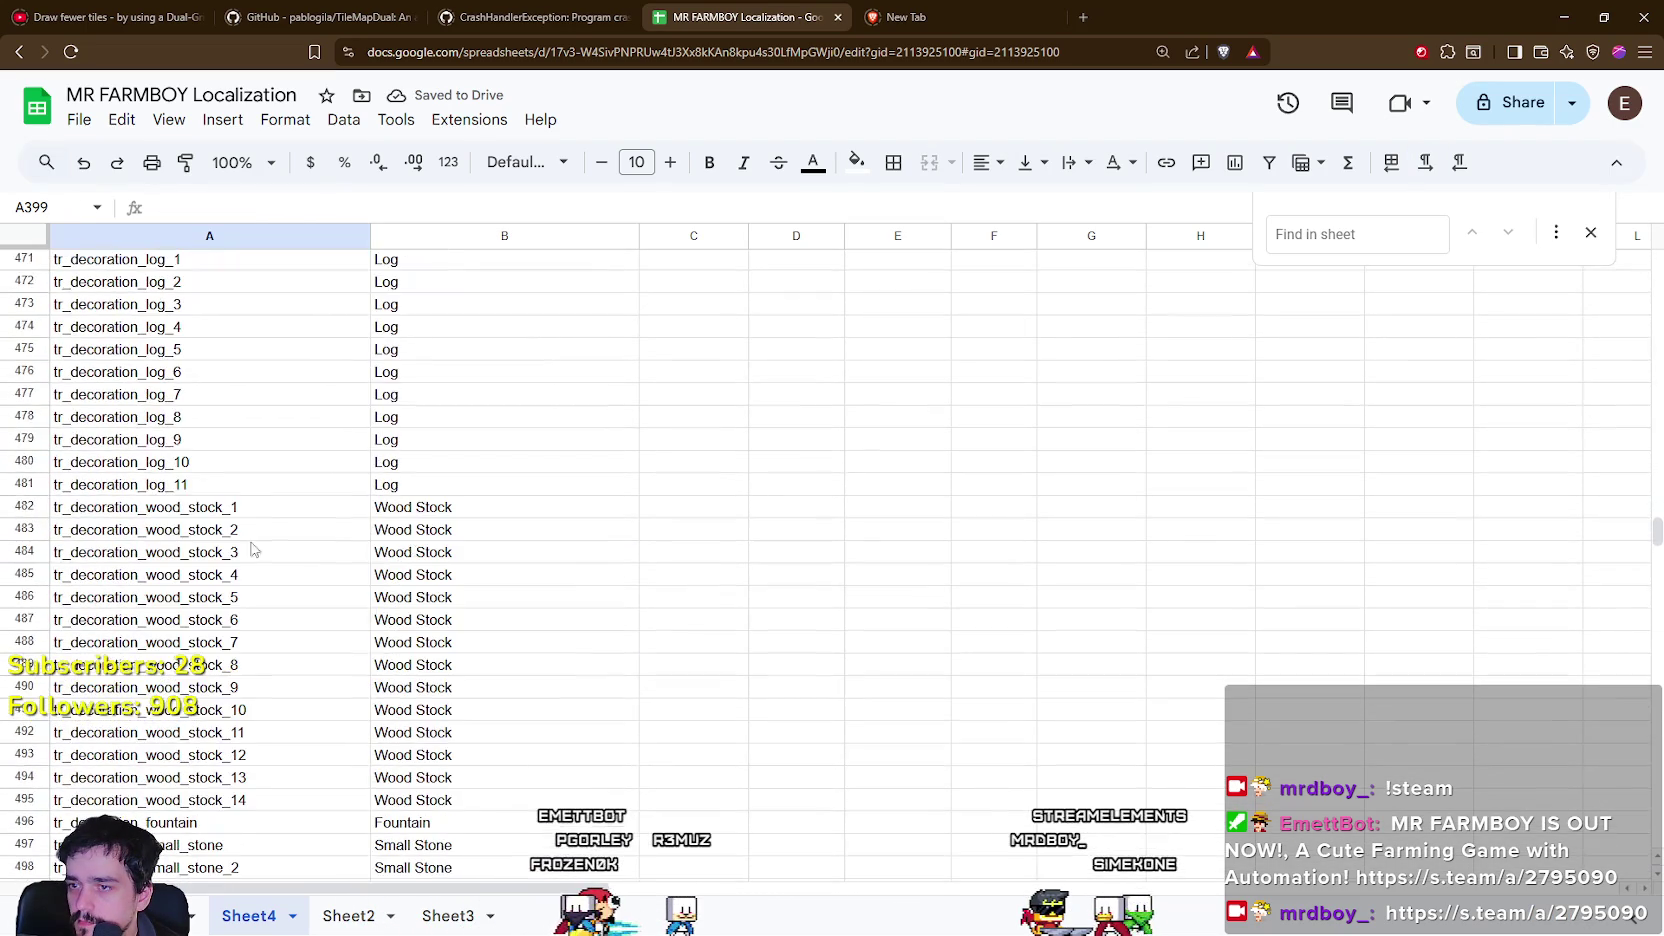
{"action": "scroll", "coordinate": [1568, 531], "scroll_direction": "down", "scroll_amount": 20}
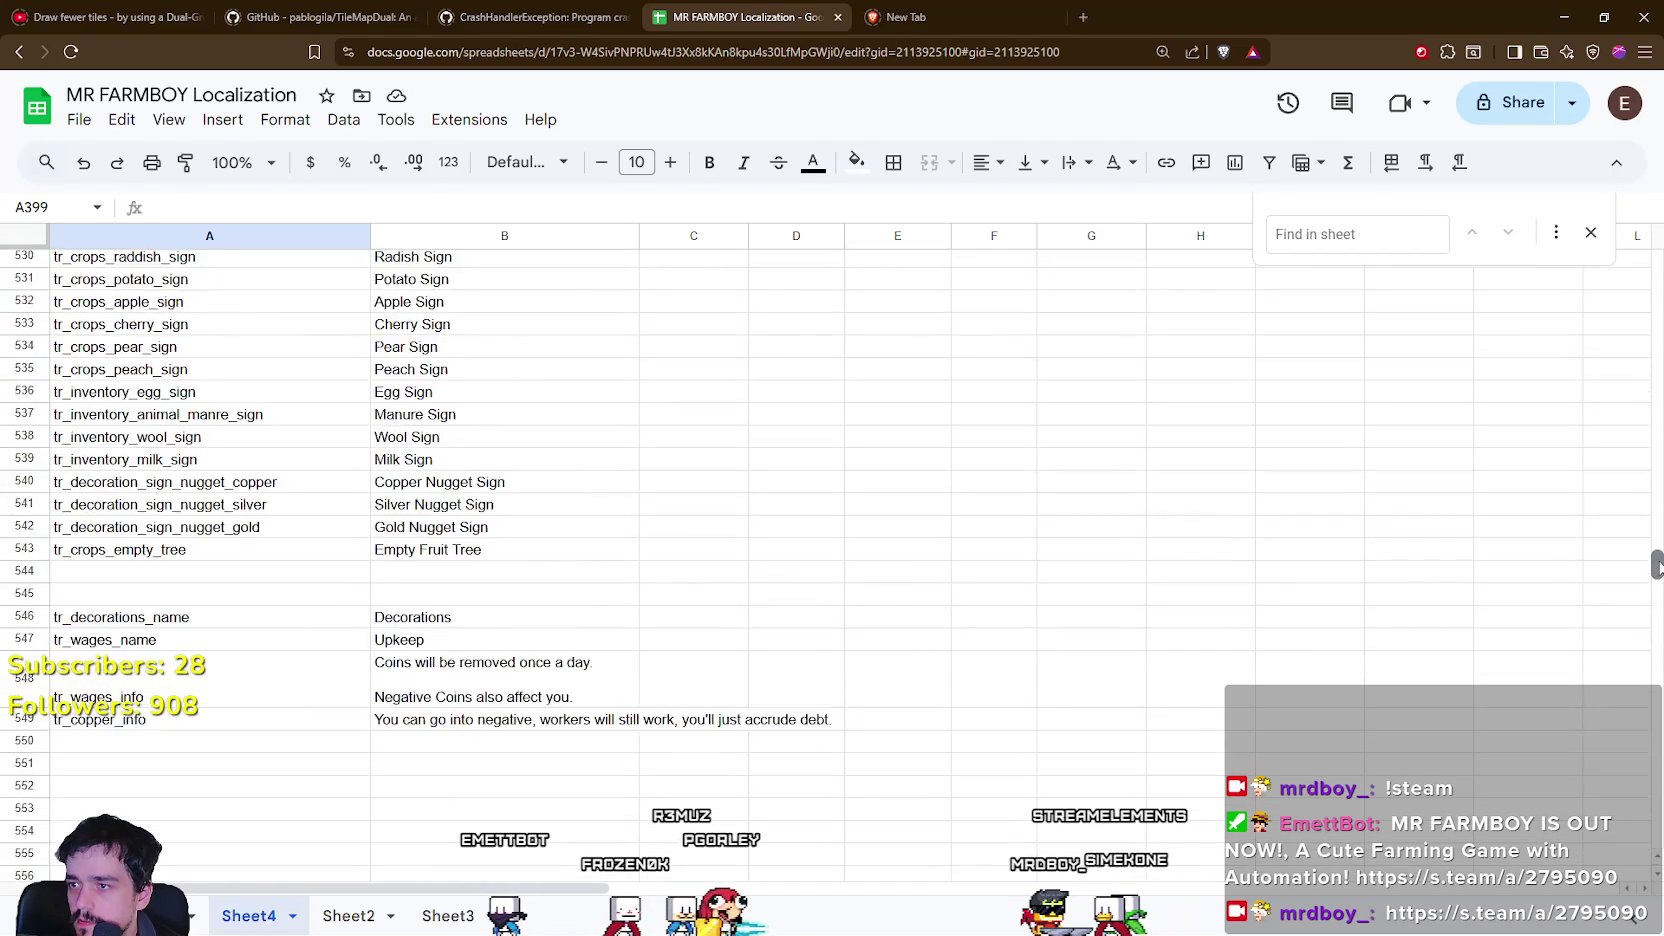
{"action": "mouse_move", "coordinate": [1657, 630]}
{"action": "left_mouse_down"}
{"action": "mouse_move", "coordinate": [1655, 425]}
{"action": "mouse_move", "coordinate": [1657, 450]}
{"action": "left_mouse_up"}
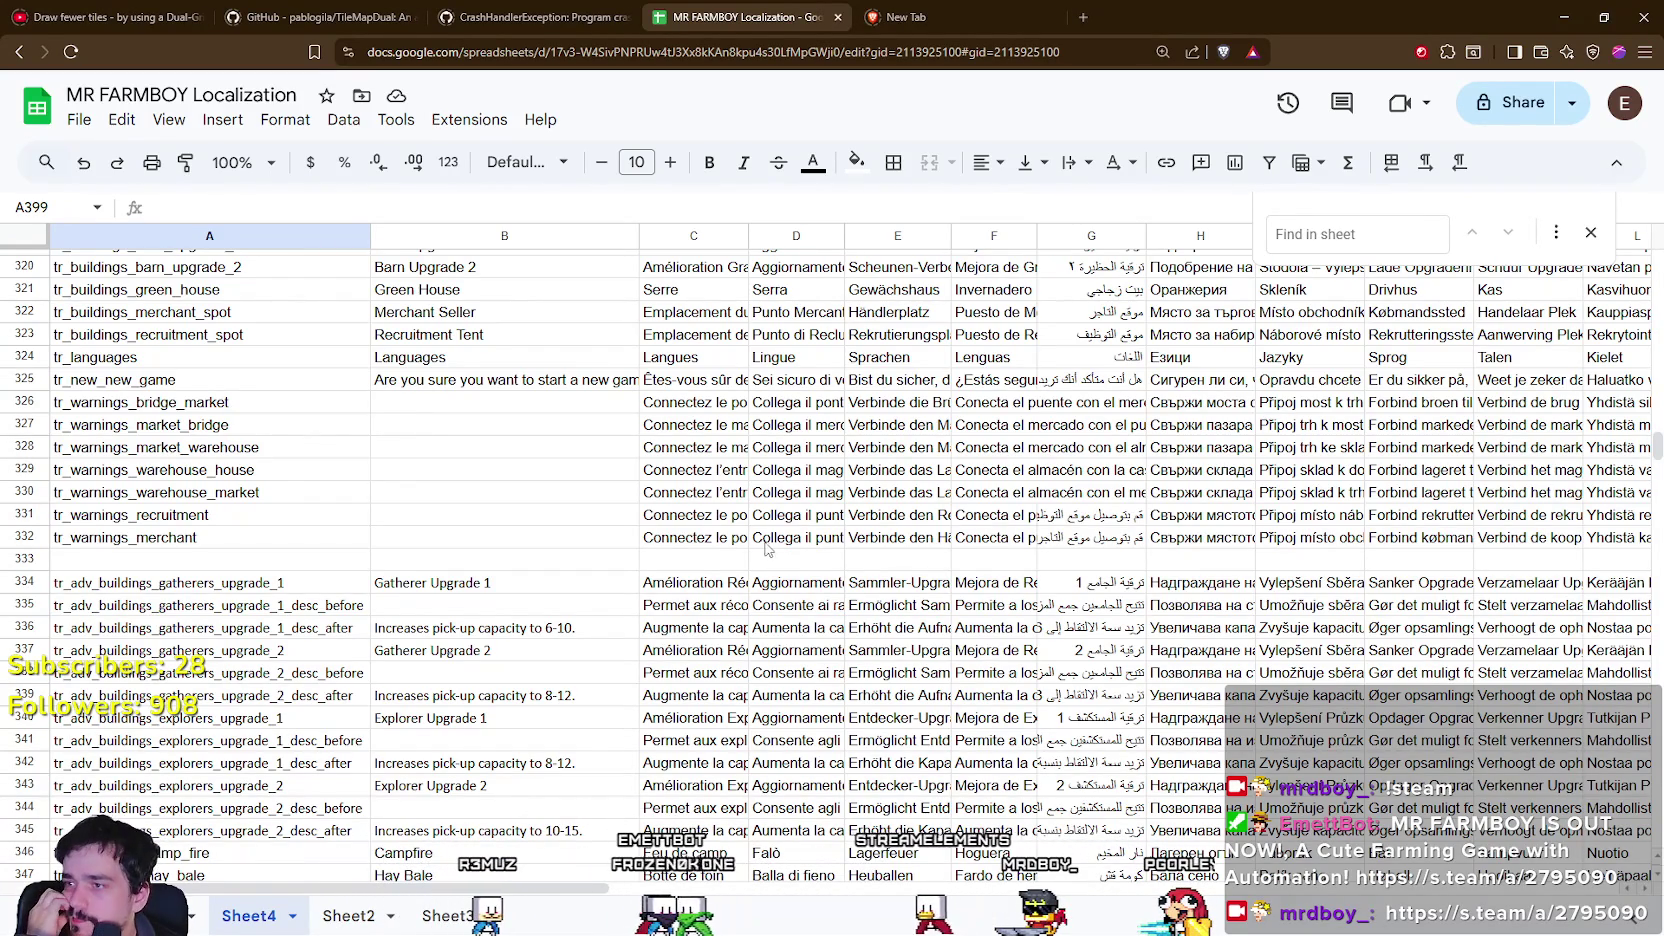
Review the tr_warnings keys, including tr_warnings_market_warehouse and tr_warnings_merchant, across the language columns.
{"action": "left_click", "coordinate": [147, 457]}
{"action": "key", "text": "Up"}
{"action": "key", "text": "Down"}
{"action": "key", "text": "Down"}
{"action": "key", "text": "Down"}
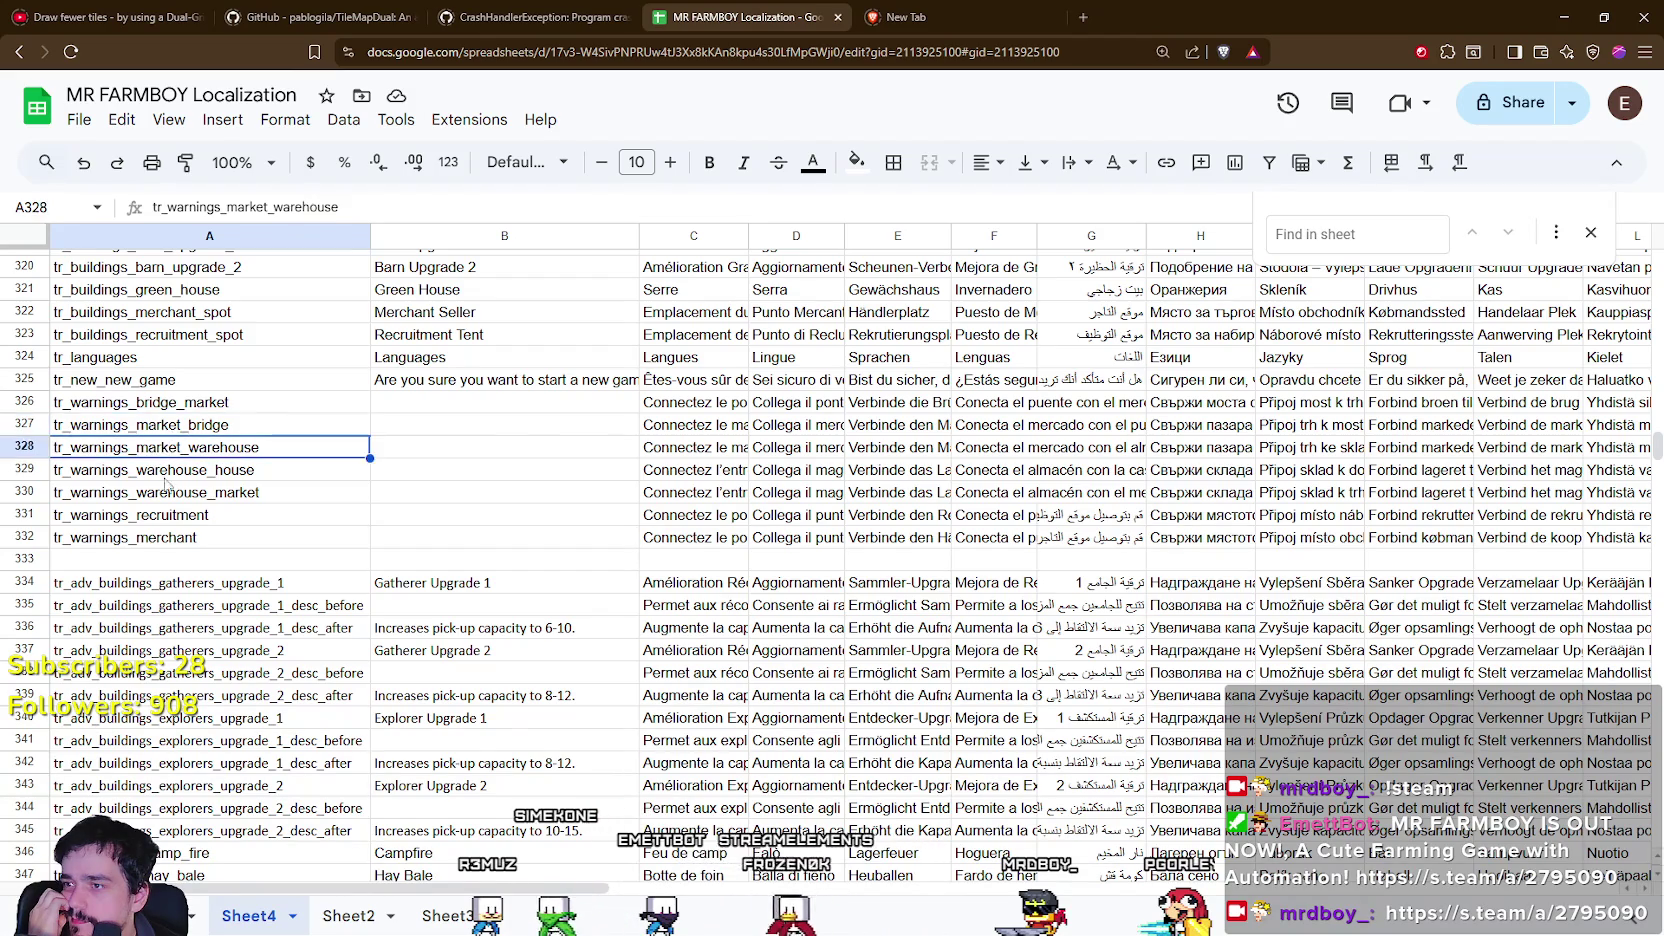
{"action": "scroll", "coordinate": [487, 854], "scroll_direction": "right", "scroll_amount": 15}
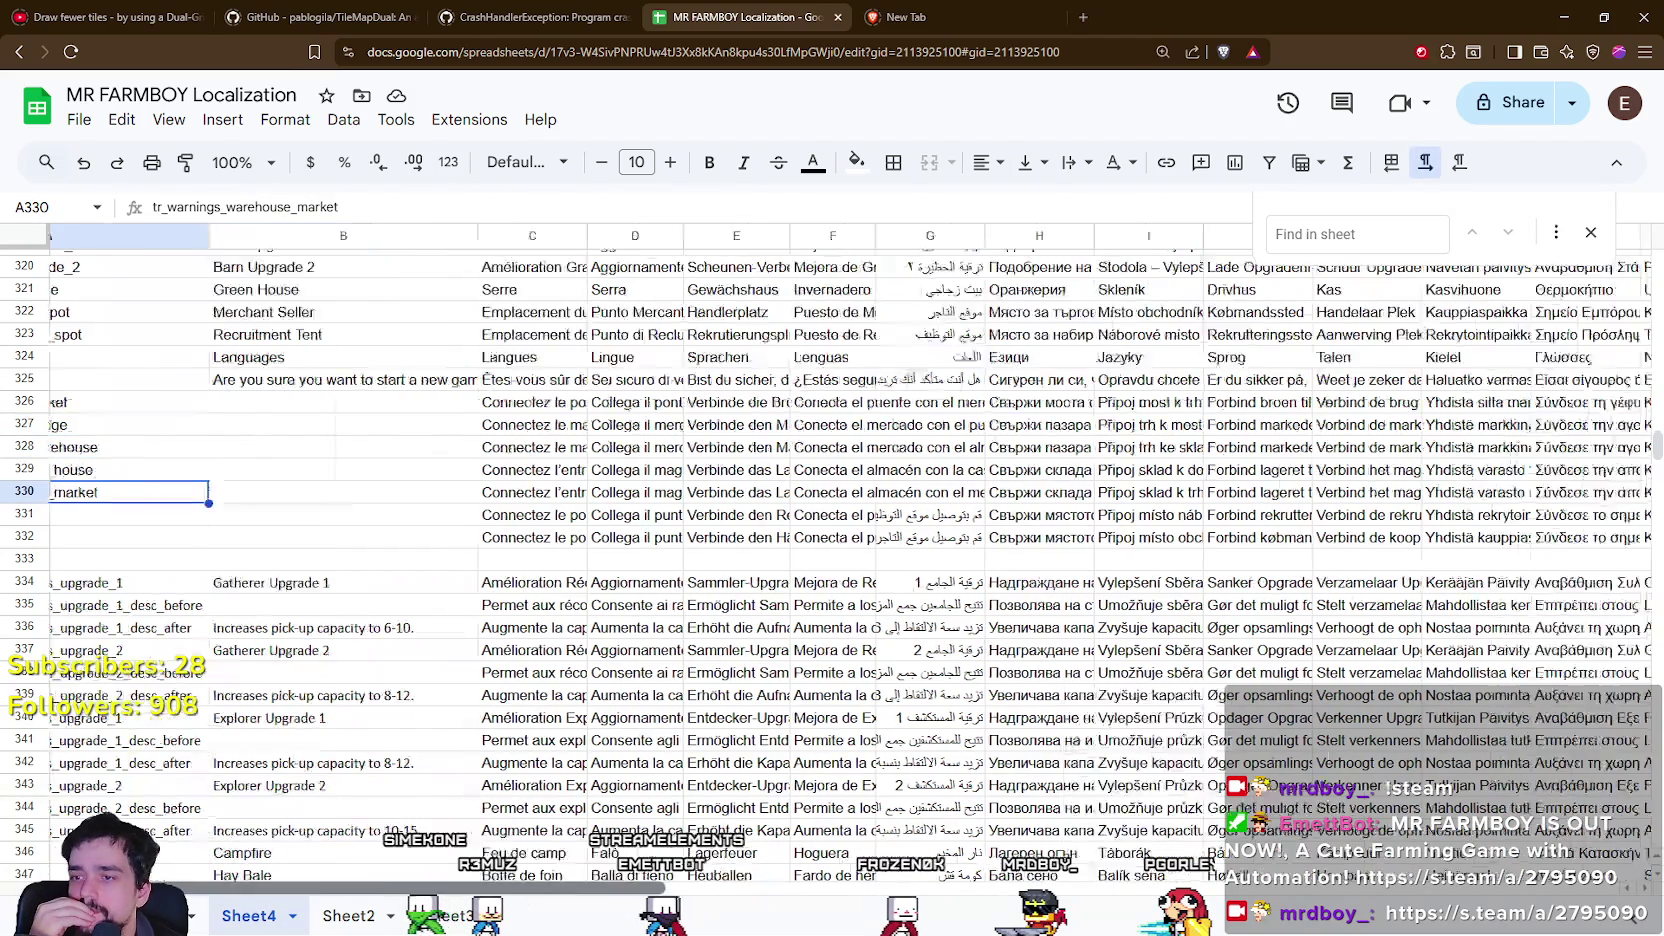
{"action": "scroll", "coordinate": [70, 625], "scroll_direction": "left", "scroll_amount": 15}
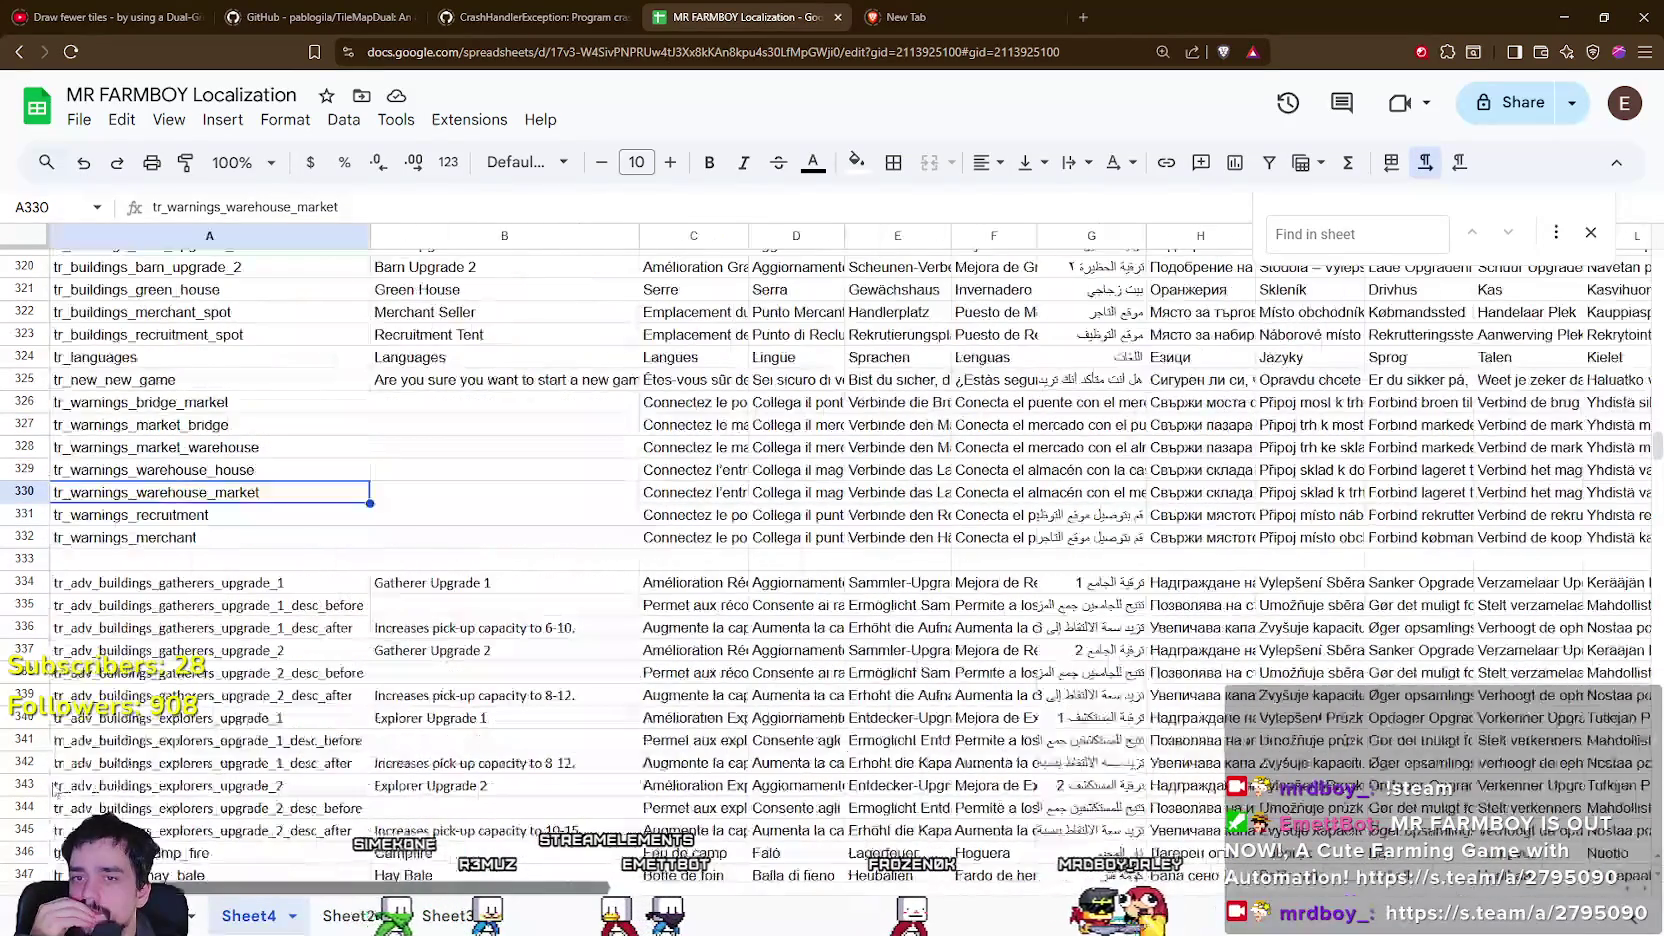
{"action": "left_click", "coordinate": [233, 537]}
{"action": "scroll", "coordinate": [238, 546], "scroll_direction": "down", "scroll_amount": 5}
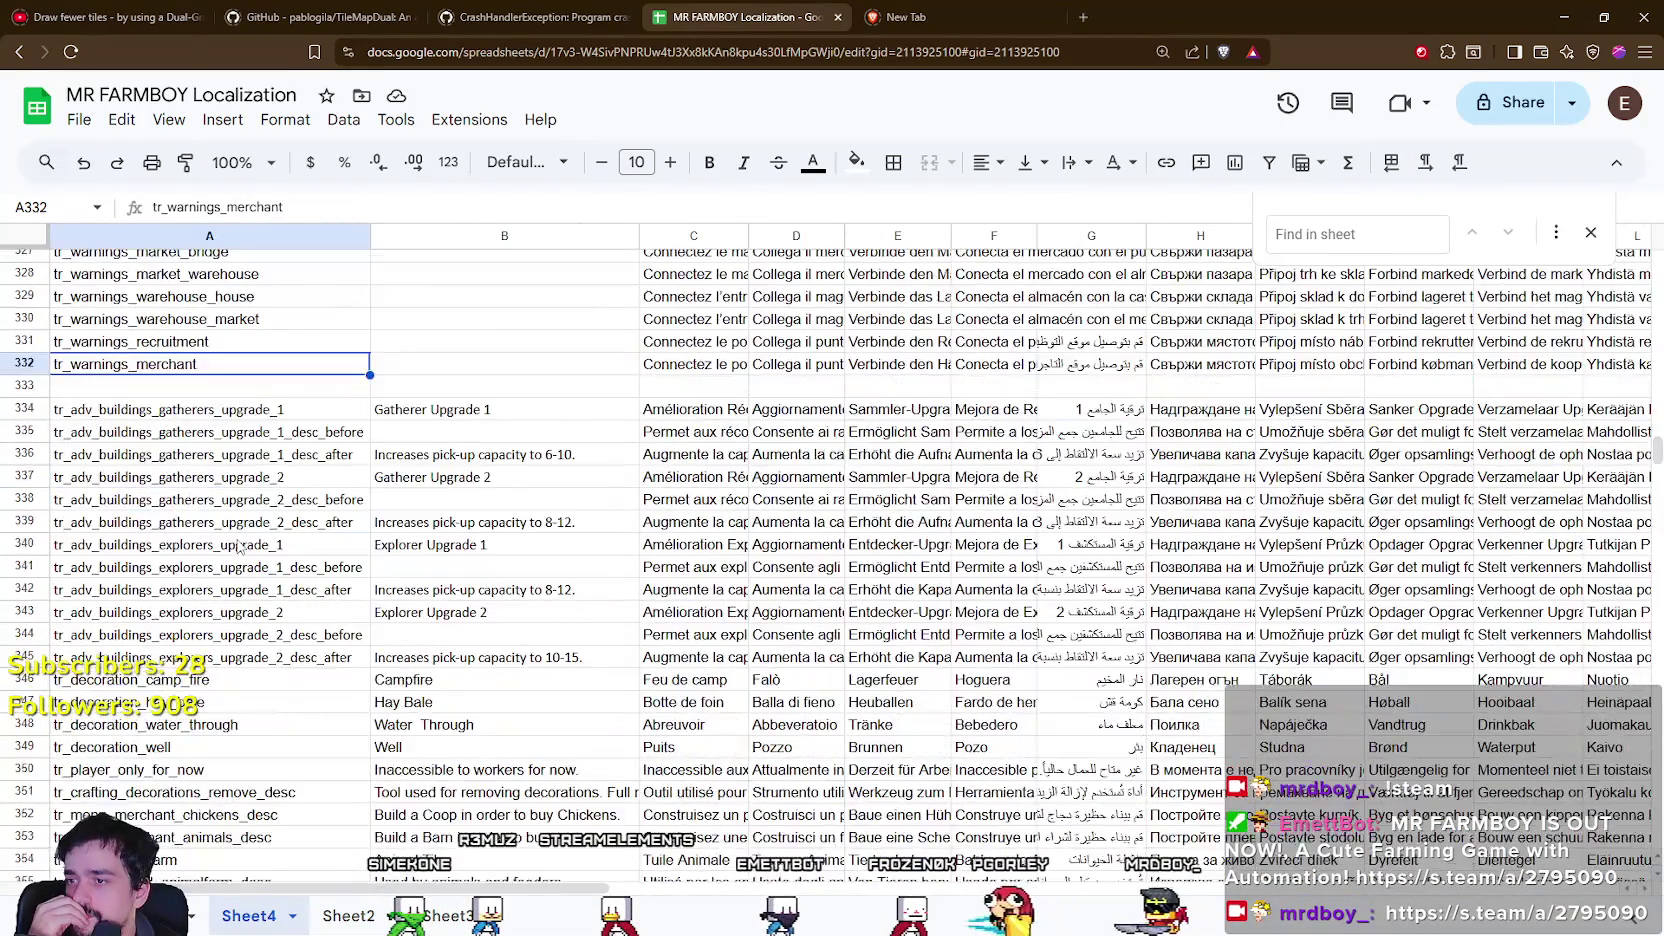
{"action": "scroll", "coordinate": [237, 547], "scroll_direction": "up", "scroll_amount": 4}
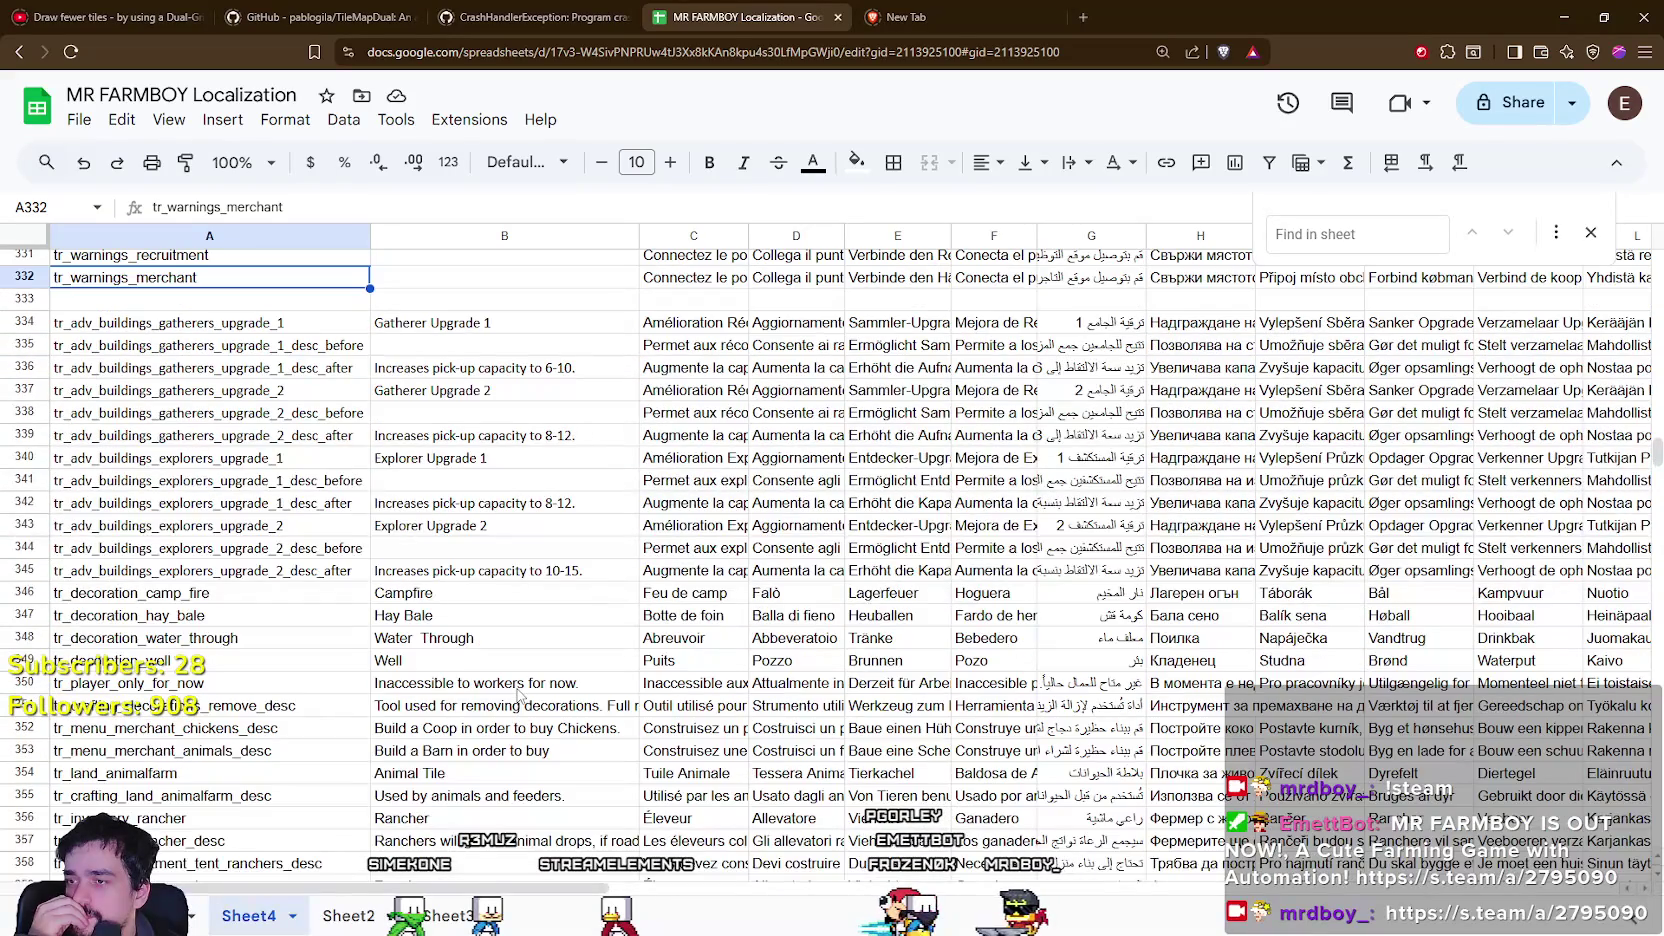
{"action": "scroll", "coordinate": [510, 680], "scroll_direction": "down", "scroll_amount": 8}
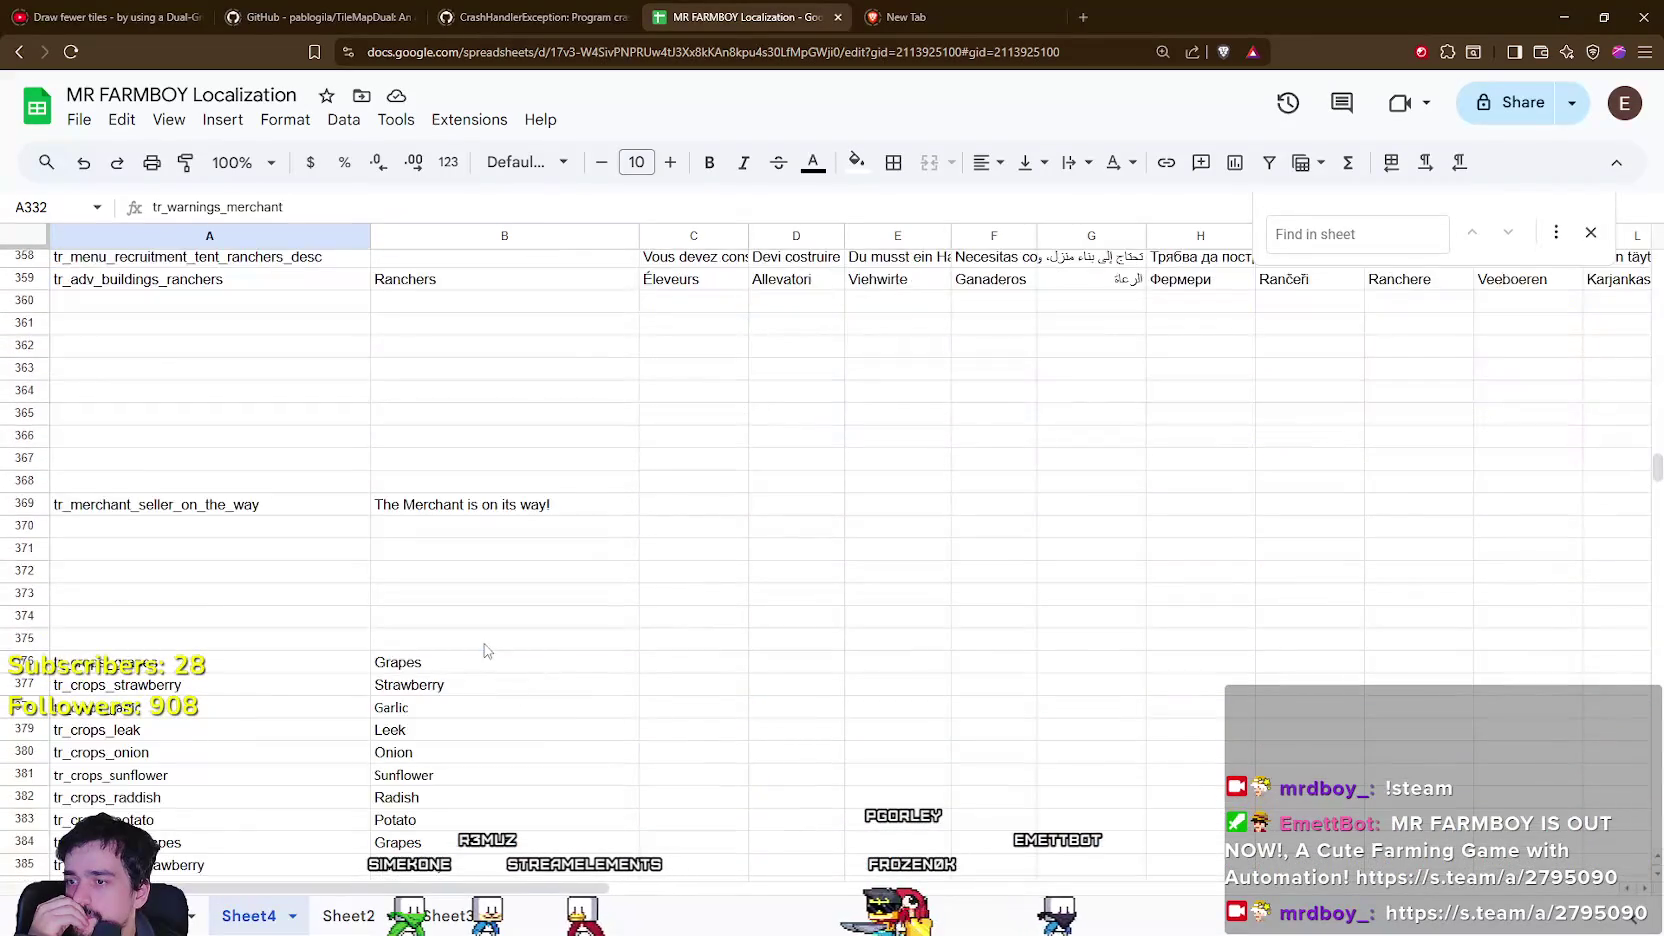
Scroll to the tr_to_unlock rows 586–596 and check tr_to_unlock_sell's missing translation.
{"action": "left_click", "coordinate": [485, 650]}
{"action": "scroll", "coordinate": [495, 648], "scroll_direction": "down", "scroll_amount": 10}
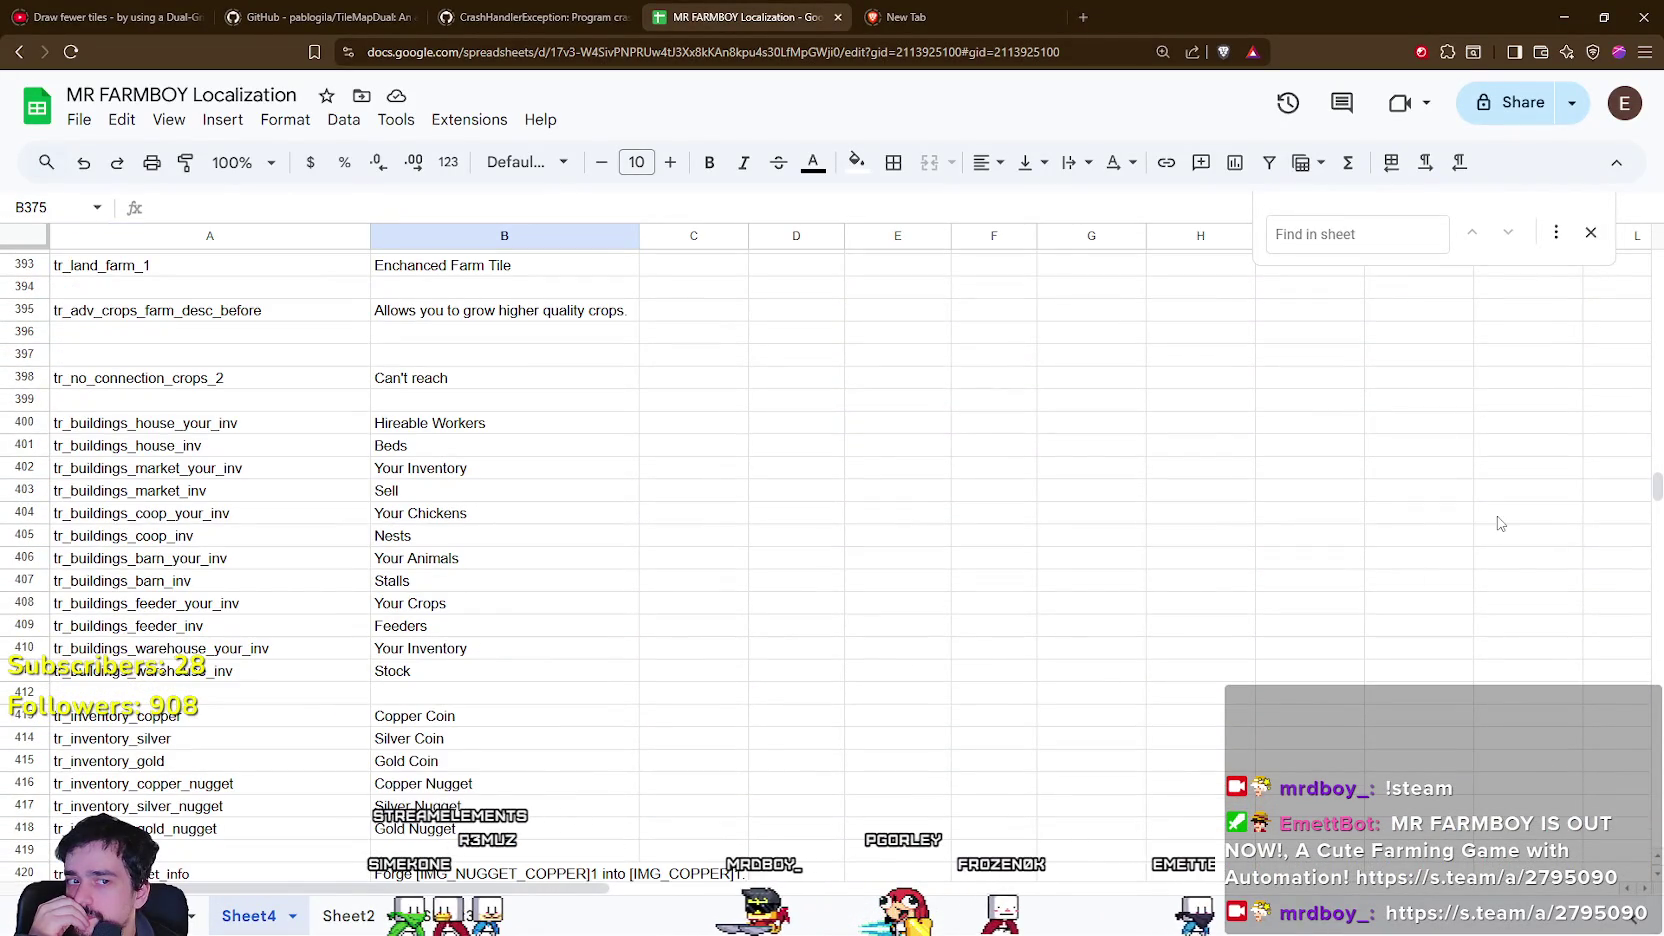
{"action": "left_click_drag", "start_coordinate": [1657, 490], "coordinate": [1657, 593]}
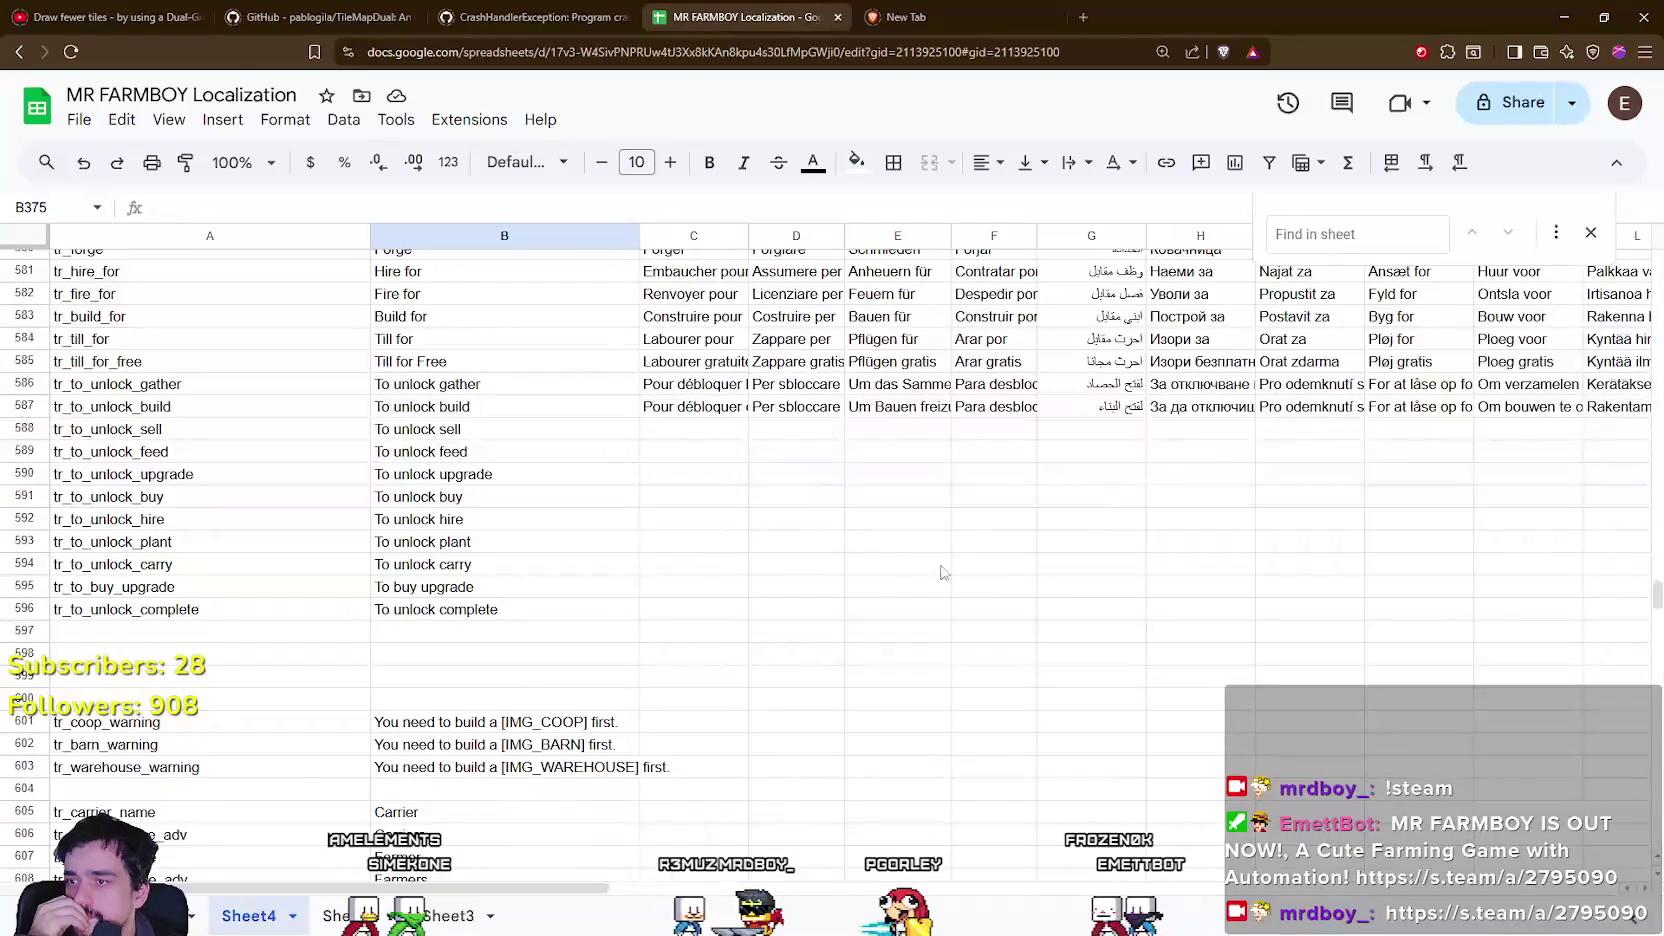
{"action": "left_click", "coordinate": [754, 448]}
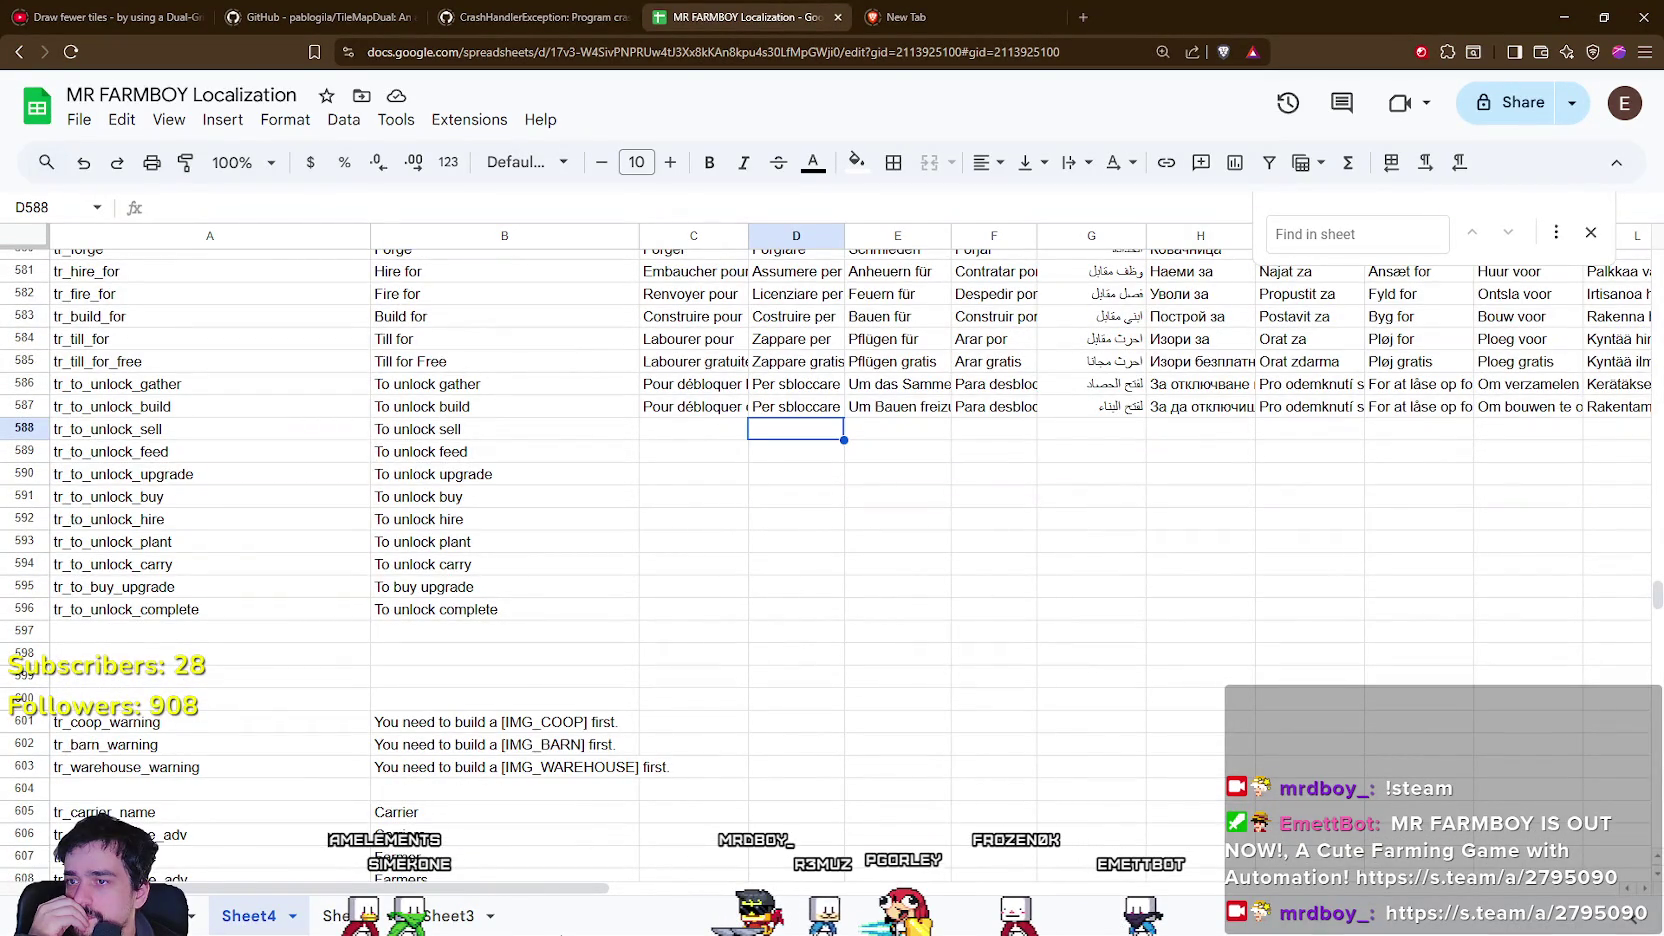
{"action": "left_click_drag", "start_coordinate": [488, 887], "coordinate": [1013, 888]}
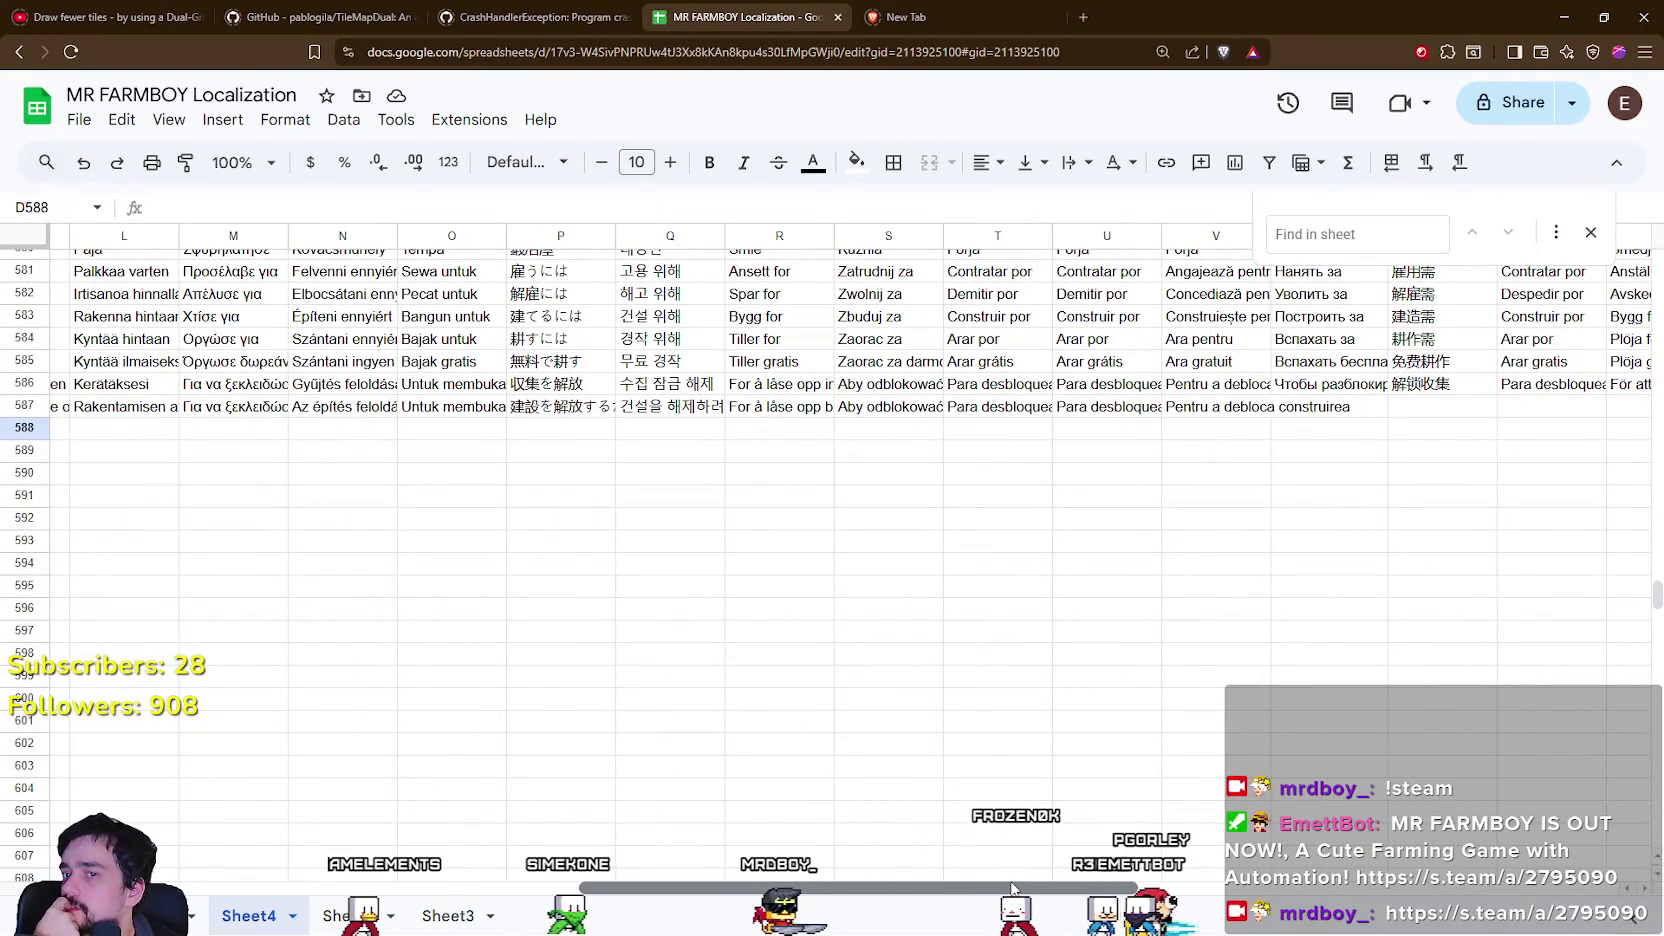
Review the Romanian unlock-build translation in cell V587.
{"action": "left_click", "coordinate": [1301, 409]}
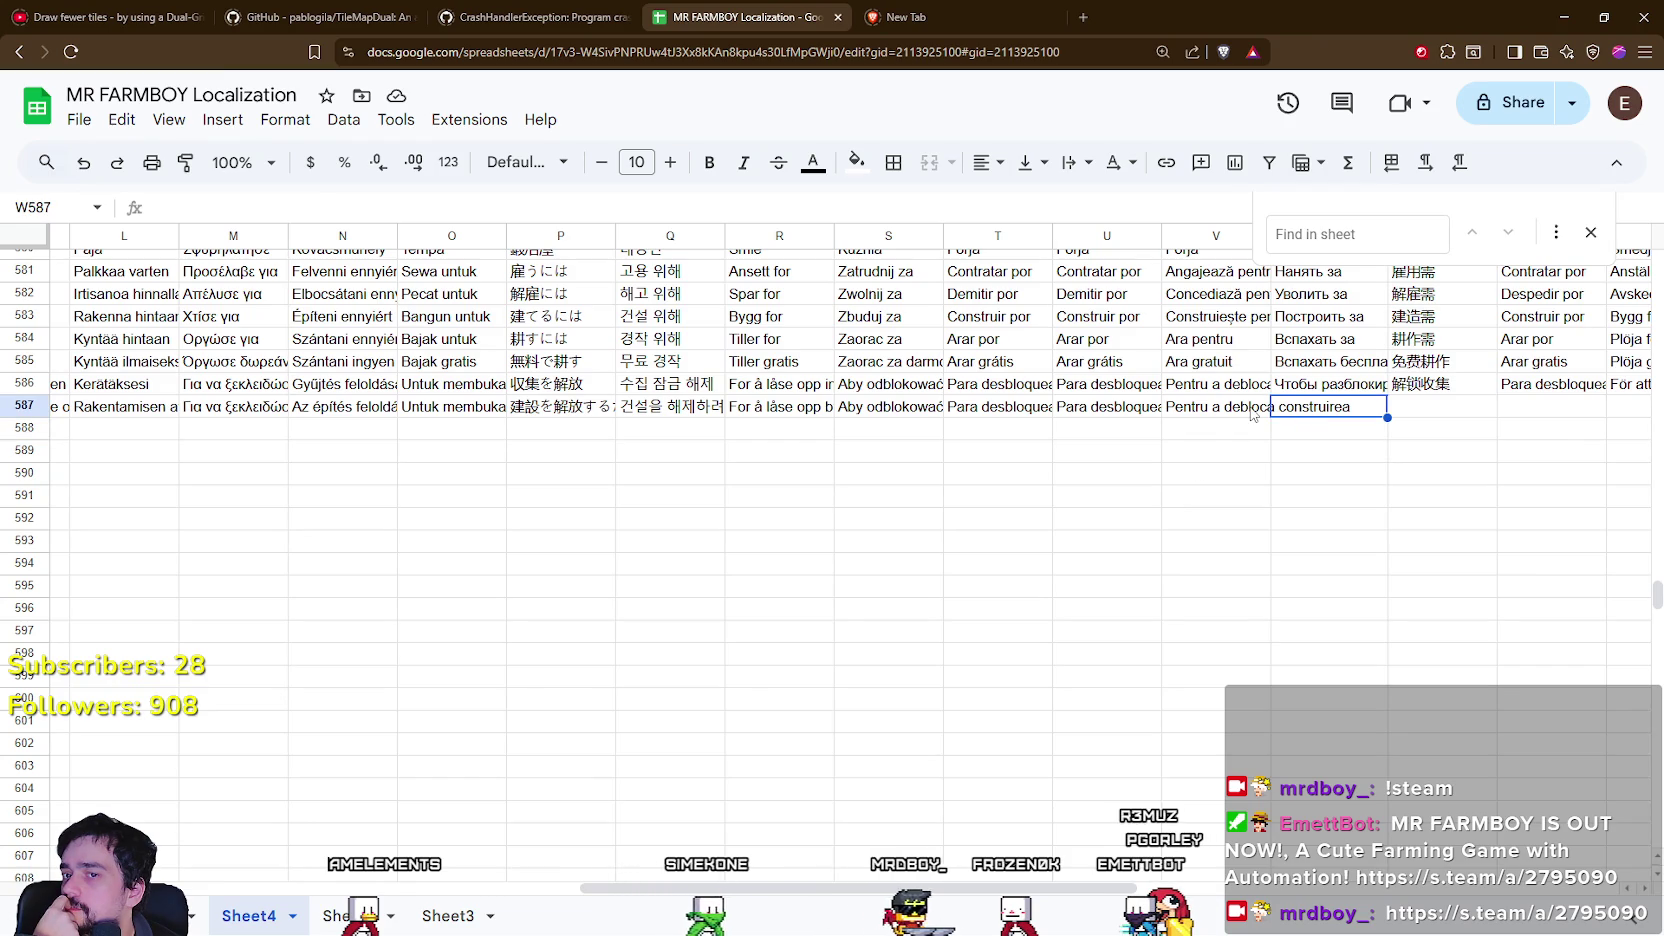
{"action": "left_click", "coordinate": [1253, 414]}
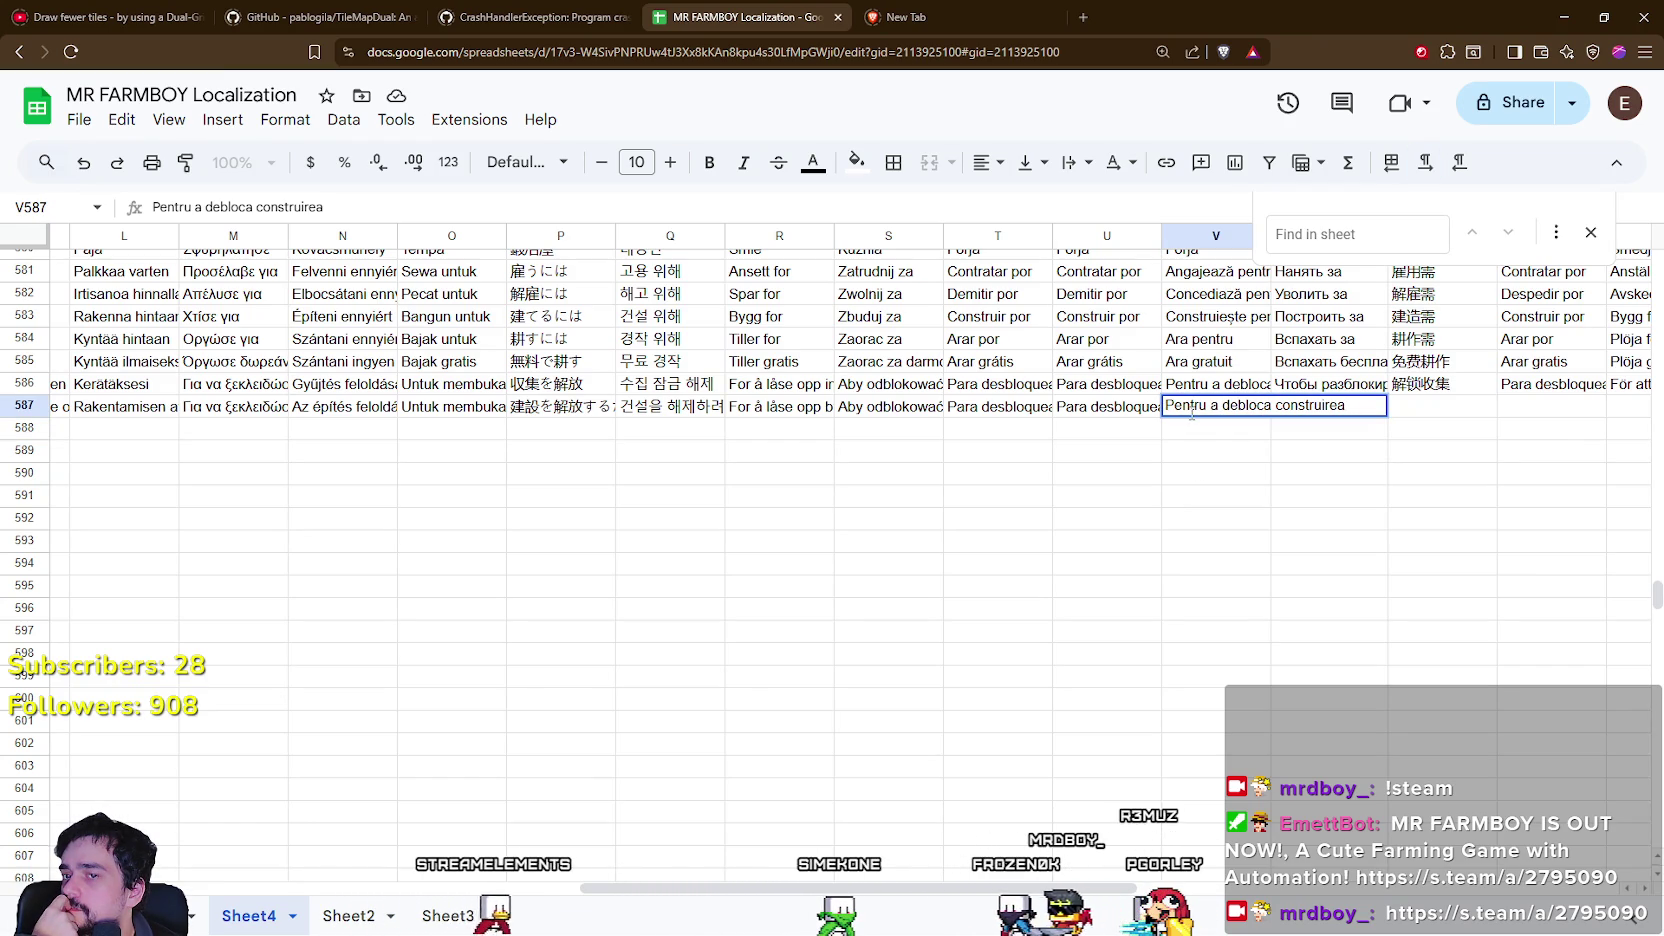
{"action": "mouse_move", "coordinate": [767, 887]}
{"action": "left_mouse_down"}
{"action": "mouse_move", "coordinate": [238, 884]}
{"action": "mouse_move", "coordinate": [882, 896]}
{"action": "left_mouse_up"}
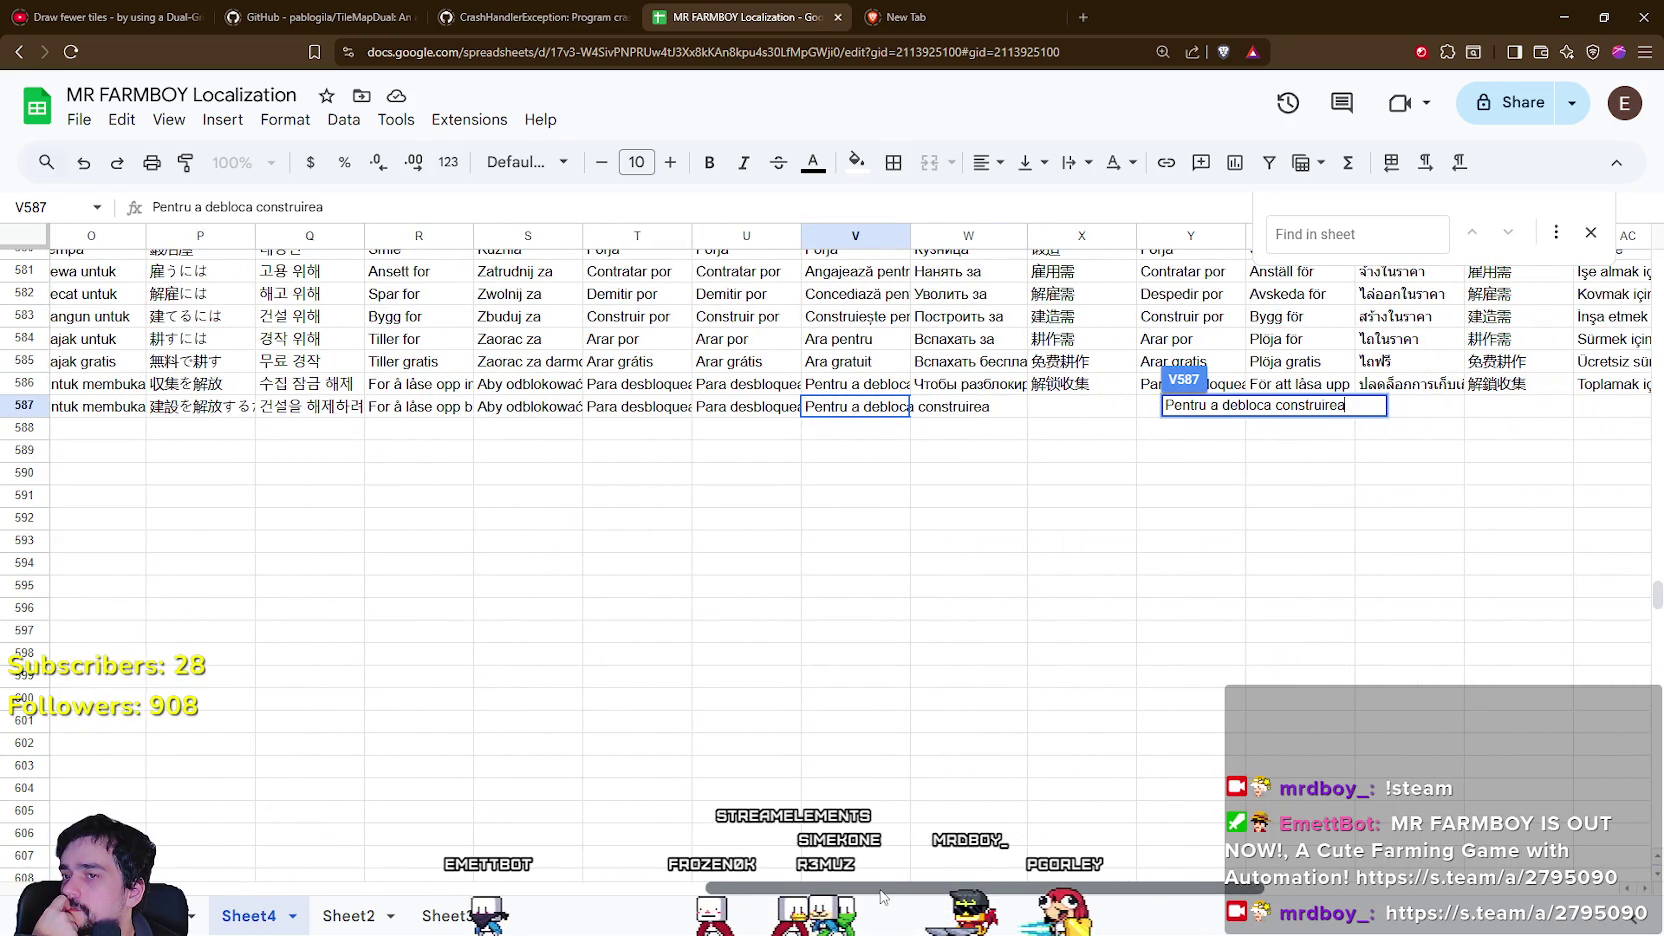
{"action": "left_click_drag", "start_coordinate": [882, 896], "coordinate": [227, 887]}
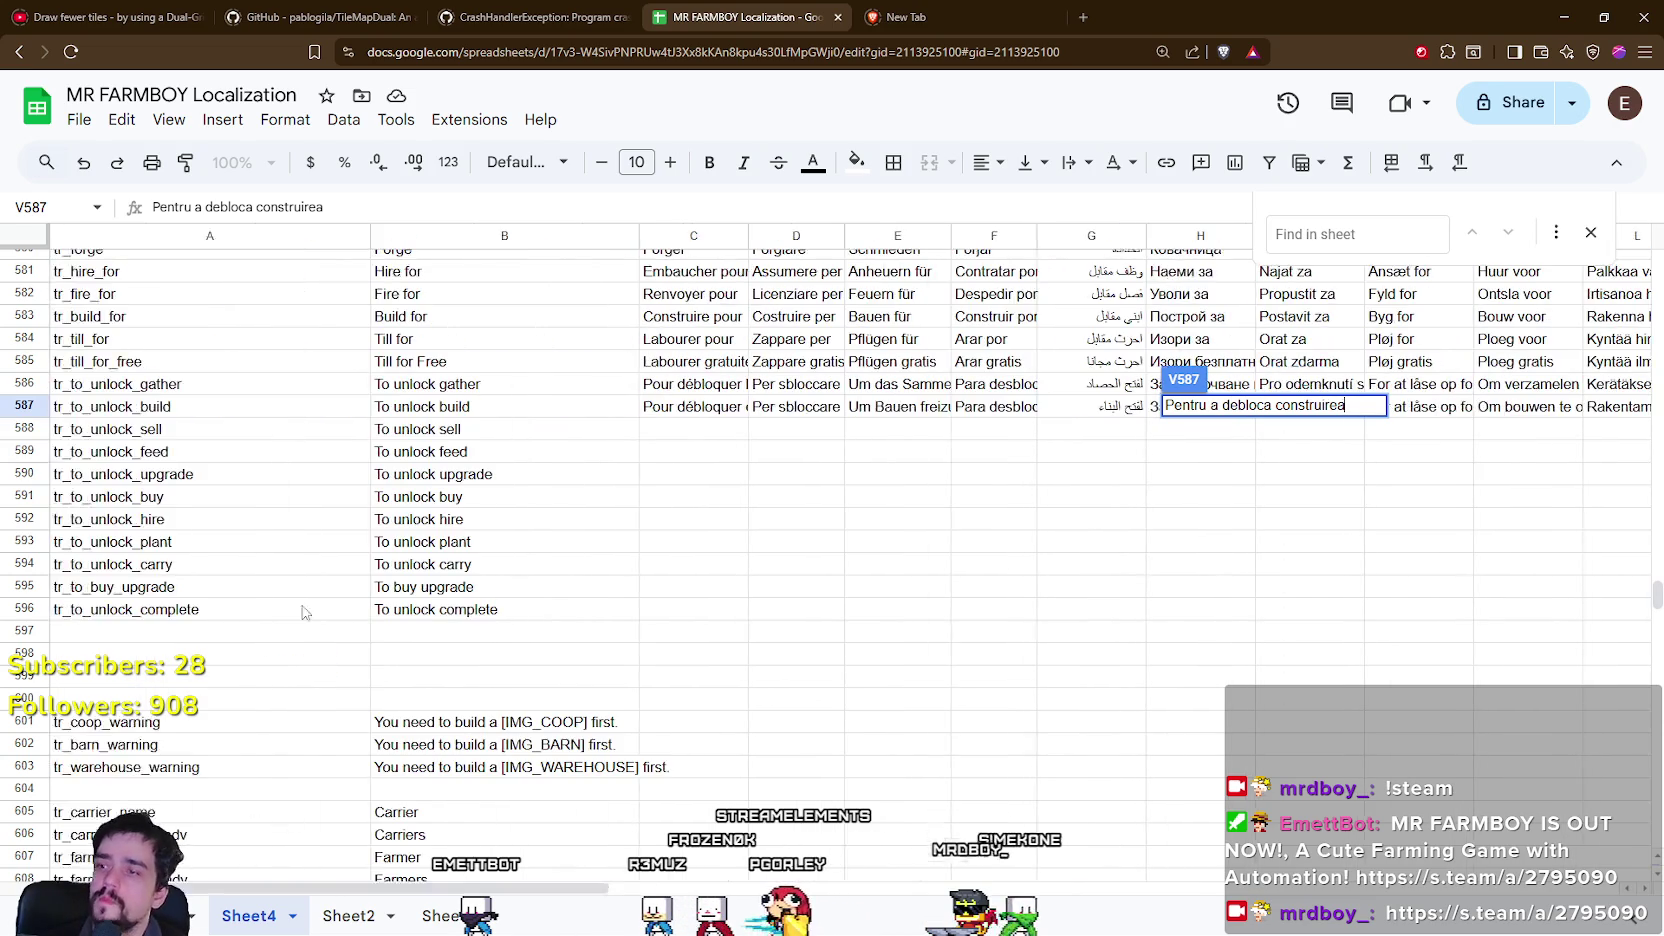
{"action": "left_click", "coordinate": [405, 362]}
Copy the English 'To unlock build' text from B587.
{"action": "left_click", "coordinate": [438, 409]}
{"action": "key", "text": "ctrl+c"}
{"action": "left_click", "coordinate": [714, 458]}
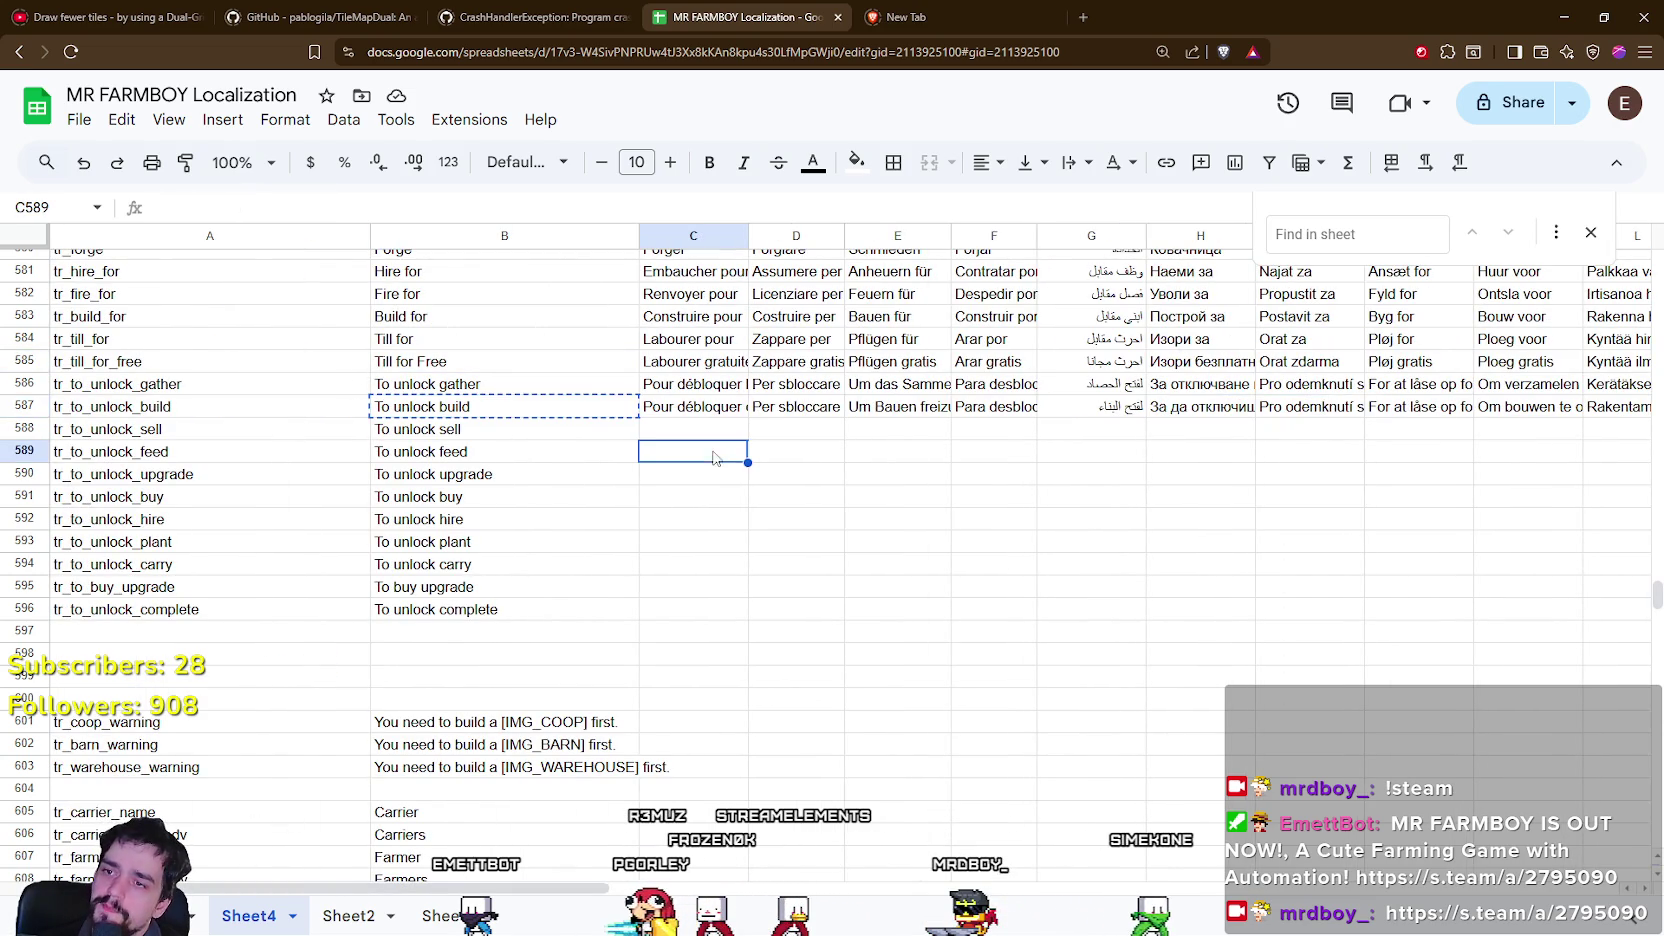
{"action": "left_click", "coordinate": [1083, 17]}
Translate the pasted phrase 'To unlock build' into Romanian in Google Translate.
{"action": "type", "text": "google translate"}
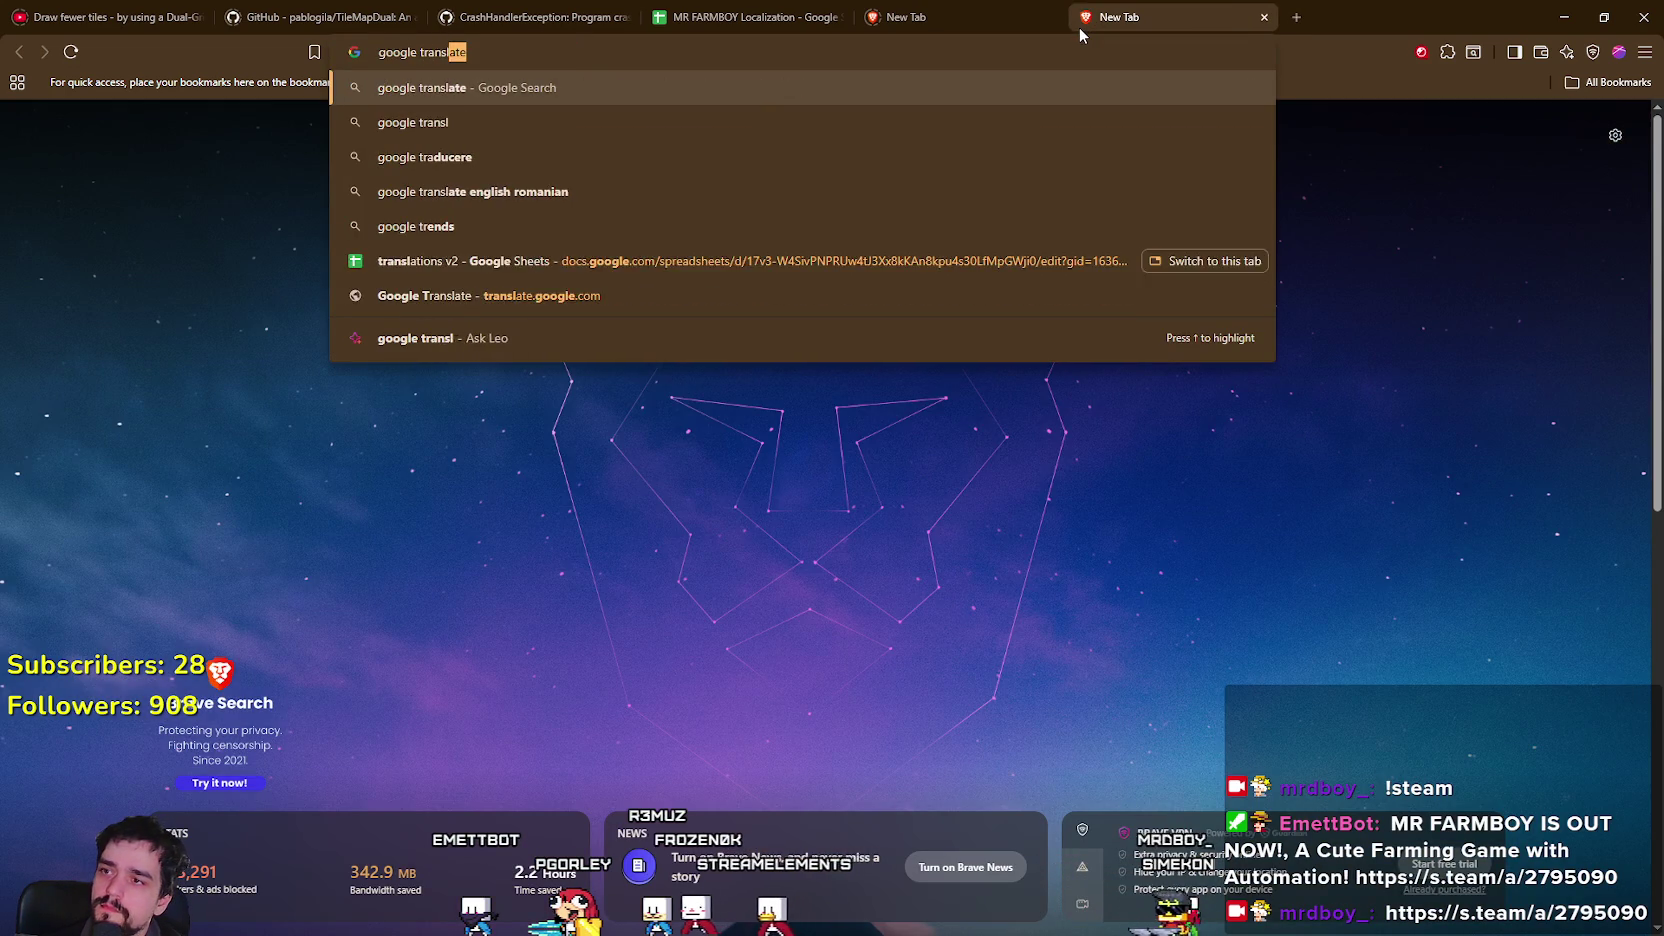
{"action": "key", "text": "Return"}
{"action": "left_click", "coordinate": [384, 376]}
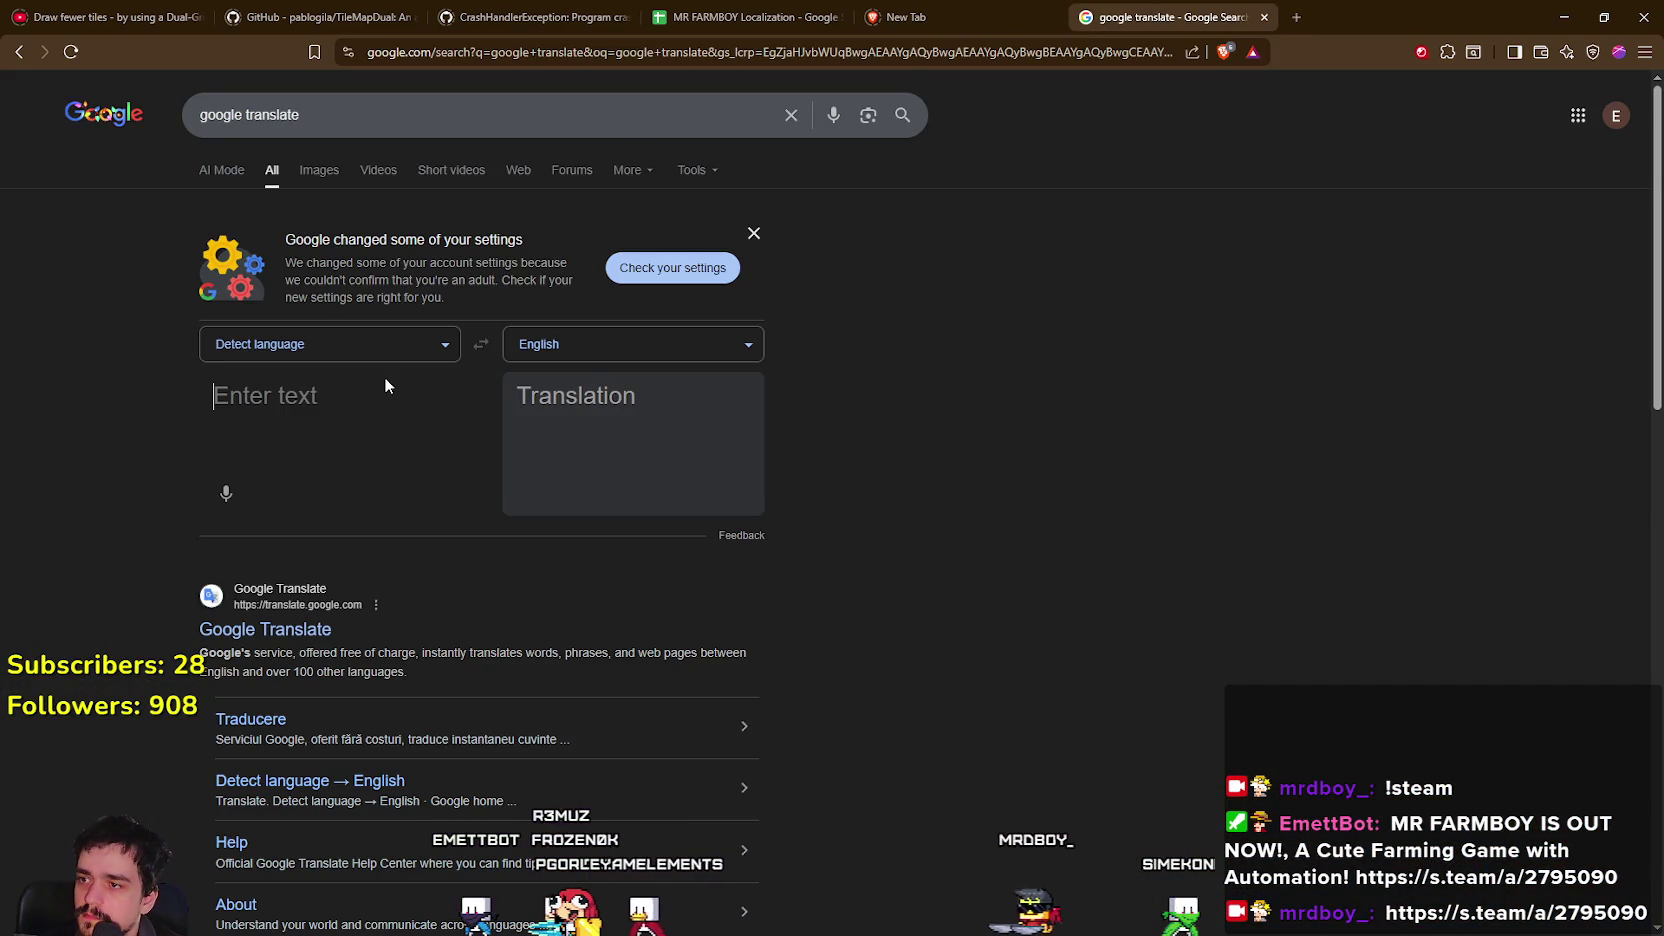
{"action": "key", "text": "ctrl+v"}
{"action": "left_click", "coordinate": [647, 343]}
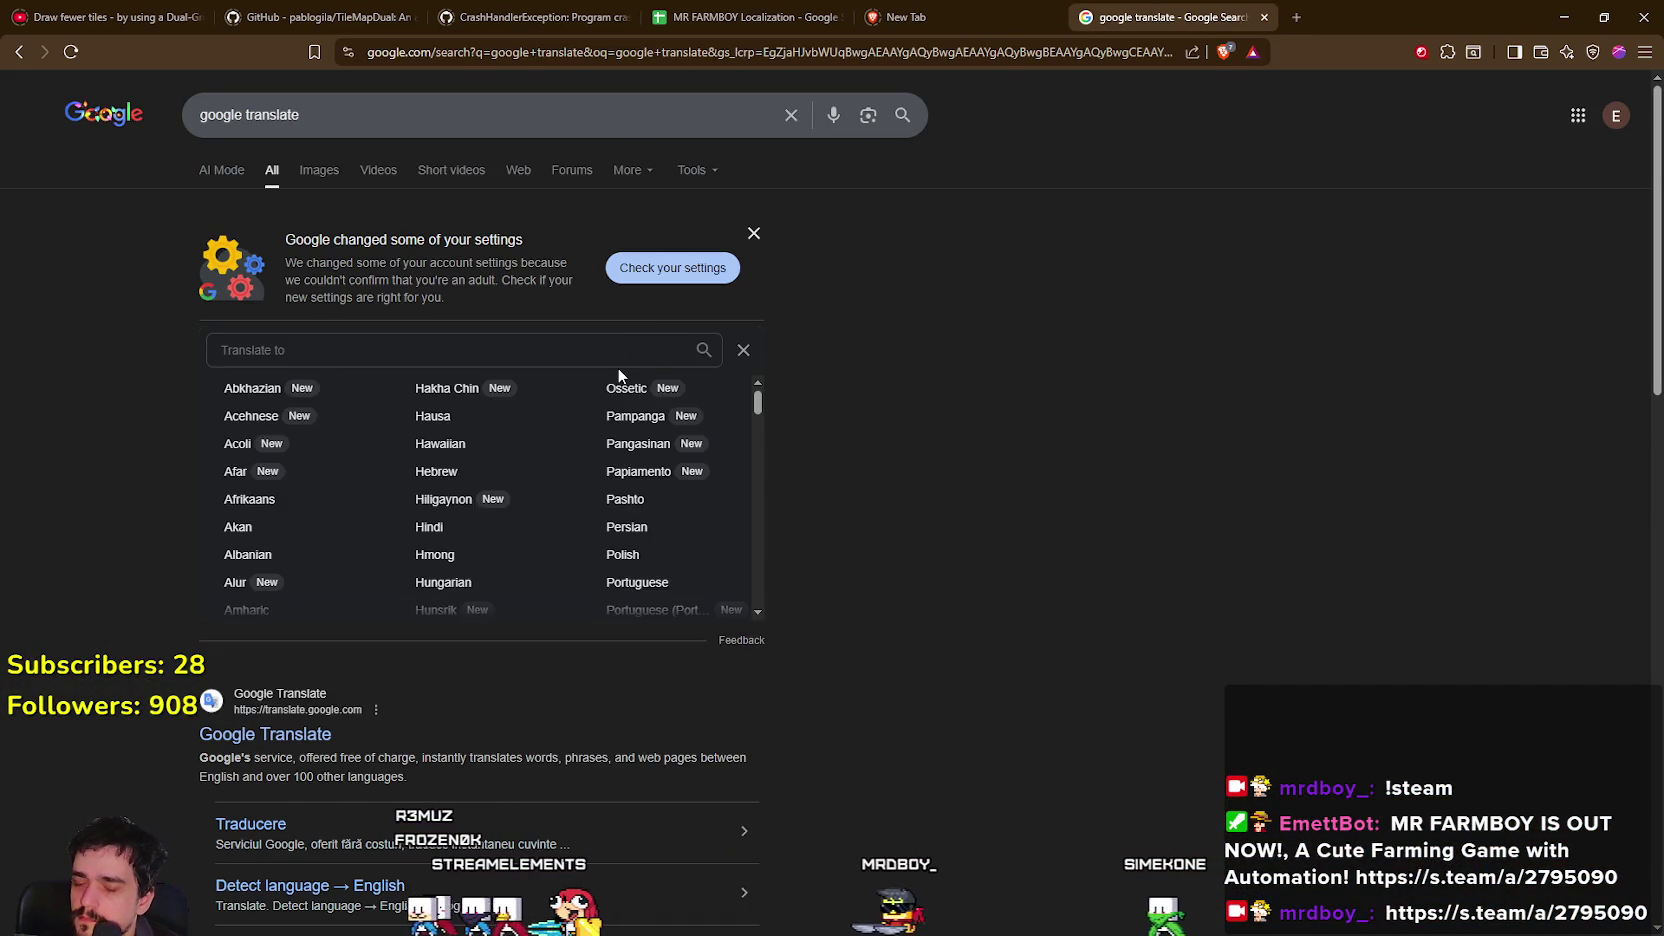
{"action": "type", "text": "Romania"}
{"action": "left_click", "coordinate": [235, 392]}
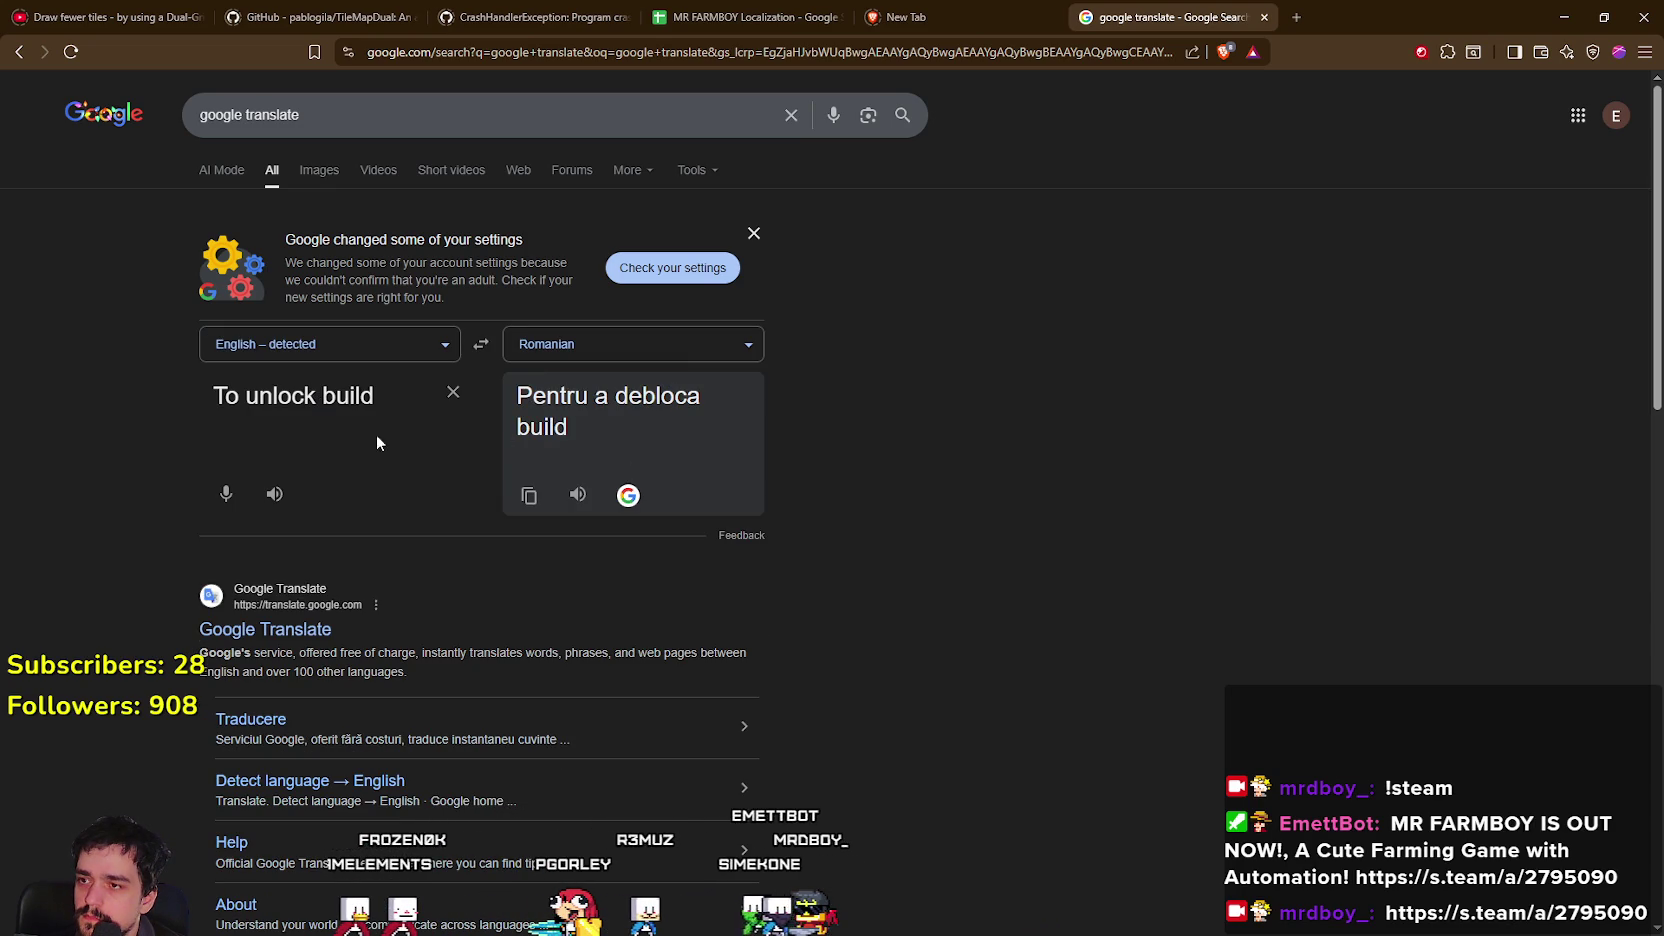
Revise the source to 'To unlock, you have to build' and play the Romanian audio.
{"action": "triple_click", "coordinate": [315, 406]}
{"action": "left_click", "coordinate": [316, 394]}
{"action": "type", "text": ","}
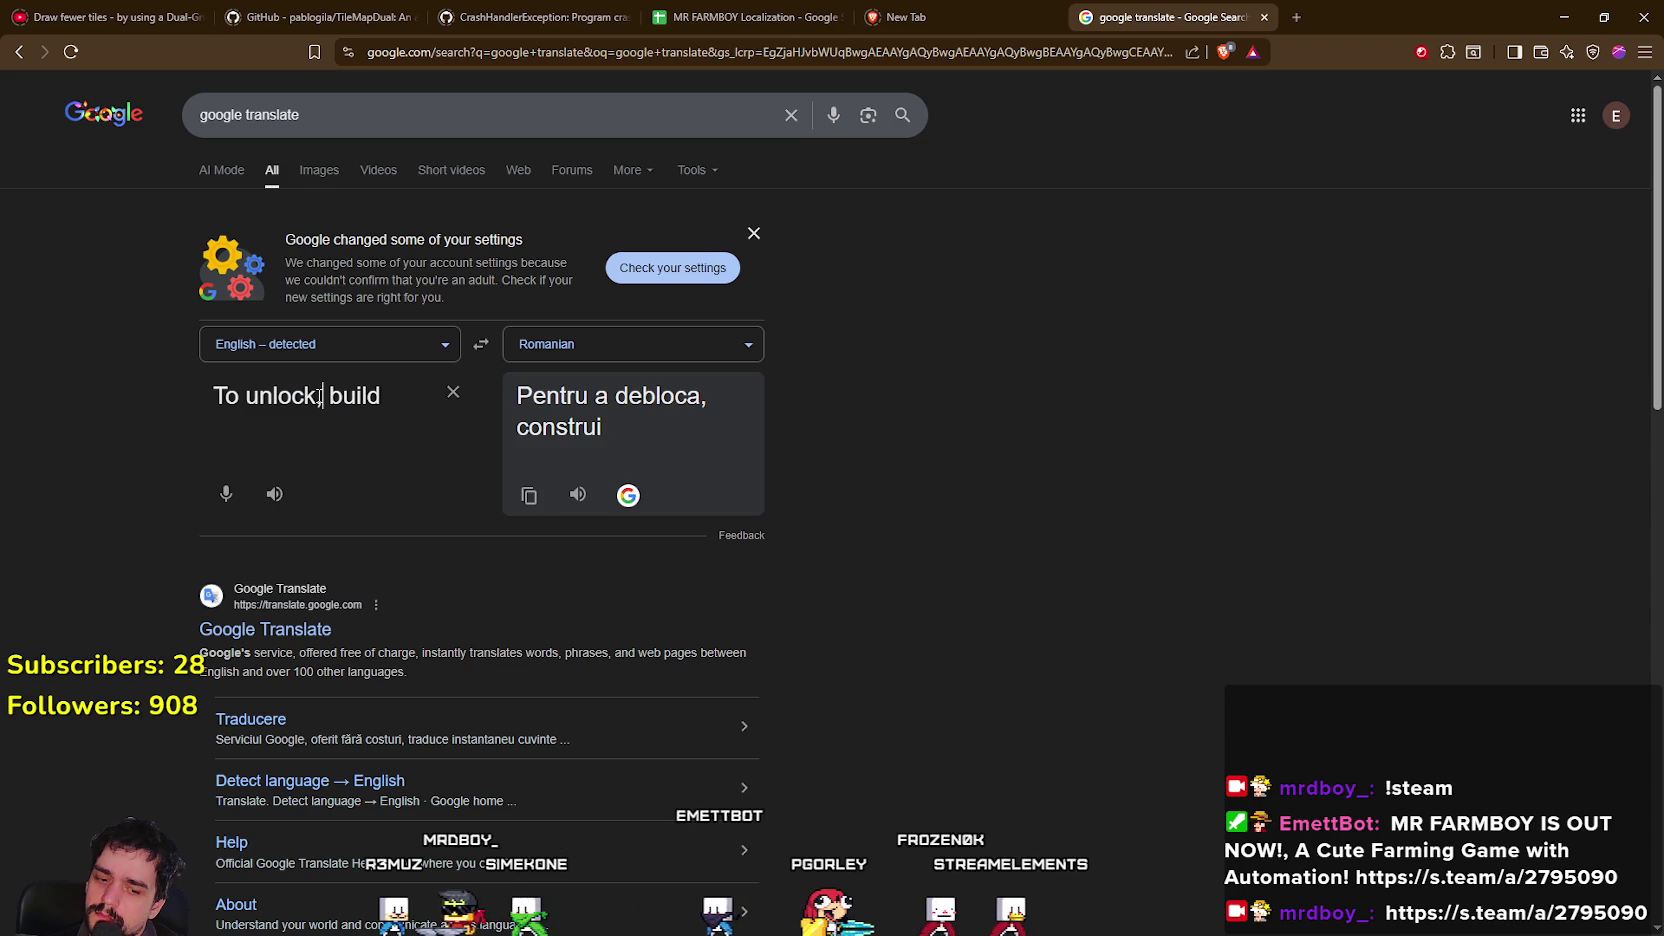
{"action": "left_click", "coordinate": [579, 500]}
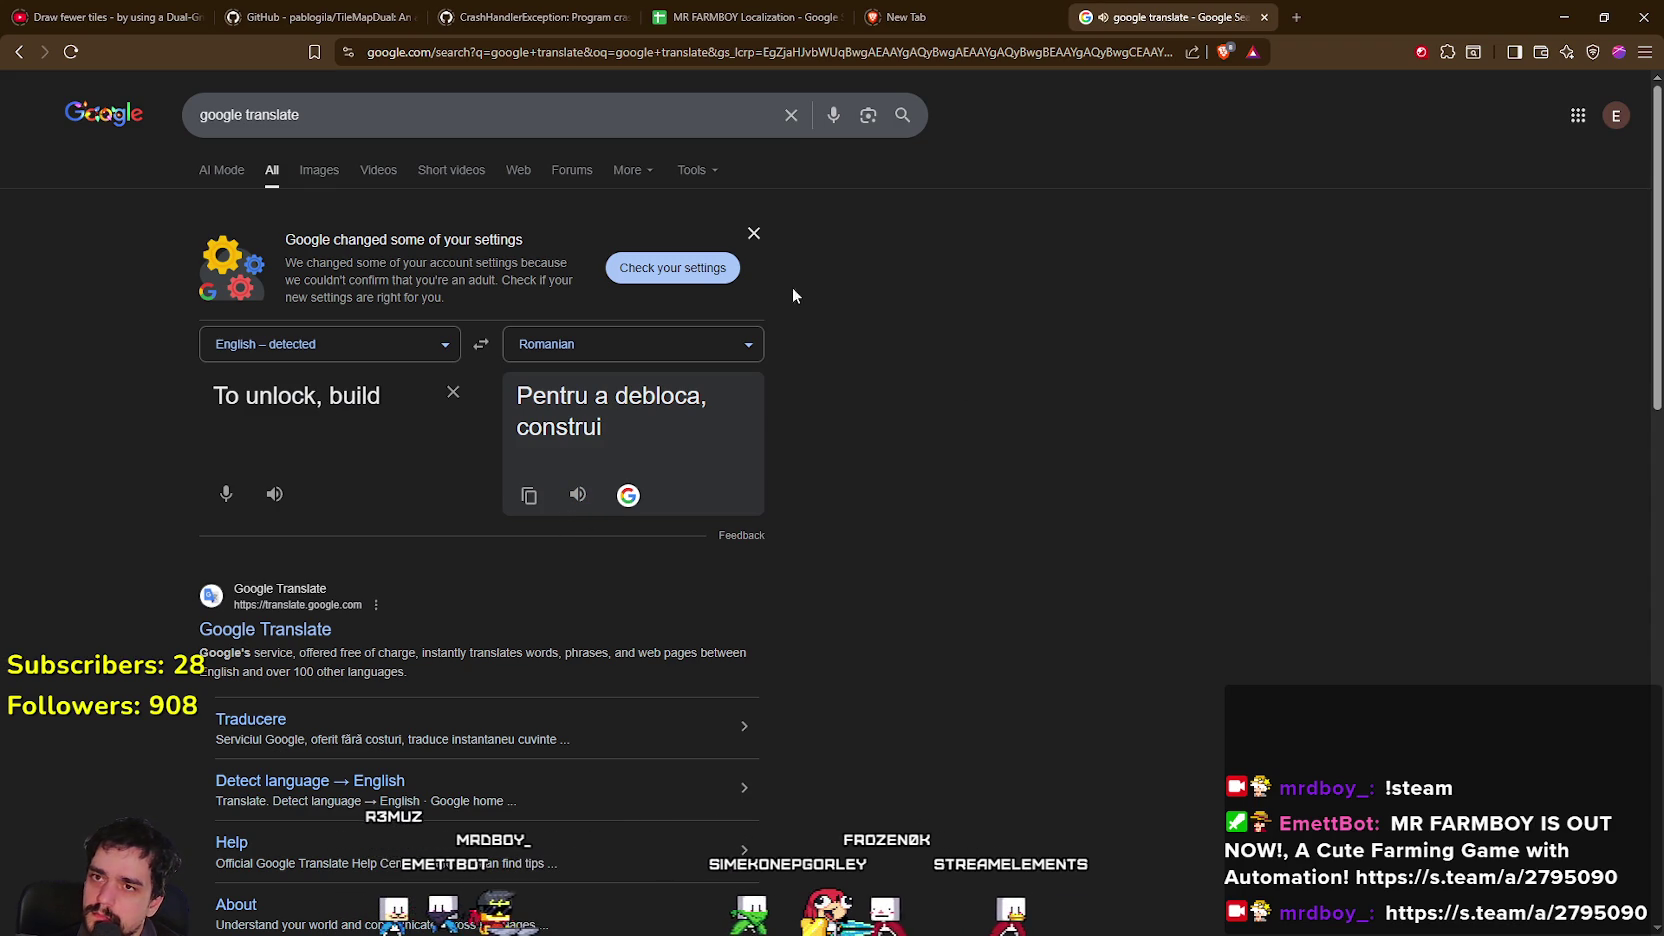
{"action": "triple_click", "coordinate": [380, 399]}
{"action": "left_click", "coordinate": [375, 398]}
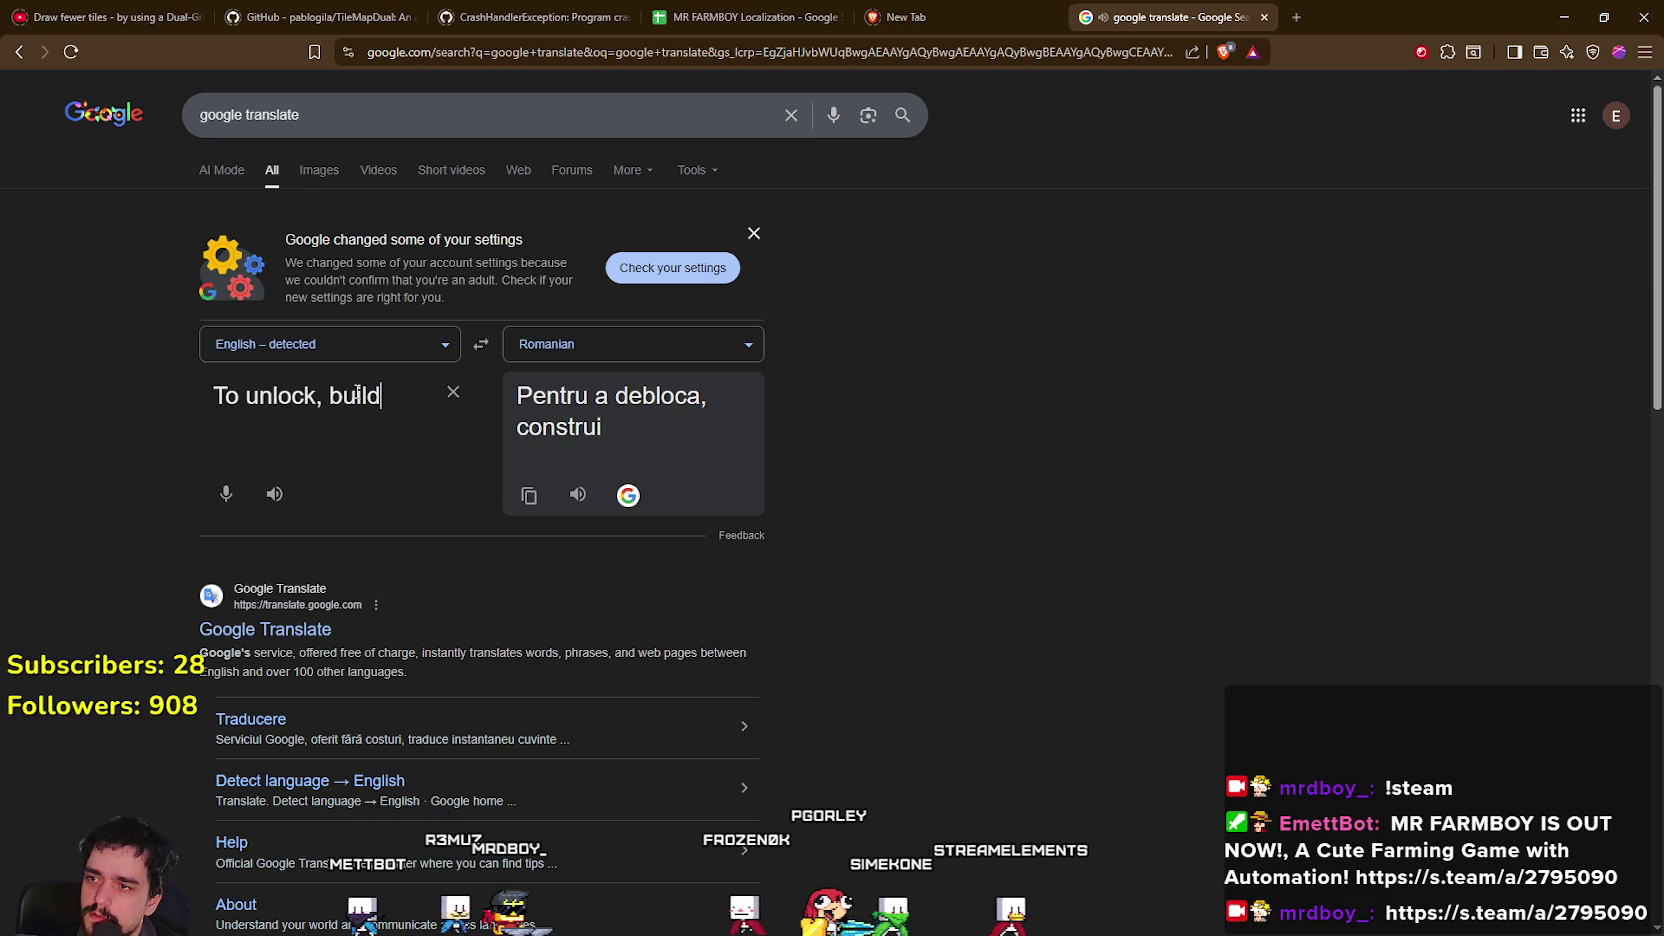
{"action": "left_click", "coordinate": [332, 396]}
{"action": "type", "text": "you have to"}
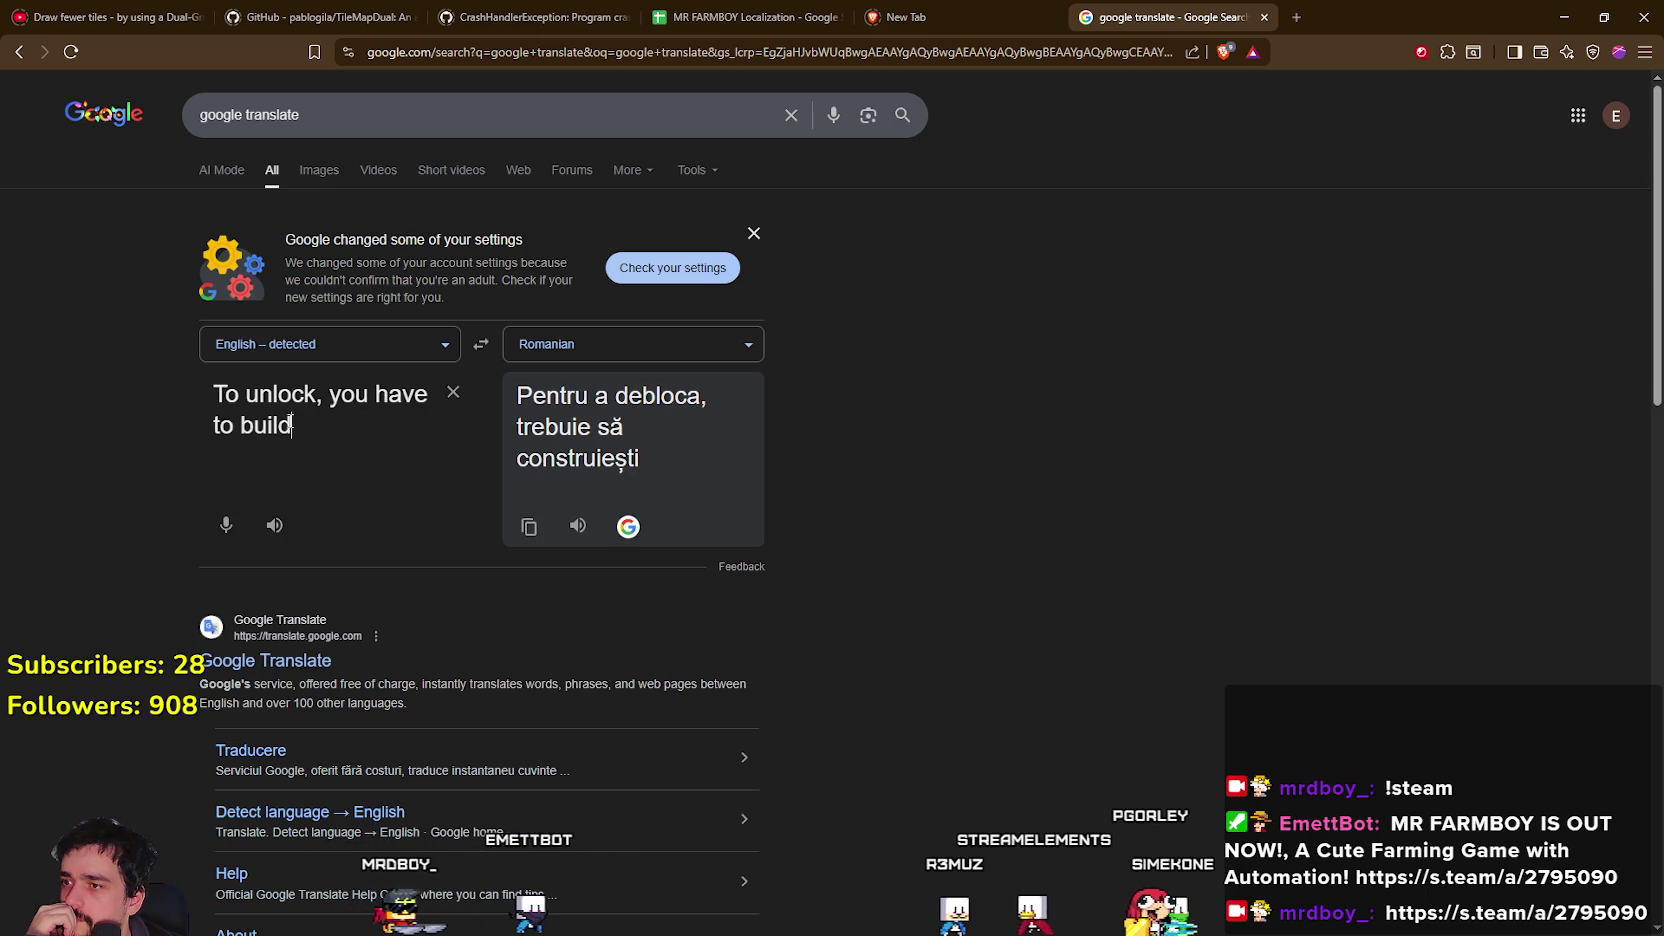
{"action": "double_click", "coordinate": [245, 425]}
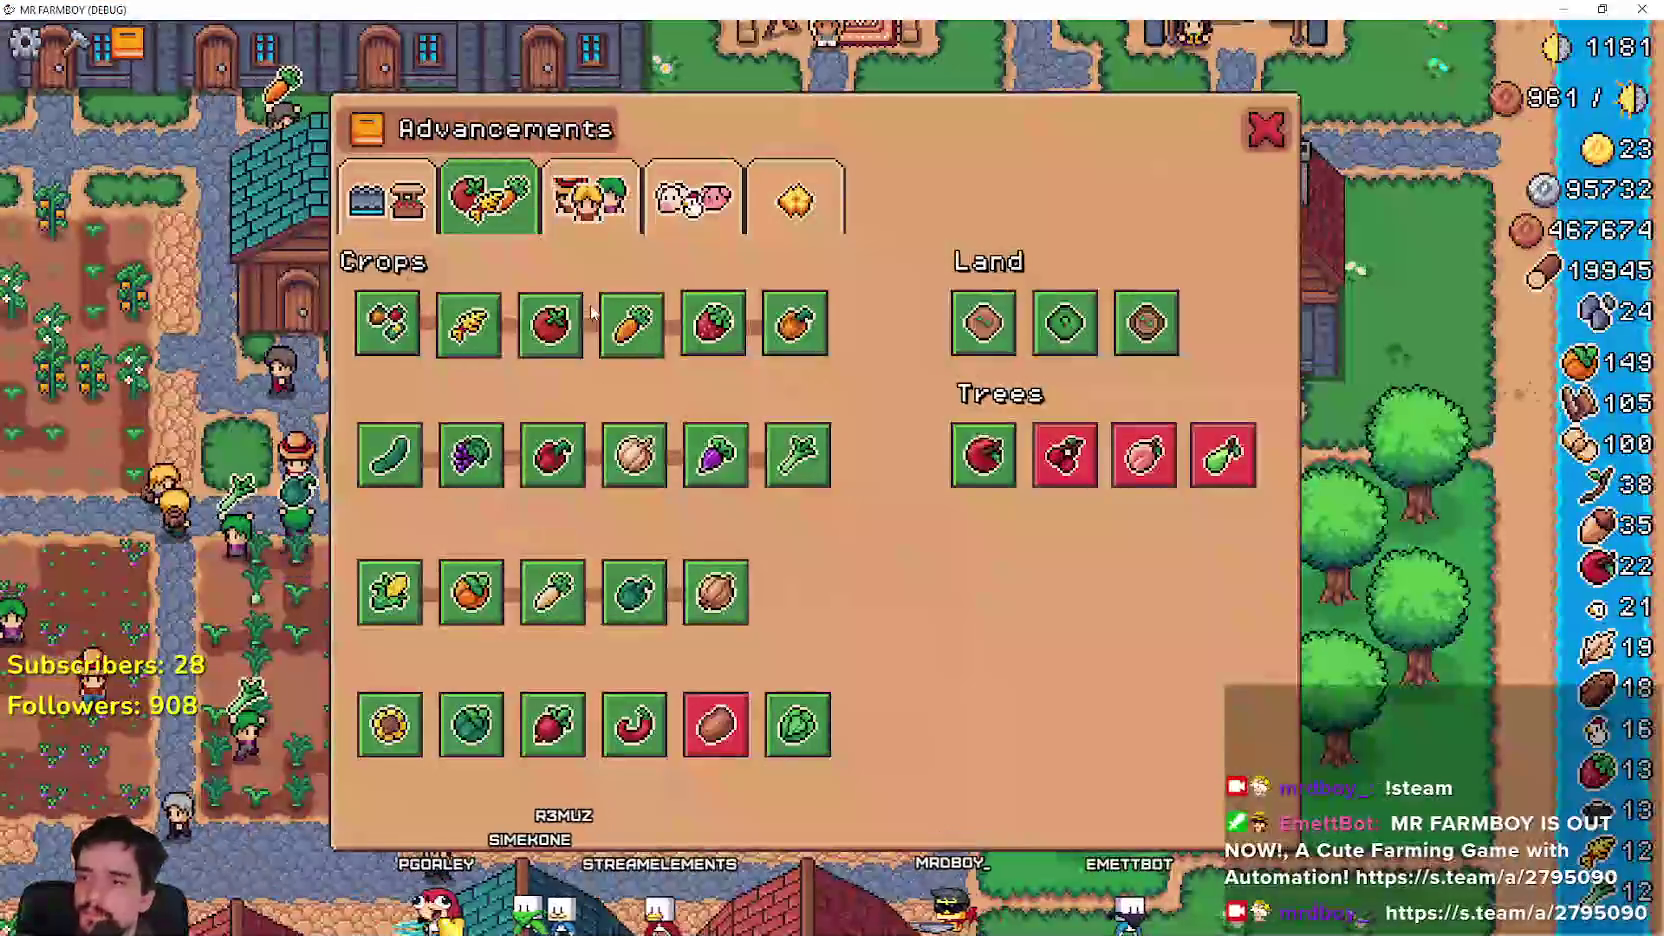
Browse the buildings, crops, animals and decorations advancement trees, then reload the first save.
{"action": "left_click", "coordinate": [386, 197]}
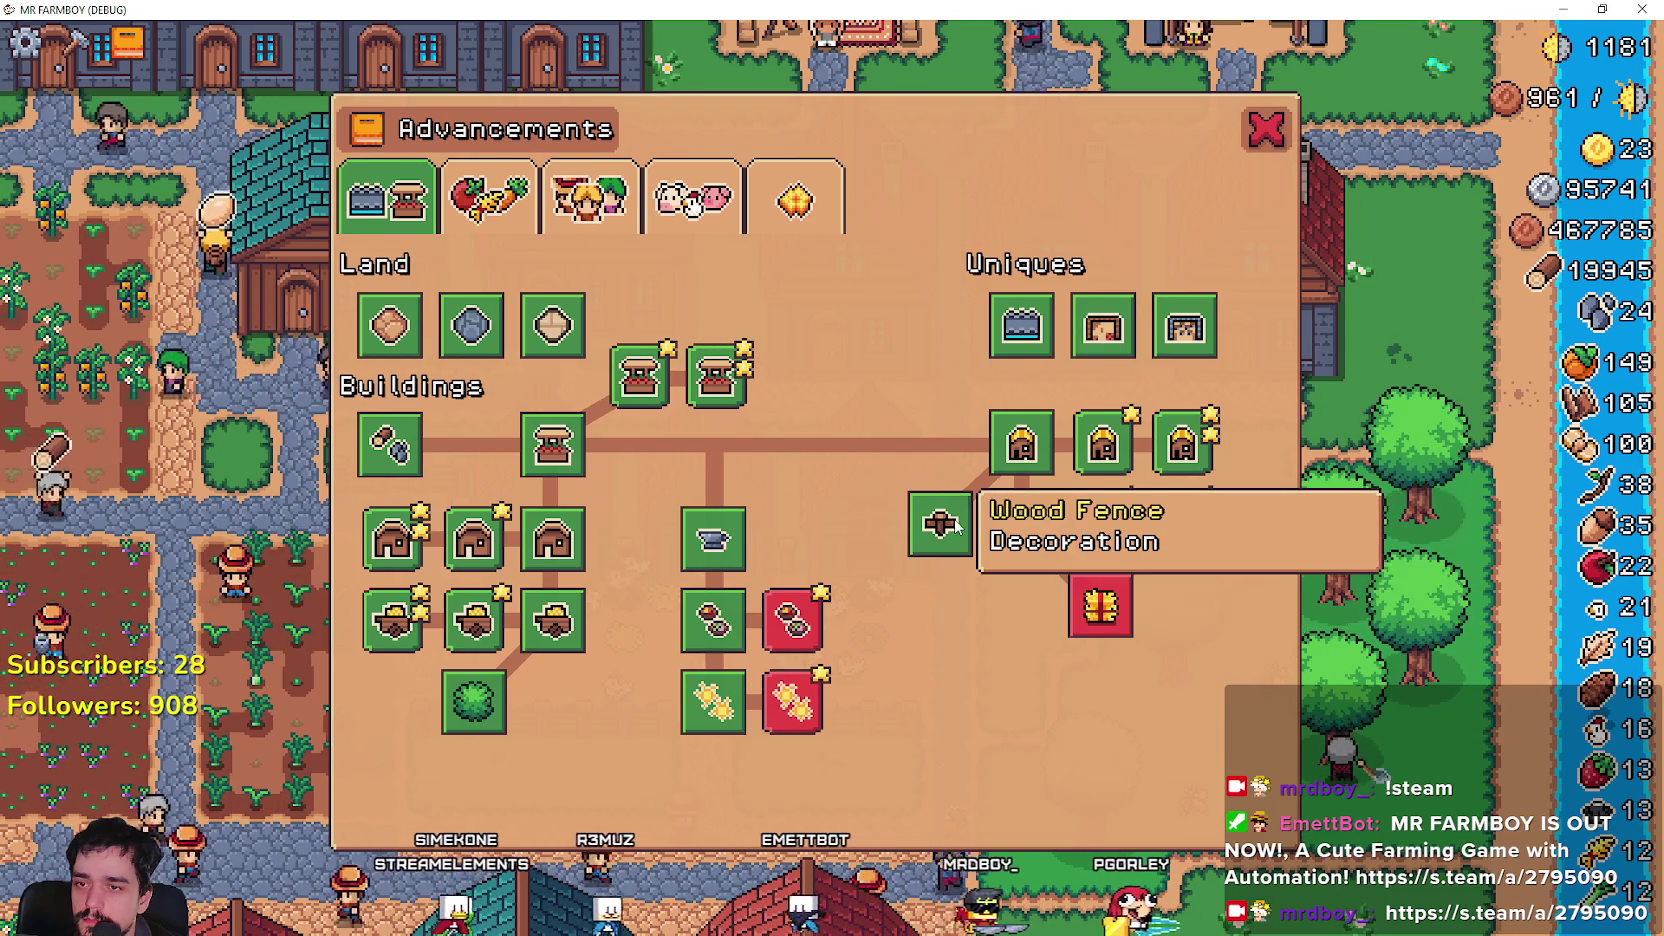
{"action": "left_click", "coordinate": [488, 197]}
{"action": "left_click", "coordinate": [693, 197]}
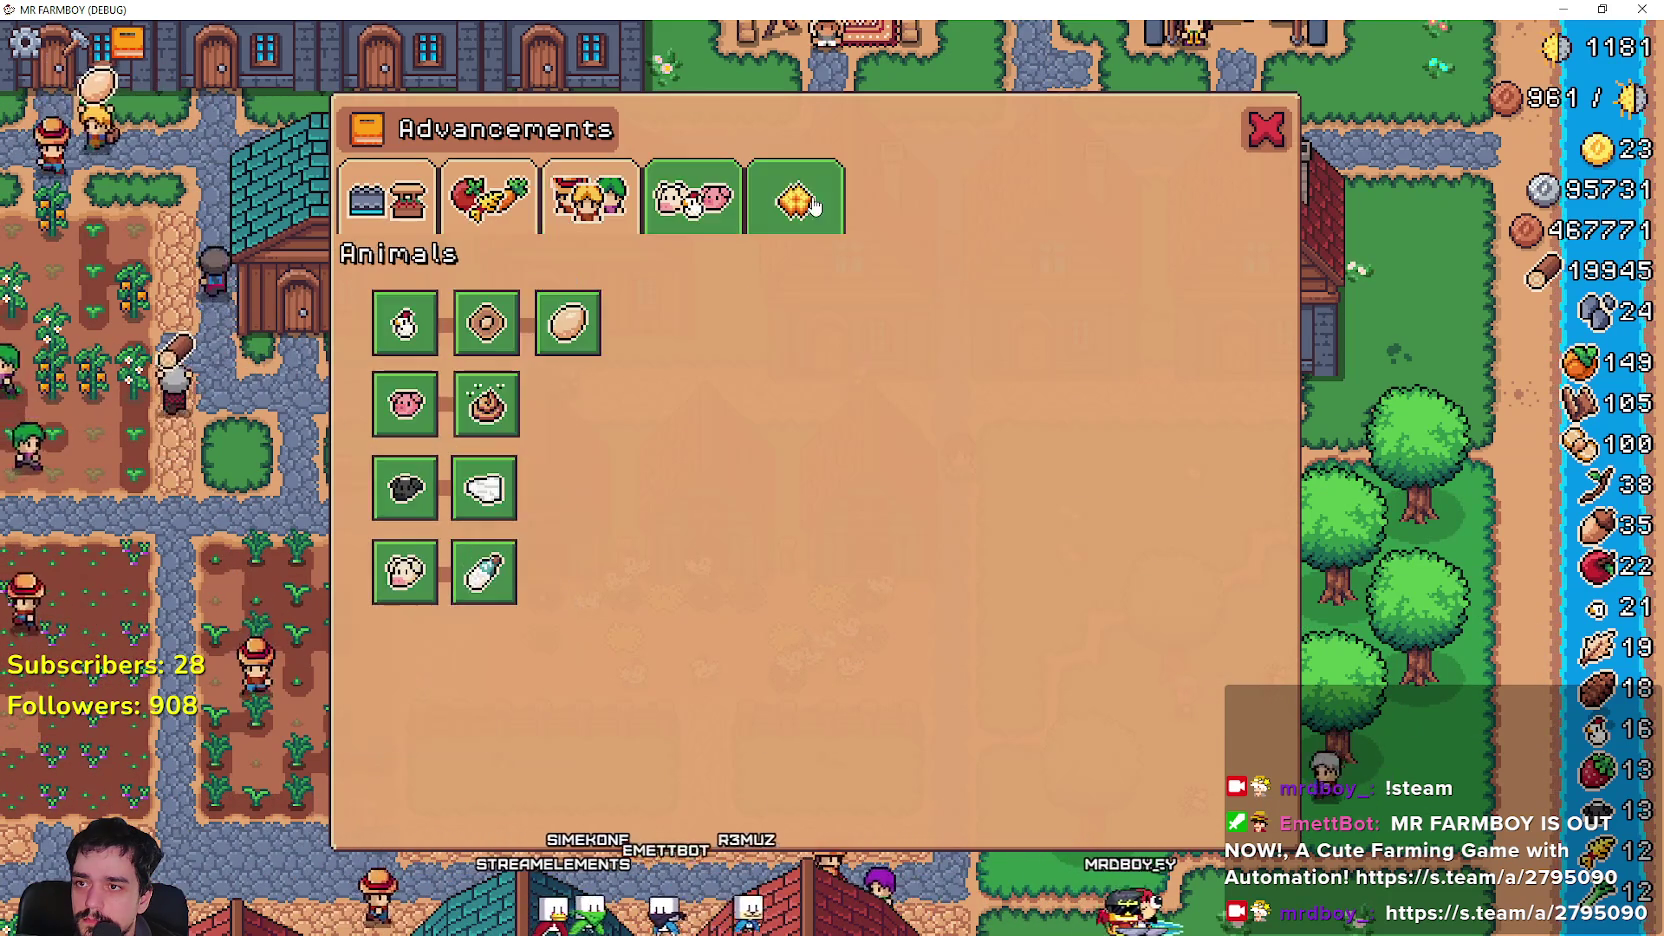
{"action": "left_click", "coordinate": [812, 205]}
{"action": "key", "text": "Escape"}
{"action": "key", "text": "Escape"}
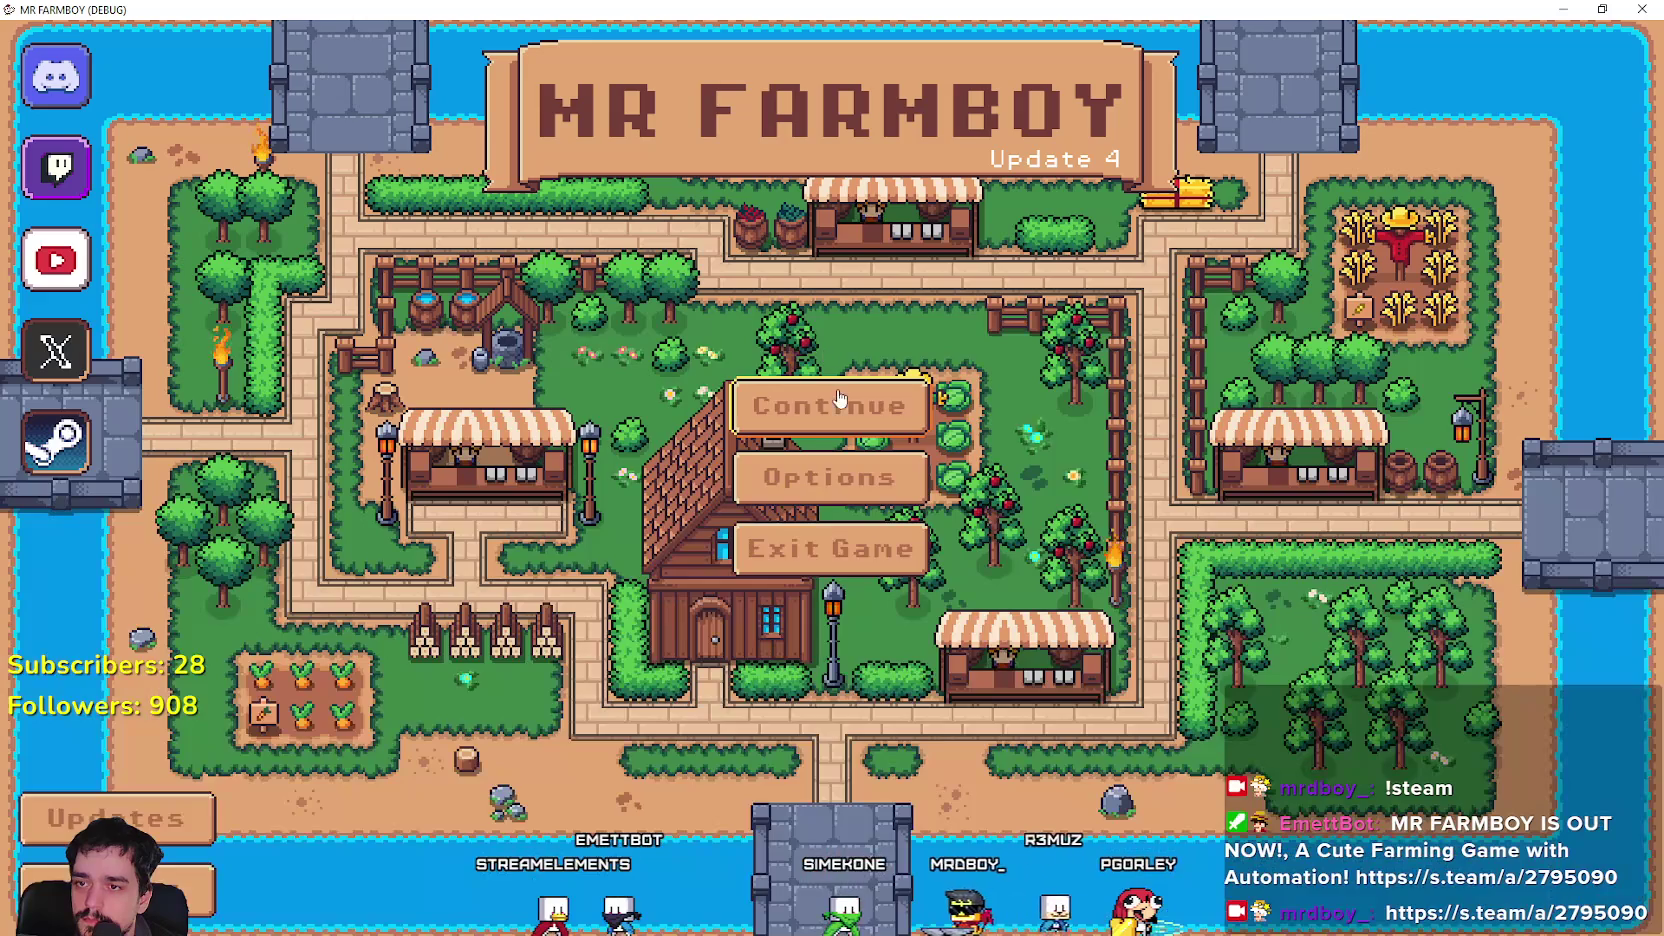
{"action": "left_click", "coordinate": [830, 401]}
{"action": "left_click", "coordinate": [826, 334]}
{"action": "left_click", "coordinate": [785, 372]}
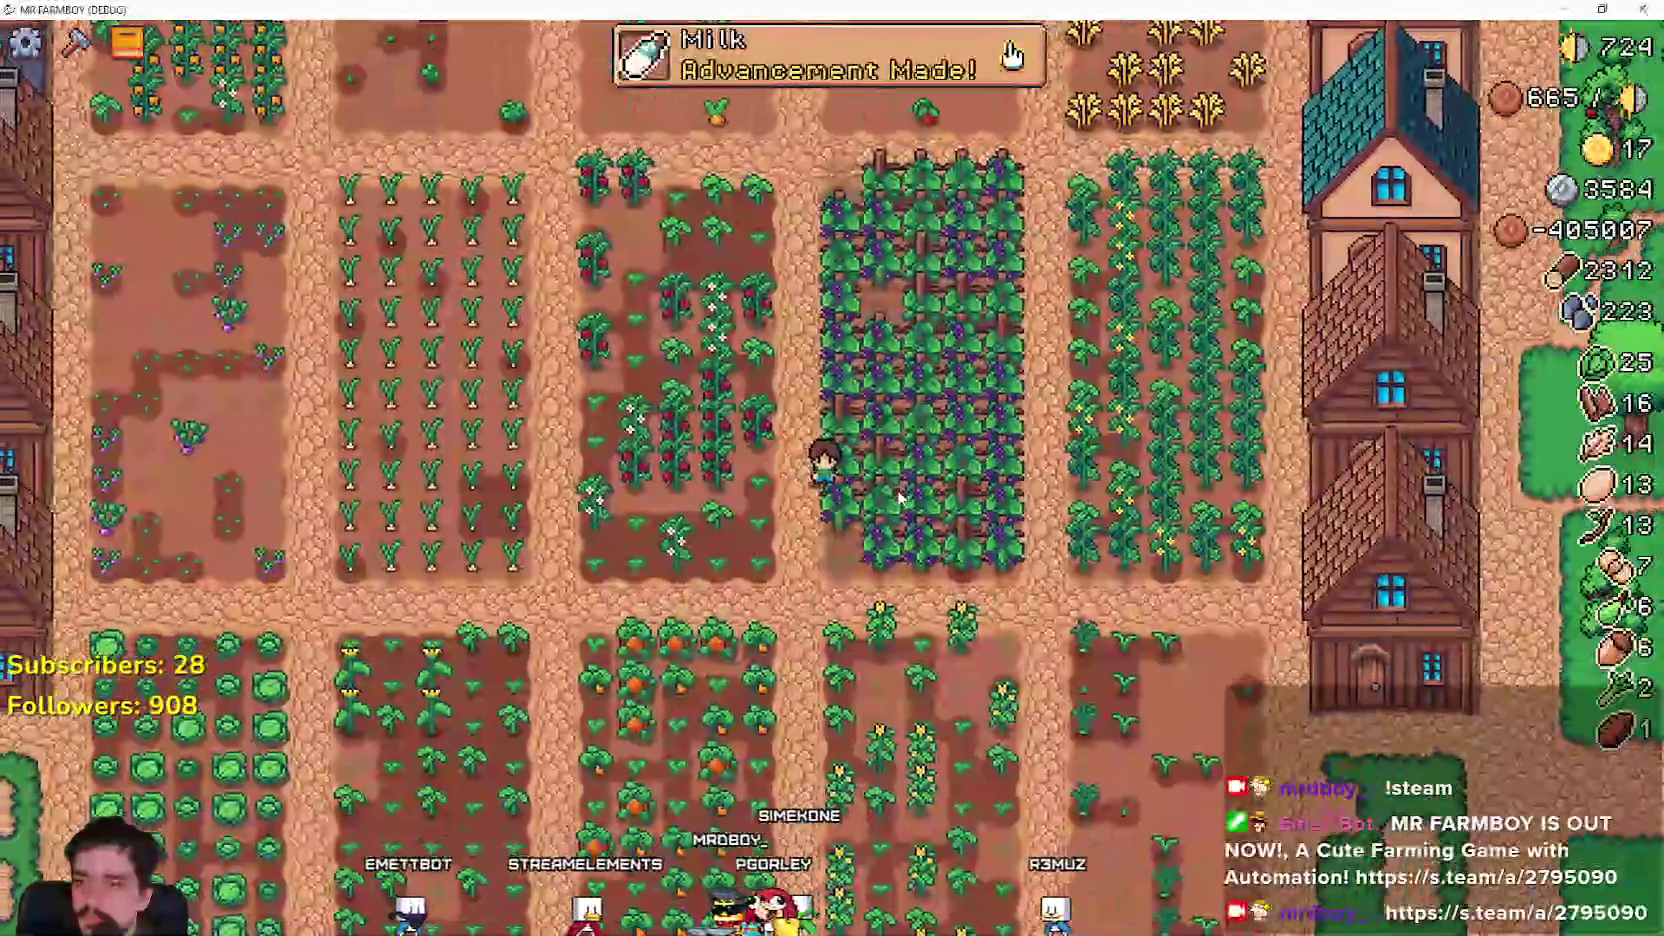
Check the crops tree again, then return to the title screen and load Save 3.
{"action": "key", "text": "Tab"}
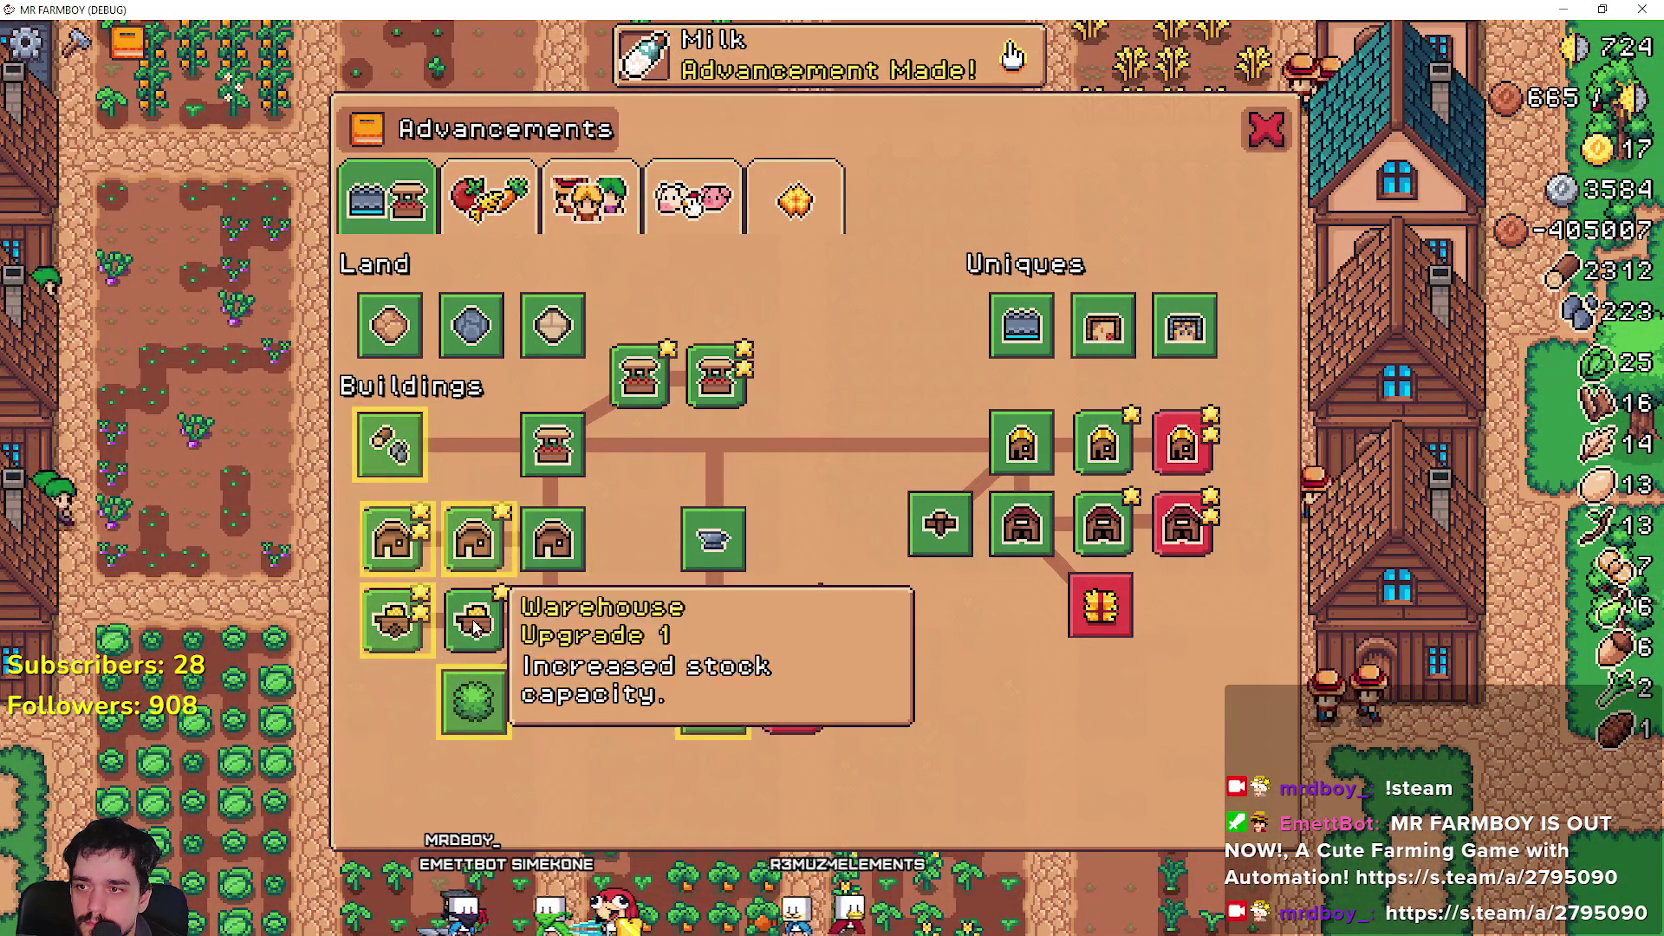
{"action": "left_click", "coordinate": [488, 197]}
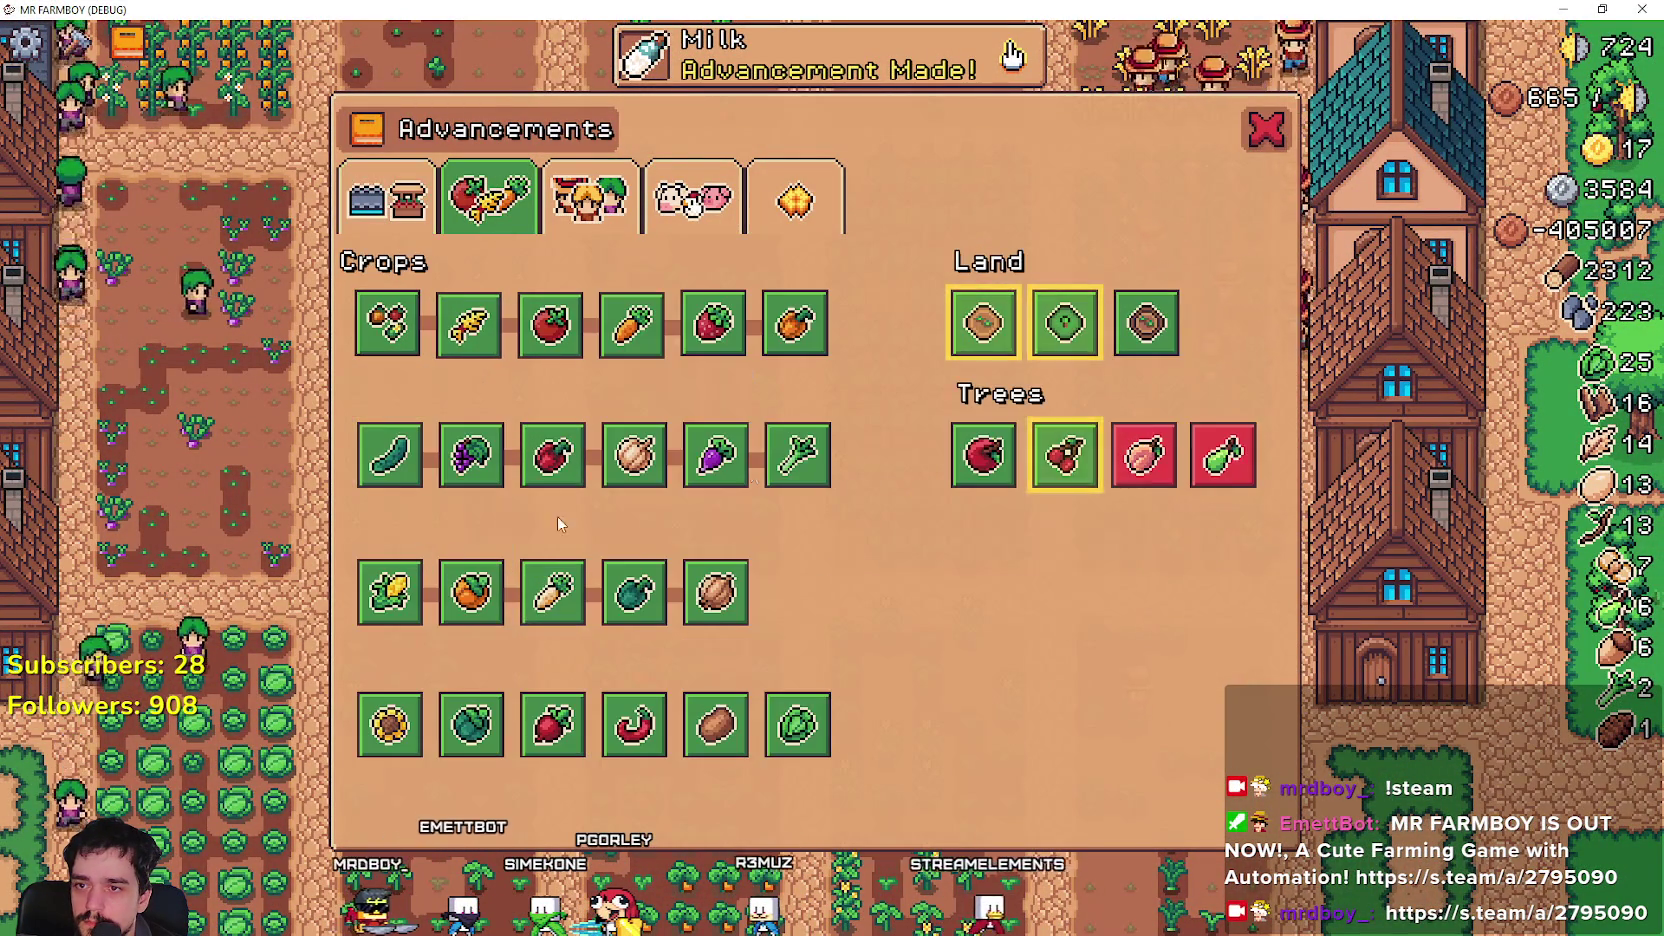
{"action": "key", "text": "Escape"}
{"action": "key", "text": "Escape"}
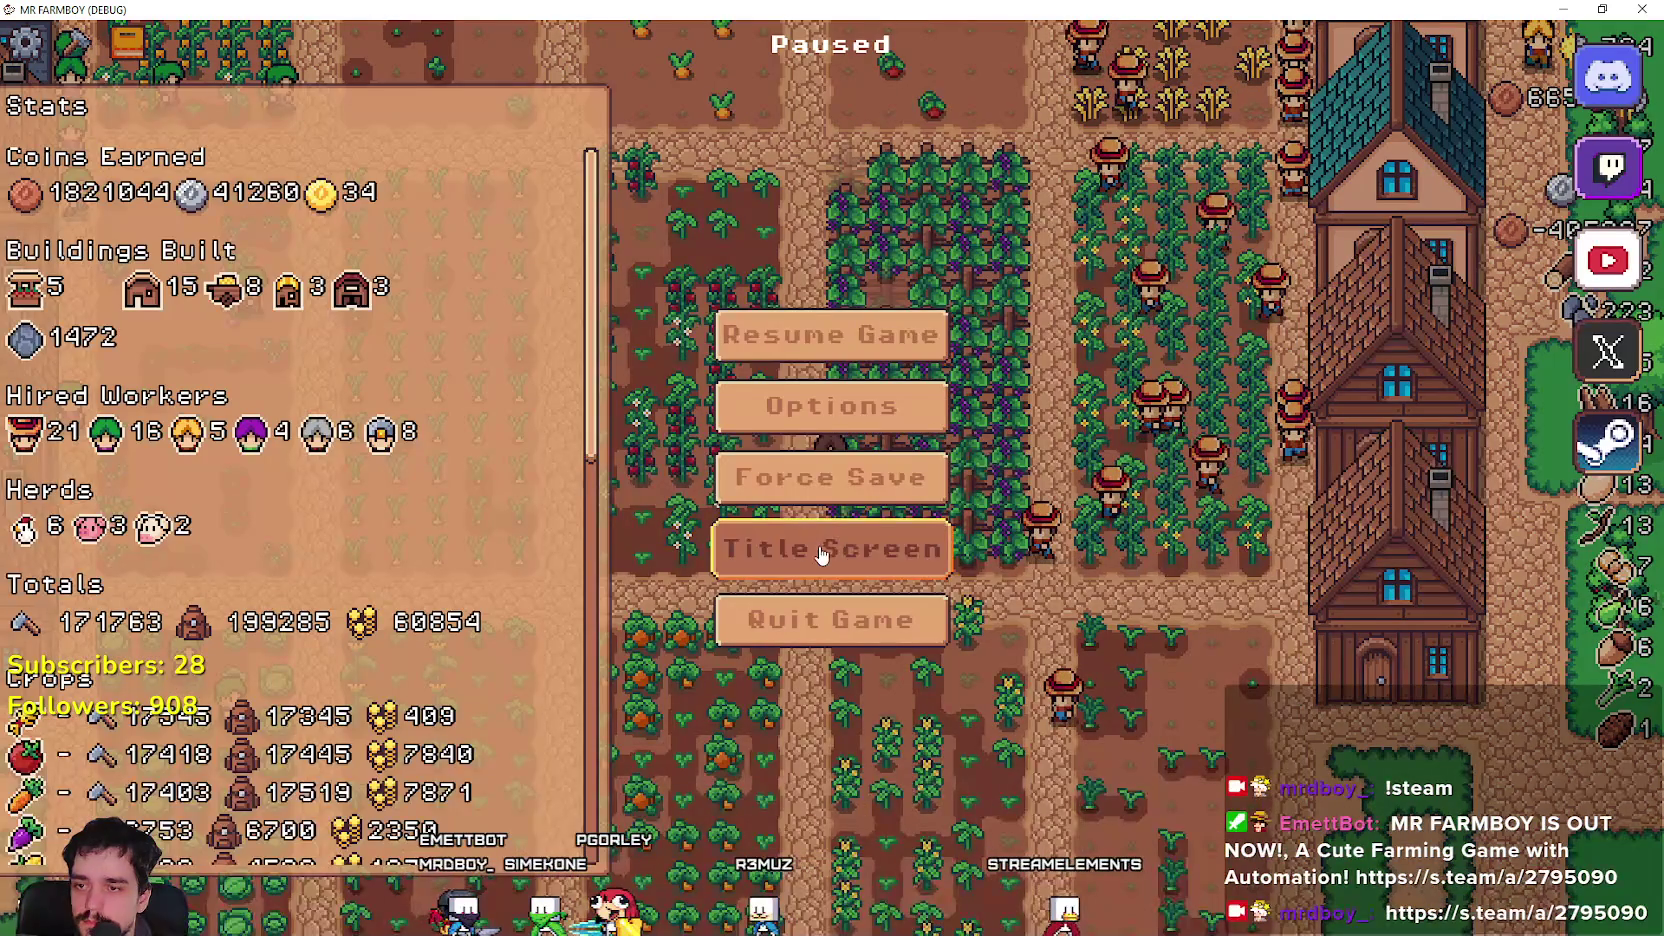
{"action": "left_click", "coordinate": [829, 547]}
{"action": "left_click", "coordinate": [835, 401]}
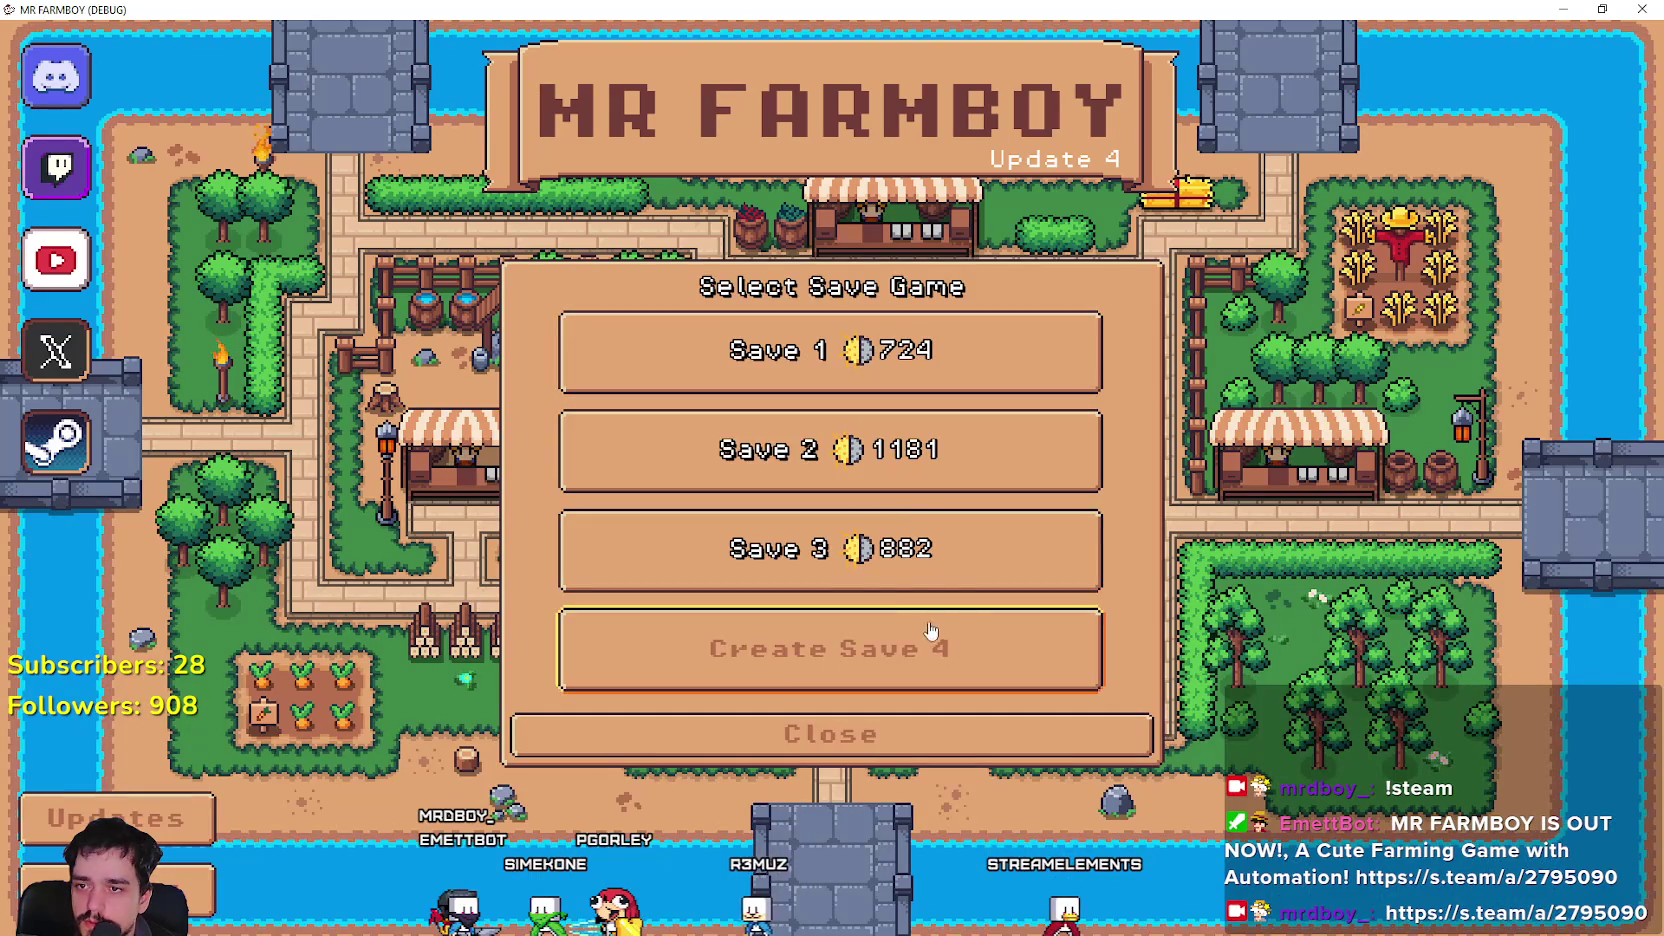
{"action": "left_click", "coordinate": [887, 562]}
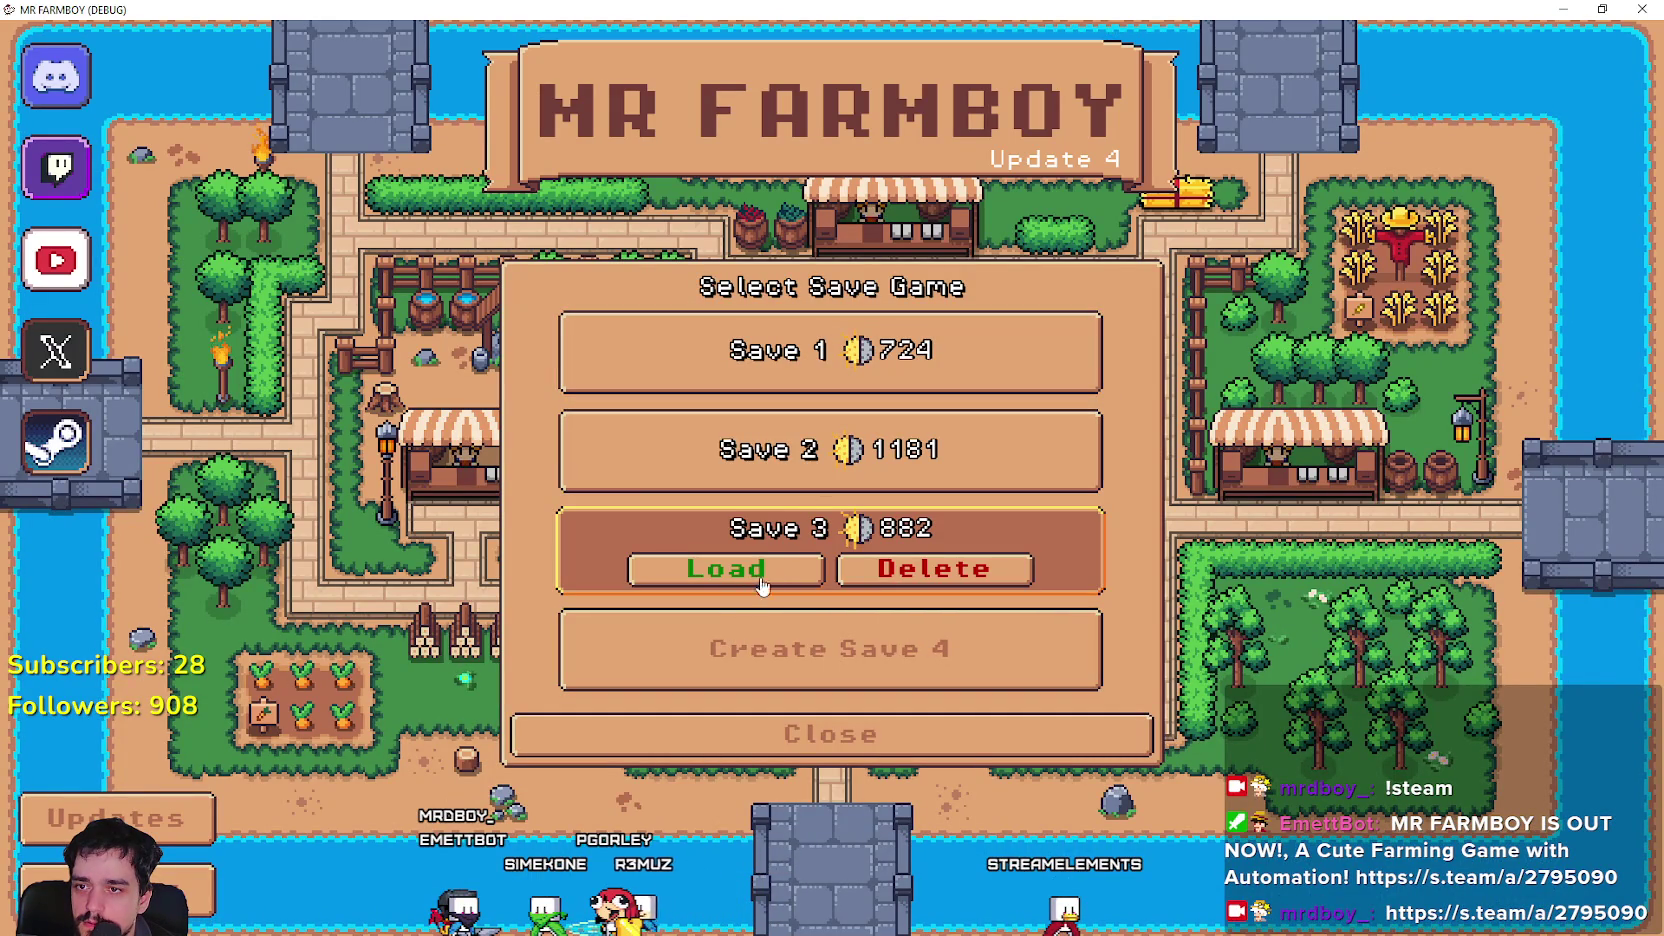
{"action": "left_click", "coordinate": [766, 577]}
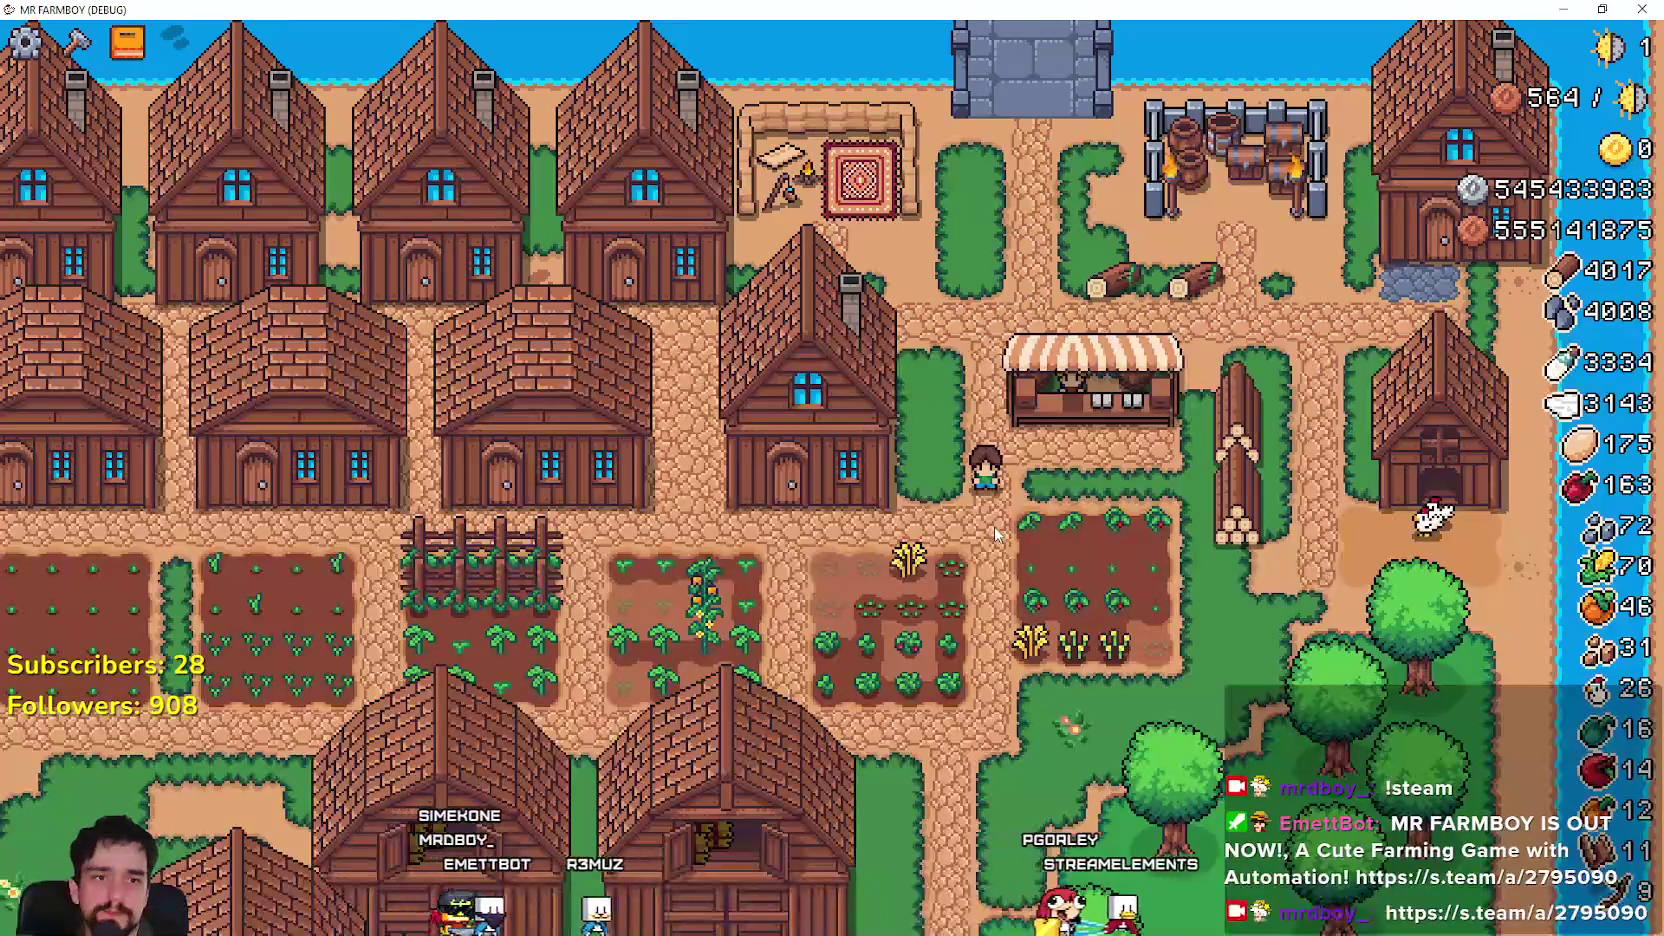
Read the 'To unlock' tooltips on the Market, Inn, Wheat Hay and Coop upgrades.
{"action": "key", "text": "a"}
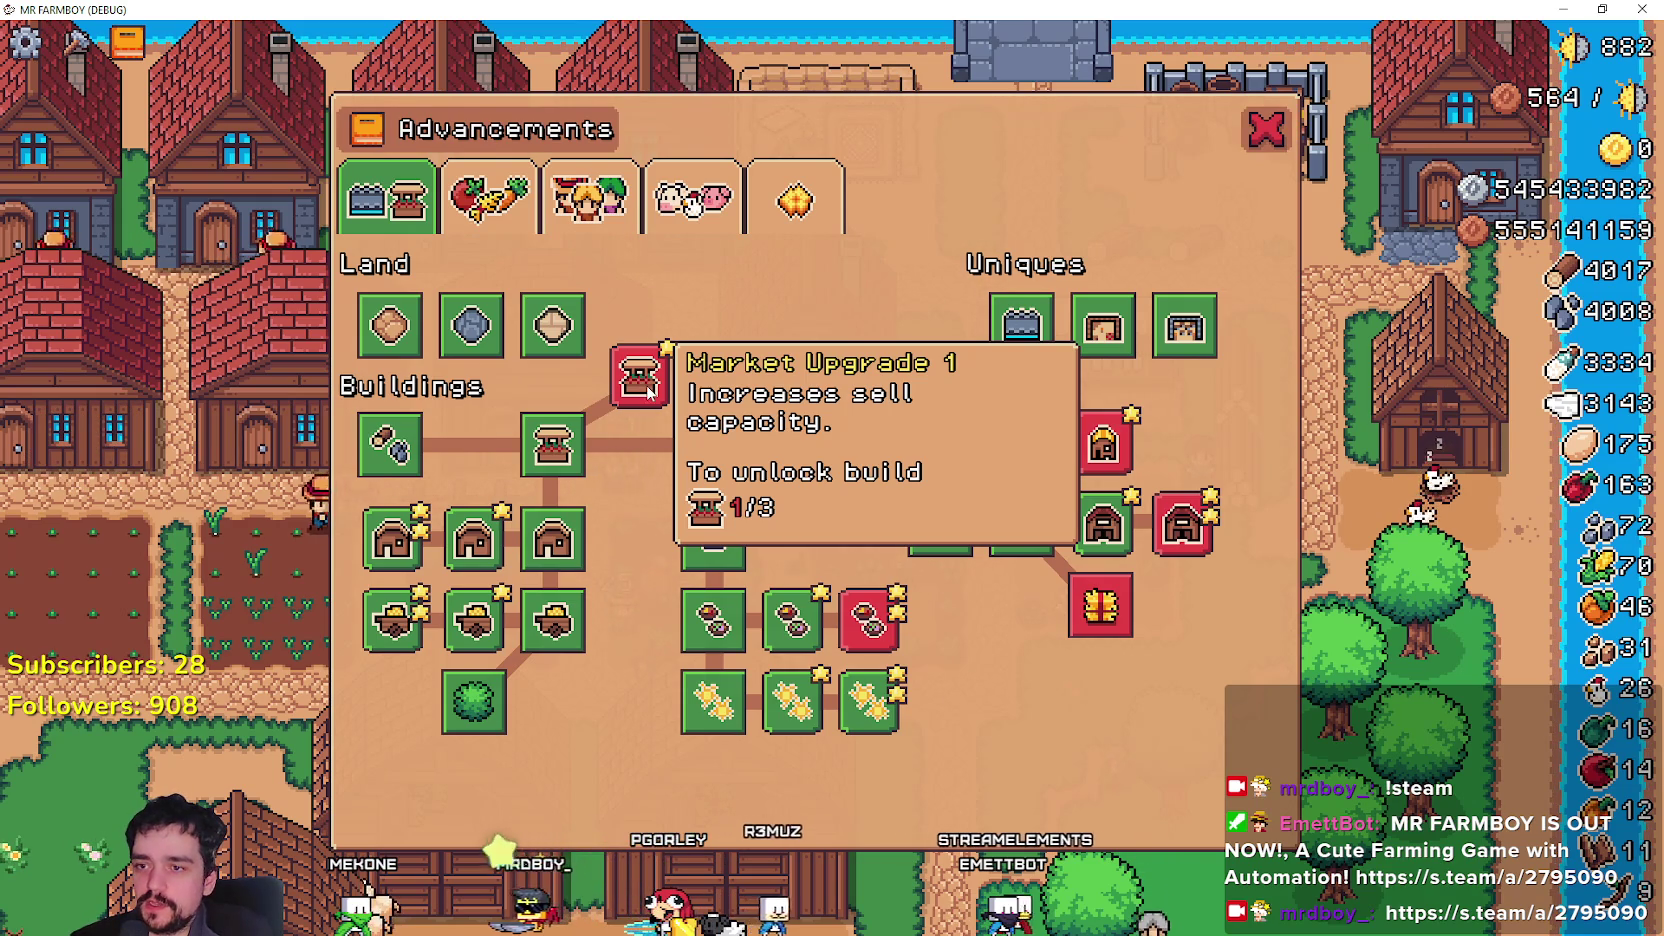
{"action": "mouse_move", "coordinate": [868, 630]}
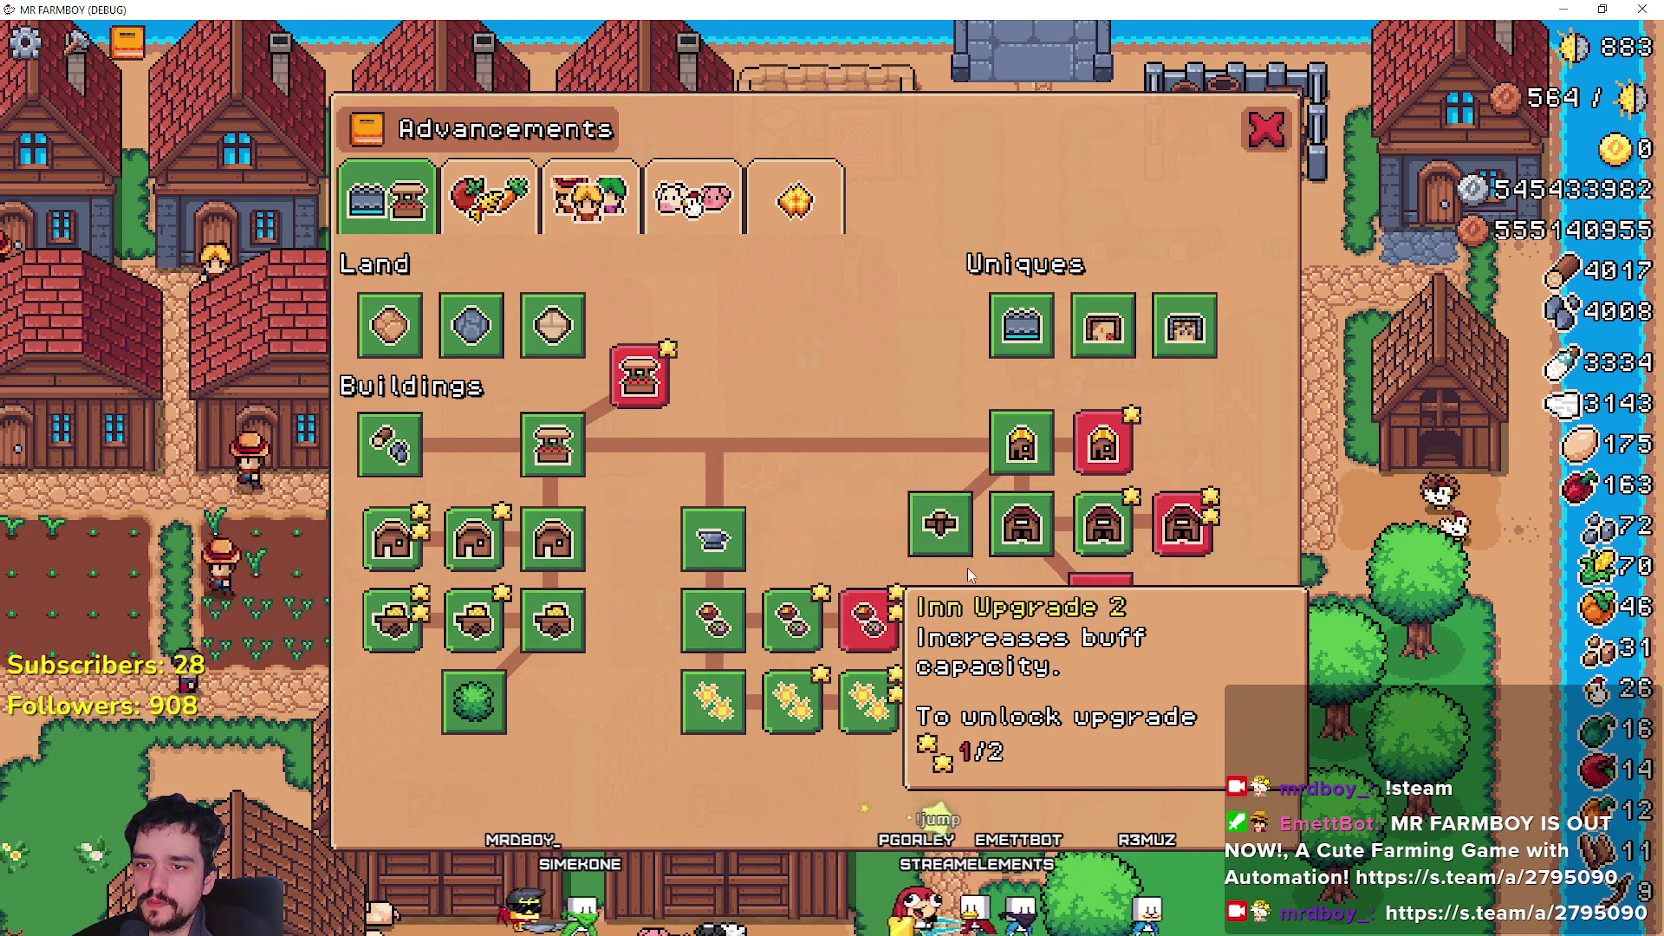
{"action": "mouse_move", "coordinate": [1118, 613]}
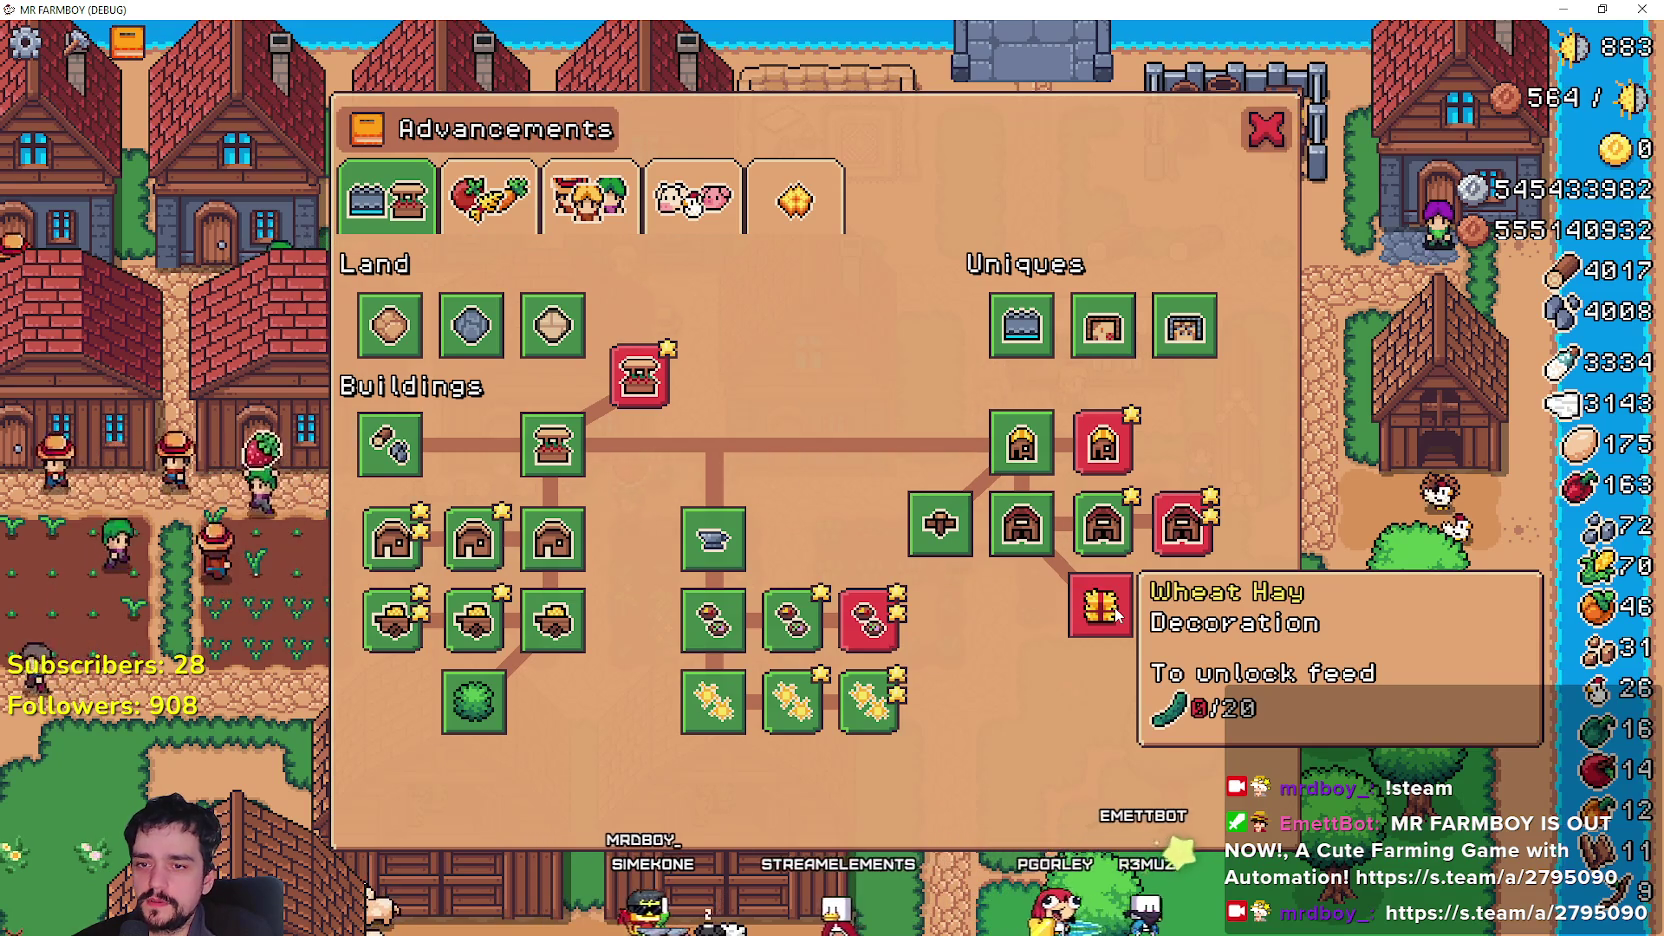
{"action": "mouse_move", "coordinate": [1178, 543]}
{"action": "mouse_move", "coordinate": [1076, 455]}
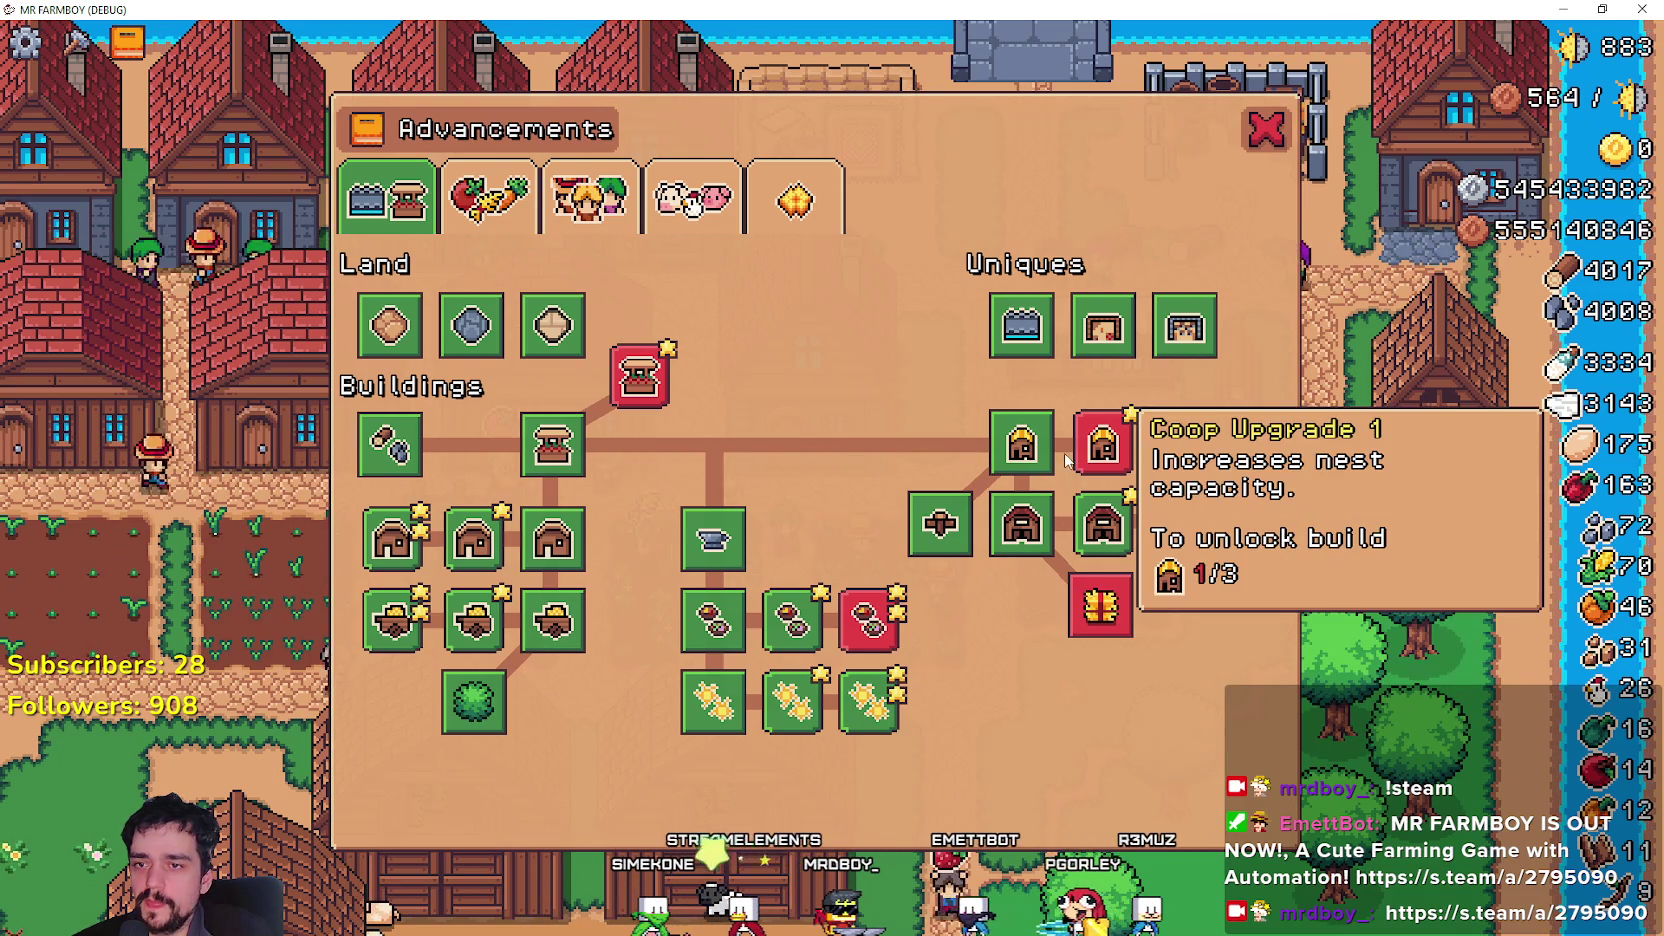
Return to the browser showing Google Translate's Romanian unlock phrase.
{"action": "key", "text": "alt+F4"}
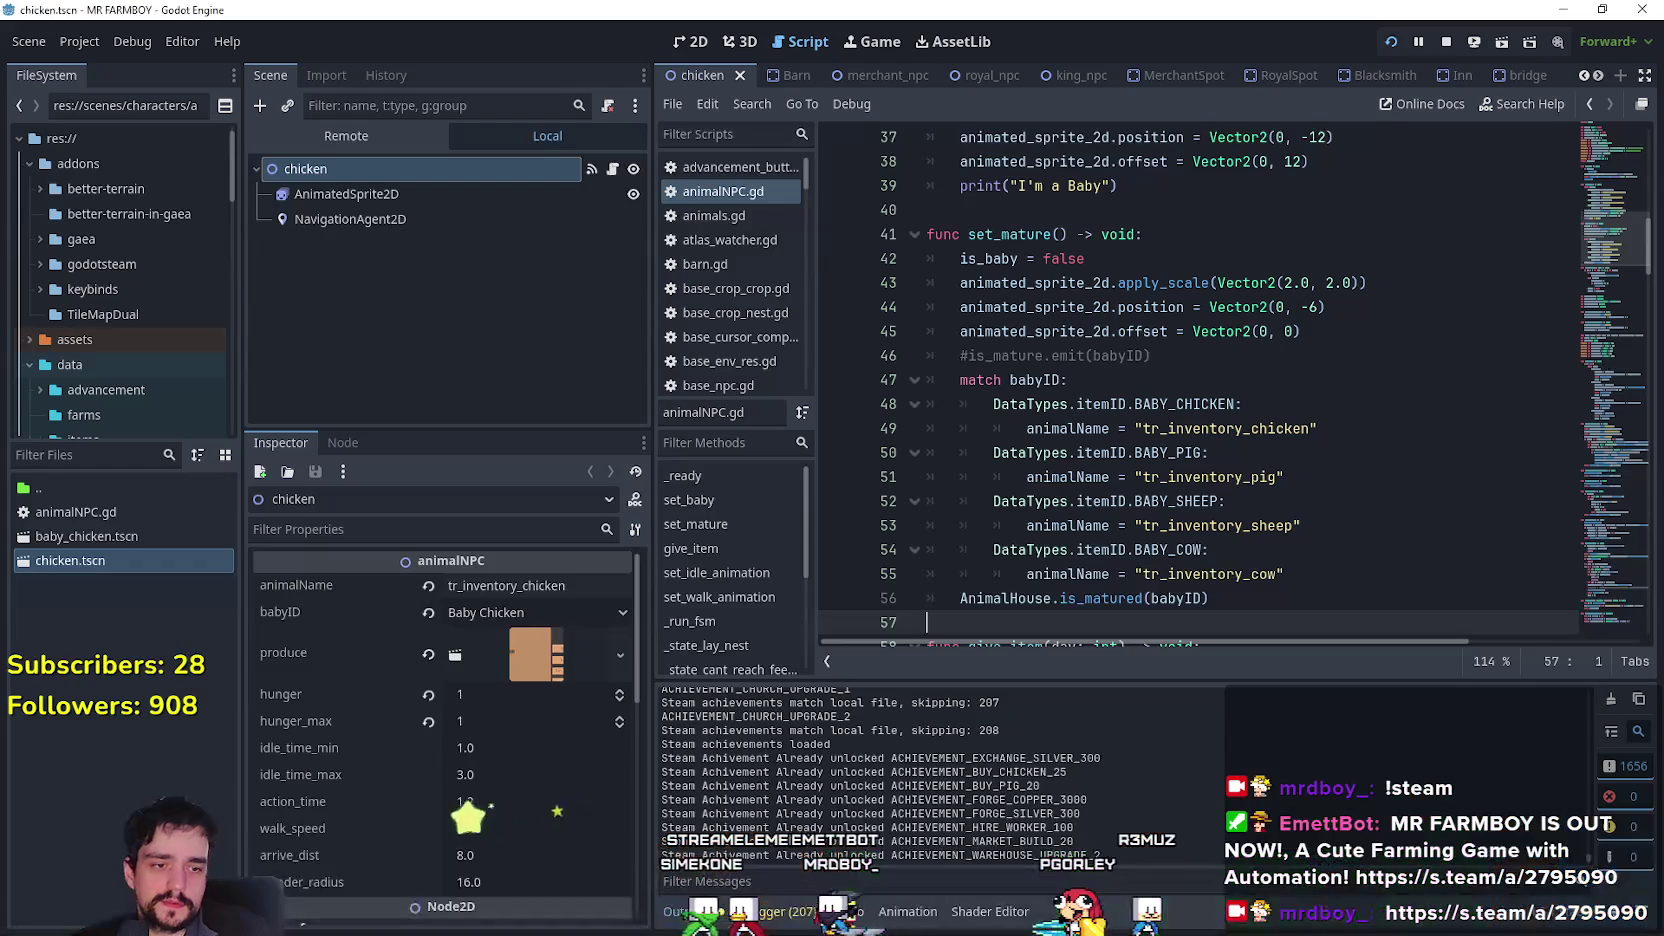
{"action": "key", "text": "alt+Tab"}
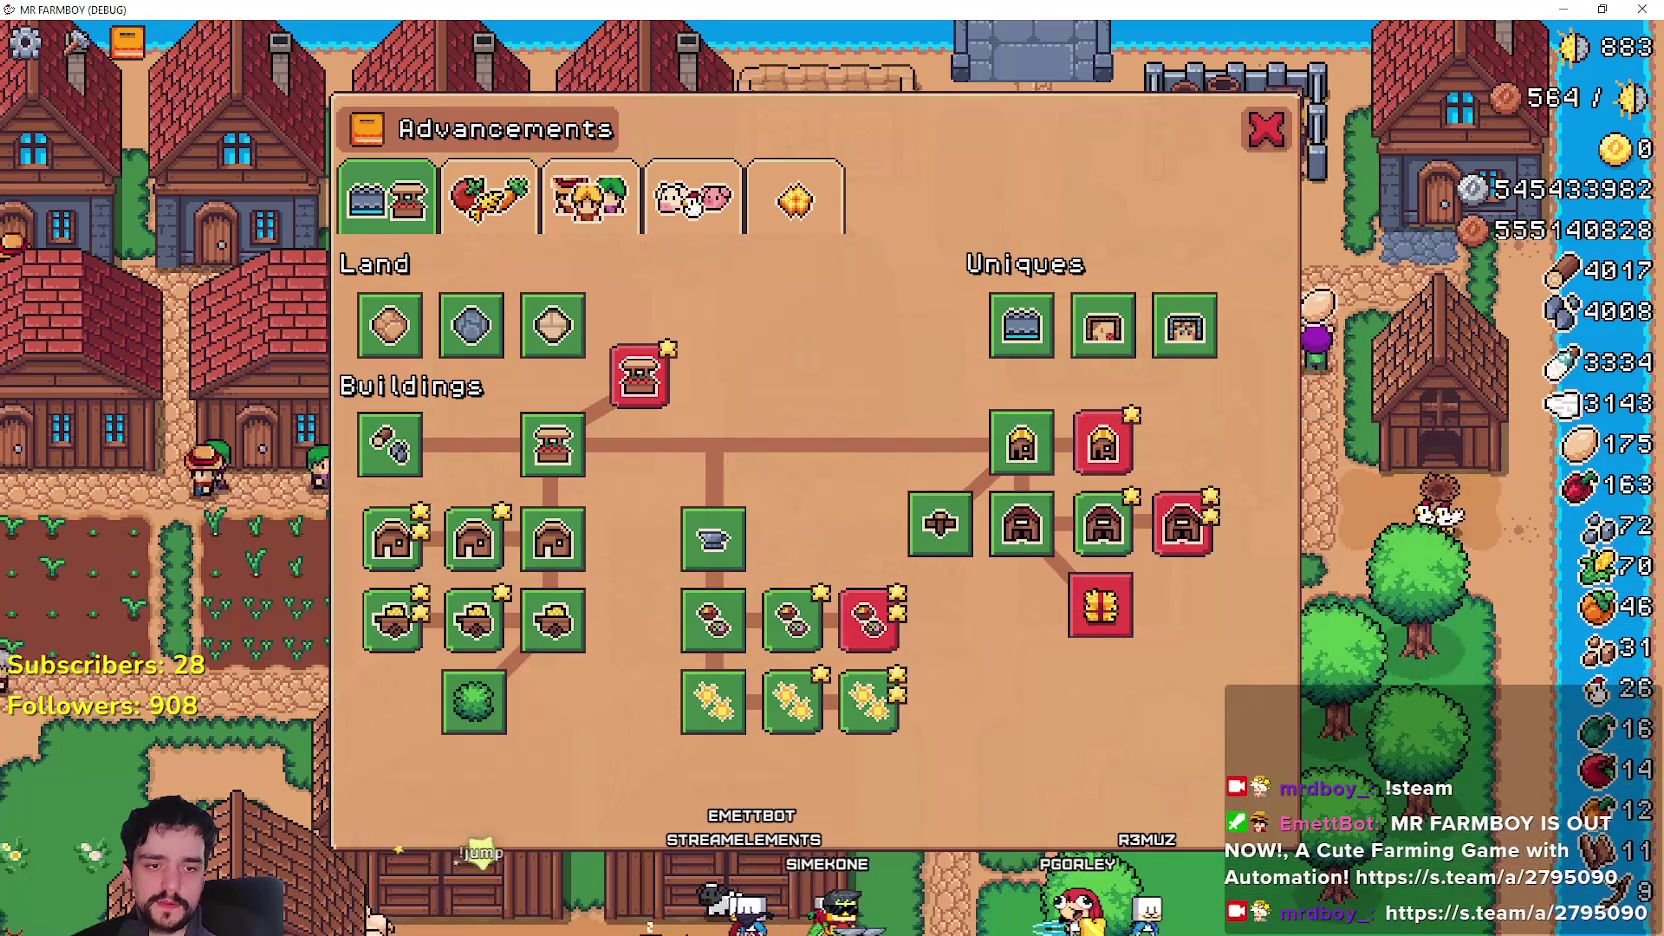
{"action": "key", "text": "alt+Tab"}
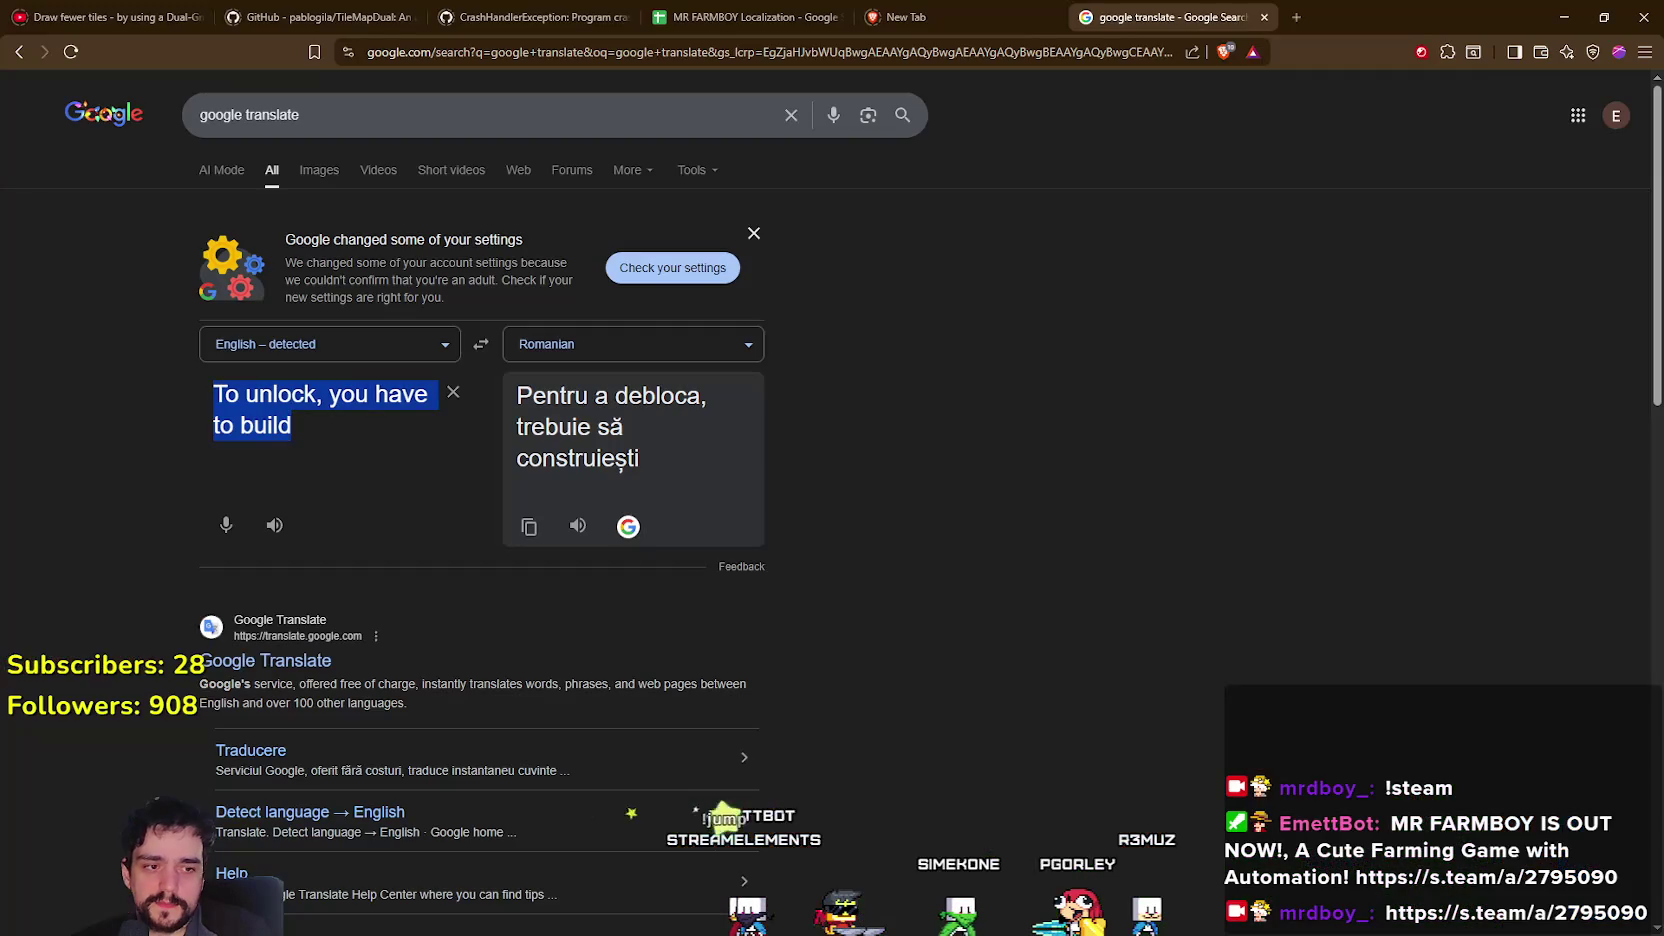
Break cell B587 so 'build' starts a new line after 'To unlock,'.
{"action": "left_click", "coordinate": [745, 17]}
{"action": "left_click", "coordinate": [392, 415]}
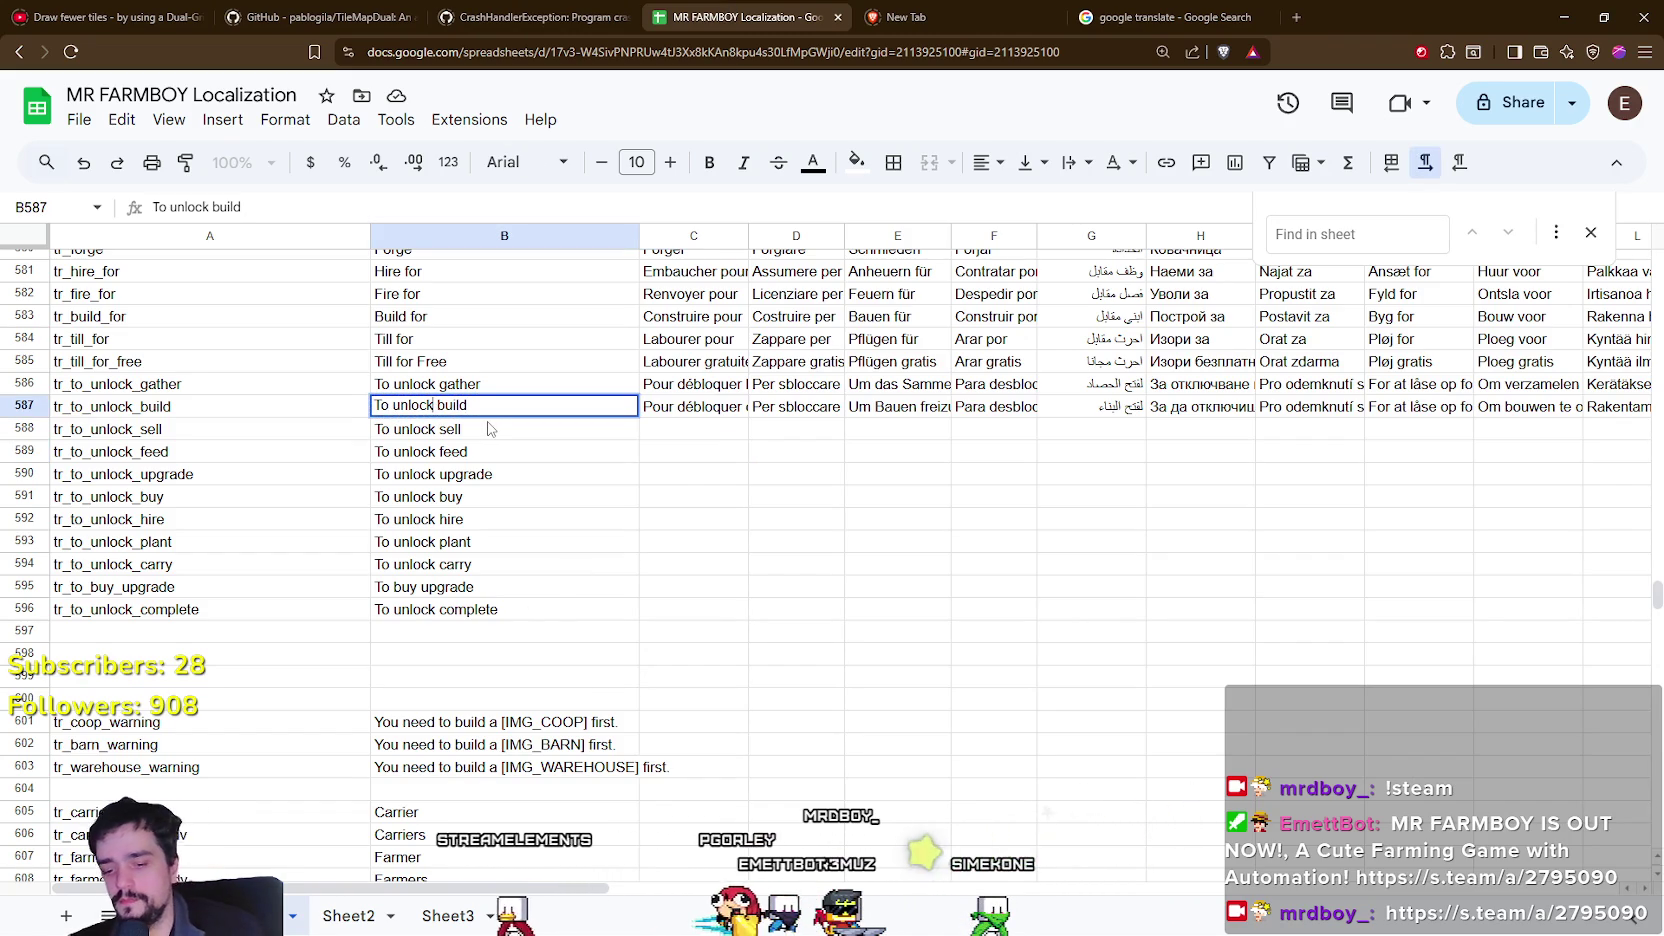
{"action": "key", "text": "ctrl+Return"}
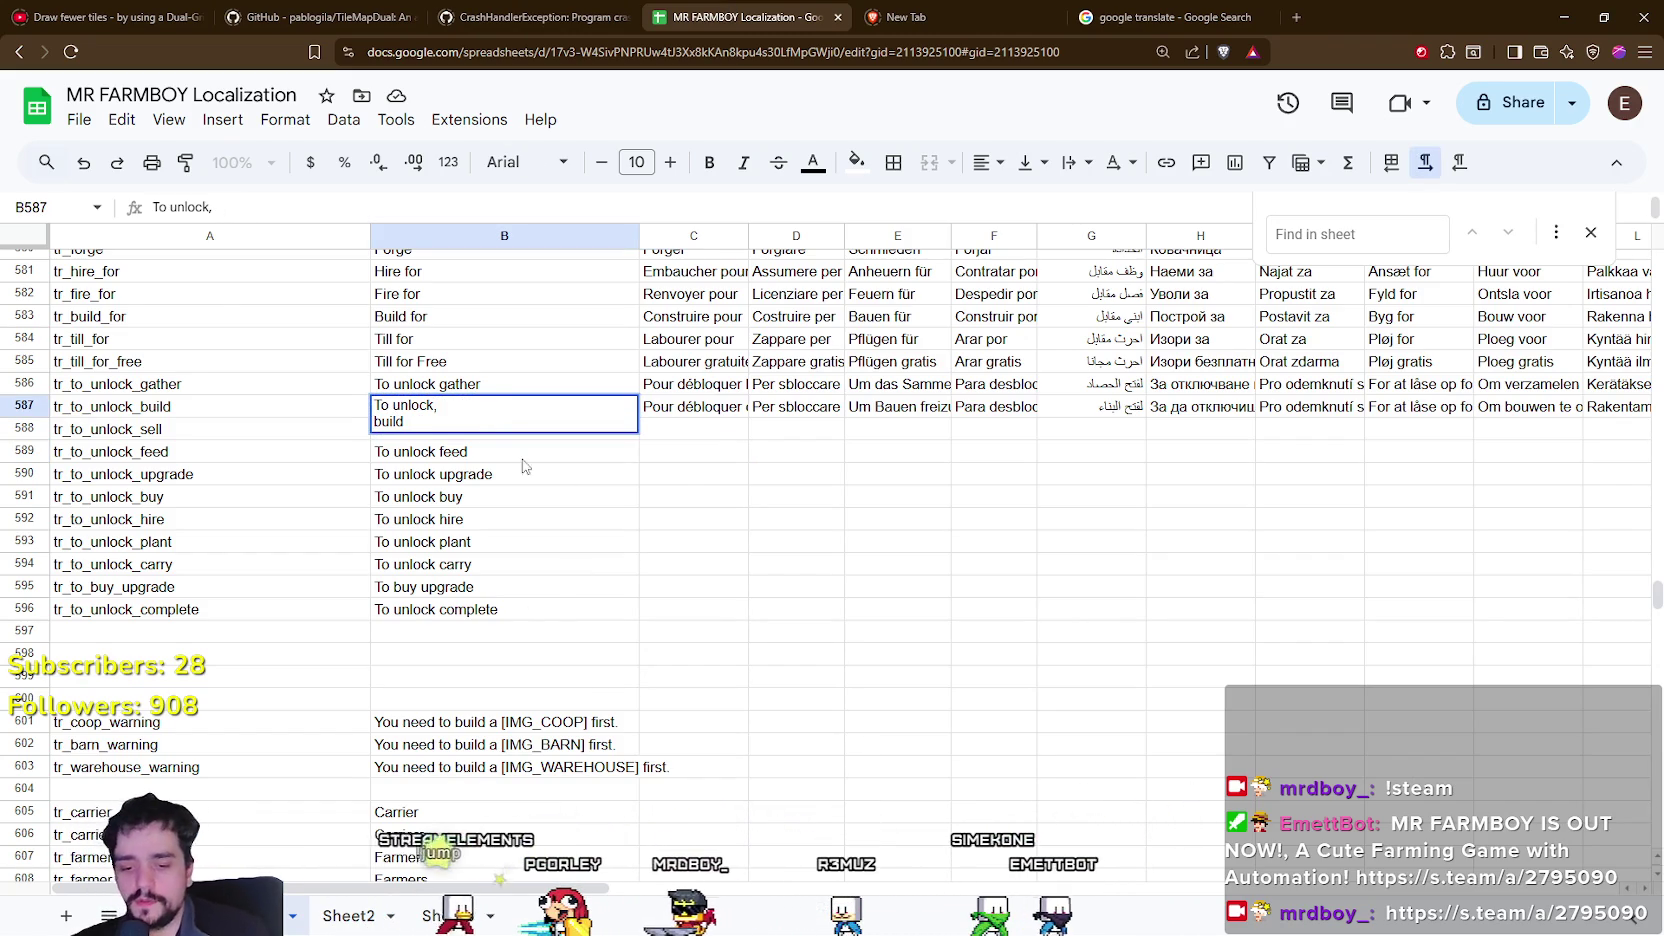
{"action": "left_click", "coordinate": [652, 470]}
{"action": "left_click", "coordinate": [500, 411]}
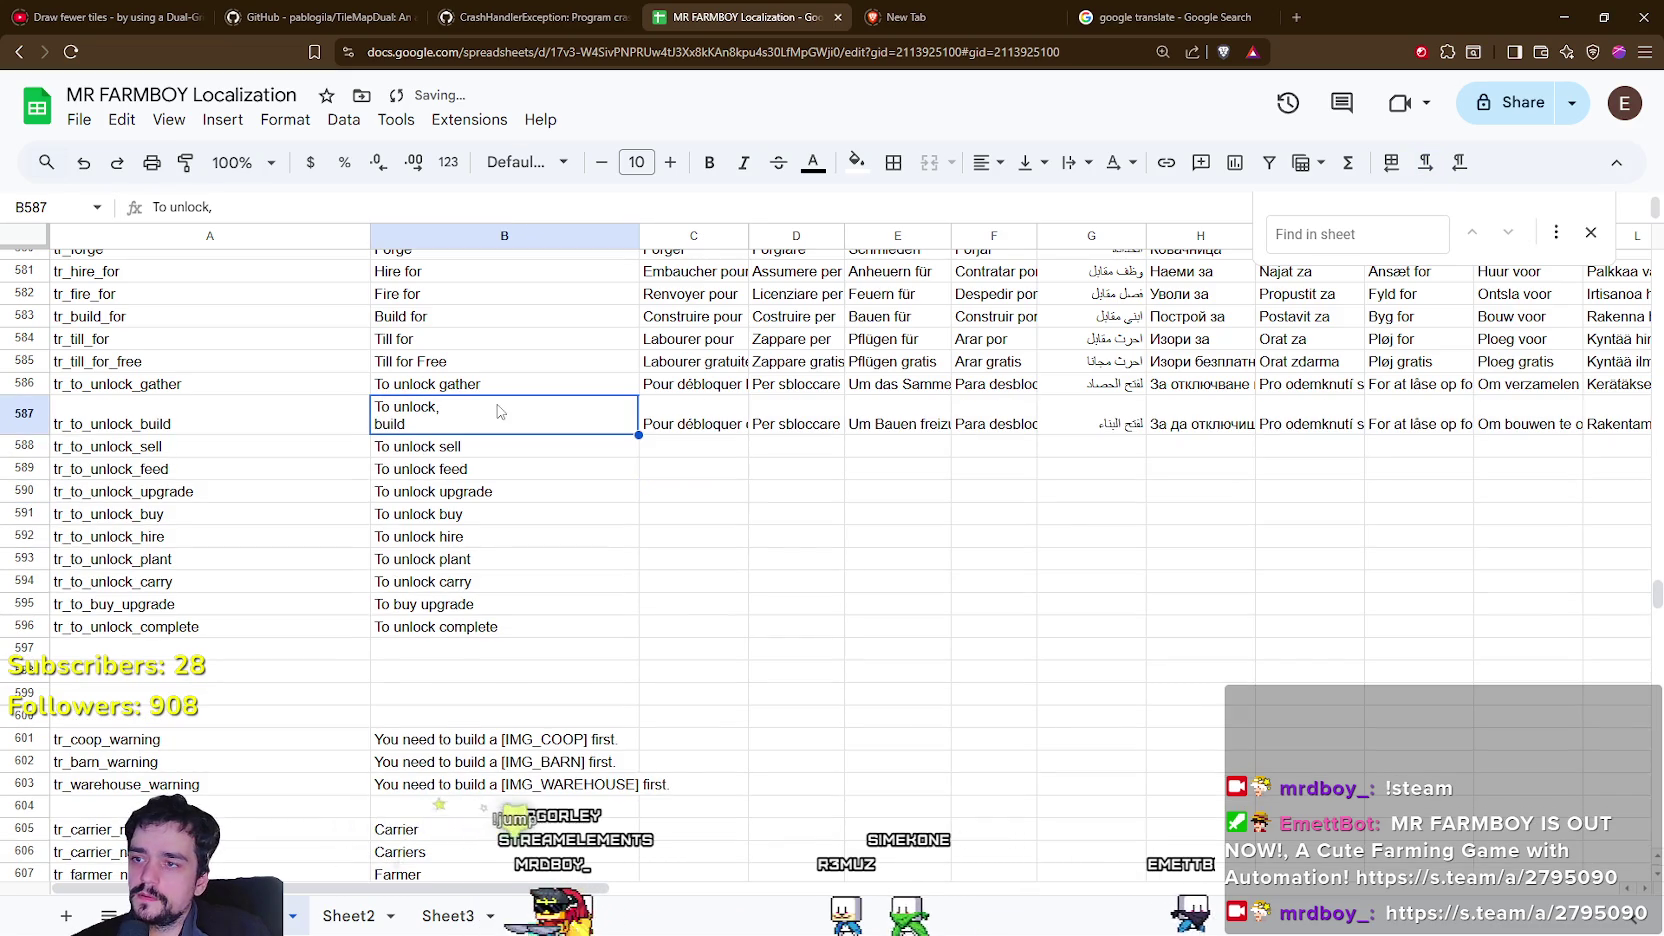
Download the sheet as CSV, overwriting translations.csv in the game's translations folder.
{"action": "left_click", "coordinate": [80, 121]}
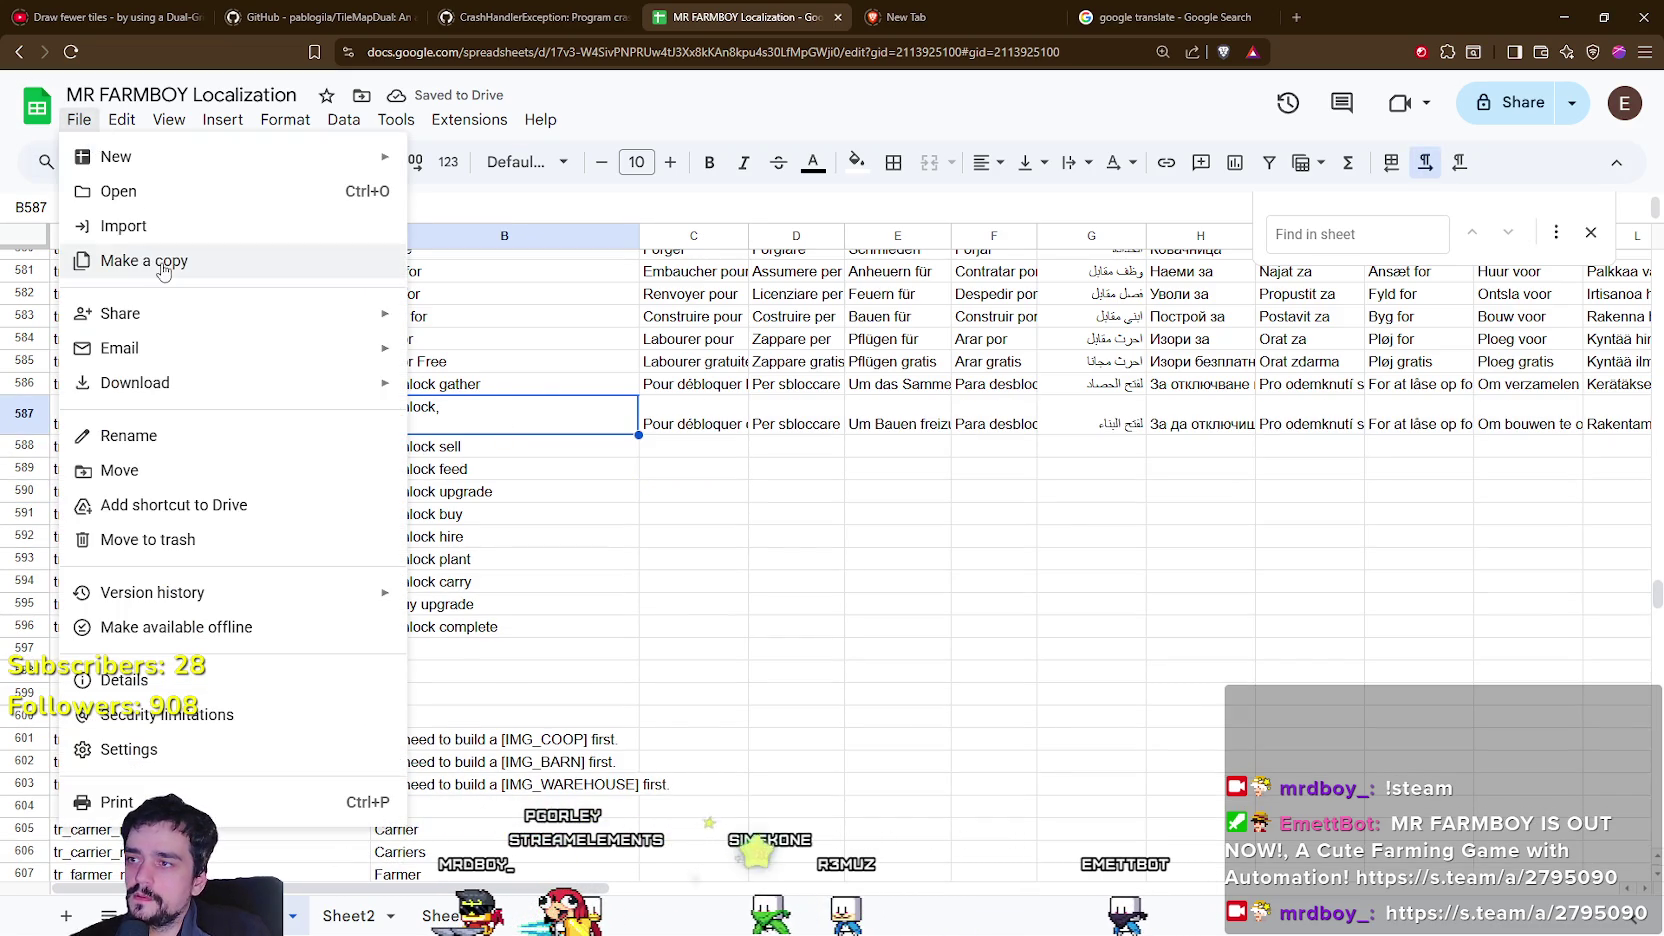
{"action": "mouse_move", "coordinate": [238, 382]}
{"action": "left_click", "coordinate": [547, 531]}
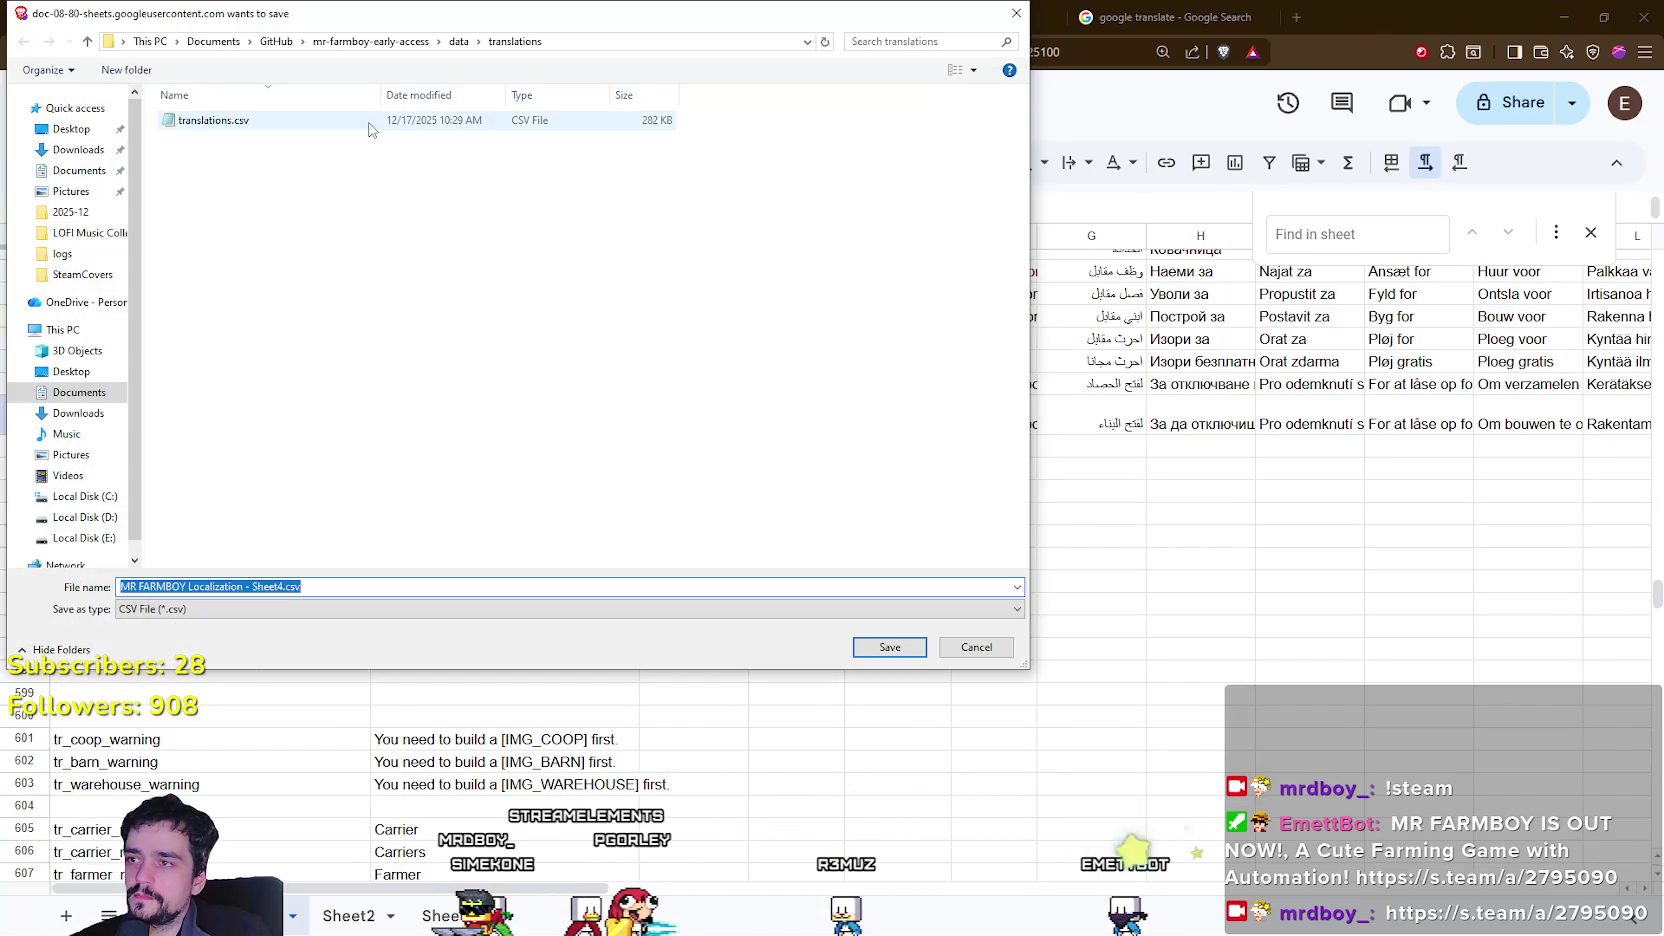
{"action": "left_click", "coordinate": [890, 646]}
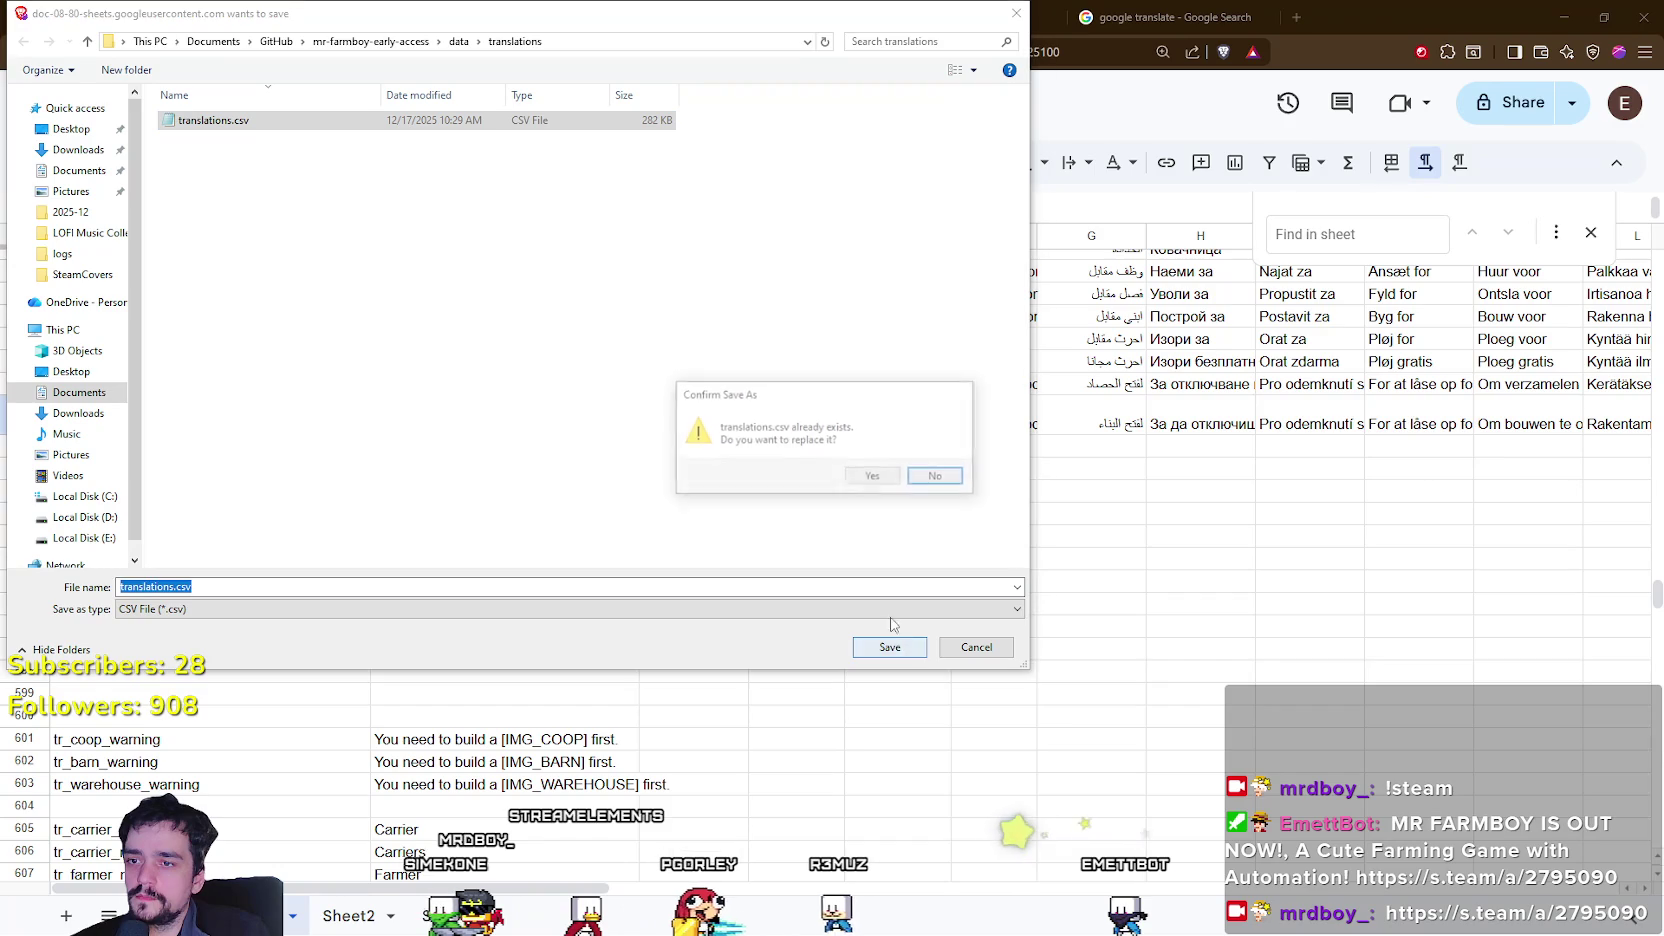
{"action": "left_click", "coordinate": [870, 477]}
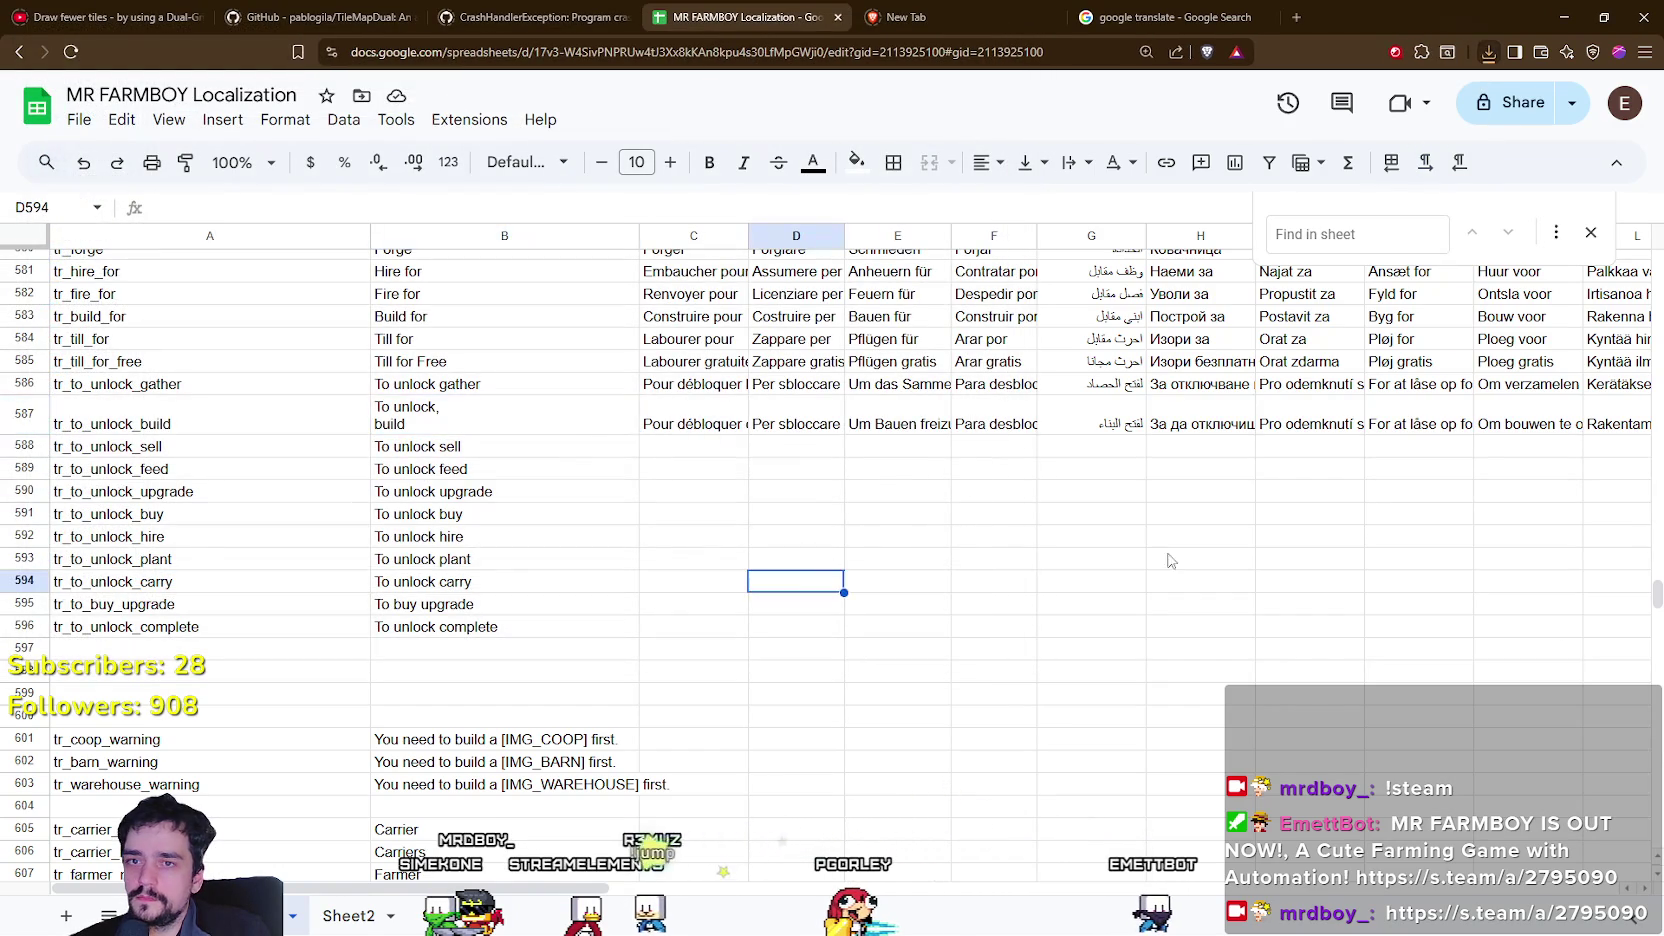
{"action": "key", "text": "alt+Tab"}
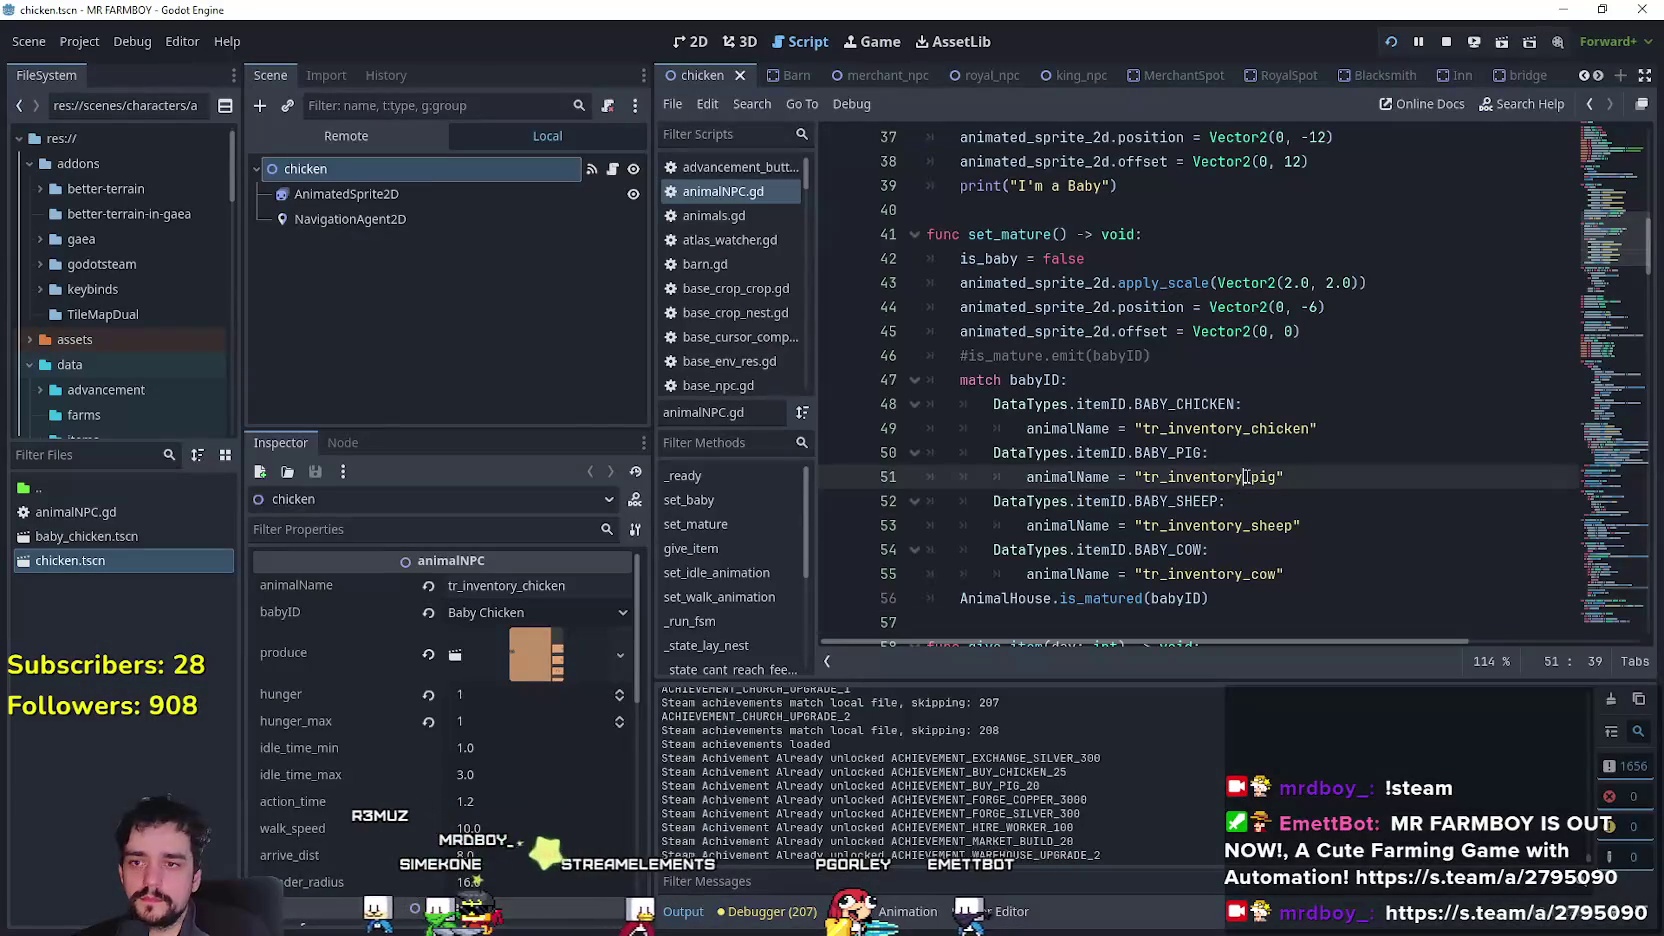
Launch MR FARMBOY with F5, dismiss its Advancements panel, and return to animalNPC.gd in the editor.
{"action": "key", "text": "F5"}
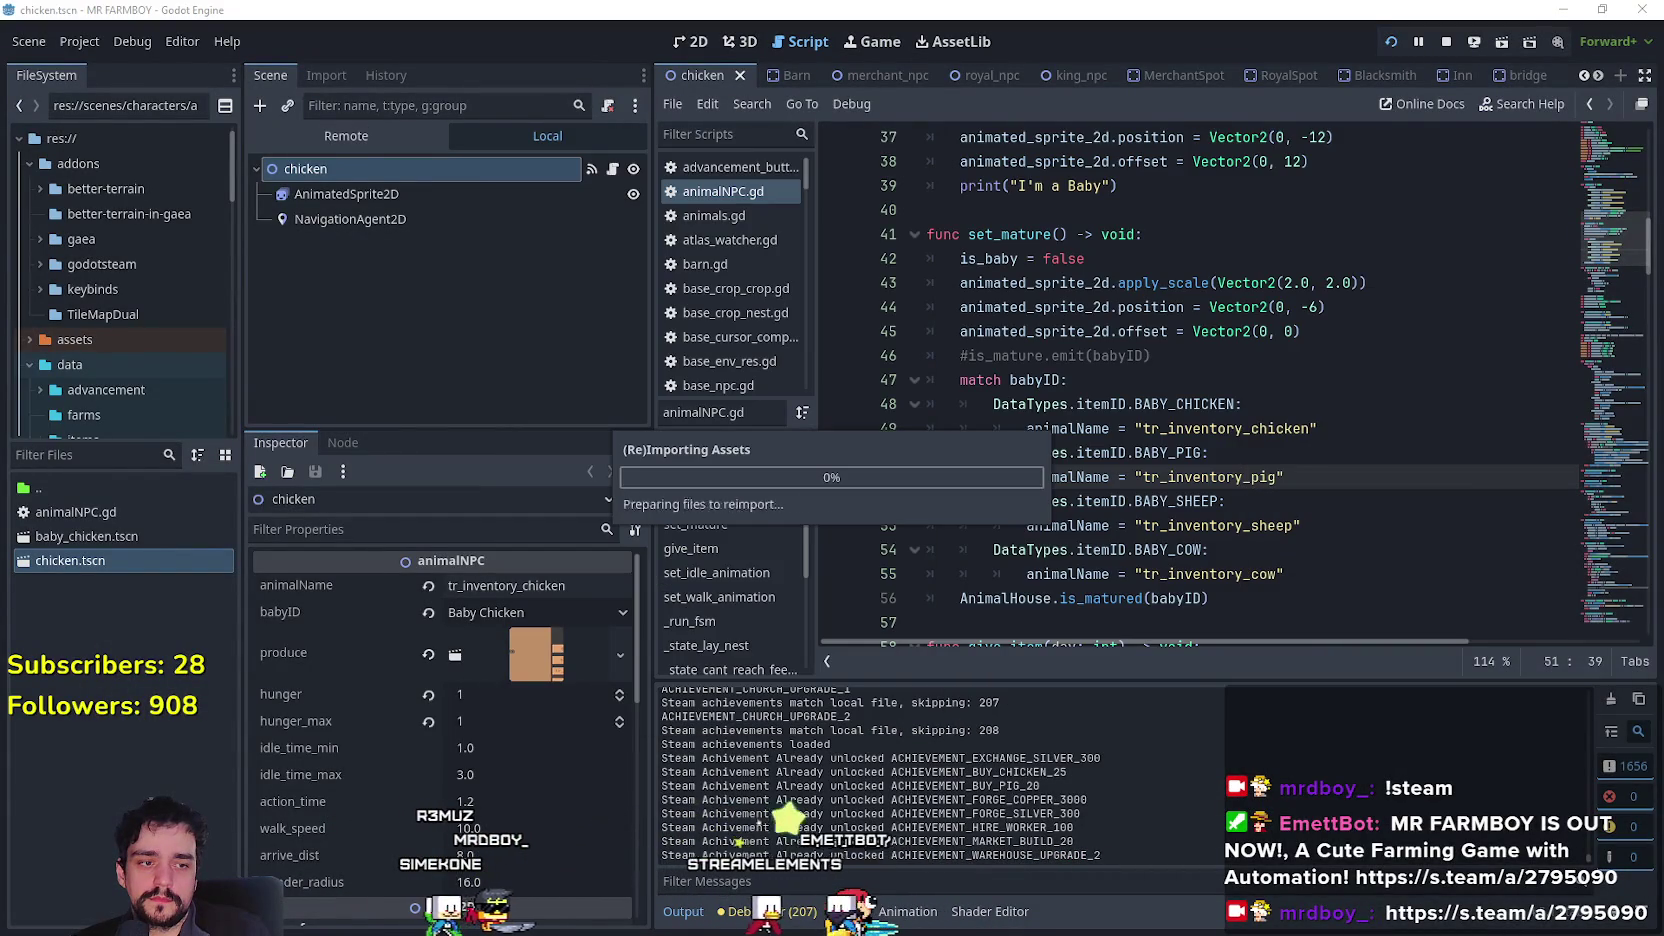
{"action": "key", "text": "Escape"}
{"action": "key", "text": "Escape"}
{"action": "key", "text": "Escape"}
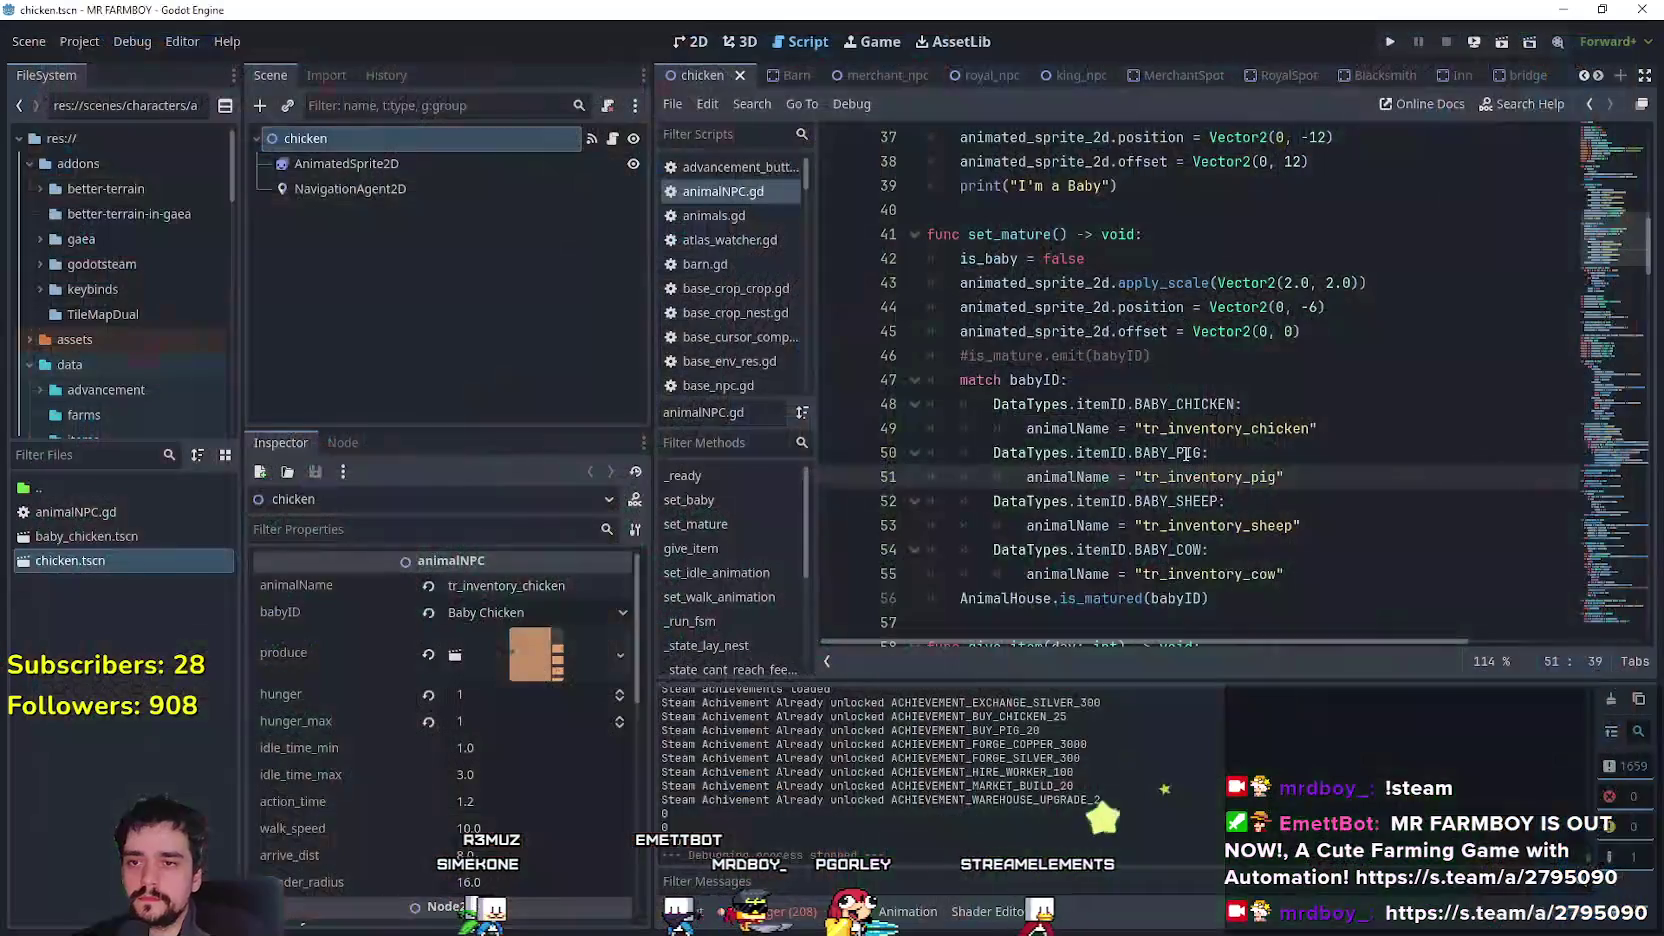
{"action": "left_click", "coordinate": [1028, 332]}
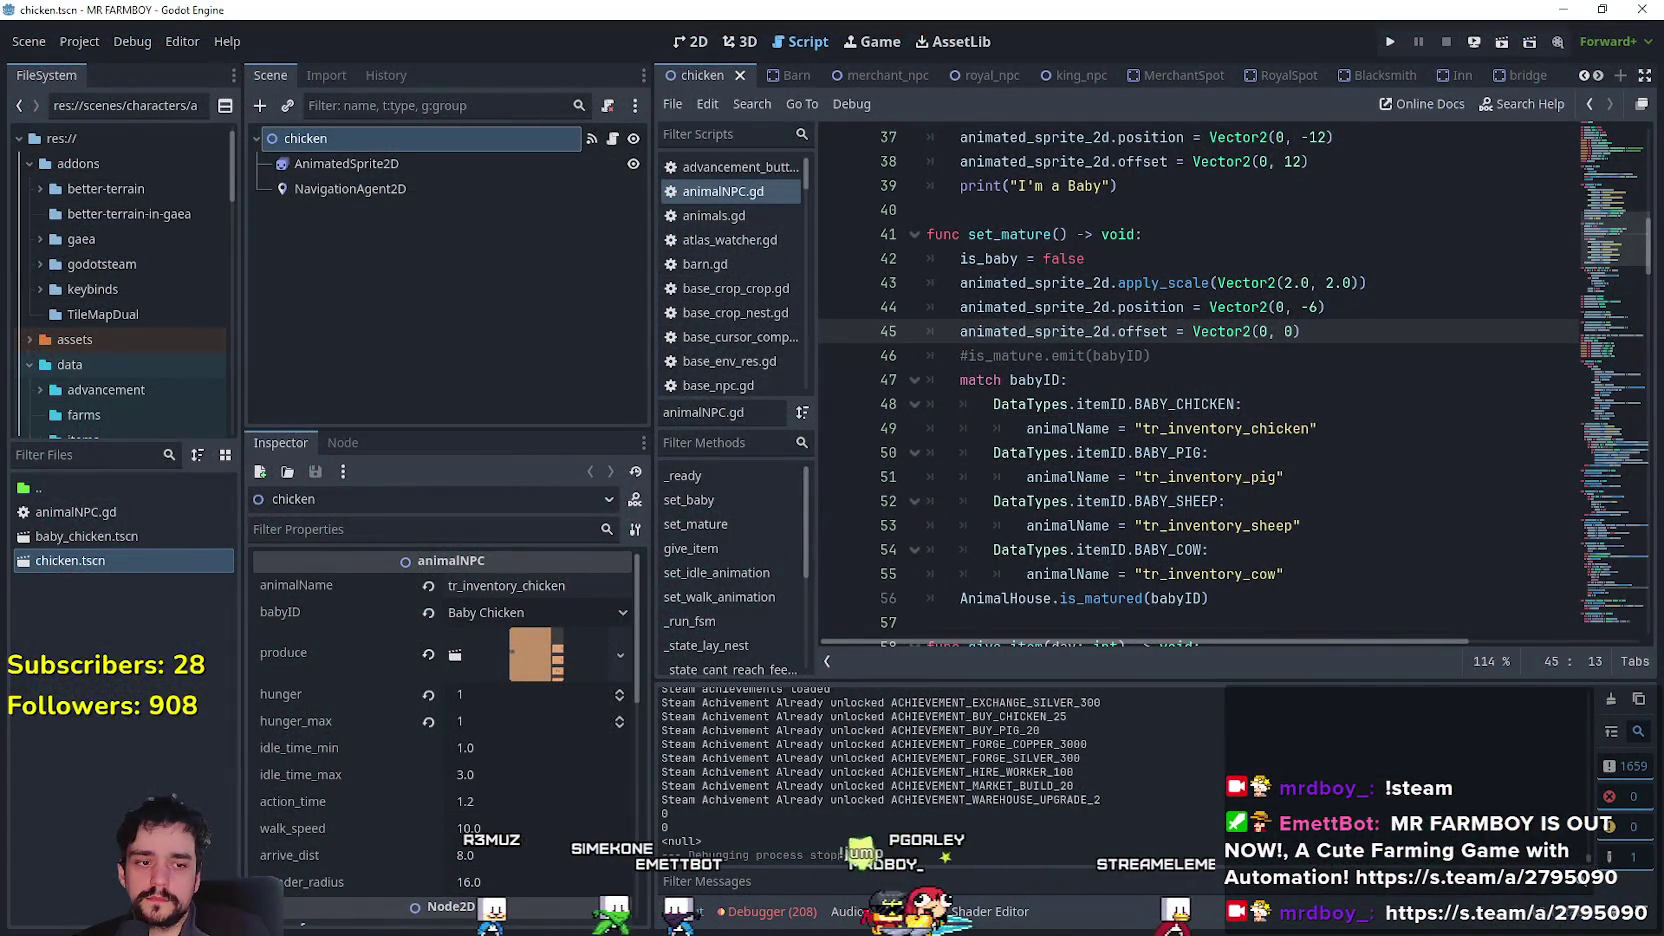
{"action": "key", "text": "alt+Tab"}
{"action": "key", "text": "alt+Tab"}
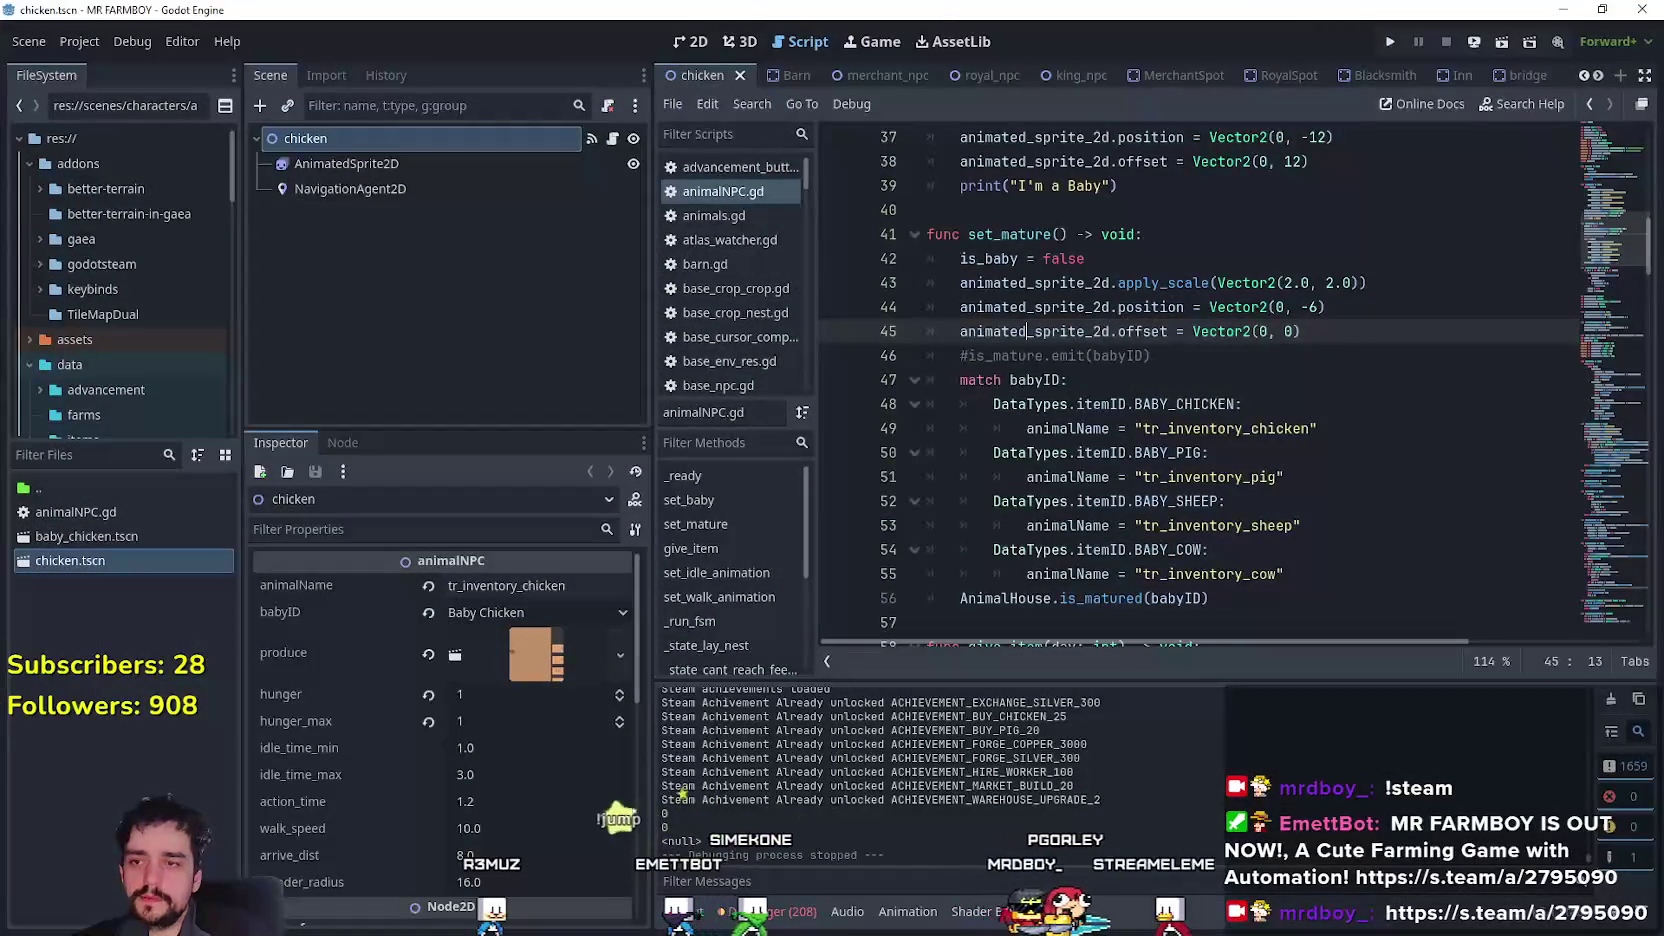
{"action": "left_click", "coordinate": [958, 500]}
{"action": "key", "text": "alt+Tab"}
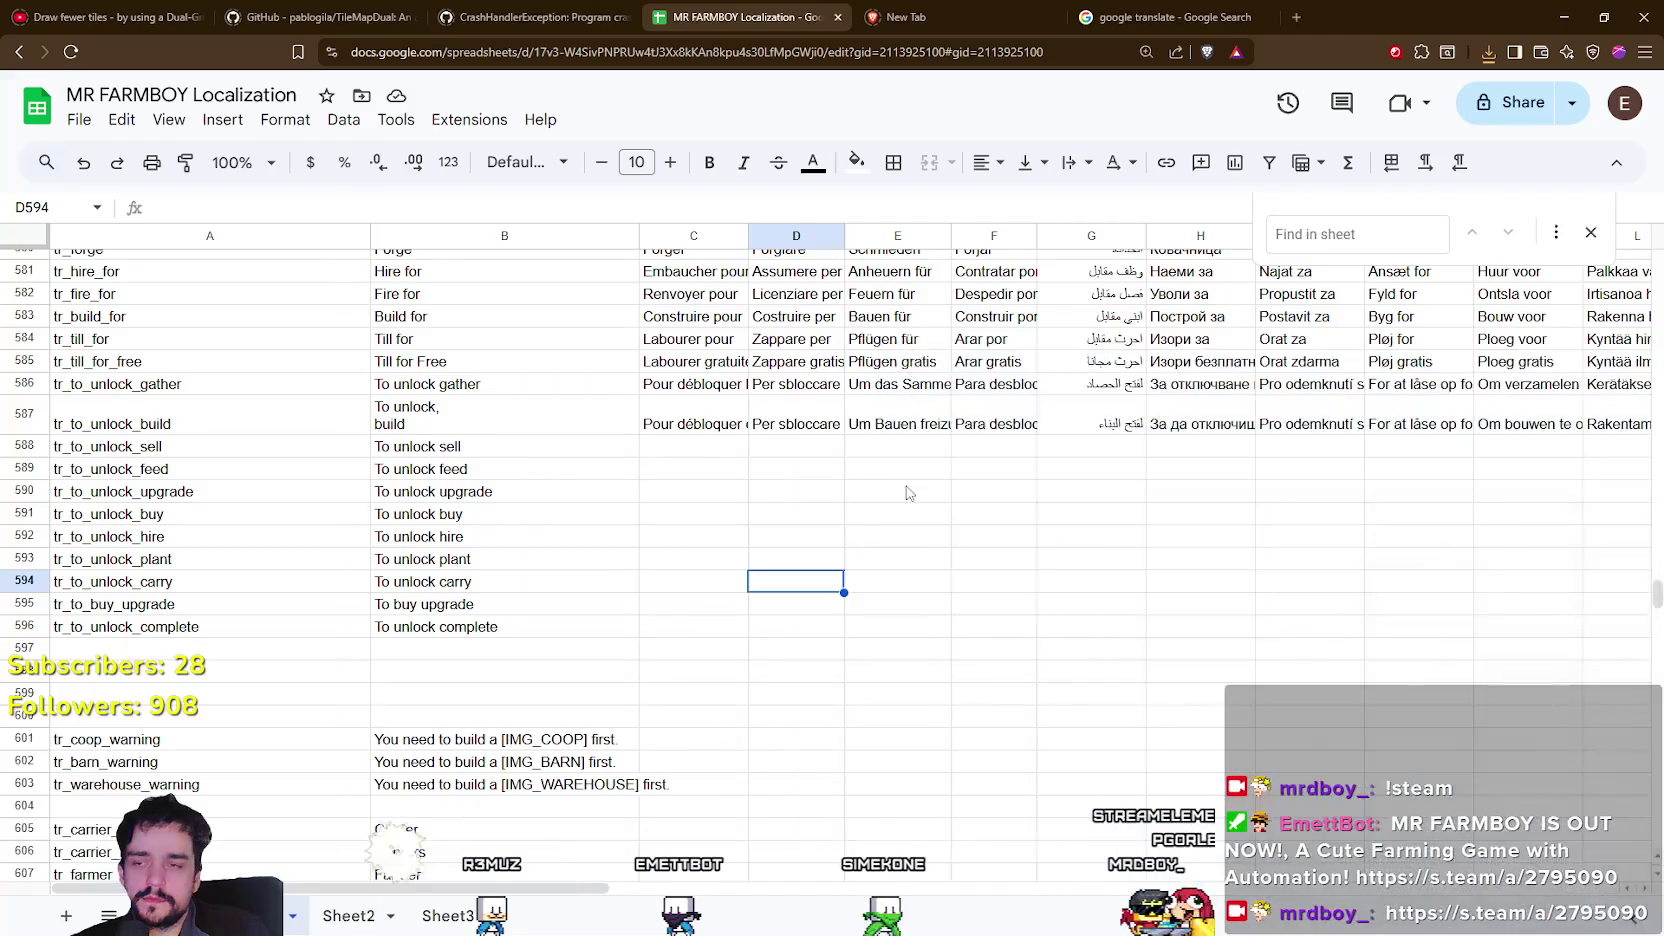
Select the tr_to_unlock_carry key in column A and briefly check the Godot editor.
{"action": "left_click", "coordinate": [199, 520]}
{"action": "key", "text": "Down"}
{"action": "key", "text": "Down"}
{"action": "key", "text": "Down"}
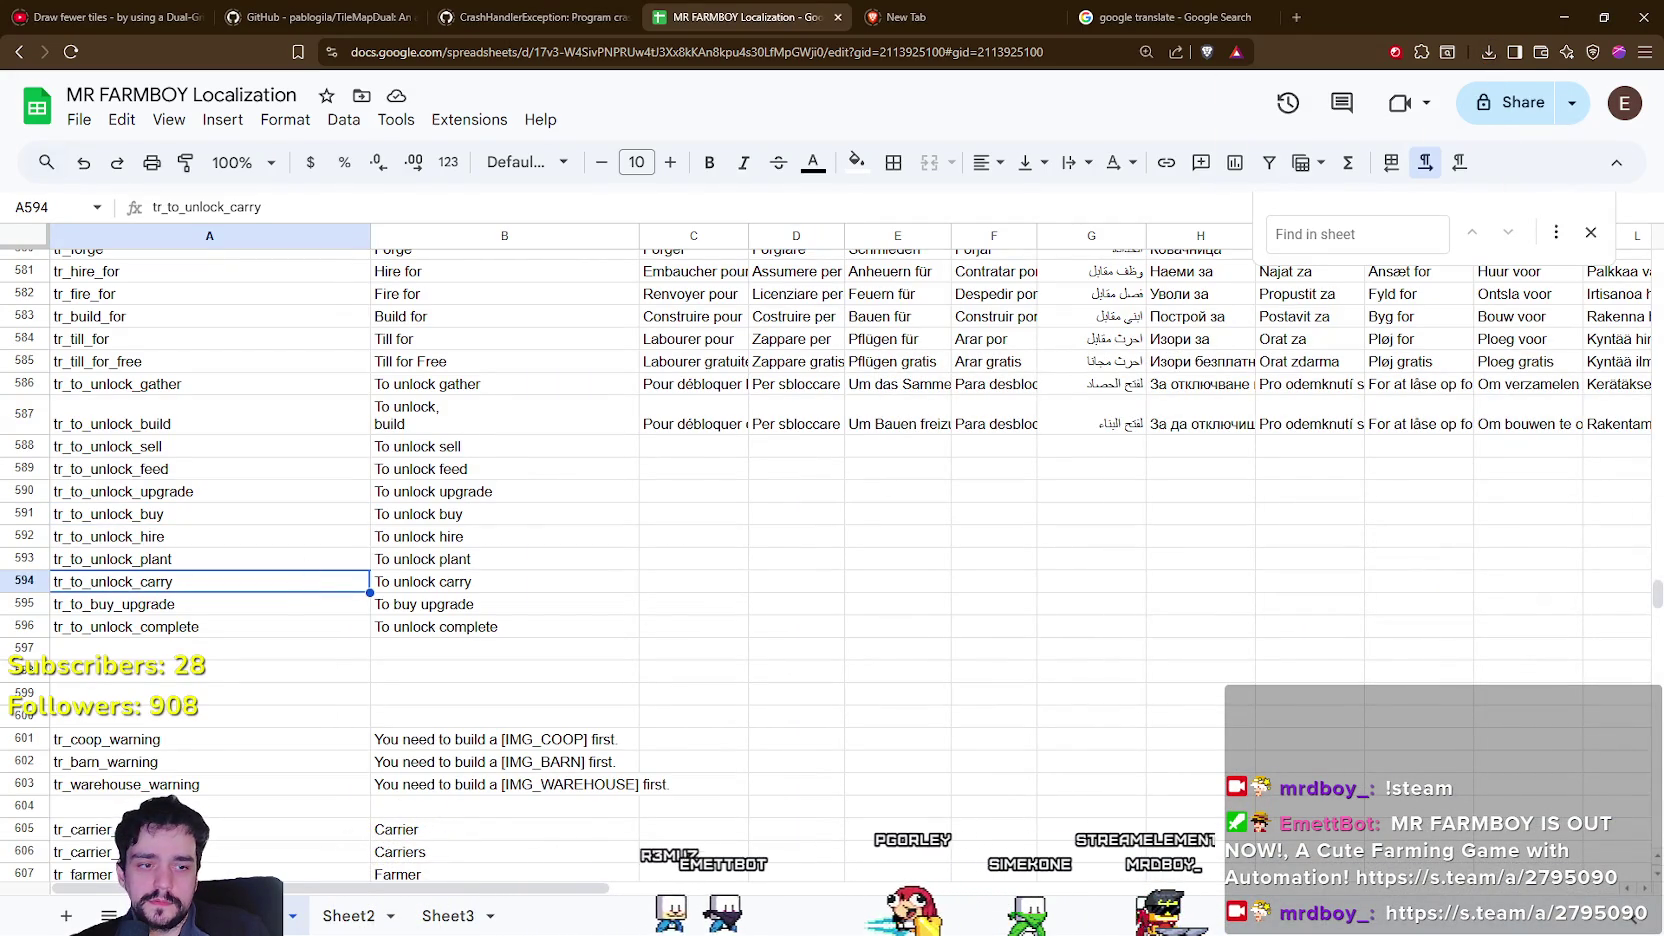
{"action": "key", "text": "alt+Tab"}
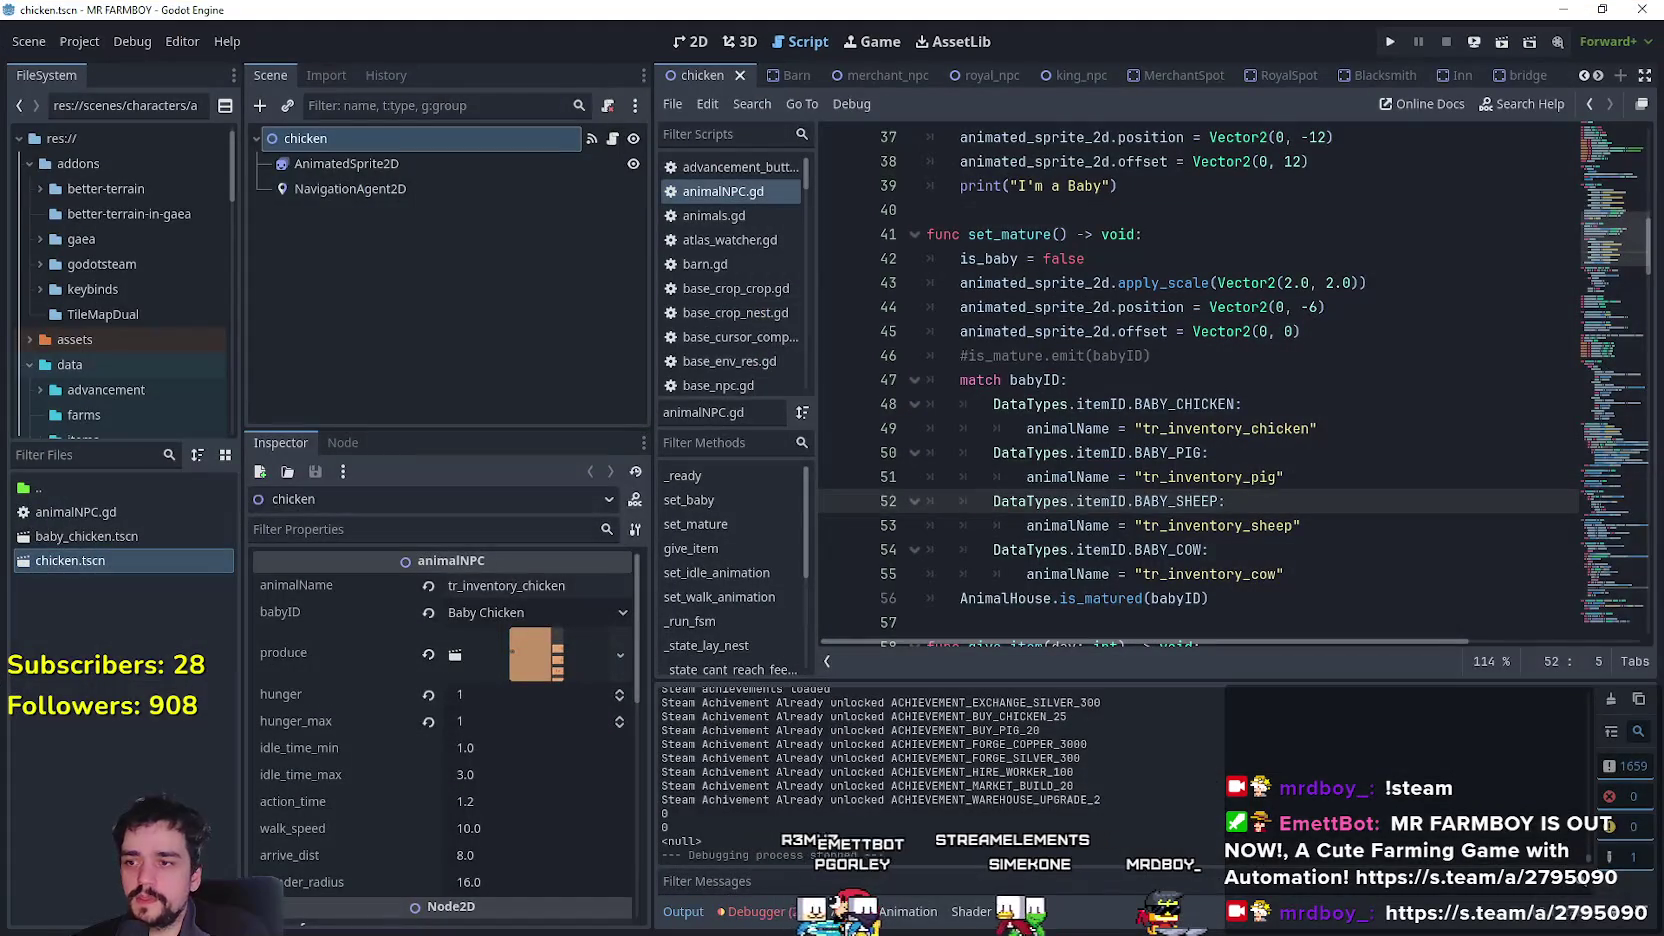
{"action": "key", "text": "alt+Tab"}
Download the sheet as CSV, overwriting translations.csv in the translations folder, then return to Godot.
{"action": "left_click", "coordinate": [89, 133]}
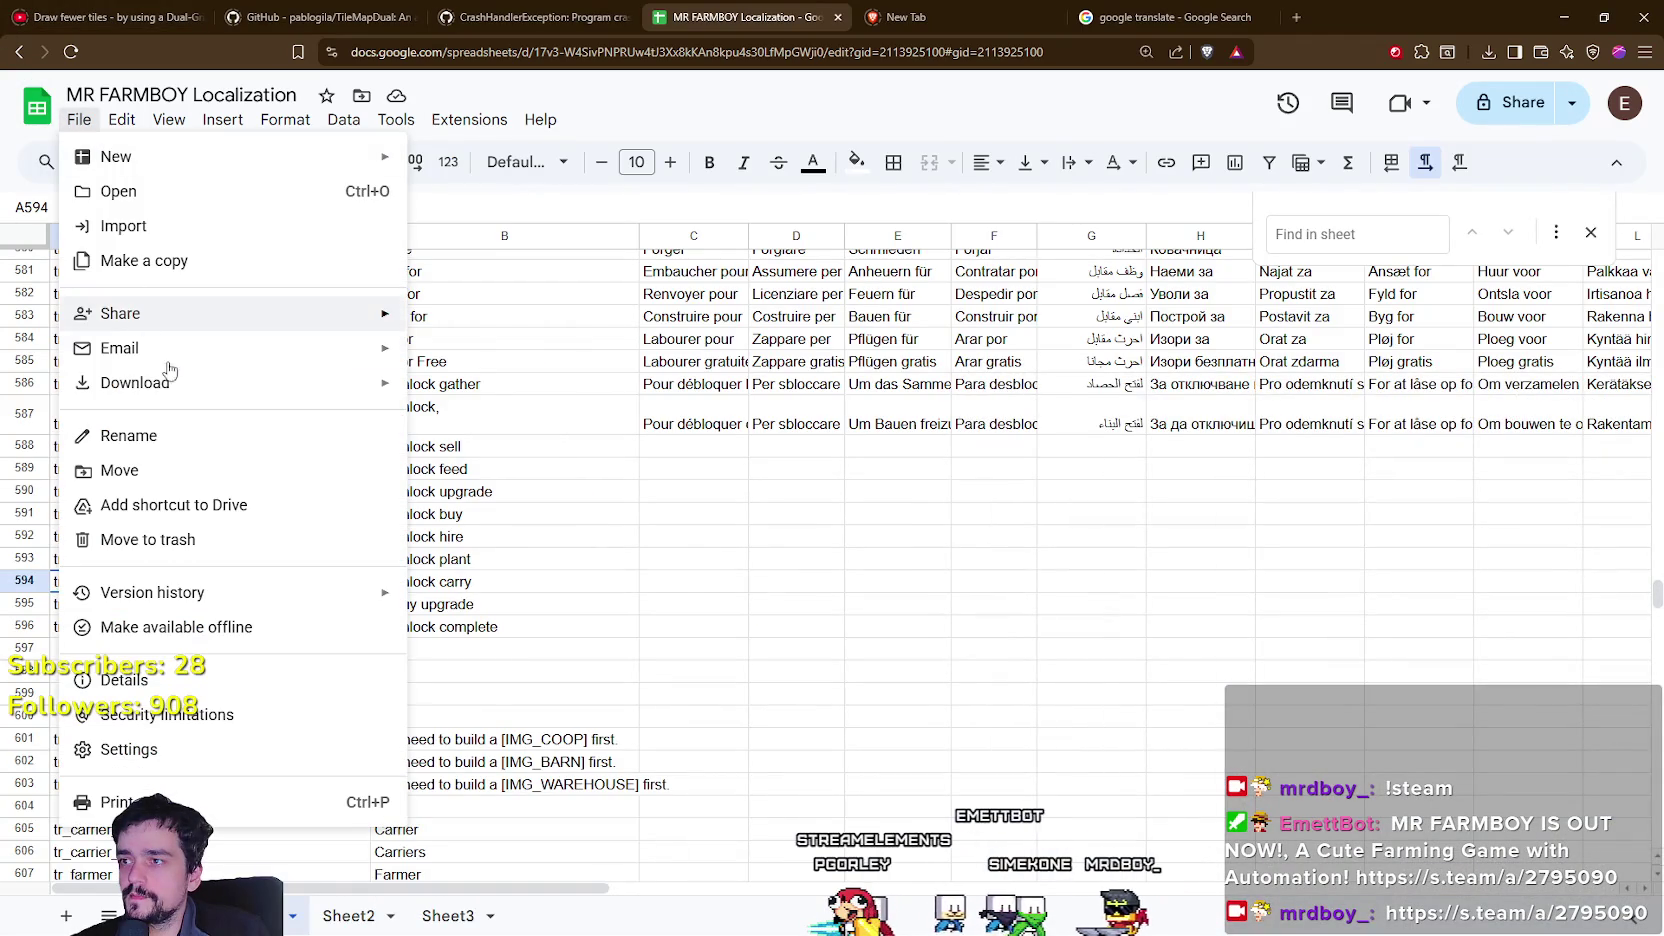
{"action": "mouse_move", "coordinate": [175, 383]}
{"action": "left_click", "coordinate": [610, 540]}
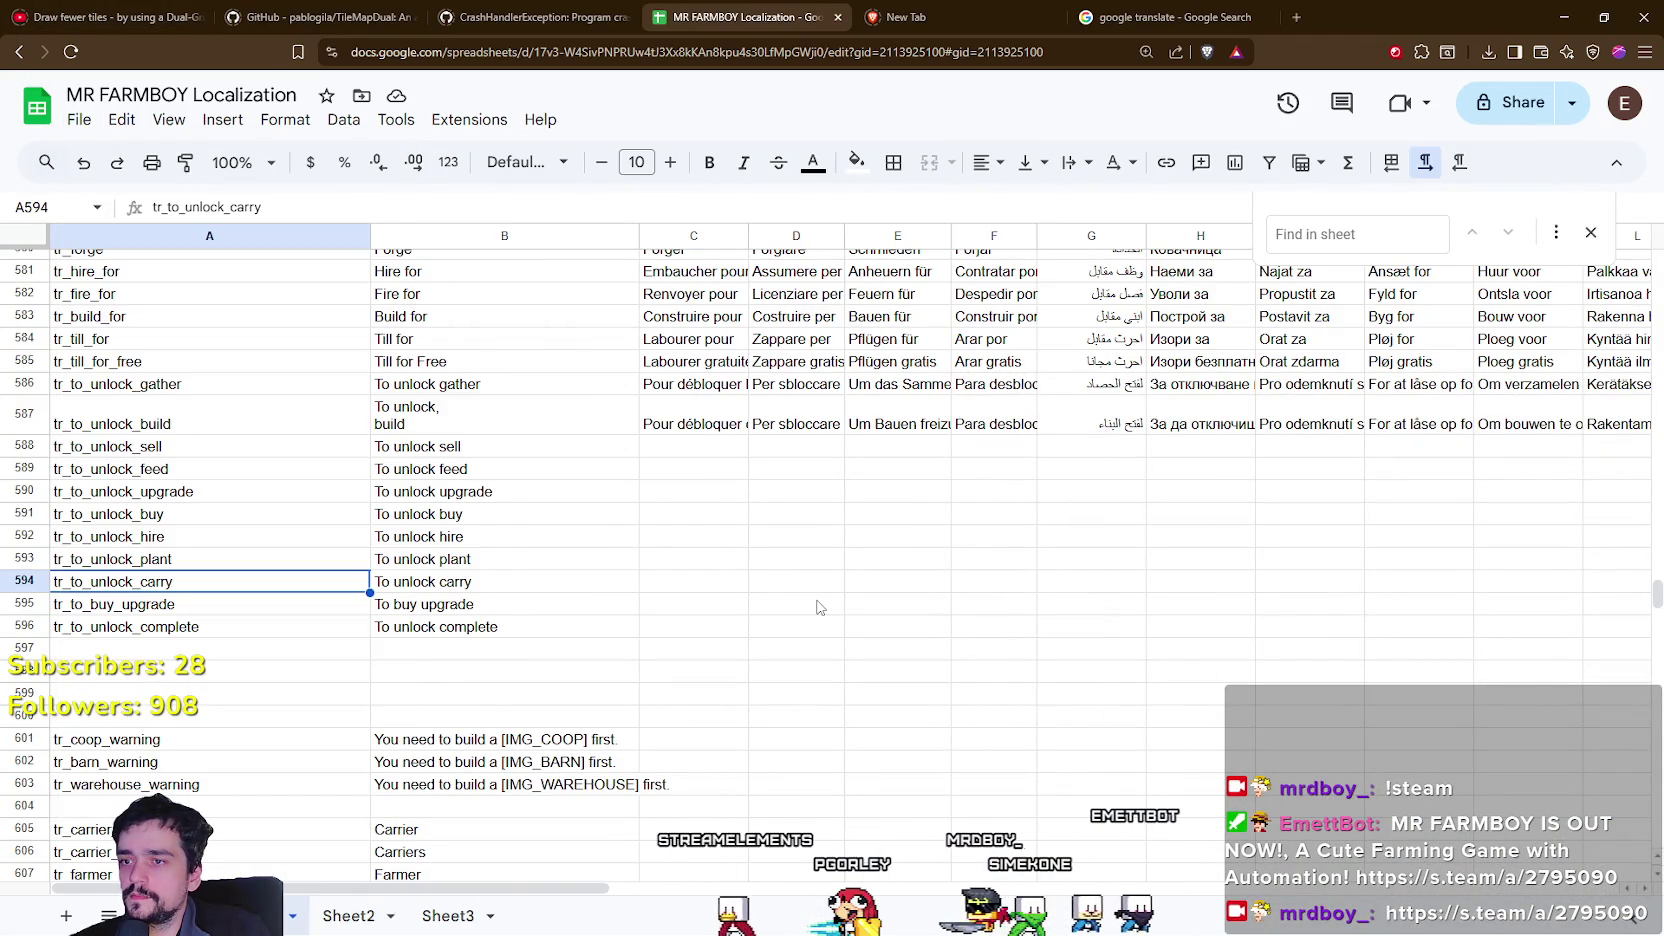
{"action": "left_click", "coordinate": [300, 120]}
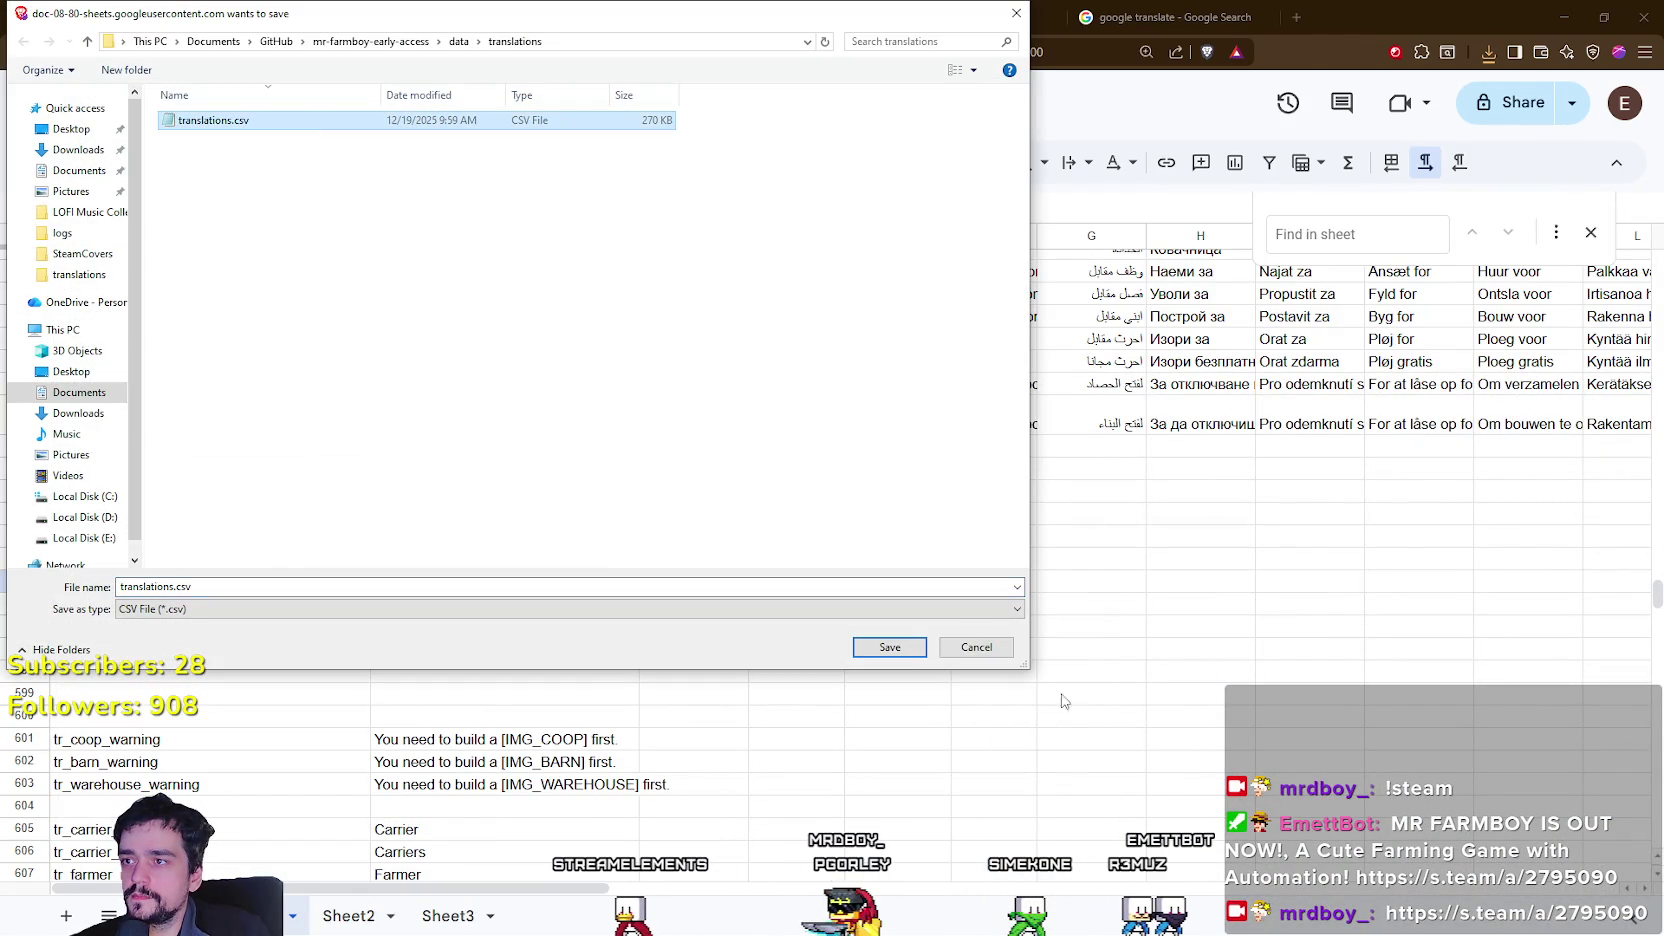
{"action": "left_click", "coordinate": [908, 652]}
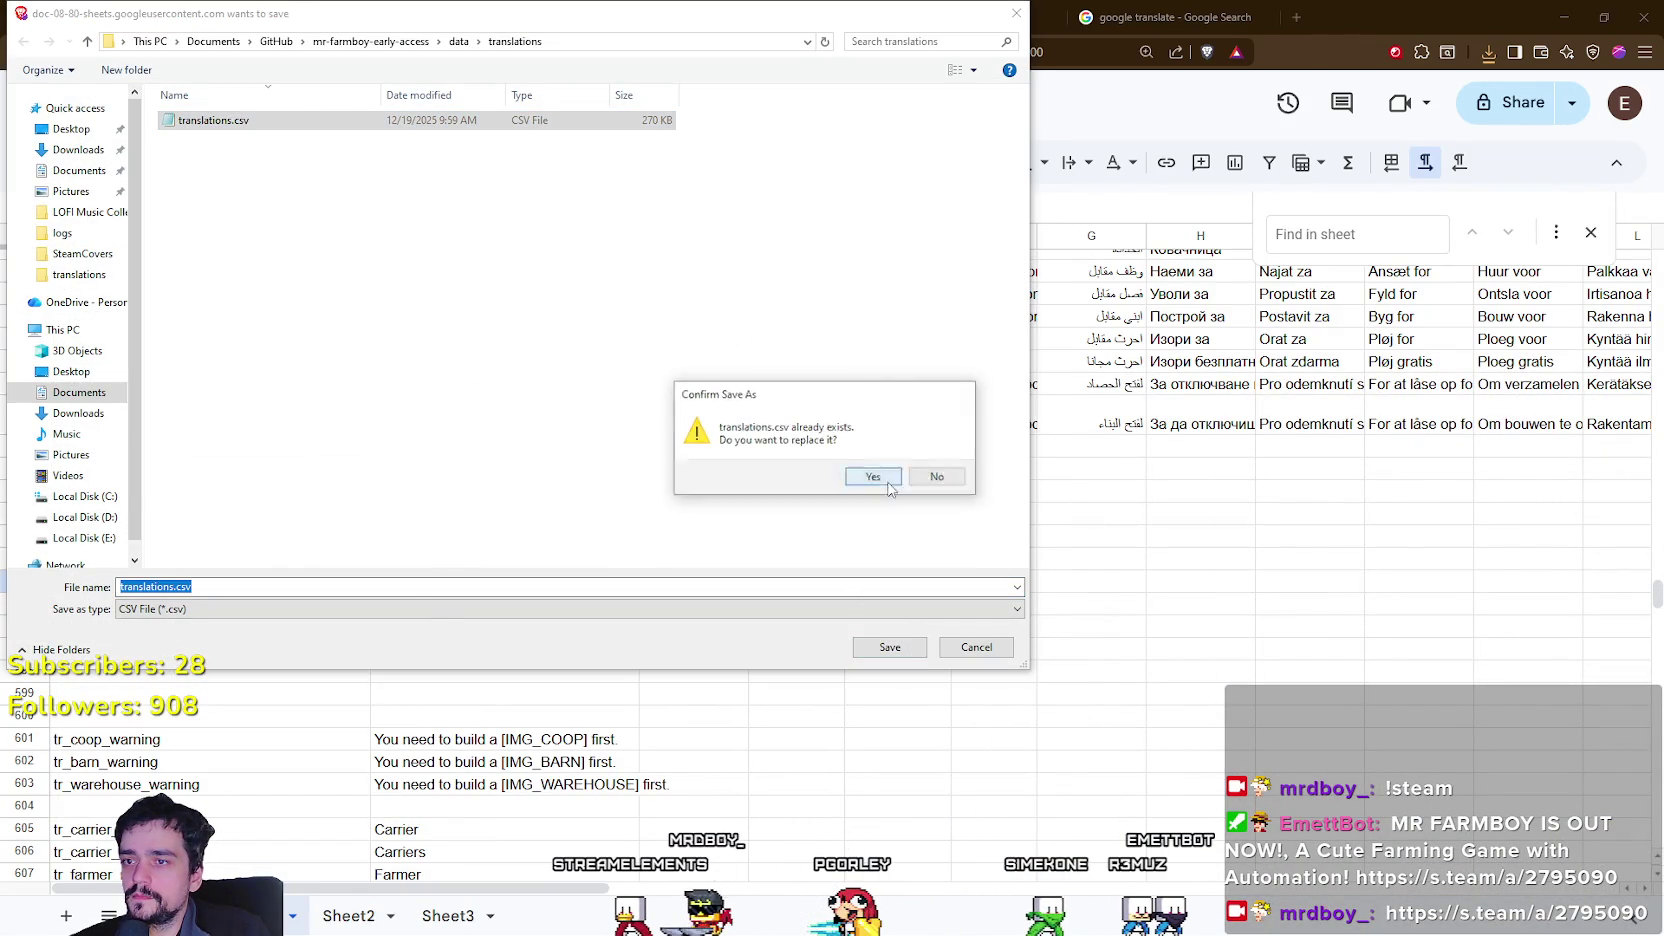
{"action": "left_click", "coordinate": [873, 477]}
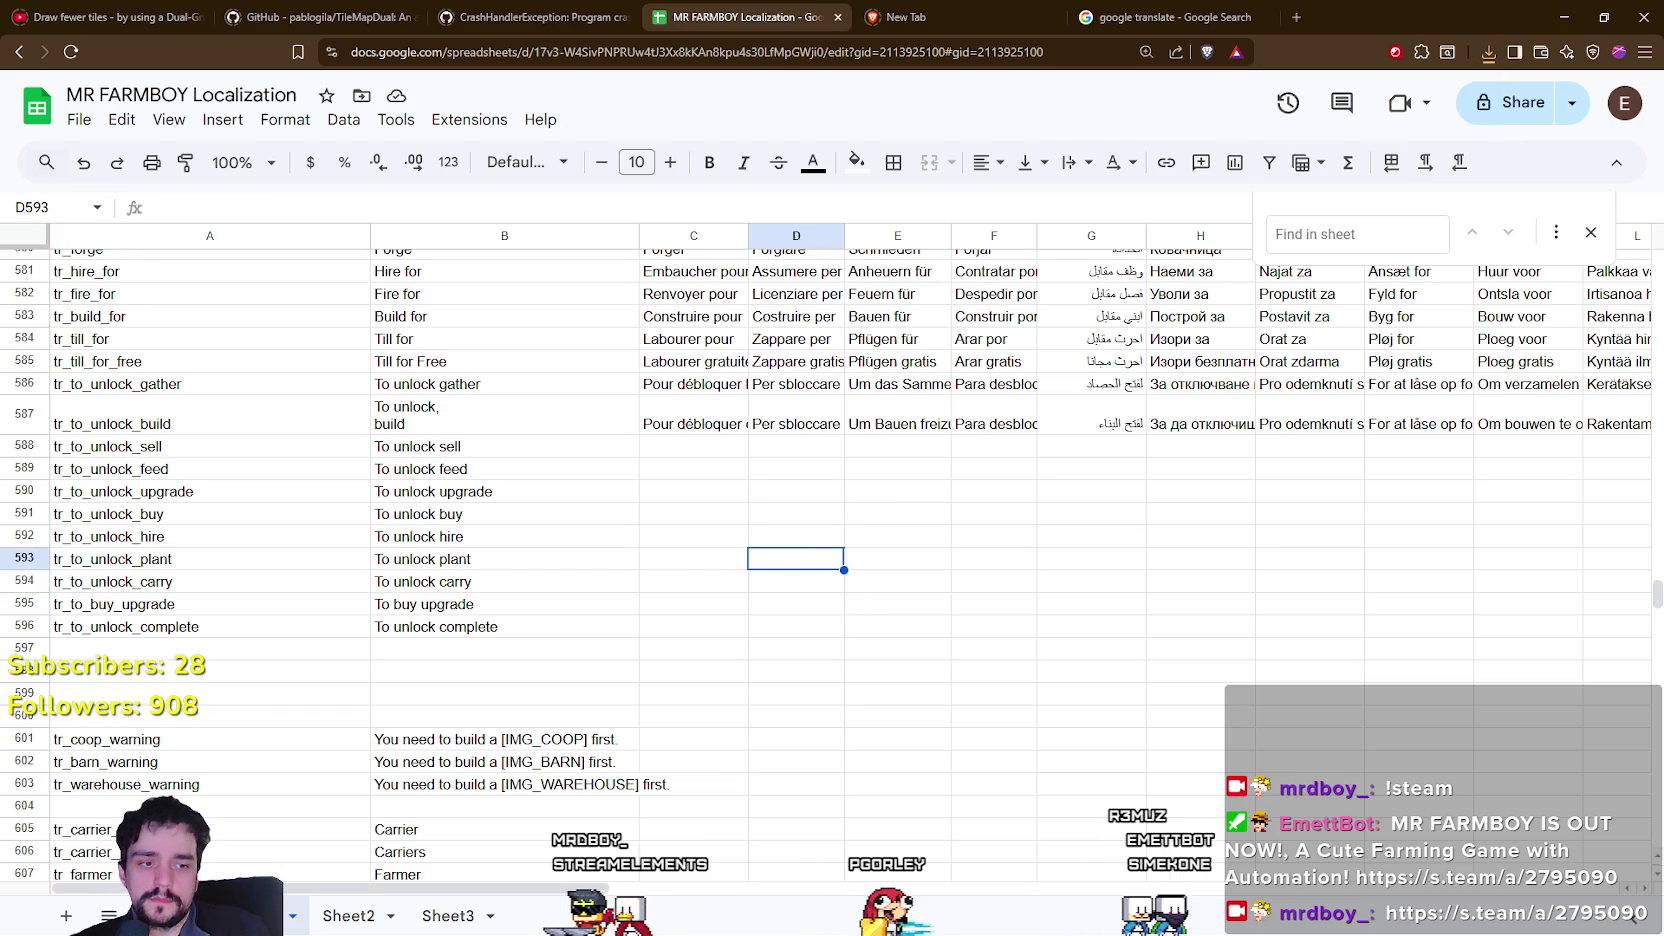
{"action": "key", "text": "alt+Tab"}
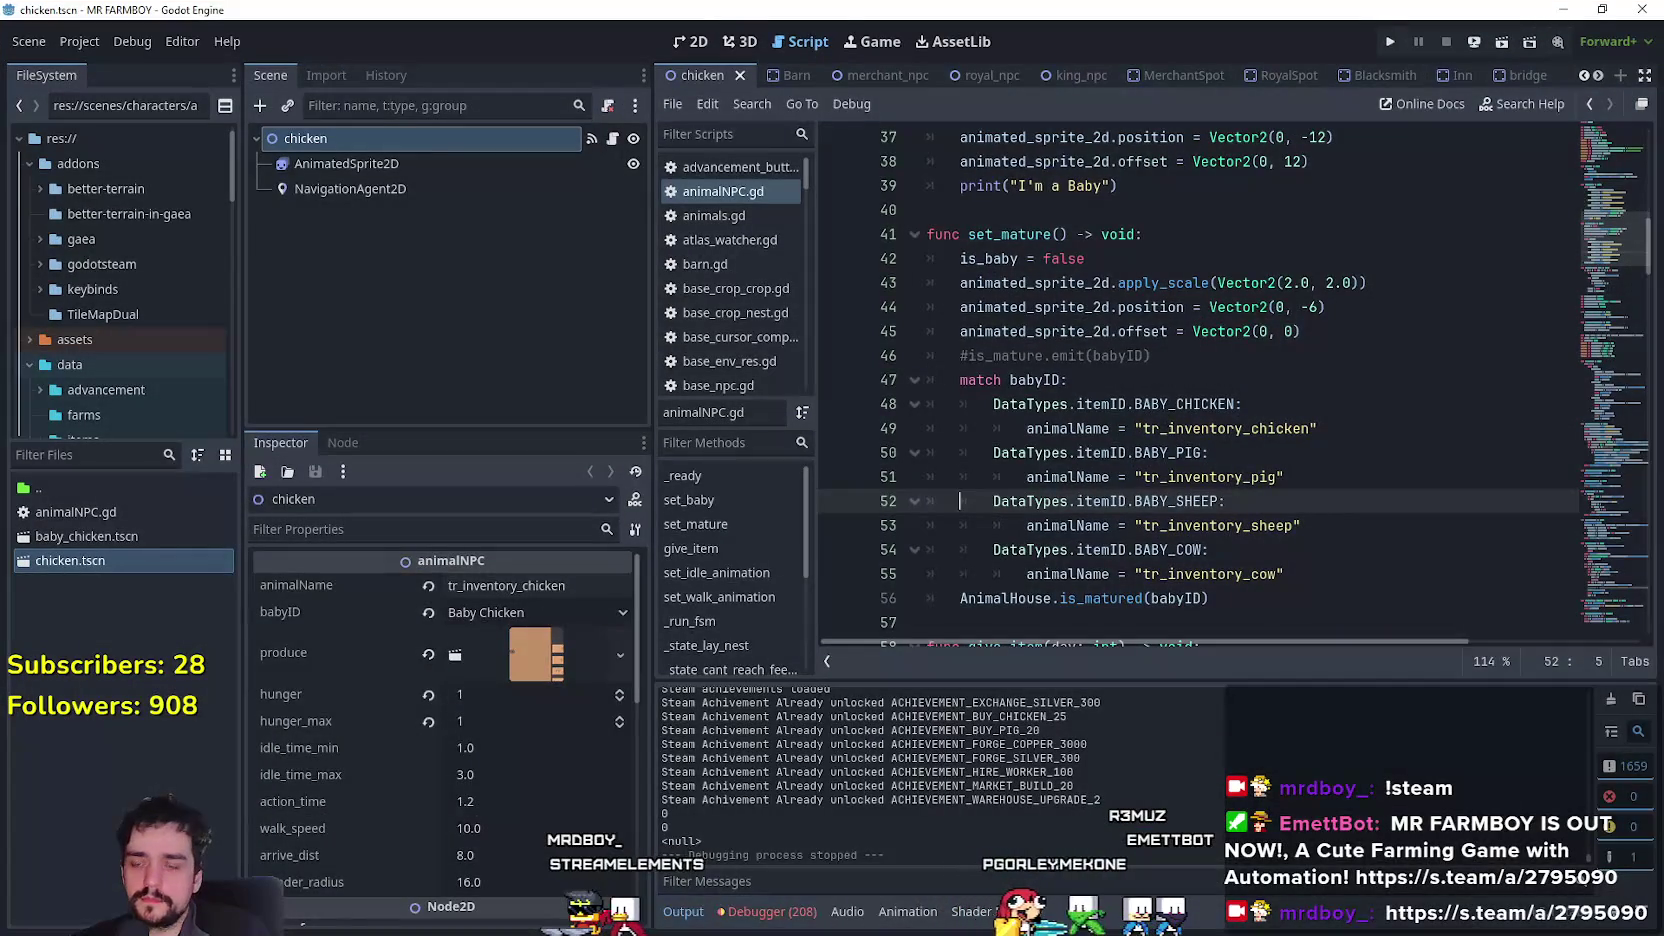
Run the MR FARMBOY project and load the Save 2 game.
{"action": "left_click", "coordinate": [1421, 525]}
{"action": "left_click", "coordinate": [1387, 46]}
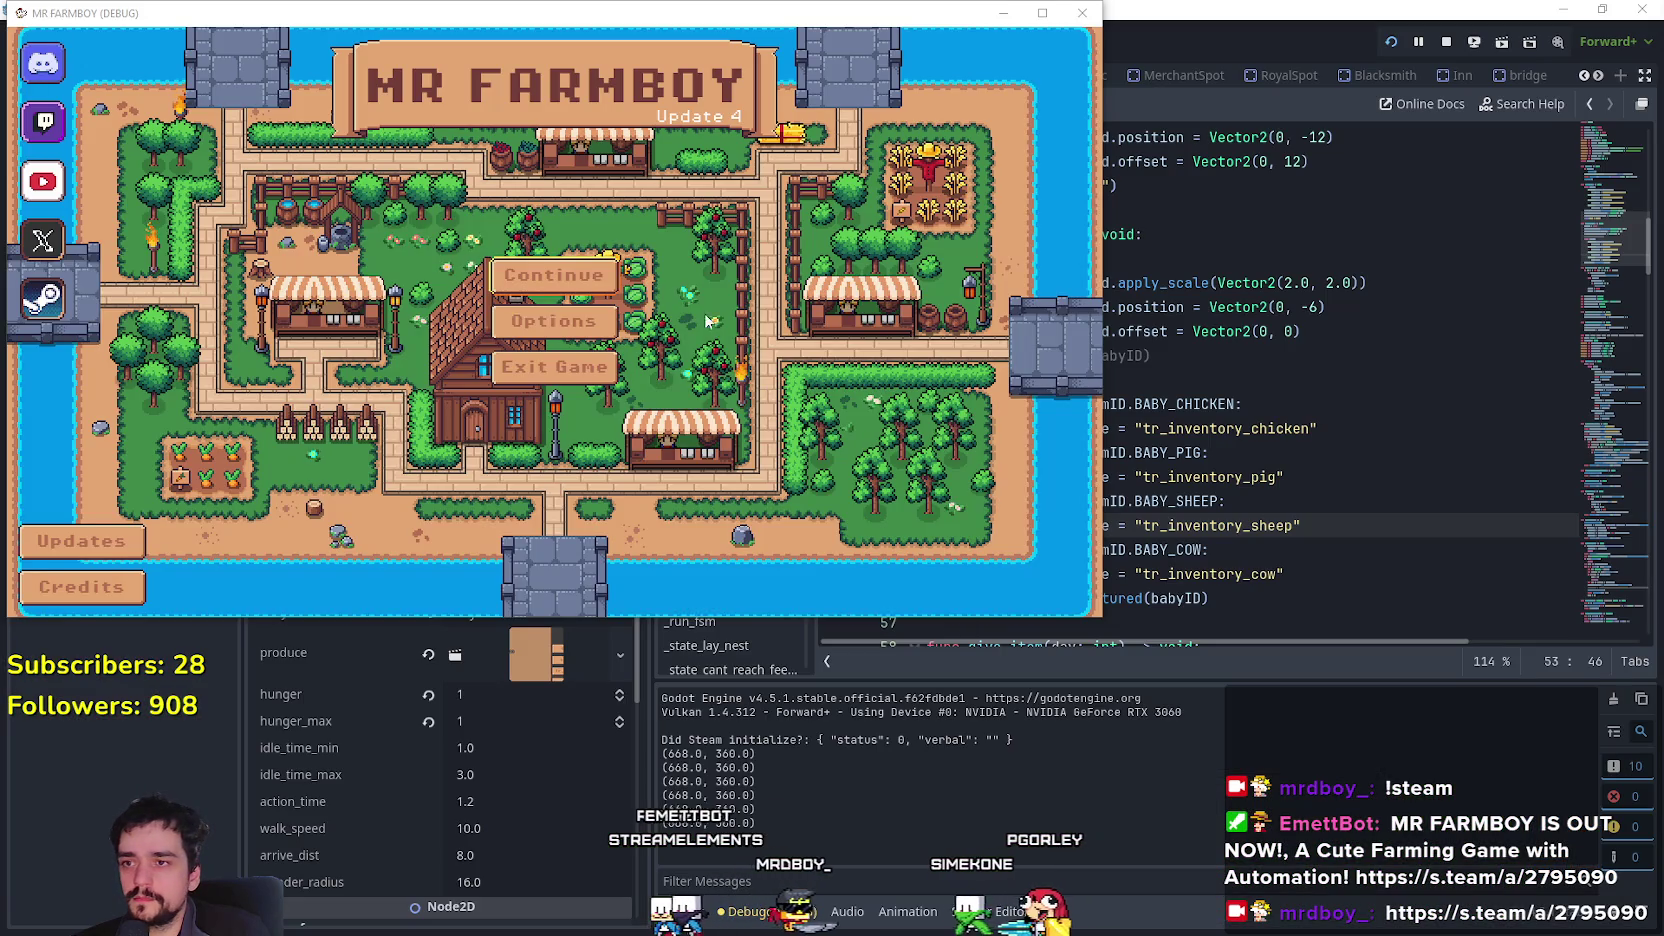
{"action": "left_click", "coordinate": [598, 330]}
{"action": "left_click", "coordinate": [598, 330]}
{"action": "left_click", "coordinate": [520, 376]}
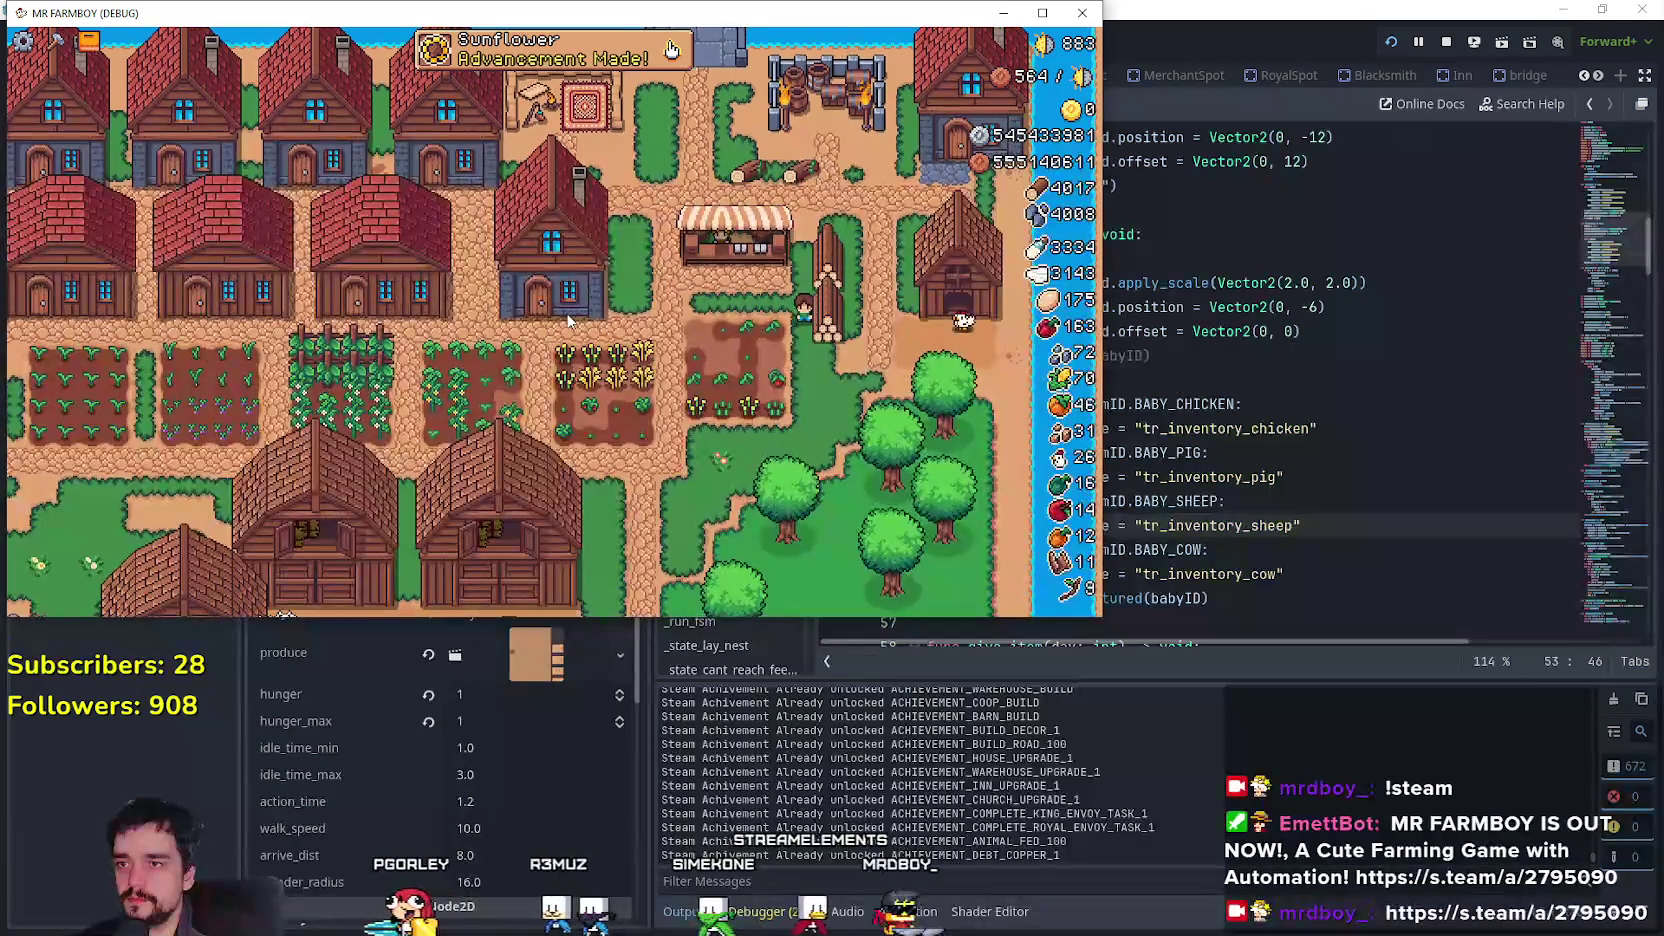
Read the 'To unlock' text on the Advancements info cards, then stop the game with F8.
{"action": "mouse_move", "coordinate": [704, 388]}
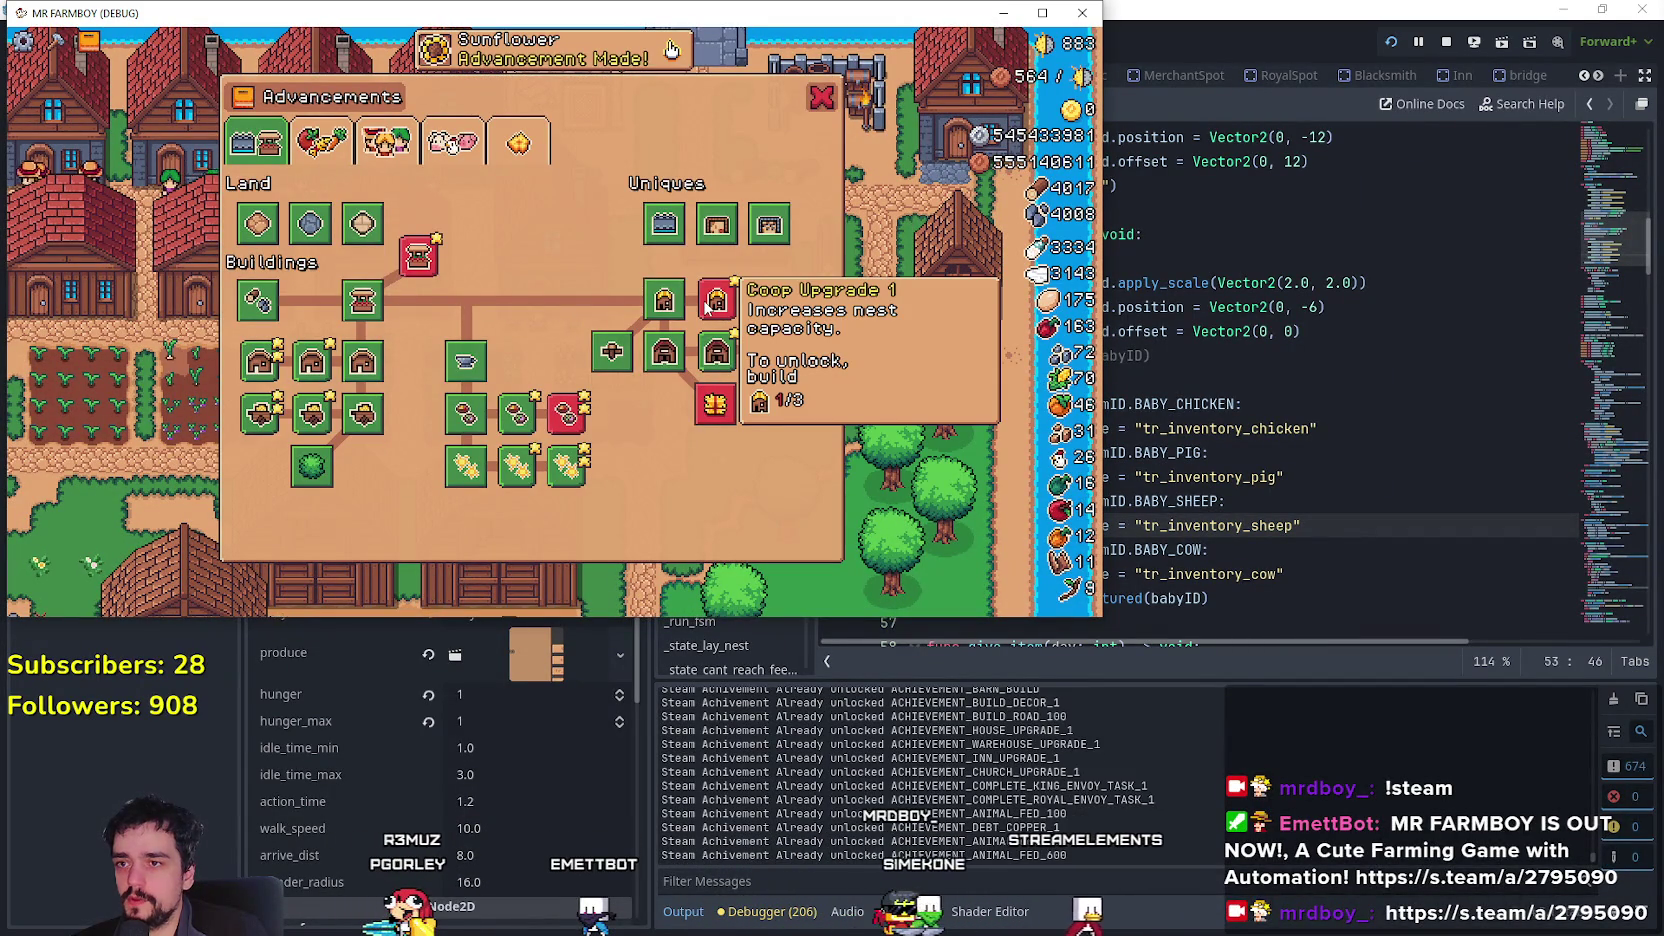
{"action": "left_click", "coordinate": [1042, 12]}
{"action": "mouse_move", "coordinate": [610, 376]}
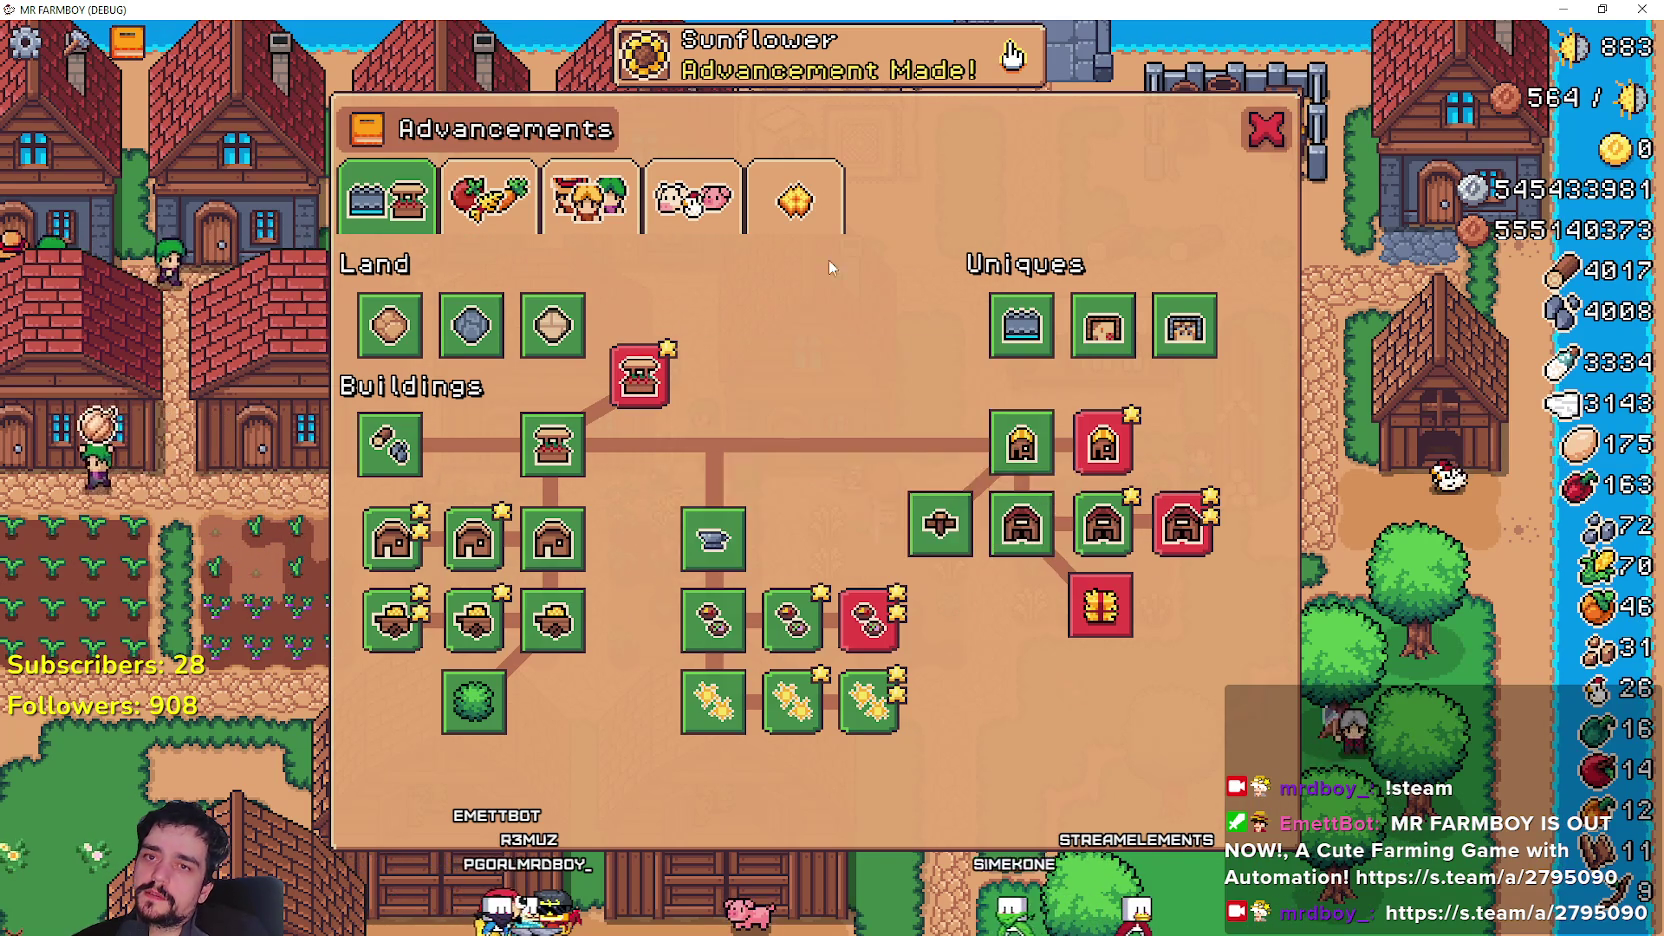
{"action": "left_click_drag", "start_coordinate": [1275, 9], "coordinate": [1312, 70]}
{"action": "mouse_move", "coordinate": [645, 424]}
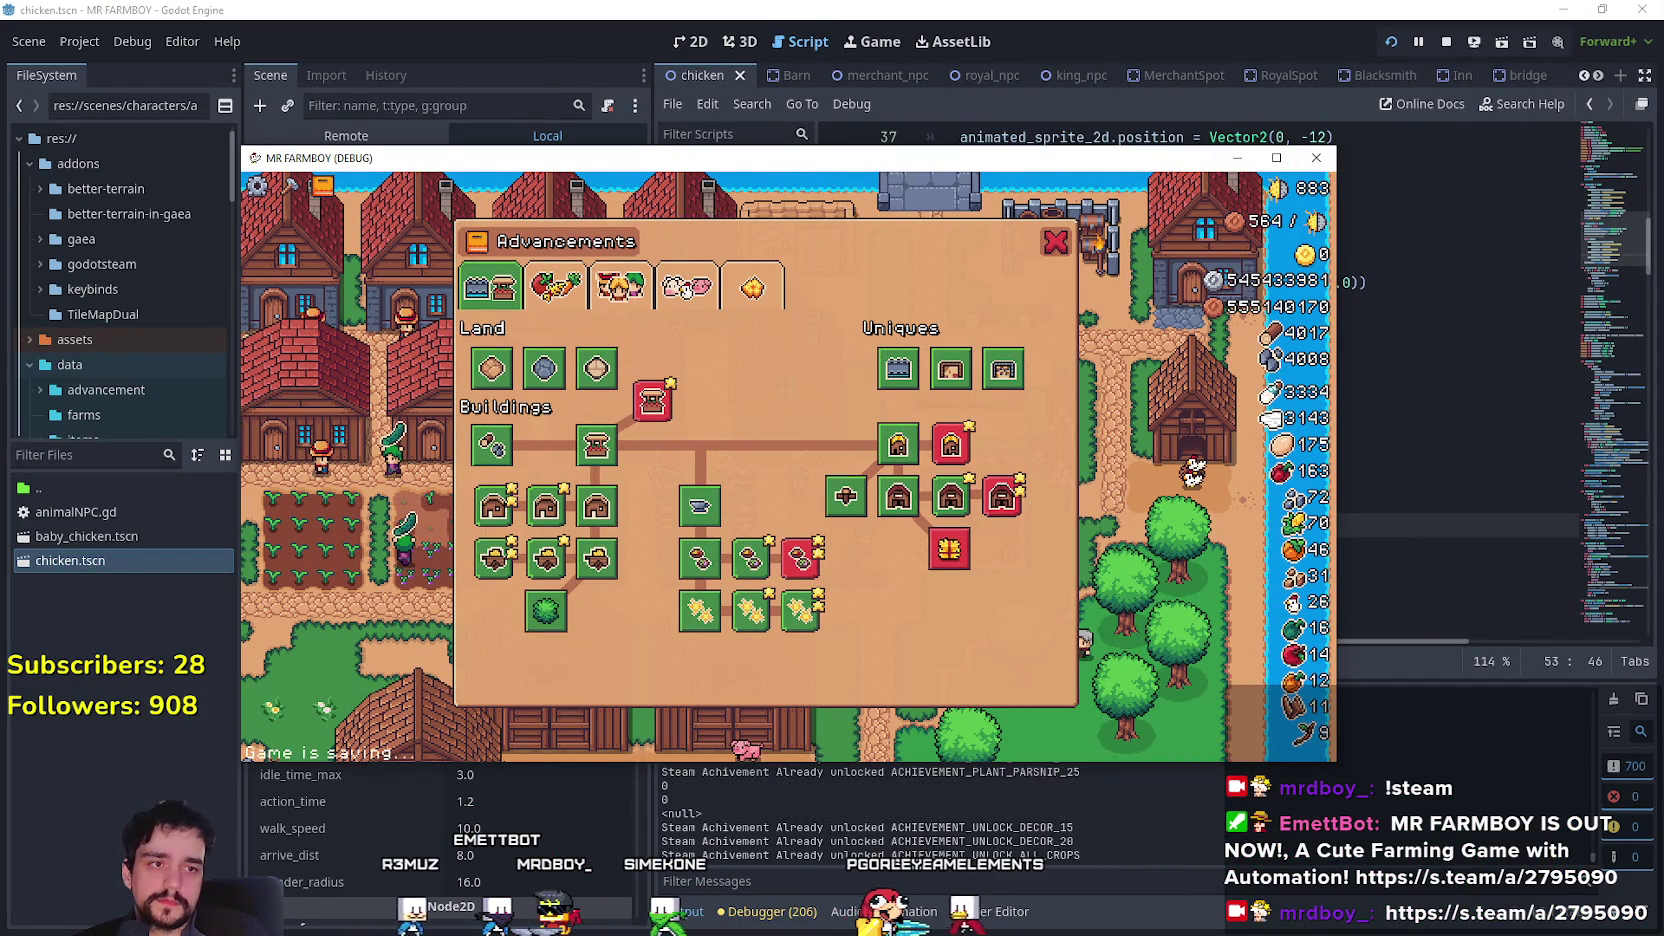
{"action": "key", "text": "F8"}
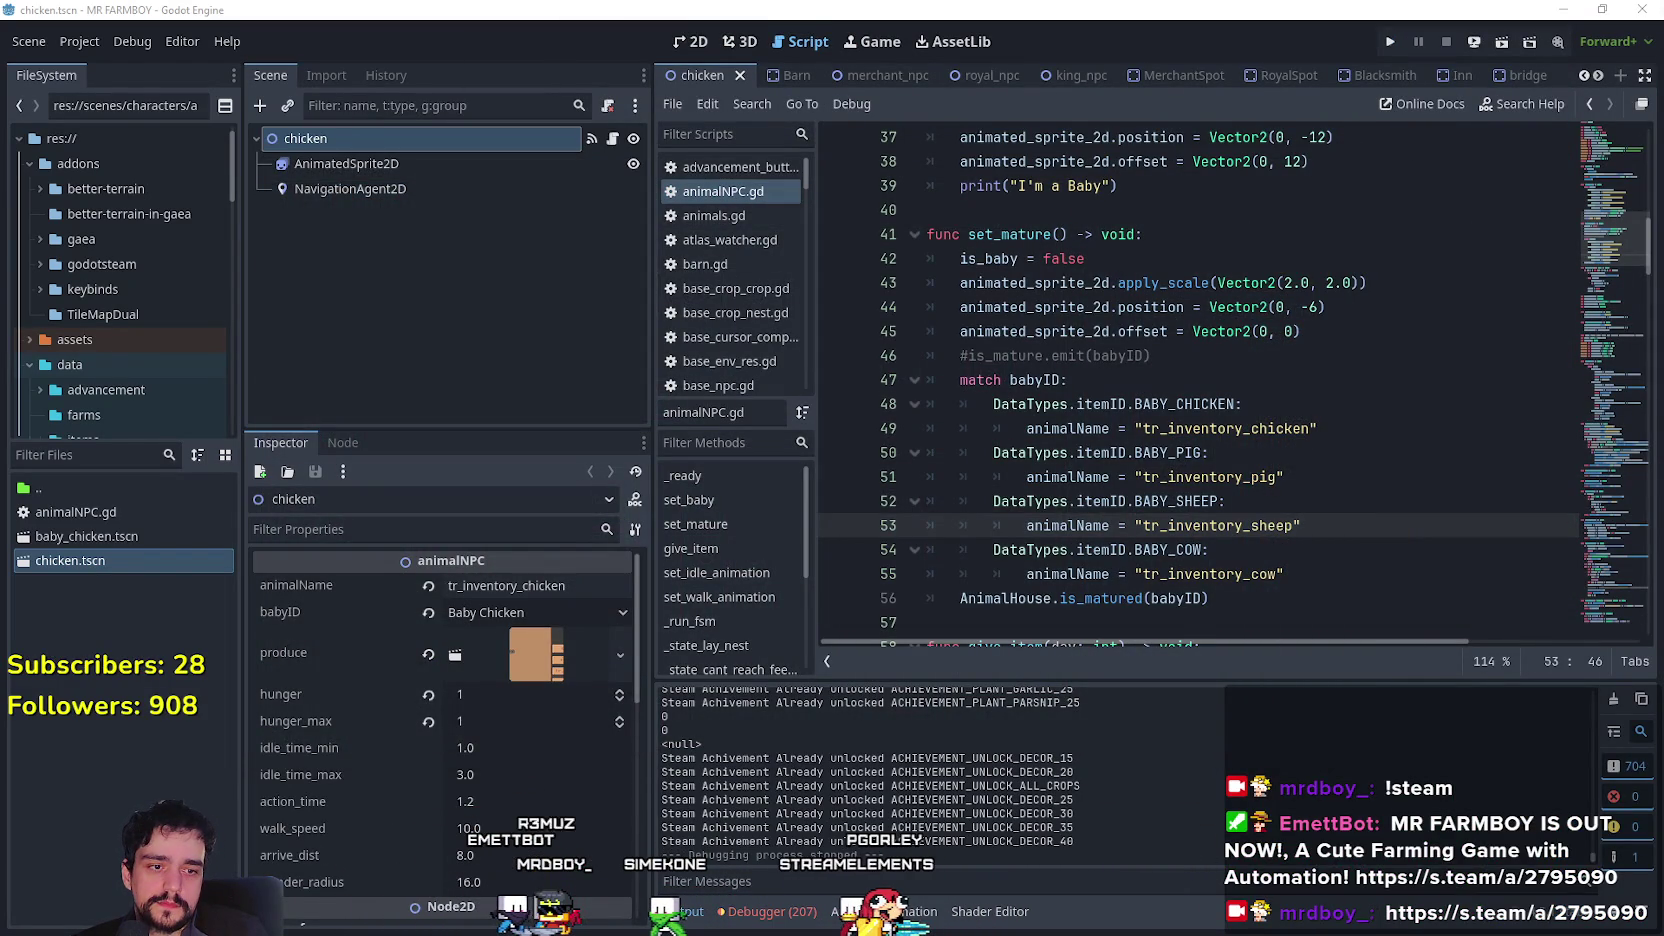
Undo the B587 edit so it reads 'To unlock build' on one line.
{"action": "key", "text": "alt+Tab"}
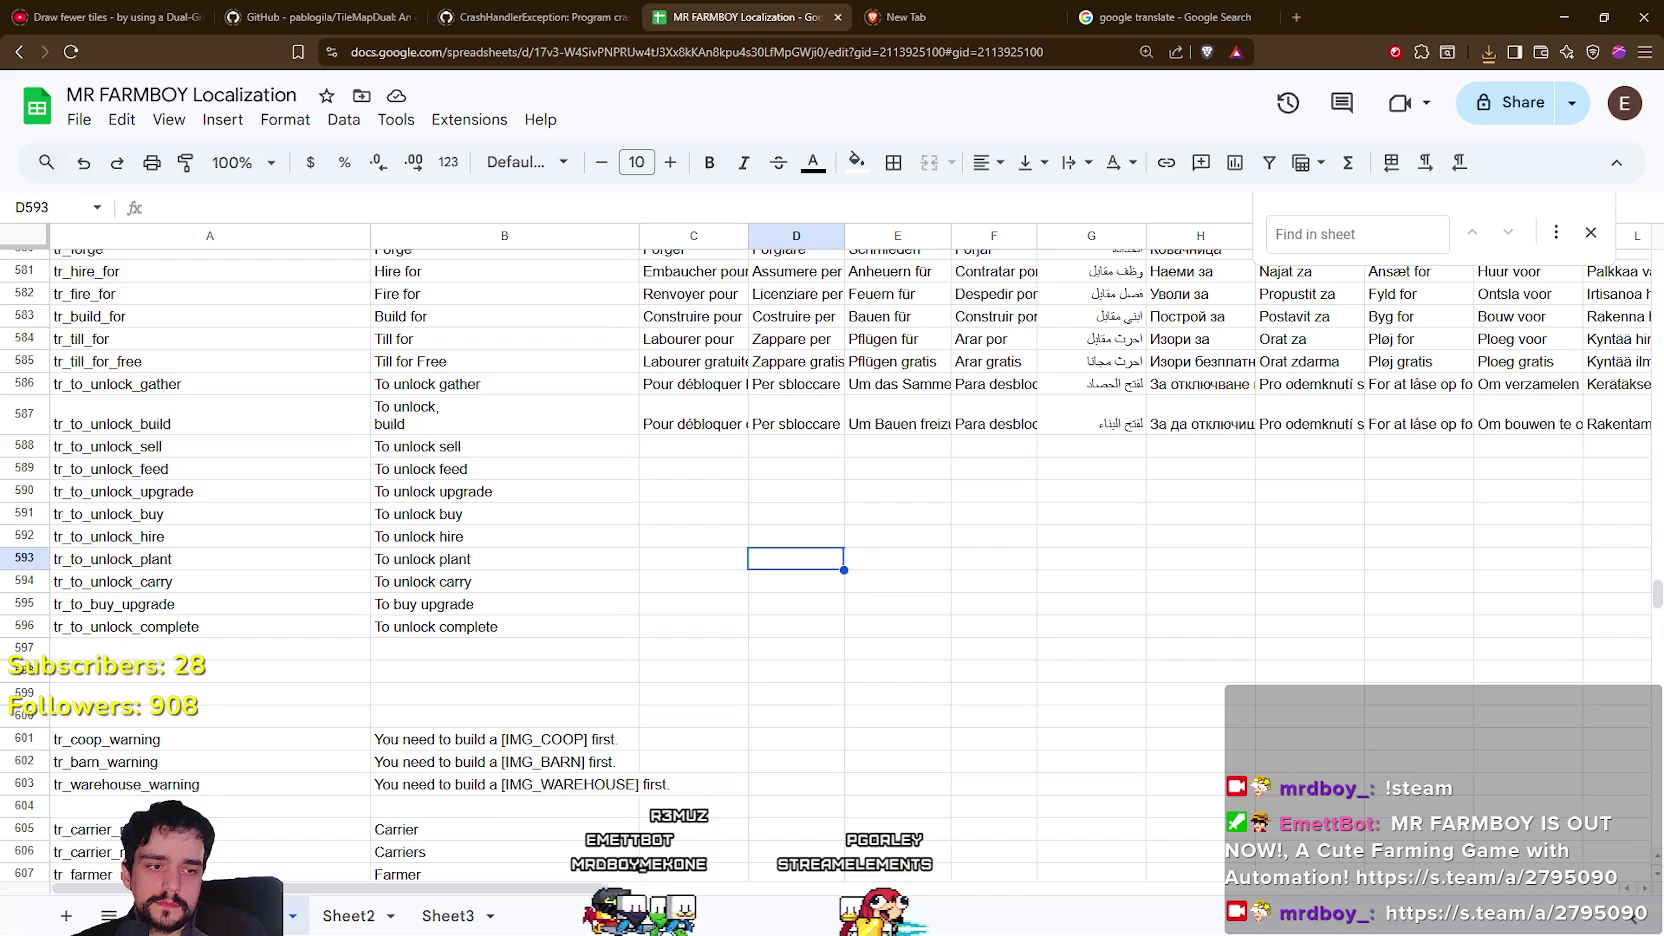
{"action": "key", "text": "ctrl+z"}
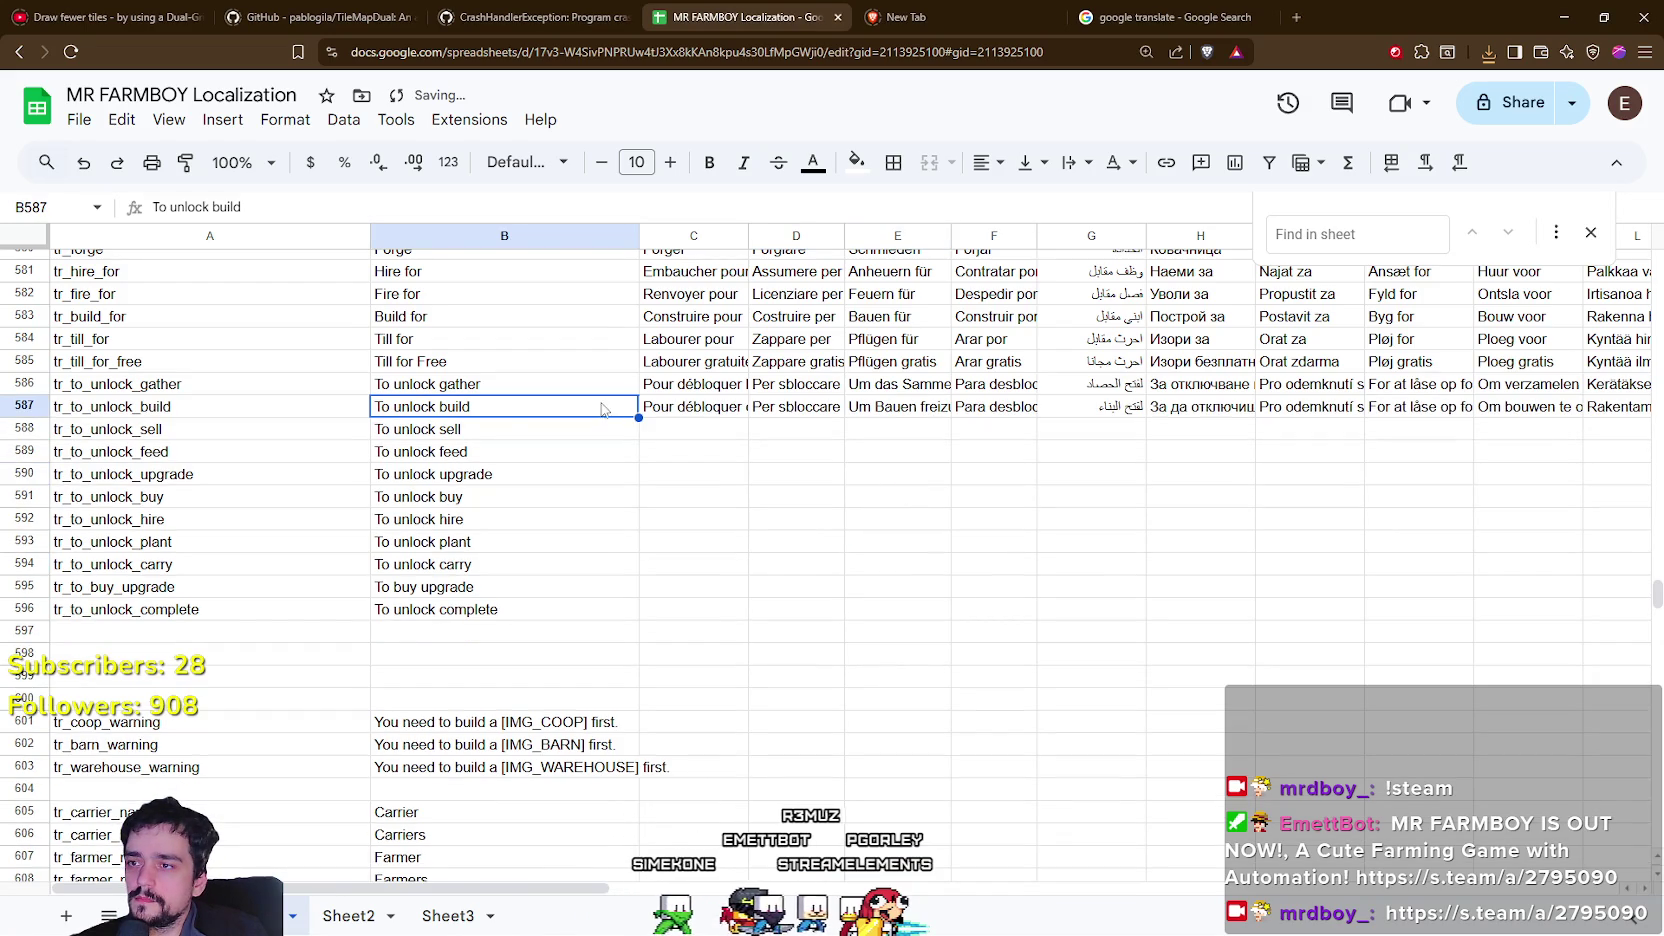
{"action": "left_click", "coordinate": [692, 426]}
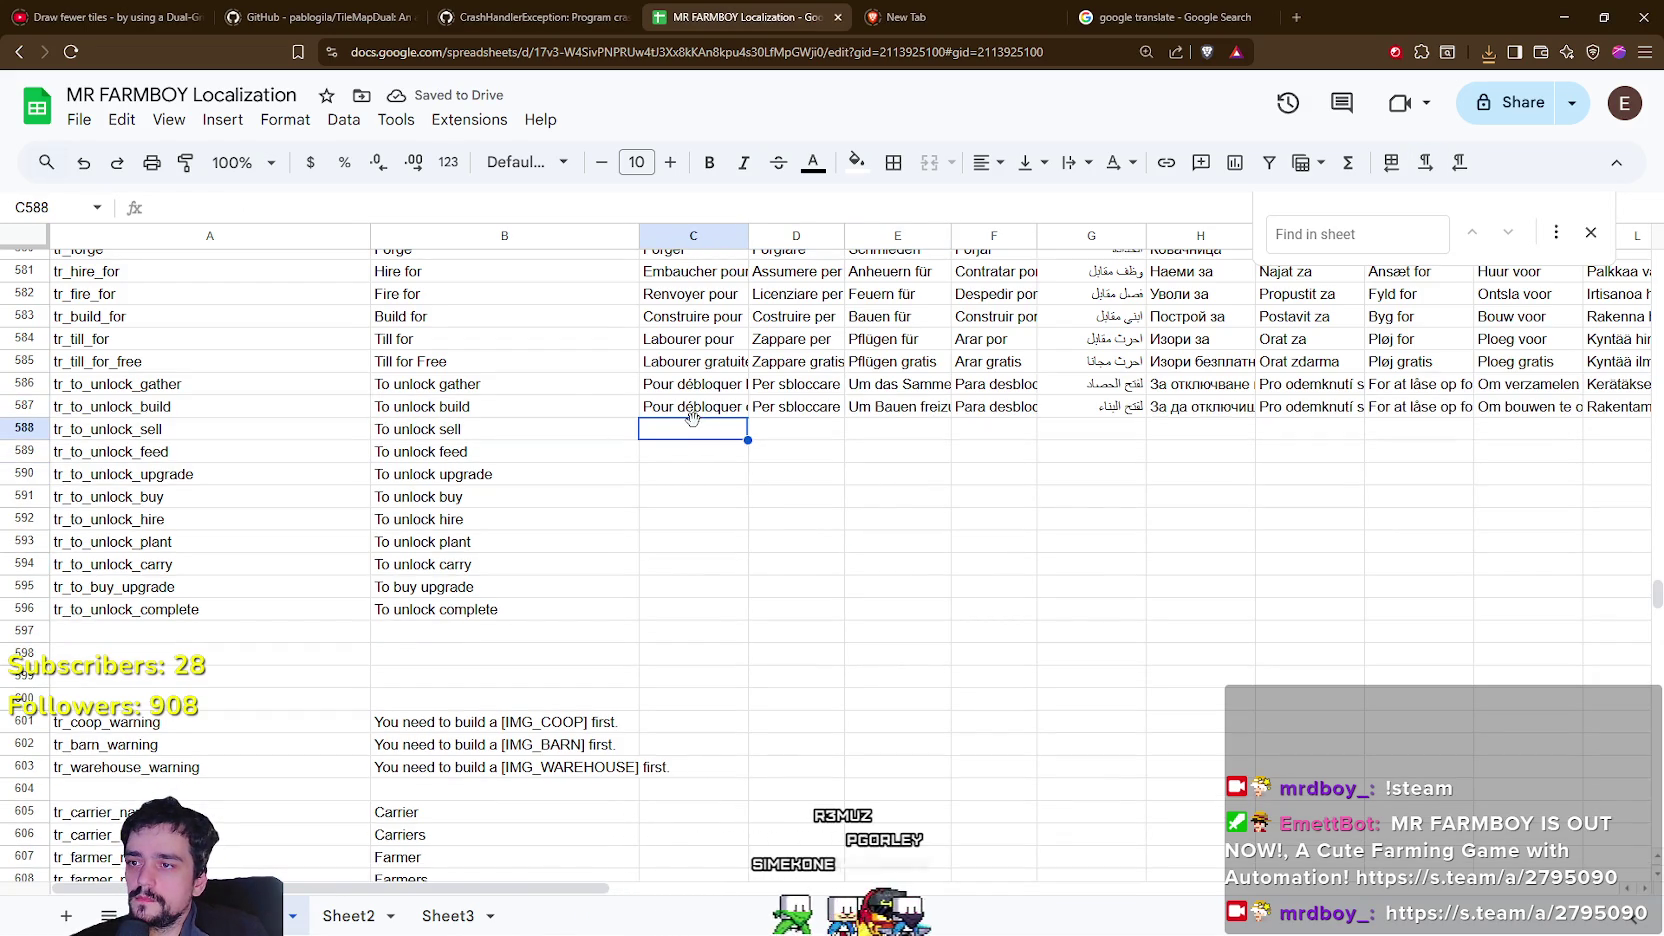
Re-export the sheet as CSV, replacing translations.csv in the translations folder.
{"action": "left_click", "coordinate": [78, 119]}
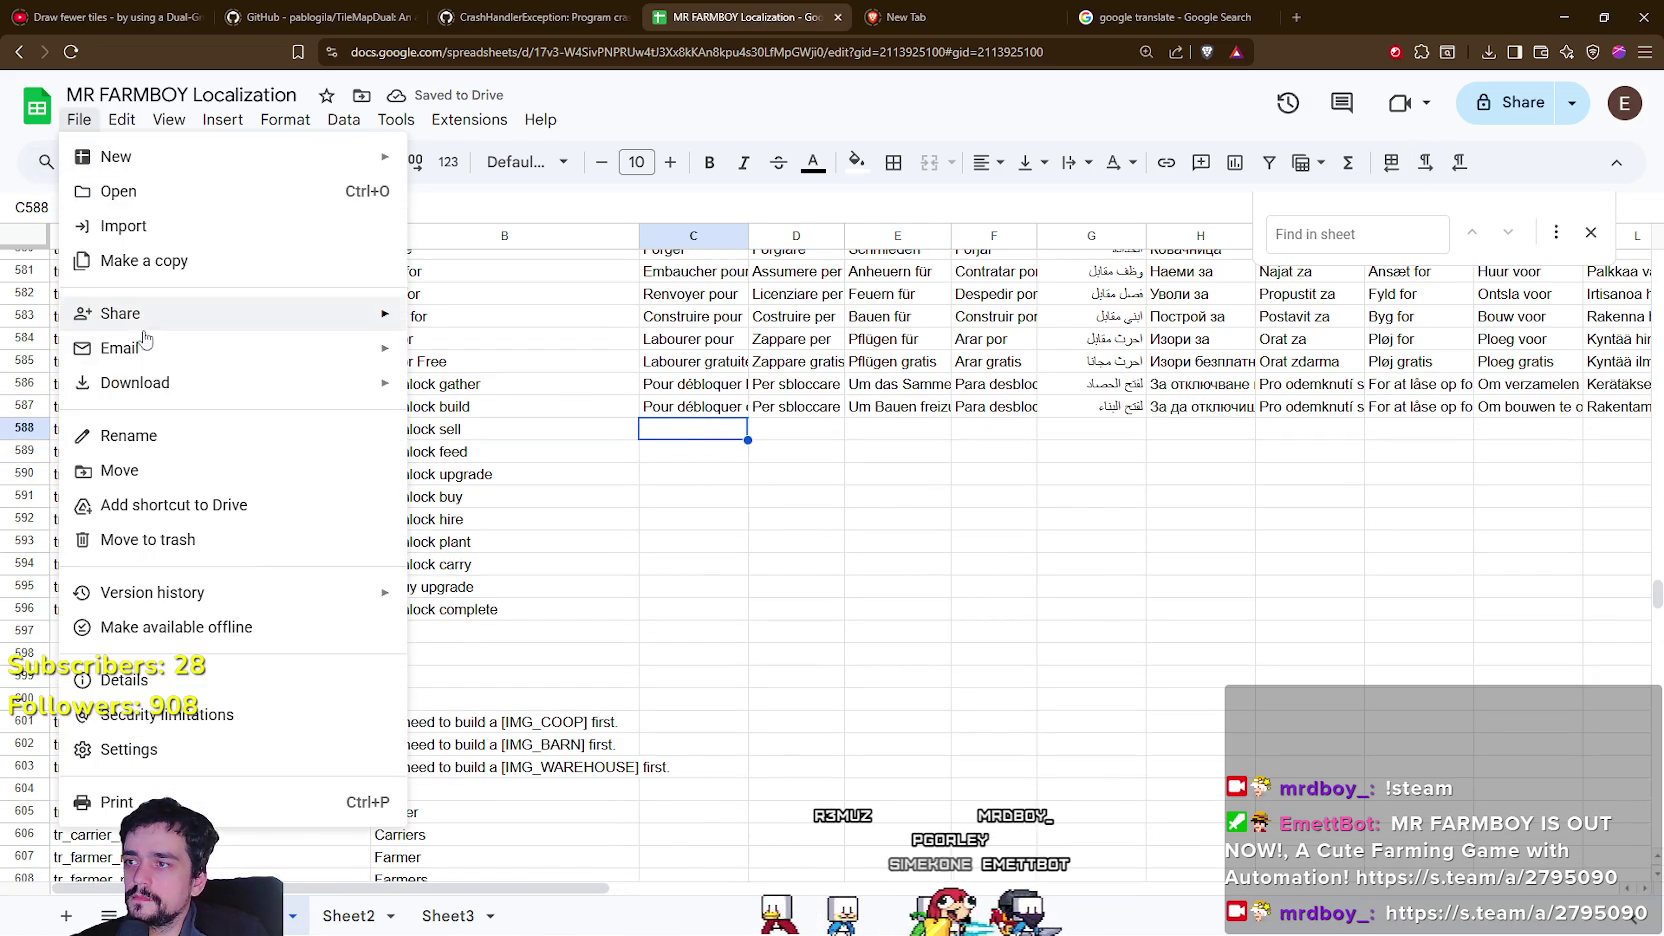
{"action": "mouse_move", "coordinate": [171, 382]}
{"action": "left_click", "coordinate": [585, 526]}
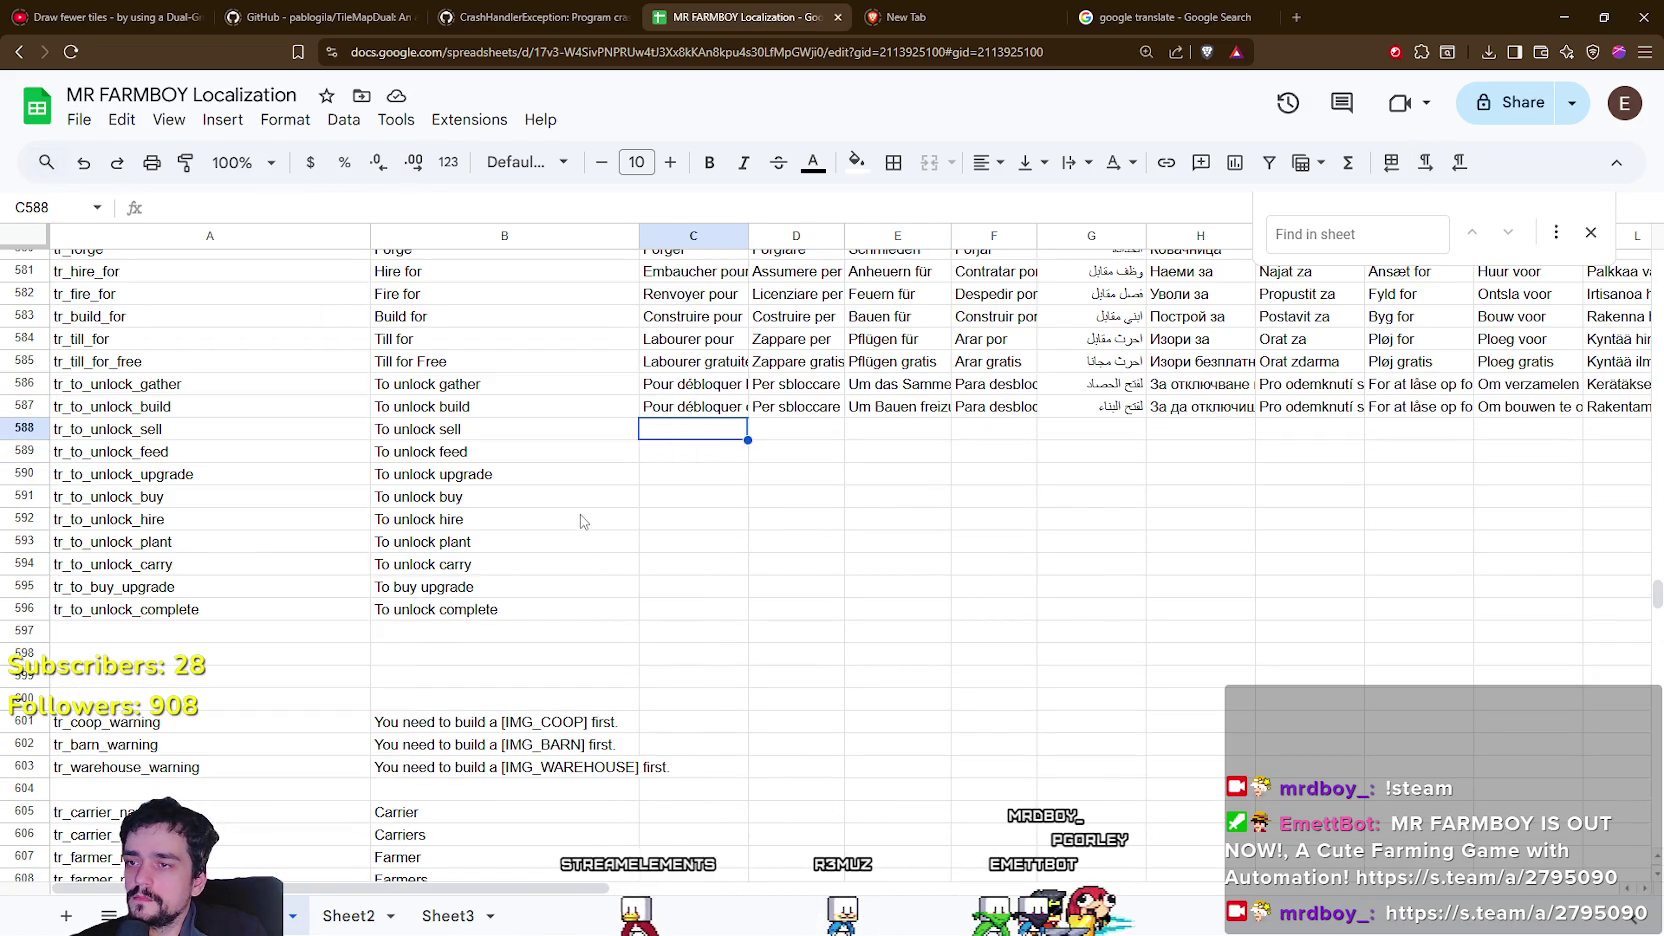
{"action": "left_click", "coordinate": [300, 121]}
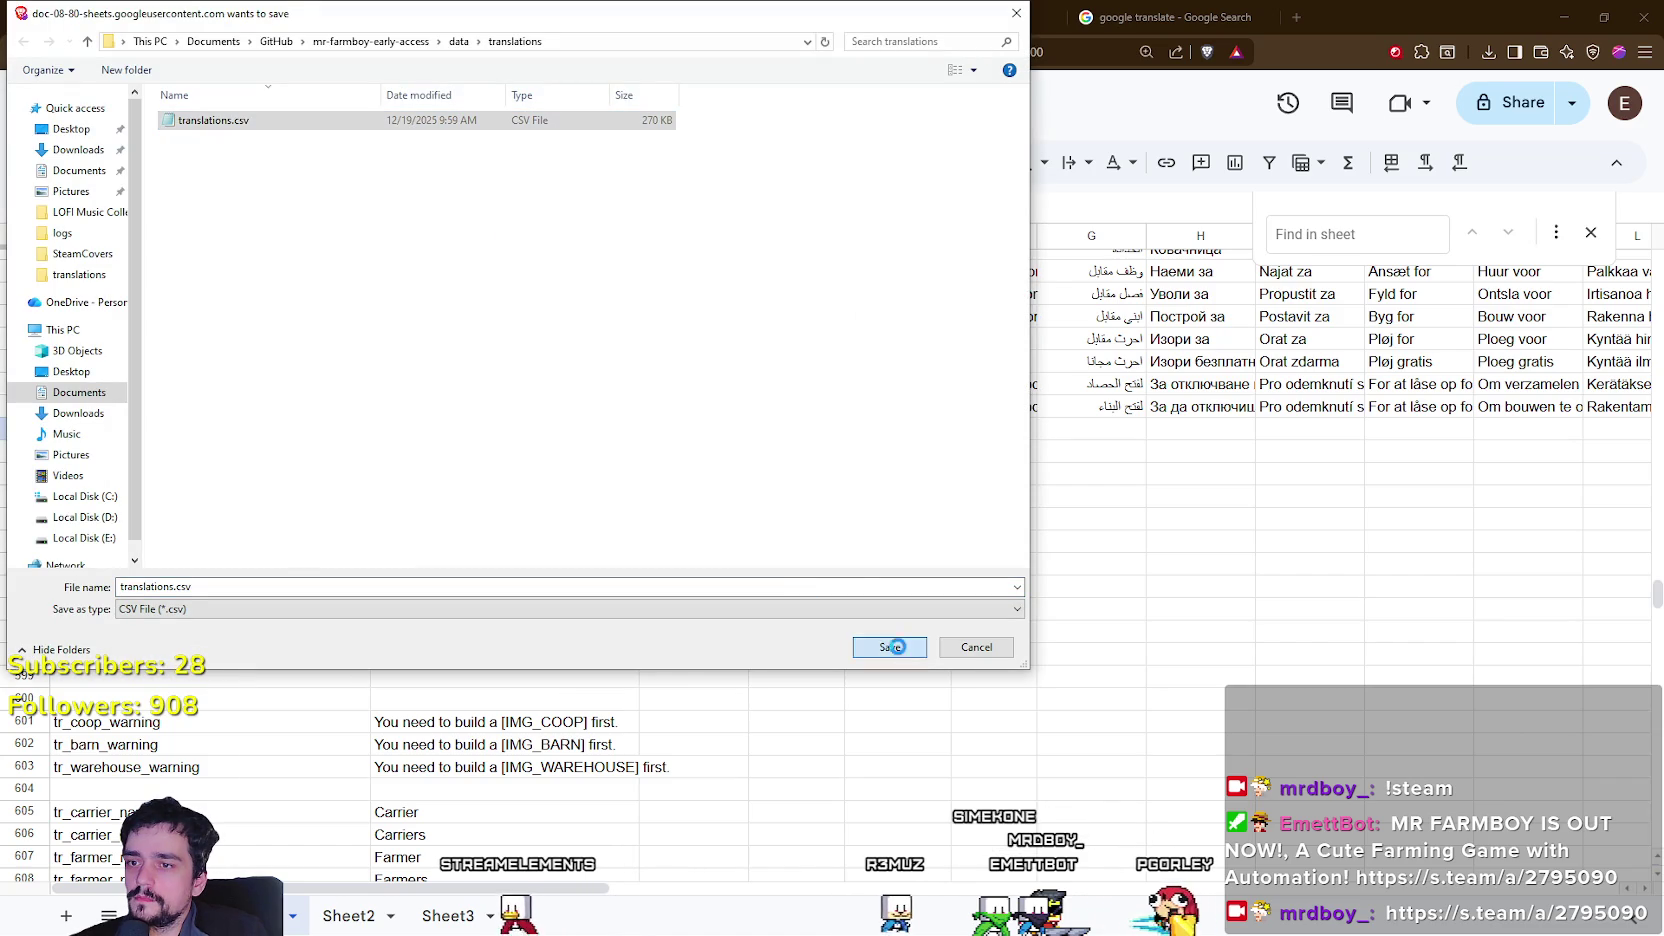
{"action": "left_click", "coordinate": [897, 650]}
{"action": "left_click", "coordinate": [870, 479]}
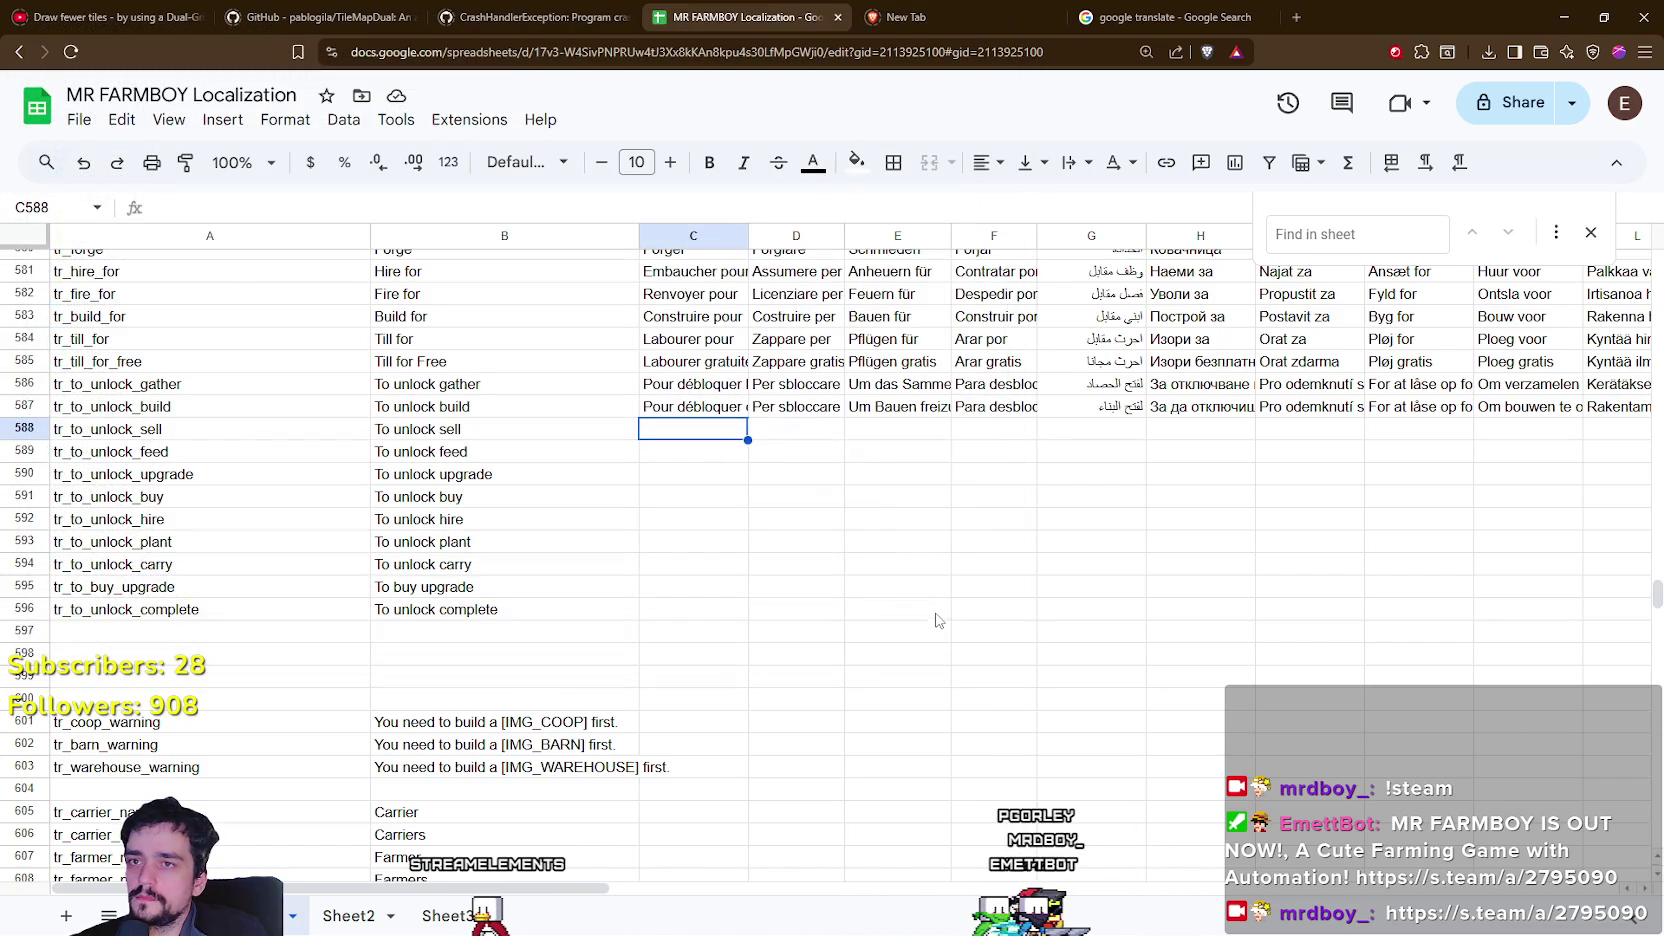
{"action": "left_click", "coordinate": [1165, 17]}
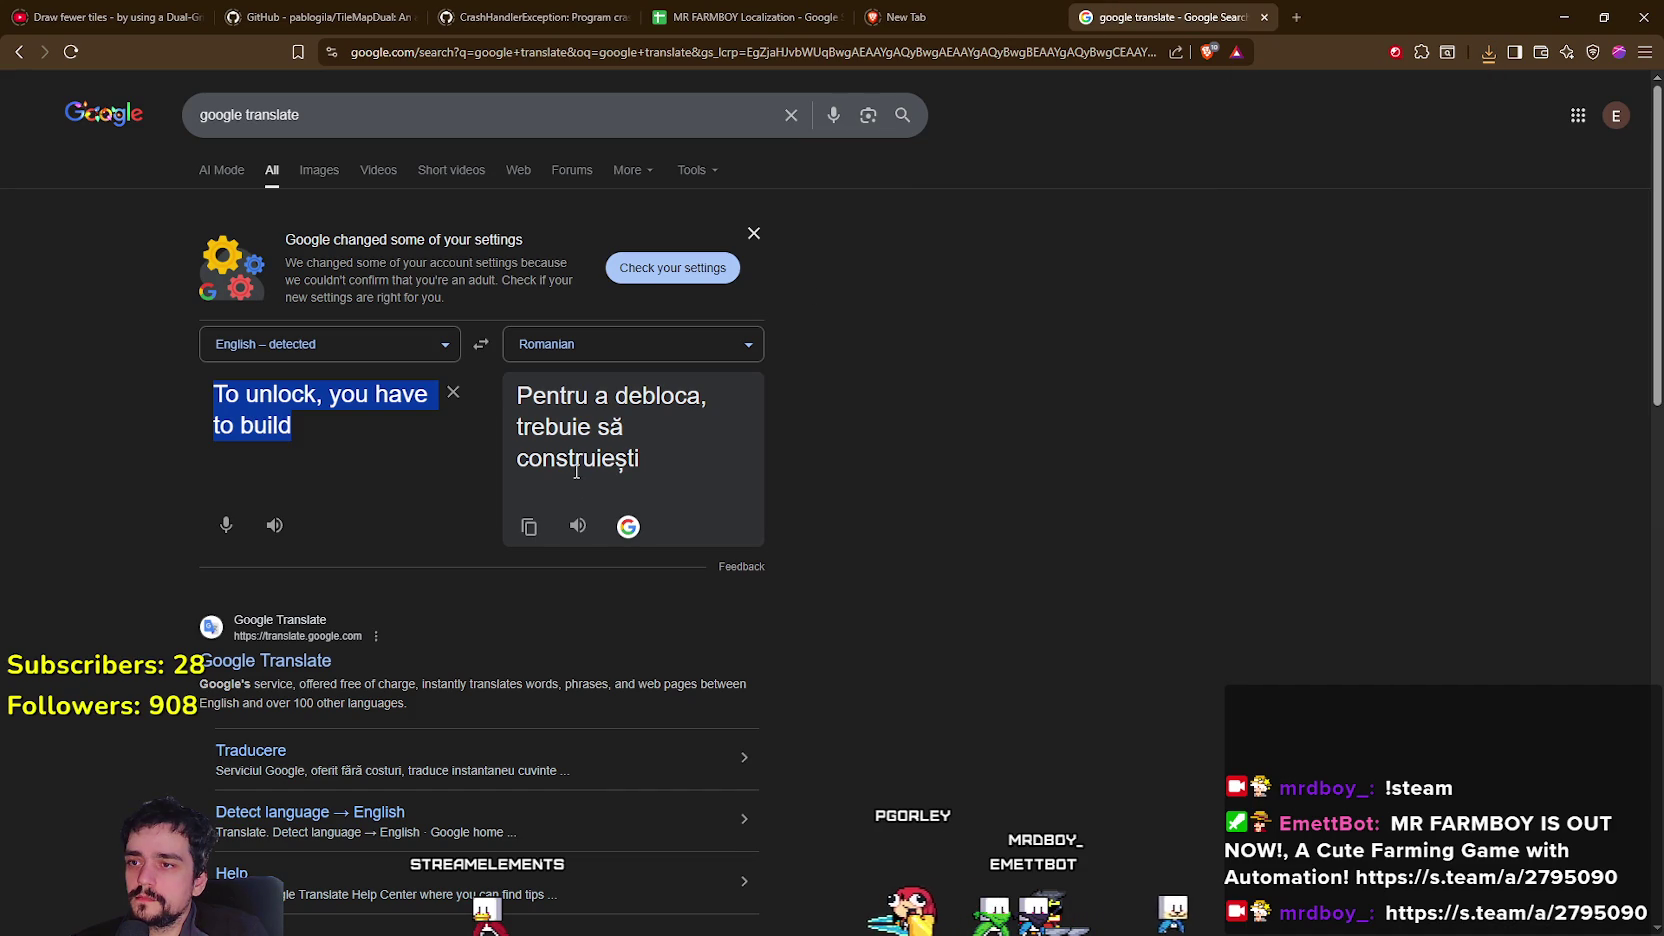
Trim the English source phrase down to 'To unlock build'.
{"action": "left_click", "coordinate": [279, 407]}
{"action": "key", "text": "ctrl+a"}
{"action": "left_click", "coordinate": [329, 389]}
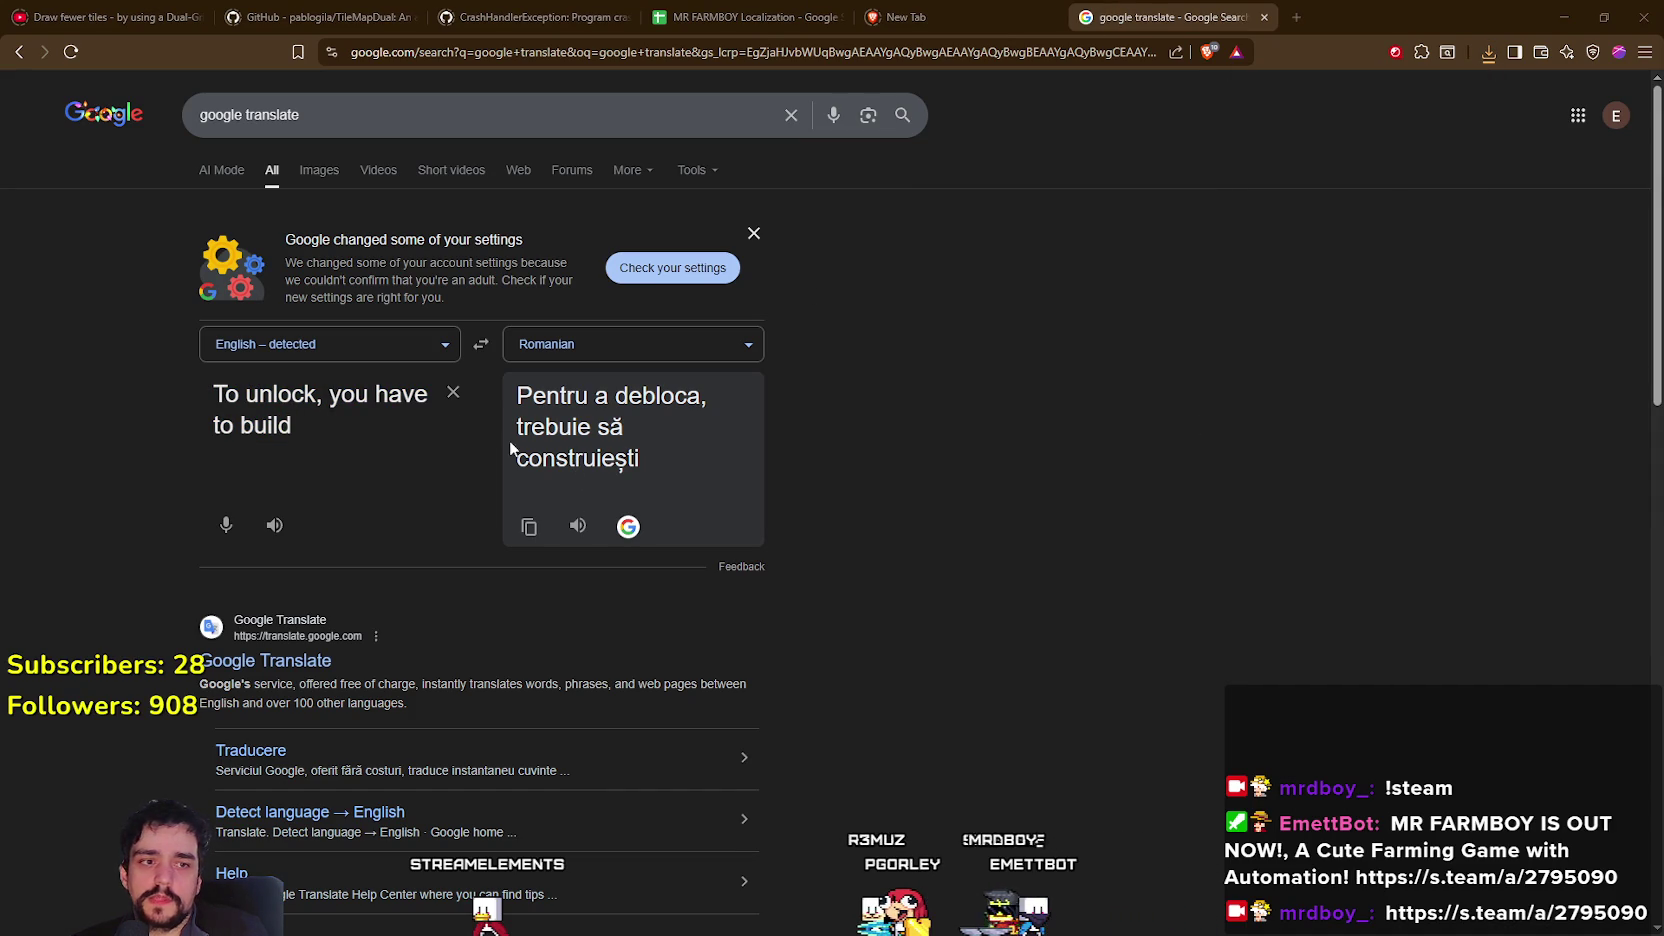
{"action": "key", "text": "ctrl+a"}
{"action": "mouse_move", "coordinate": [311, 431]}
{"action": "left_mouse_down"}
{"action": "mouse_move", "coordinate": [363, 378]}
{"action": "mouse_move", "coordinate": [329, 389]}
{"action": "left_mouse_up"}
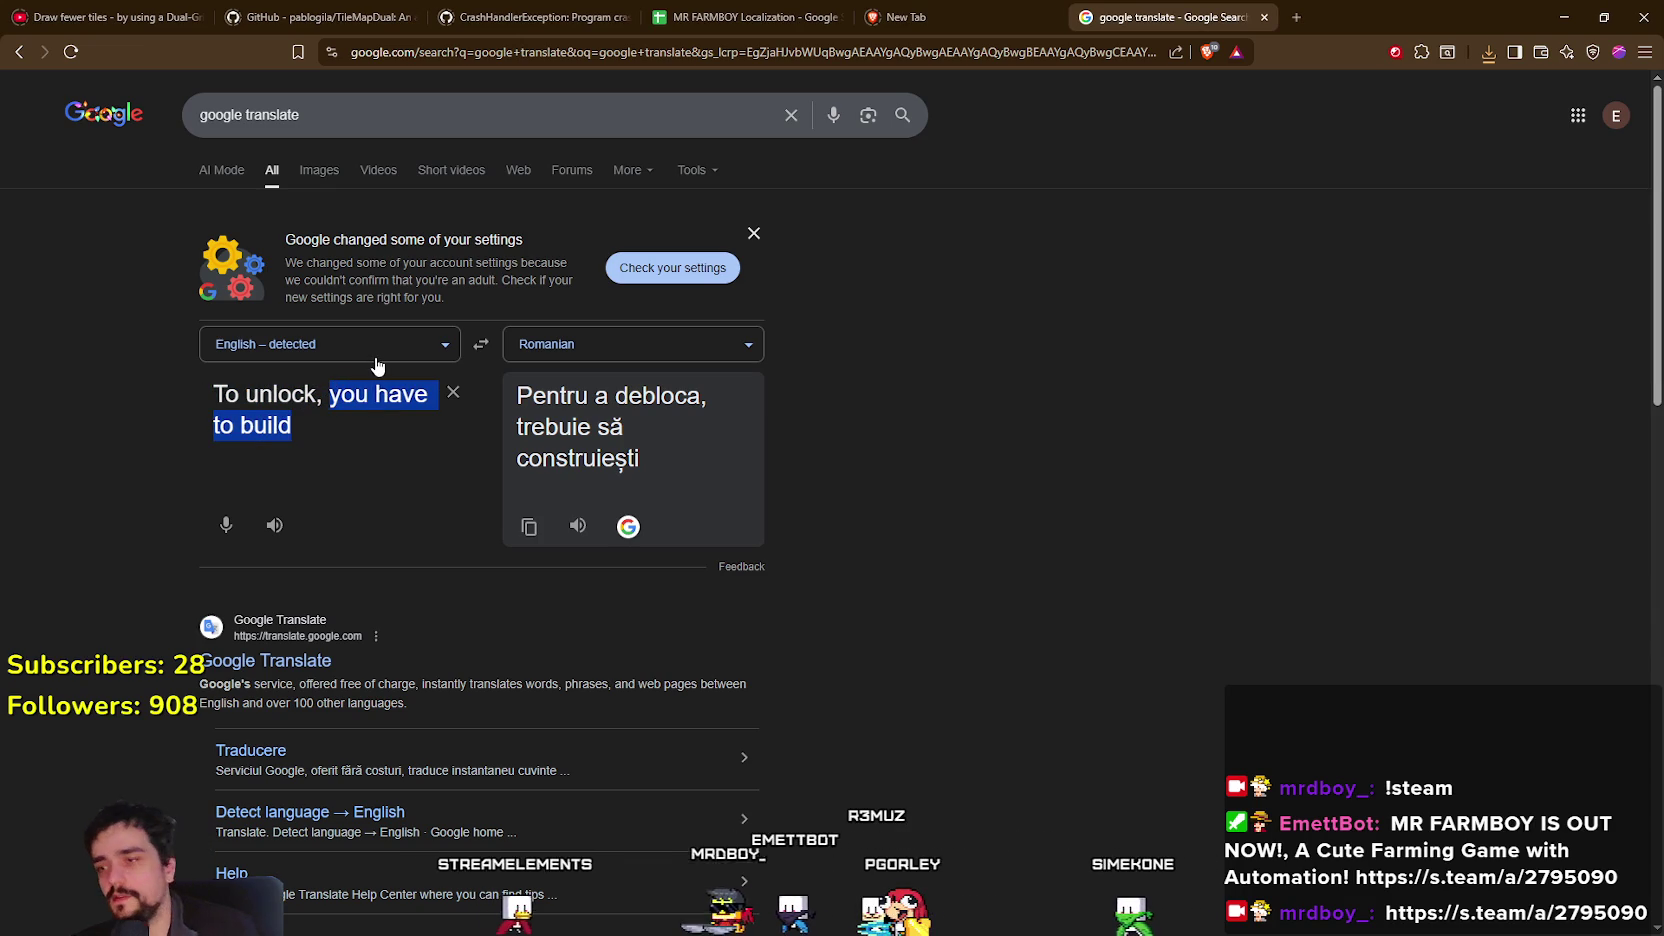
{"action": "key", "text": "BackSpace"}
{"action": "key", "text": "BackSpace"}
{"action": "type", "text": "buio"}
{"action": "key", "text": "BackSpace"}
{"action": "type", "text": "ld"}
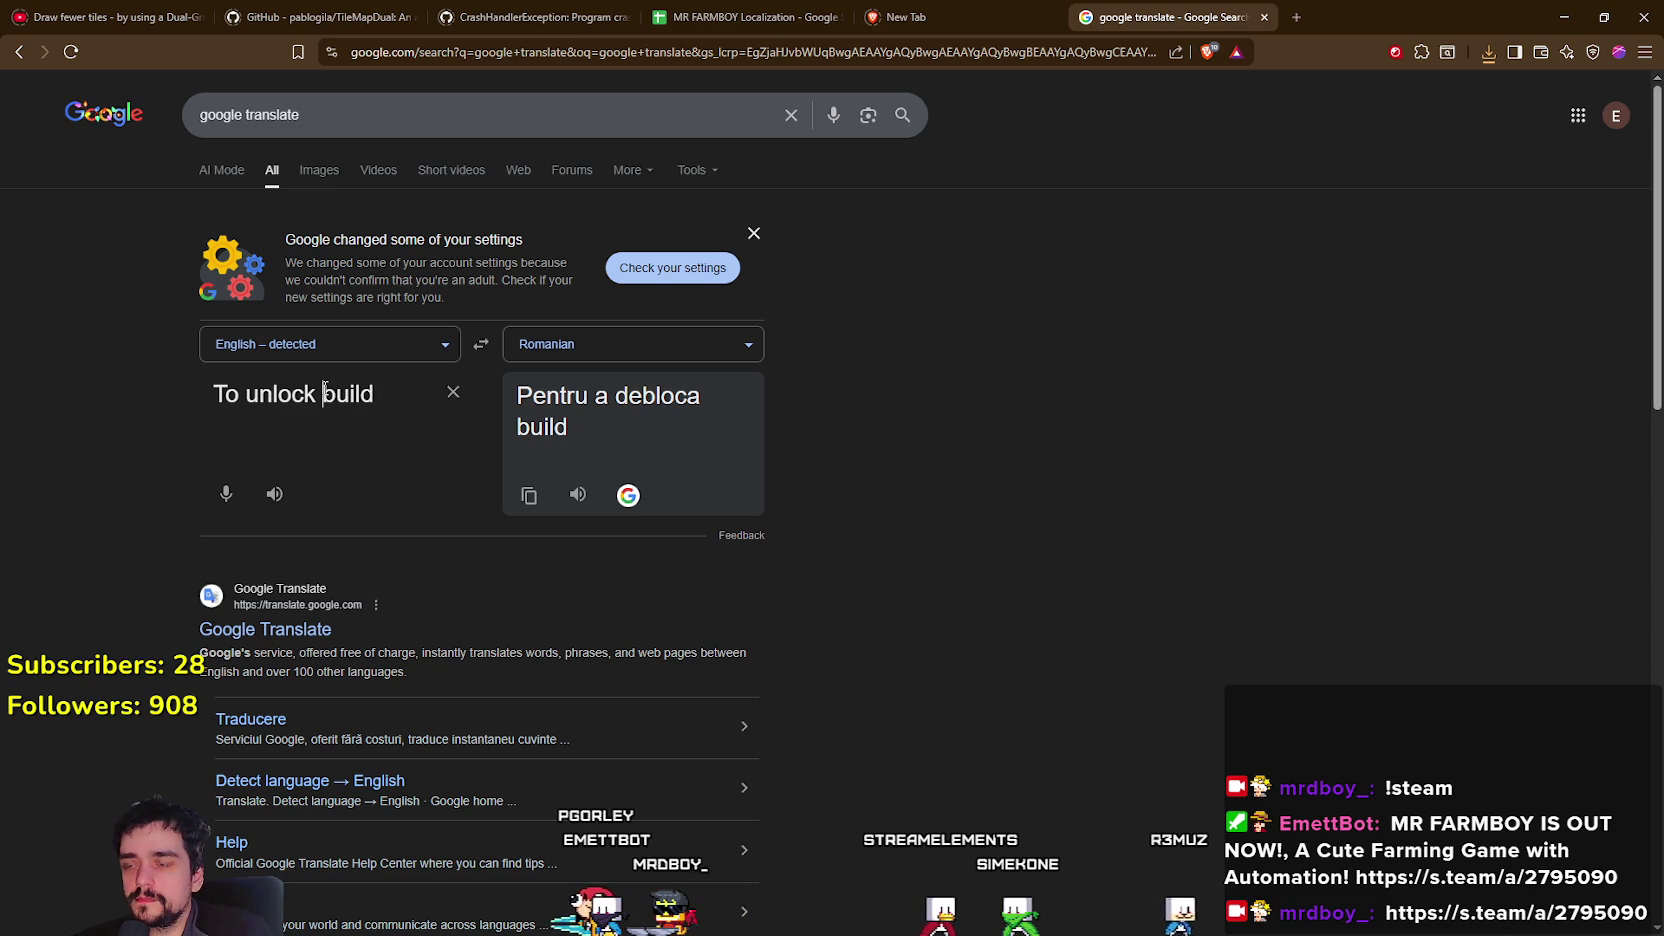
Swap to Romanian-to-English and replace 'build' with 'construieste' in the source.
{"action": "left_click", "coordinate": [482, 346]}
{"action": "triple_click", "coordinate": [302, 420]}
{"action": "left_click", "coordinate": [304, 421]}
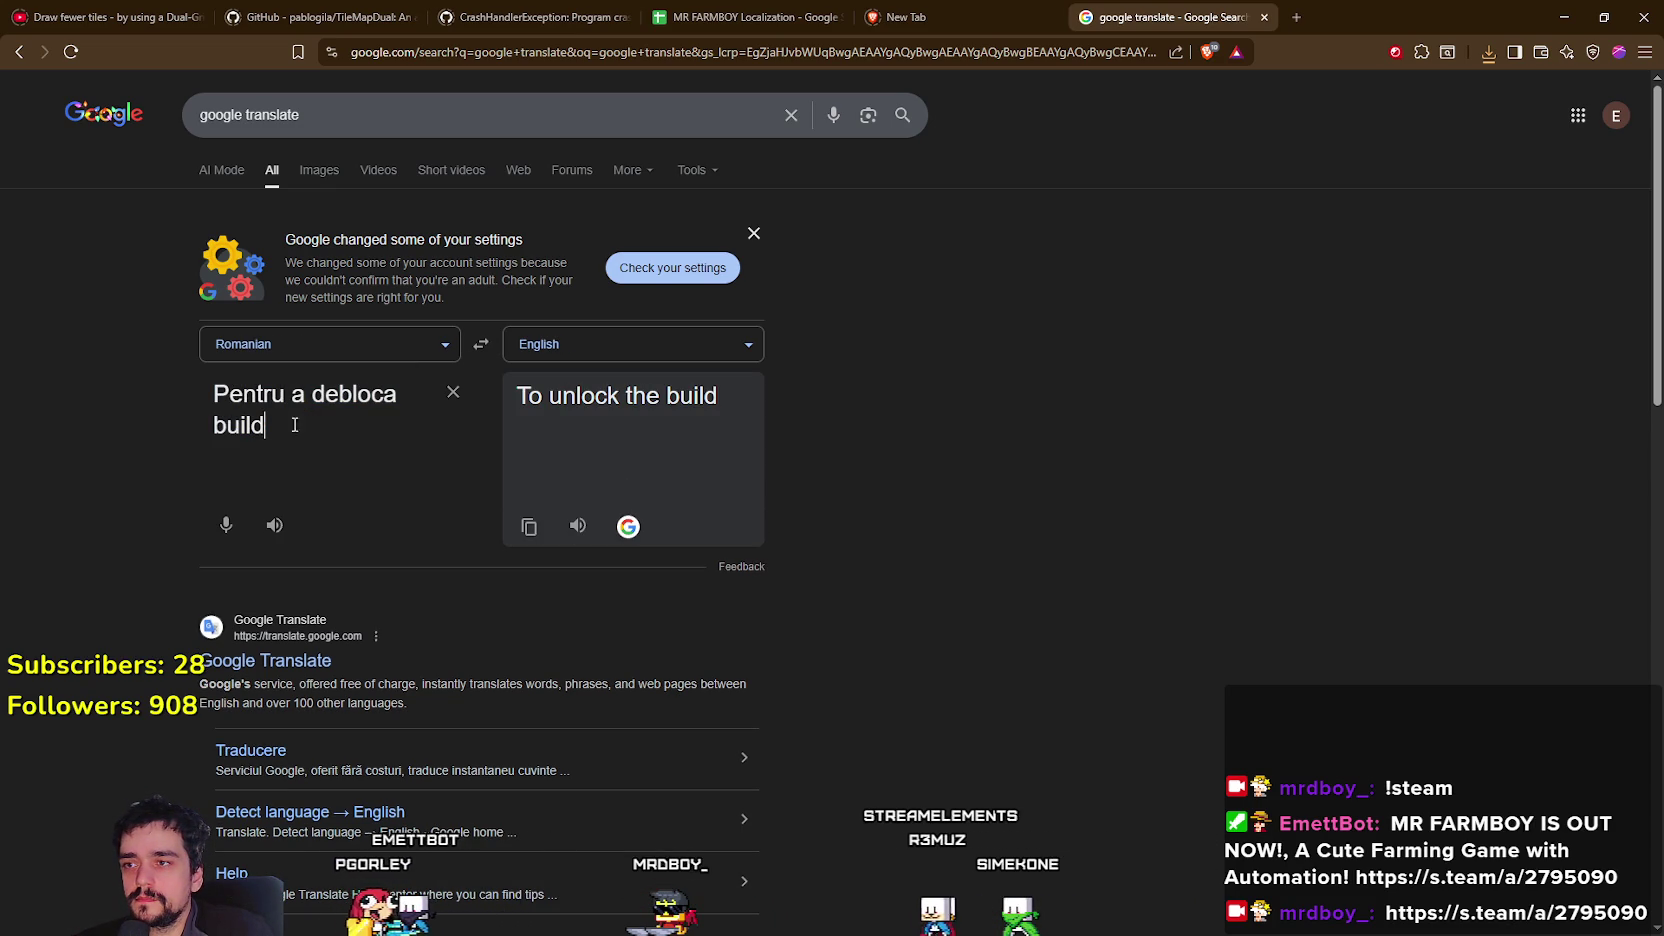
{"action": "double_click", "coordinate": [280, 426]}
{"action": "type", "text": "co"}
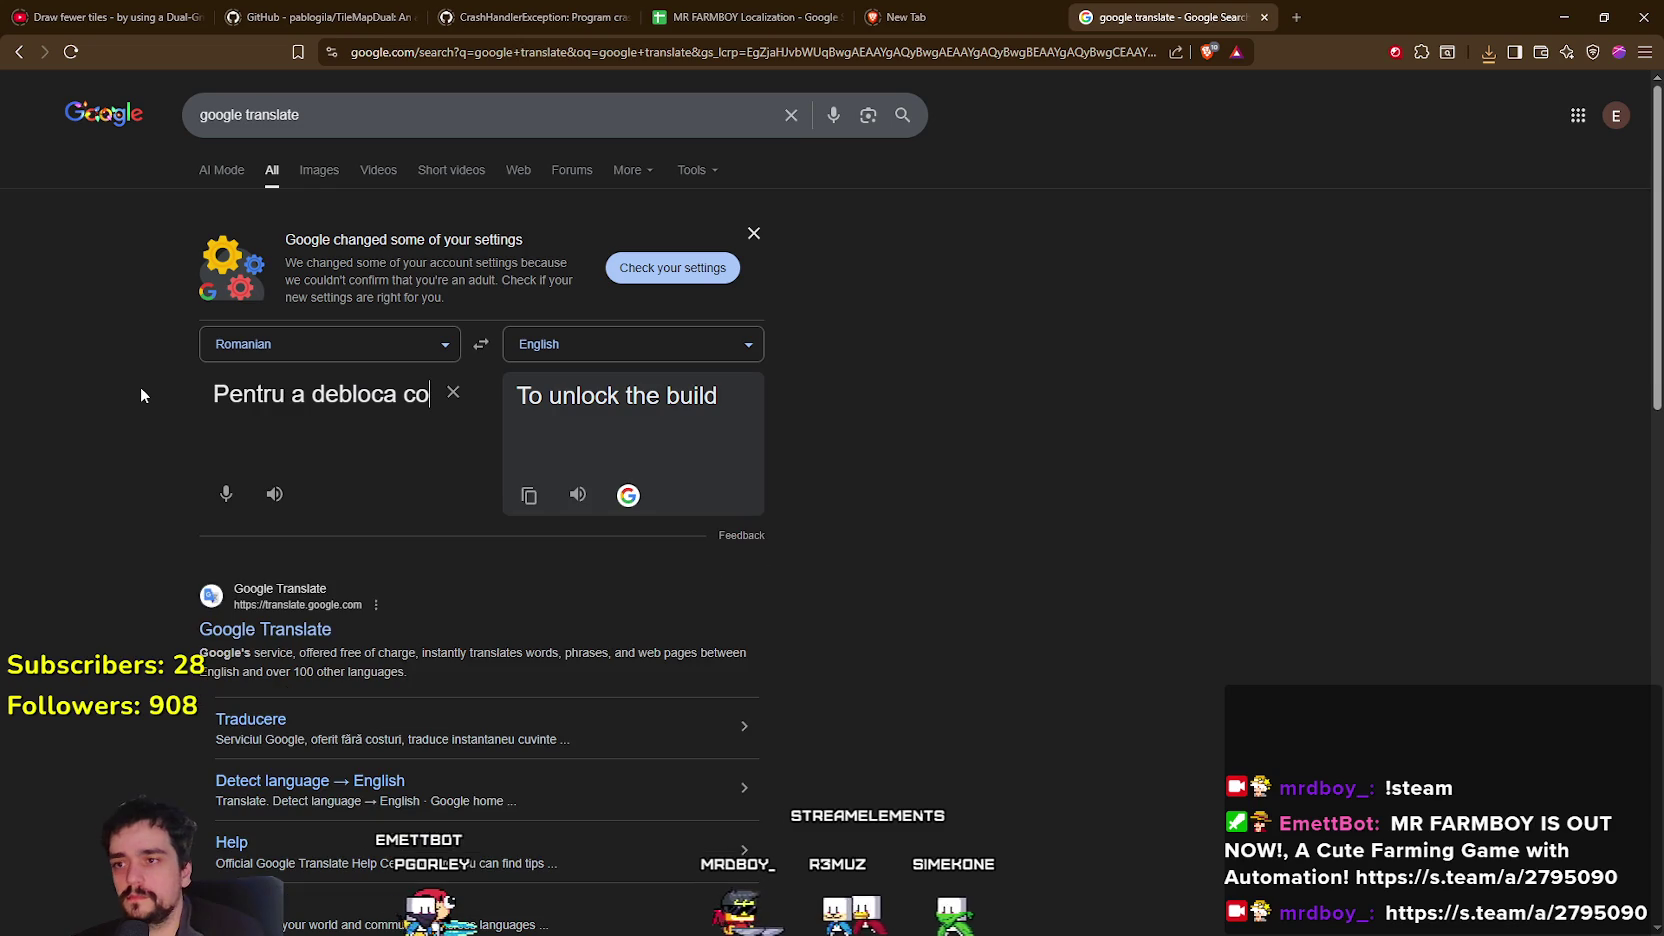
{"action": "type", "text": "nstru"}
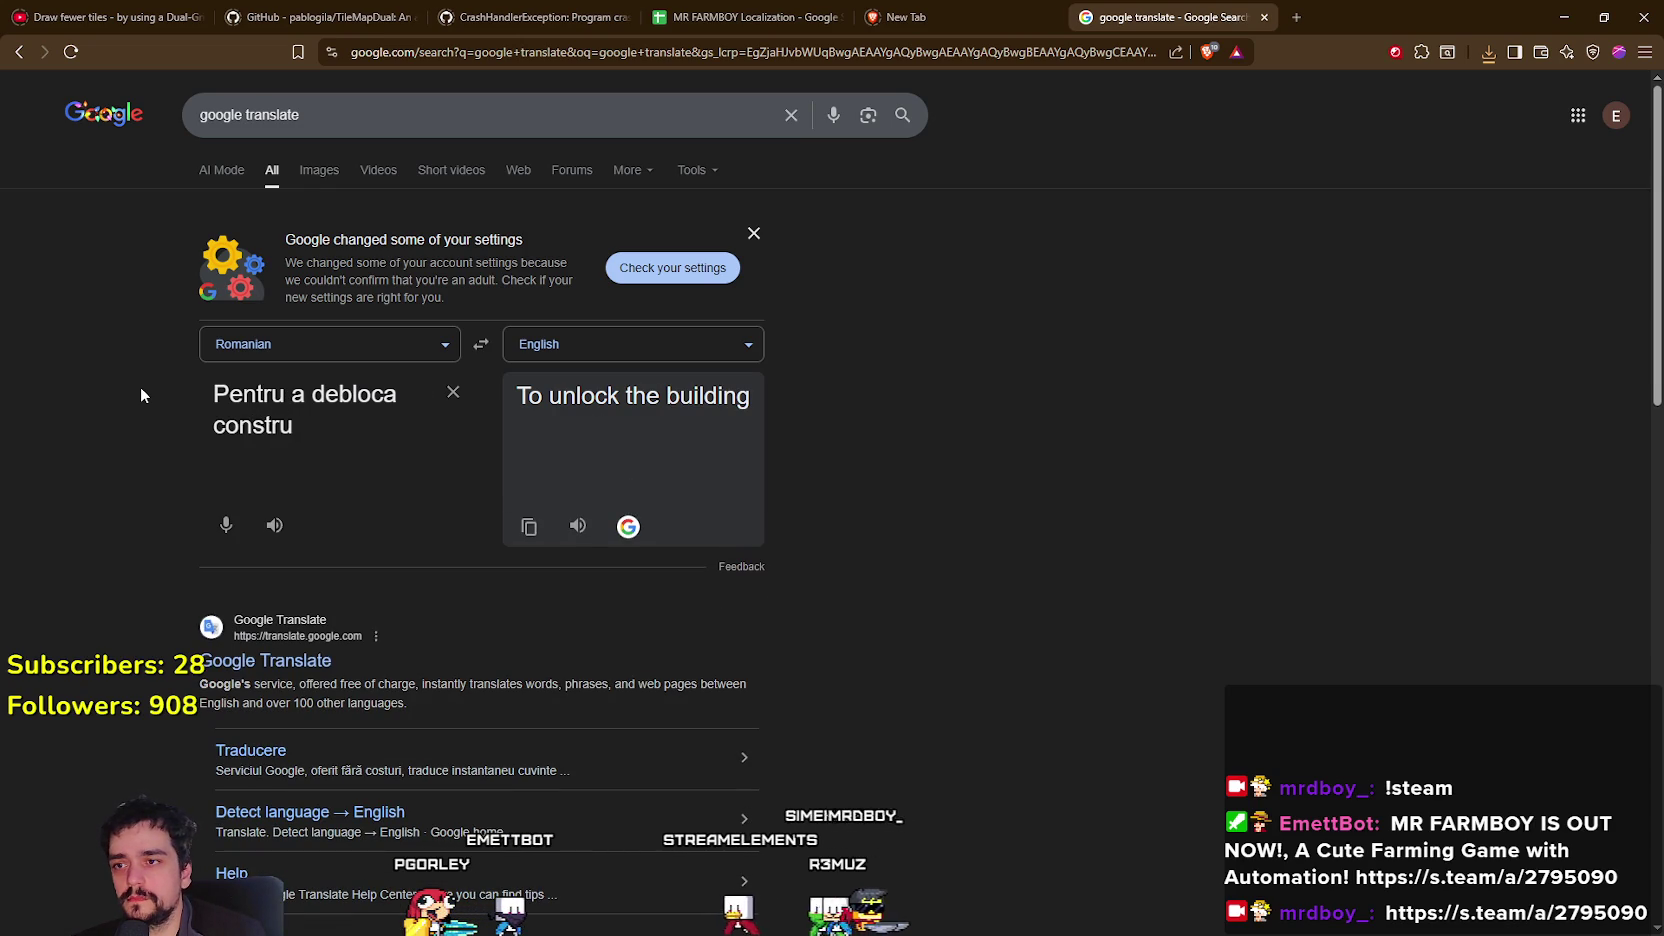
{"action": "type", "text": "ieste"}
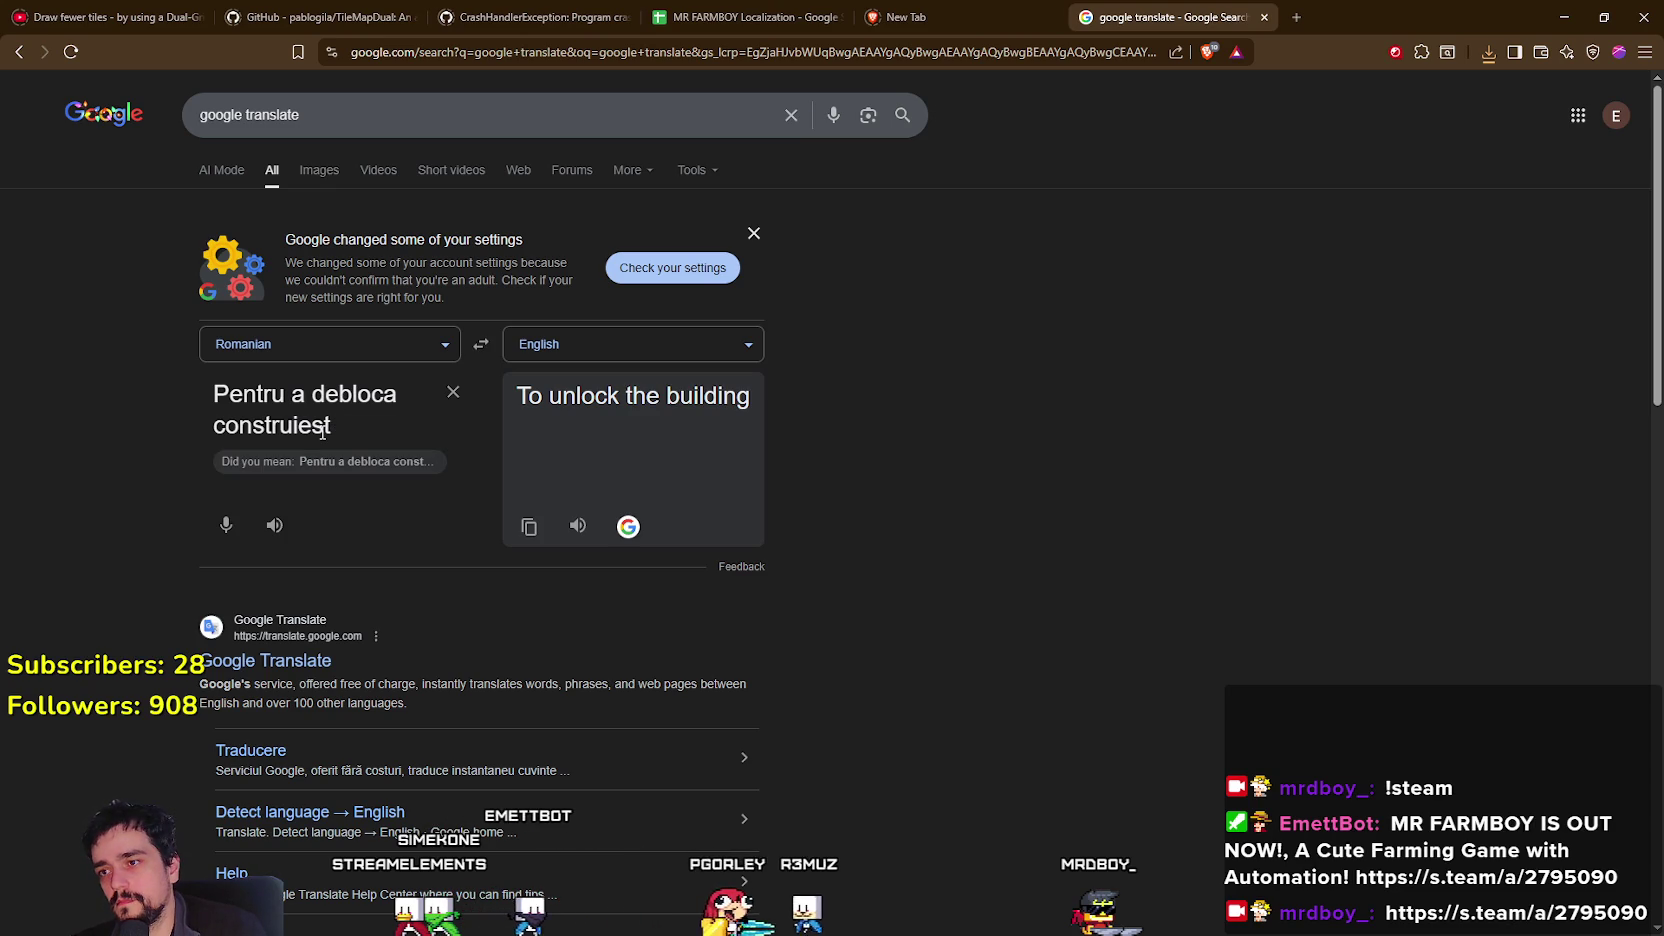
{"action": "key", "text": "BackSpace"}
{"action": "type", "text": "c"}
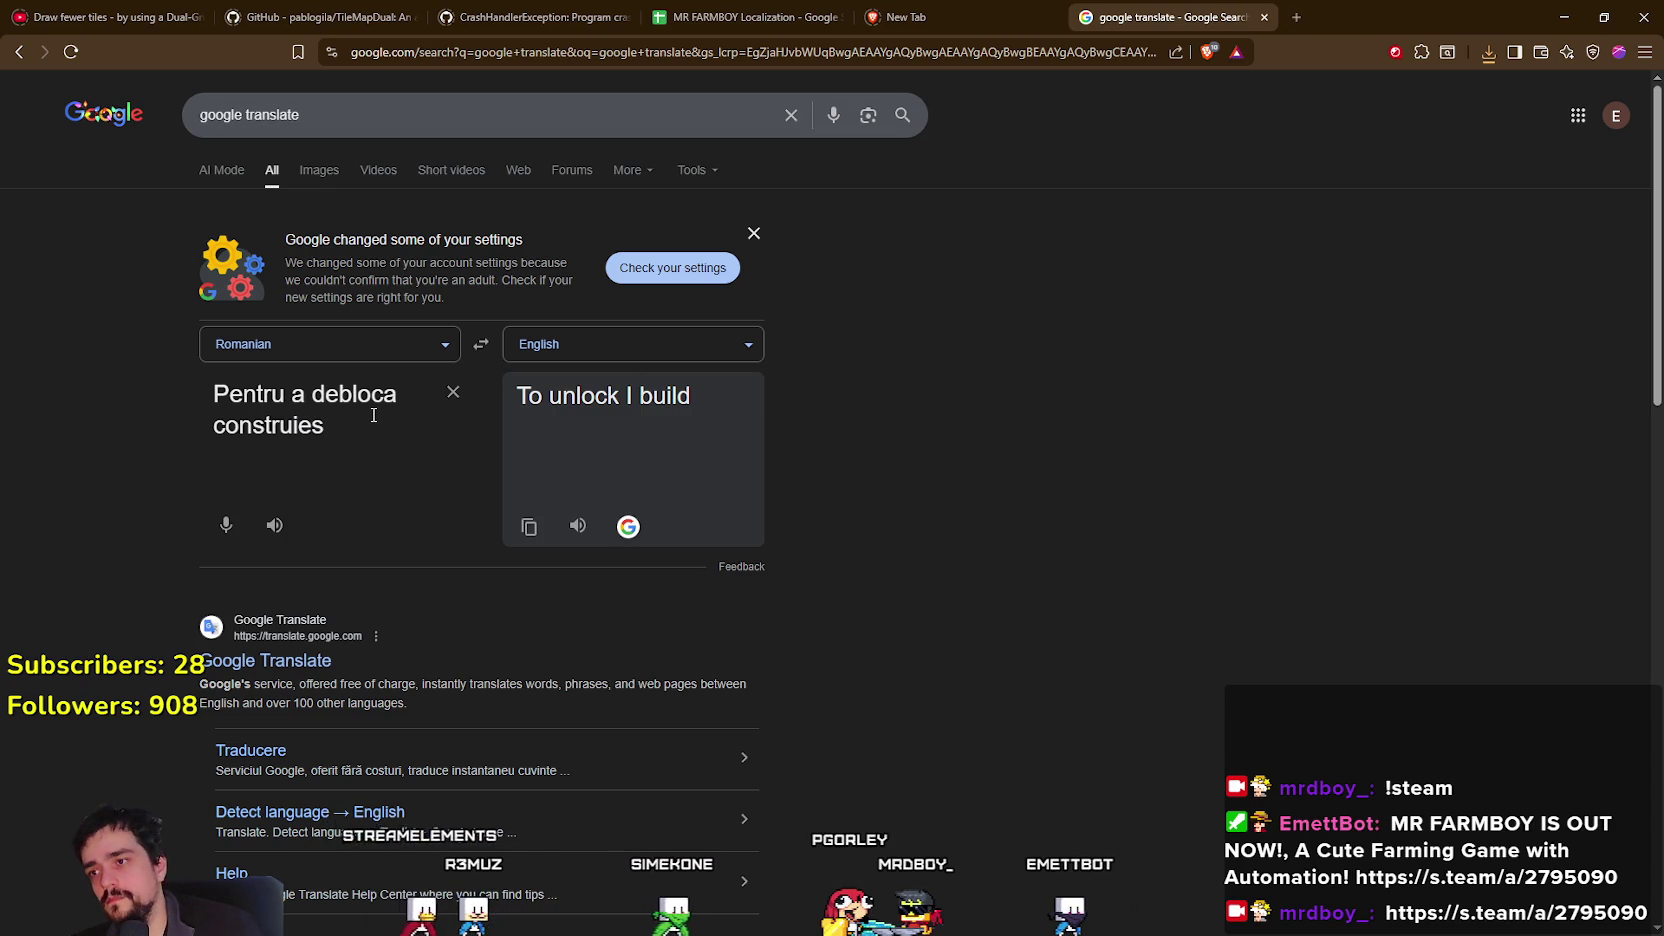
{"action": "type", "text": "te"}
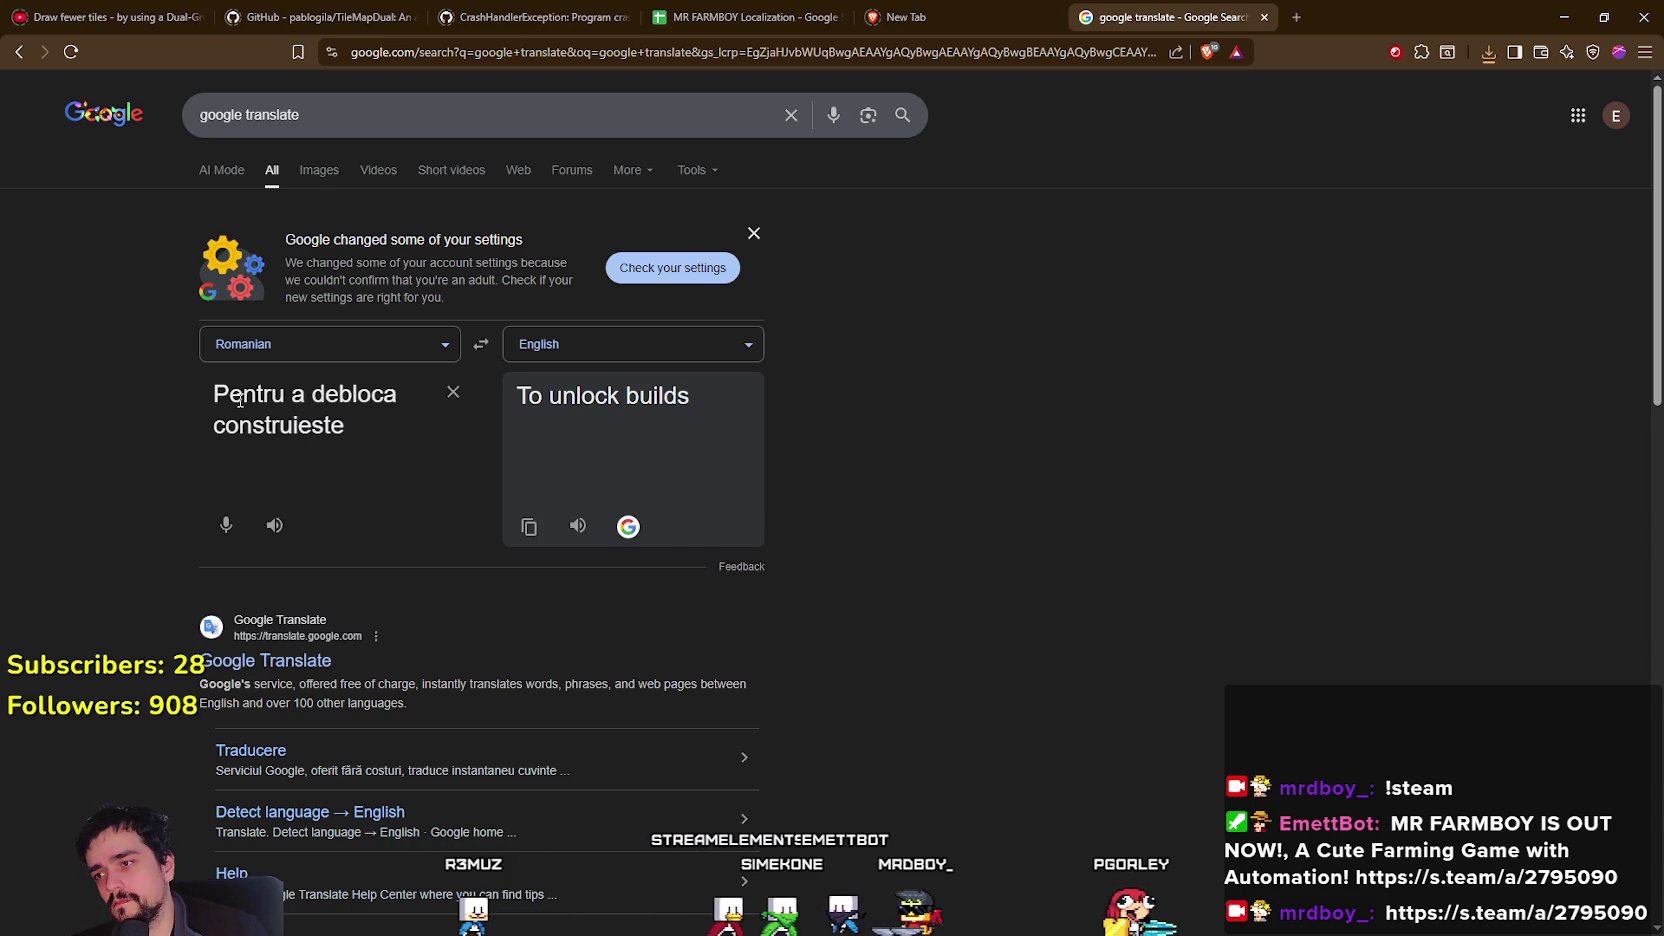
Select and copy 'construieste' from the Romanian source text.
{"action": "left_click_drag", "start_coordinate": [382, 437], "coordinate": [202, 426]}
{"action": "key", "text": "ctrl+c"}
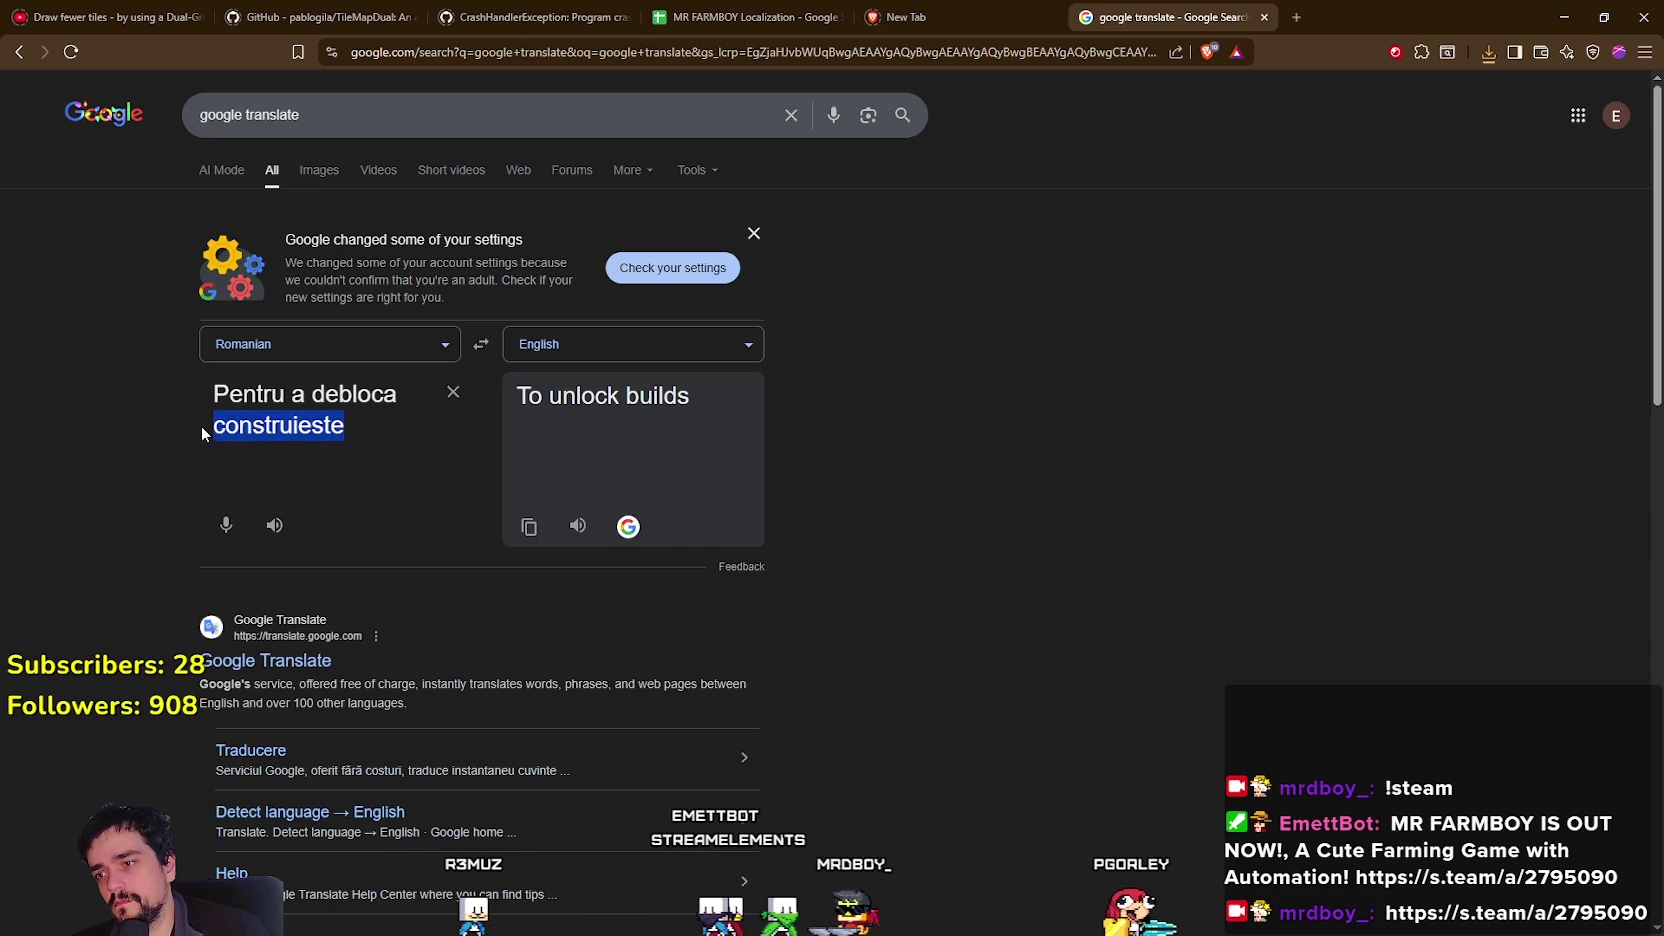
{"action": "scroll", "coordinate": [169, 666], "scroll_direction": "down", "scroll_amount": 3}
{"action": "scroll", "coordinate": [150, 658], "scroll_direction": "down", "scroll_amount": 1}
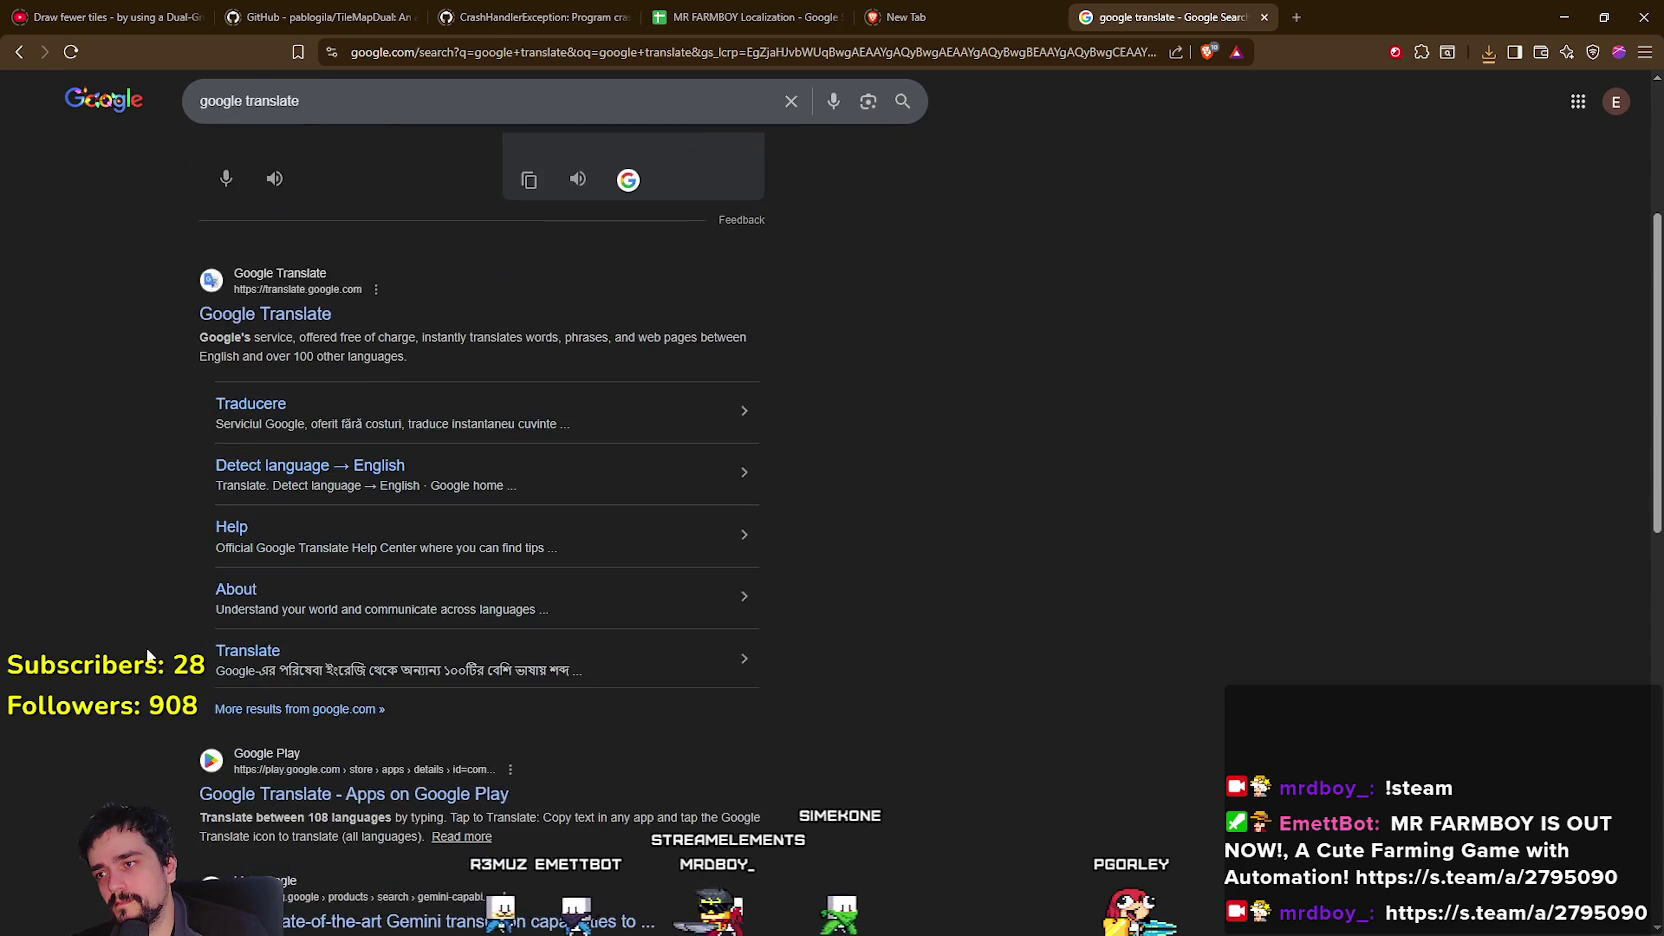
{"action": "scroll", "coordinate": [146, 650], "scroll_direction": "down", "scroll_amount": 2}
{"action": "scroll", "coordinate": [146, 650], "scroll_direction": "up", "scroll_amount": 2}
{"action": "scroll", "coordinate": [146, 645], "scroll_direction": "up", "scroll_amount": 4}
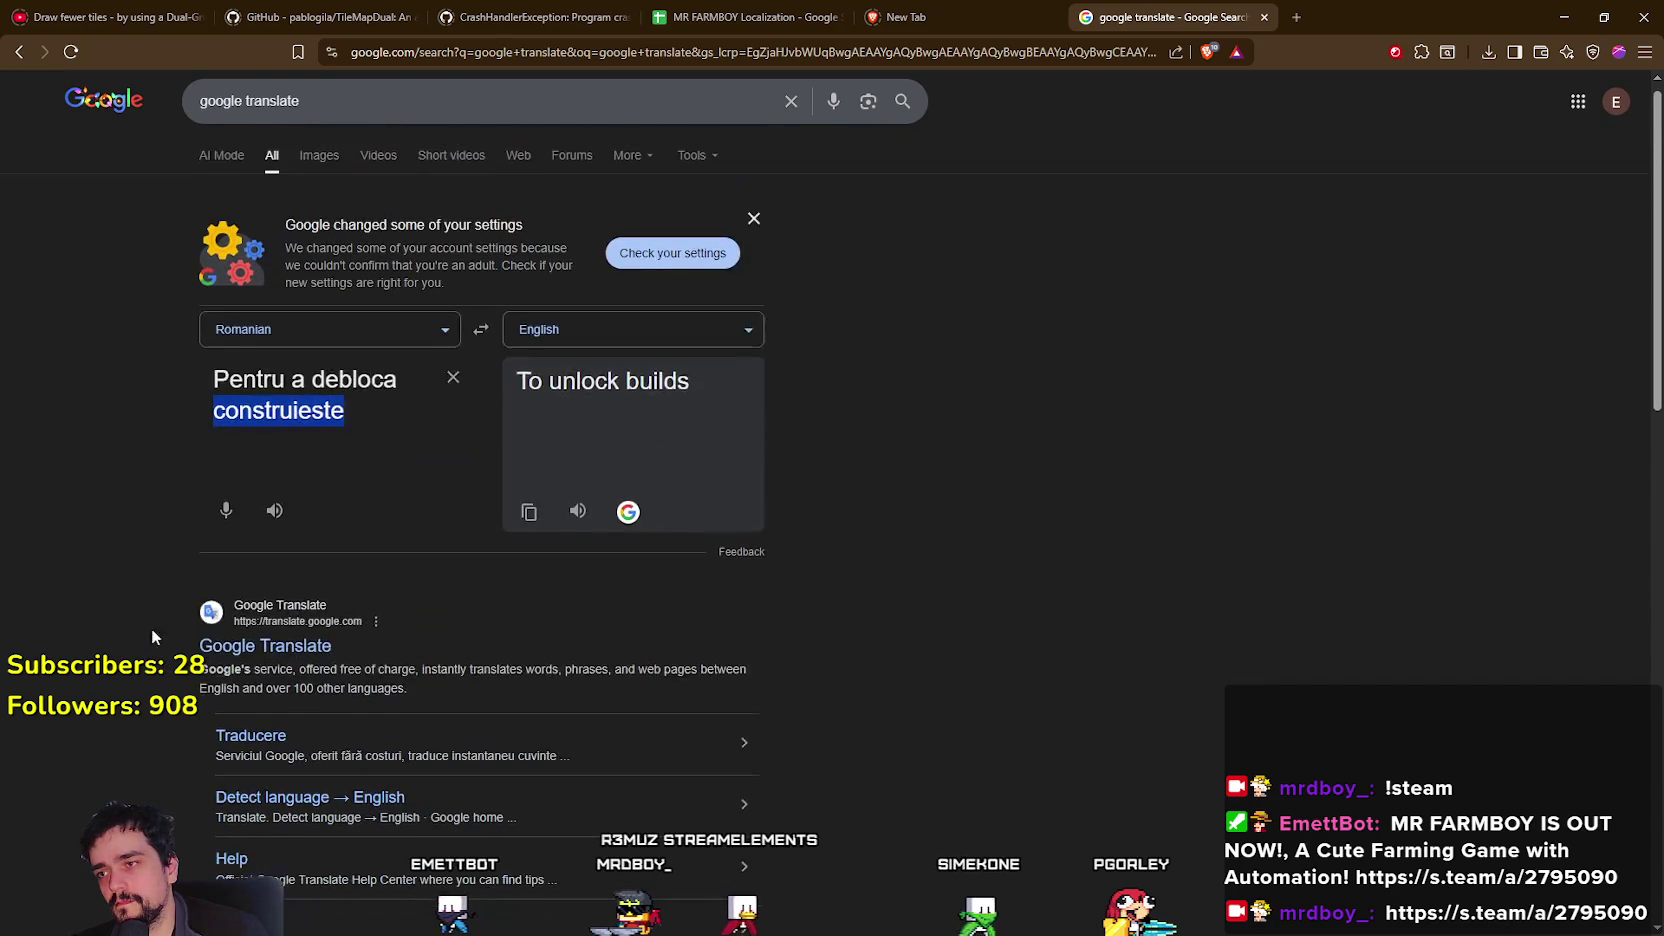
{"action": "left_click", "coordinate": [358, 426]}
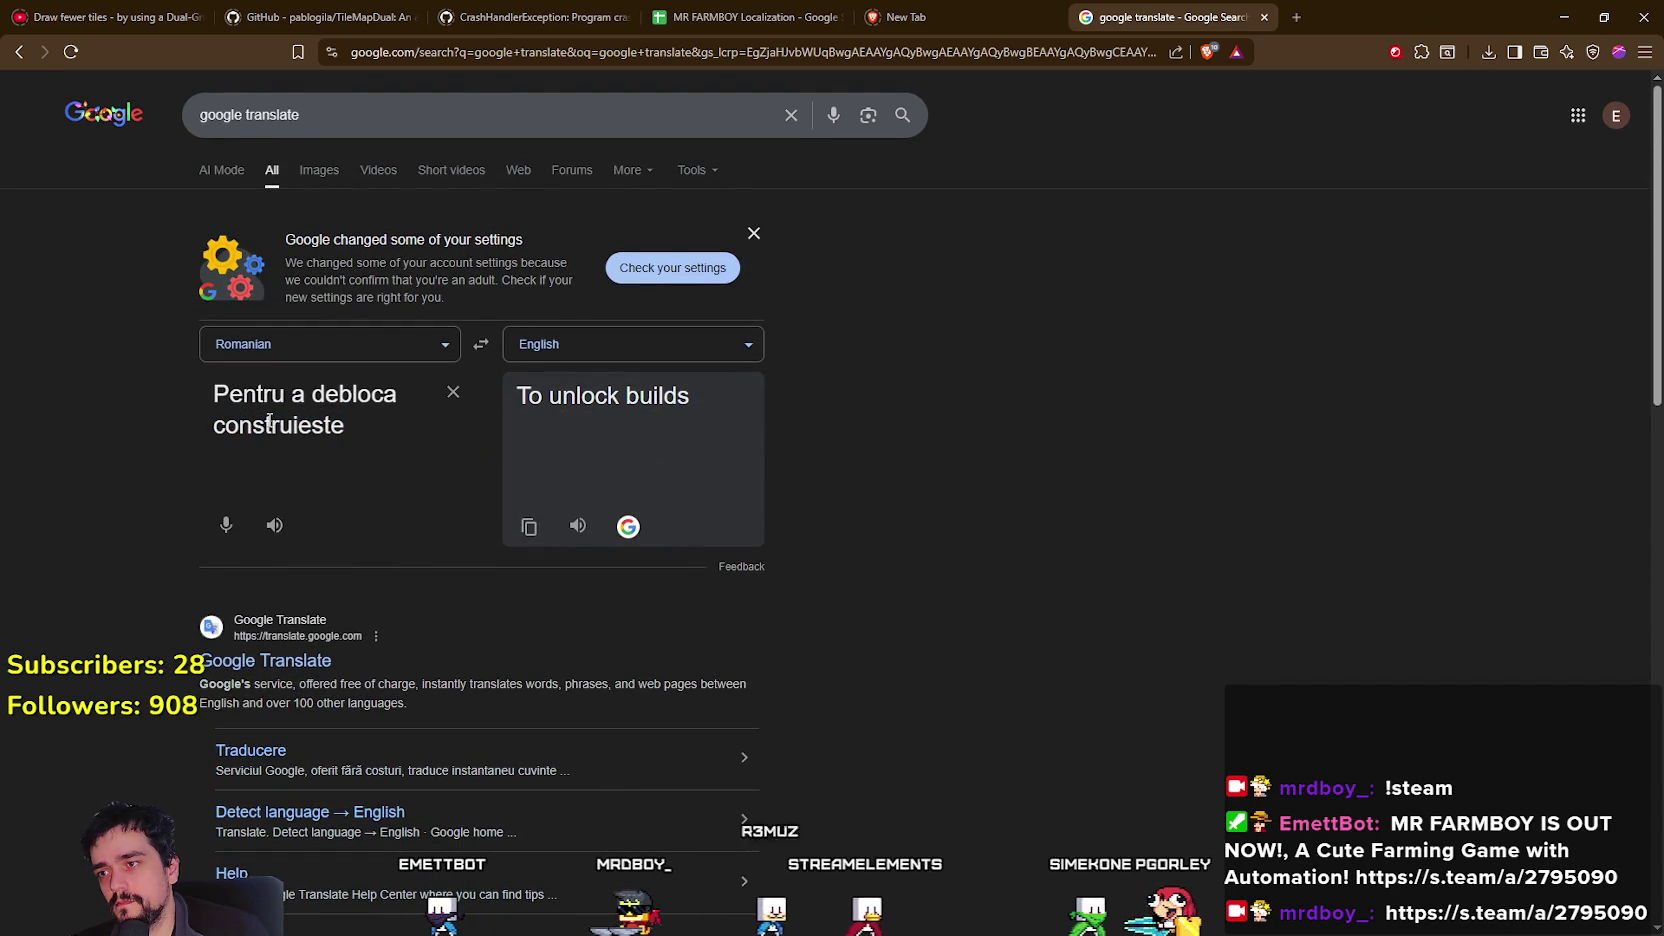
{"action": "left_click", "coordinate": [329, 445]}
{"action": "key", "text": "ctrl+a"}
{"action": "left_click", "coordinate": [350, 432]}
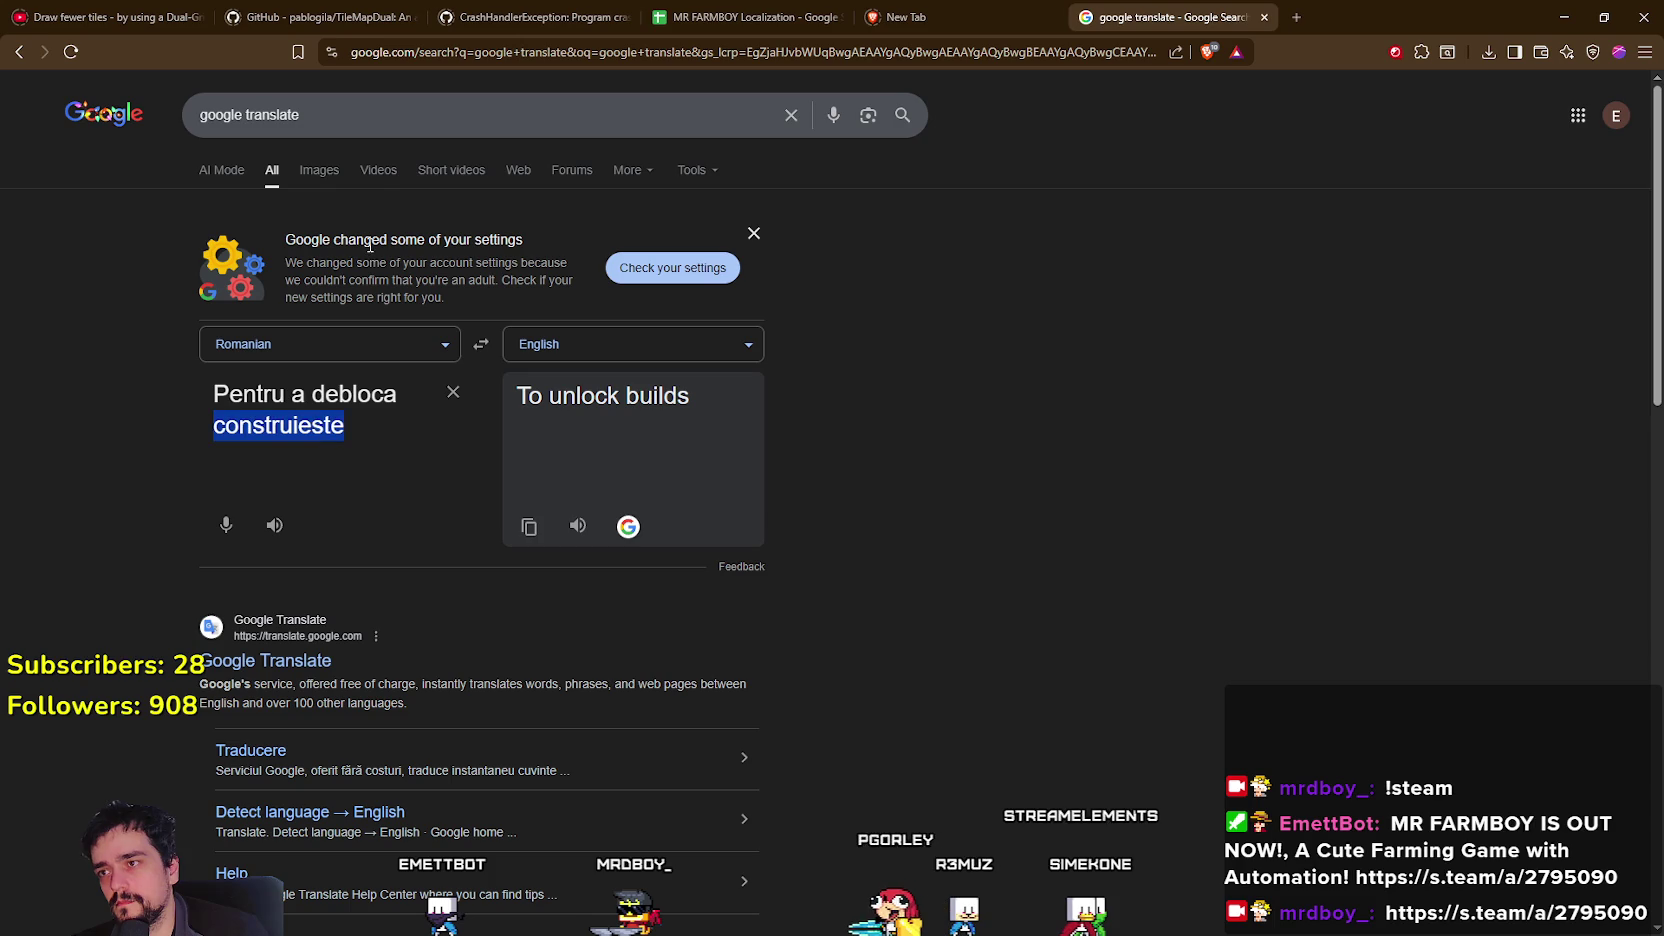
Web-search 'construieste' and select the accented spelling 'Construiește' in a result.
{"action": "left_click", "coordinate": [1309, 18]}
{"action": "key", "text": "ctrl+v"}
{"action": "key", "text": "Return"}
{"action": "scroll", "coordinate": [673, 500], "scroll_direction": "down", "scroll_amount": 3}
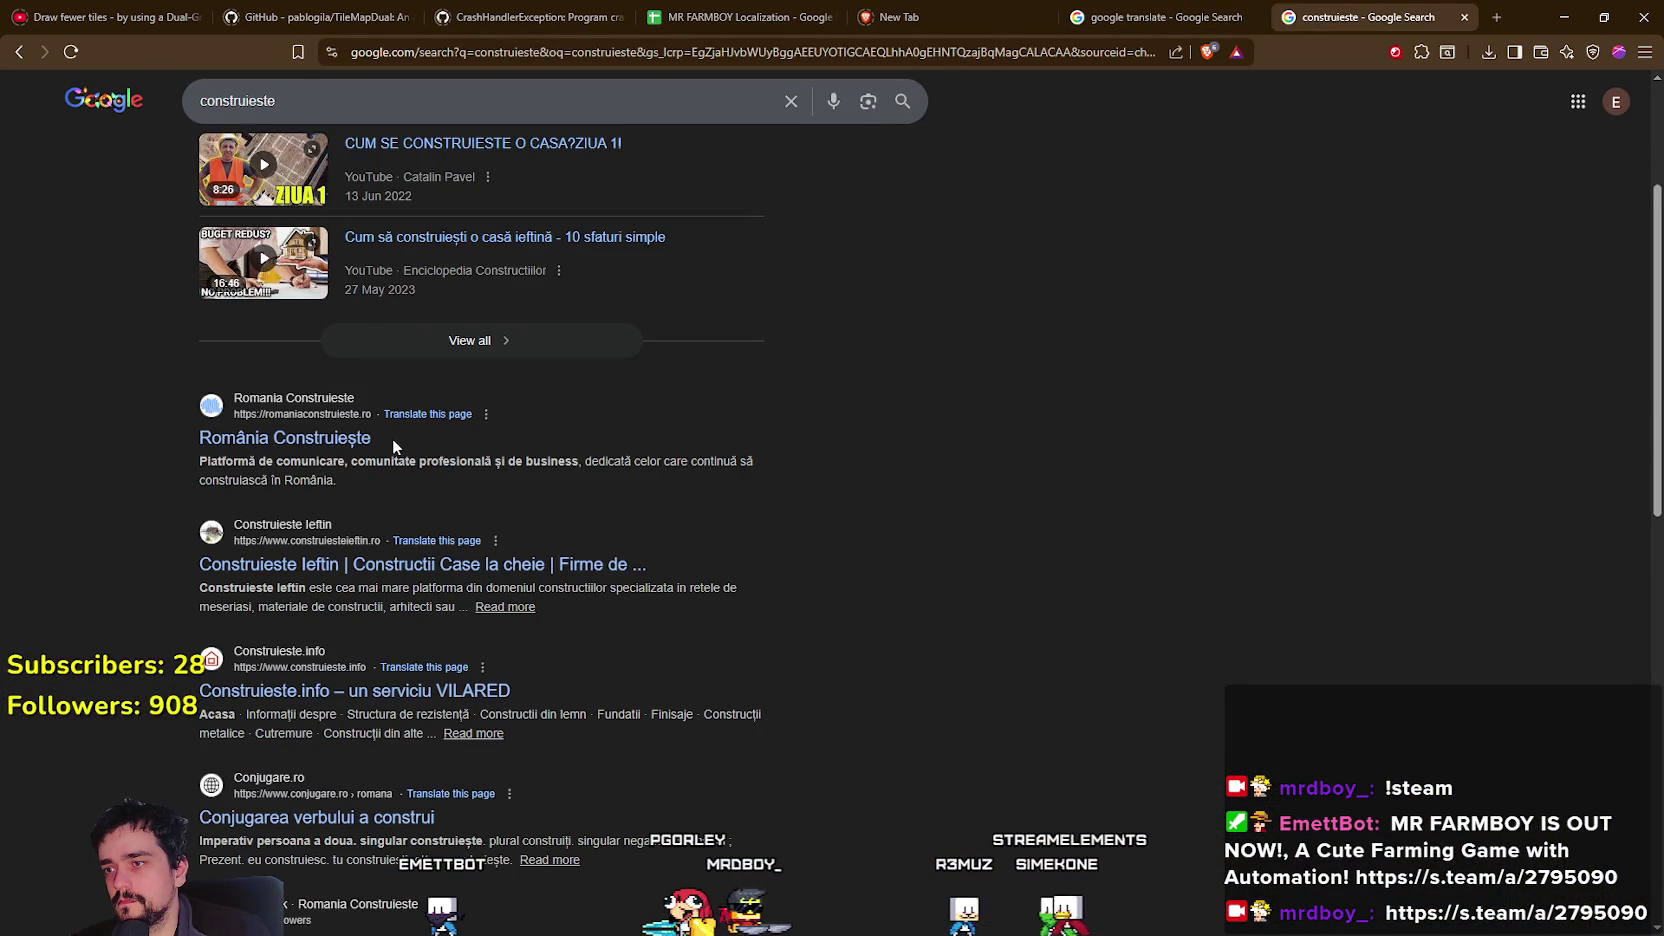
{"action": "left_click_drag", "start_coordinate": [393, 447], "coordinate": [302, 445]}
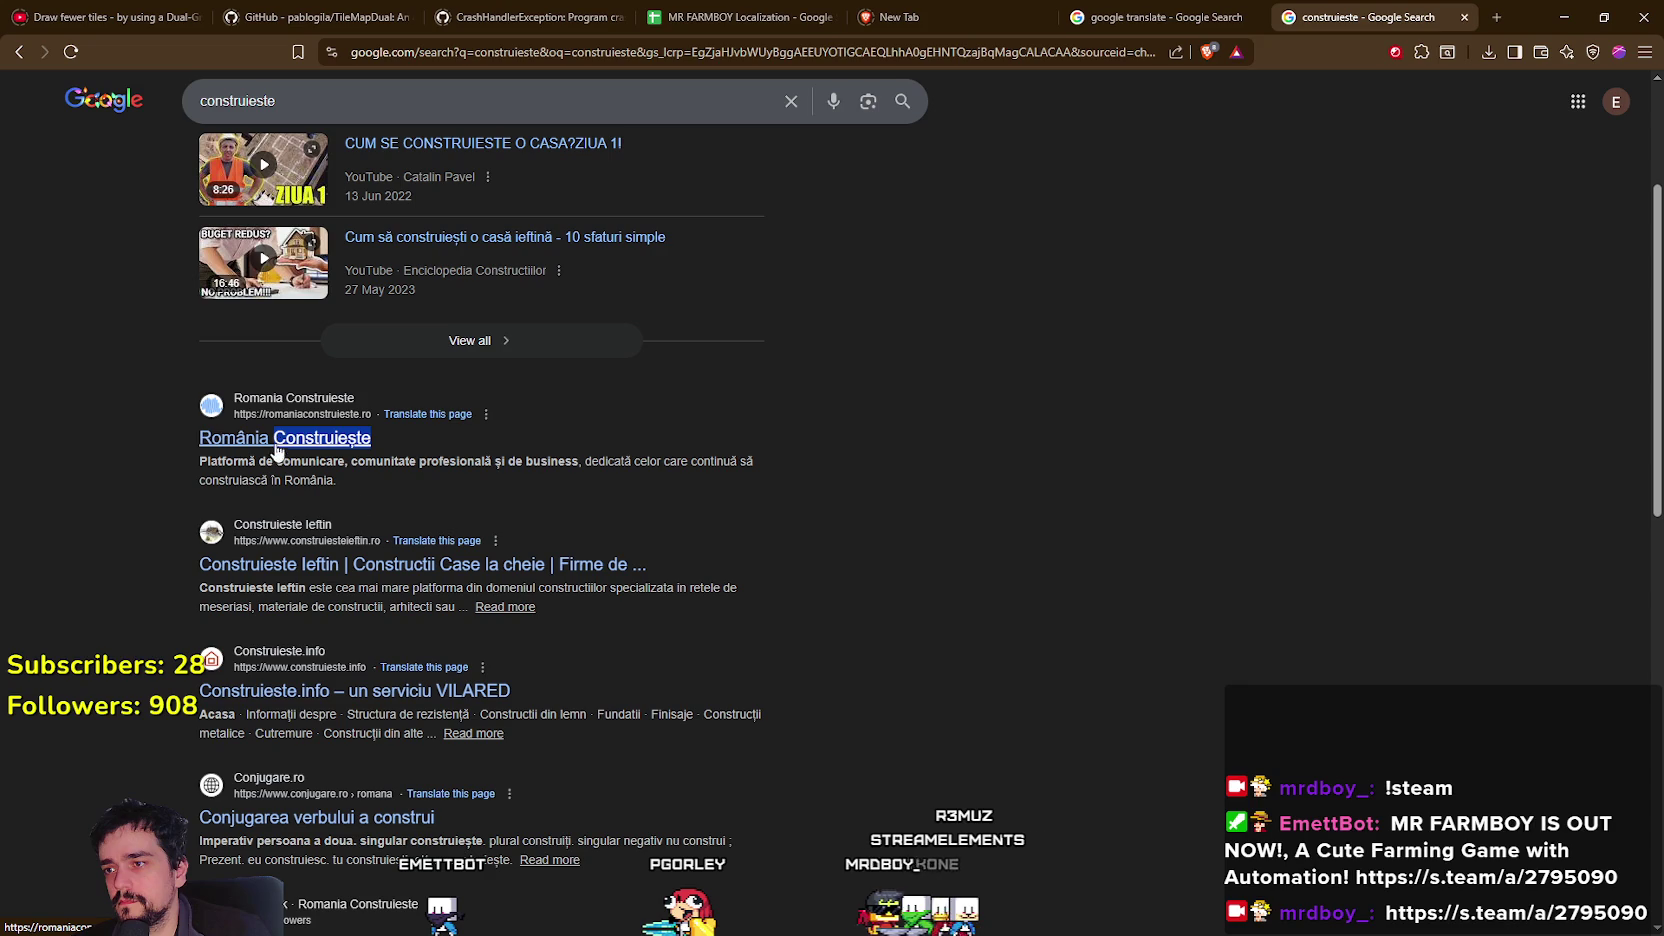
Replace construieste in the Romanian source with the accented 'Construiește'.
{"action": "left_click", "coordinate": [1160, 17]}
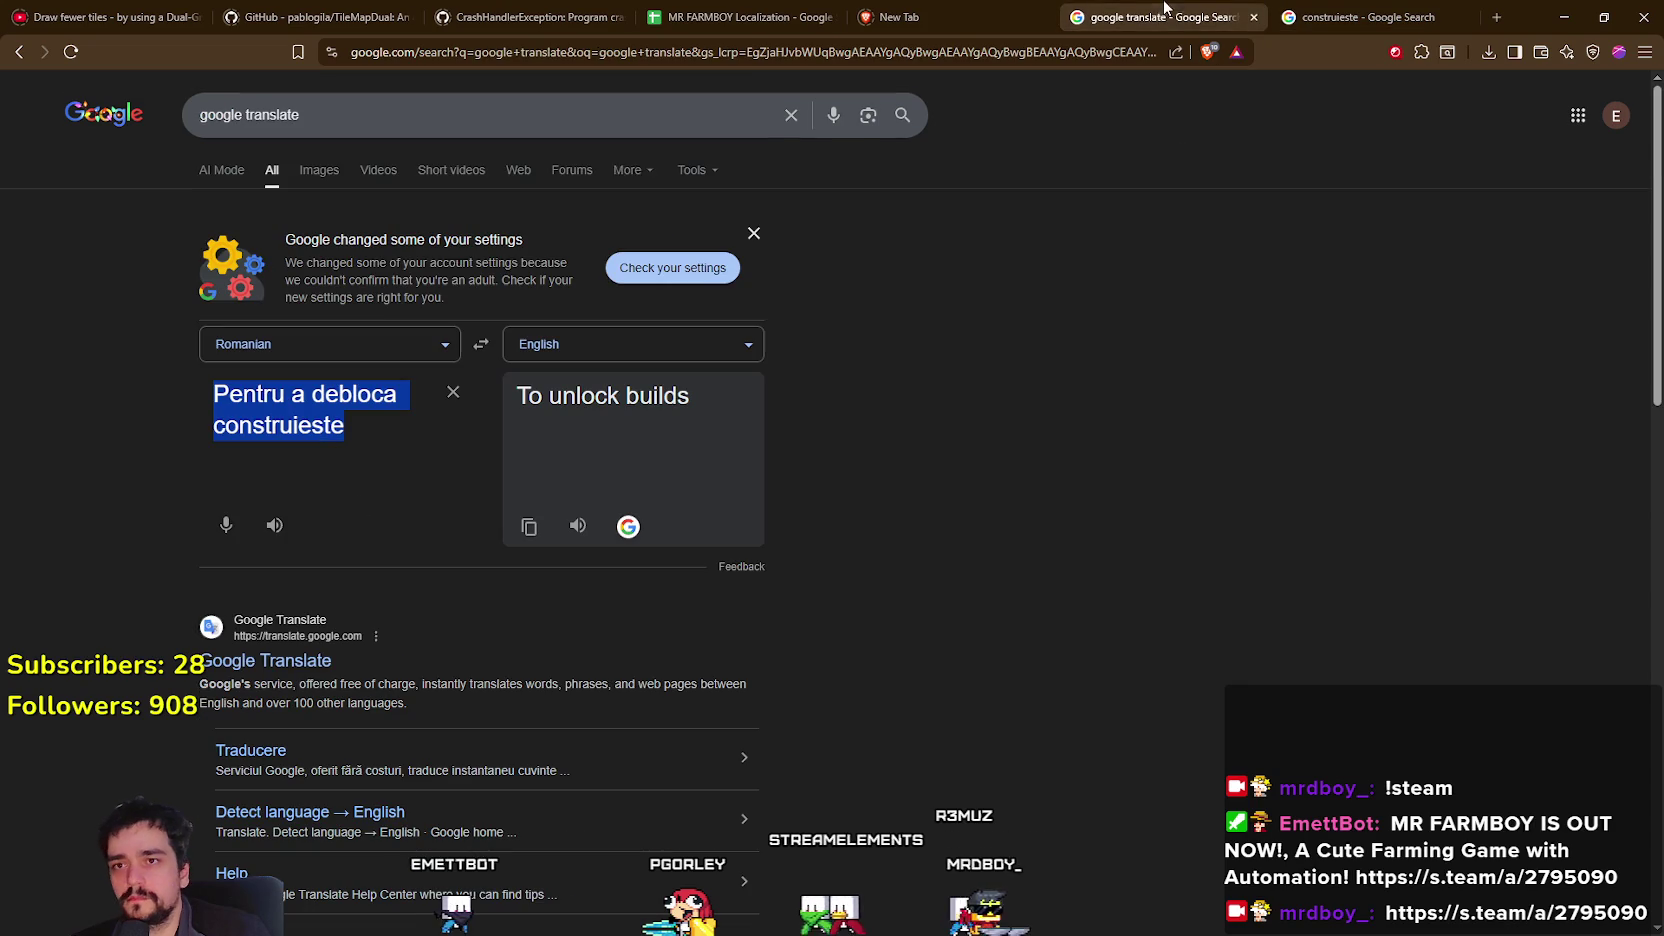
{"action": "double_click", "coordinate": [285, 426]}
{"action": "type", "text": "Construiește"}
{"action": "key", "text": "ctrl+a"}
{"action": "left_click", "coordinate": [389, 414]}
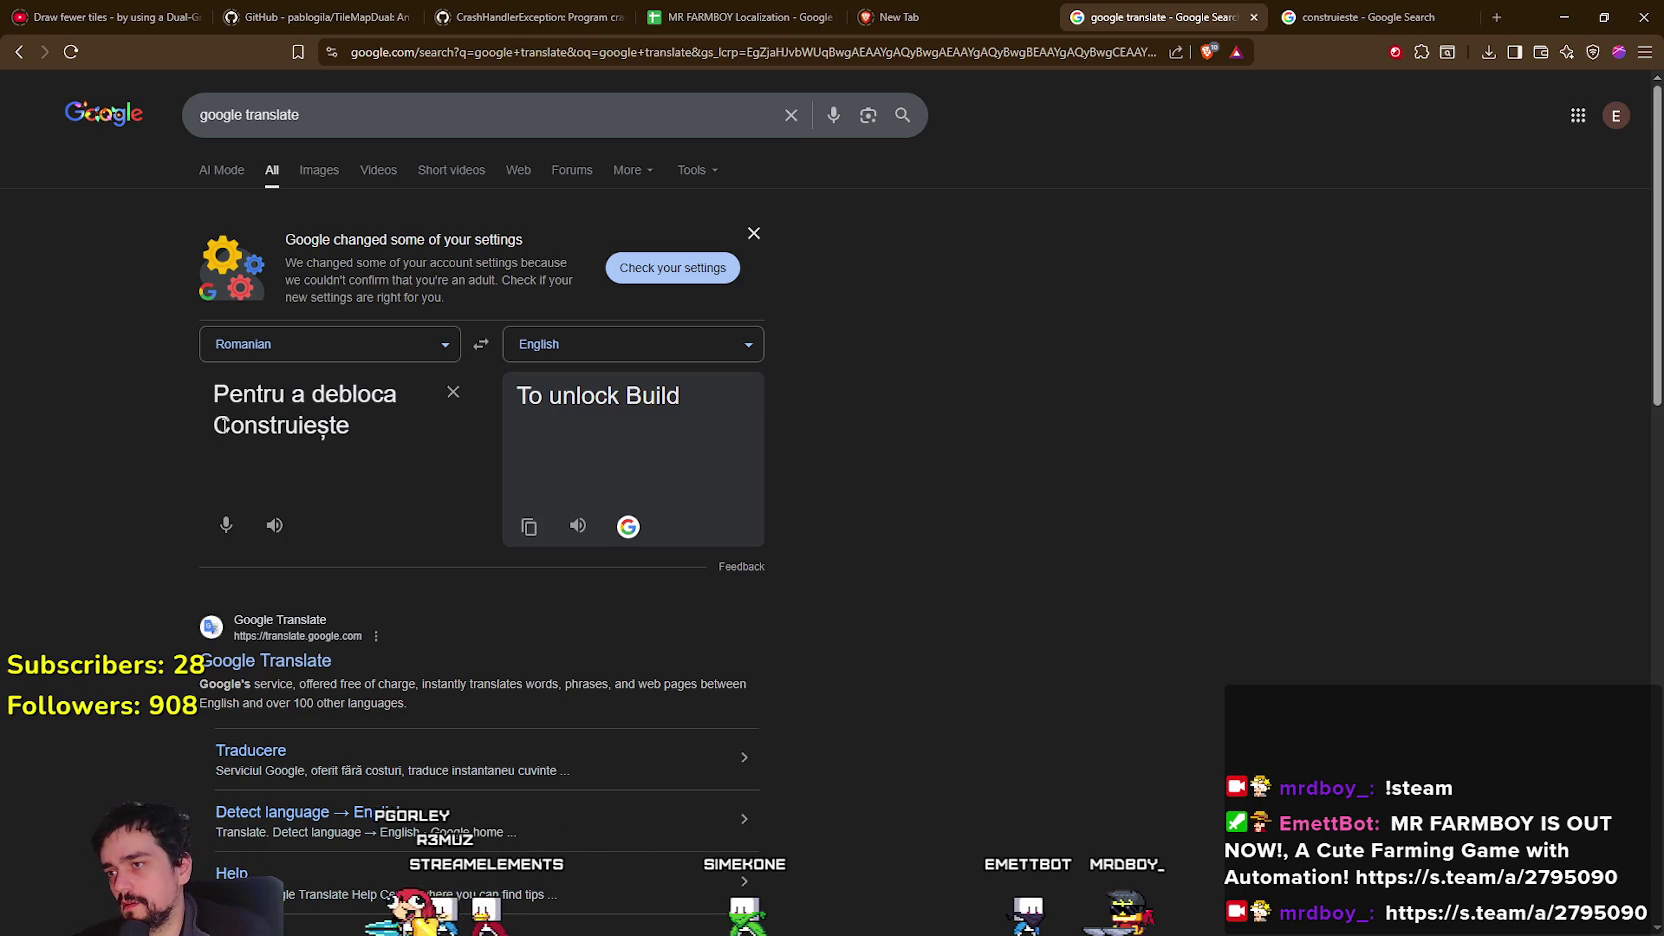
{"action": "triple_click", "coordinate": [383, 420]}
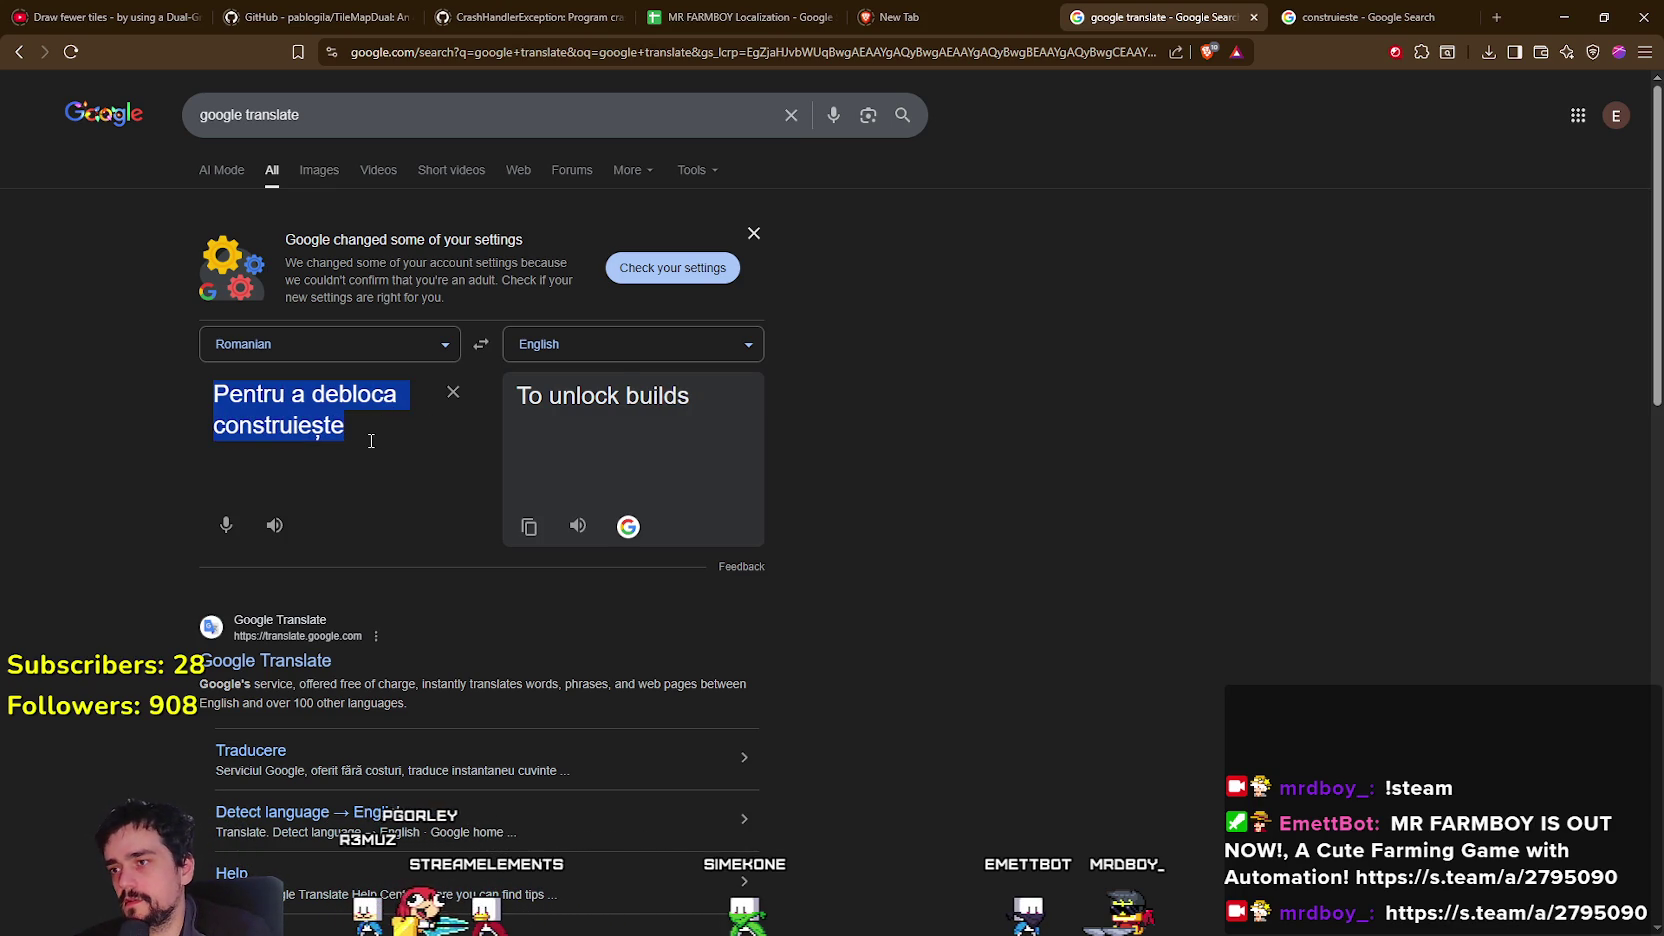
{"action": "left_click", "coordinate": [370, 440]}
{"action": "type", "text": "C"}
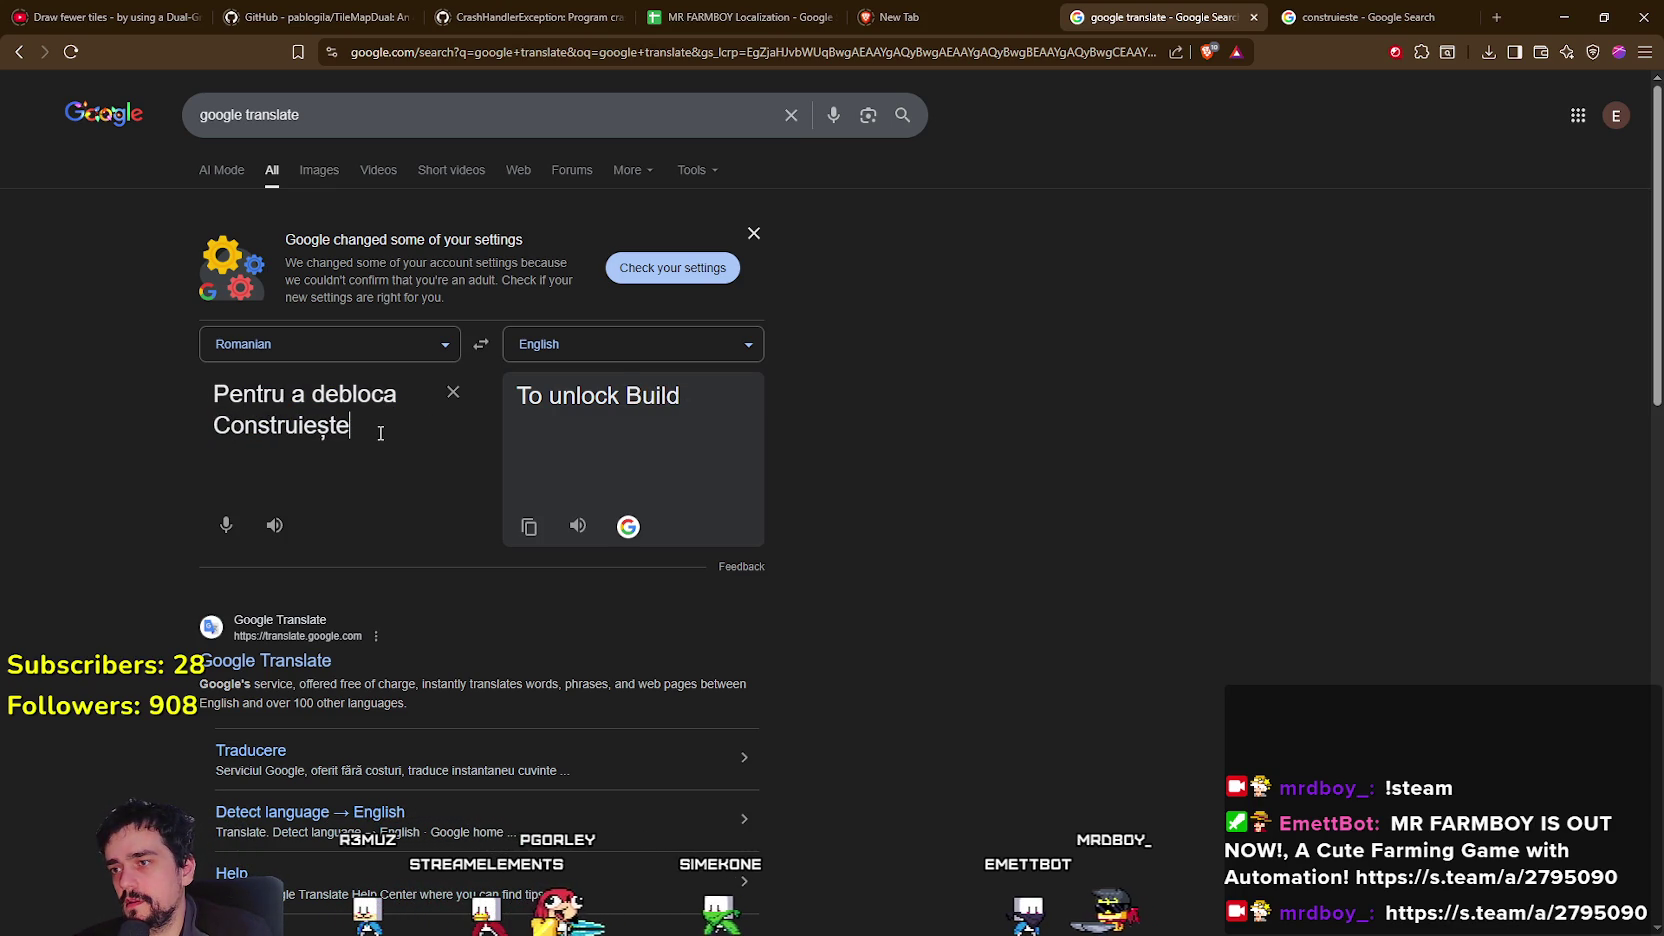
Capitalise it to 'Pentru a debloca Construiește' and check the English output reads 'To unlock Build'.
{"action": "type", "text": "c"}
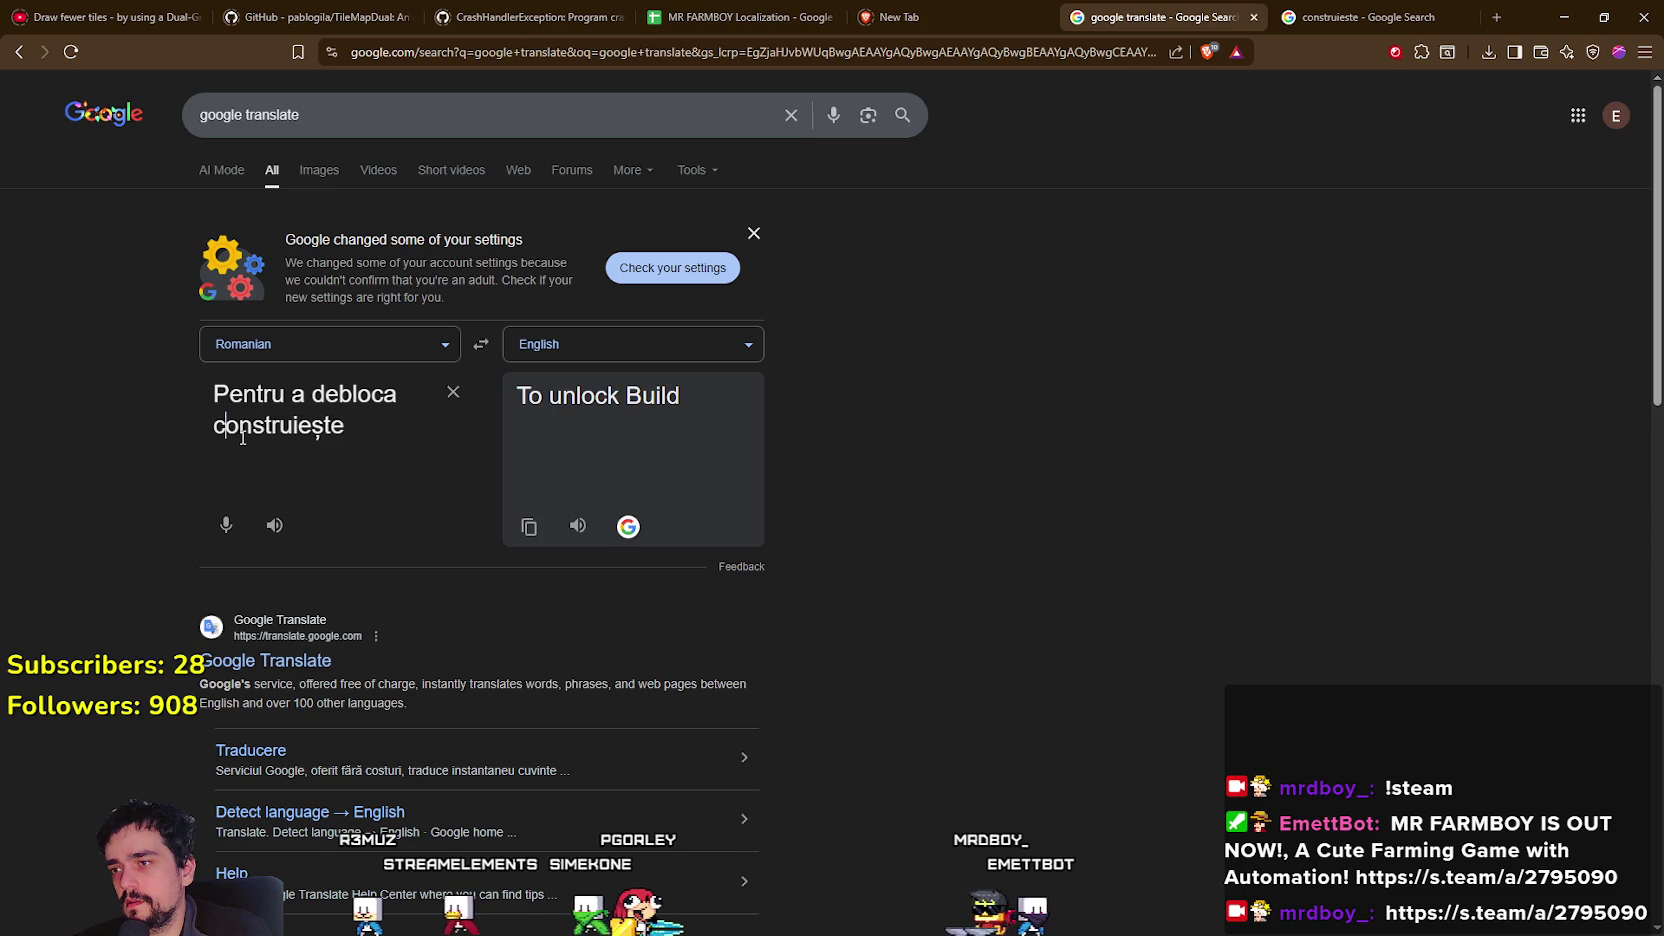
{"action": "left_click", "coordinate": [383, 428]}
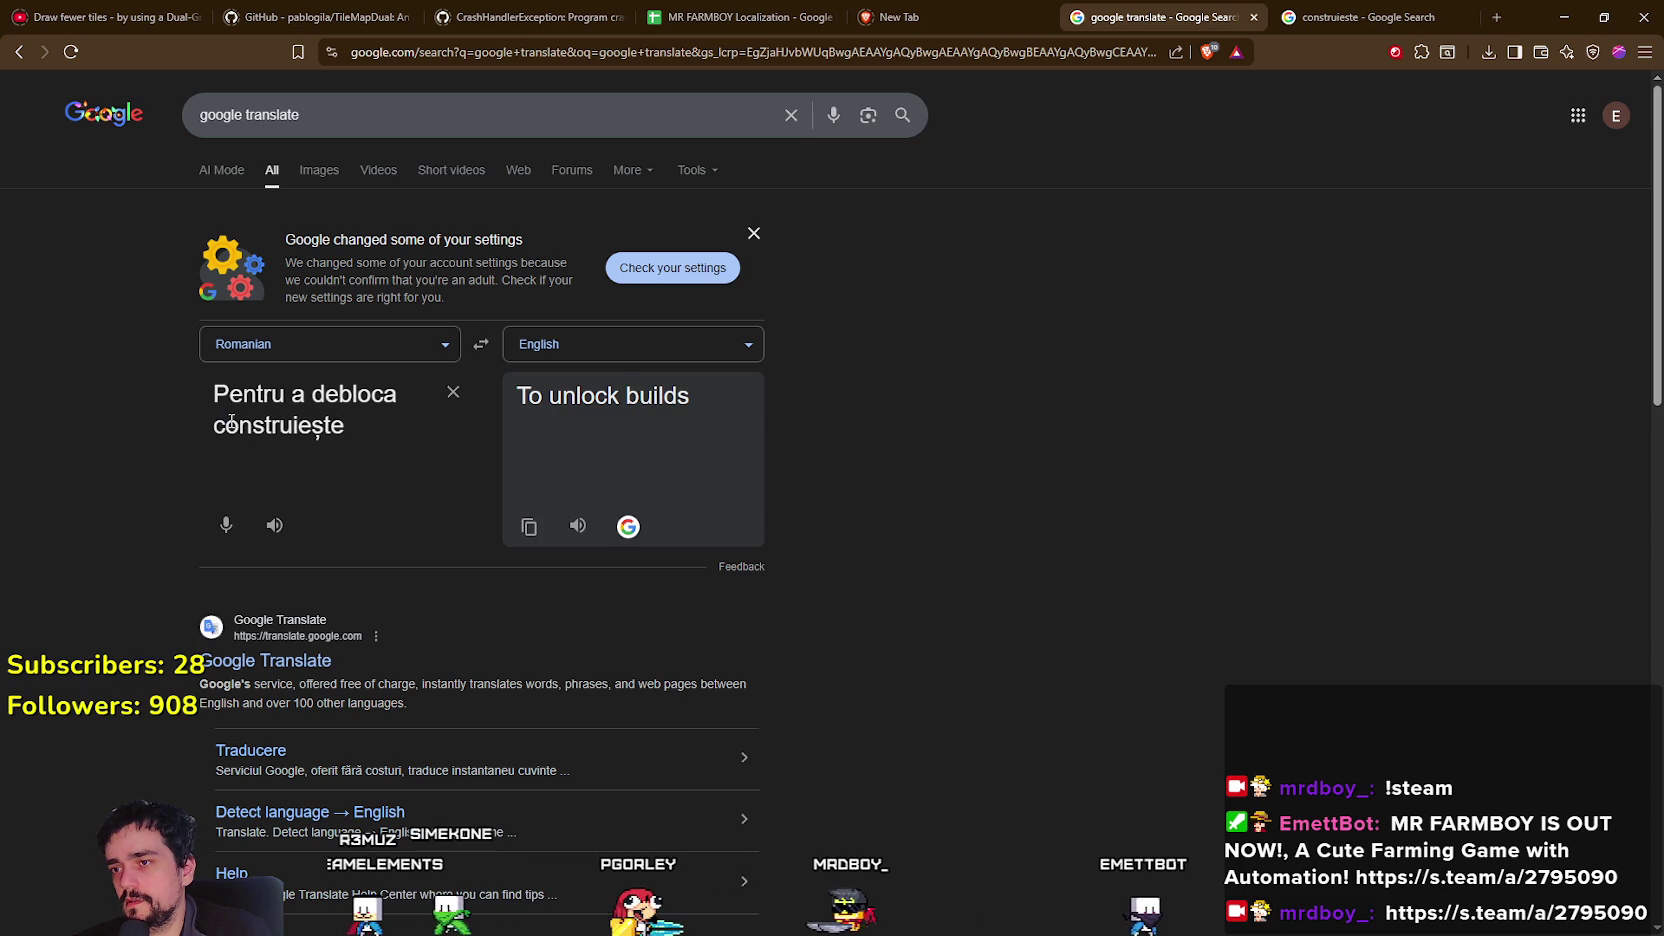
{"action": "key", "text": "Home"}
{"action": "key", "text": "shift+Right"}
{"action": "type", "text": "C"}
{"action": "left_click", "coordinate": [401, 425]}
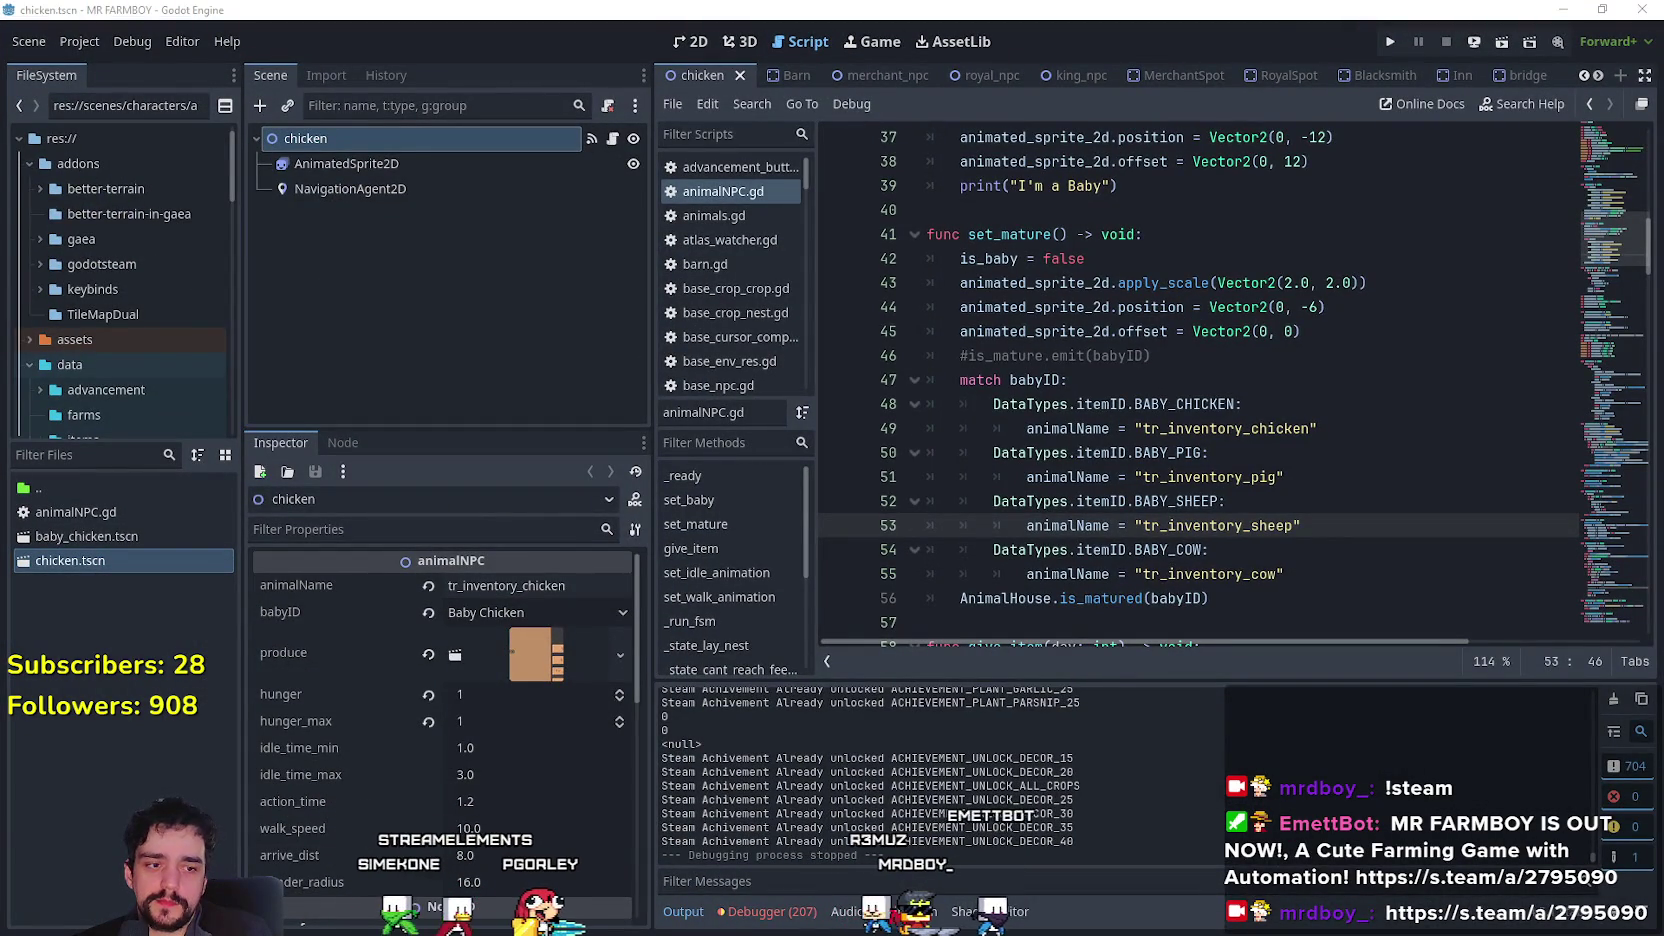
Return to the MR FARMBOY Localization sheet and change B587 to 'To unlock Build'.
{"action": "key", "text": "alt+Tab"}
{"action": "left_click", "coordinate": [760, 16]}
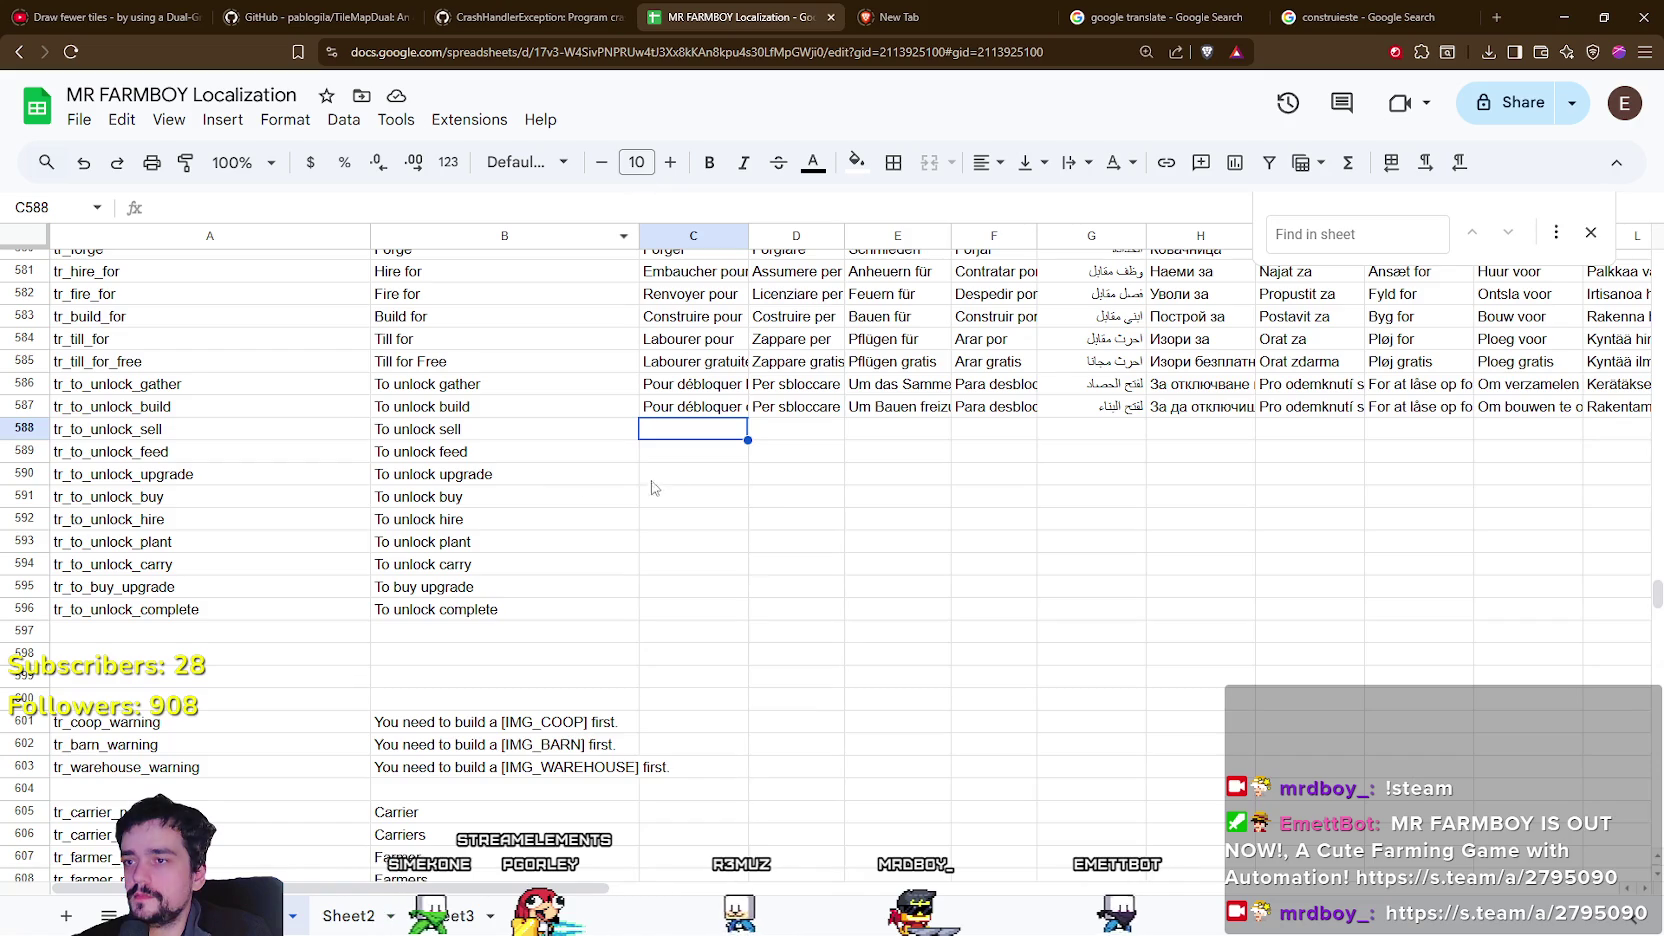
{"action": "left_click", "coordinate": [468, 432]}
{"action": "double_click", "coordinate": [441, 407]}
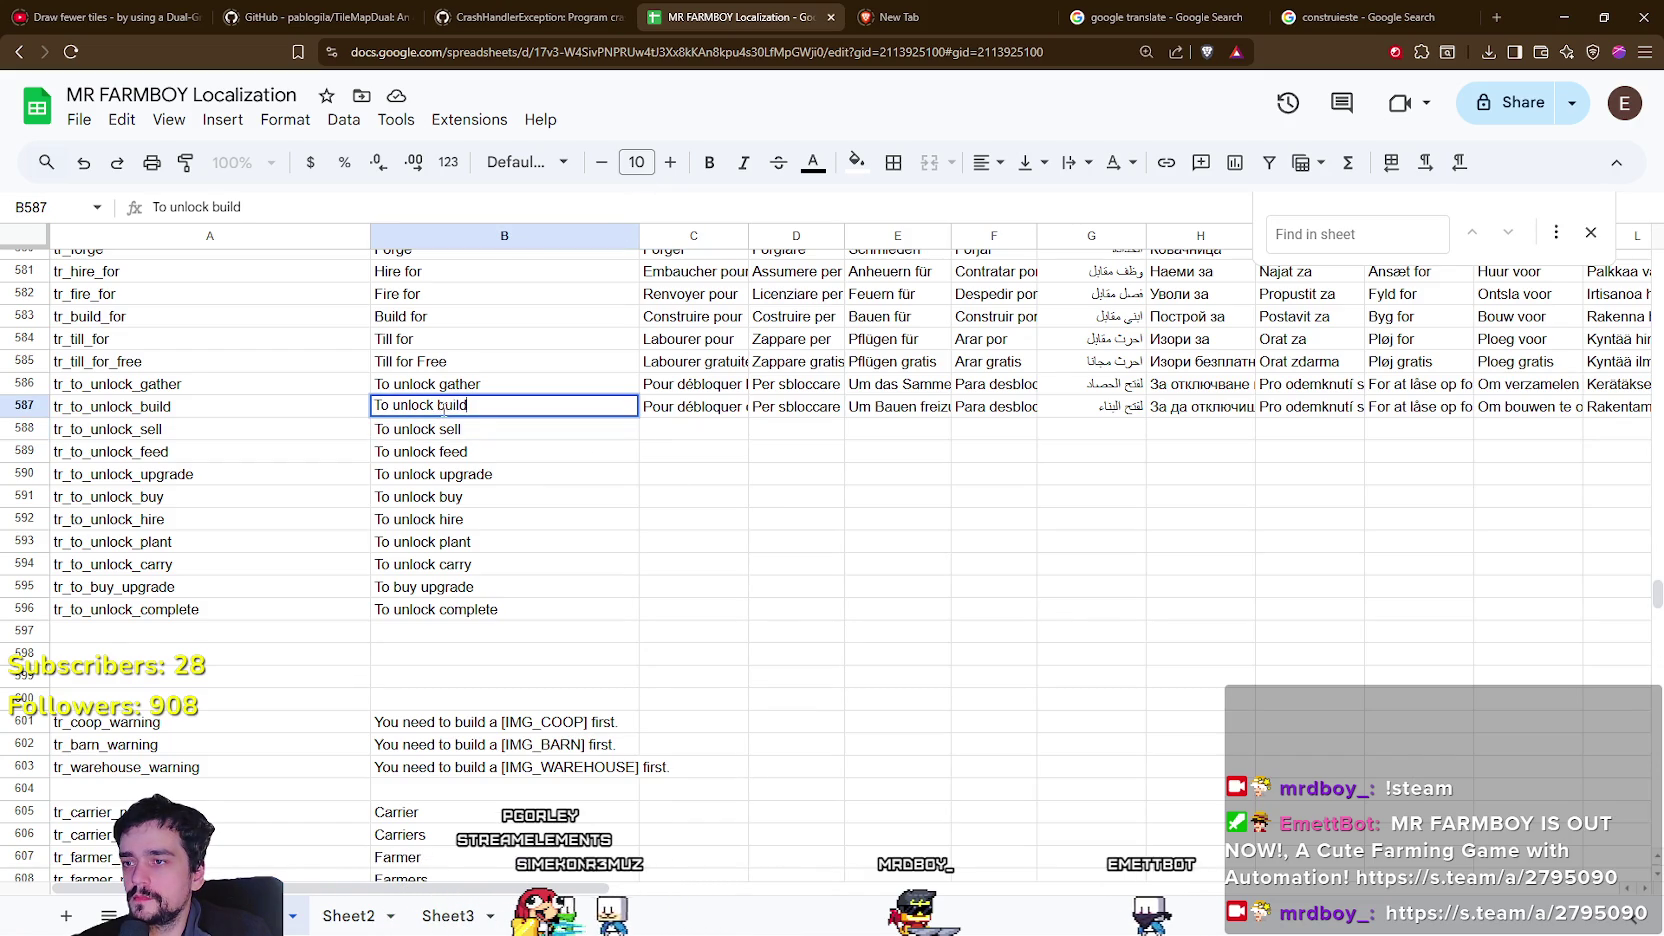
{"action": "key", "text": "Return"}
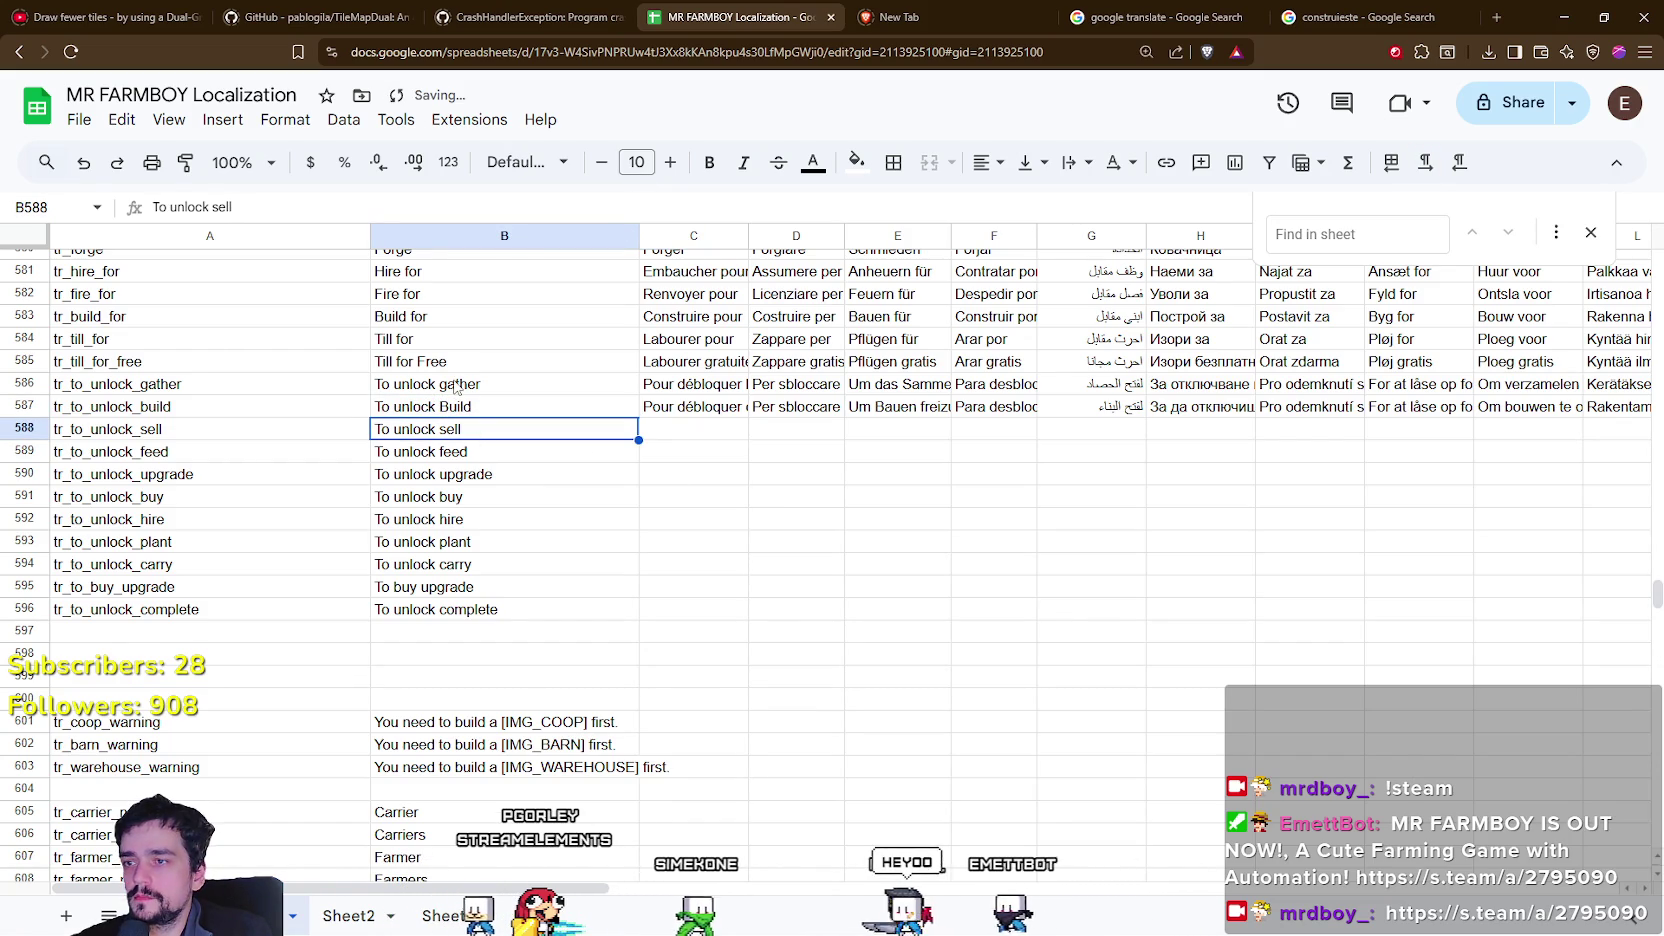
Capitalise B586 to 'To unlock Gather' and B588 to 'To unlock Sell'.
{"action": "left_click", "coordinate": [455, 390]}
{"action": "key", "text": "Return"}
{"action": "double_click", "coordinate": [461, 383]}
{"action": "type", "text": "Gather"}
{"action": "left_click", "coordinate": [461, 430]}
{"action": "double_click", "coordinate": [440, 428]}
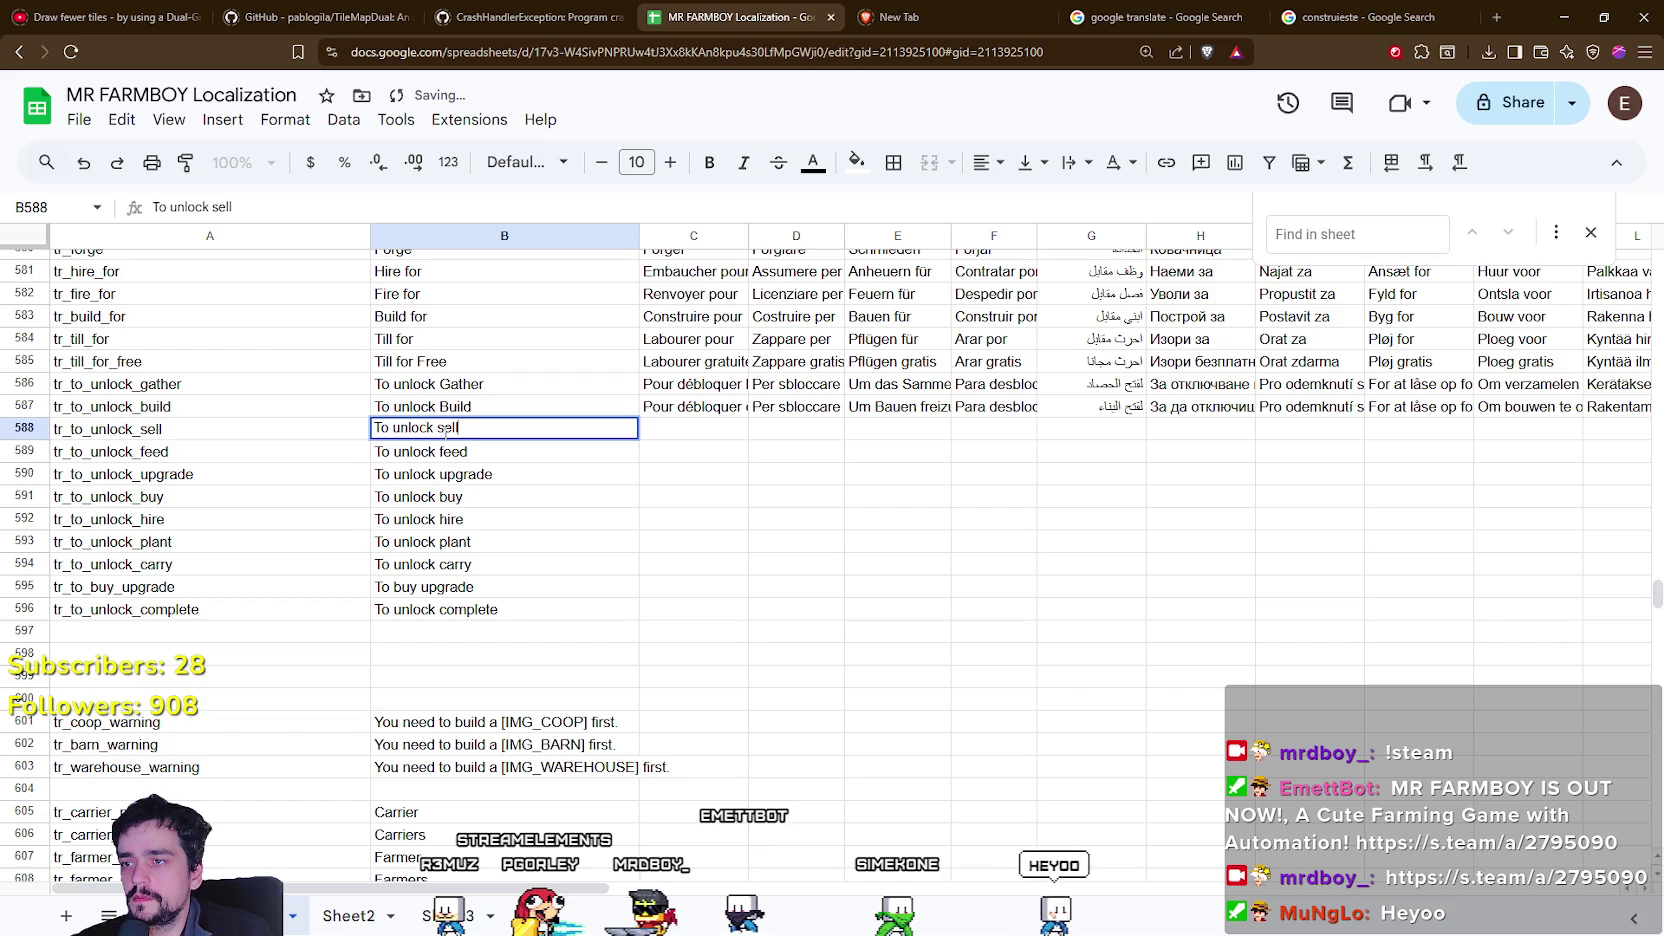
{"action": "type", "text": "S"}
{"action": "key", "text": "Return"}
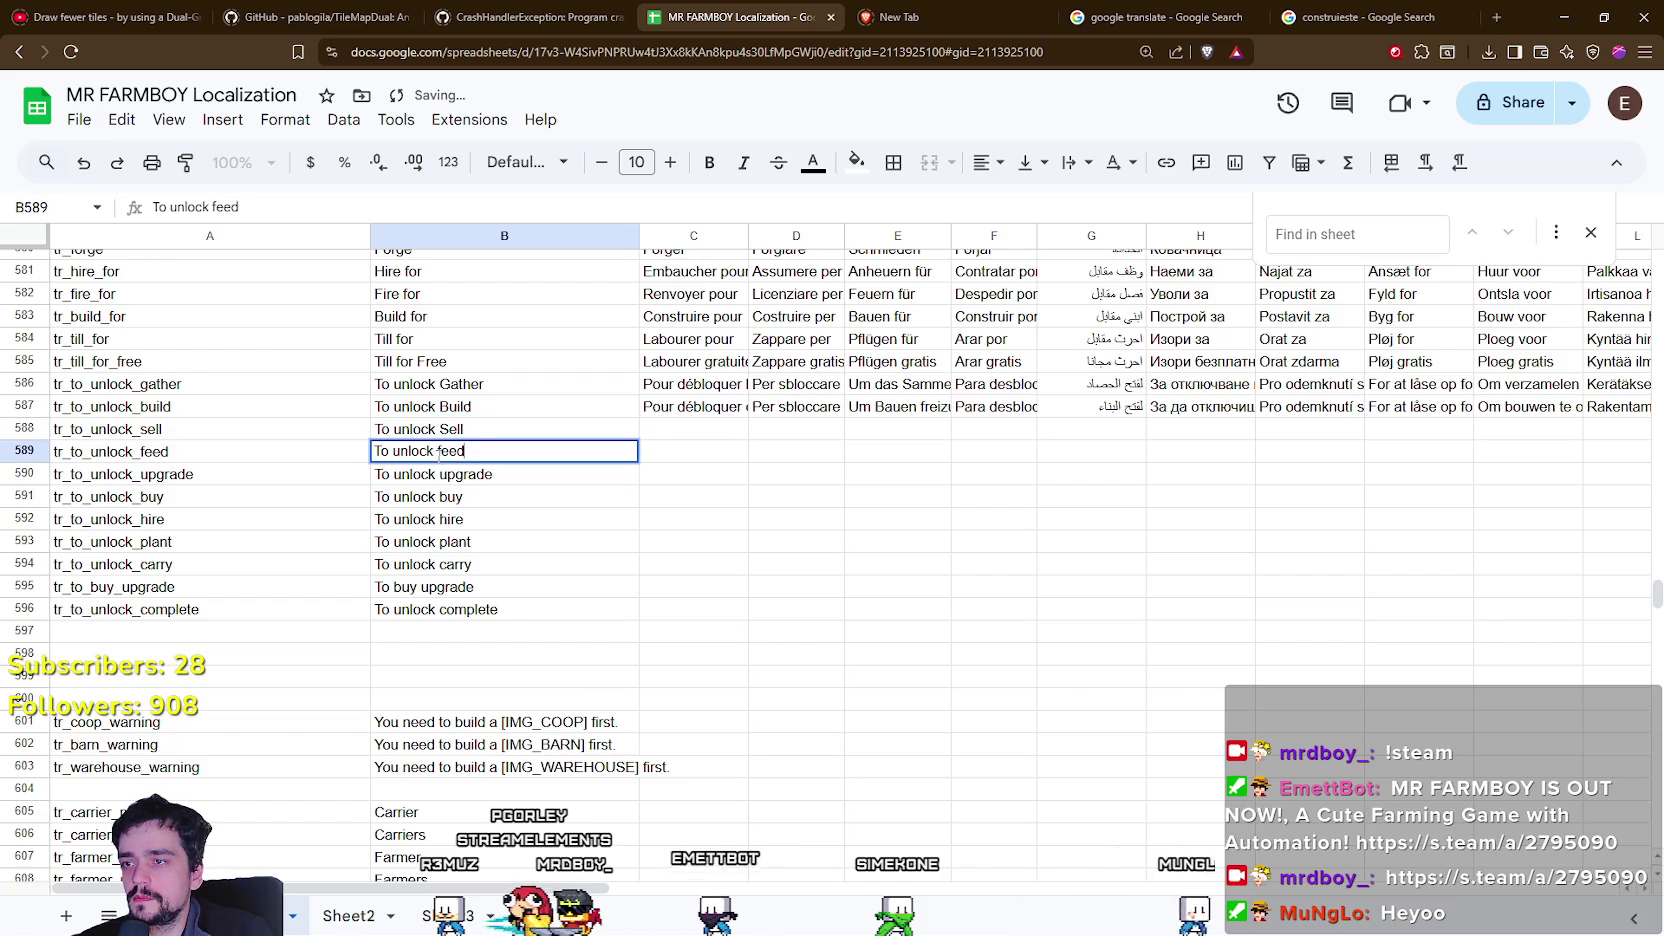
{"action": "type", "text": "F"}
Change B590 to 'To unlock Upgrade' and B591 to 'To unlock Buy'.
{"action": "double_click", "coordinate": [445, 476]}
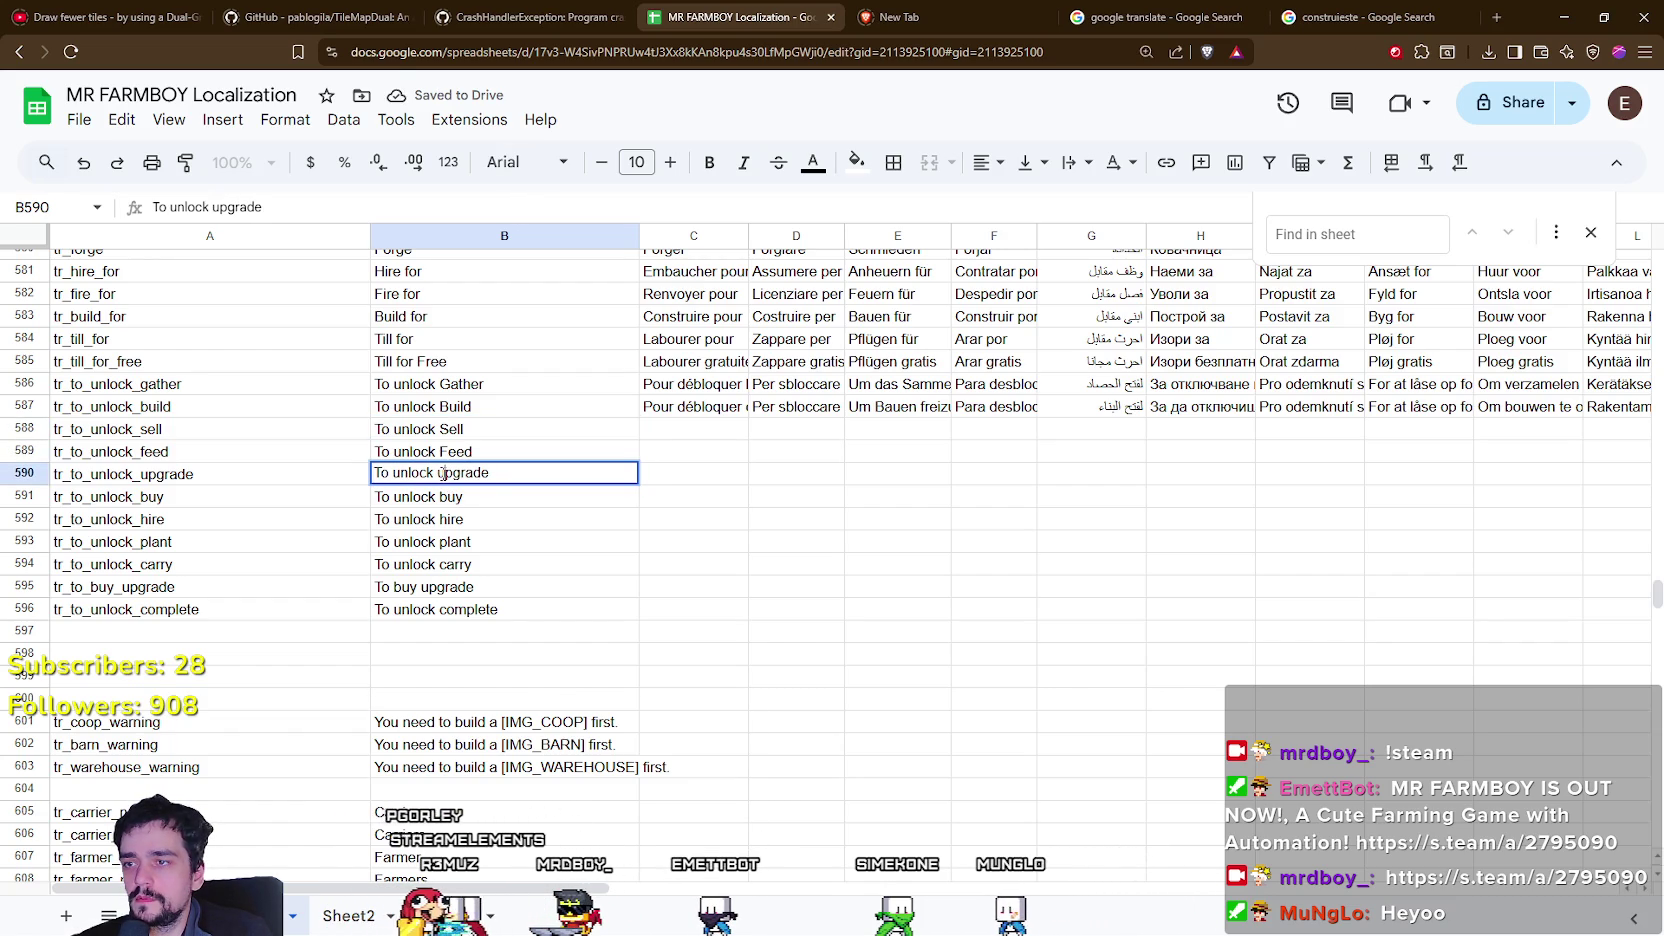
{"action": "key", "text": "Delete"}
{"action": "type", "text": "U"}
{"action": "key", "text": "Return"}
{"action": "double_click", "coordinate": [440, 496]}
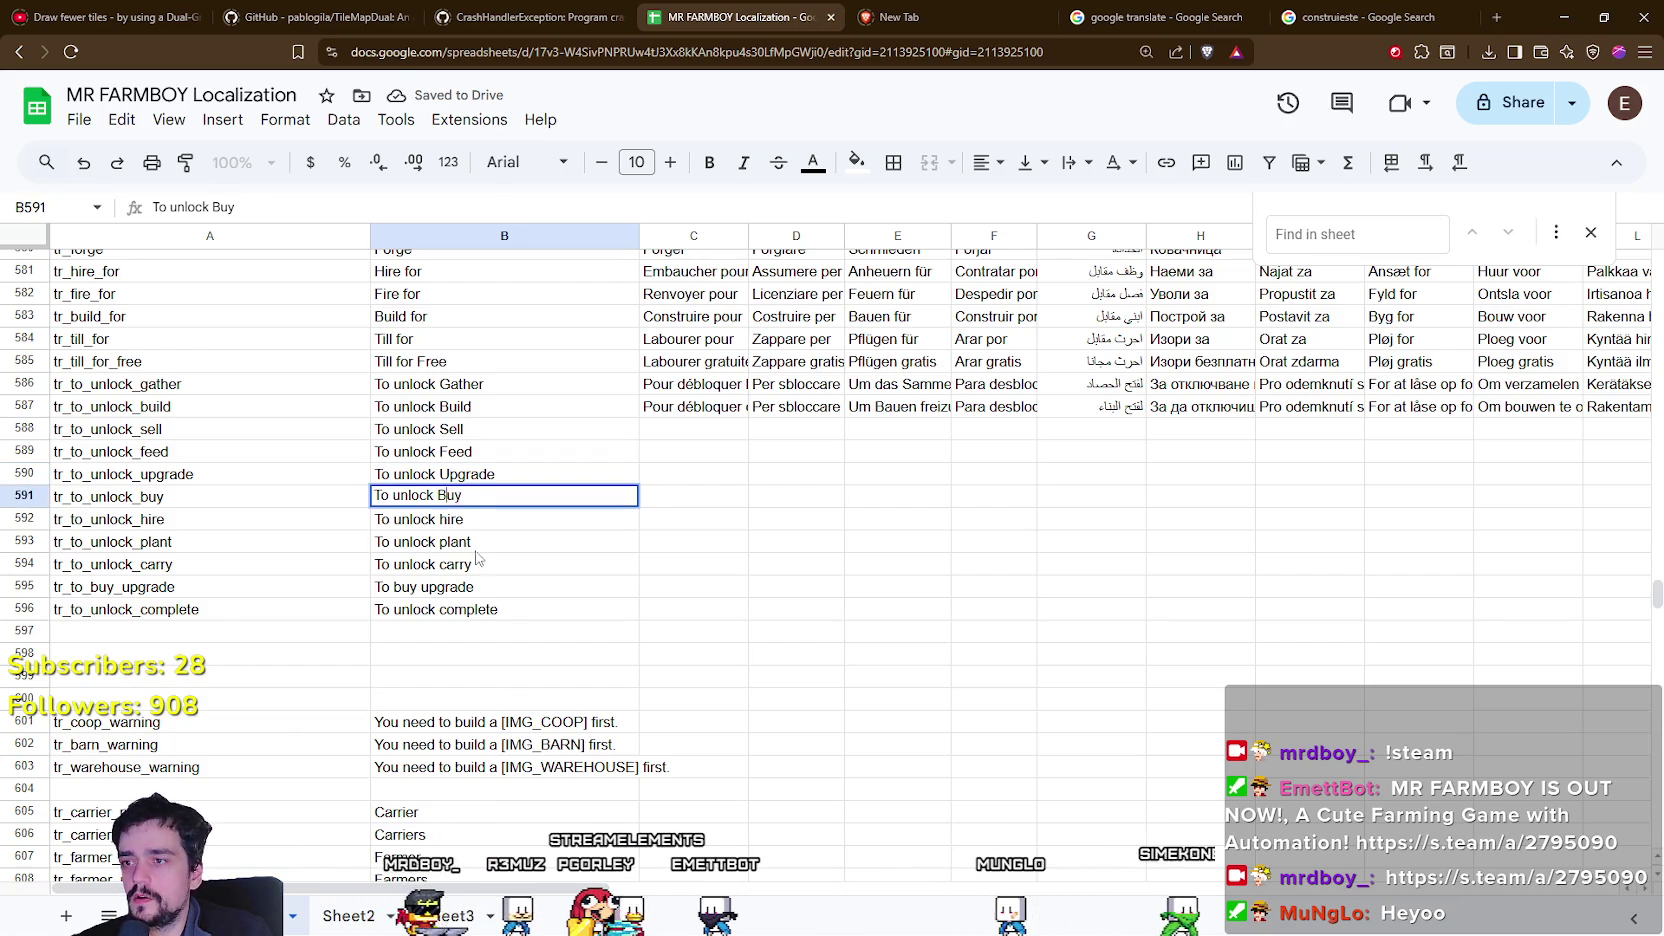
{"action": "key", "text": "Delete"}
{"action": "type", "text": "B"}
{"action": "key", "text": "Return"}
{"action": "key", "text": "Return"}
Capitalise B592–B594 to 'To unlock Hire', 'To unlock Plant' and 'To unlock Carry'.
{"action": "left_click", "coordinate": [441, 519]}
{"action": "key", "text": "Delete"}
{"action": "type", "text": "H"}
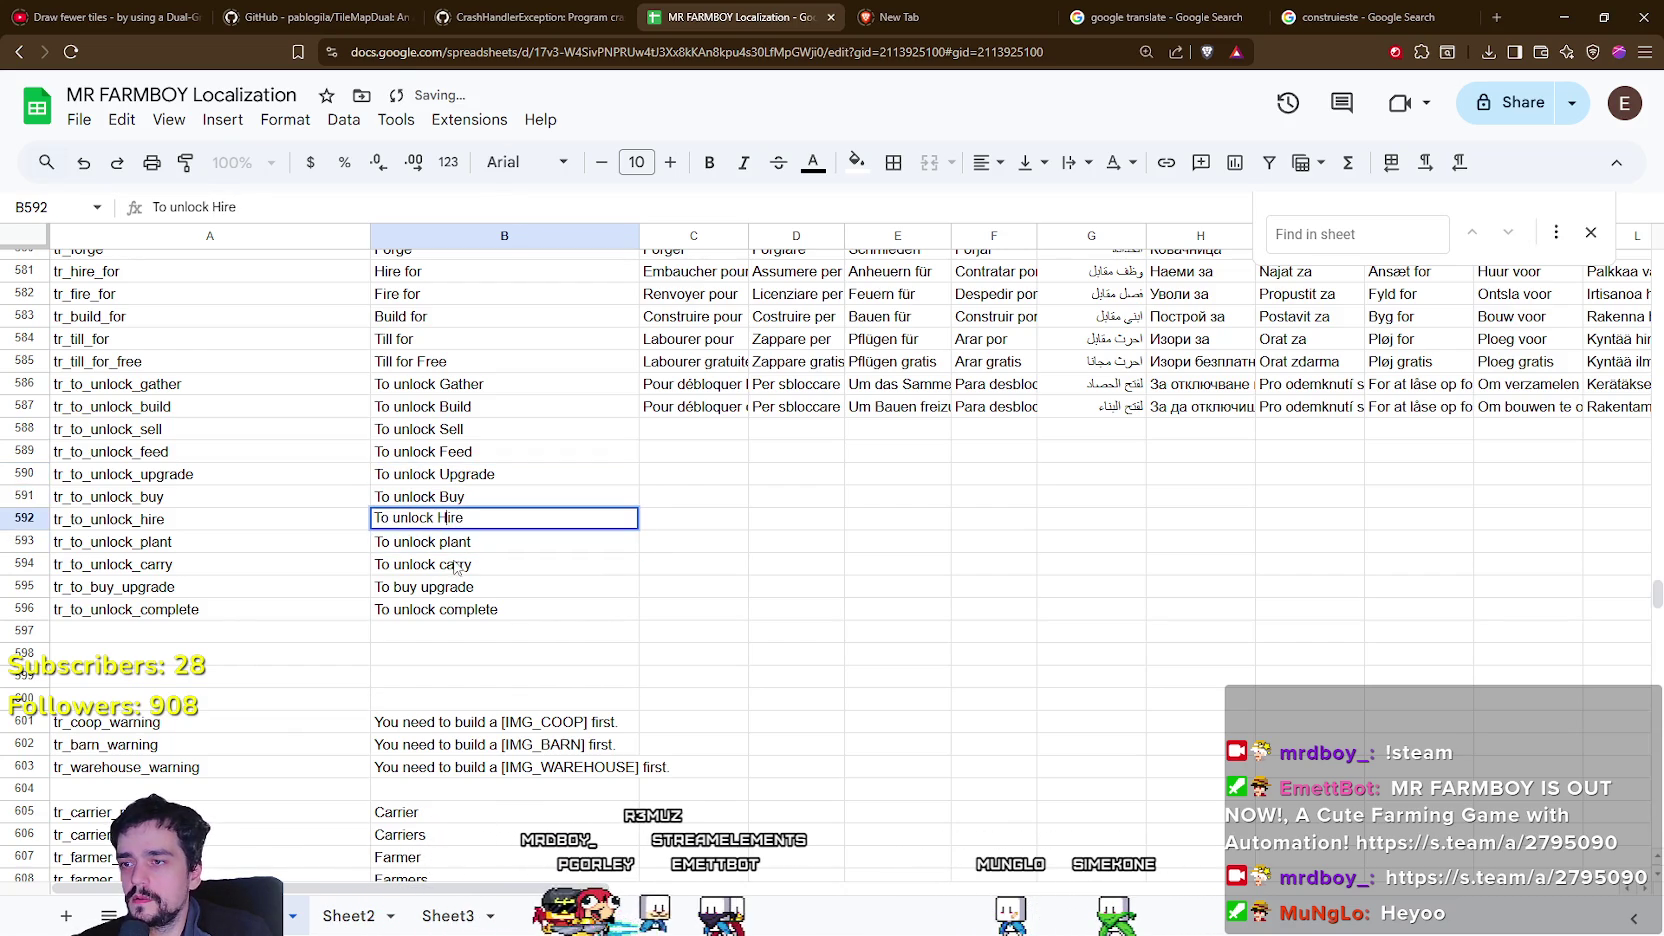
{"action": "key", "text": "Return"}
{"action": "key", "text": "Return"}
{"action": "left_click", "coordinate": [439, 541]}
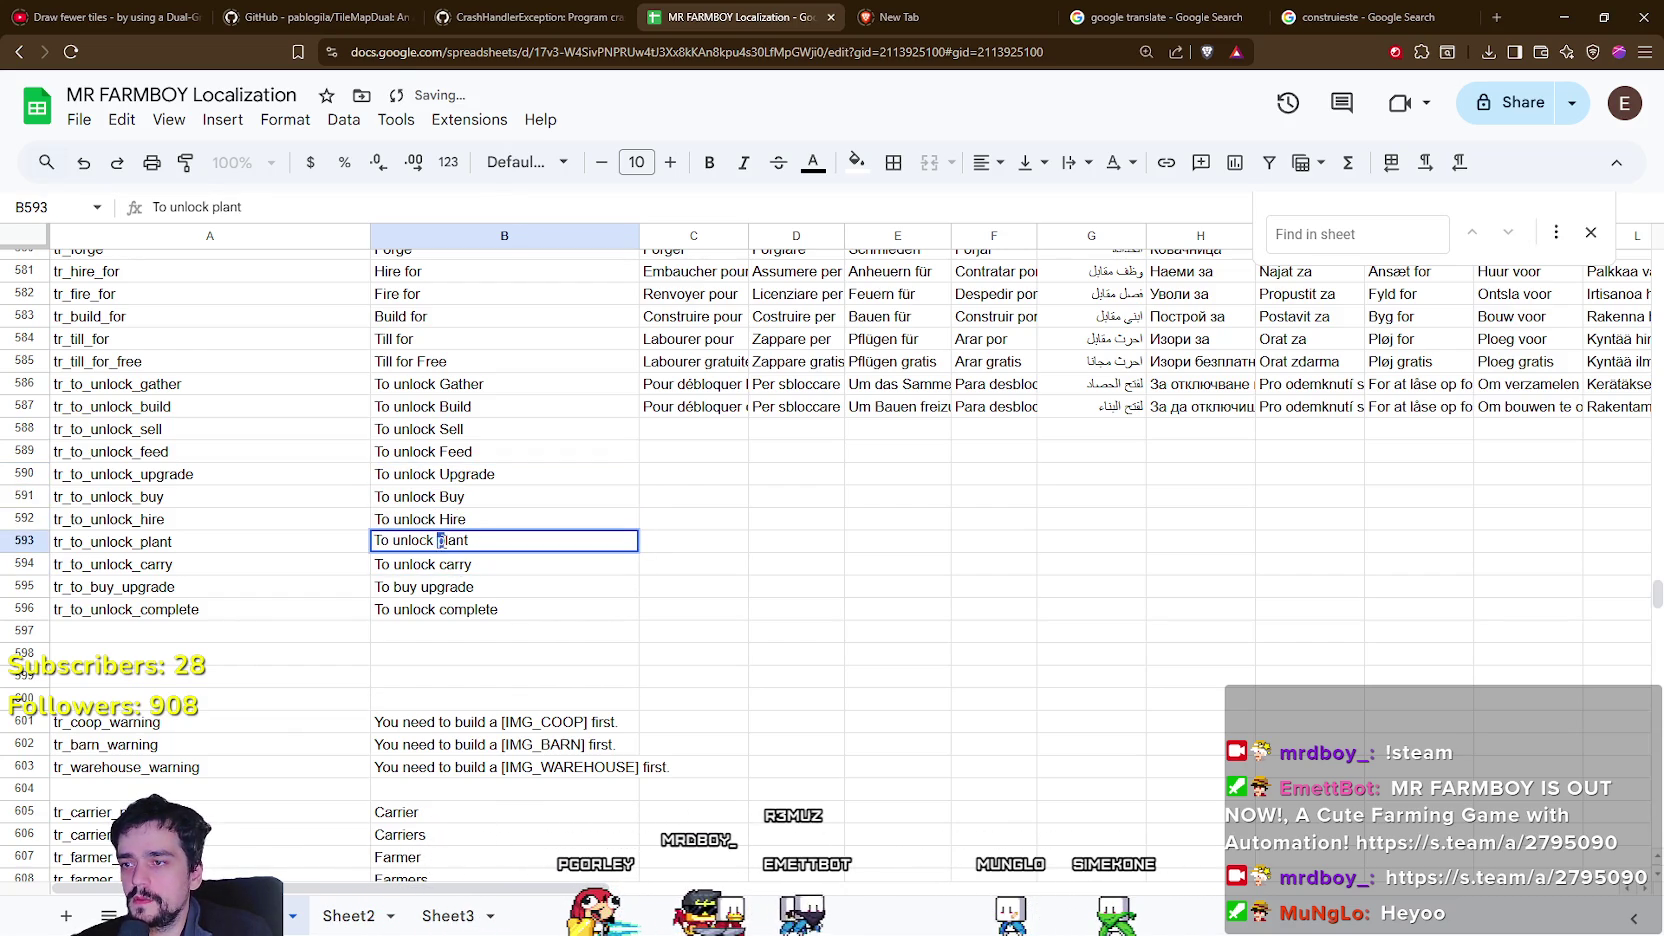
{"action": "key", "text": "Delete"}
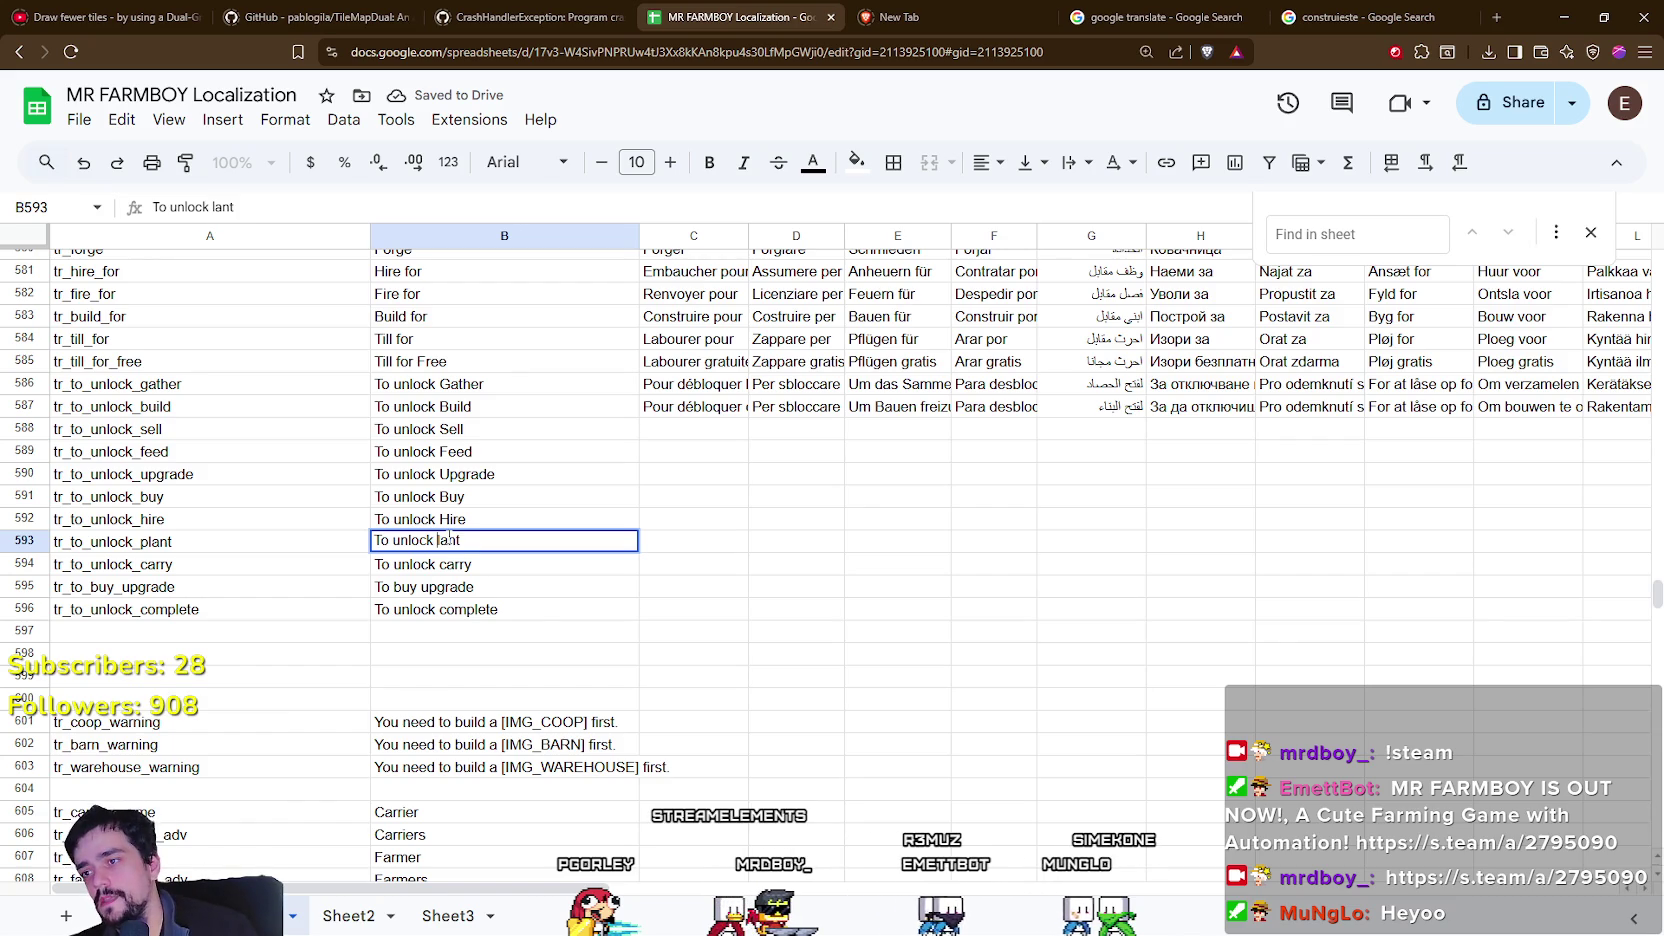
{"action": "type", "text": "P"}
{"action": "key", "text": "Return"}
{"action": "double_click", "coordinate": [441, 565]}
{"action": "key", "text": "Return"}
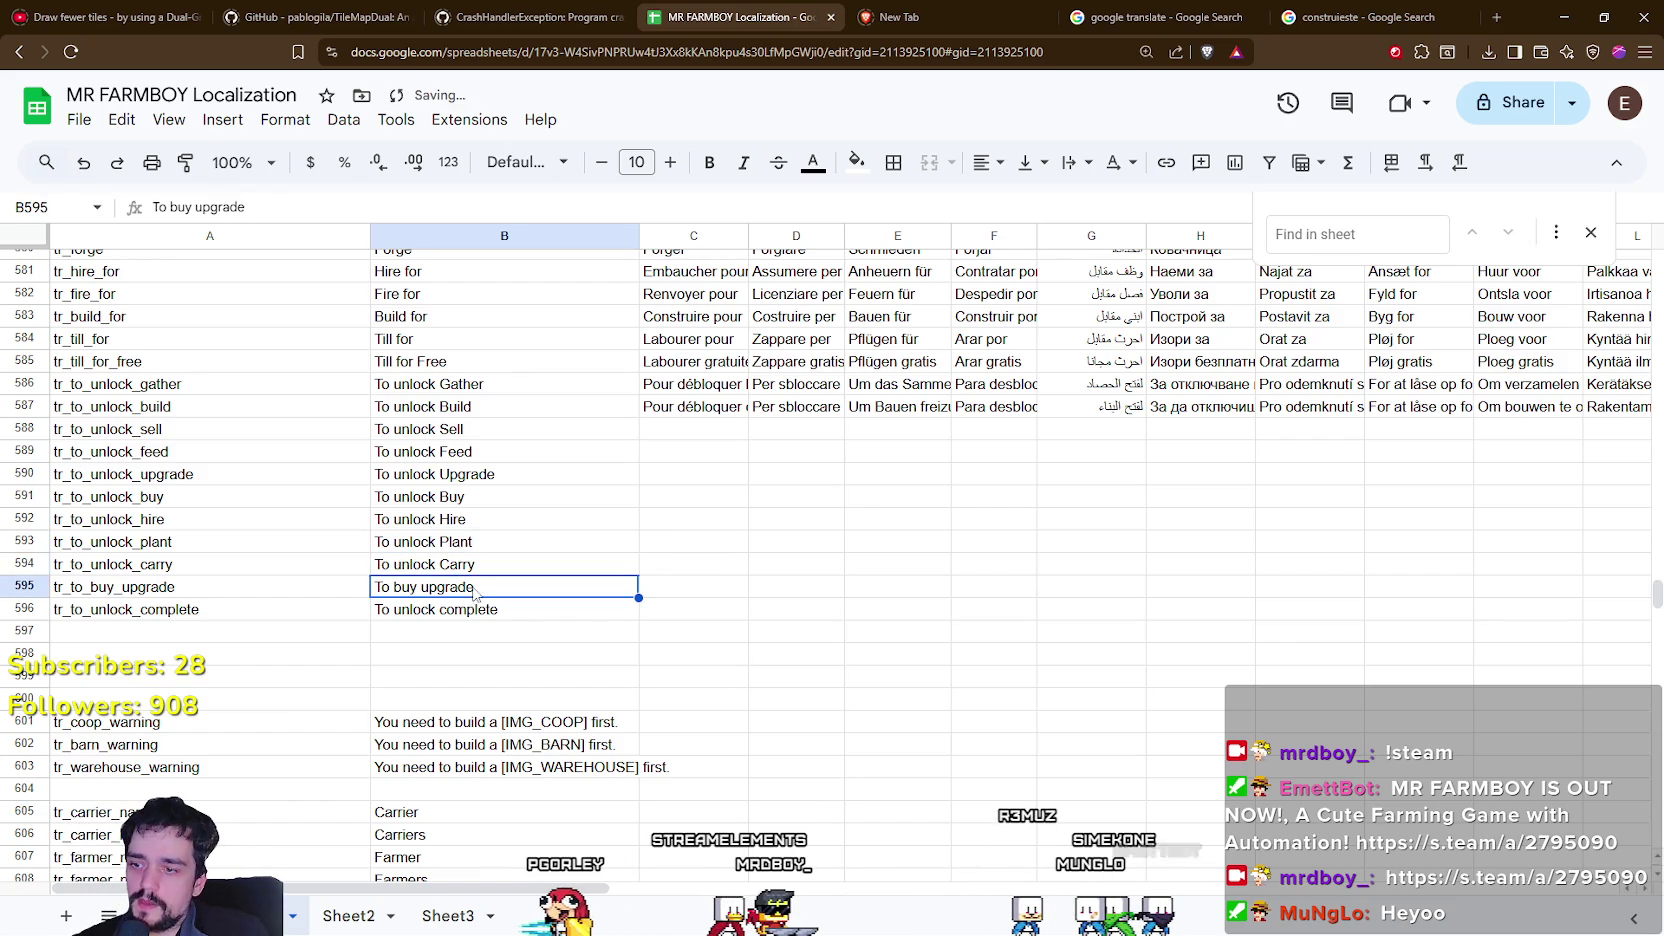
Make B595 'To buy Upgrade' and B596 'To unlock Complete', then review column B.
{"action": "double_click", "coordinate": [425, 587]}
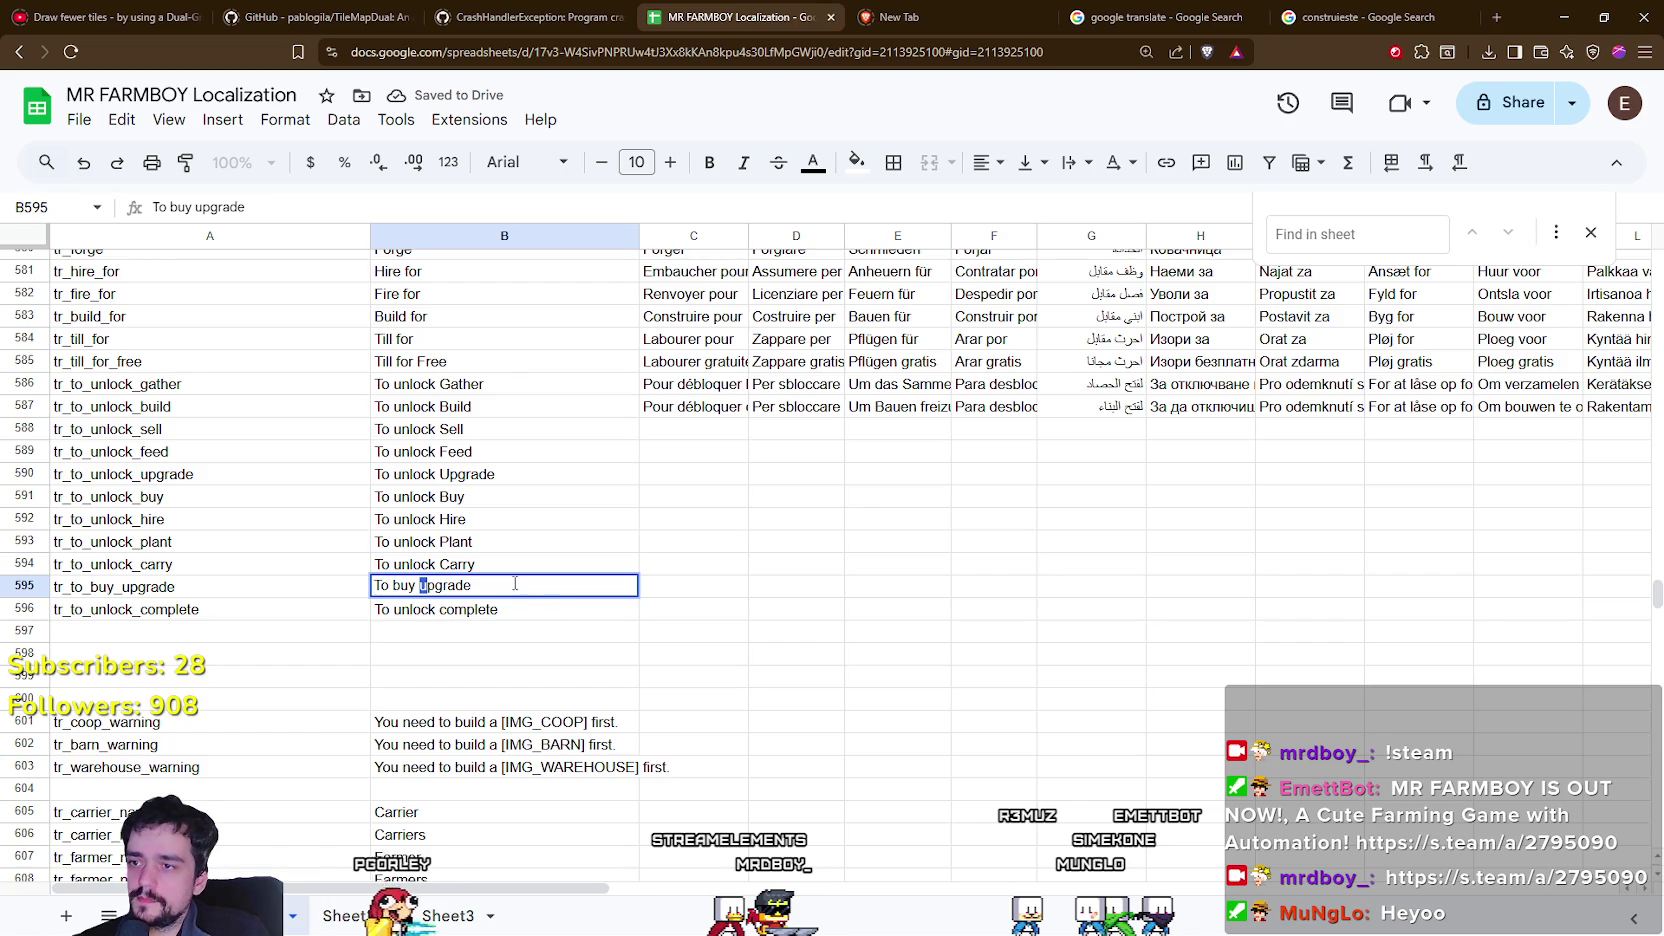
{"action": "type", "text": "U"}
{"action": "key", "text": "Return"}
{"action": "double_click", "coordinate": [454, 612]}
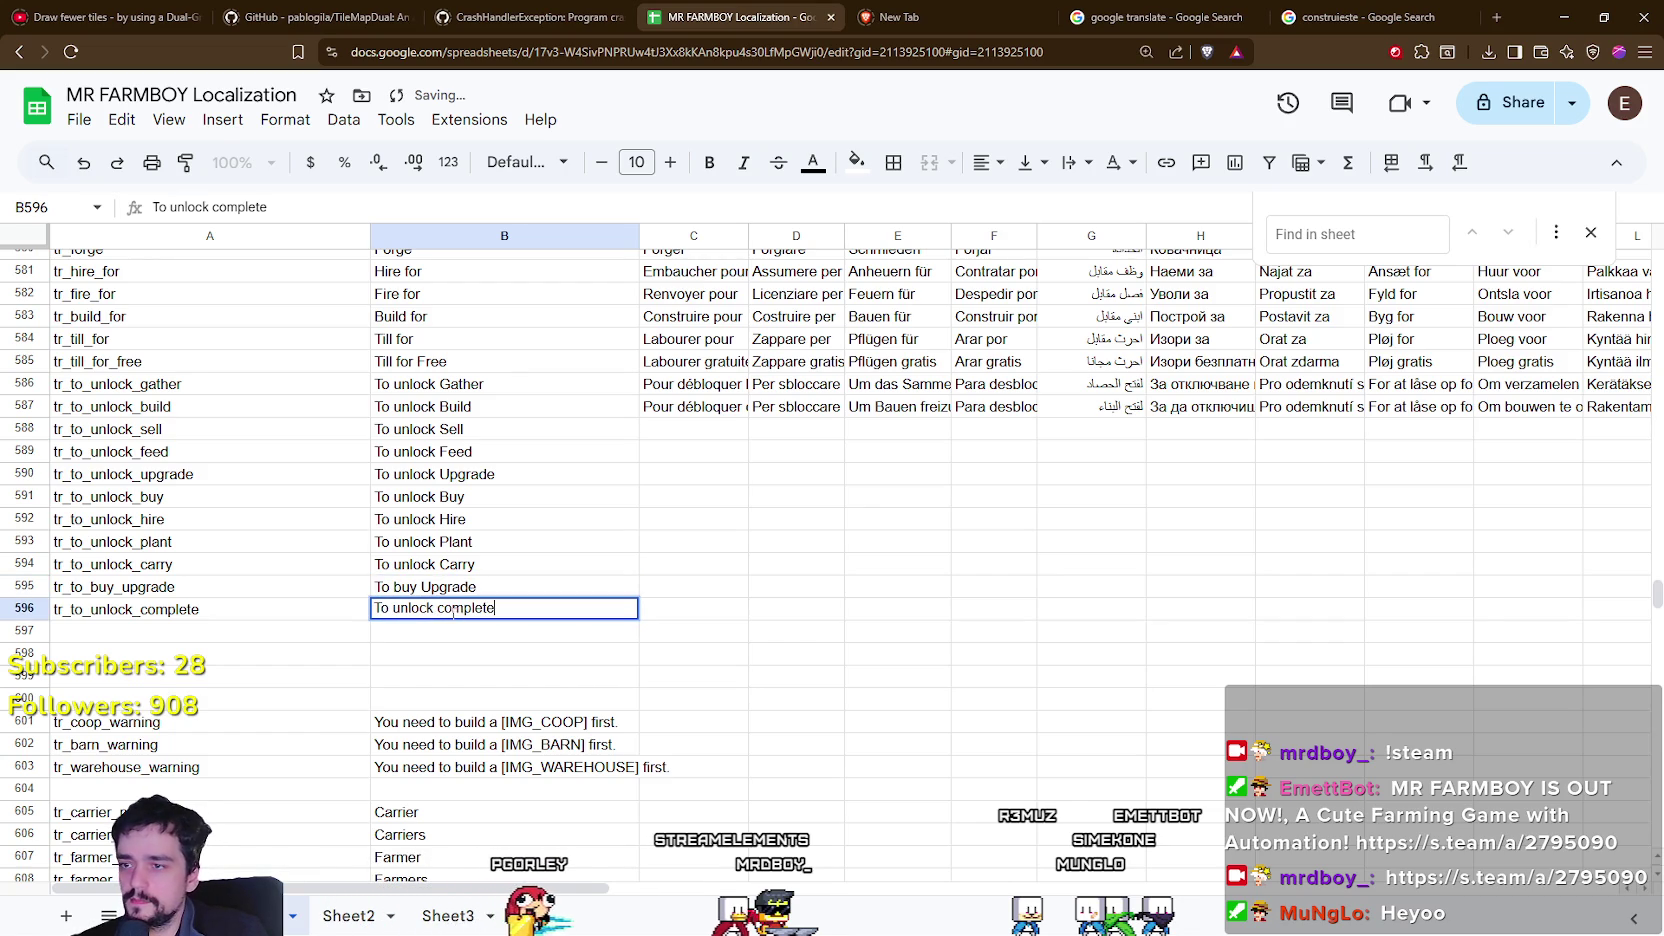
{"action": "key", "text": "BackSpace"}
{"action": "type", "text": "C"}
{"action": "key", "text": "Tab"}
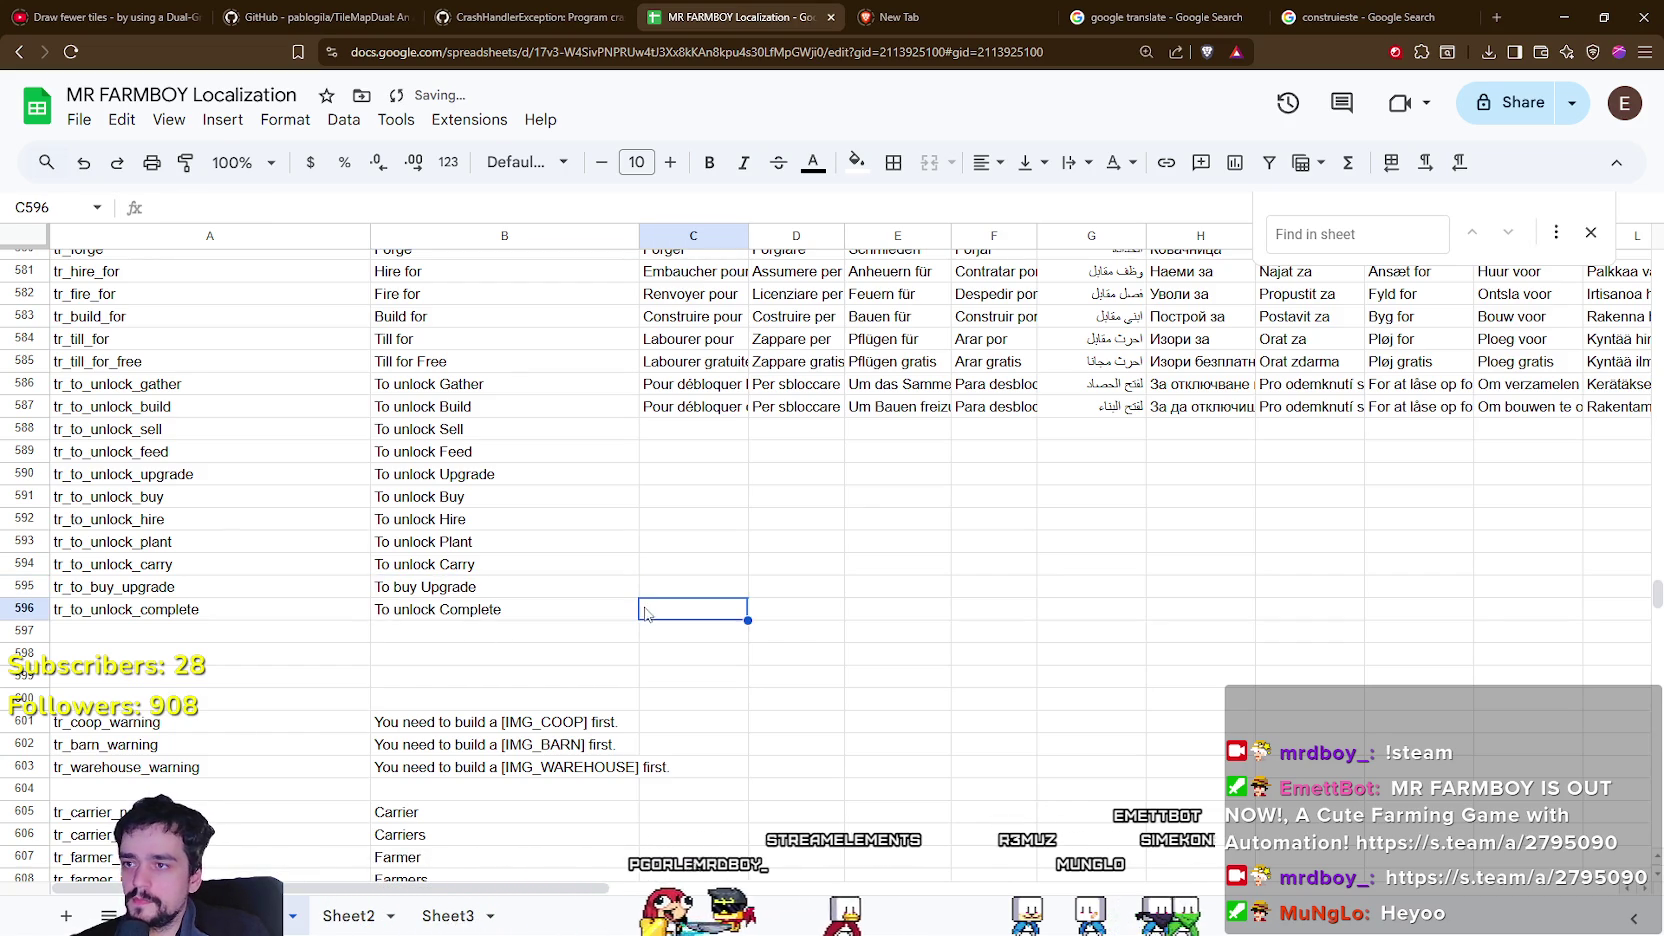
{"action": "left_click", "coordinate": [449, 355]}
{"action": "scroll", "coordinate": [449, 355], "scroll_direction": "up", "scroll_amount": 2}
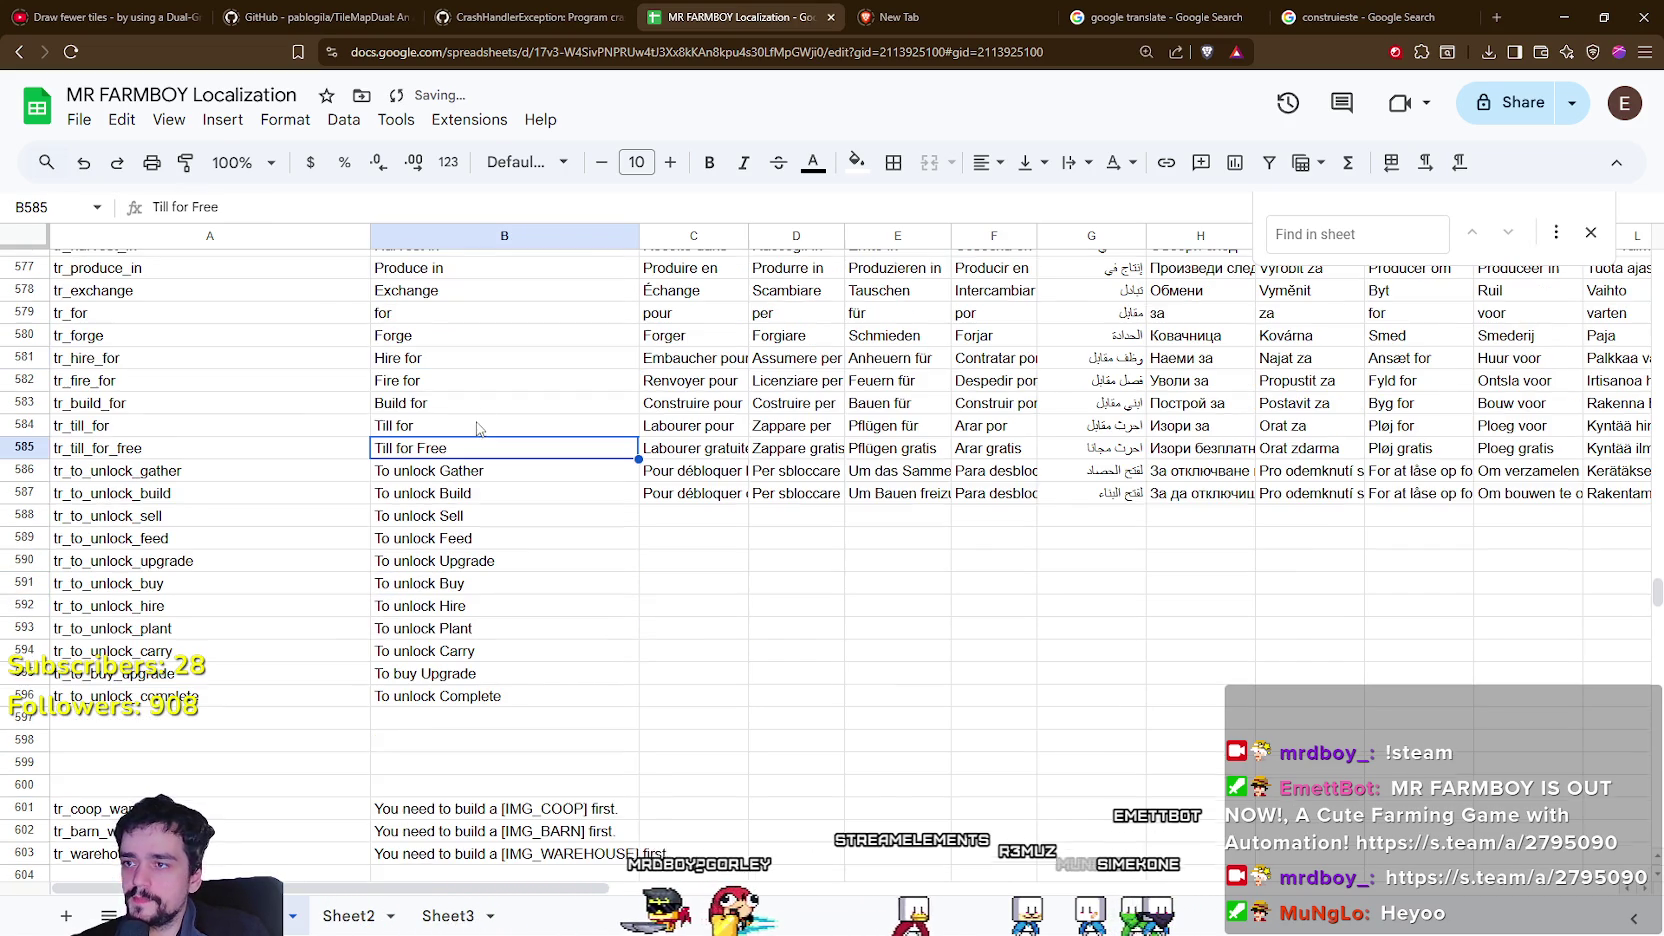
{"action": "left_click", "coordinate": [417, 327]}
{"action": "left_click", "coordinate": [417, 313]}
{"action": "left_click", "coordinate": [494, 628]}
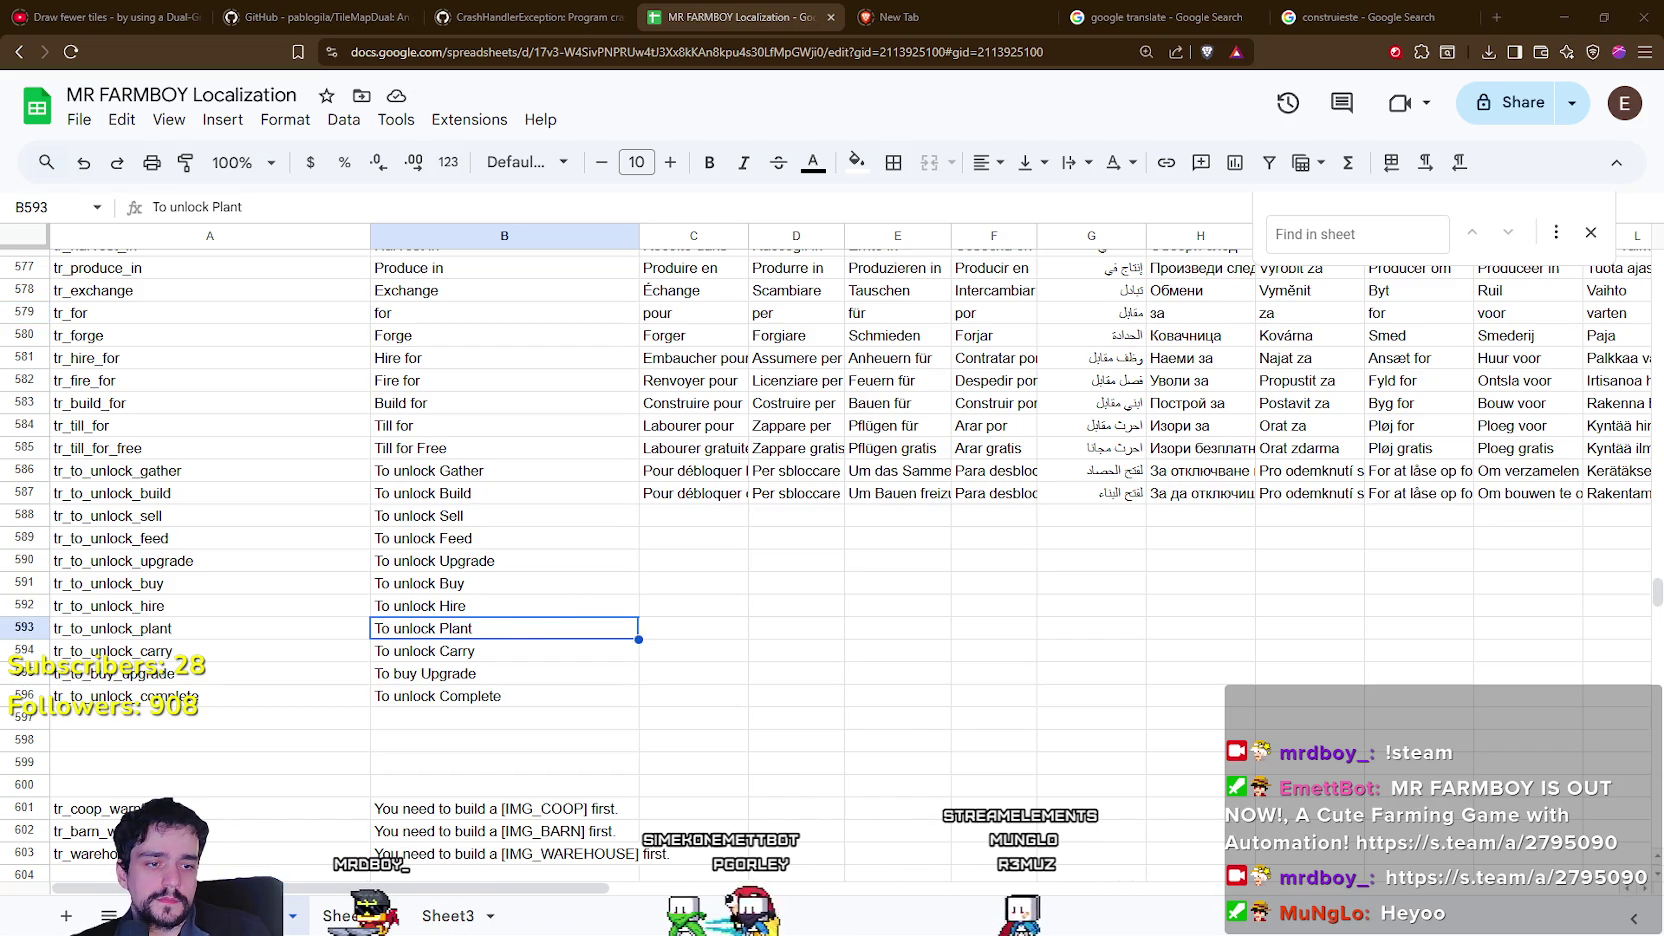
Export the sheet as CSV, which saves as a stray Sheet4 file in the translations folder.
{"action": "left_click", "coordinate": [78, 119]}
{"action": "mouse_move", "coordinate": [205, 383]}
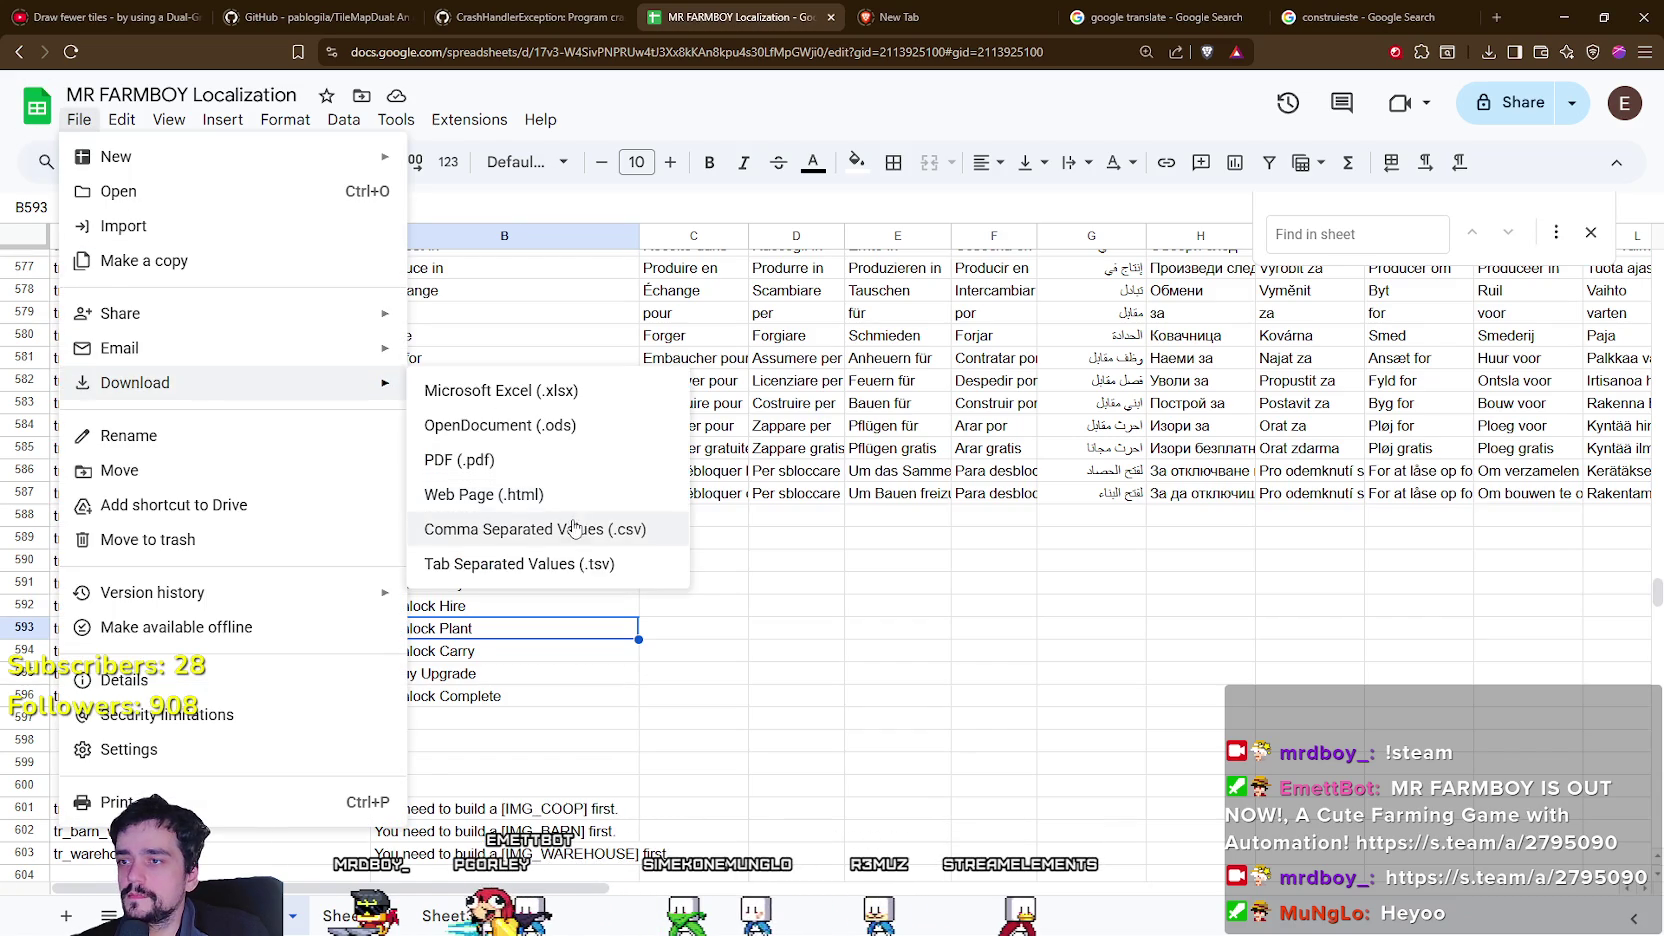
{"action": "left_click", "coordinate": [639, 526]}
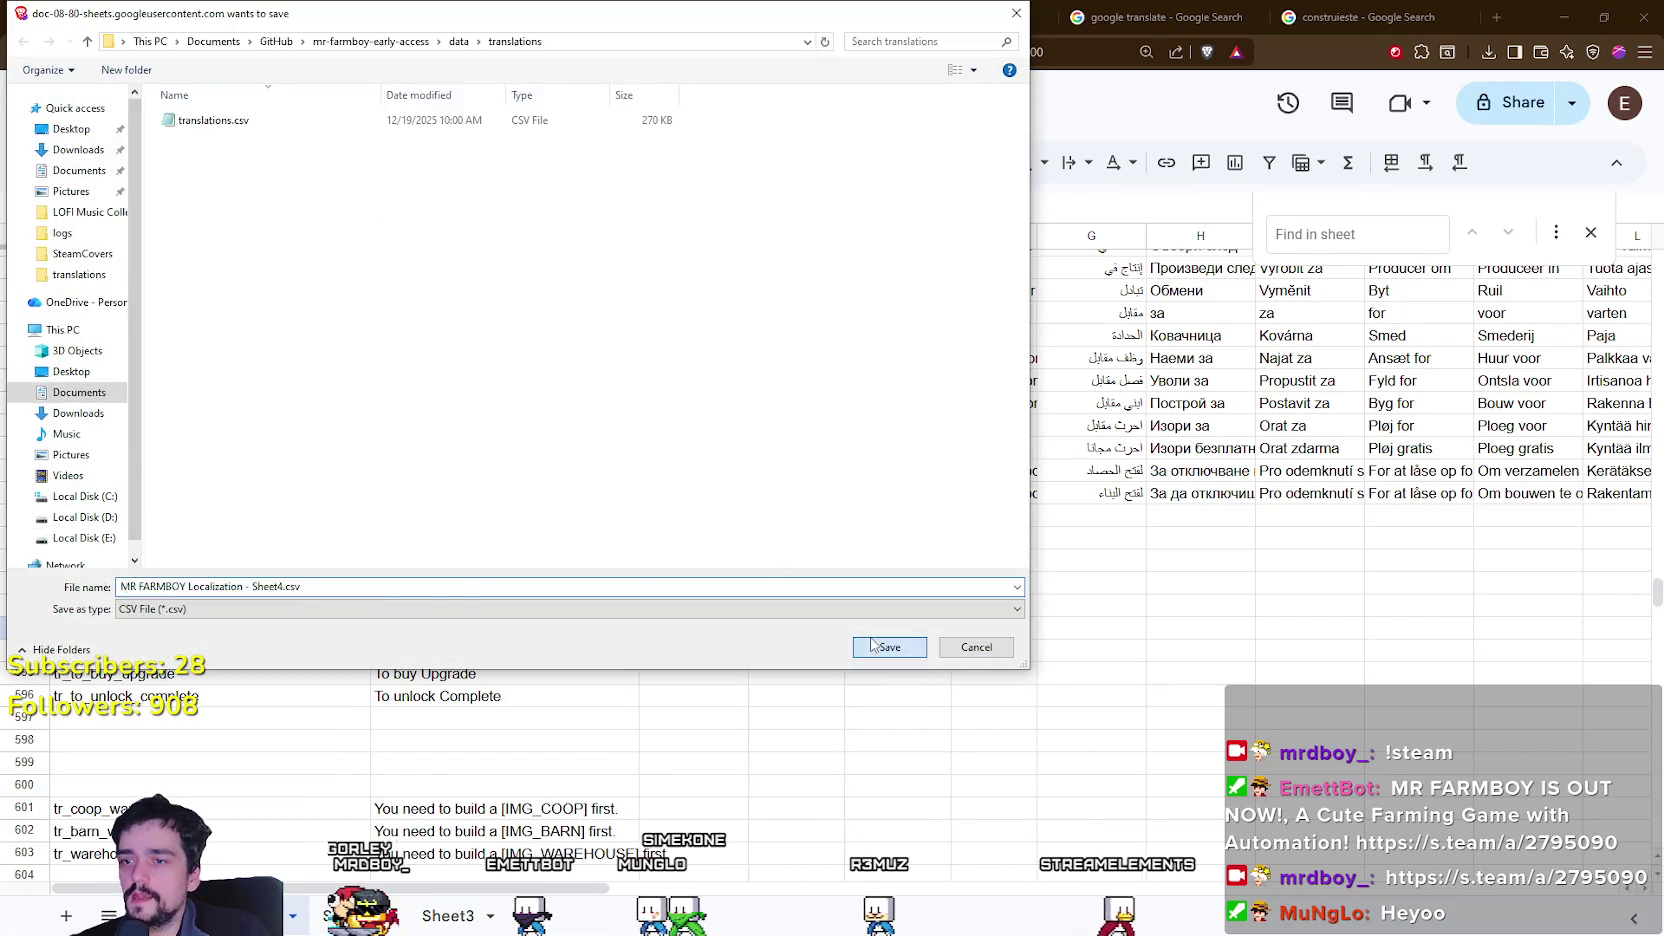
{"action": "left_click", "coordinate": [884, 645]}
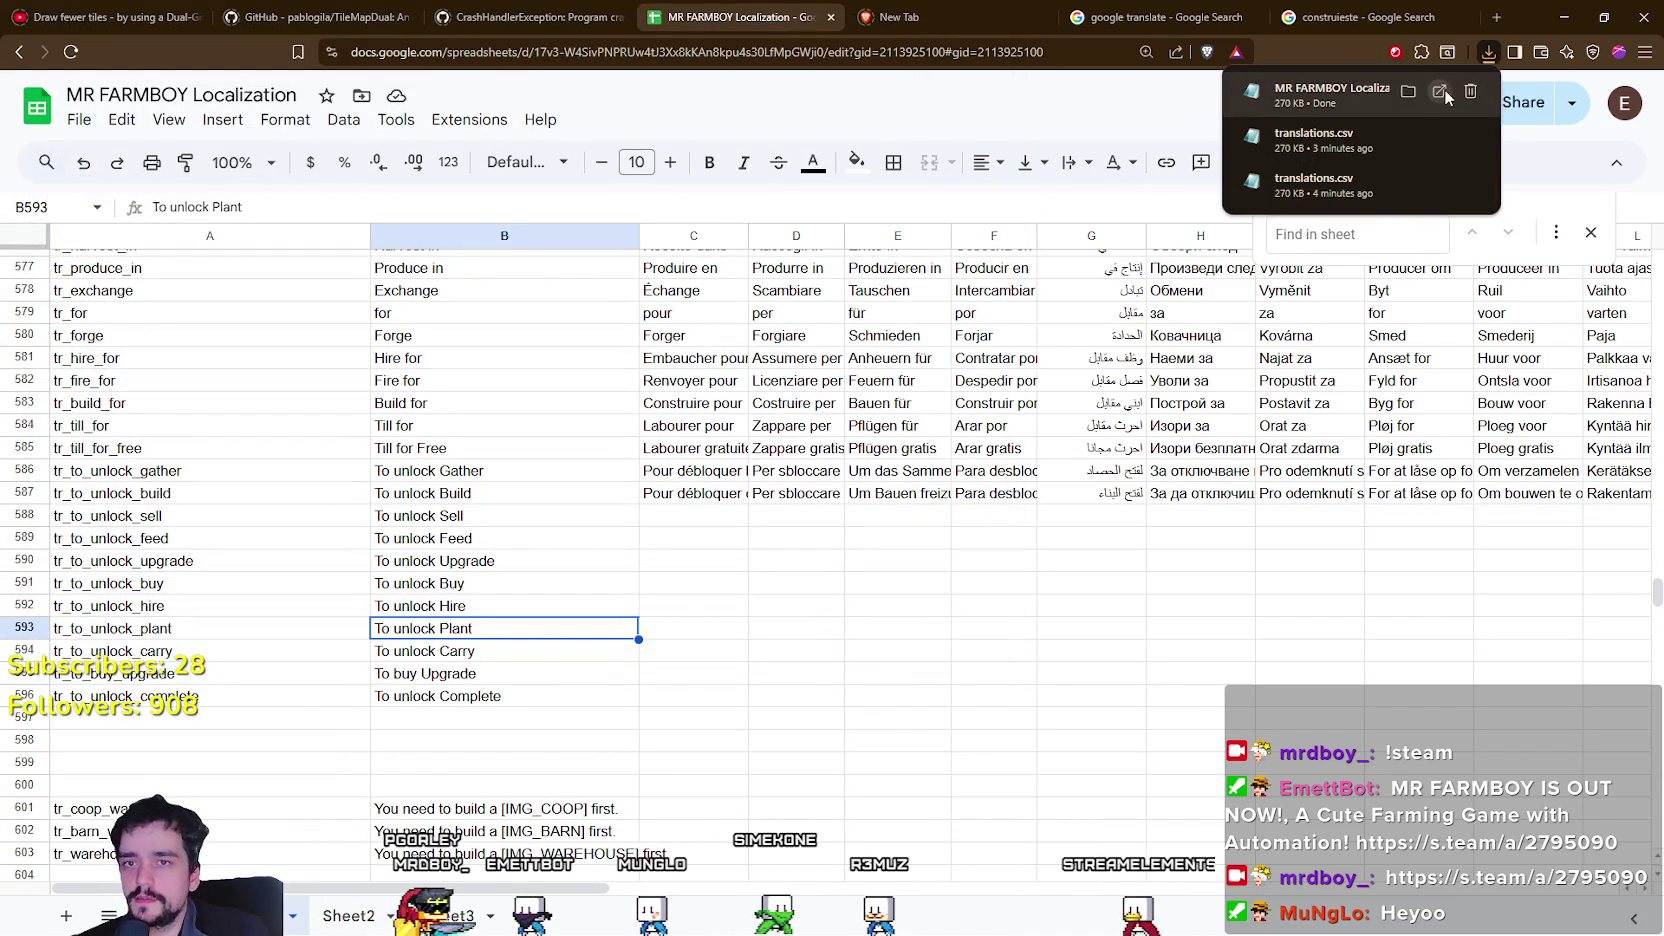
Delete the misnamed Sheet4 CSV from the translations folder.
{"action": "key", "text": "alt+Tab"}
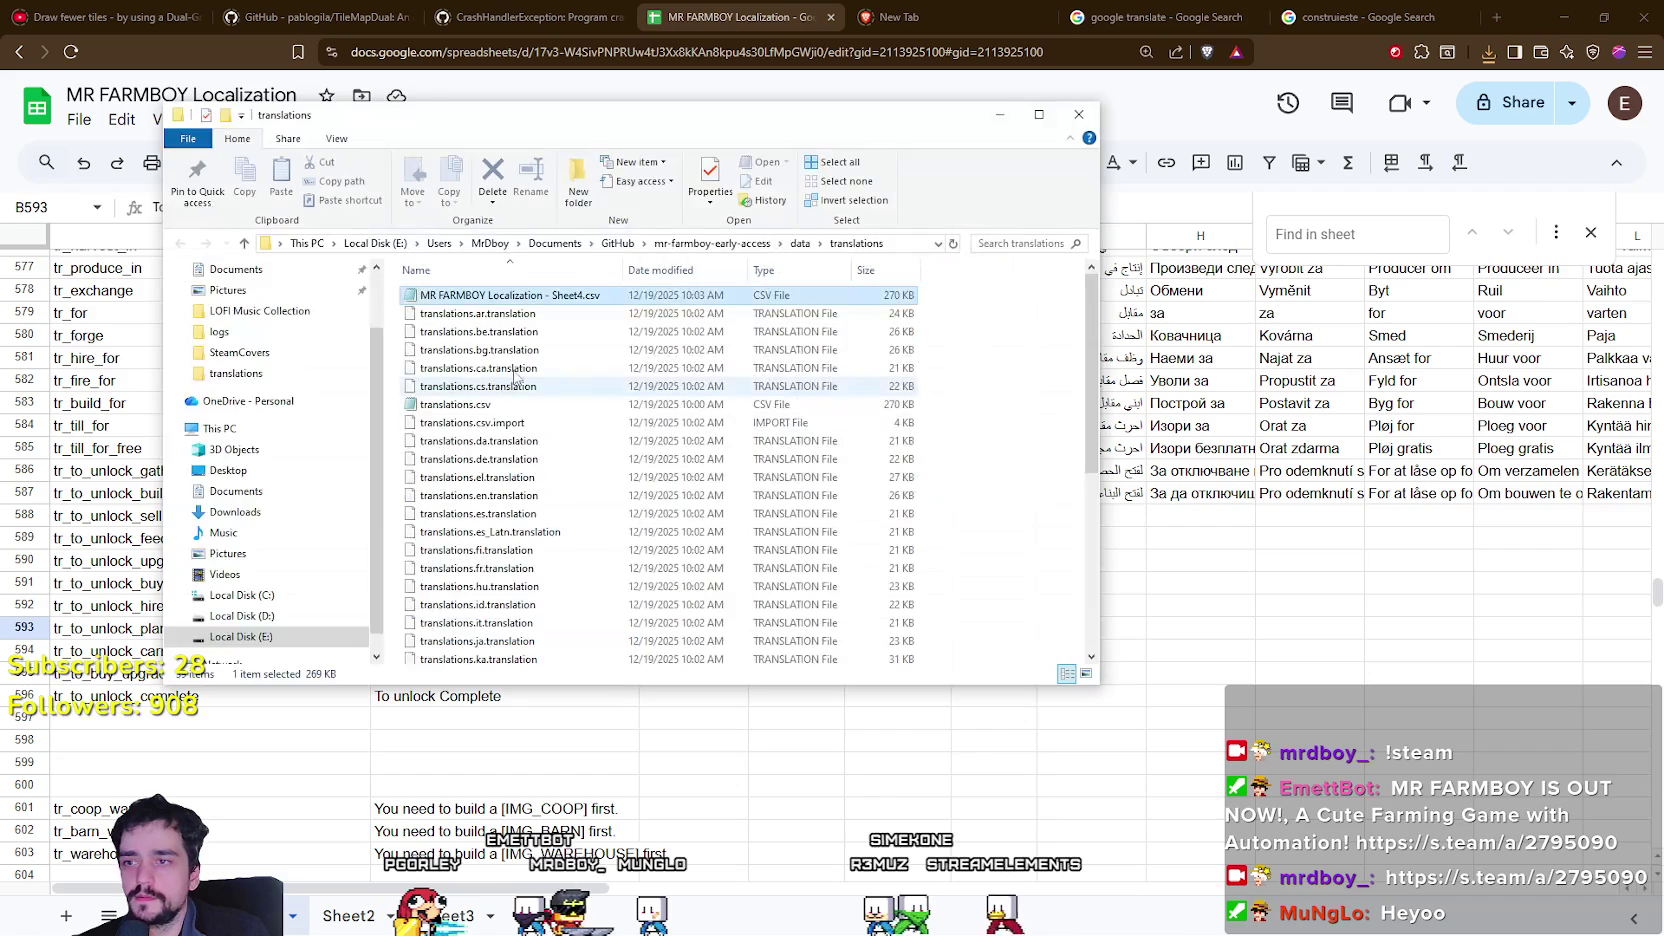
{"action": "right_click", "coordinate": [543, 296]}
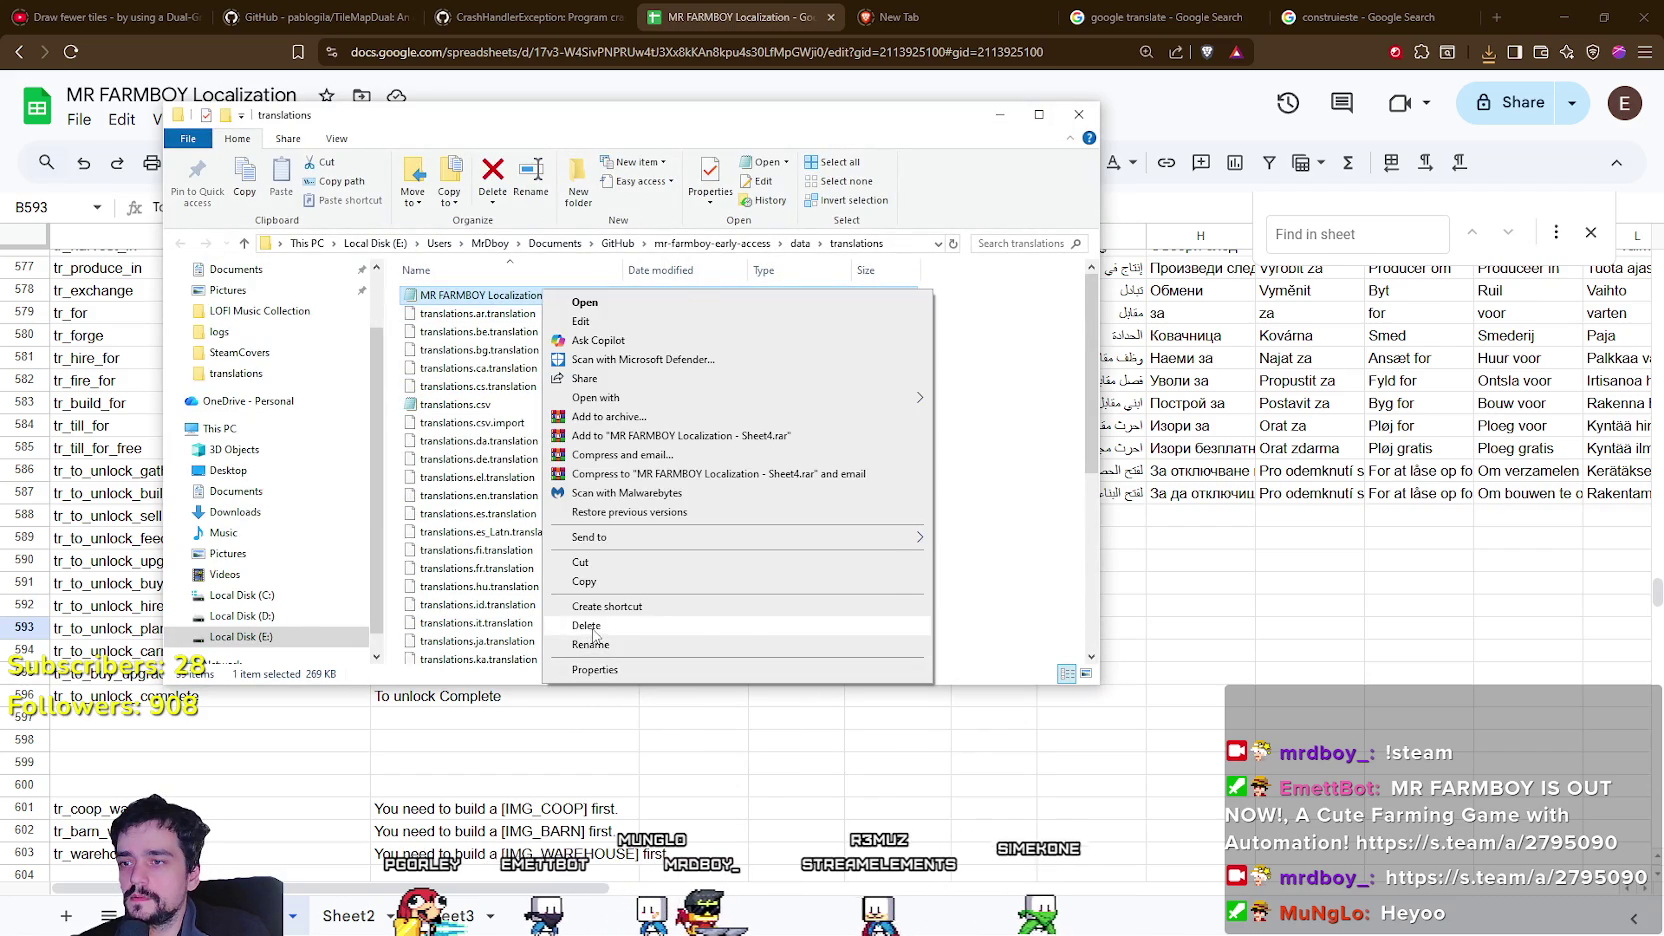
{"action": "key", "text": "Escape"}
{"action": "left_click", "coordinate": [970, 760]}
Download the sheet as CSV again, replacing translations.csv.
{"action": "left_click", "coordinate": [88, 122]}
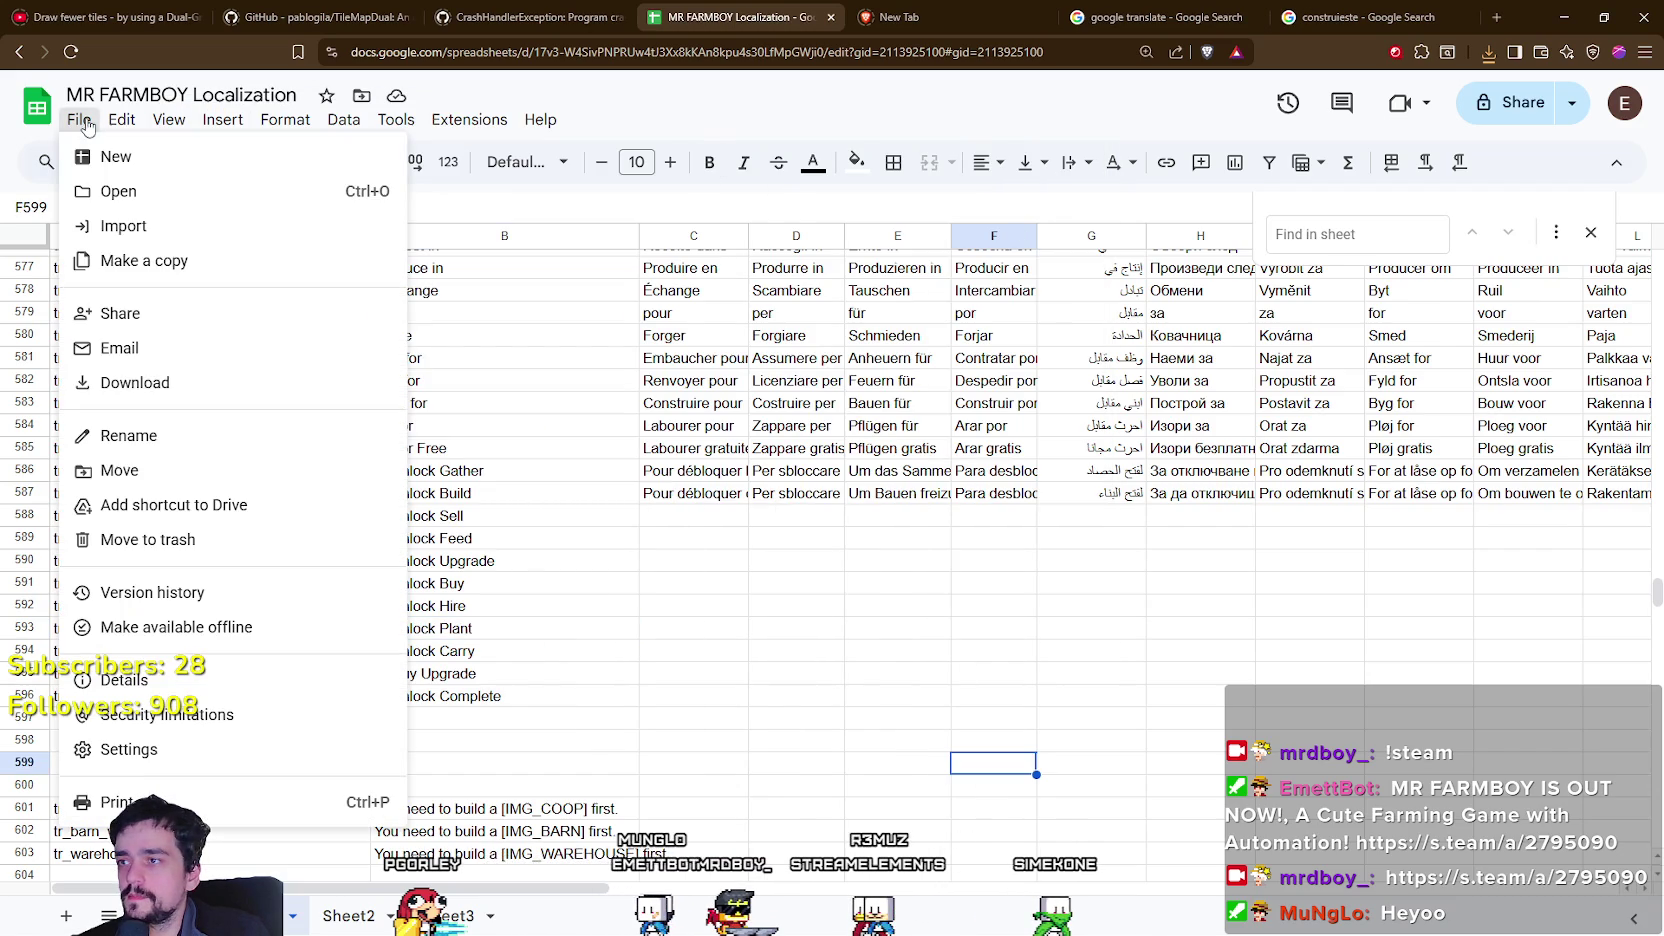
{"action": "mouse_move", "coordinate": [200, 380]}
{"action": "left_click", "coordinate": [509, 527]}
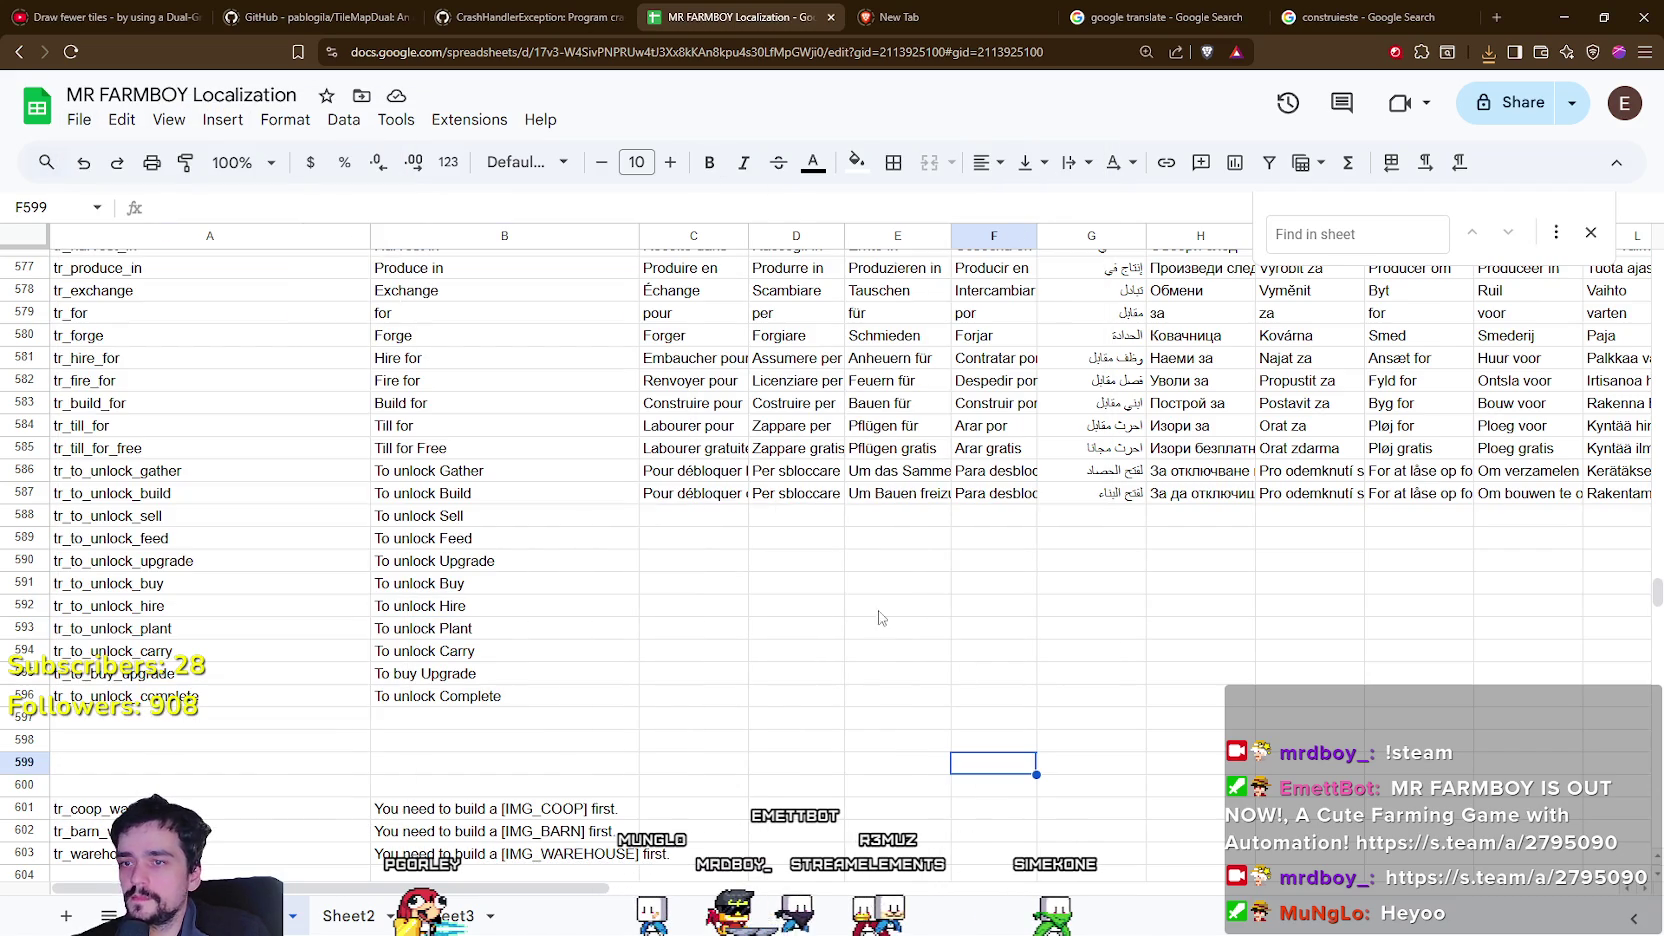
{"action": "left_click", "coordinate": [213, 120]}
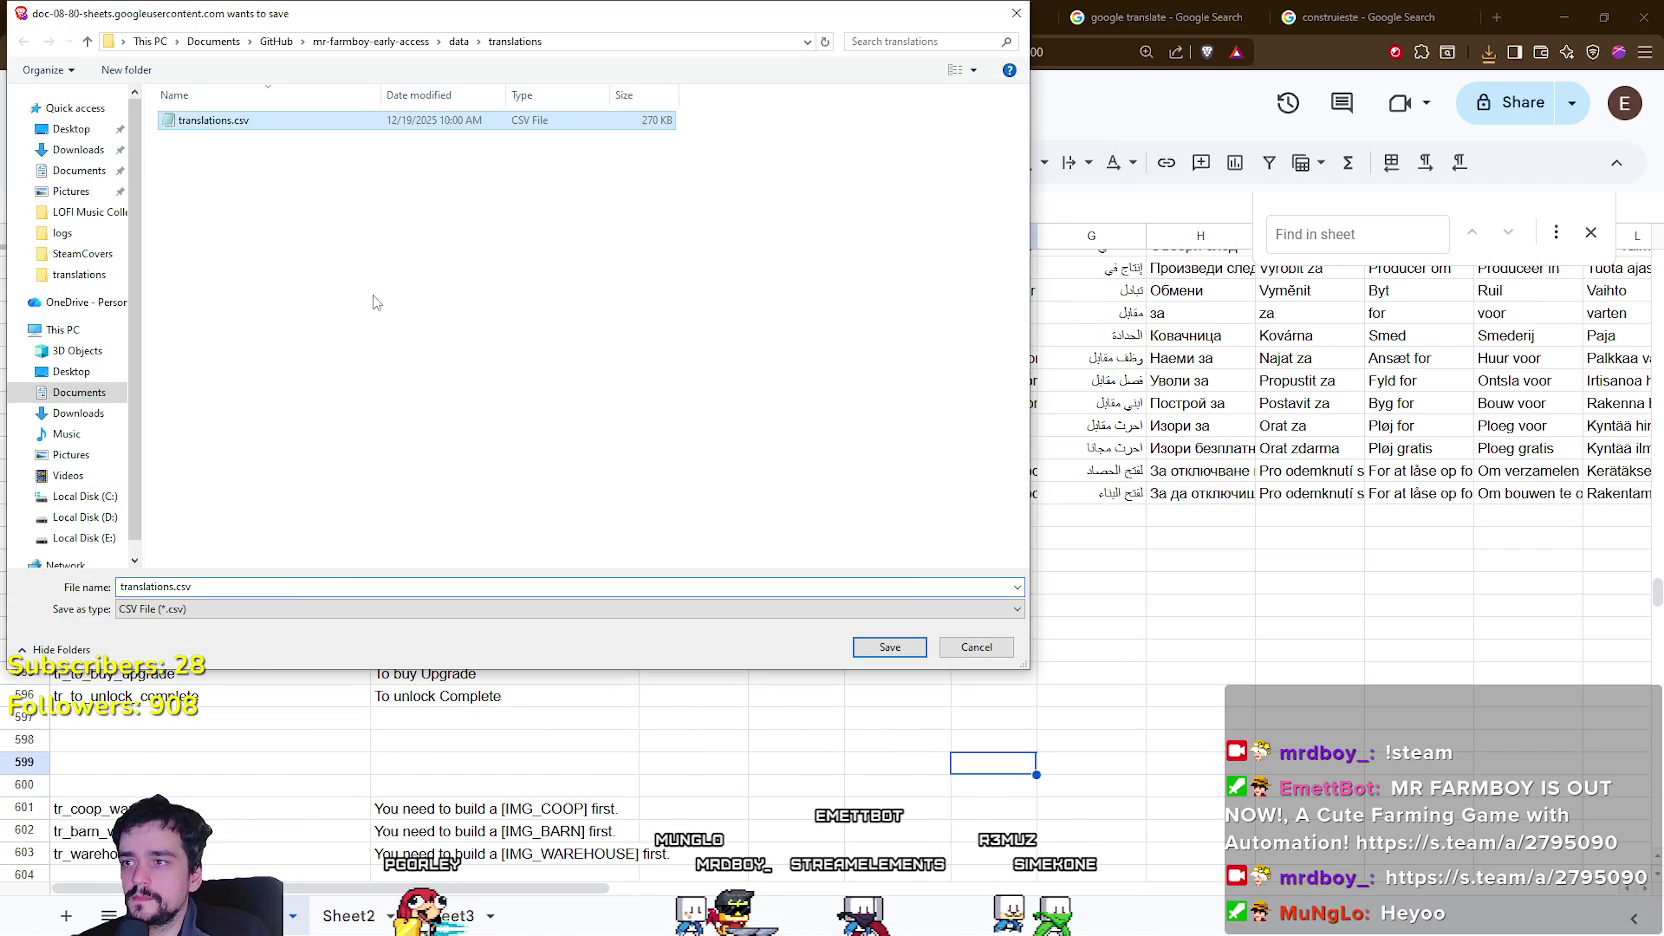
{"action": "left_click", "coordinate": [866, 651]}
{"action": "left_click", "coordinate": [874, 478]}
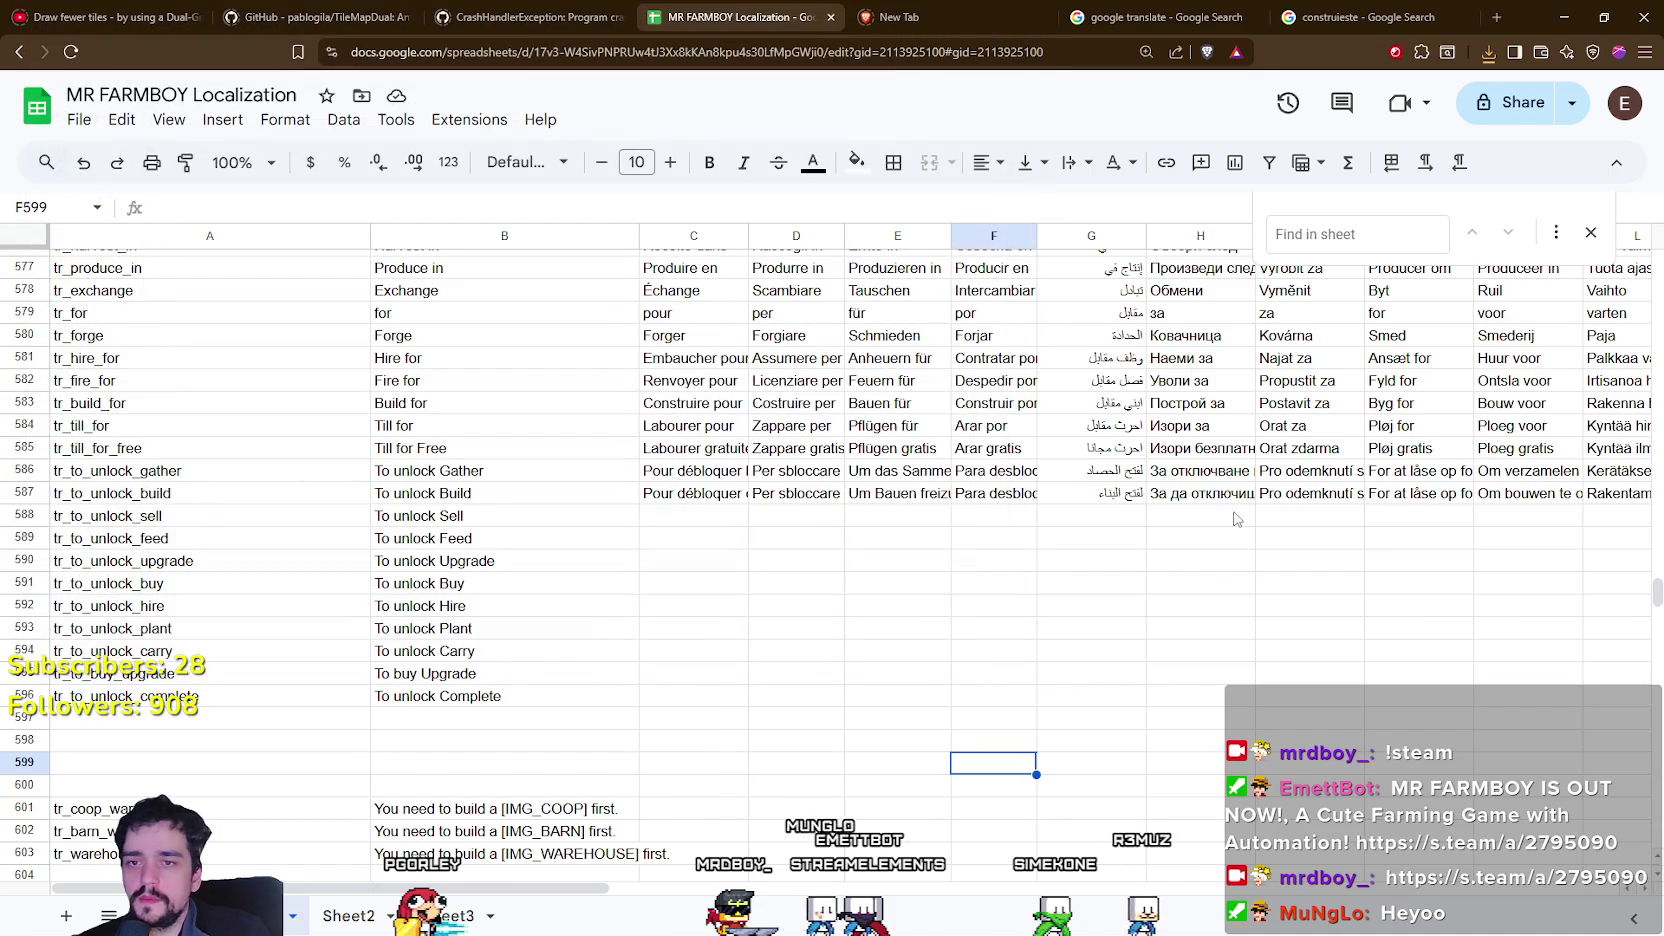
{"action": "mouse_move", "coordinate": [558, 890]}
{"action": "left_mouse_down"}
{"action": "mouse_move", "coordinate": [1093, 892]}
{"action": "mouse_move", "coordinate": [1135, 930]}
{"action": "left_mouse_up"}
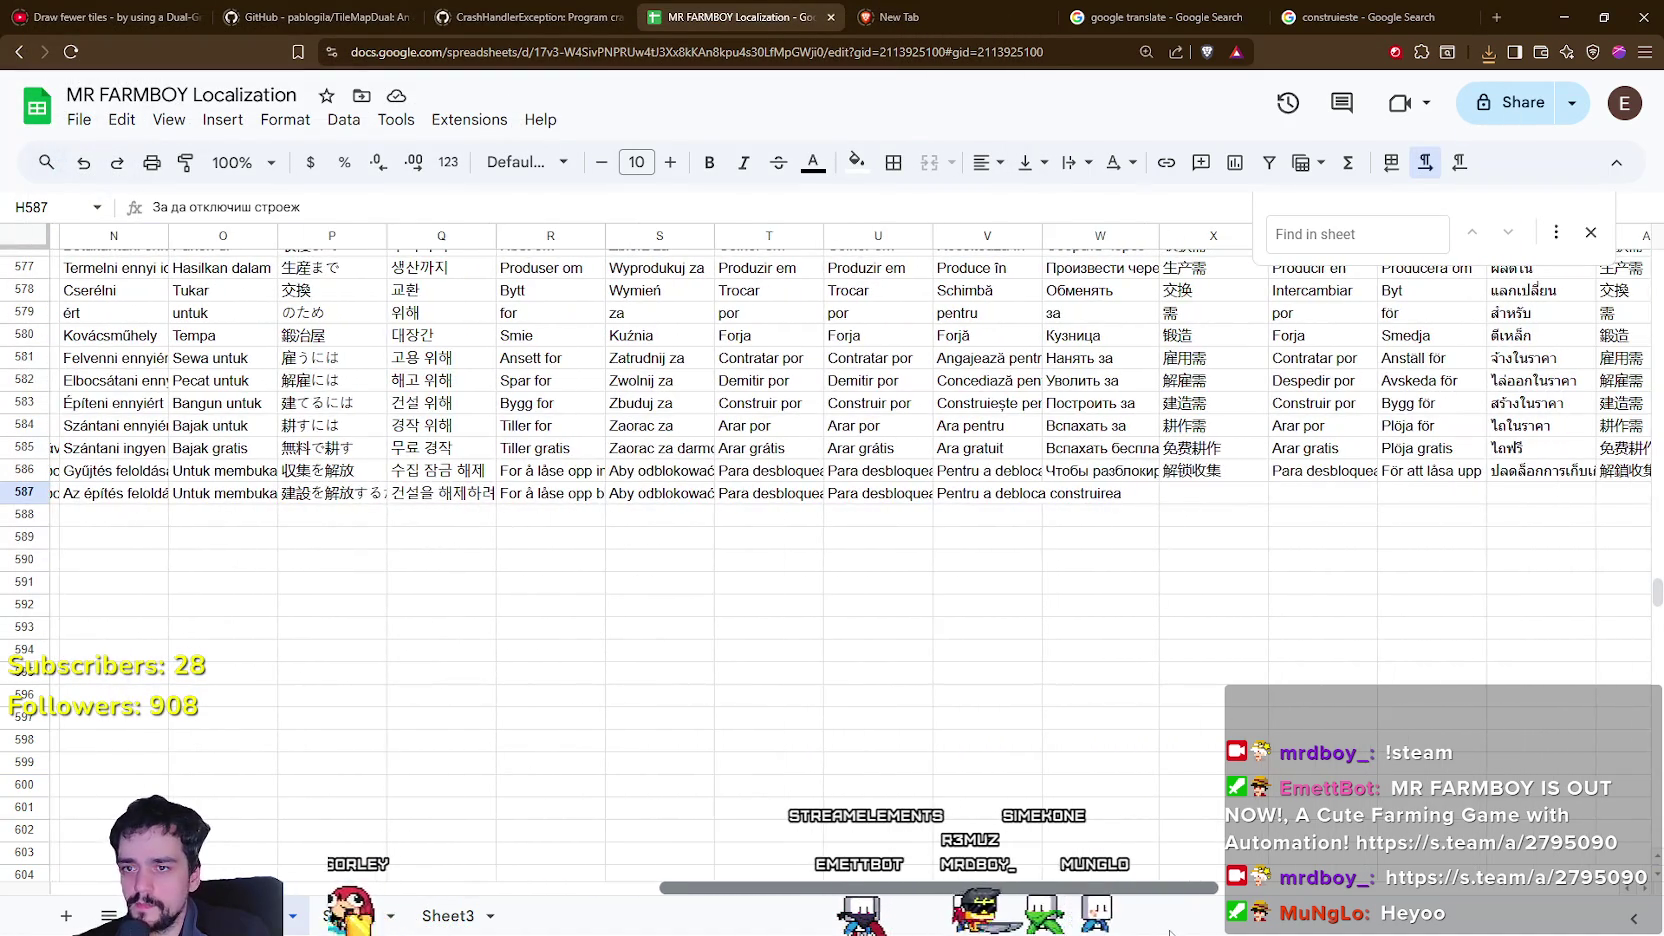
Select the Romanian text 'Pentru a debloca construirea' in V587 to check it, leaving the cell unchanged.
{"action": "double_click", "coordinate": [1027, 496]}
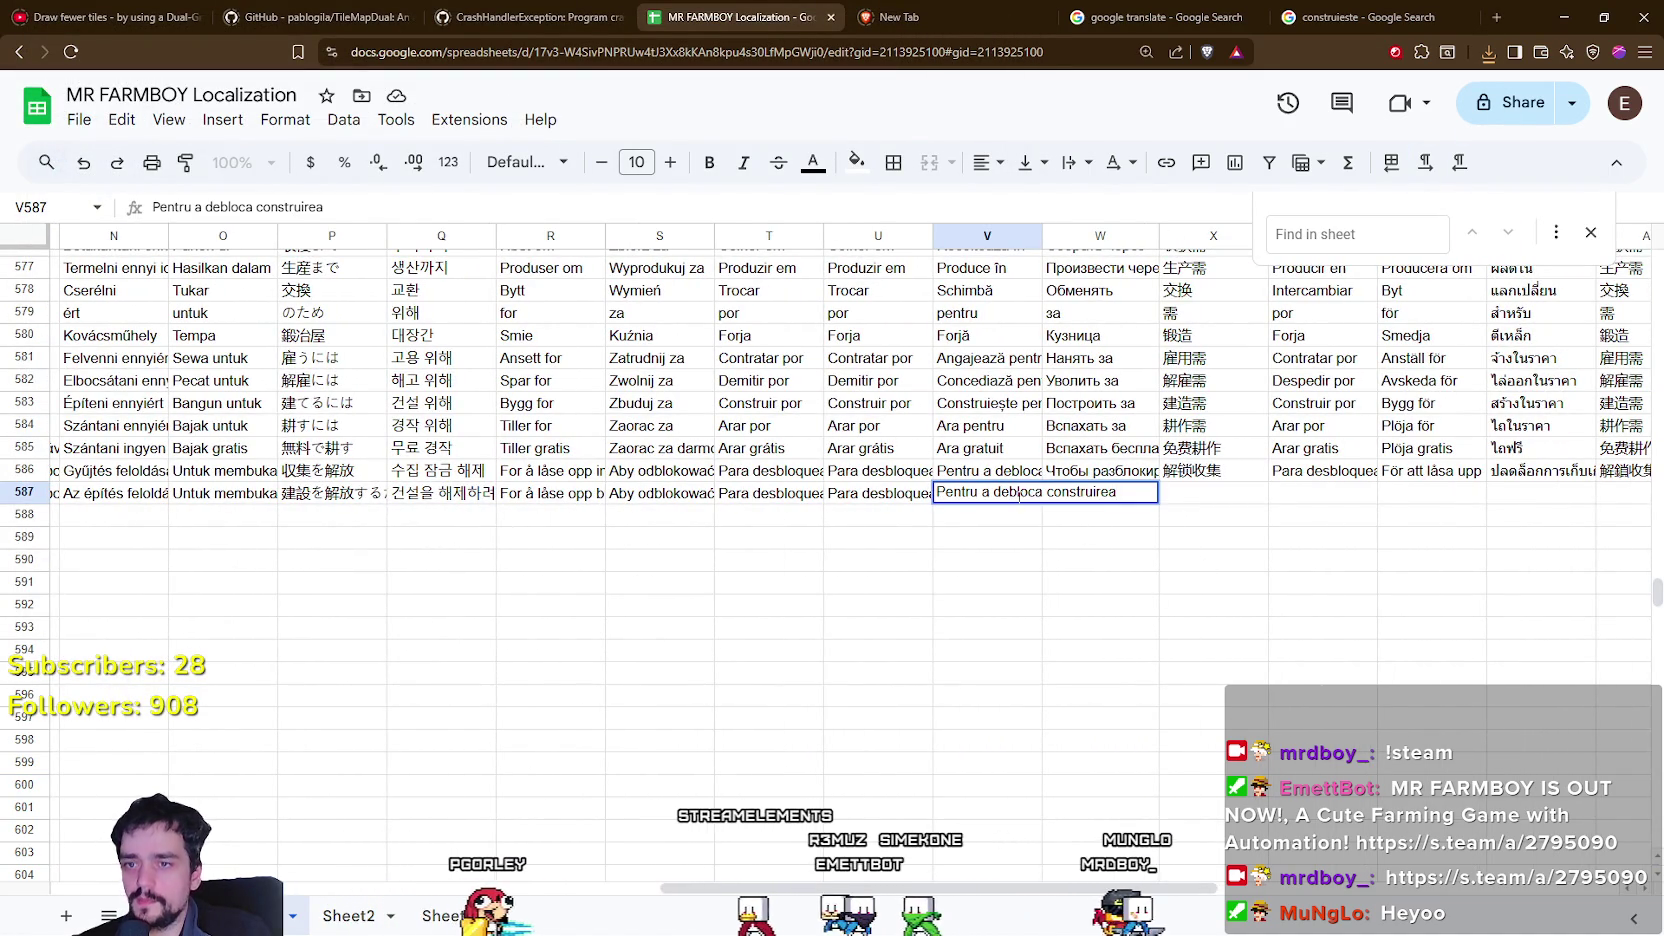
{"action": "key", "text": "ctrl+a"}
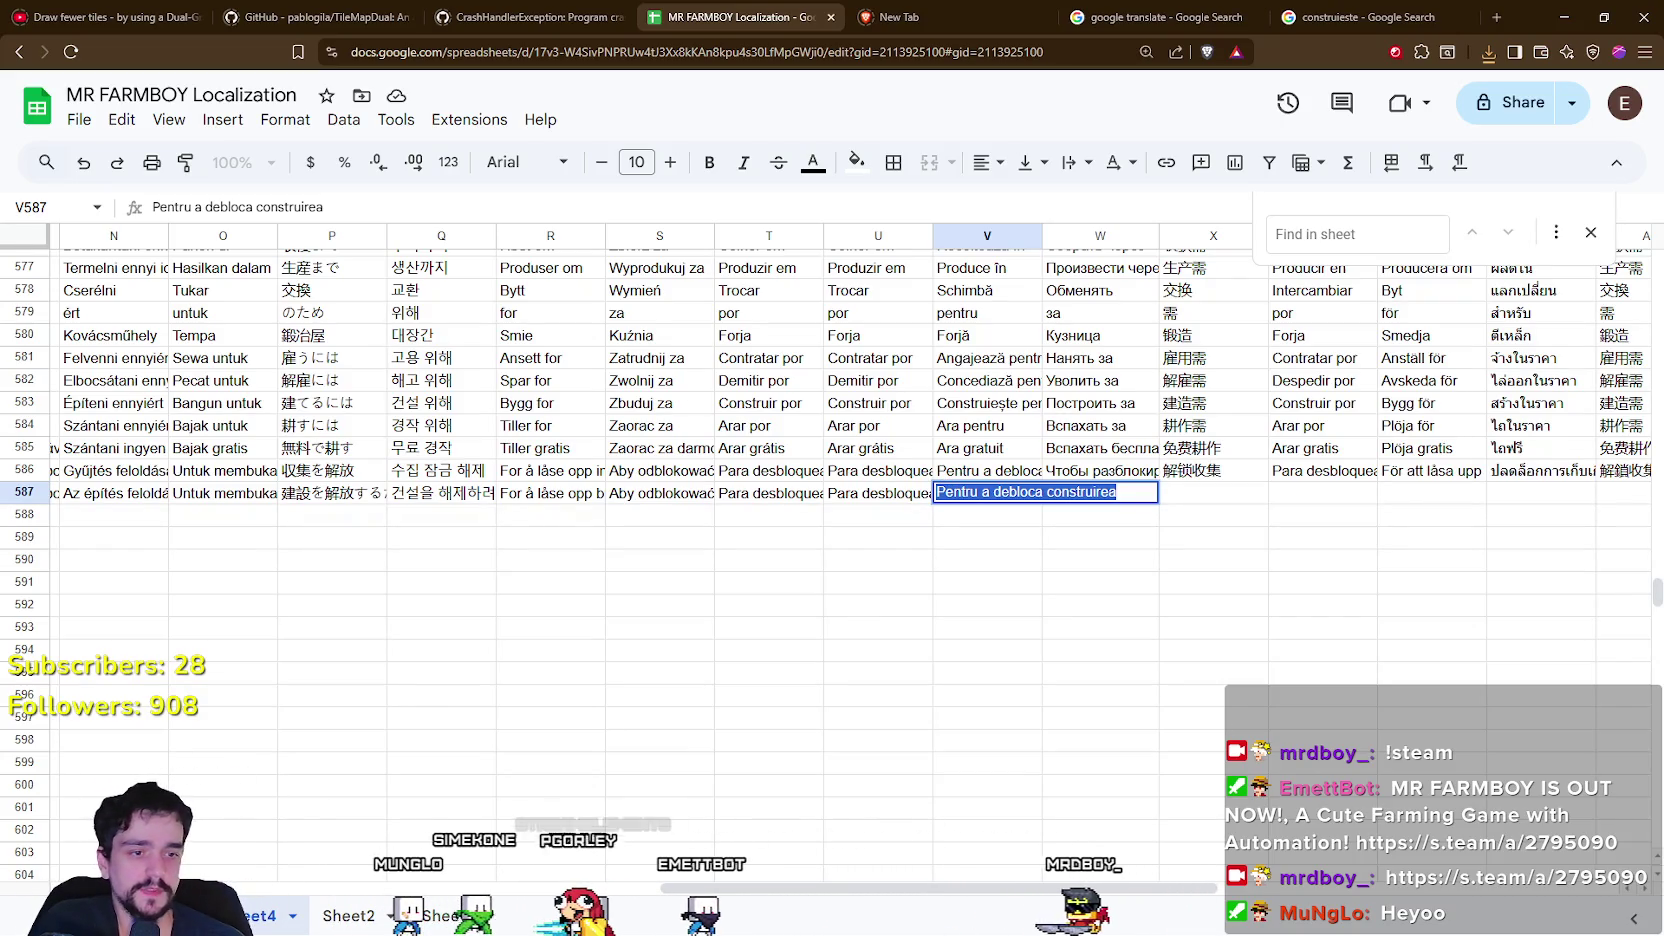
{"action": "key", "text": "alt+Tab"}
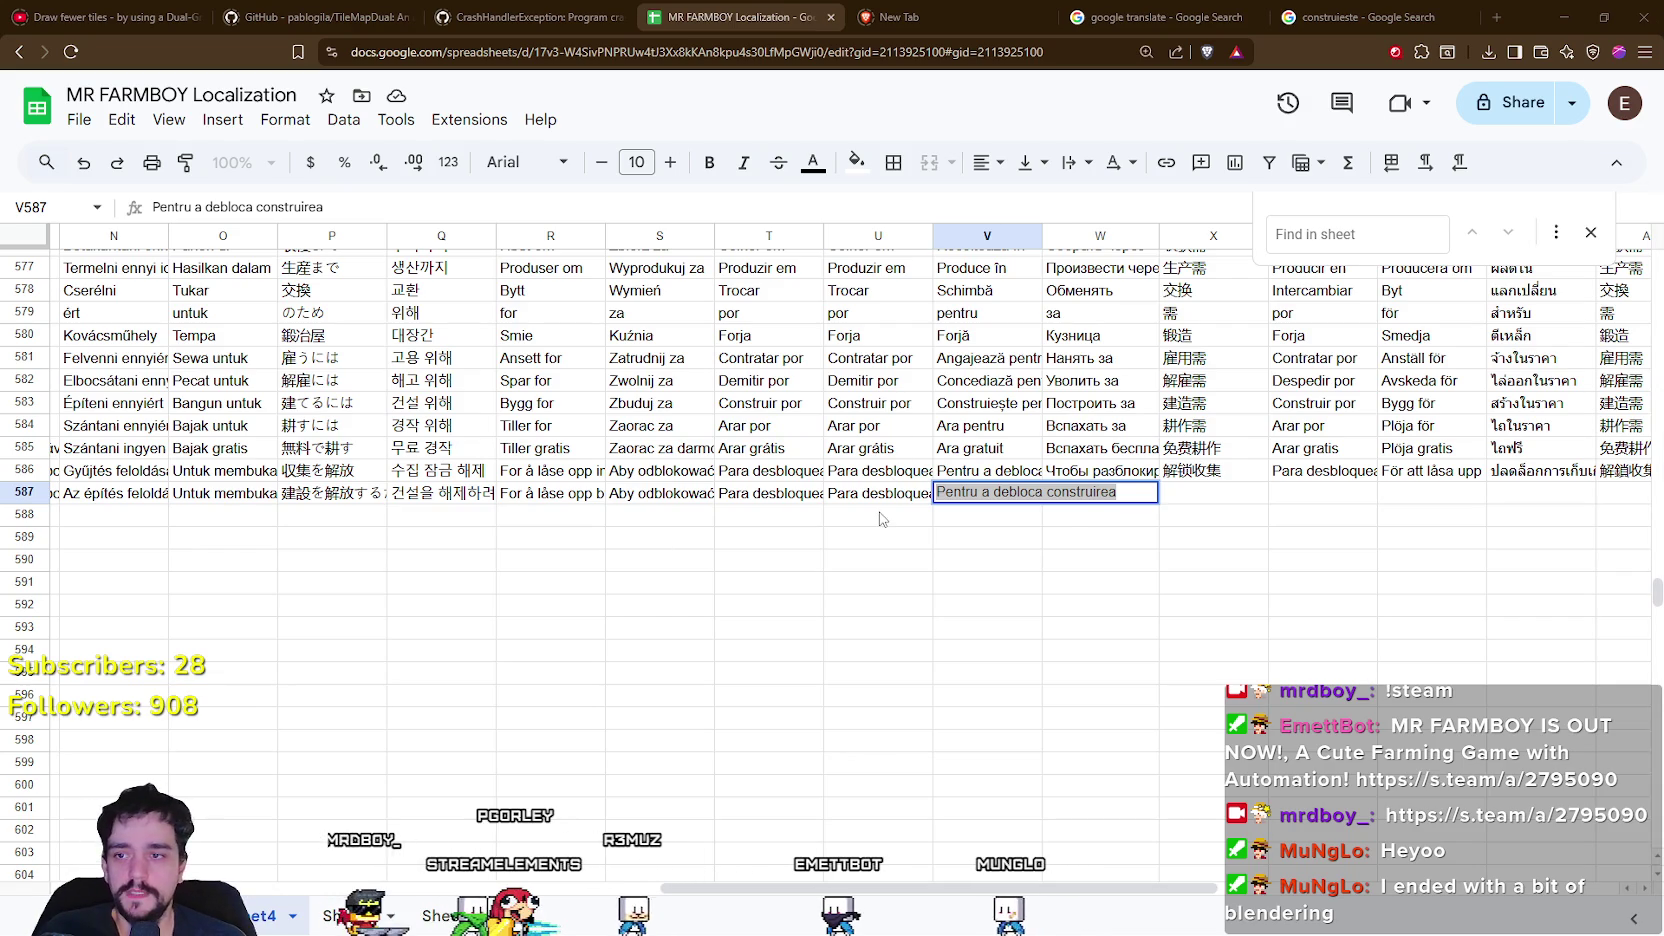
{"action": "key", "text": "Return"}
{"action": "scroll", "coordinate": [488, 606], "scroll_direction": "left", "scroll_amount": 10}
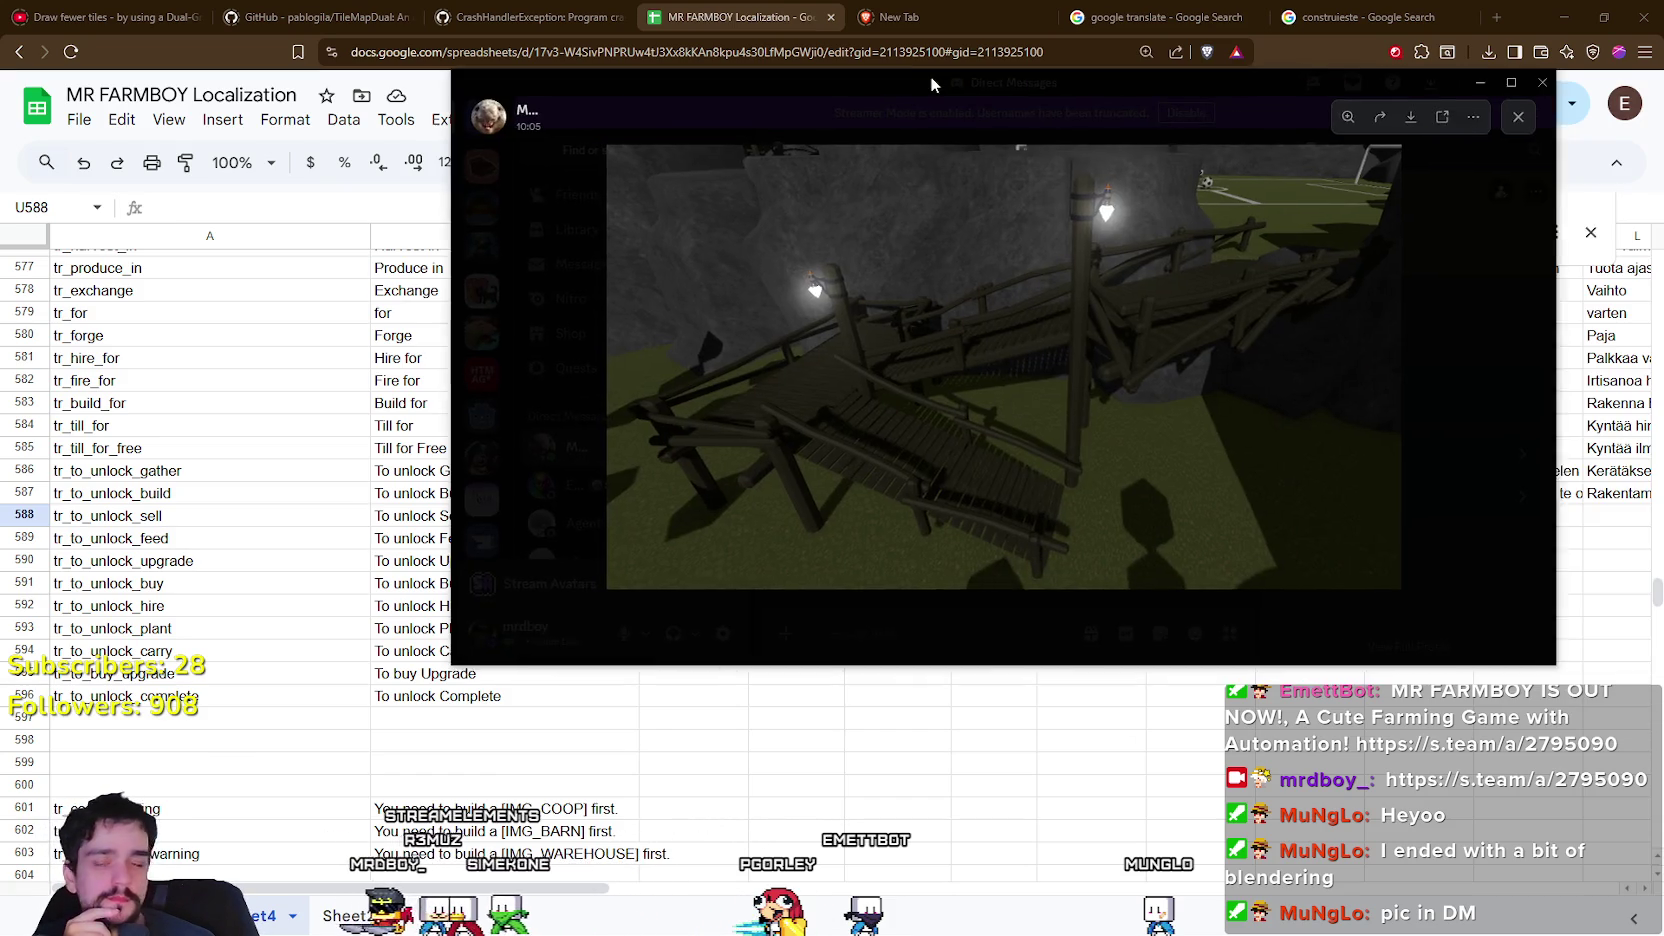
{"action": "left_click_drag", "start_coordinate": [930, 75], "coordinate": [744, 104]}
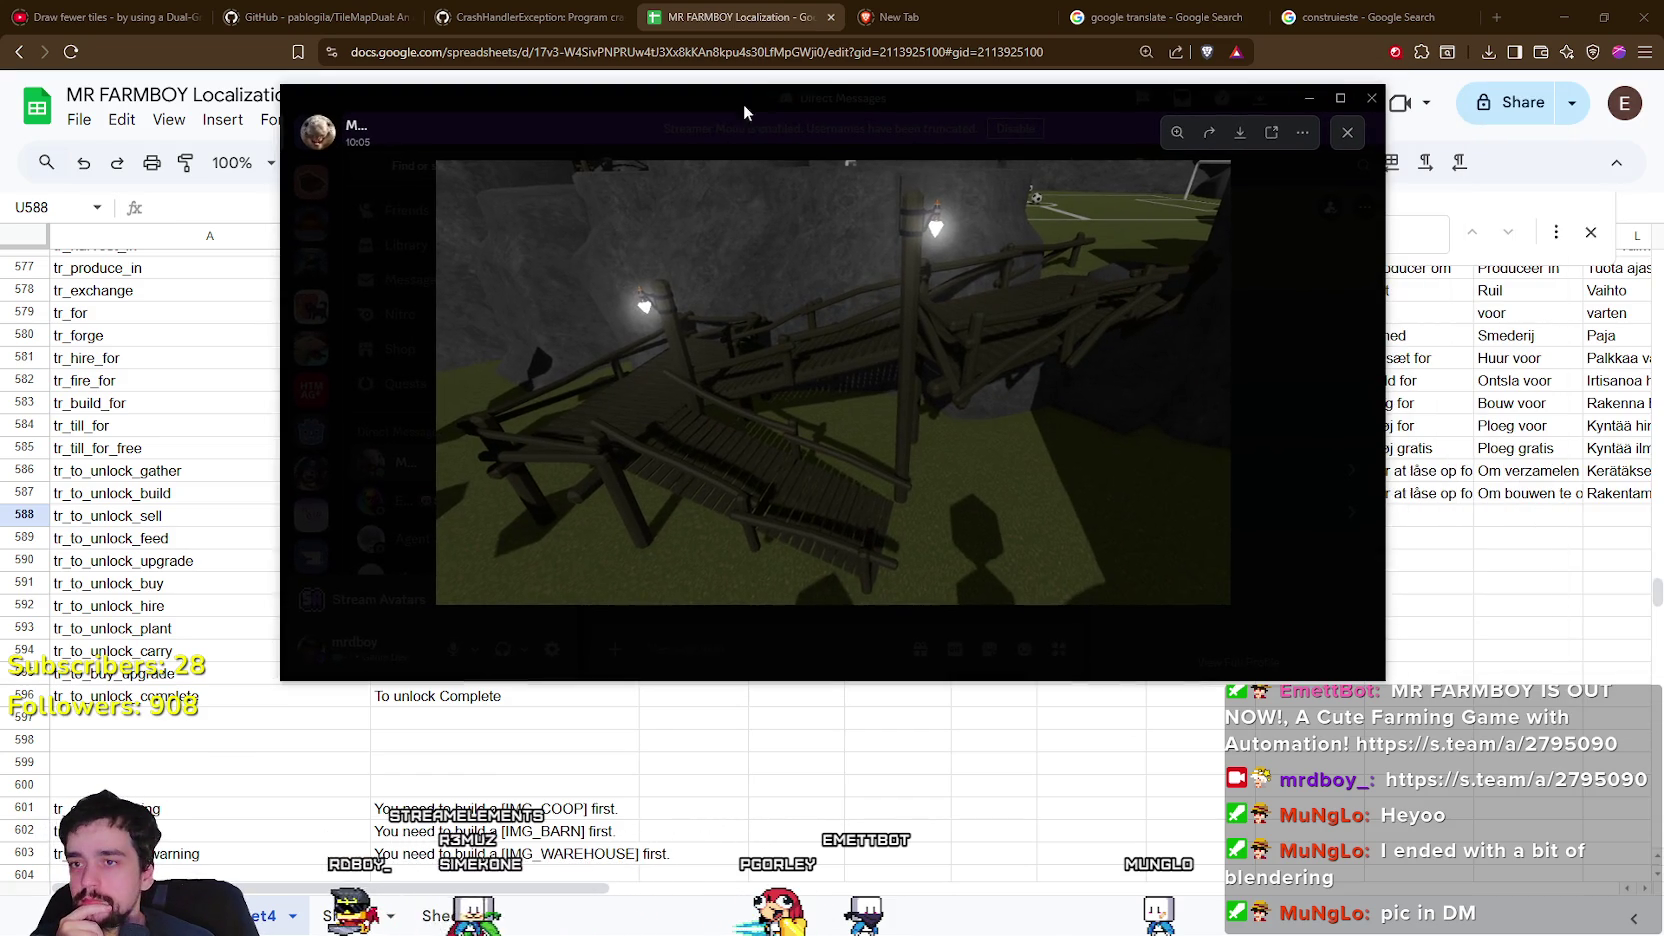
{"action": "left_click", "coordinate": [864, 407]}
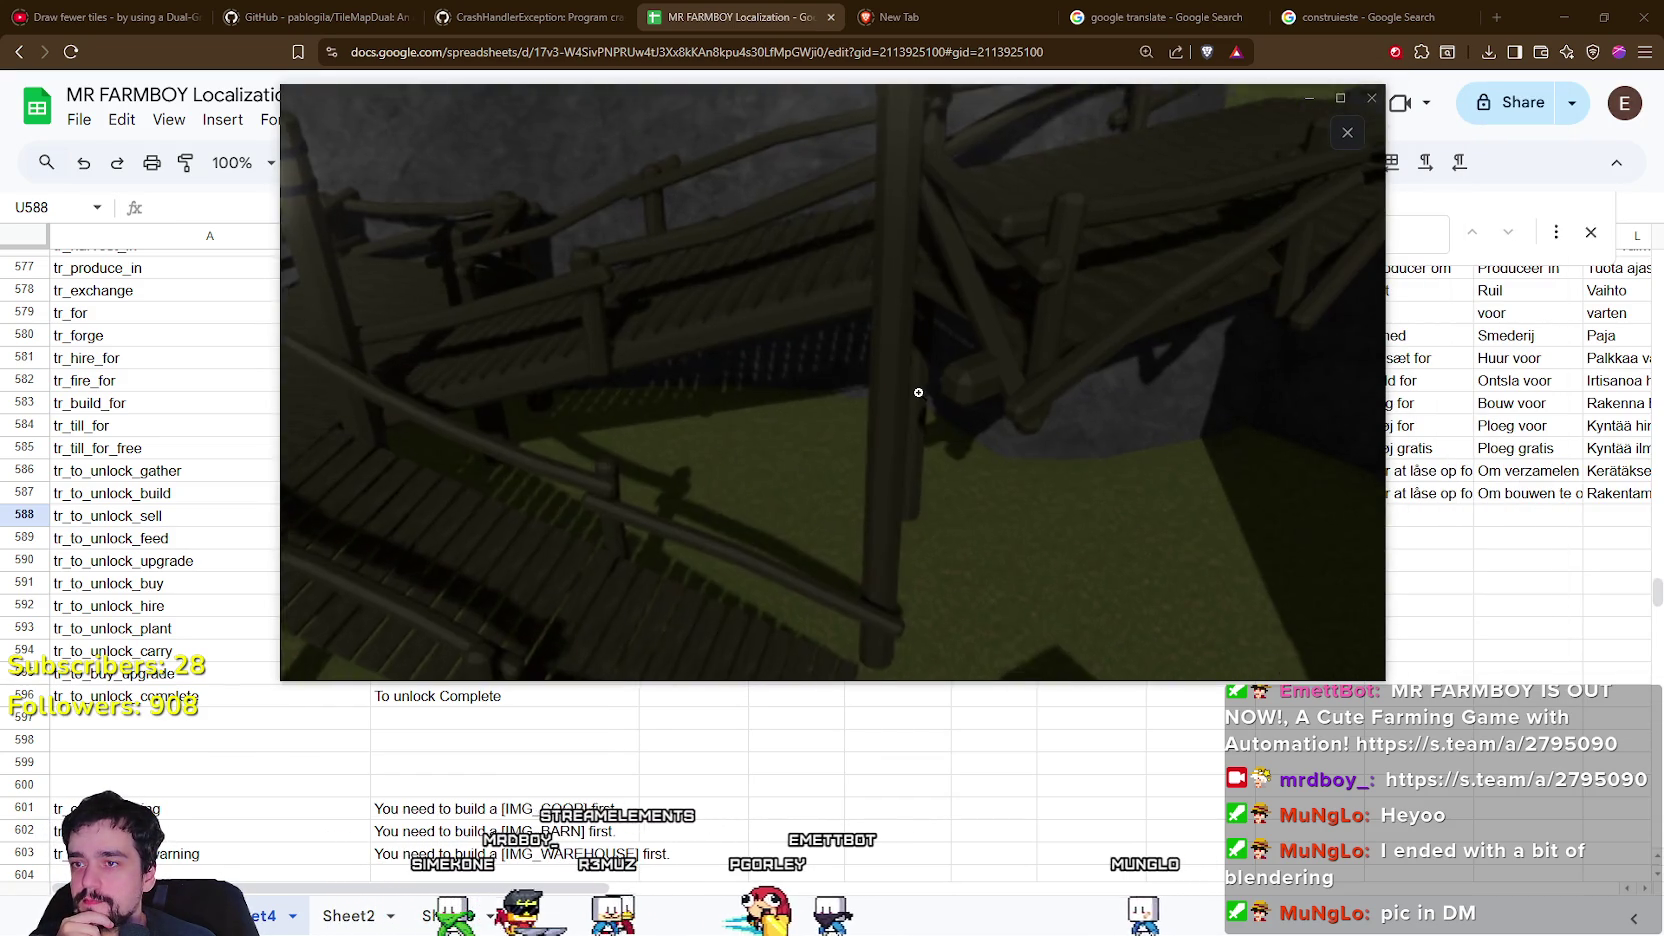
{"action": "left_click", "coordinate": [918, 392]}
{"action": "left_click", "coordinate": [576, 360]}
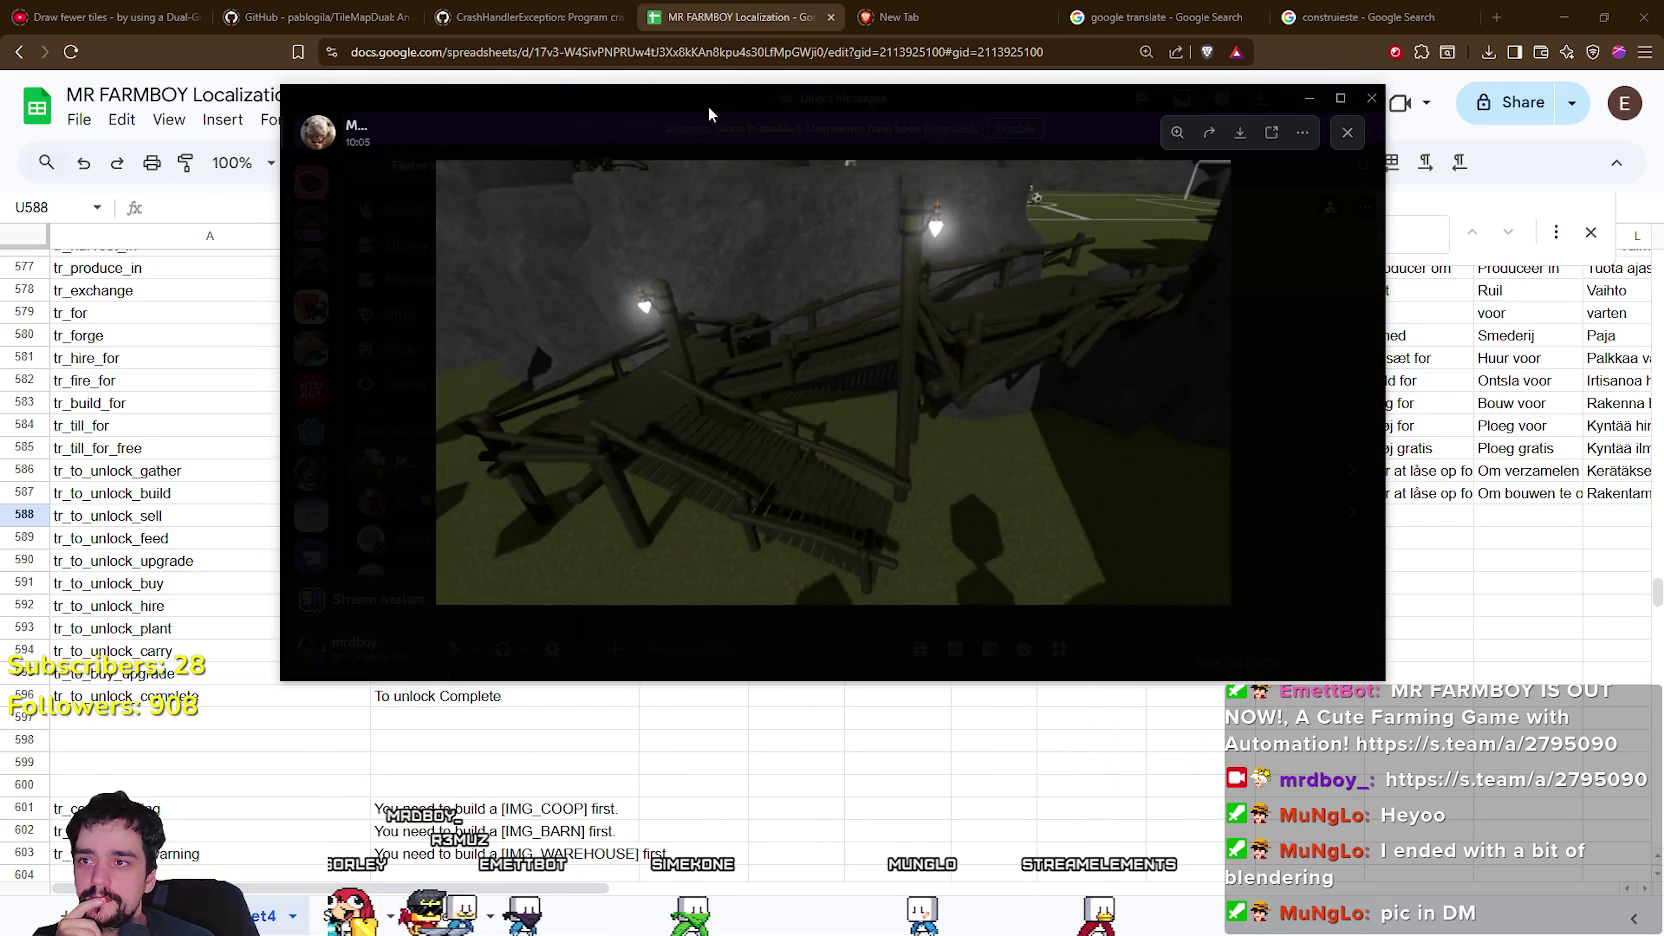
{"action": "left_click", "coordinate": [708, 107]}
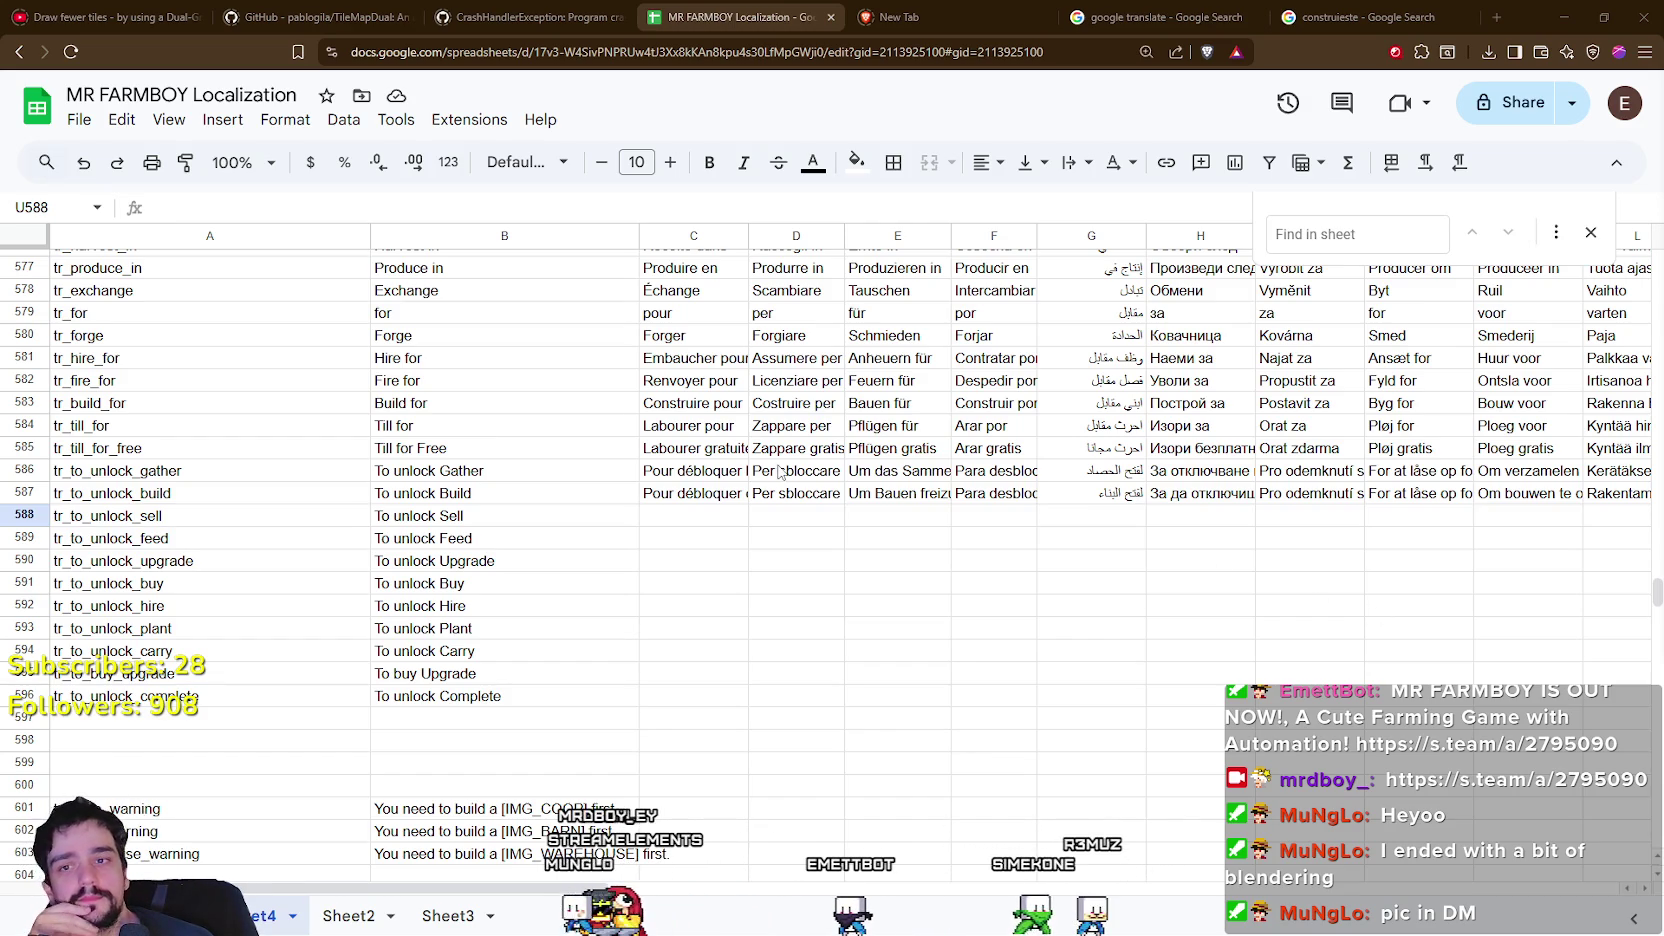
Look over the empty German and French translation cells, then close the 'construieste' search tab.
{"action": "left_click", "coordinate": [990, 540]}
{"action": "left_click", "coordinate": [900, 520]}
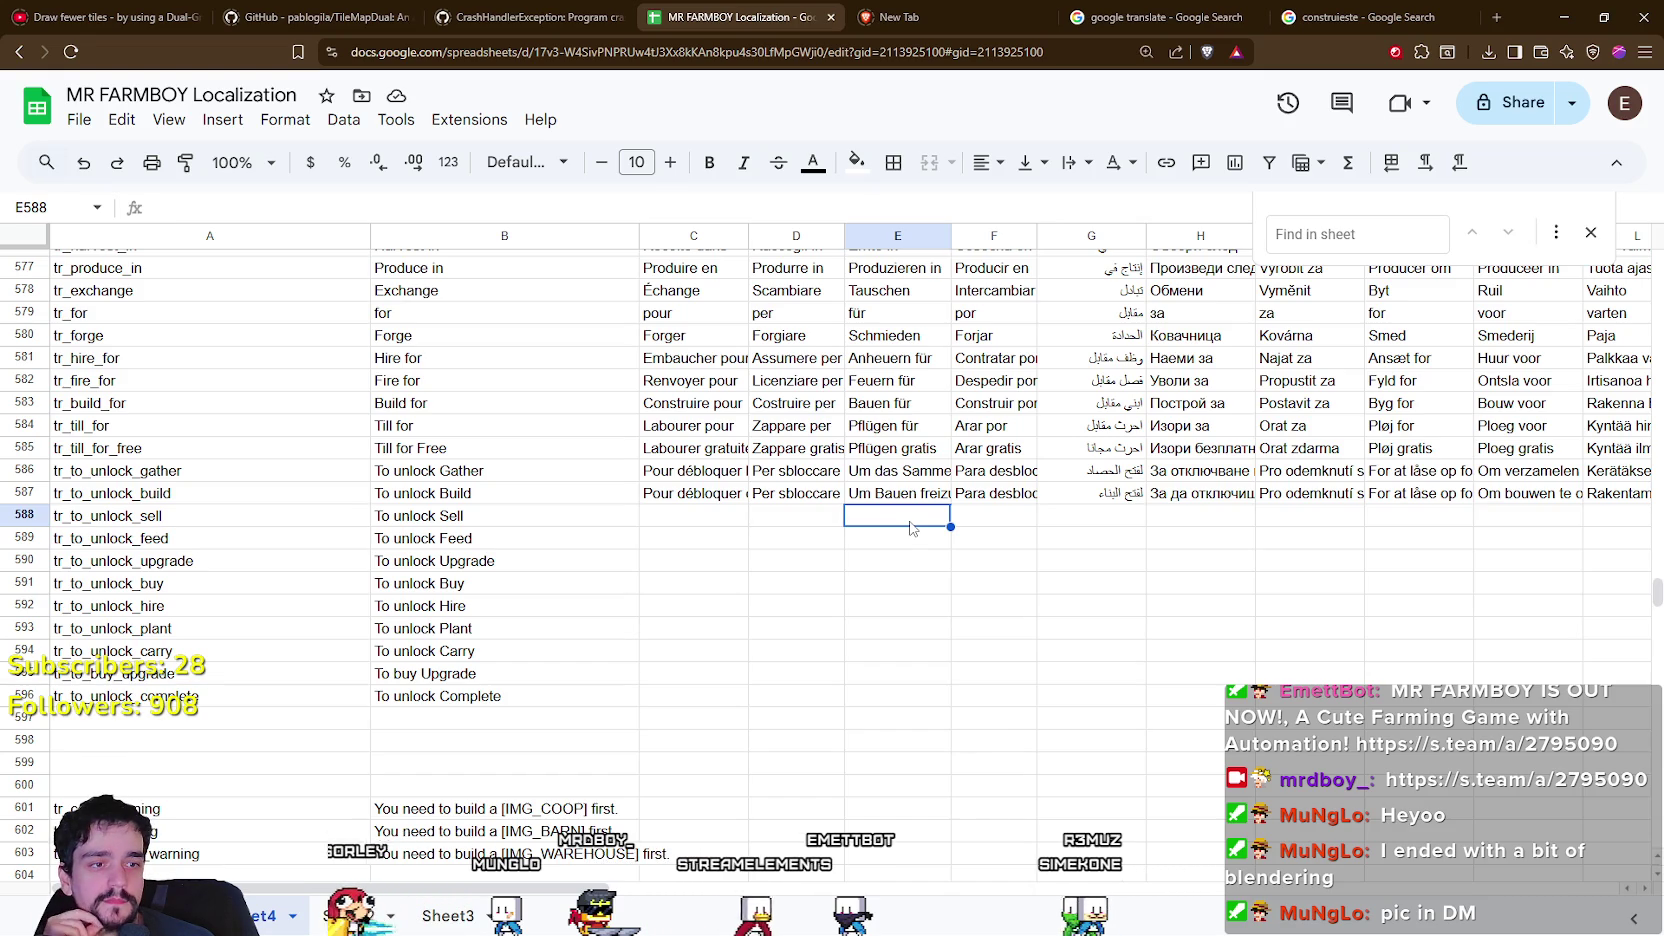
{"action": "left_click", "coordinate": [724, 538]}
{"action": "left_click", "coordinate": [695, 669]}
{"action": "scroll", "coordinate": [783, 624], "scroll_direction": "down", "scroll_amount": 1}
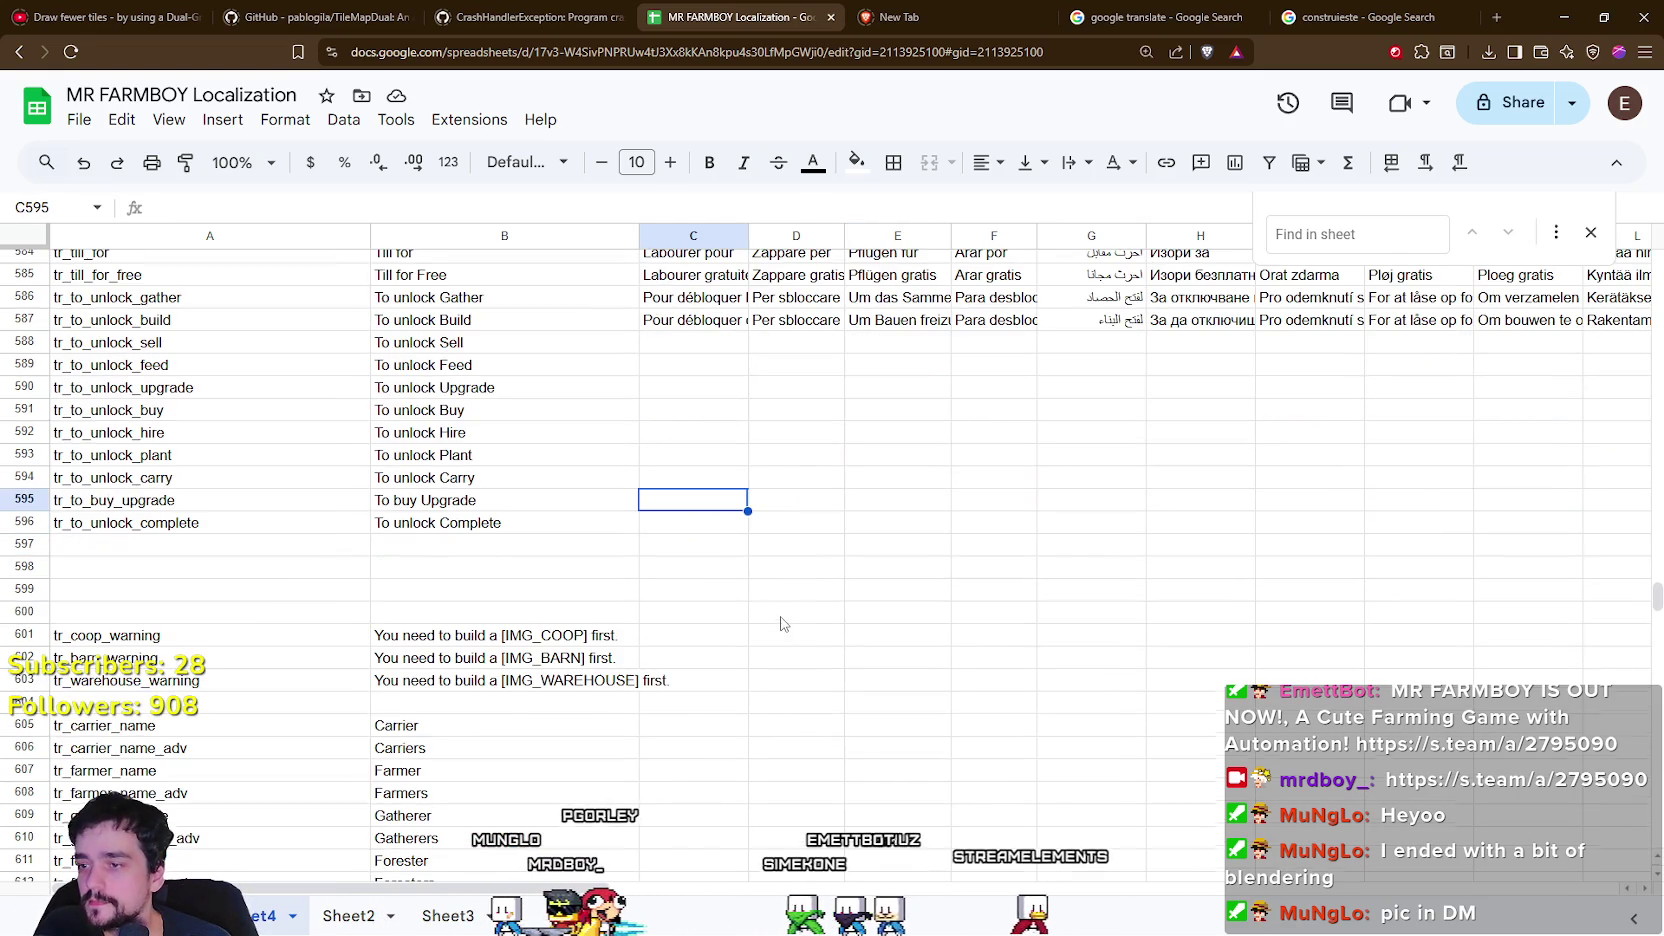
{"action": "left_click_drag", "start_coordinate": [792, 631], "coordinate": [888, 631]}
{"action": "scroll", "coordinate": [846, 634], "scroll_direction": "down", "scroll_amount": 3}
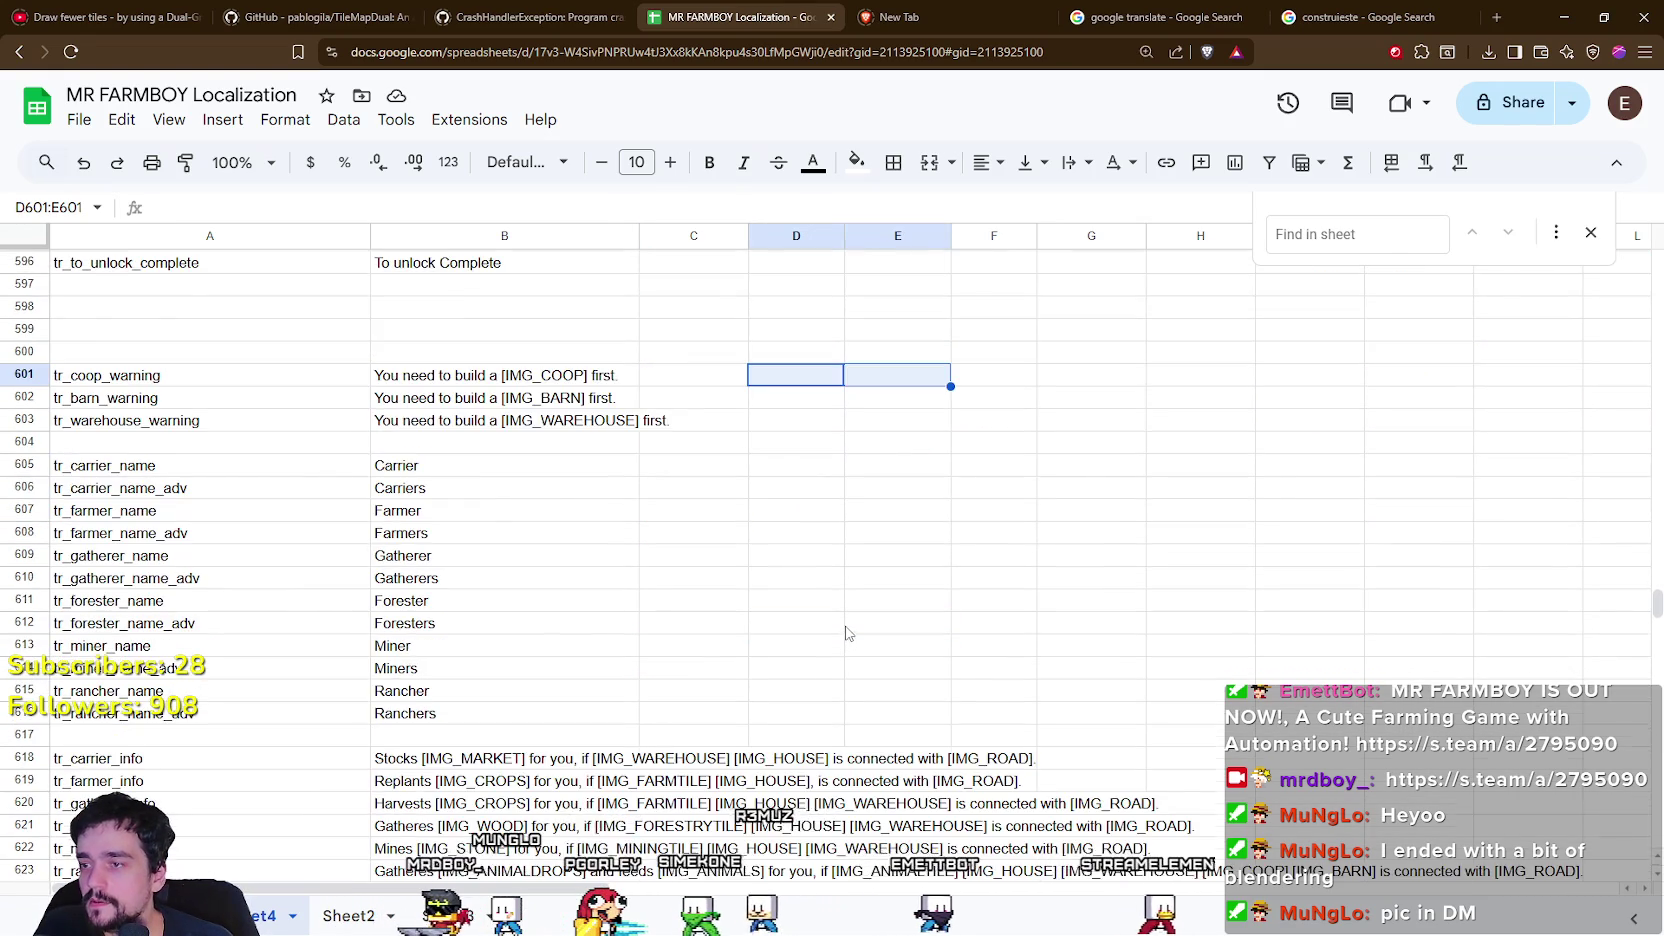
{"action": "scroll", "coordinate": [790, 590], "scroll_direction": "up", "scroll_amount": 8}
{"action": "scroll", "coordinate": [640, 520], "scroll_direction": "up", "scroll_amount": 3}
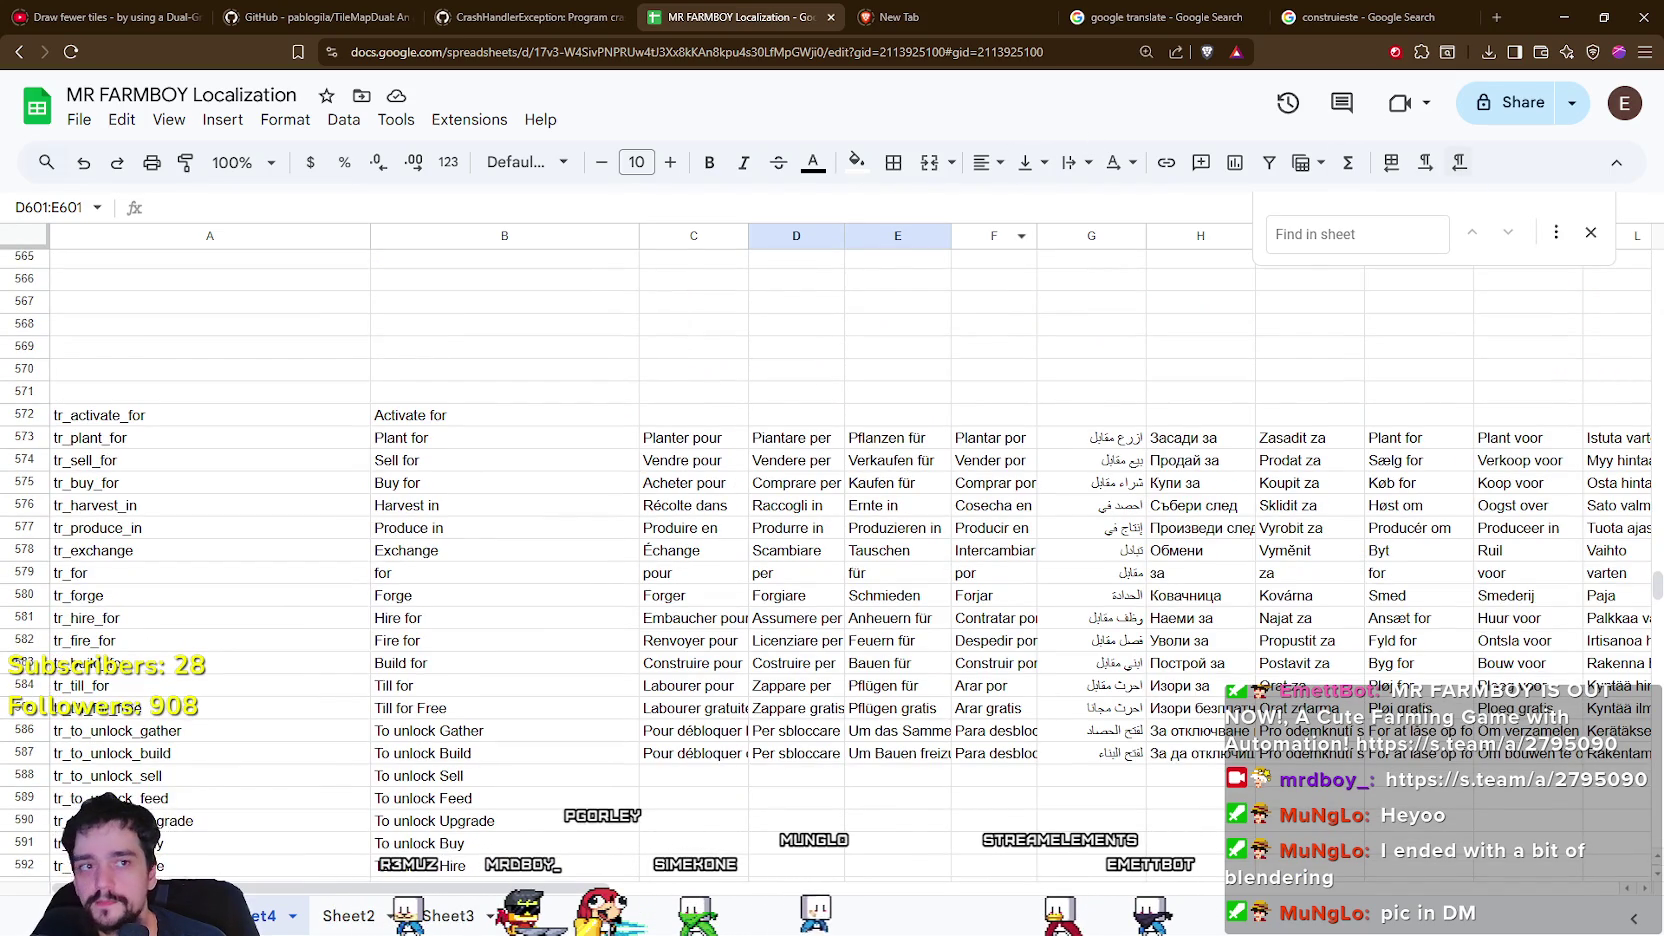
{"action": "left_click", "coordinate": [1462, 17]}
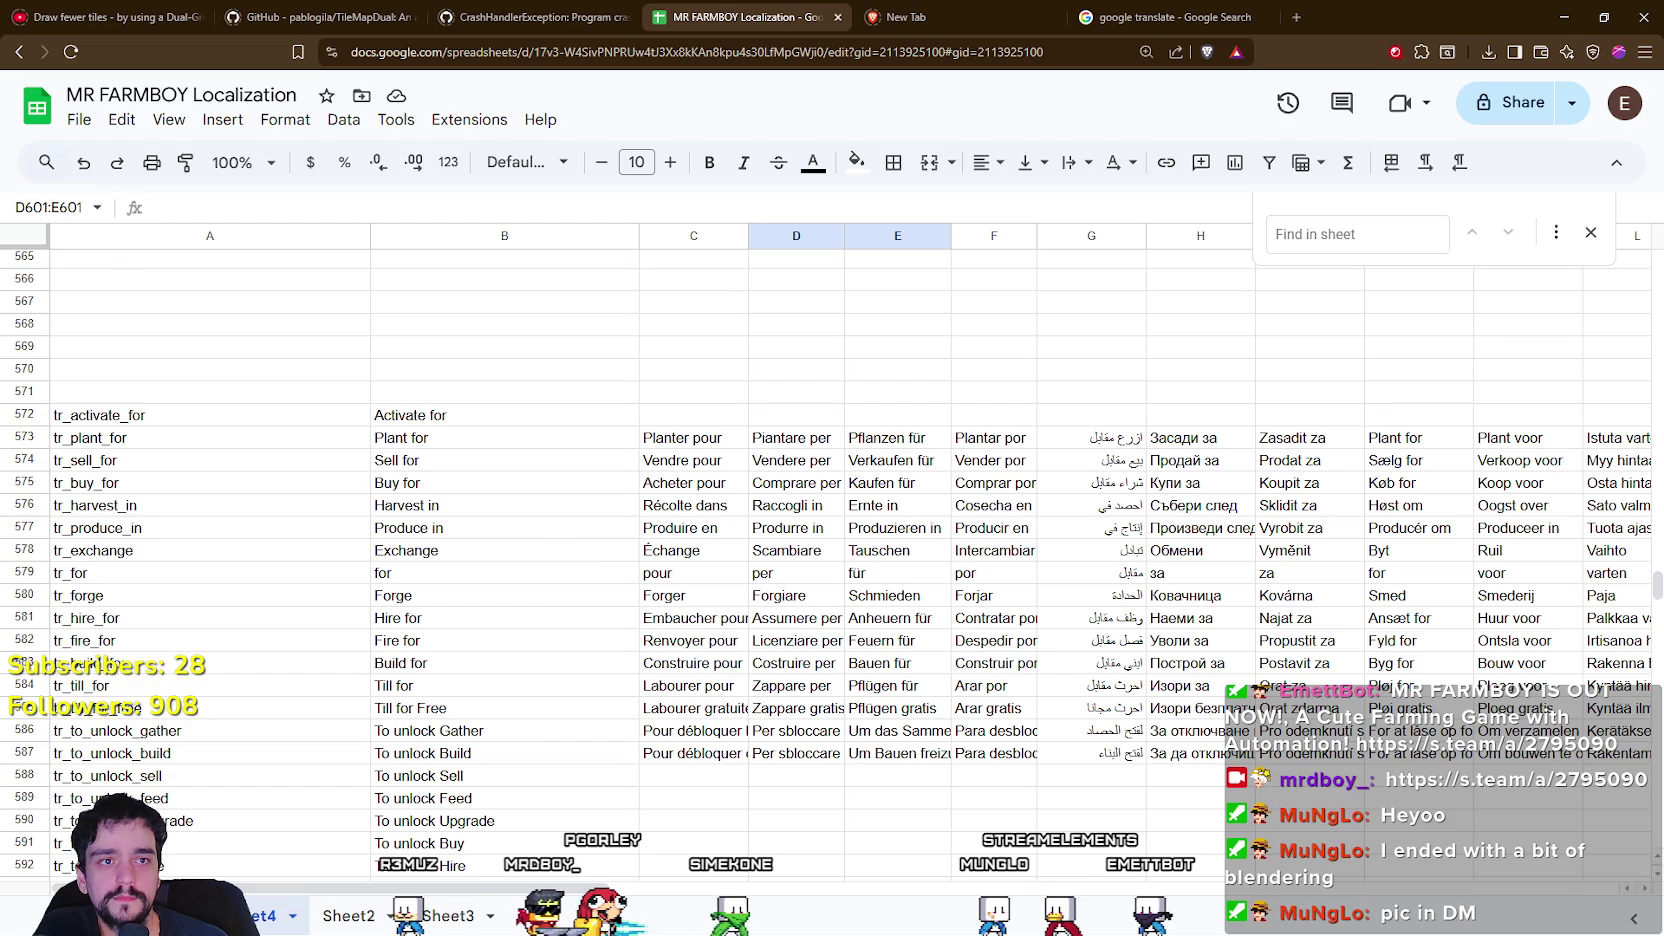
{"action": "key", "text": "alt+Tab"}
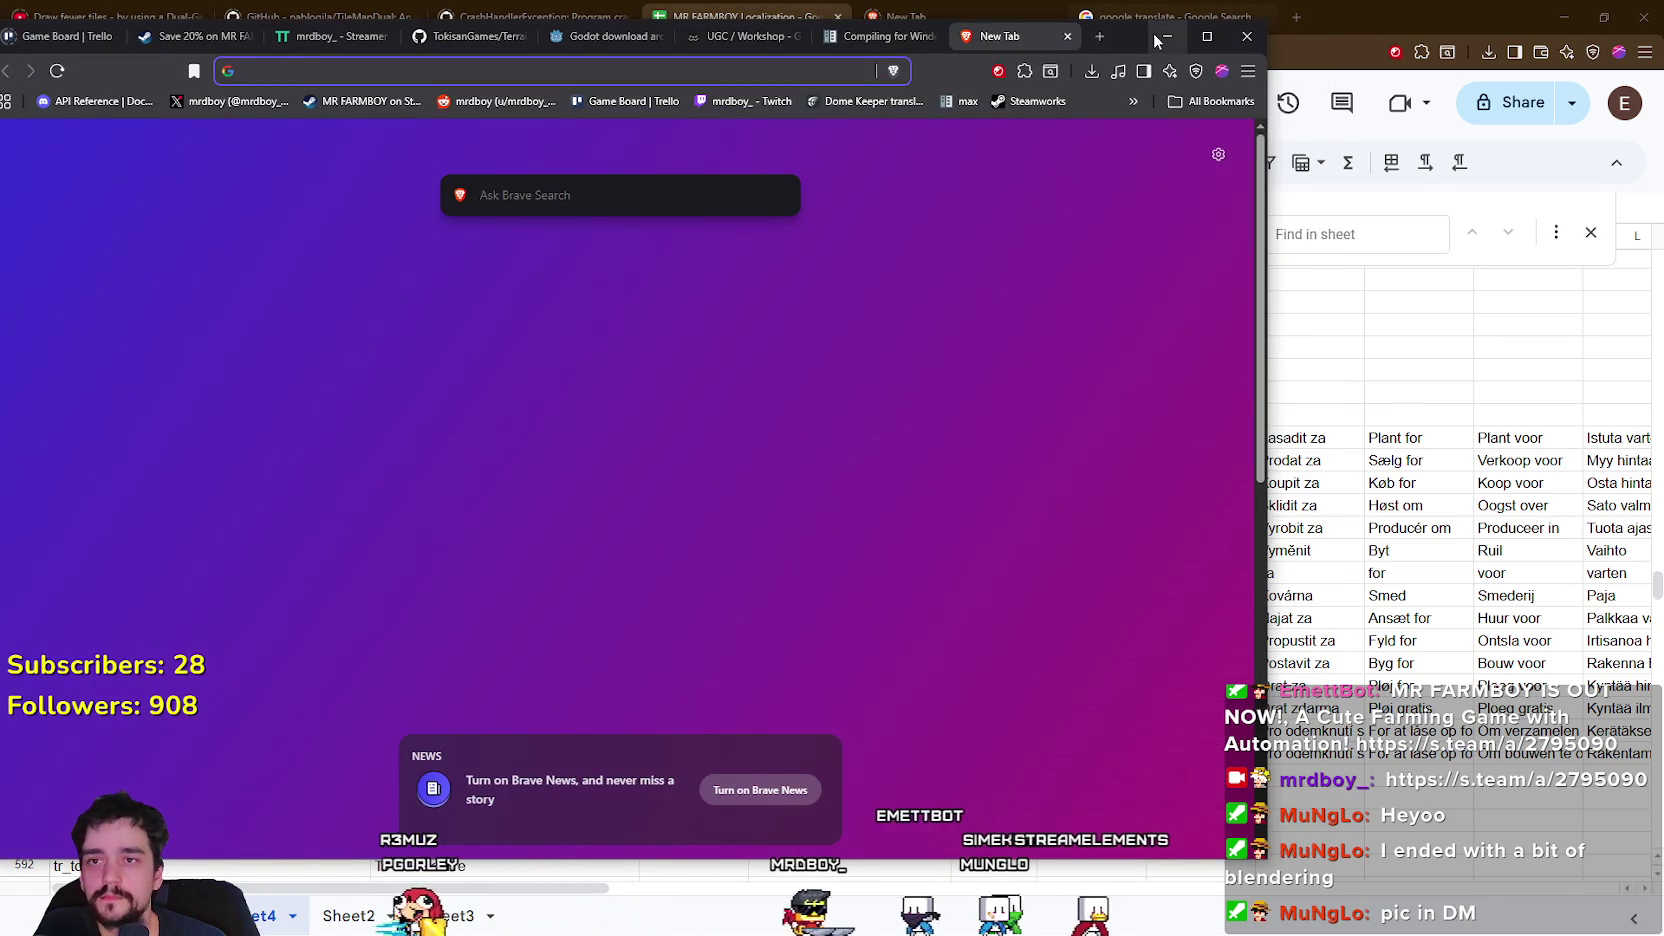
Minimize both stray New Tab windows and the main Brave window to reveal File Explorer and Godot.
{"action": "left_click", "coordinate": [1167, 36]}
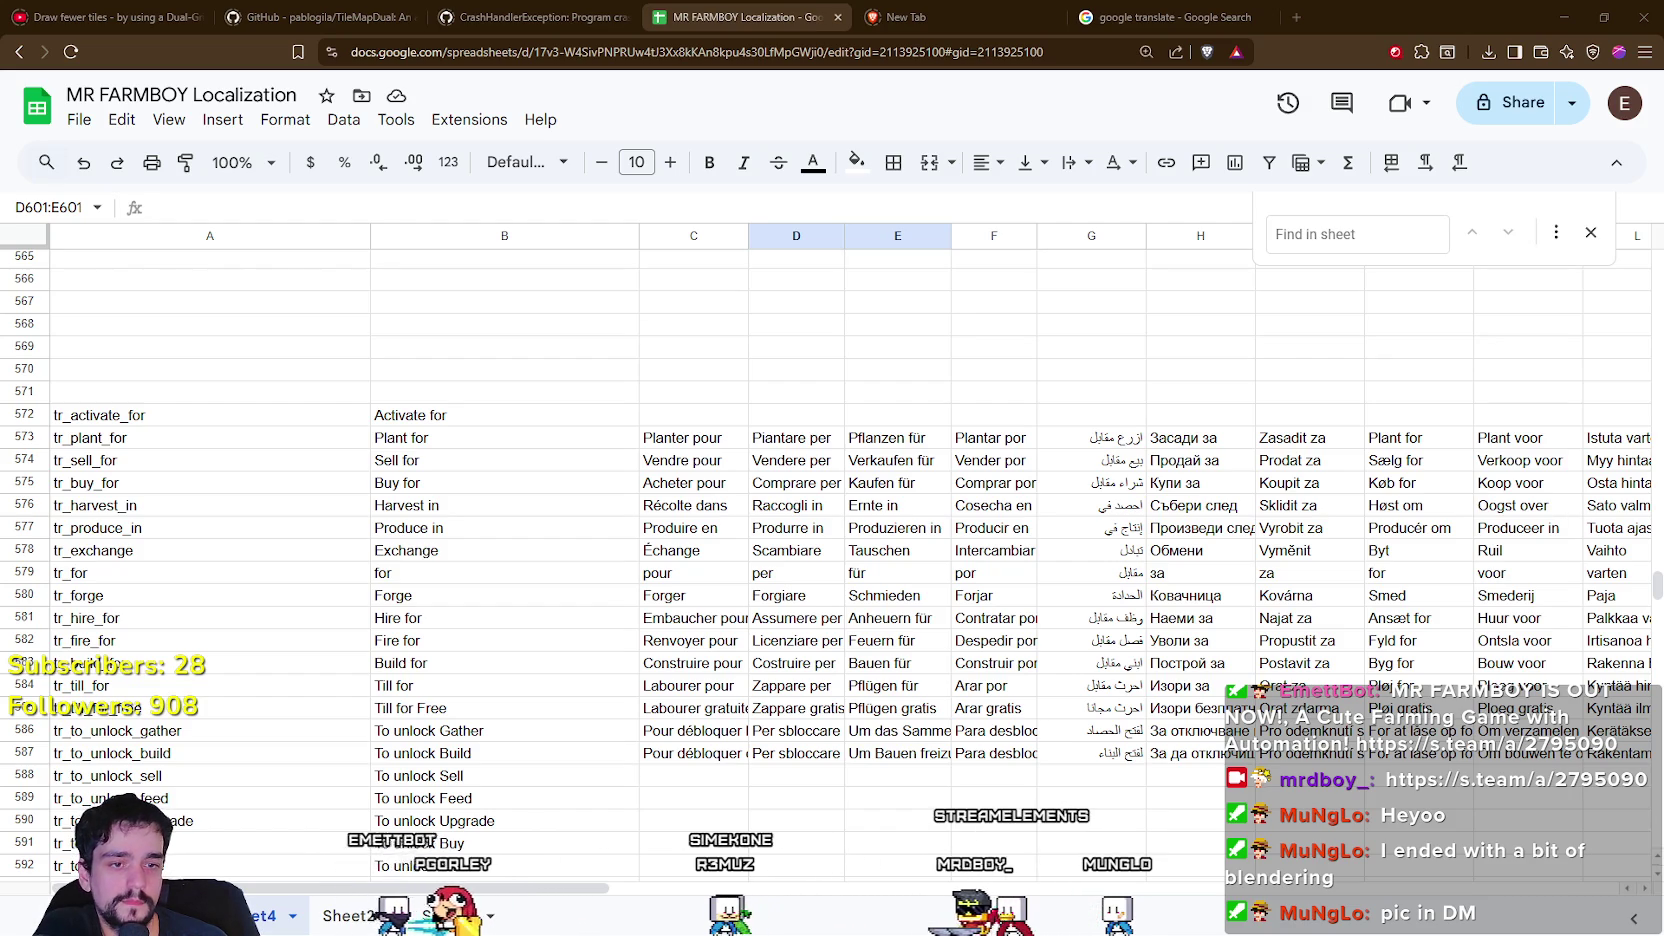
{"action": "key", "text": "alt+Tab"}
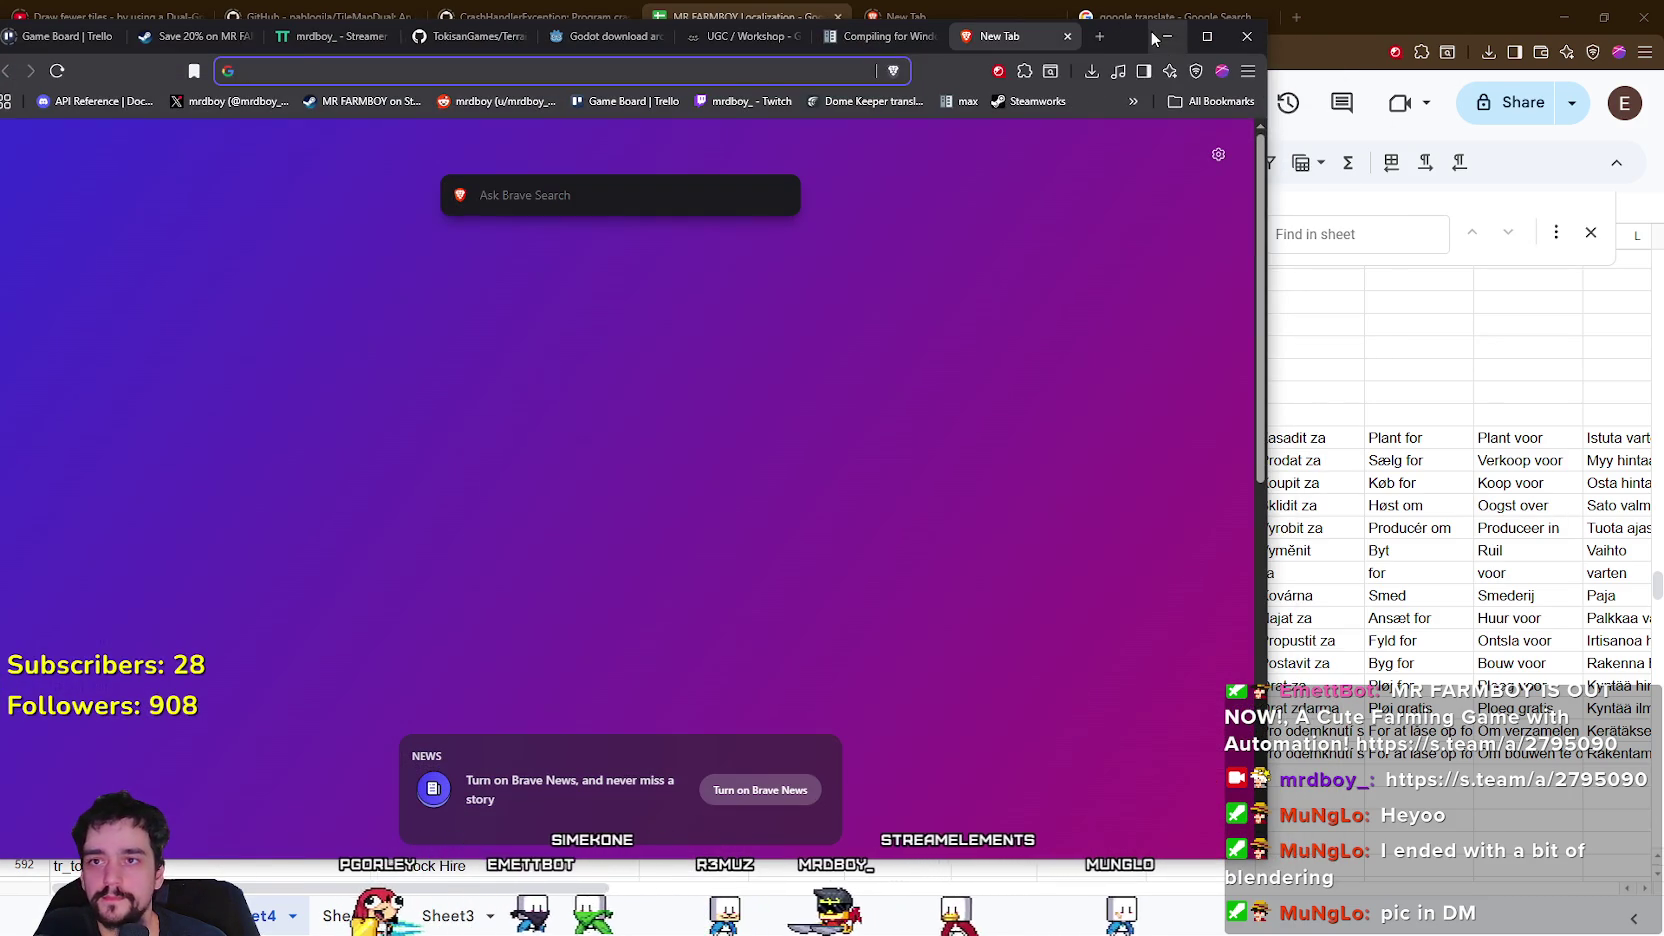
{"action": "left_click", "coordinate": [1165, 36]}
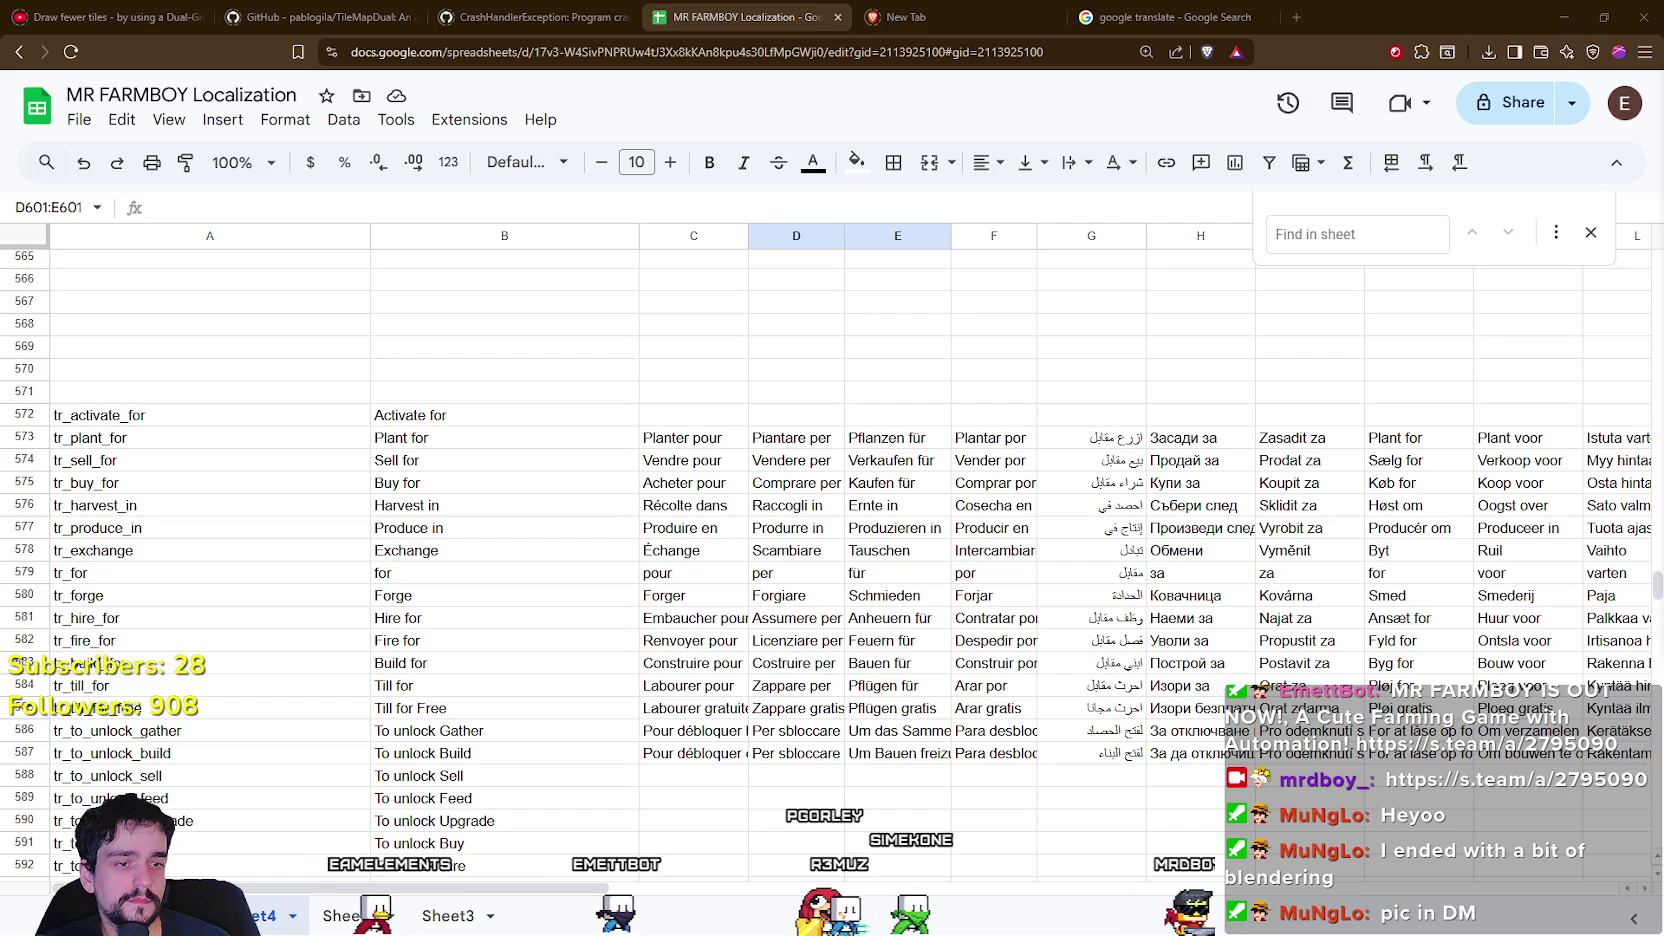
{"action": "left_click", "coordinate": [1560, 17]}
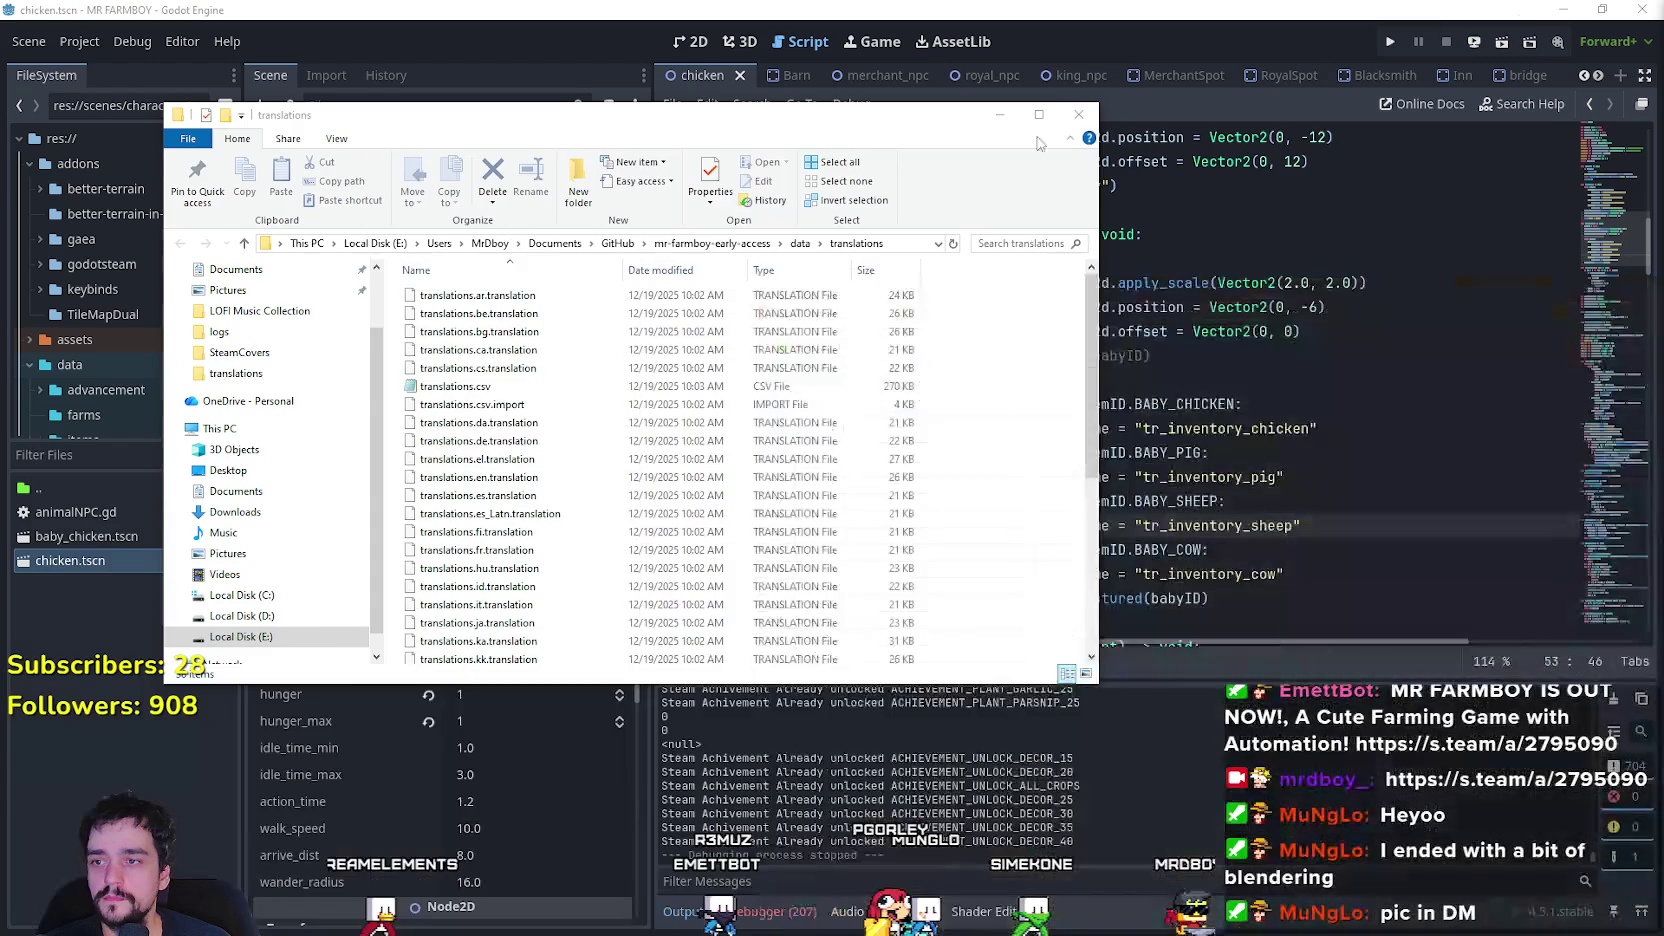
Bring the Godot editor forward to reimport the translations and run the MR FARMBOY project.
{"action": "left_click", "coordinate": [1112, 117]}
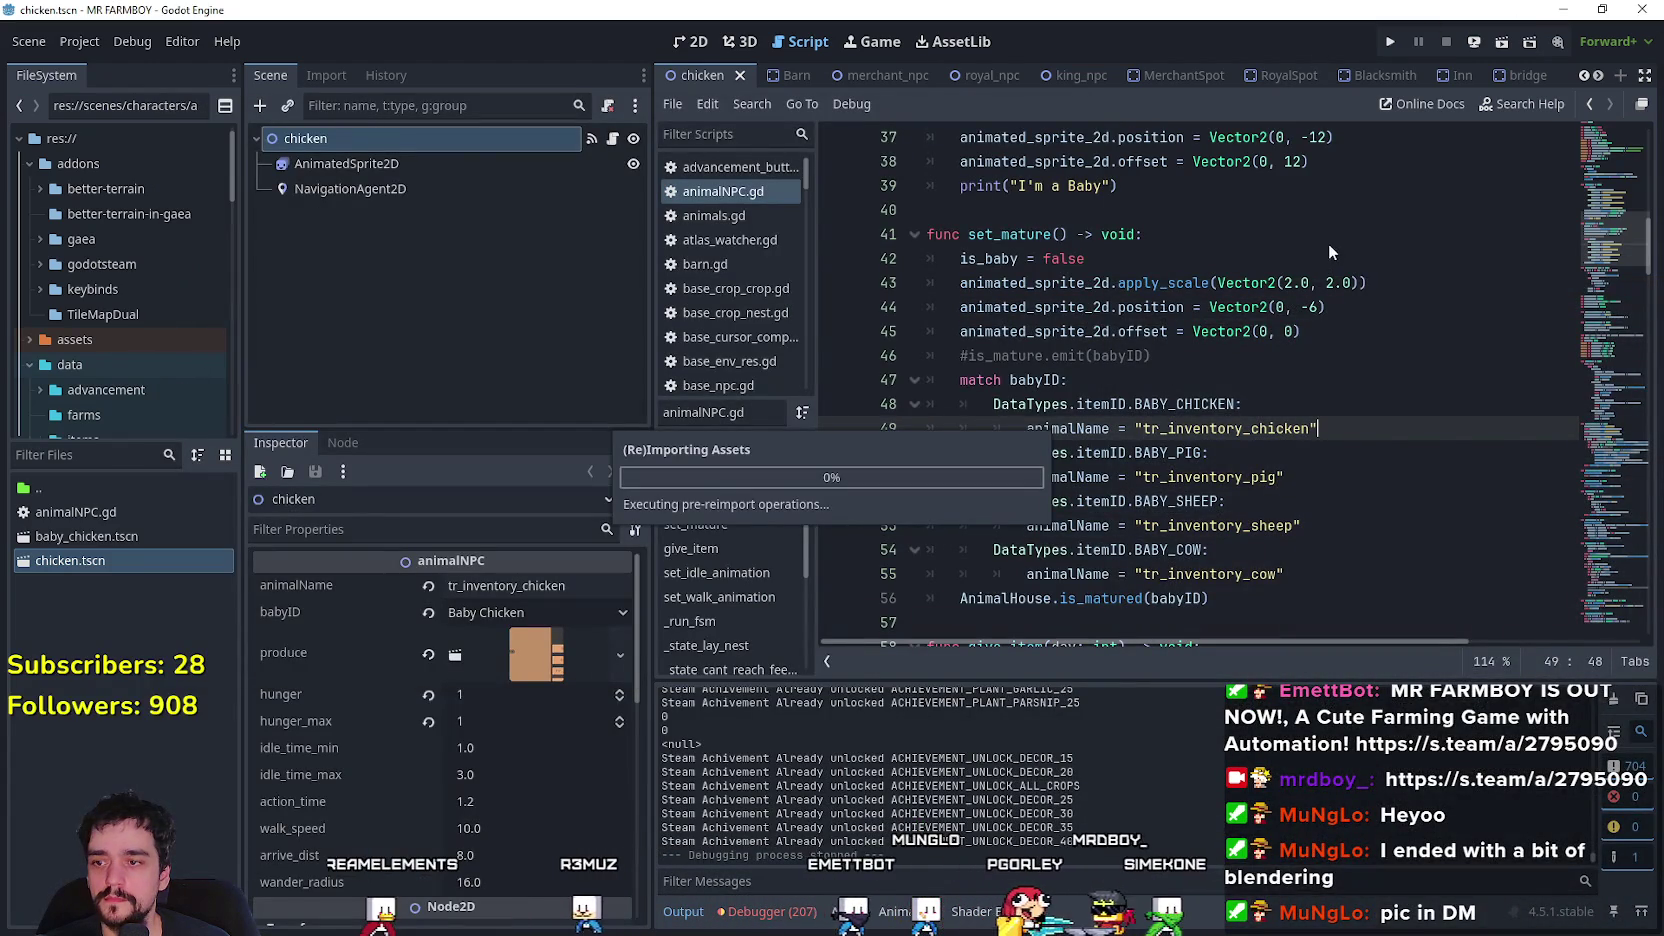
{"action": "left_click", "coordinate": [1391, 43]}
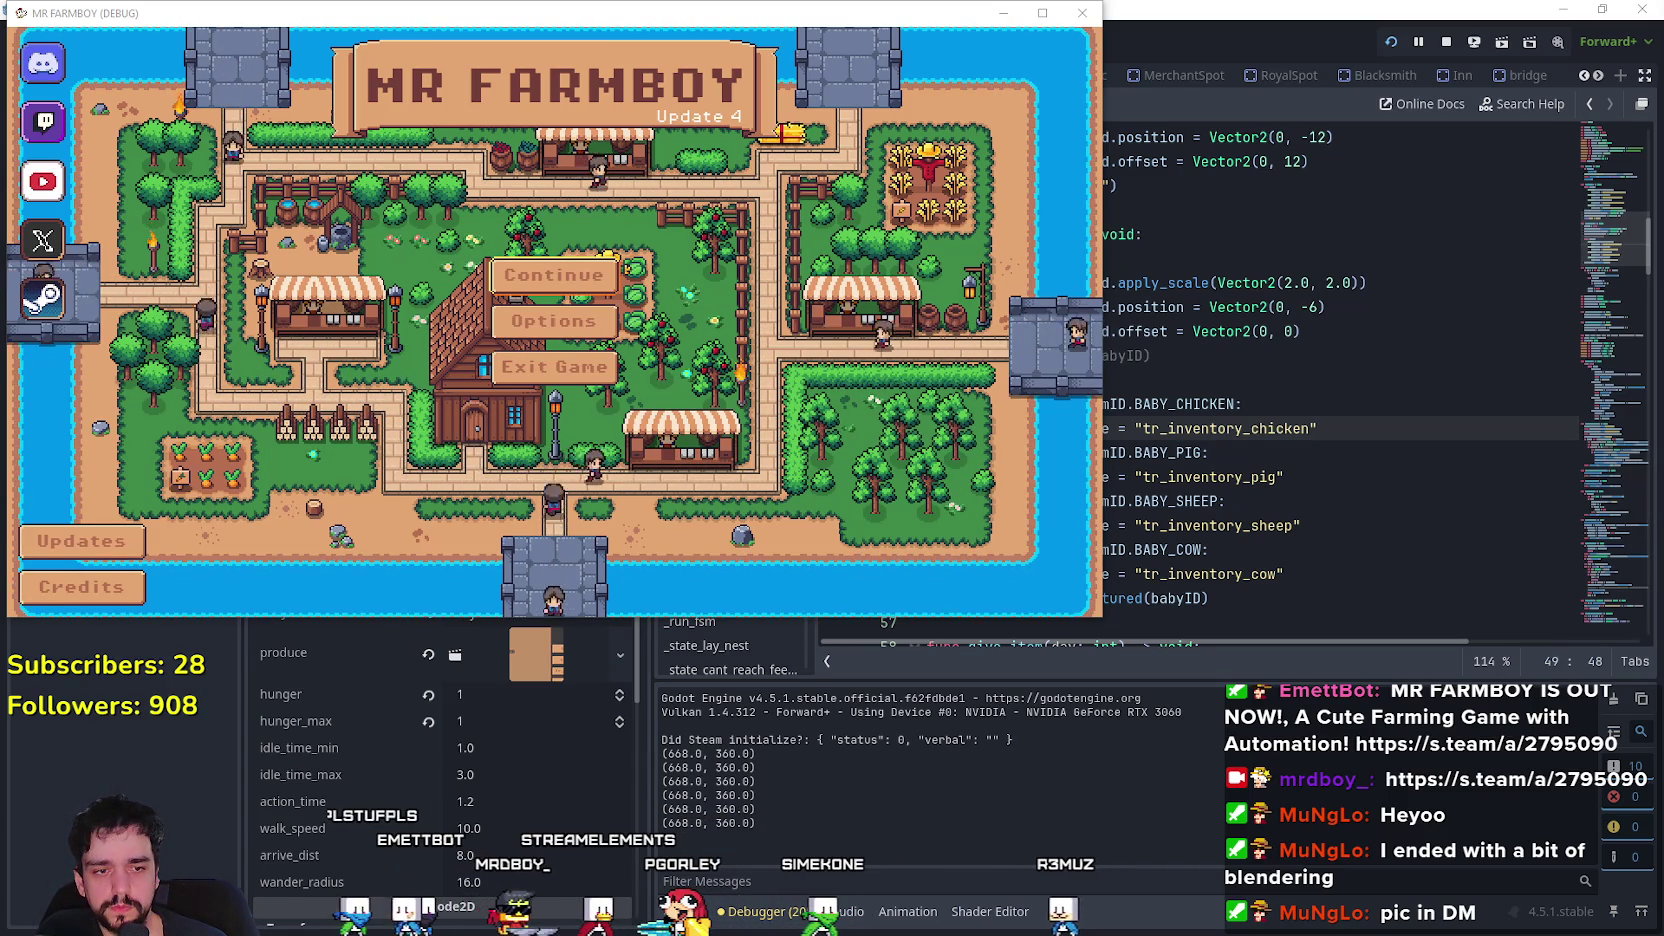
{"action": "key", "text": "alt+Tab"}
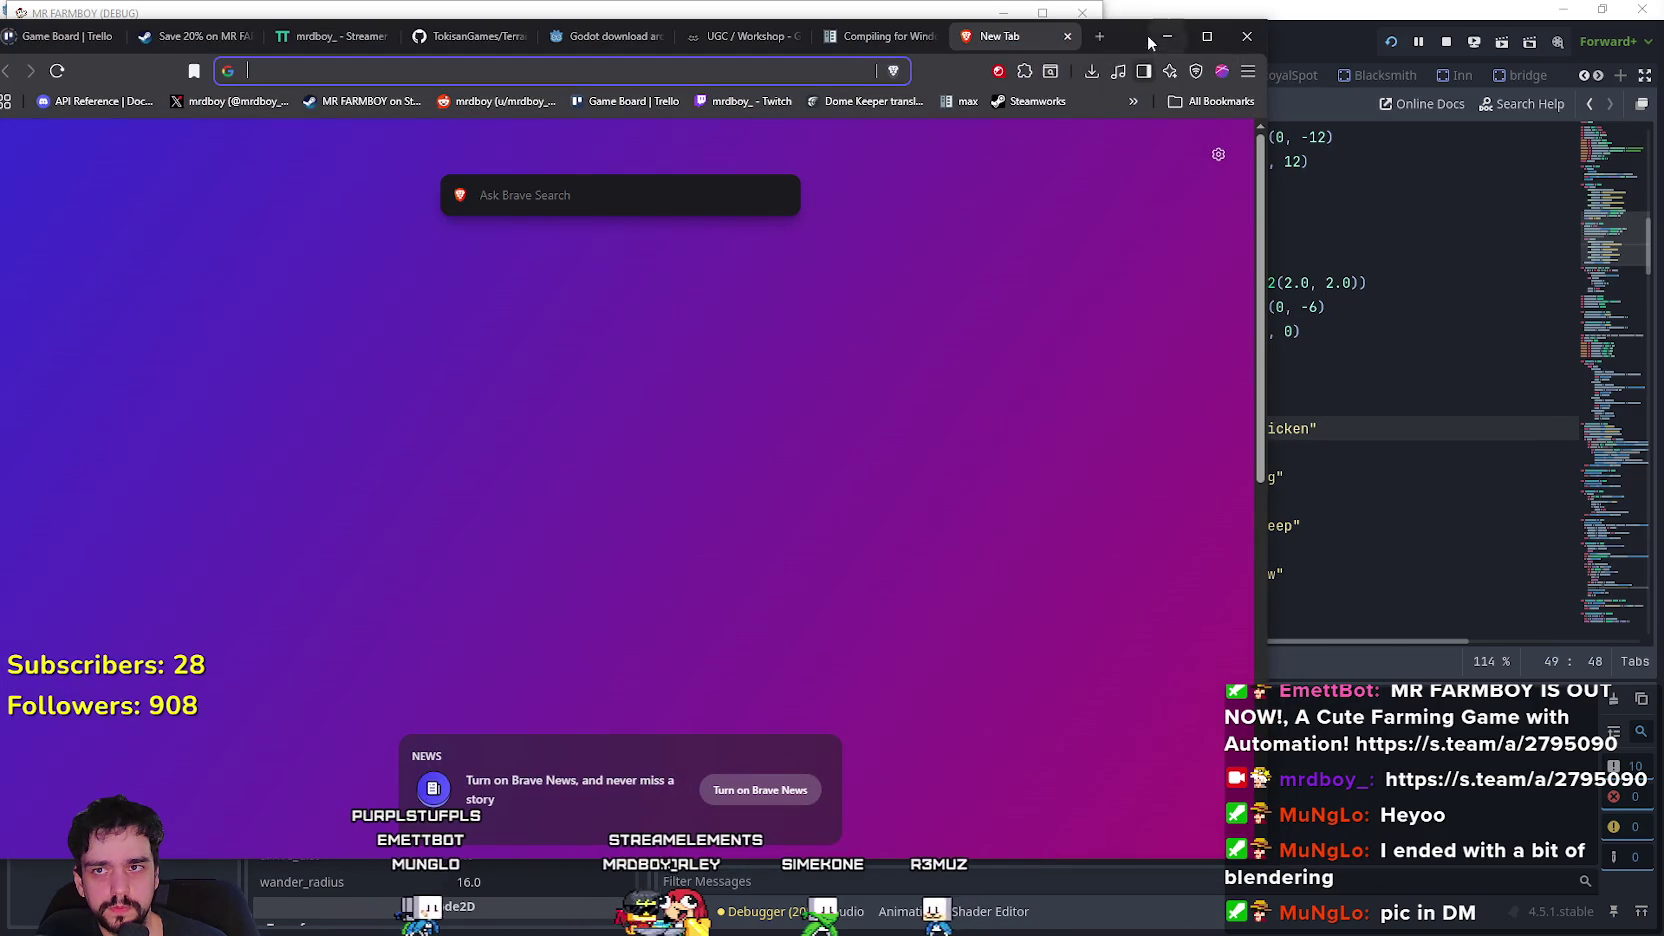
{"action": "left_click", "coordinate": [1162, 37]}
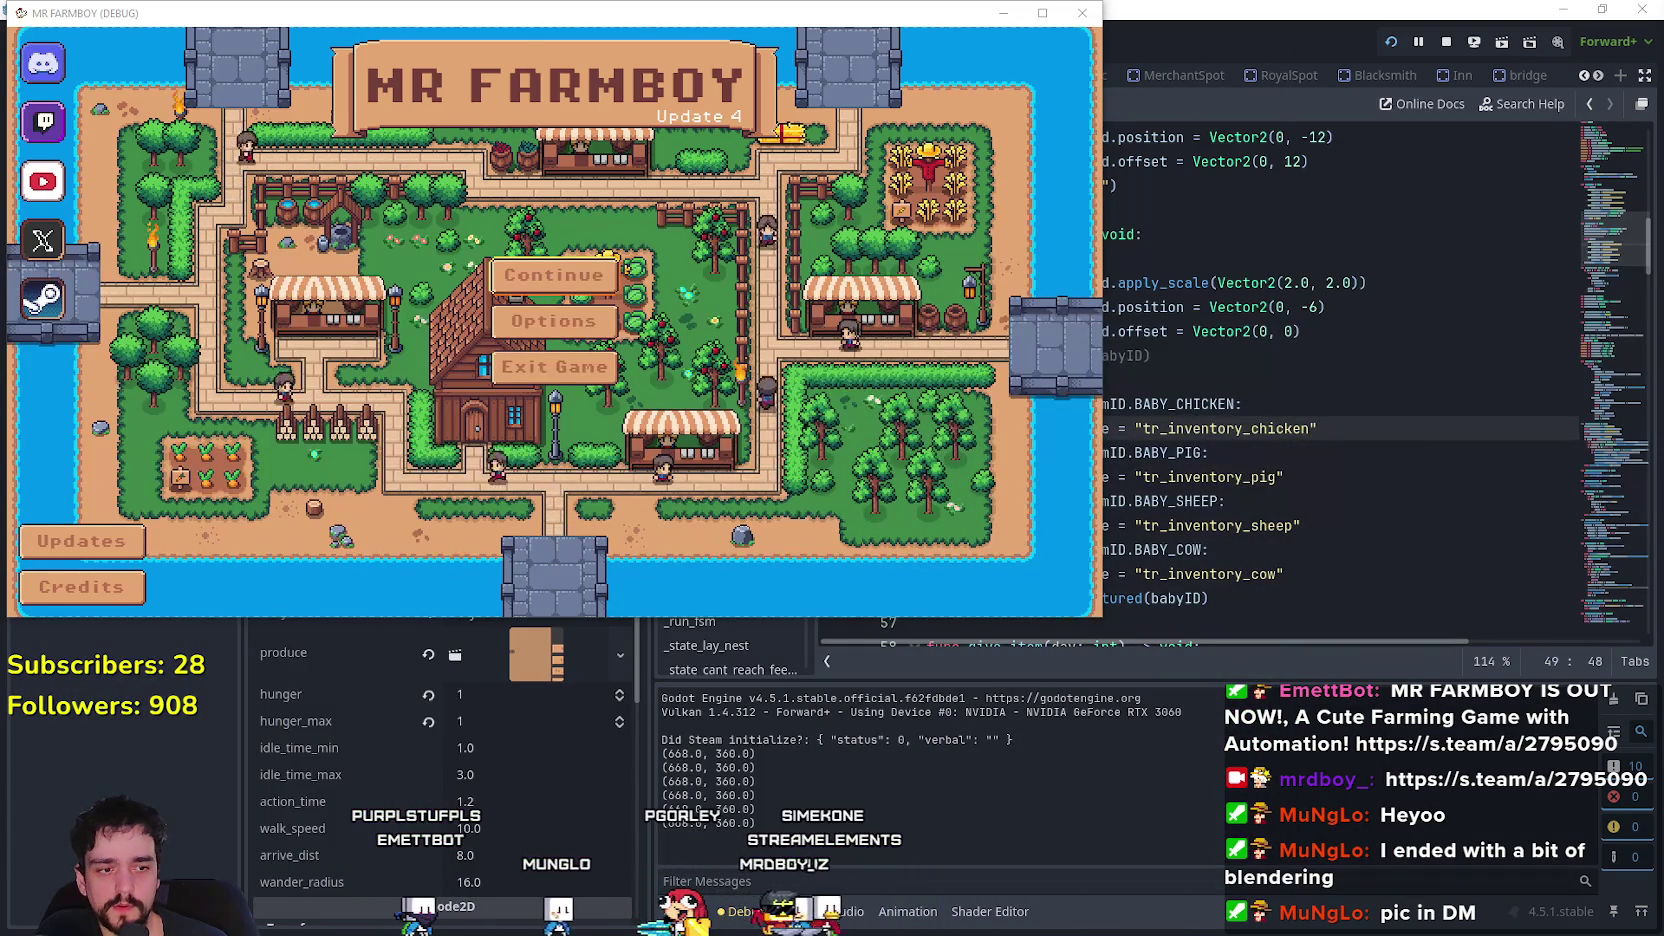
{"action": "key", "text": "alt+Tab"}
Copy the Romanian source 'Pentru a debloca Construiește' from Google Translate, then minimize the browser.
{"action": "left_click", "coordinate": [1115, 7]}
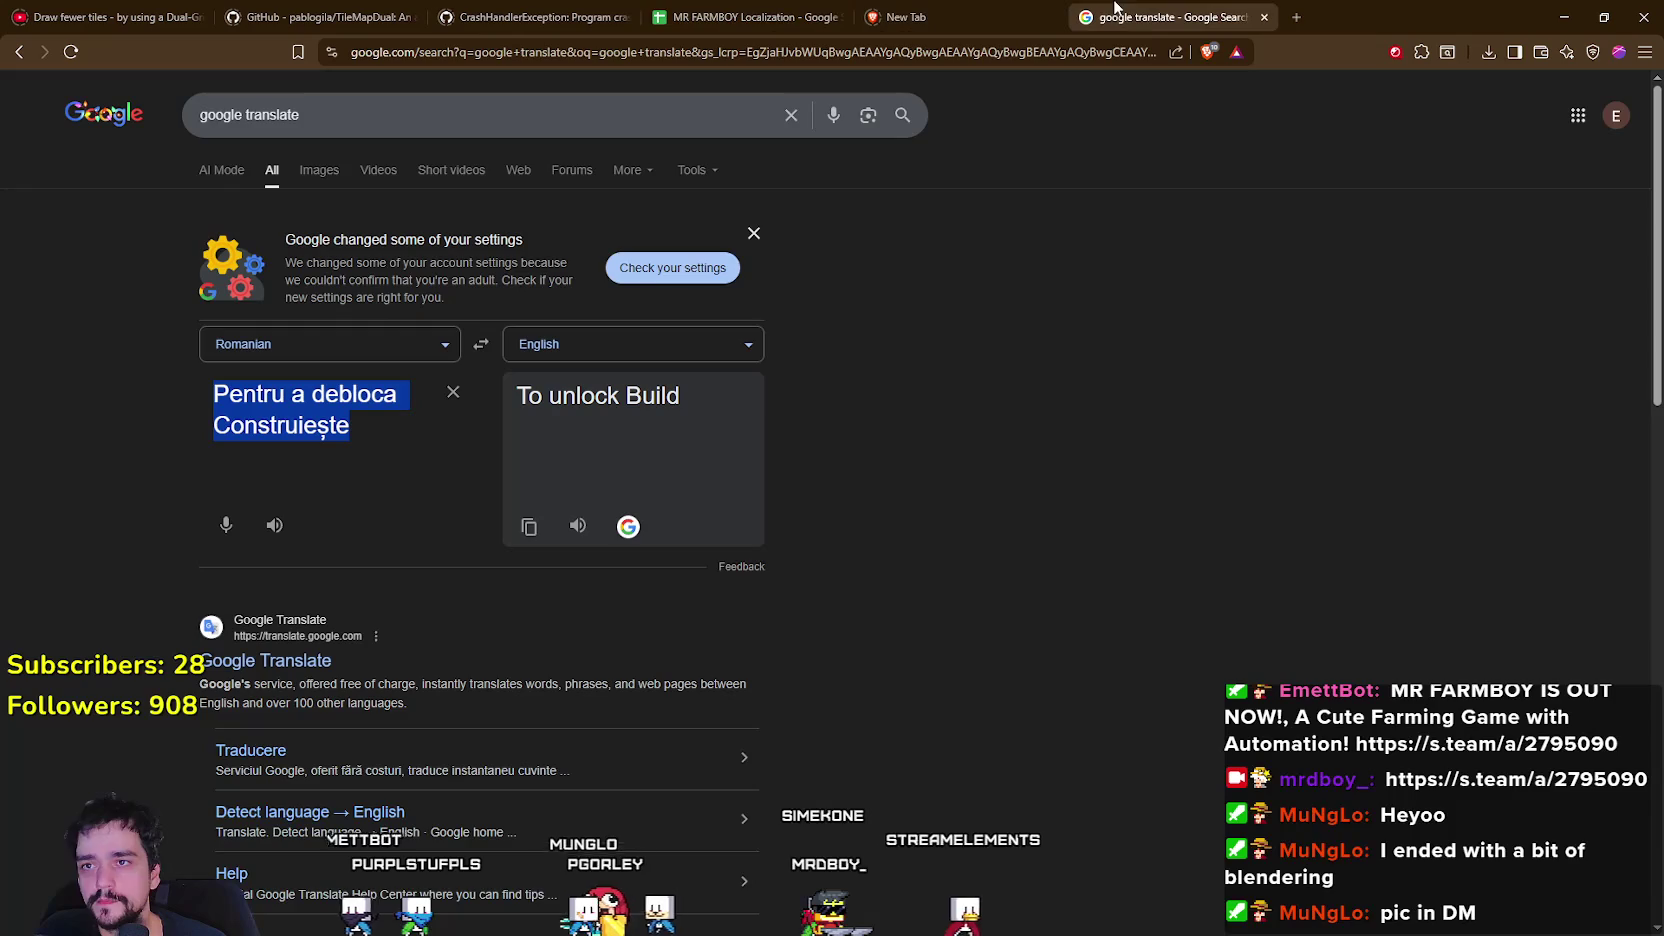
{"action": "left_click", "coordinate": [416, 486]}
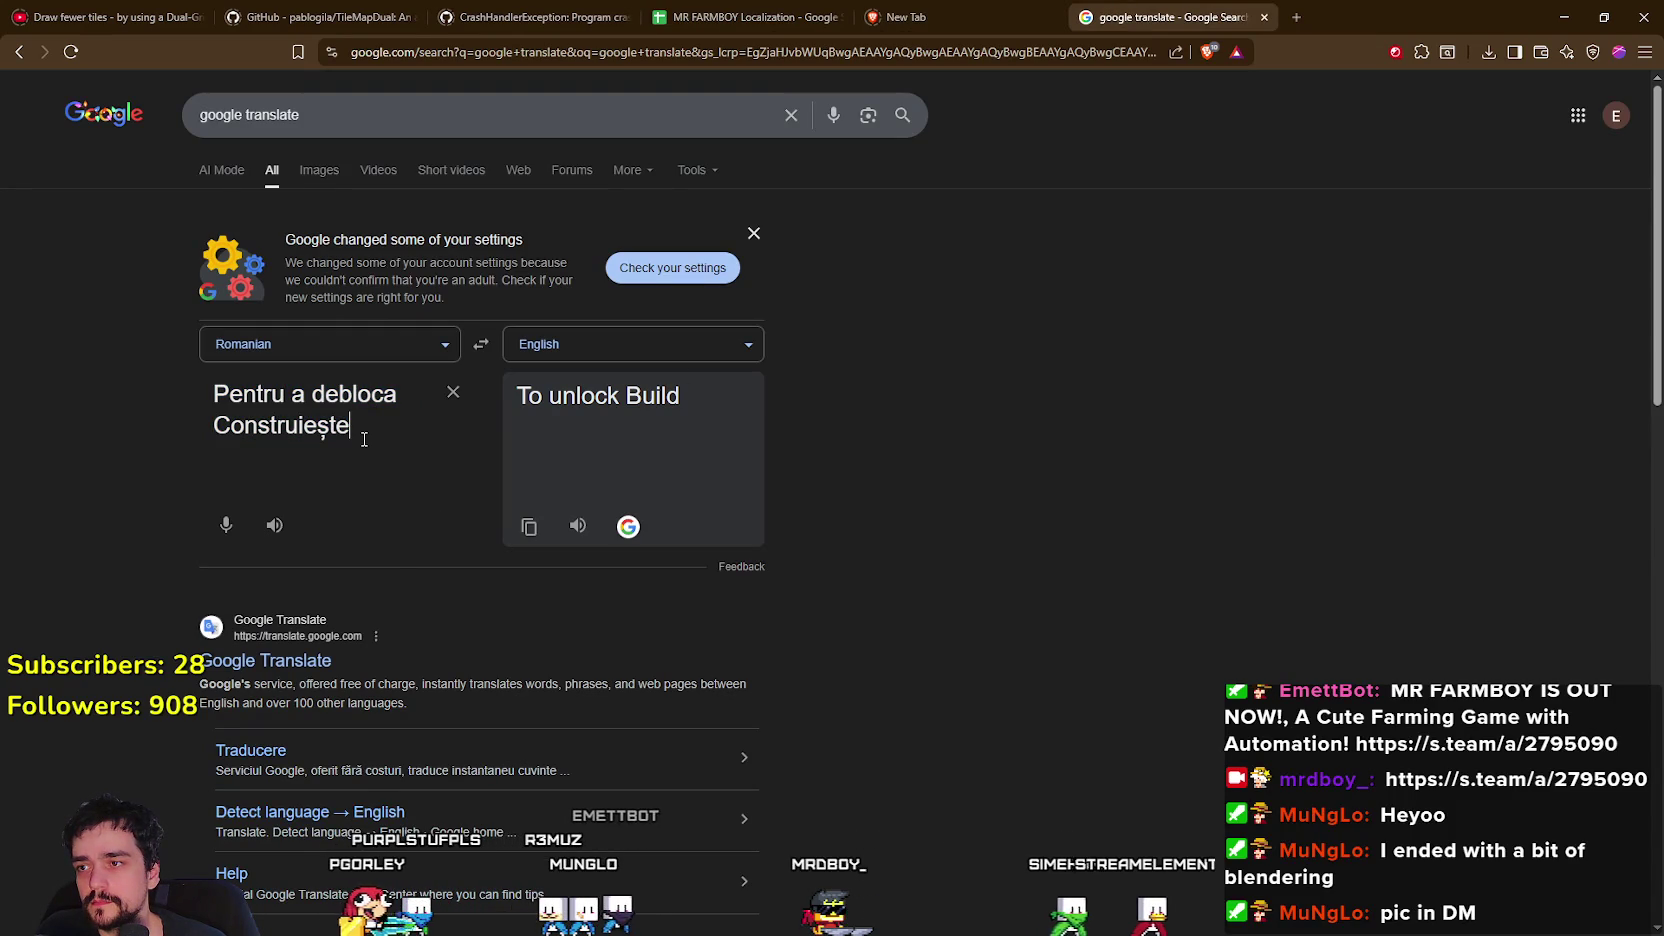
{"action": "key", "text": "ctrl+a"}
{"action": "right_click", "coordinate": [248, 400]}
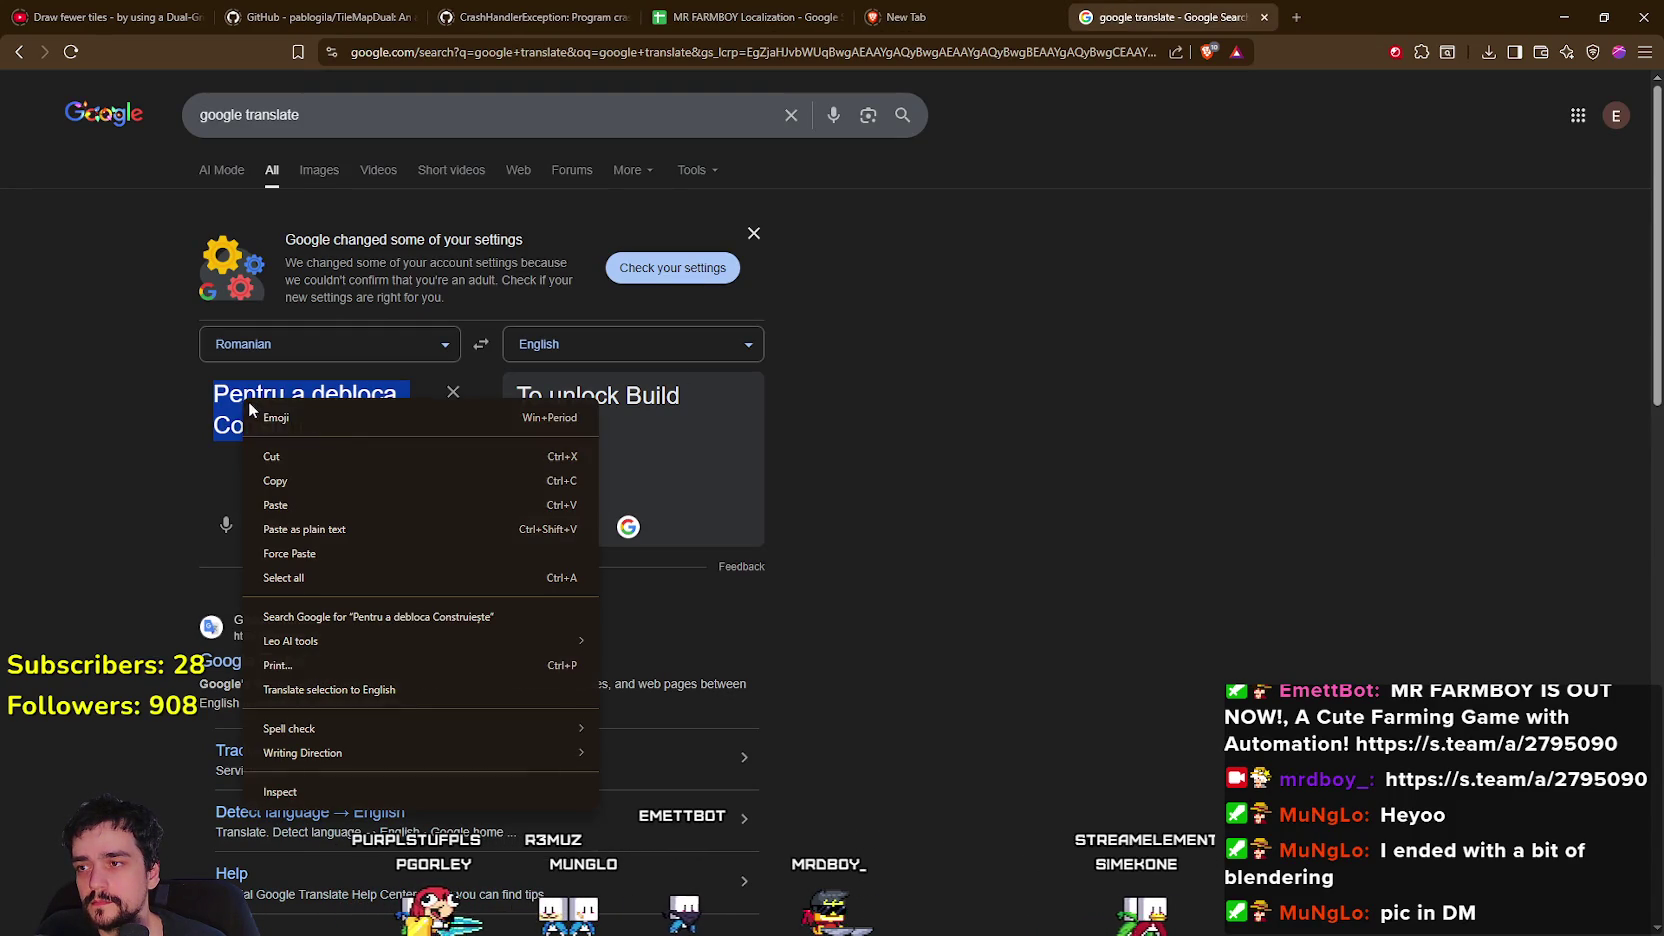
{"action": "left_click", "coordinate": [308, 484]}
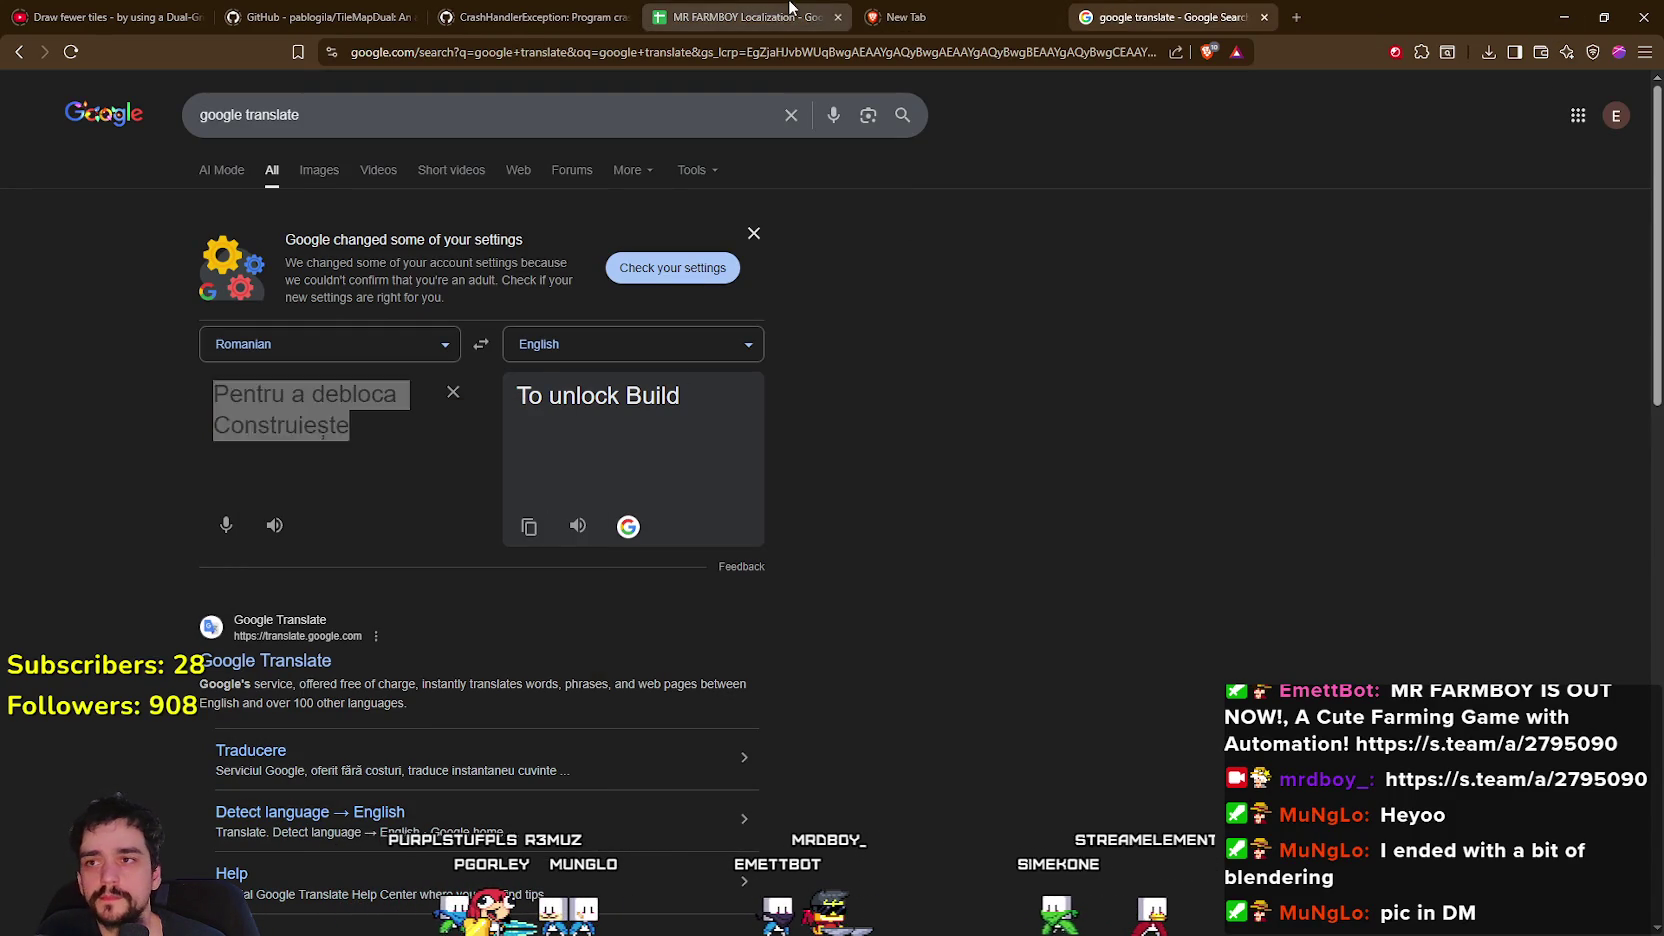
{"action": "left_click", "coordinate": [789, 12]}
{"action": "left_click", "coordinate": [1575, 24]}
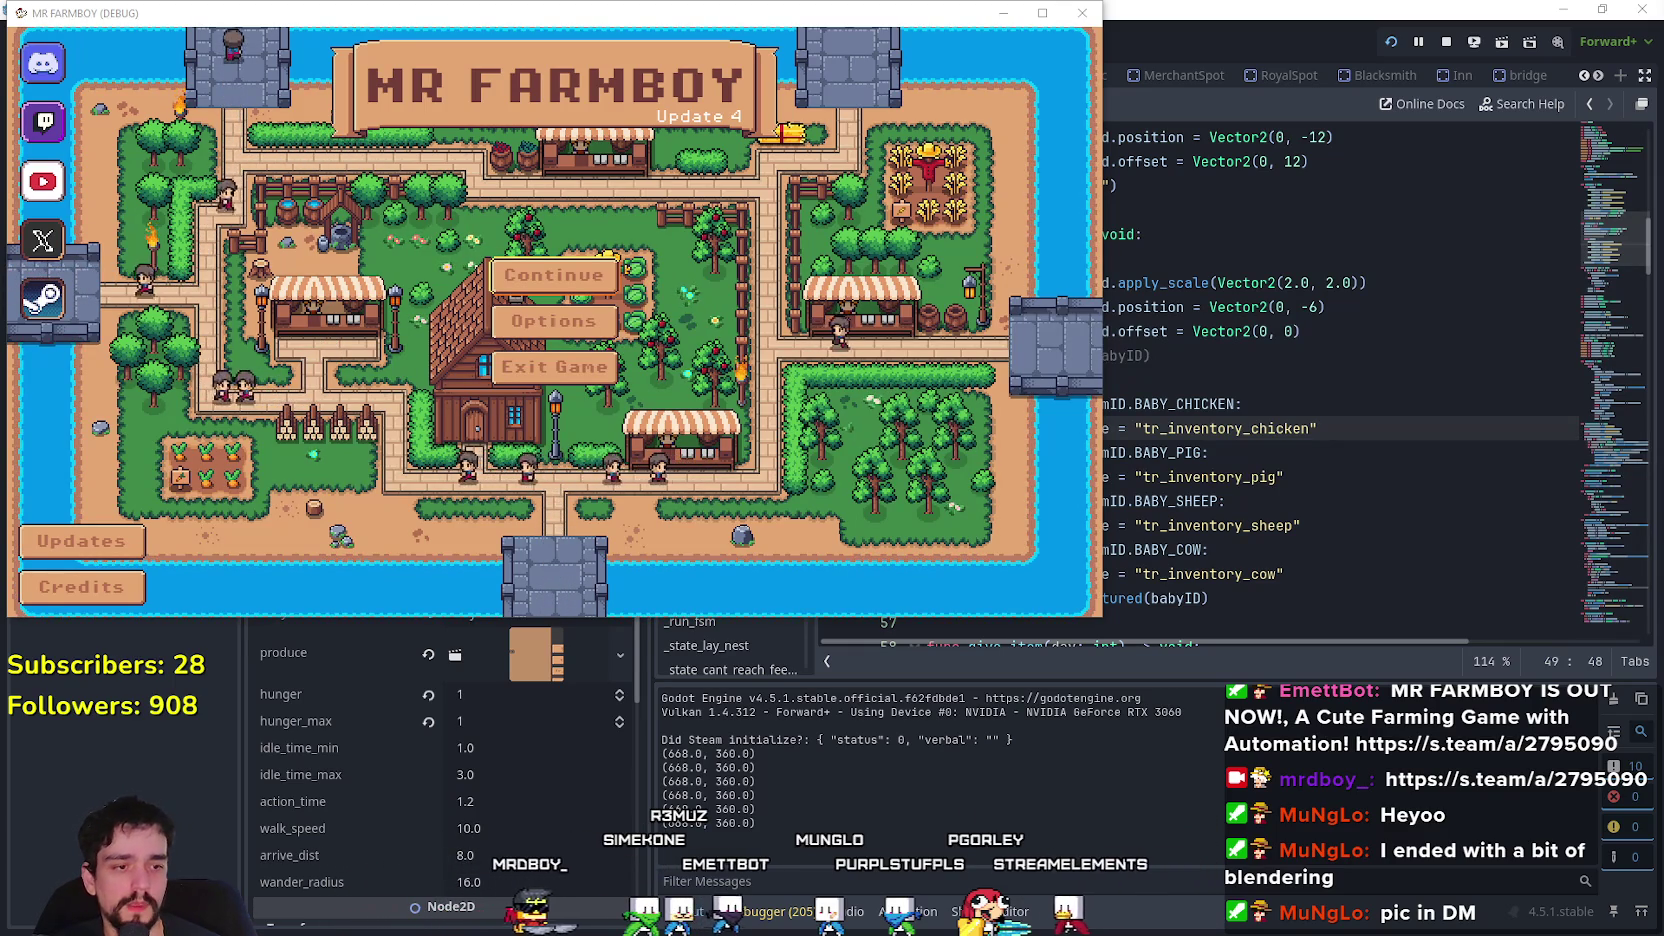
Replace the Translate source with Spanish 'Para desbloquear Construir', confirm 'To unlock Build', and return to the sheet.
{"action": "key", "text": "alt+Tab"}
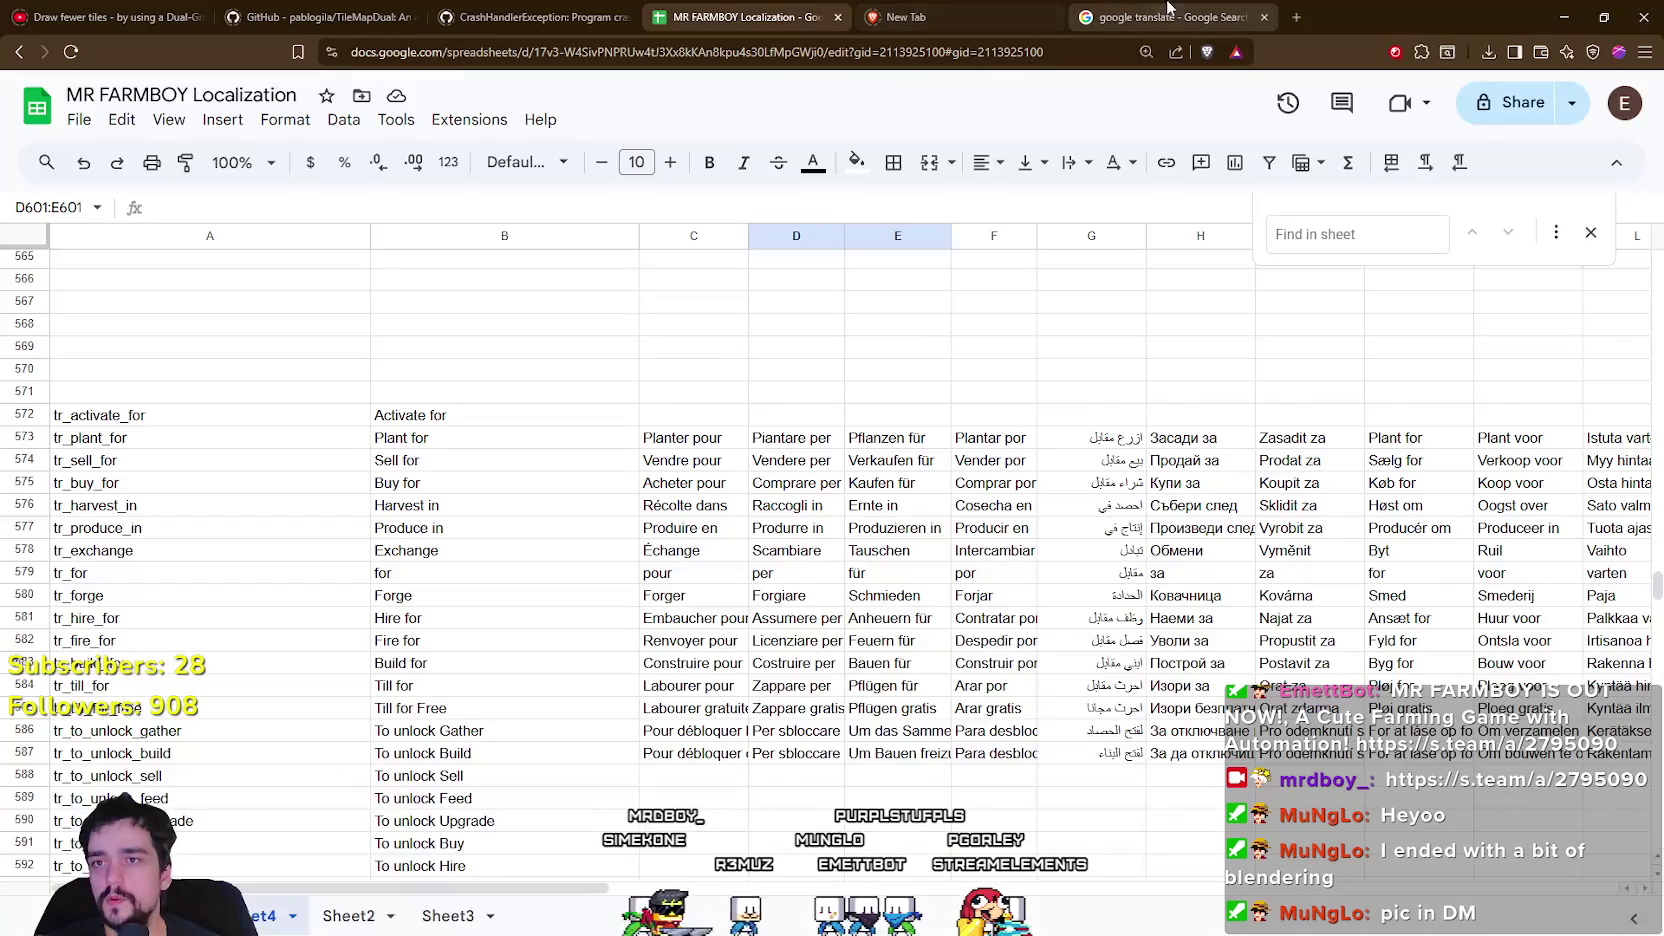
{"action": "left_click", "coordinate": [1175, 17]}
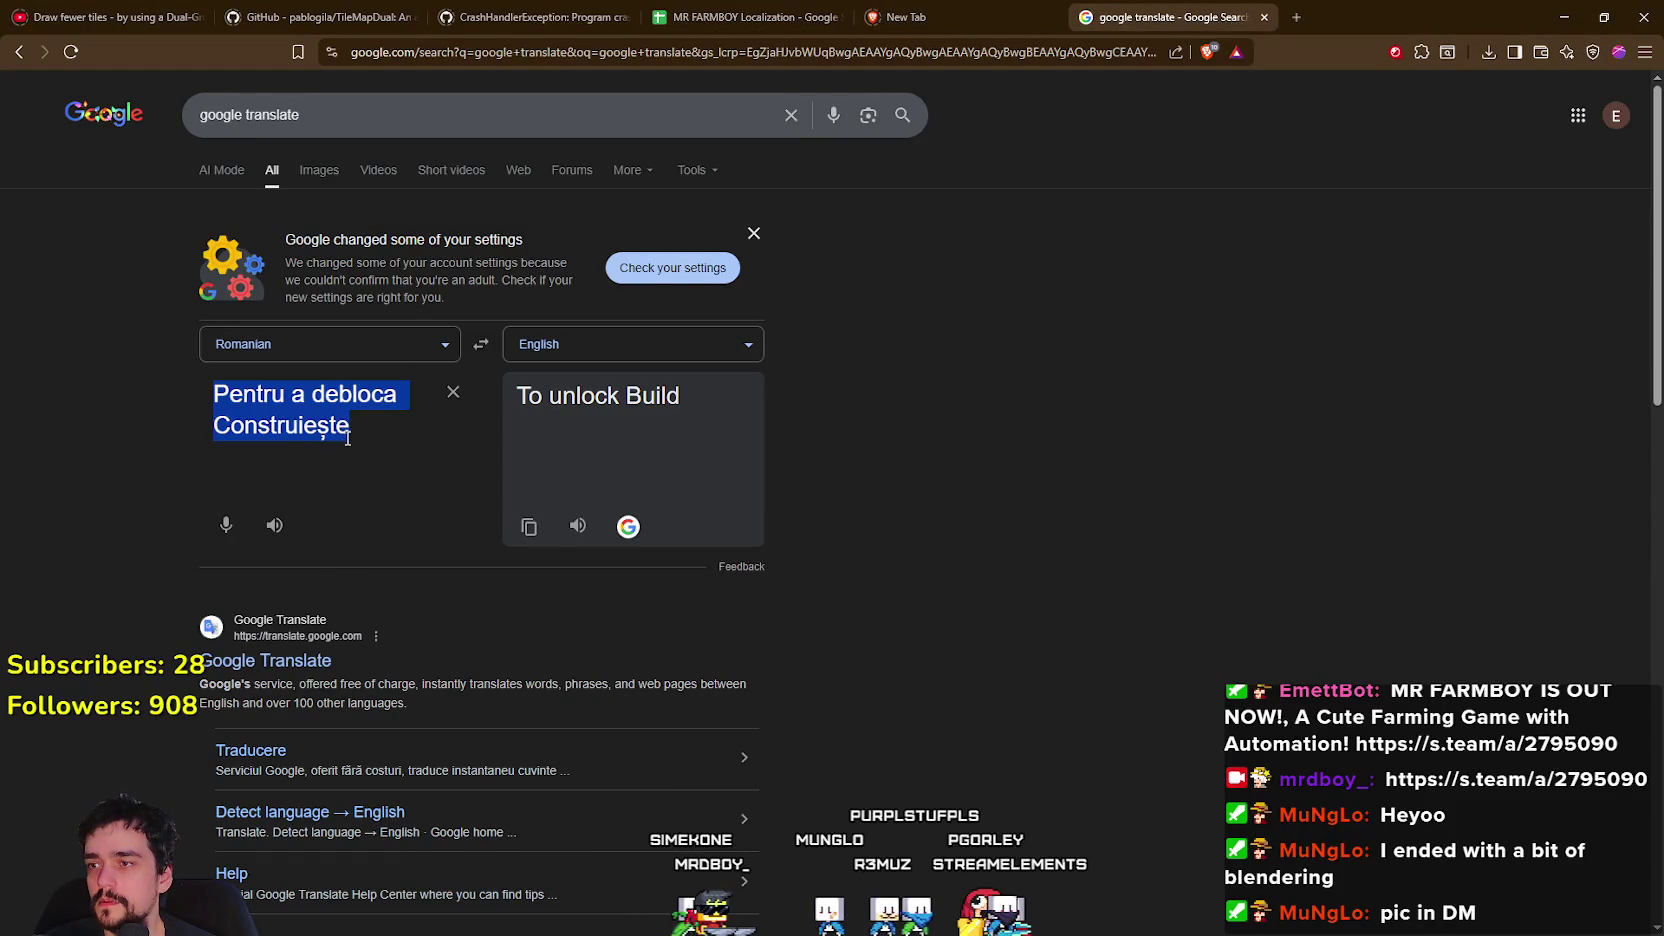
{"action": "double_click", "coordinate": [294, 421]}
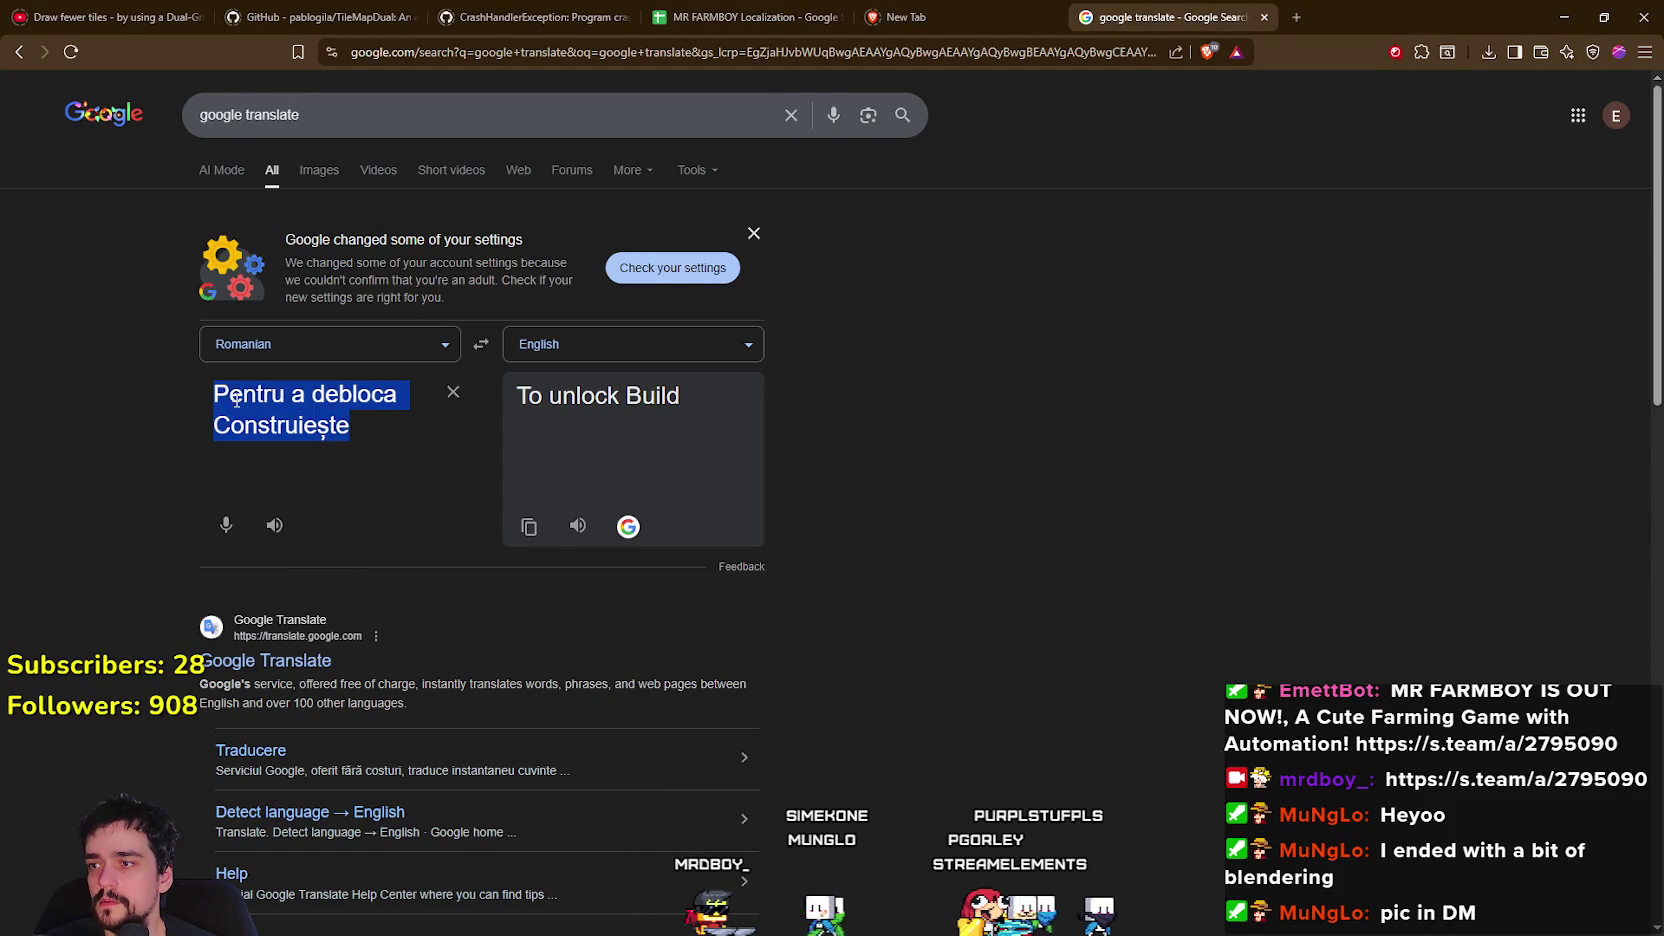
{"action": "key", "text": "ctrl+a"}
{"action": "key", "text": "ctrl+v"}
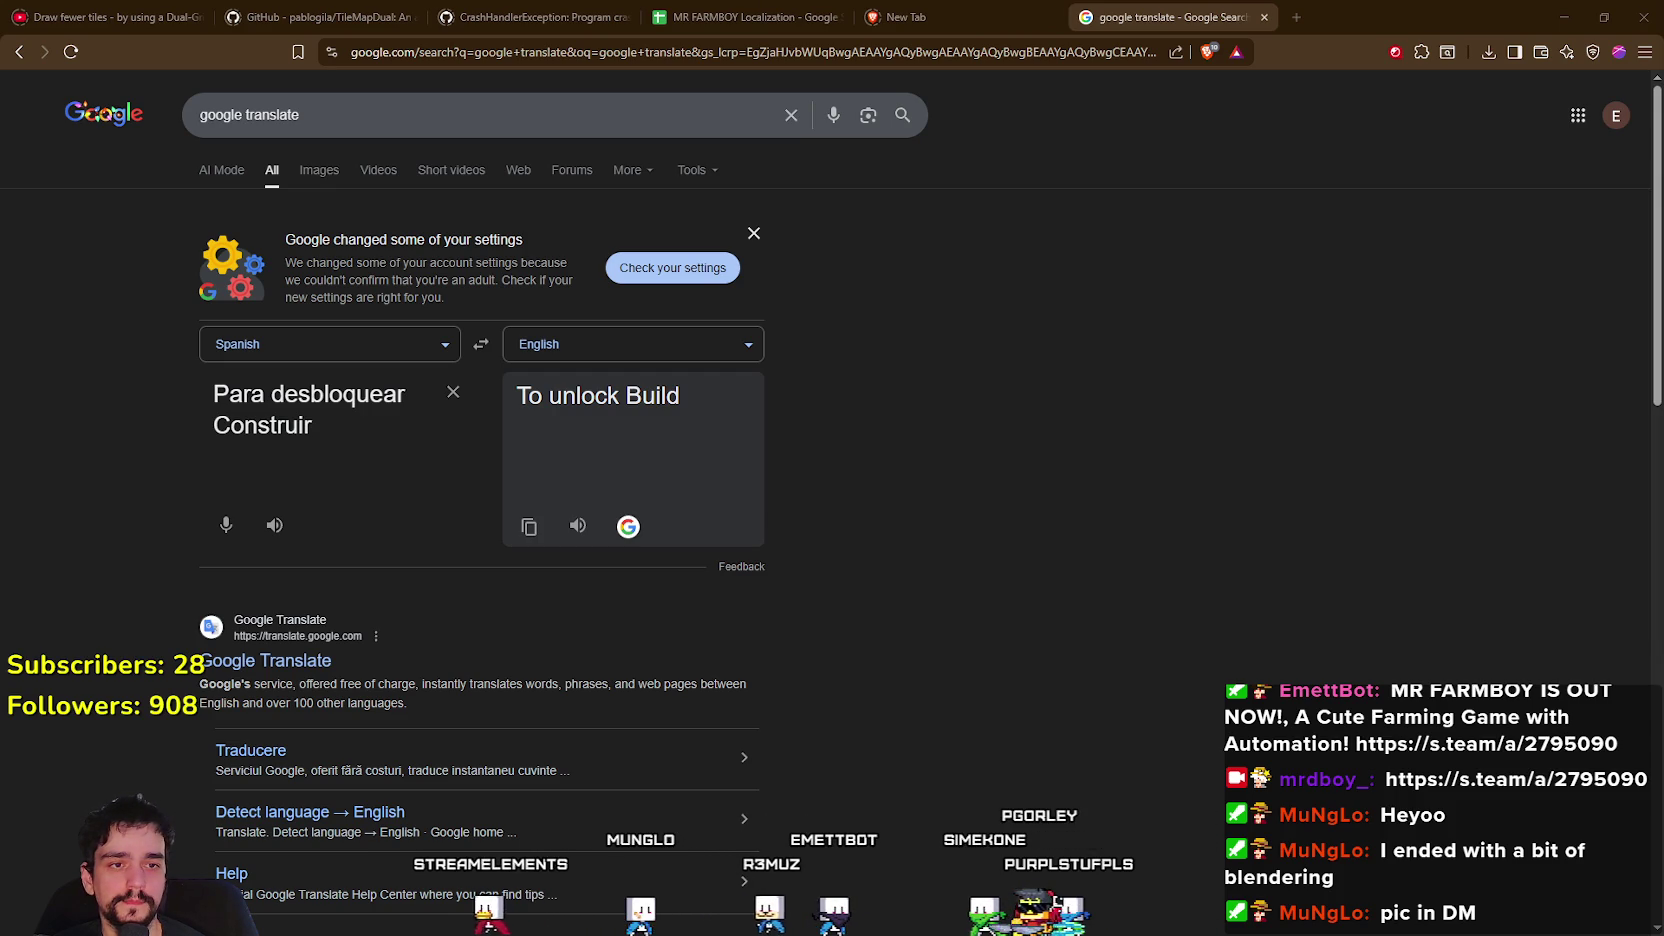
{"action": "left_click", "coordinate": [745, 17]}
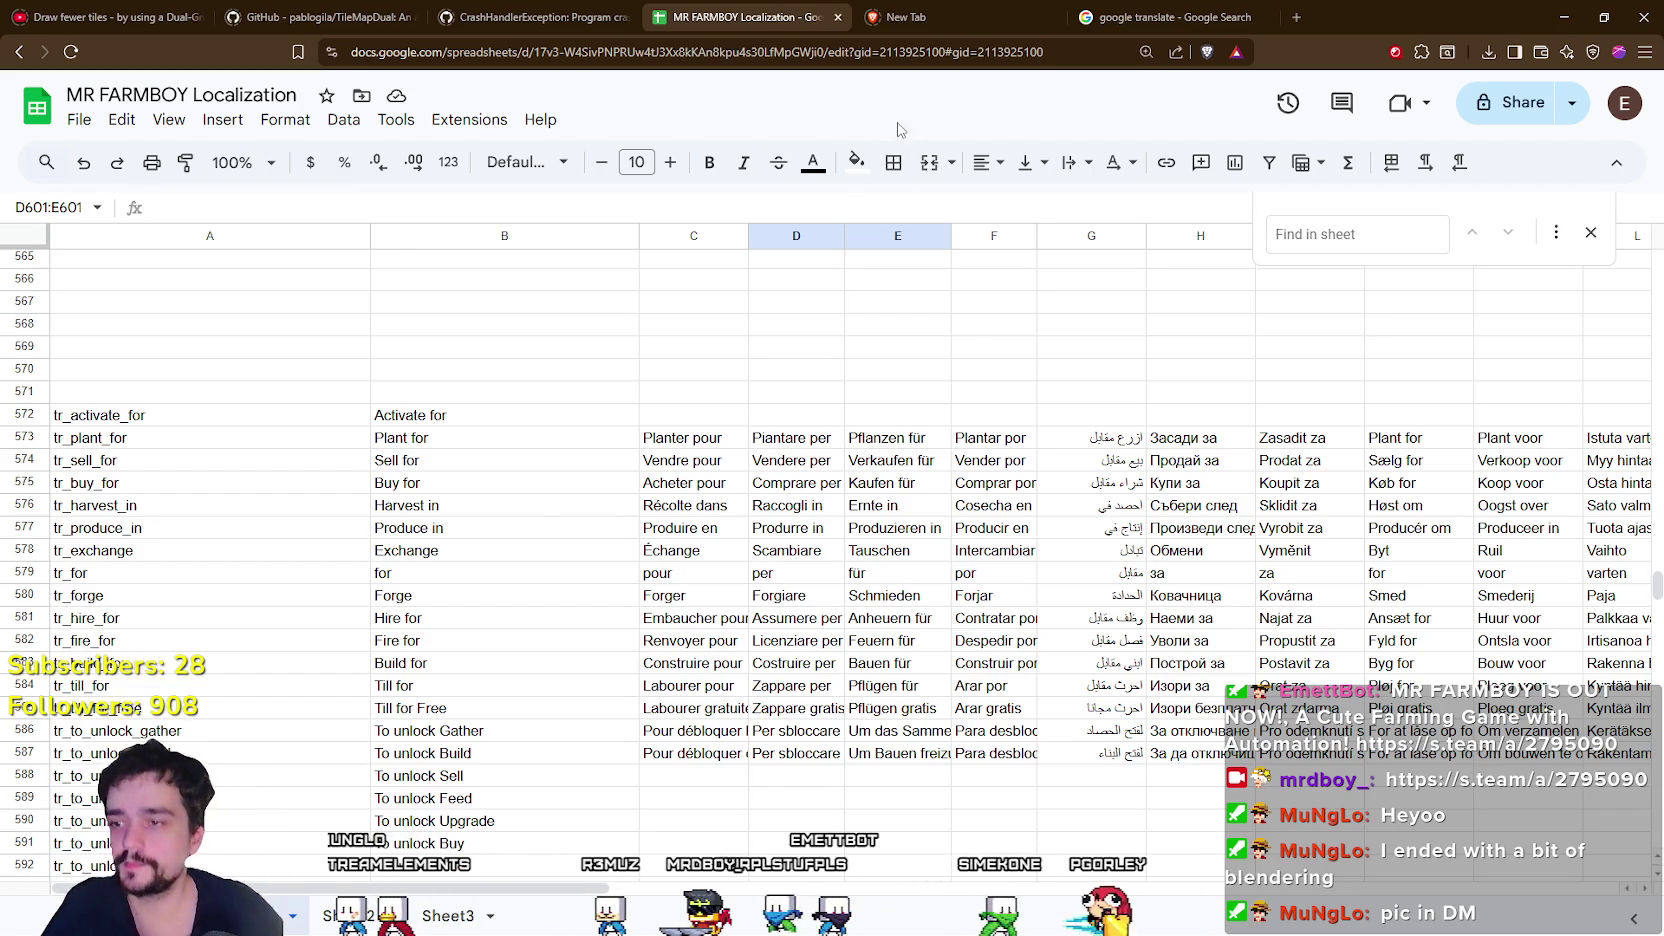
Inspect the empty translation cells C588 (To unlock Sell) and D589 (To unlock Feed).
{"action": "left_click", "coordinate": [719, 781]}
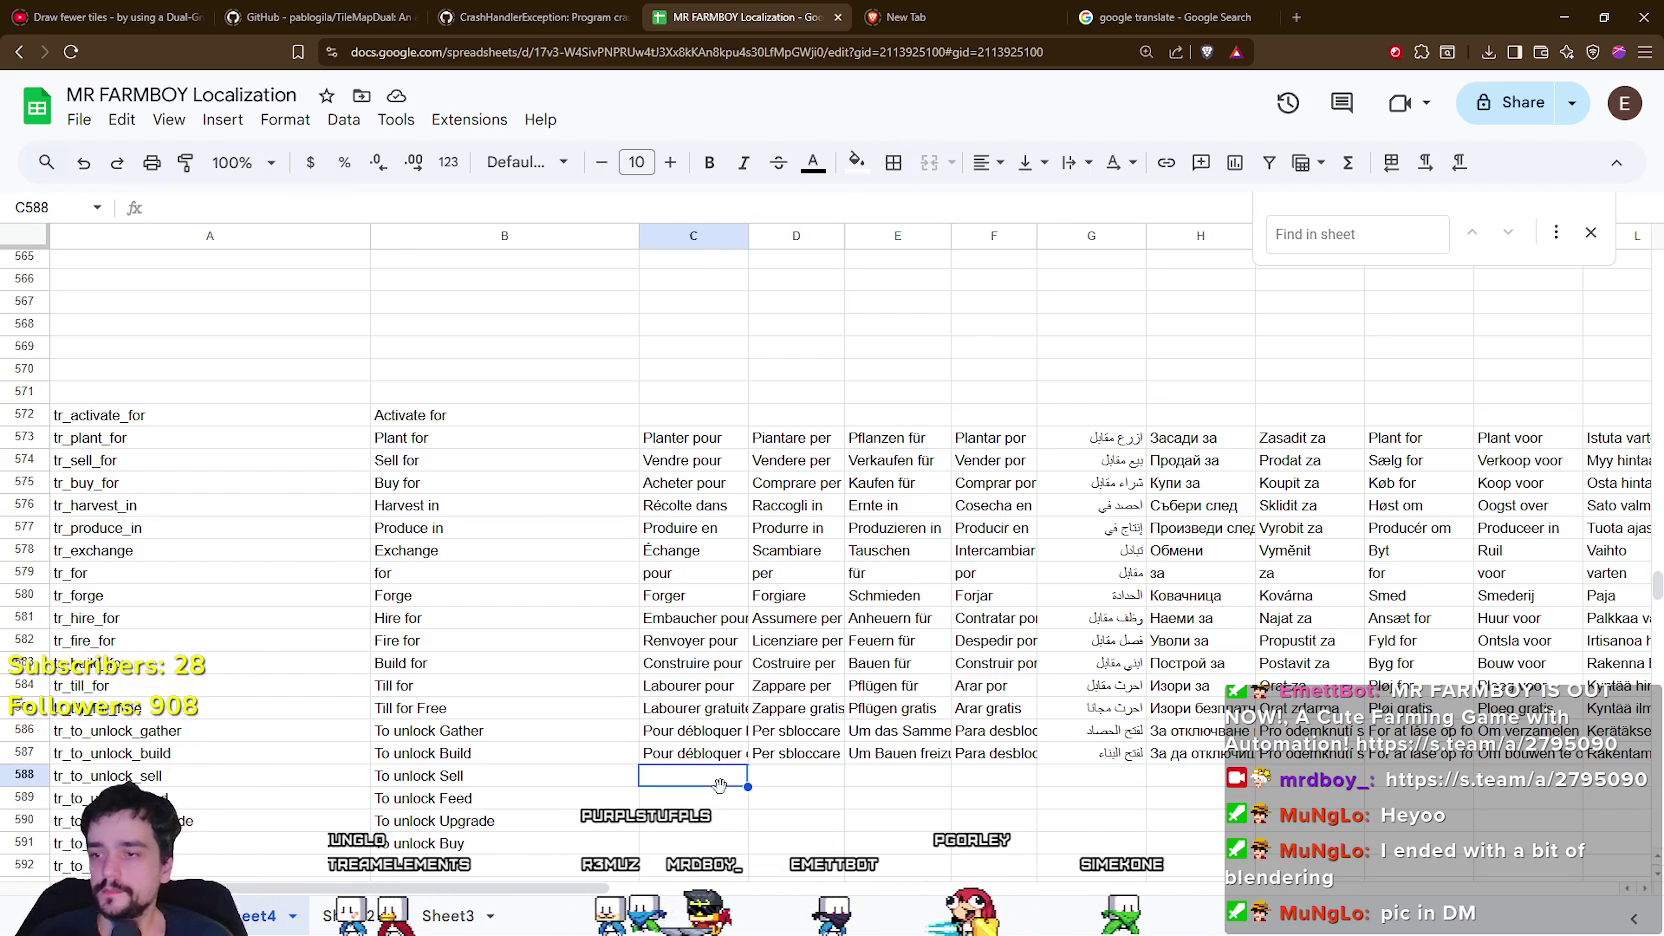
{"action": "left_click", "coordinate": [771, 798]}
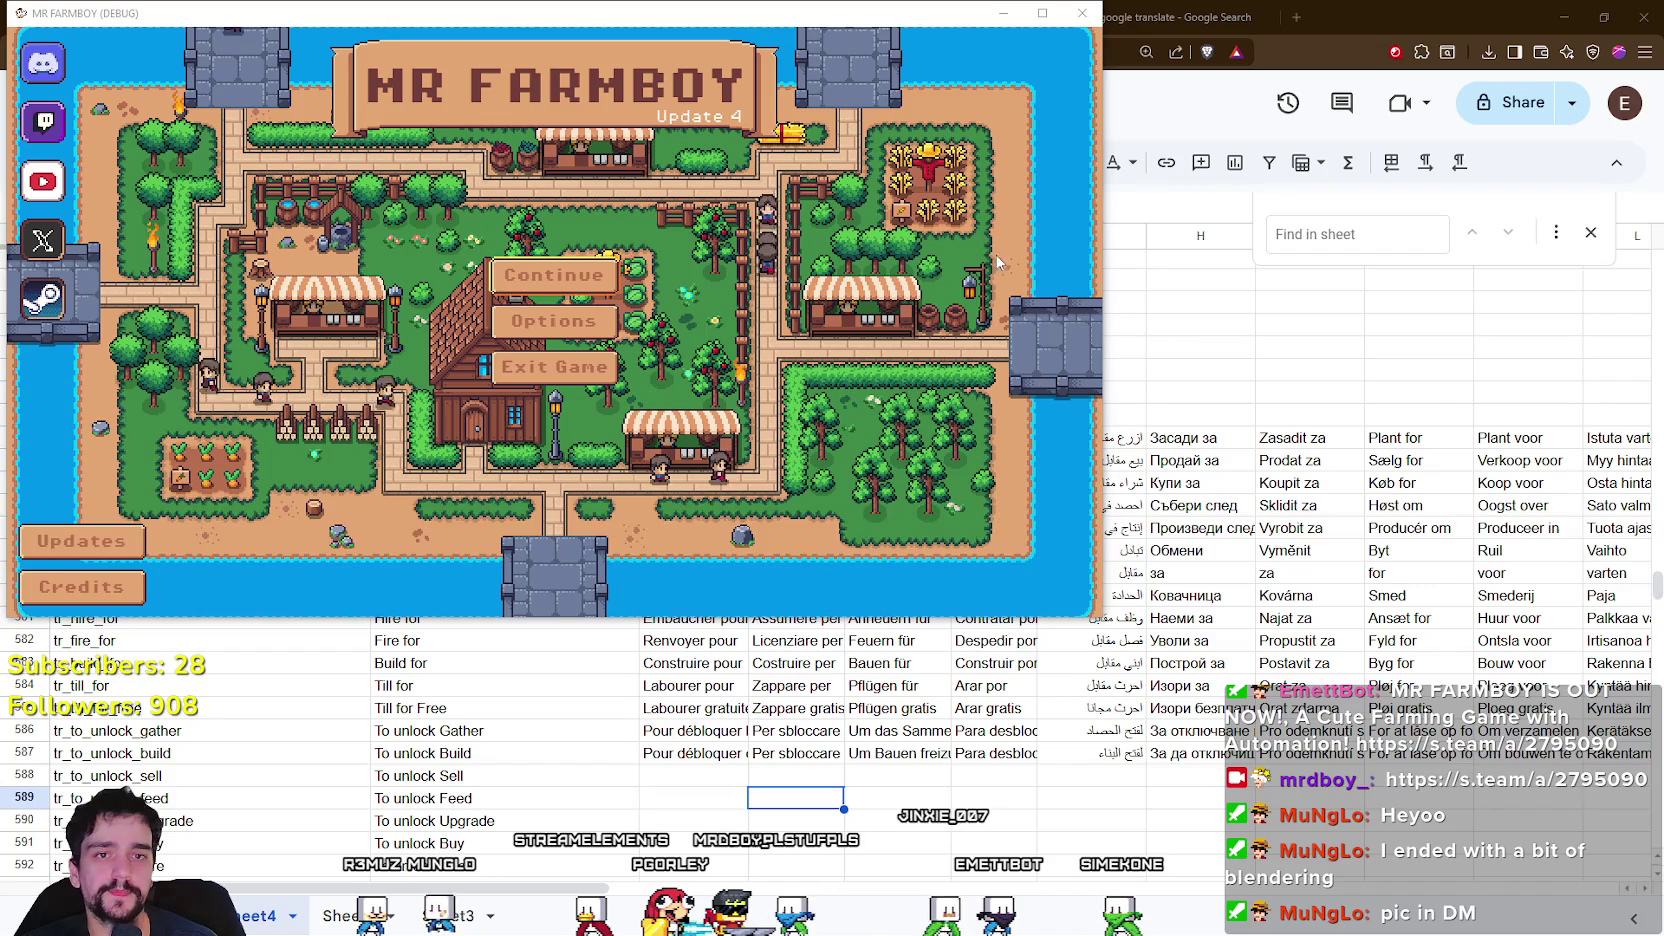
Open and close the Select Save Game slots, then maximize the MR FARMBOY window to full screen.
{"action": "left_click", "coordinate": [612, 277]}
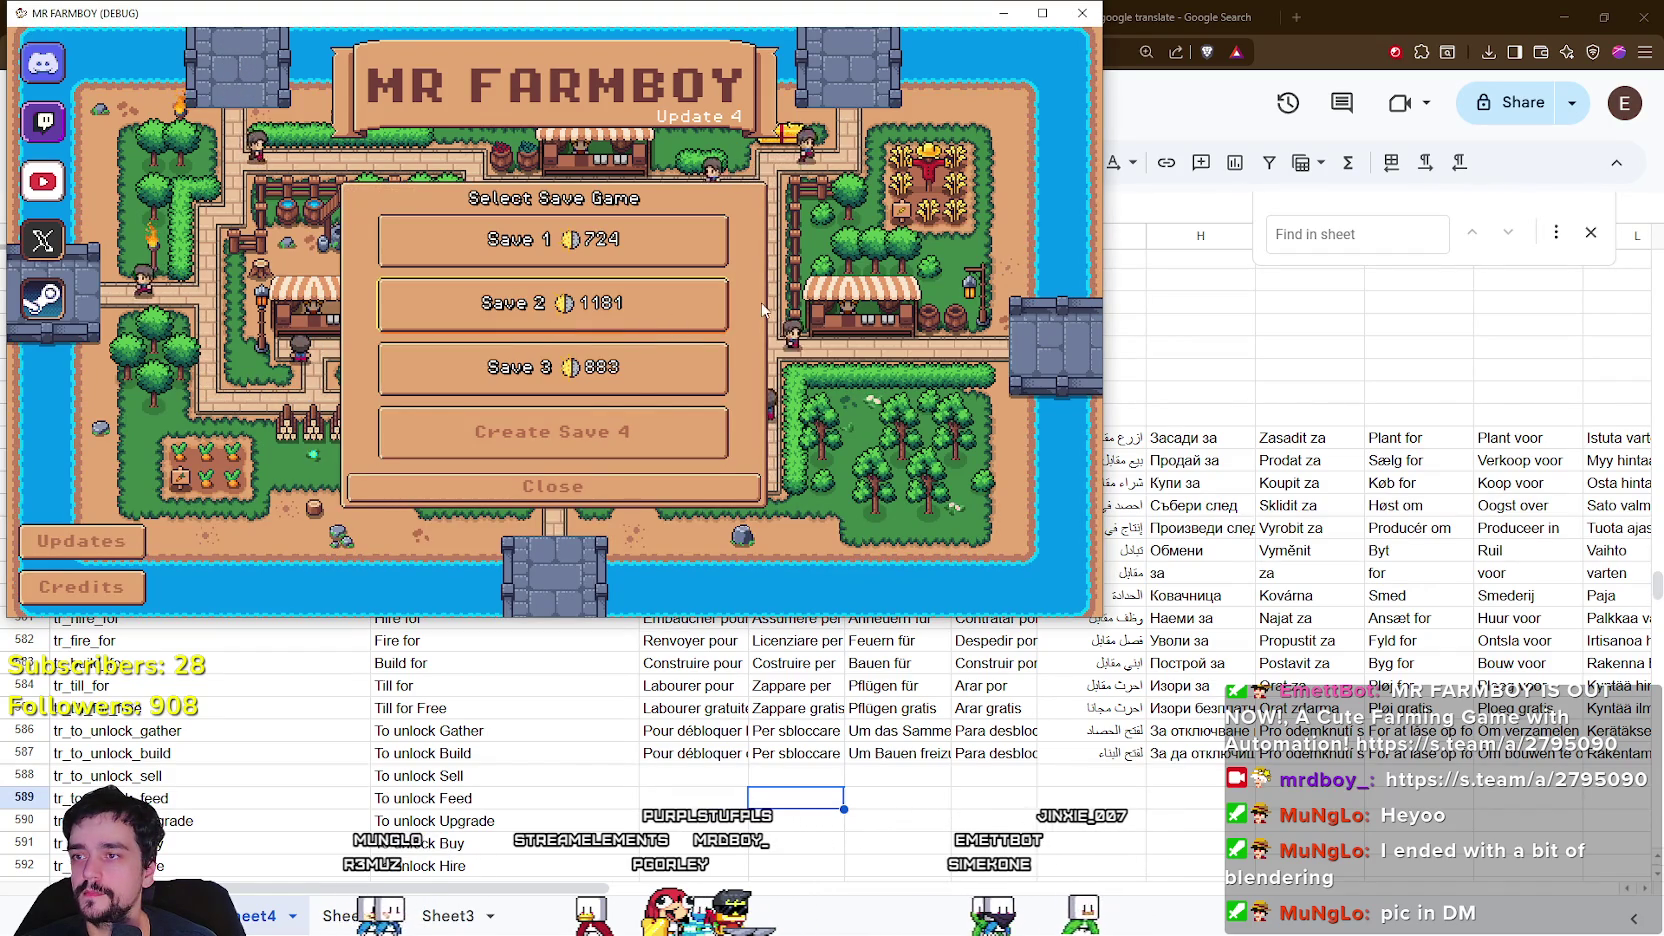
{"action": "left_click", "coordinate": [552, 486]}
{"action": "mouse_move", "coordinate": [604, 18]}
{"action": "left_mouse_down"}
{"action": "mouse_move", "coordinate": [612, 44]}
{"action": "mouse_move", "coordinate": [617, 31]}
{"action": "left_mouse_up"}
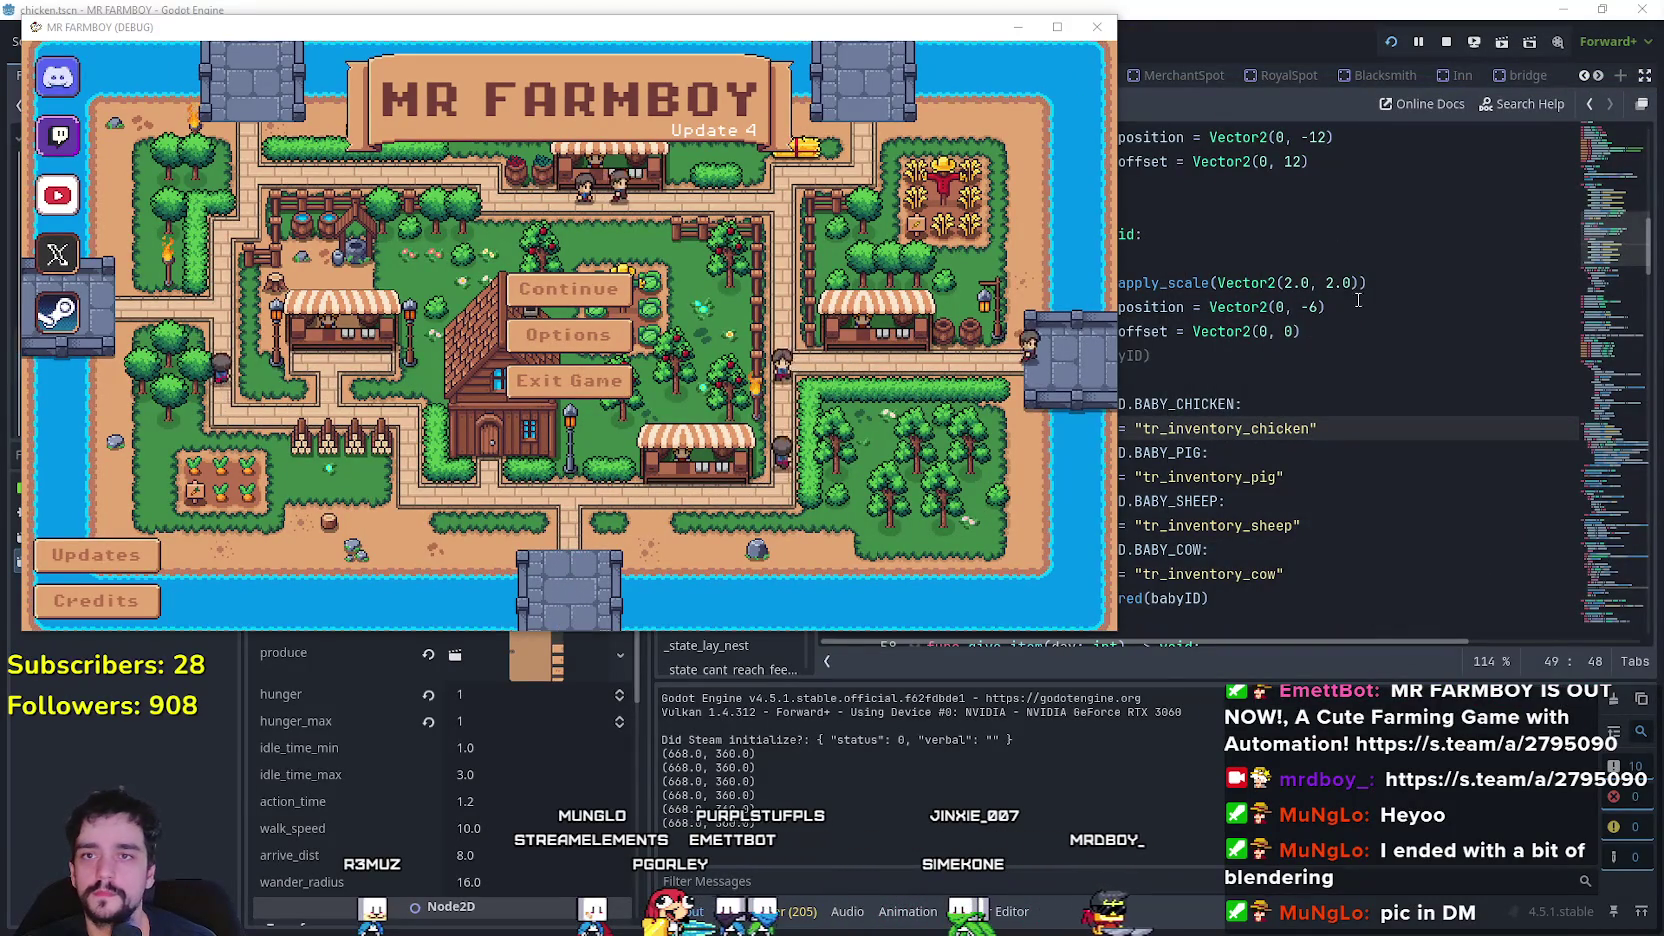
{"action": "left_click", "coordinate": [1057, 26]}
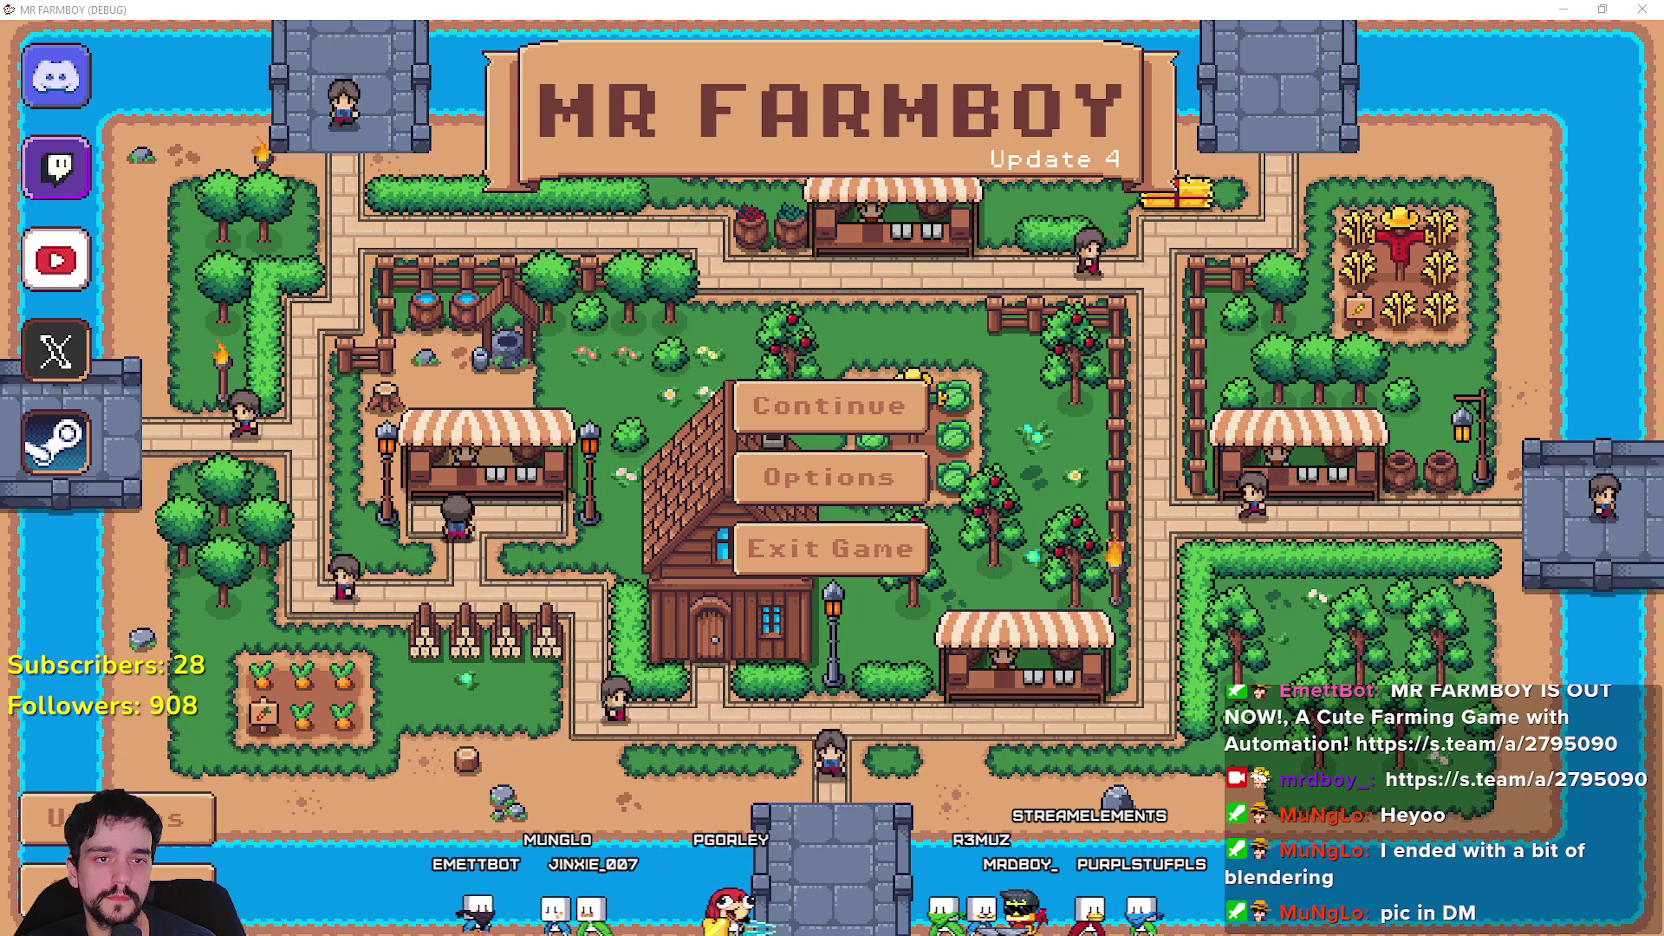
Position the stream chat window over the game, focus its message box, and return to the game.
{"action": "mouse_move", "coordinate": [590, 35]}
{"action": "left_mouse_down"}
{"action": "mouse_move", "coordinate": [452, 35]}
{"action": "mouse_move", "coordinate": [515, 40]}
{"action": "left_mouse_up"}
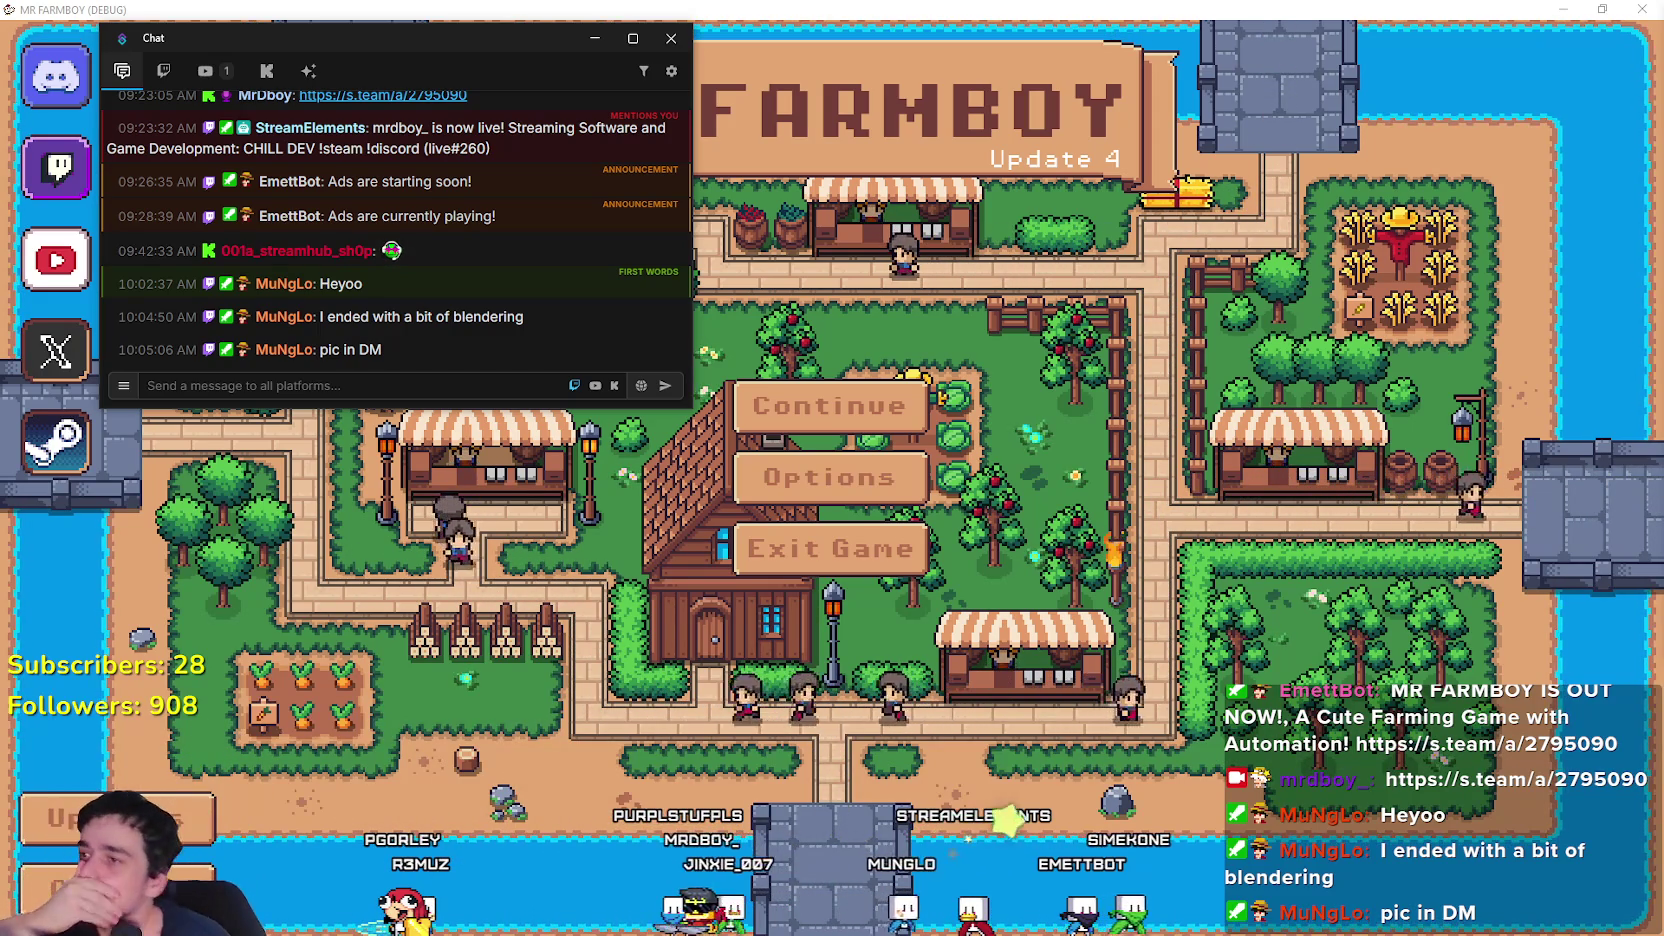
{"action": "left_click", "coordinate": [388, 379]}
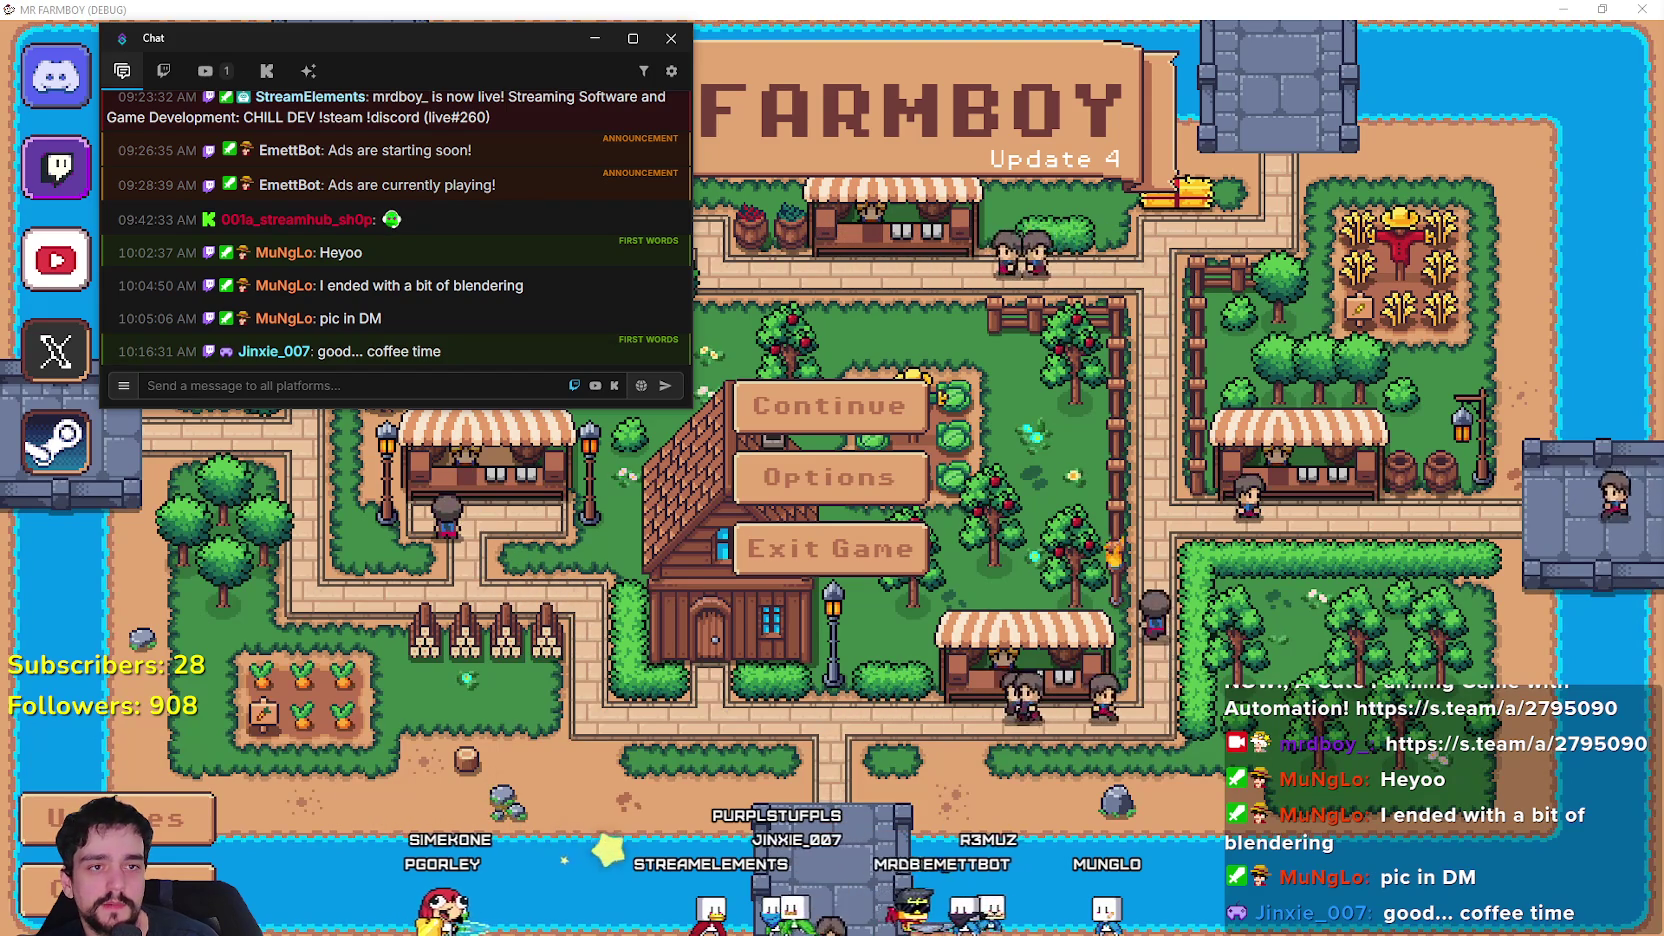
{"action": "key", "text": "alt+Tab"}
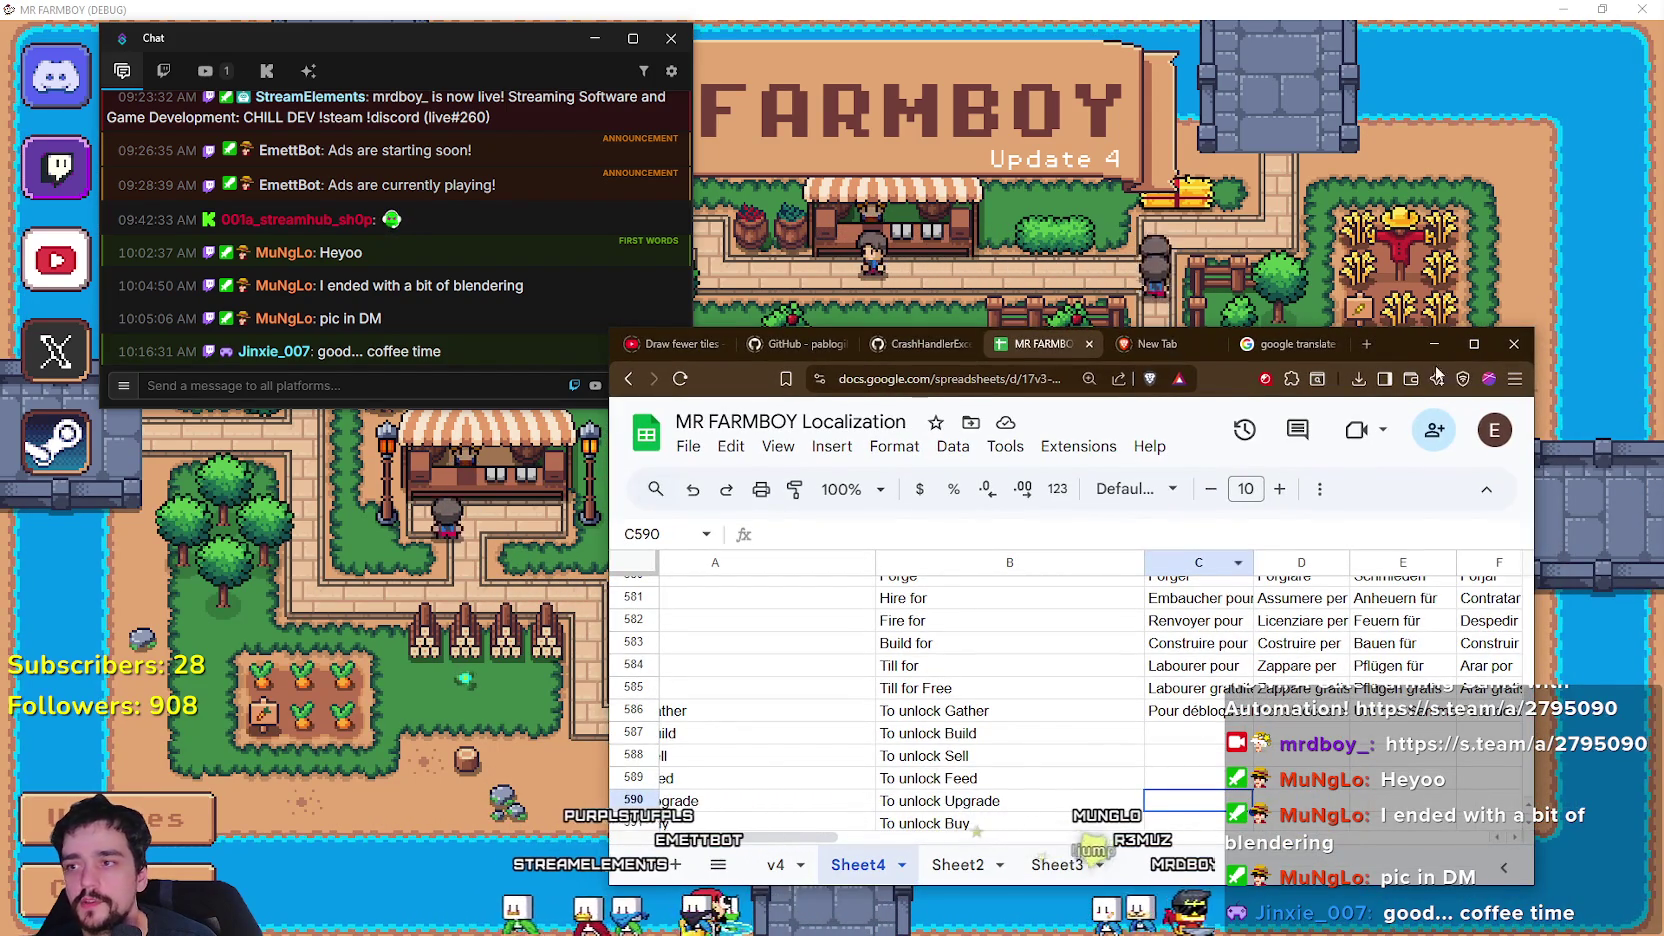
{"action": "left_click", "coordinate": [1434, 344]}
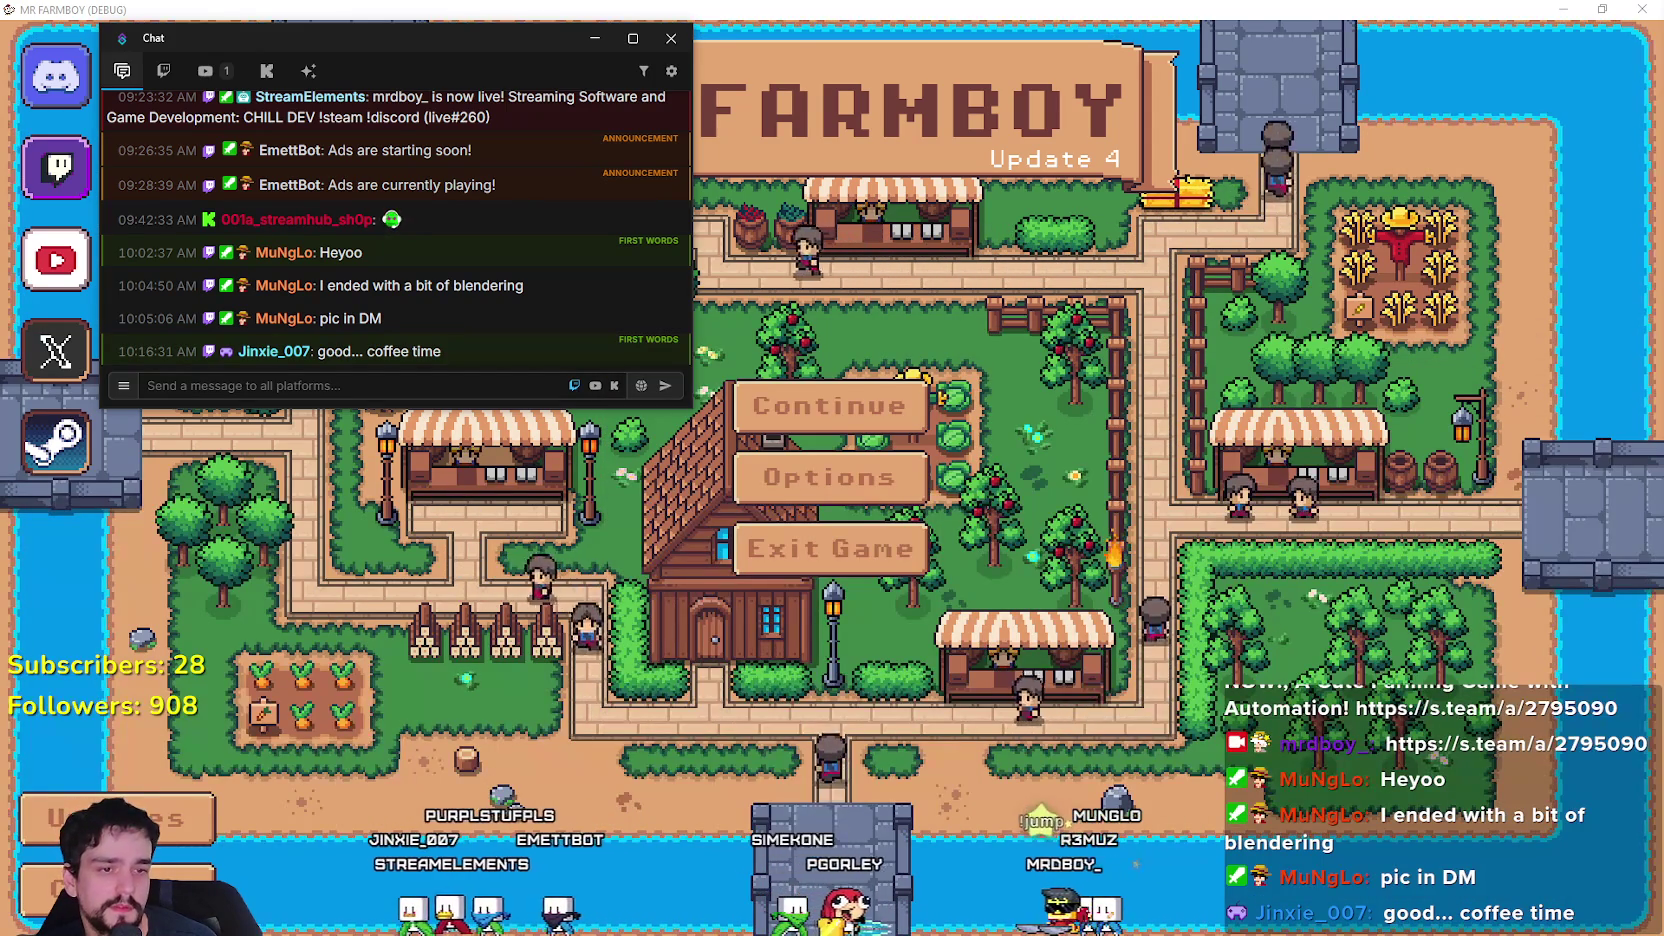
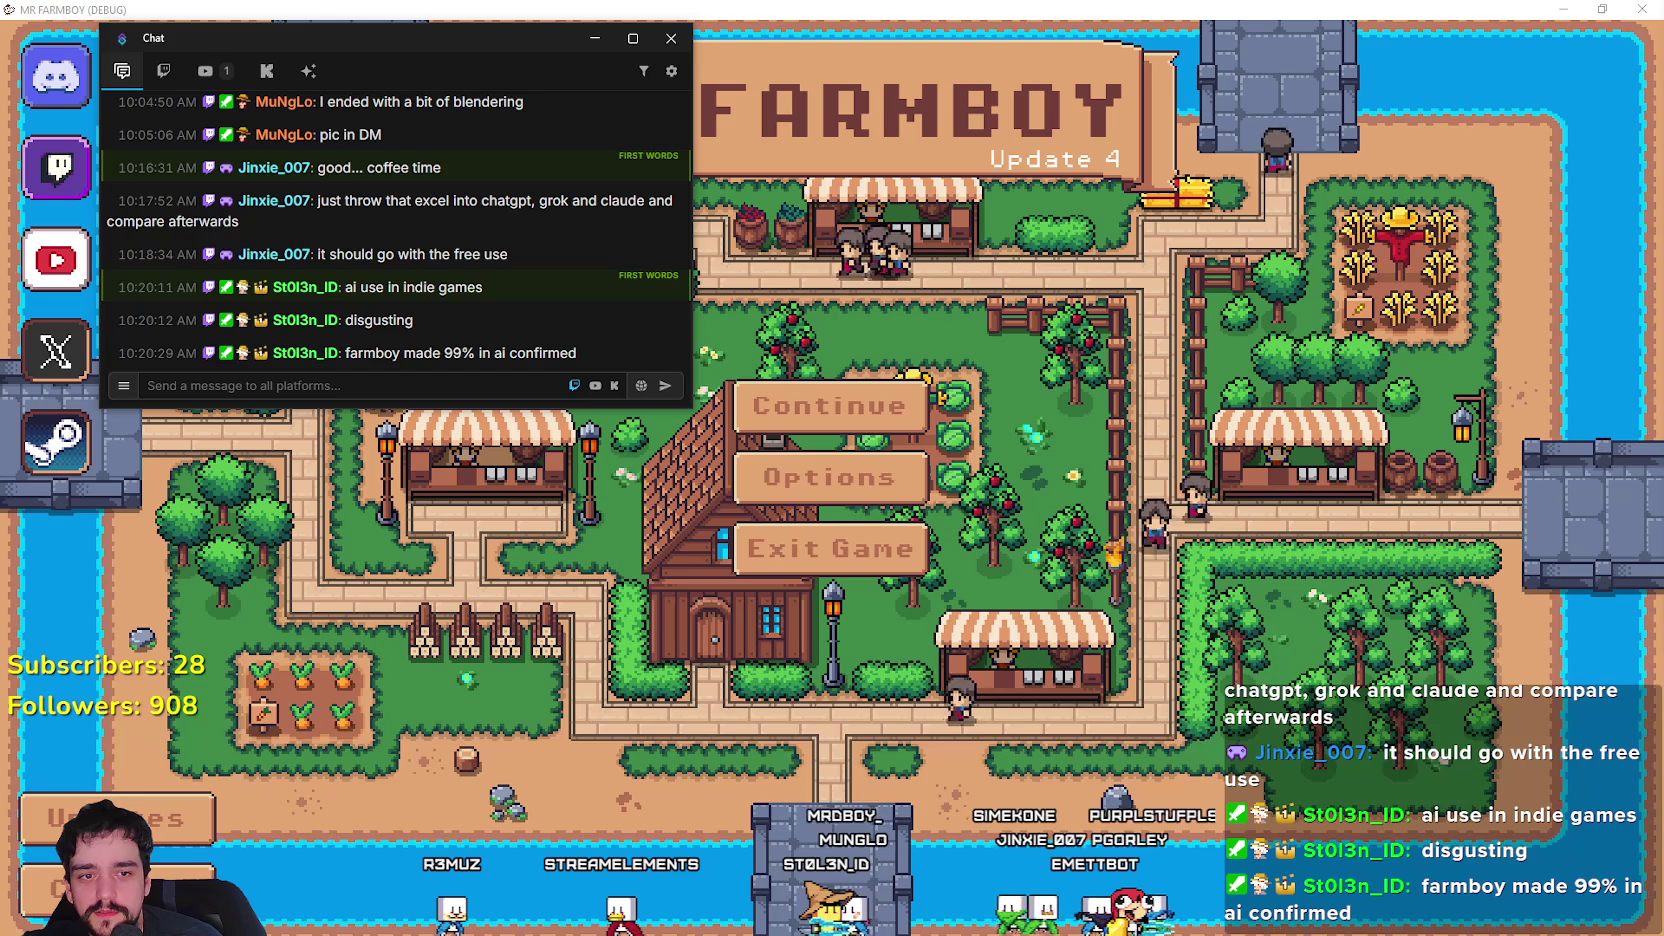
Bring up Google Translate showing 'Para desbloquear Construir' as 'To unlock Build'.
{"action": "key", "text": "alt+Tab"}
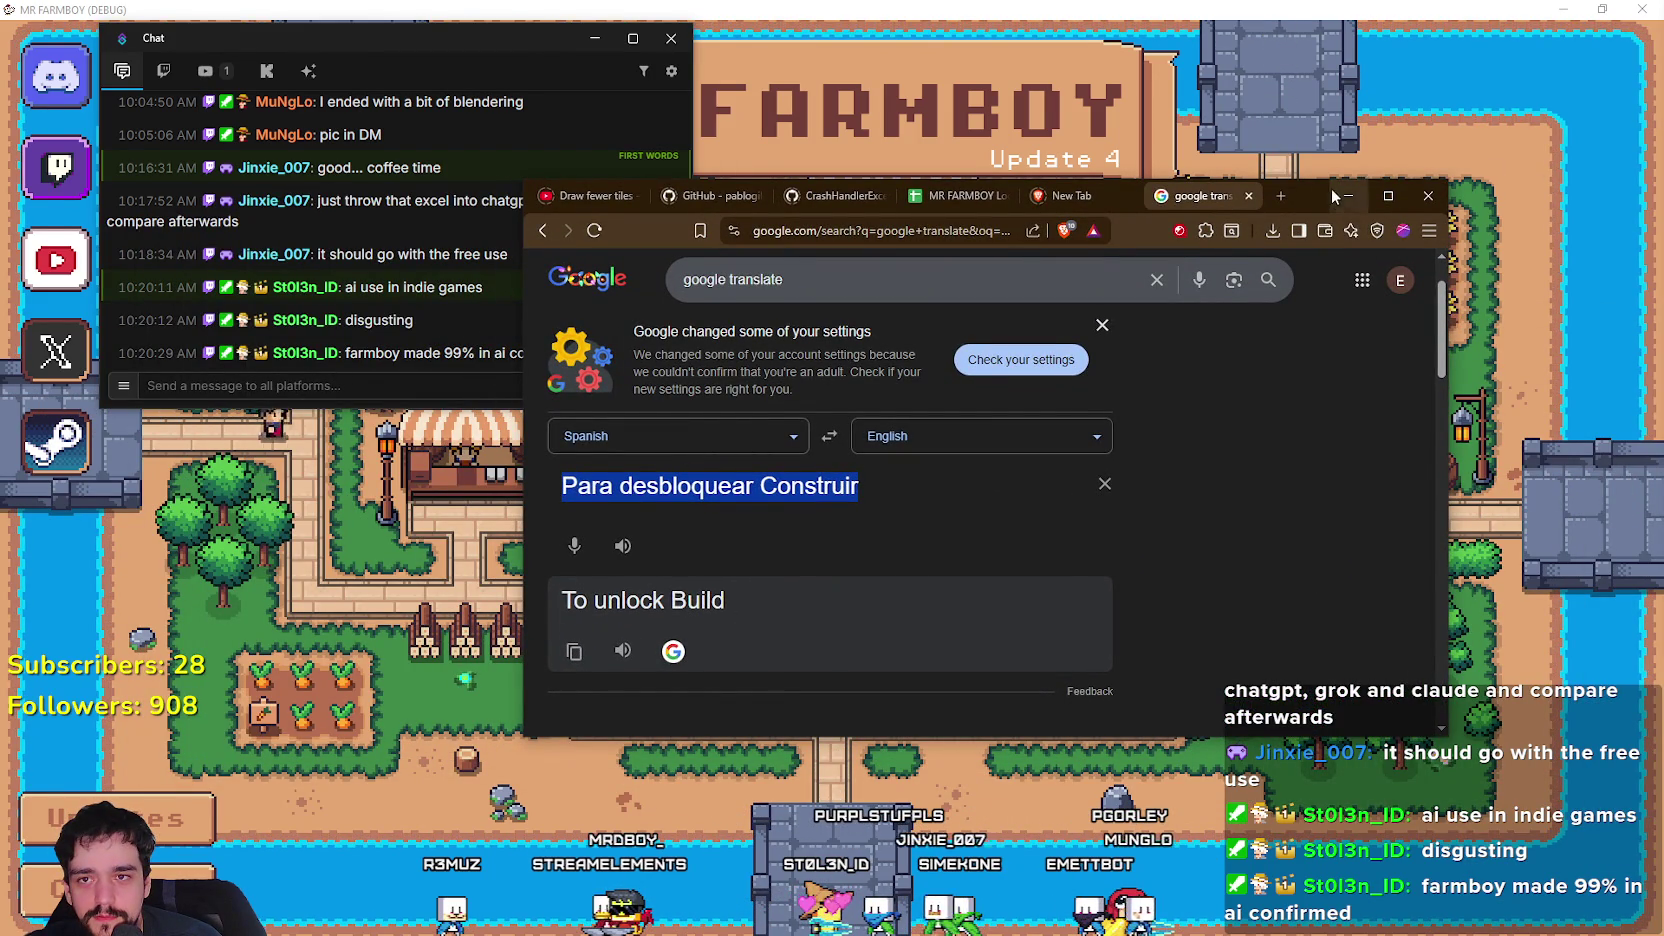
Nudge the translator window, hide it to show the game menu, then bring it back.
{"action": "left_click_drag", "start_coordinate": [1332, 189], "coordinate": [1370, 177]}
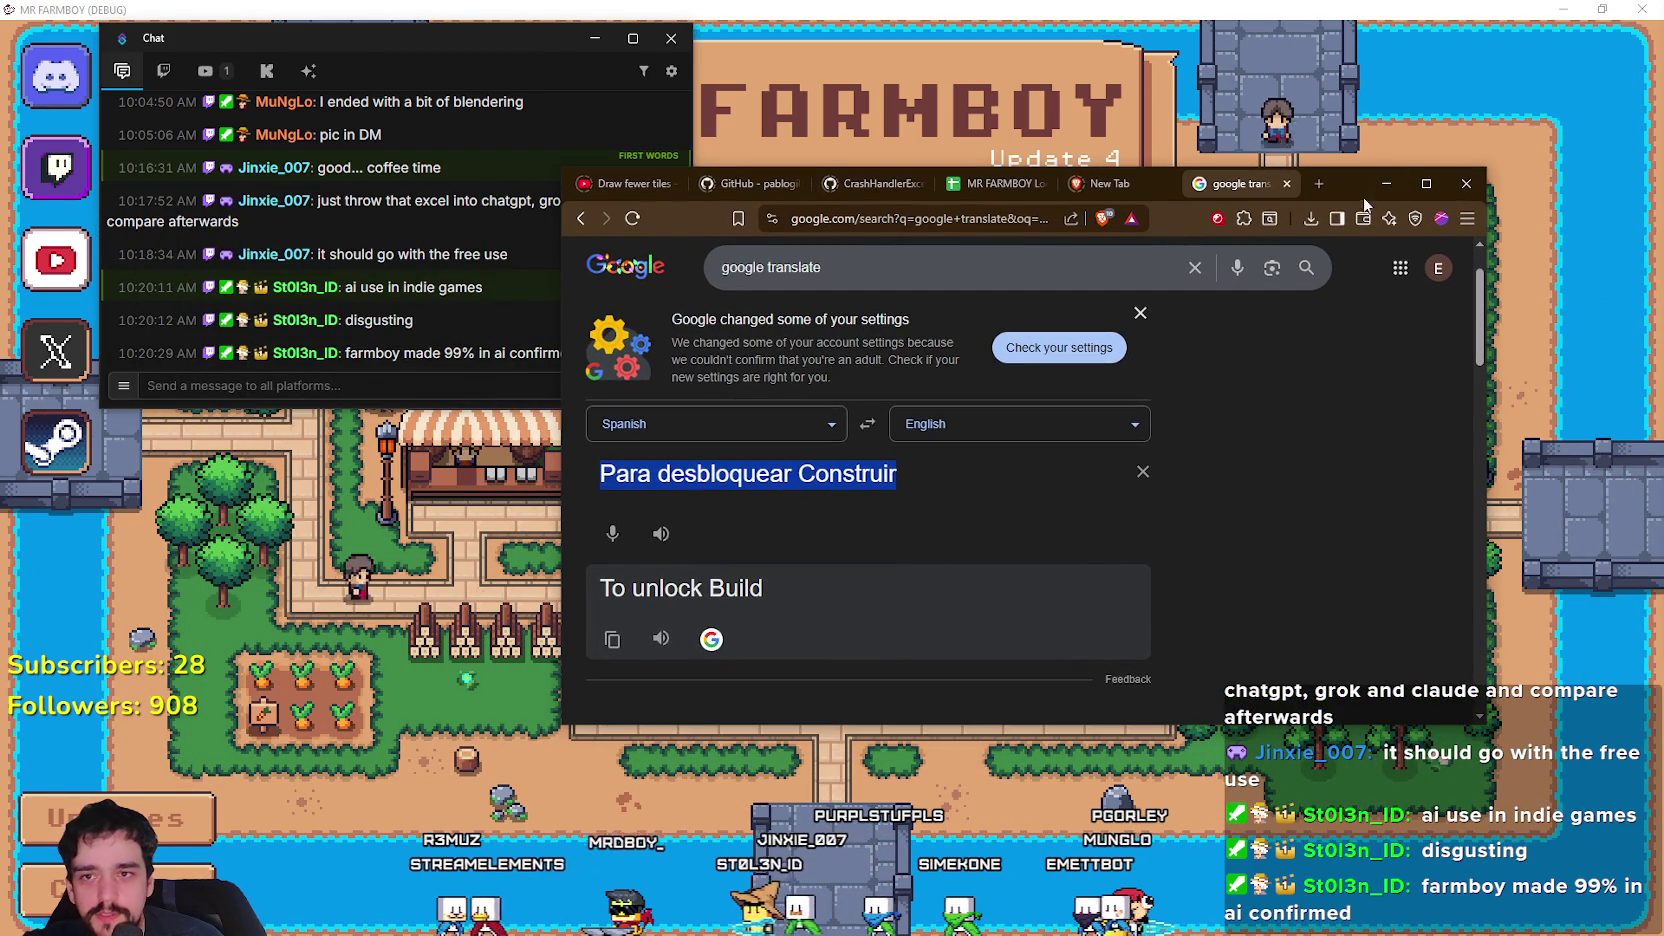
{"action": "left_click", "coordinate": [1386, 184]}
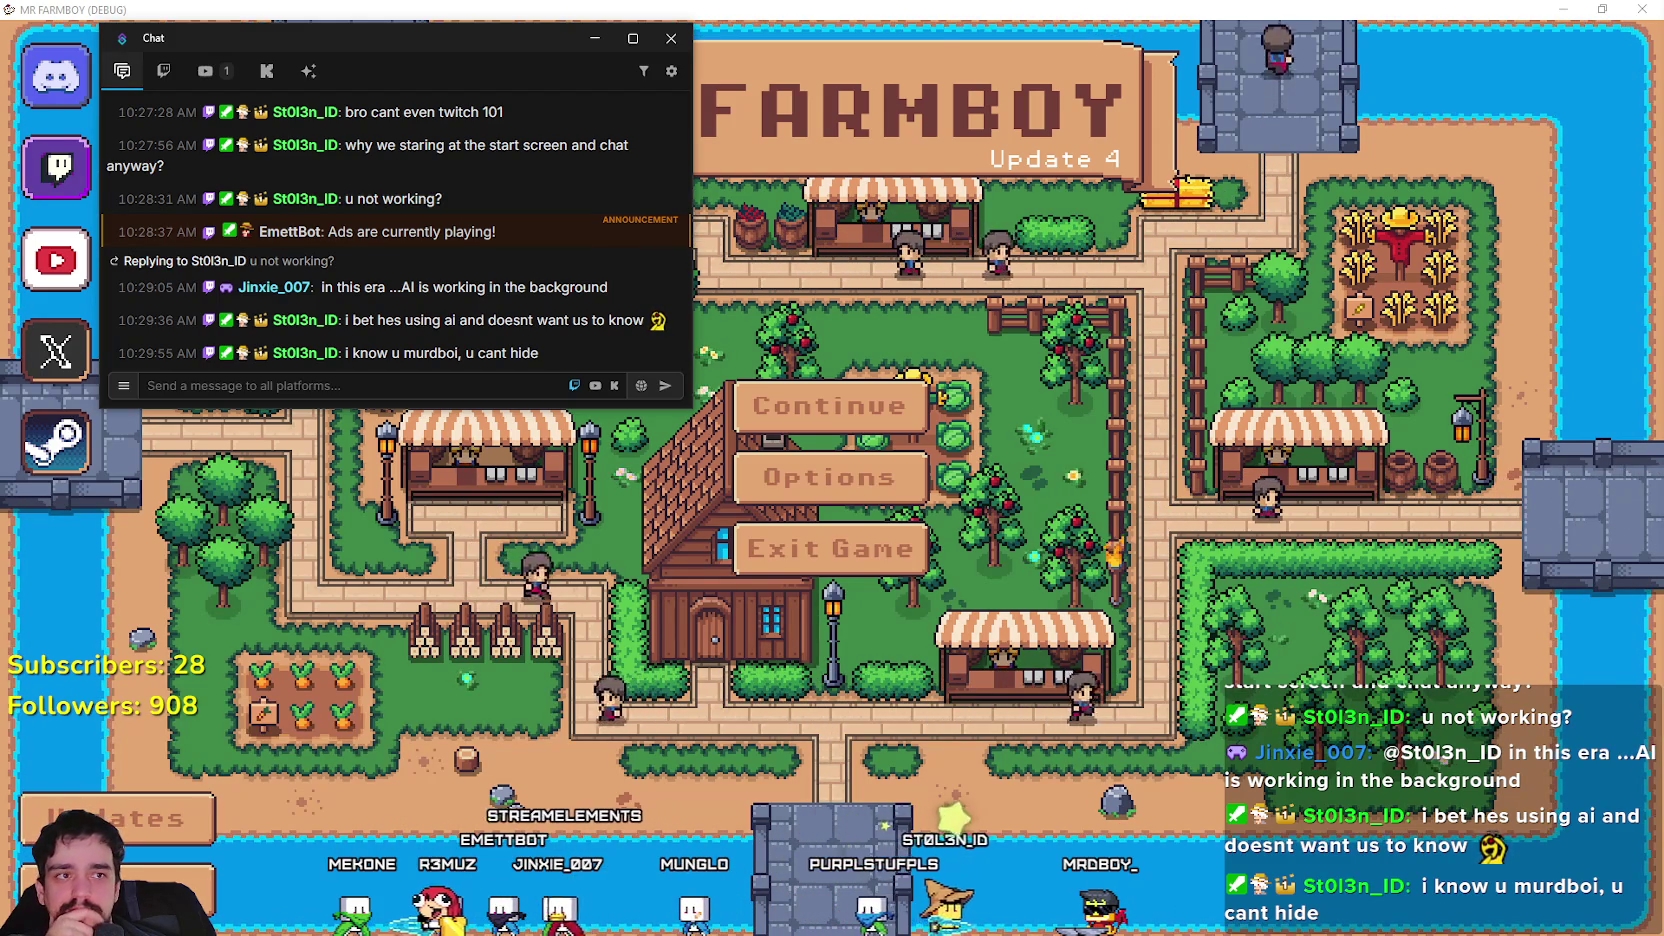
{"action": "key", "text": "alt+Tab"}
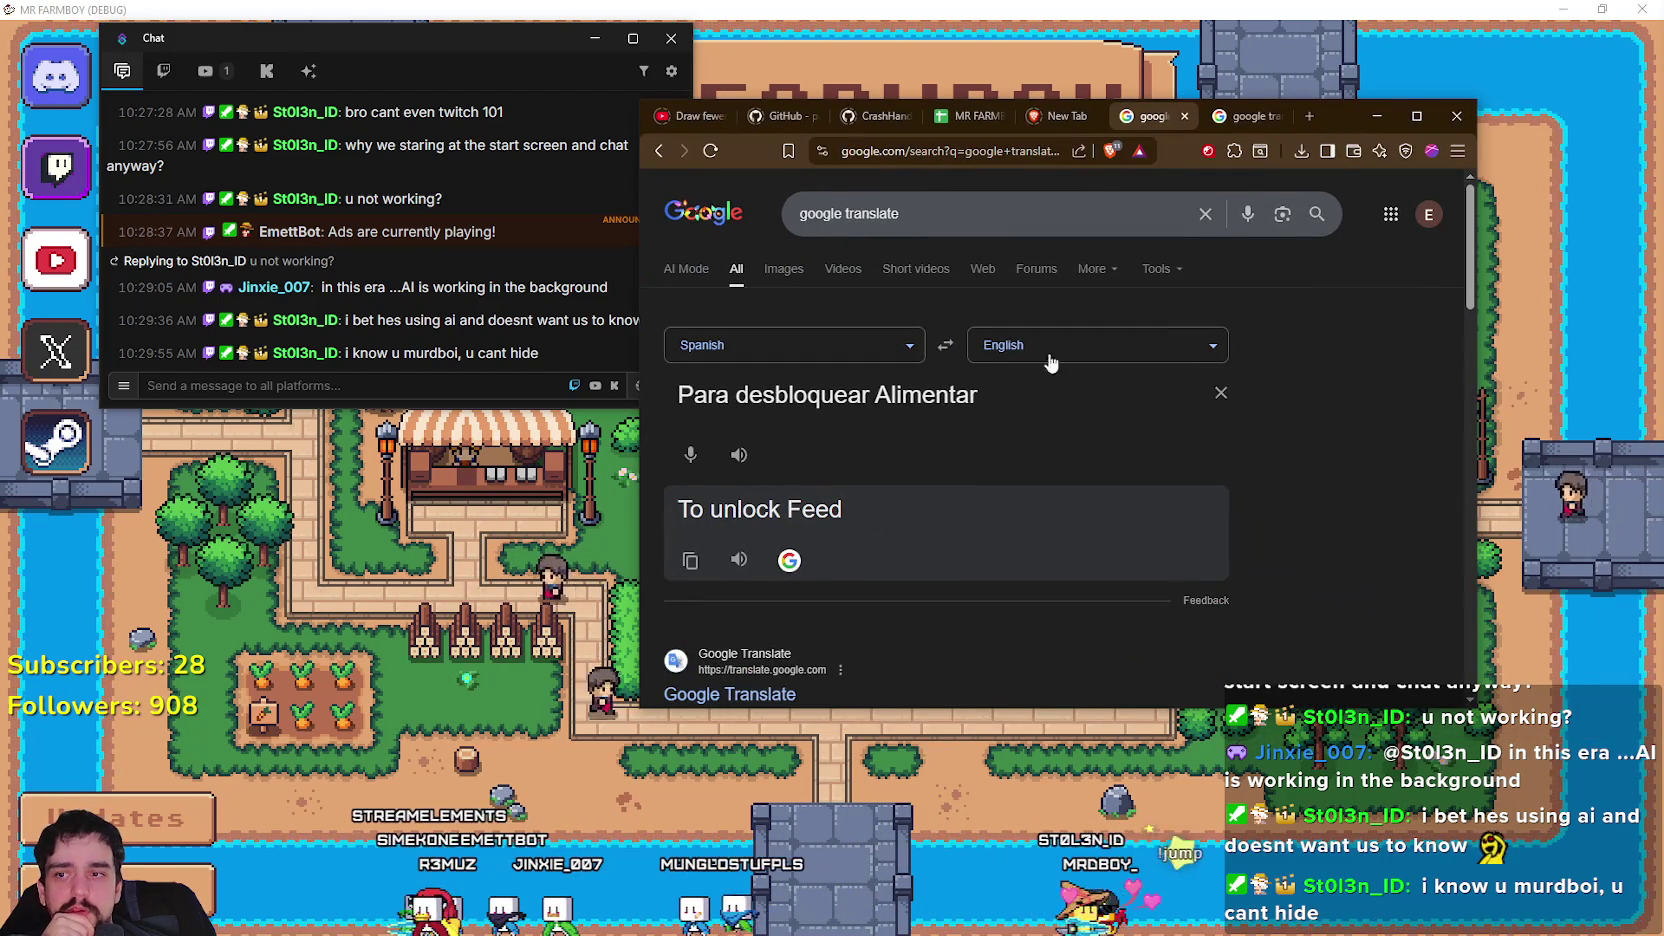
Swap languages, restore 'Para desbloquear Alimentar' to confirm 'To unlock Feed', then hide Chrome.
{"action": "left_click_drag", "start_coordinate": [888, 400], "coordinate": [888, 400]}
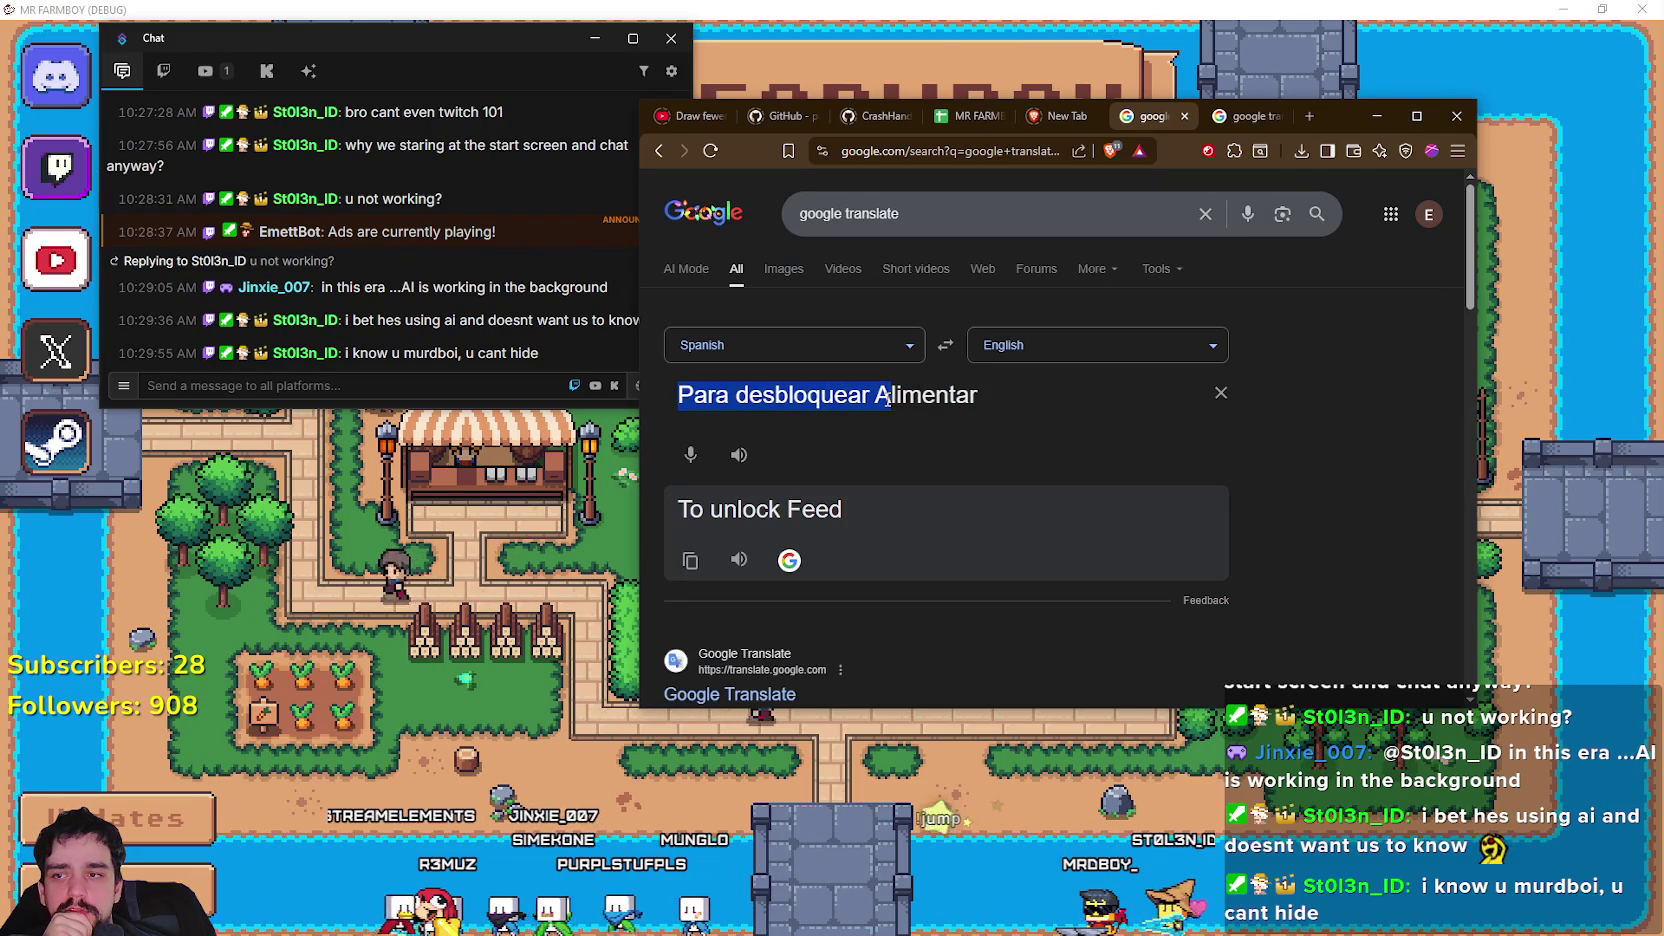
{"action": "left_click", "coordinate": [945, 346]}
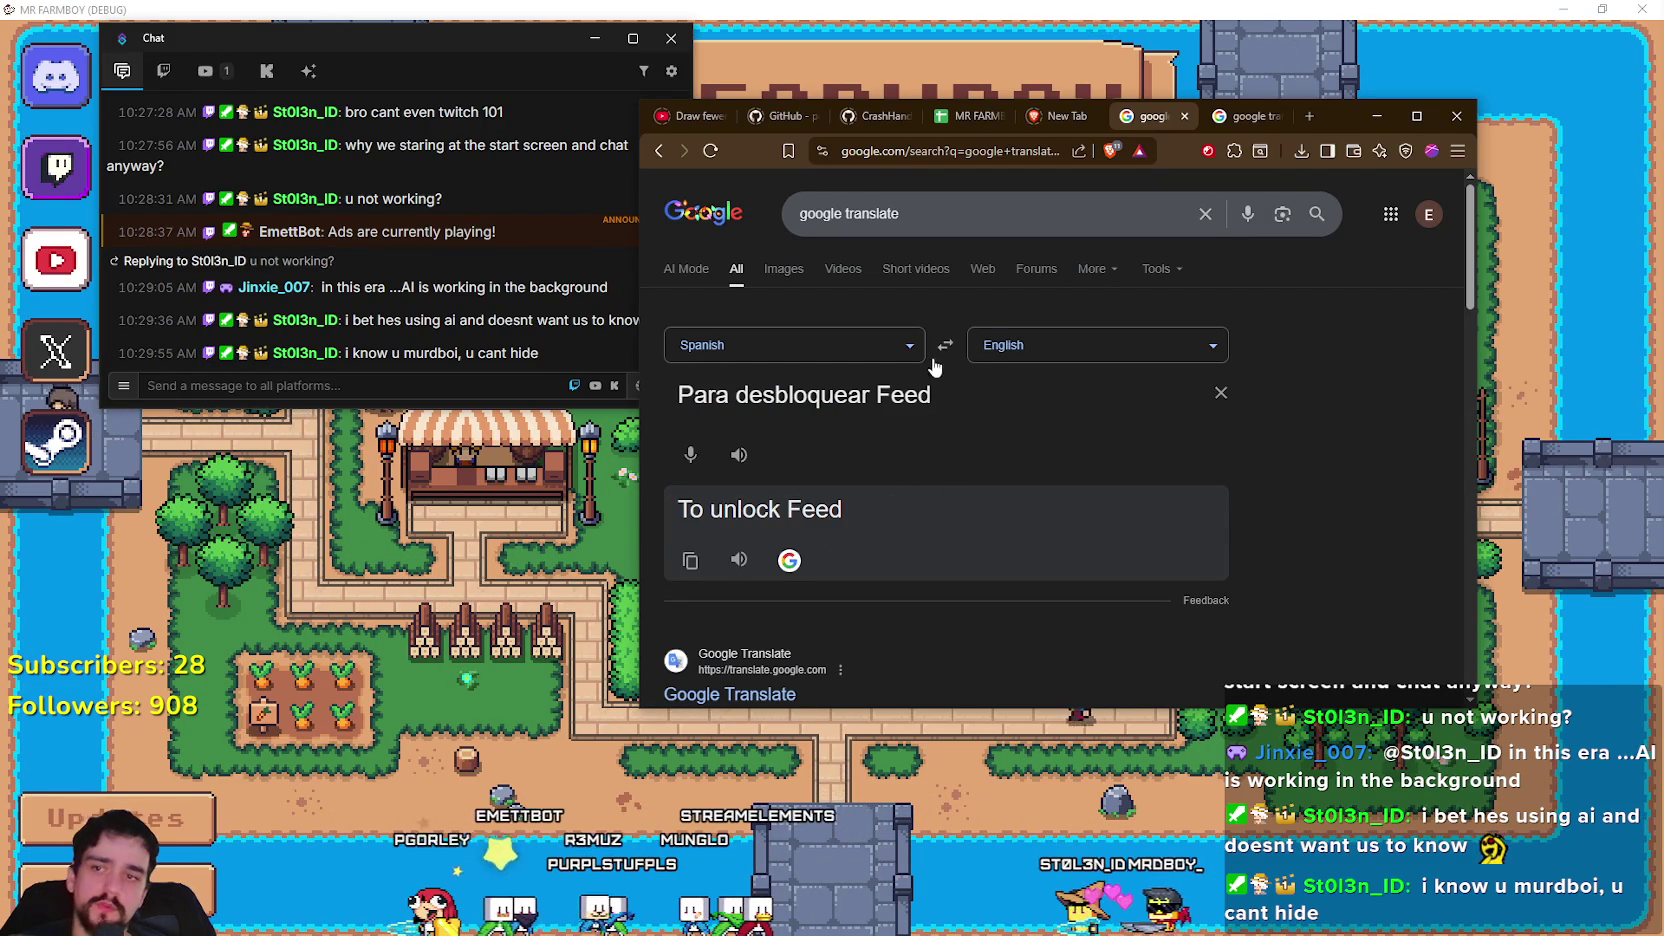
{"action": "triple_click", "coordinate": [893, 400]}
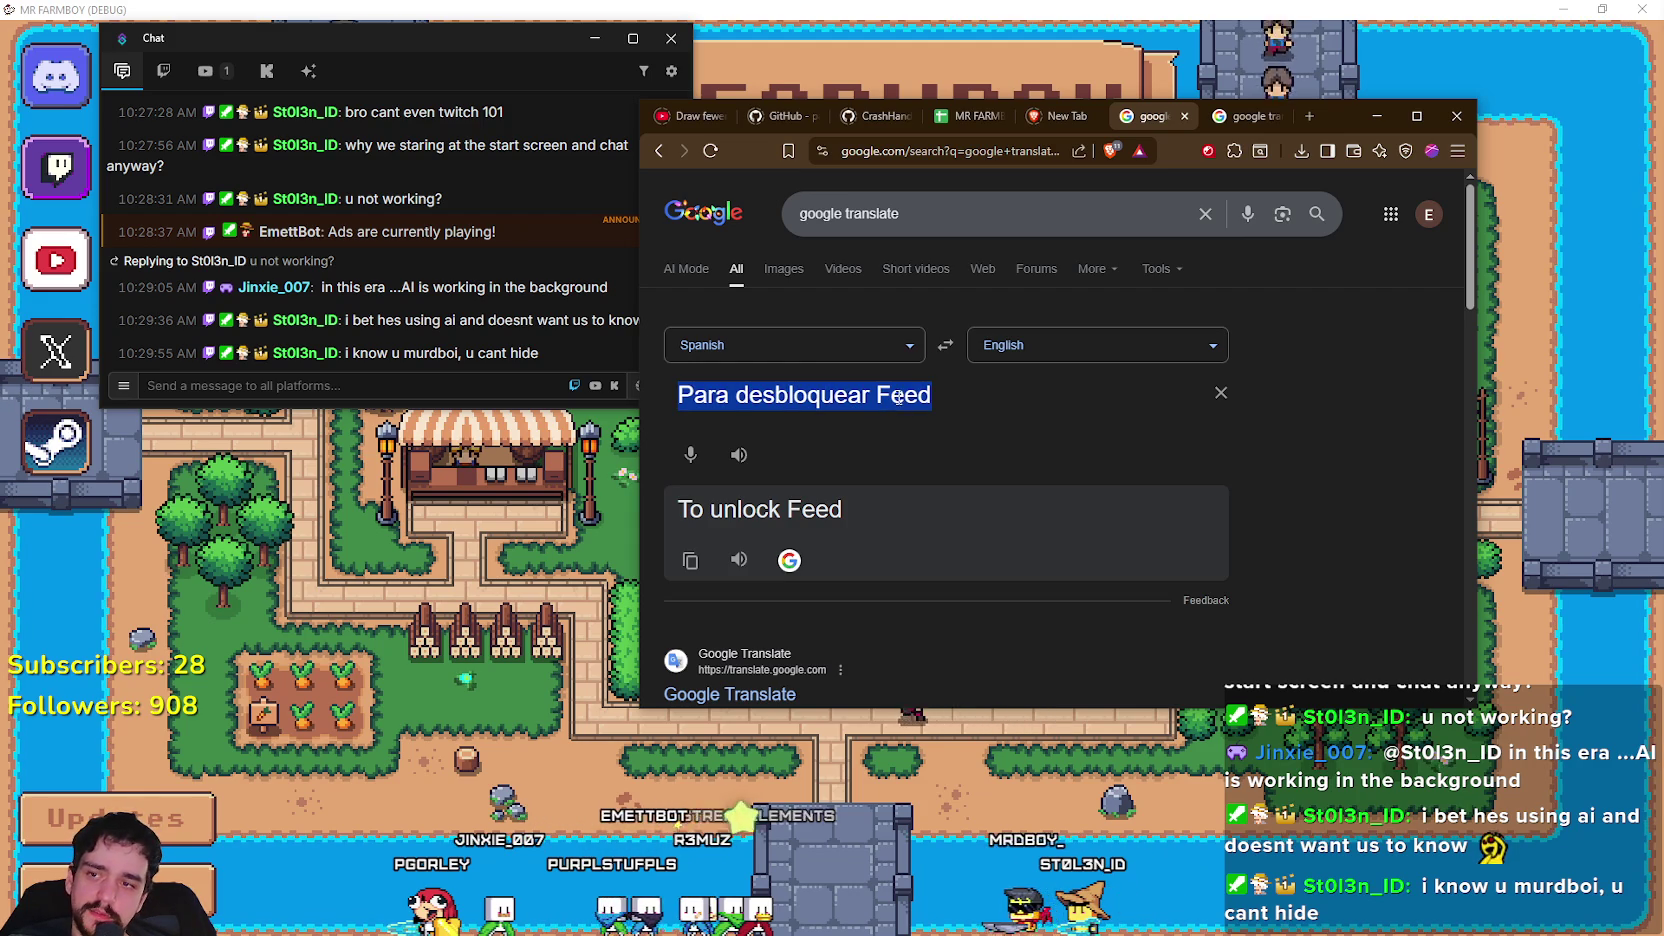
{"action": "triple_click", "coordinate": [913, 393]}
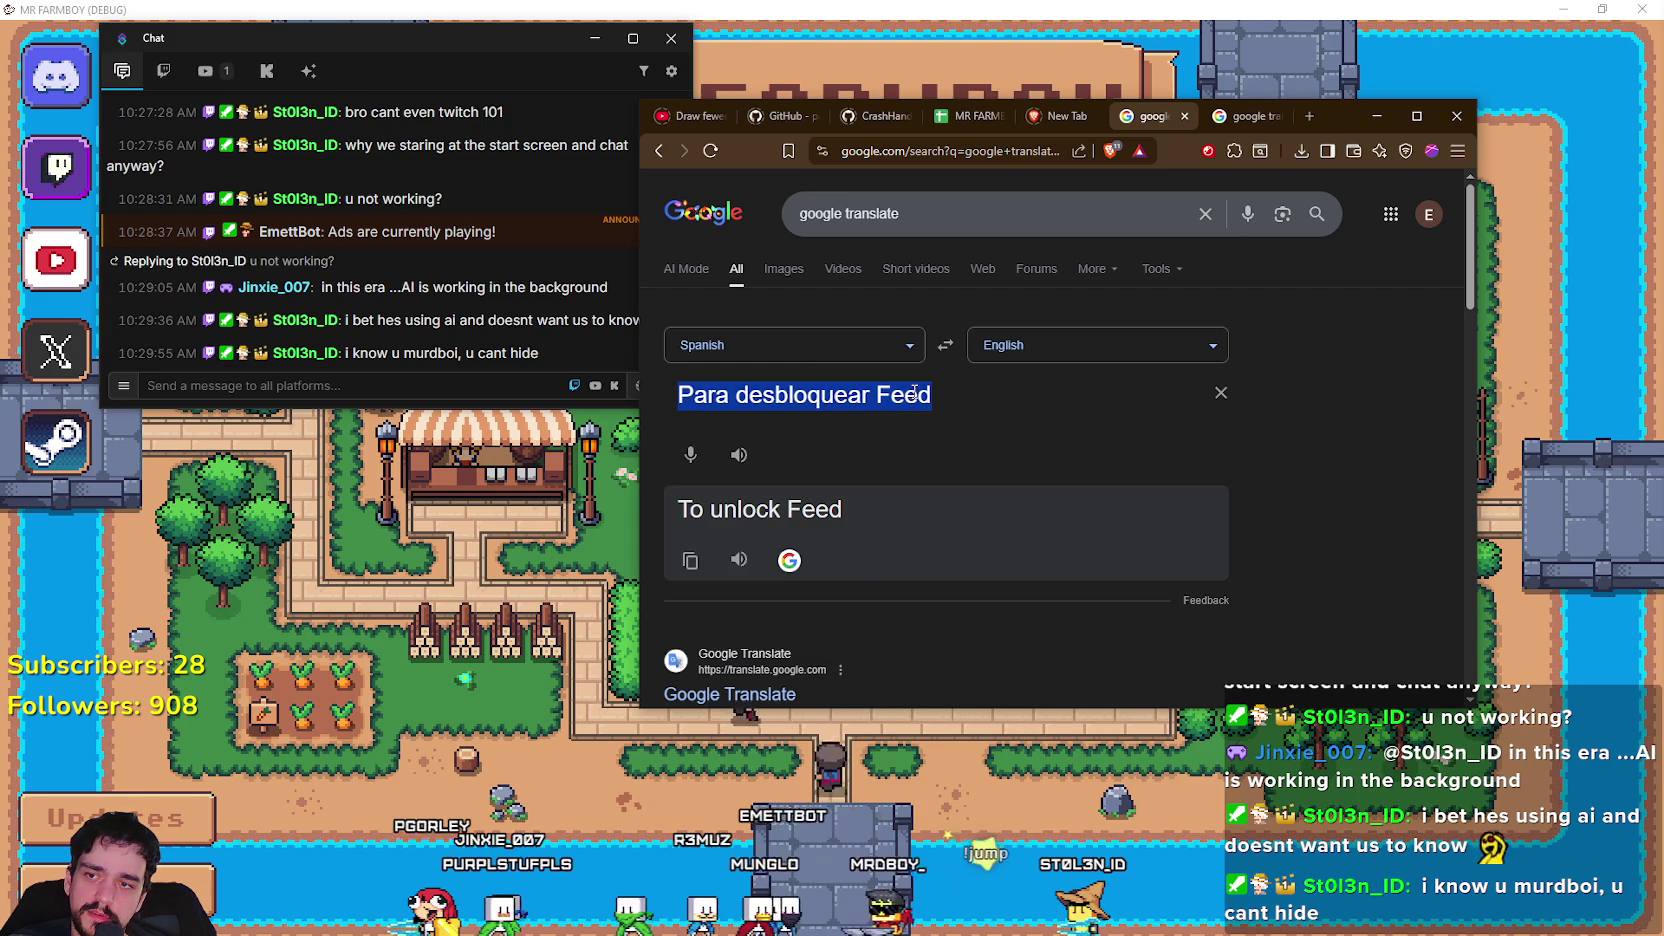
{"action": "double_click", "coordinate": [896, 400]}
{"action": "type", "text": "Alimentar"}
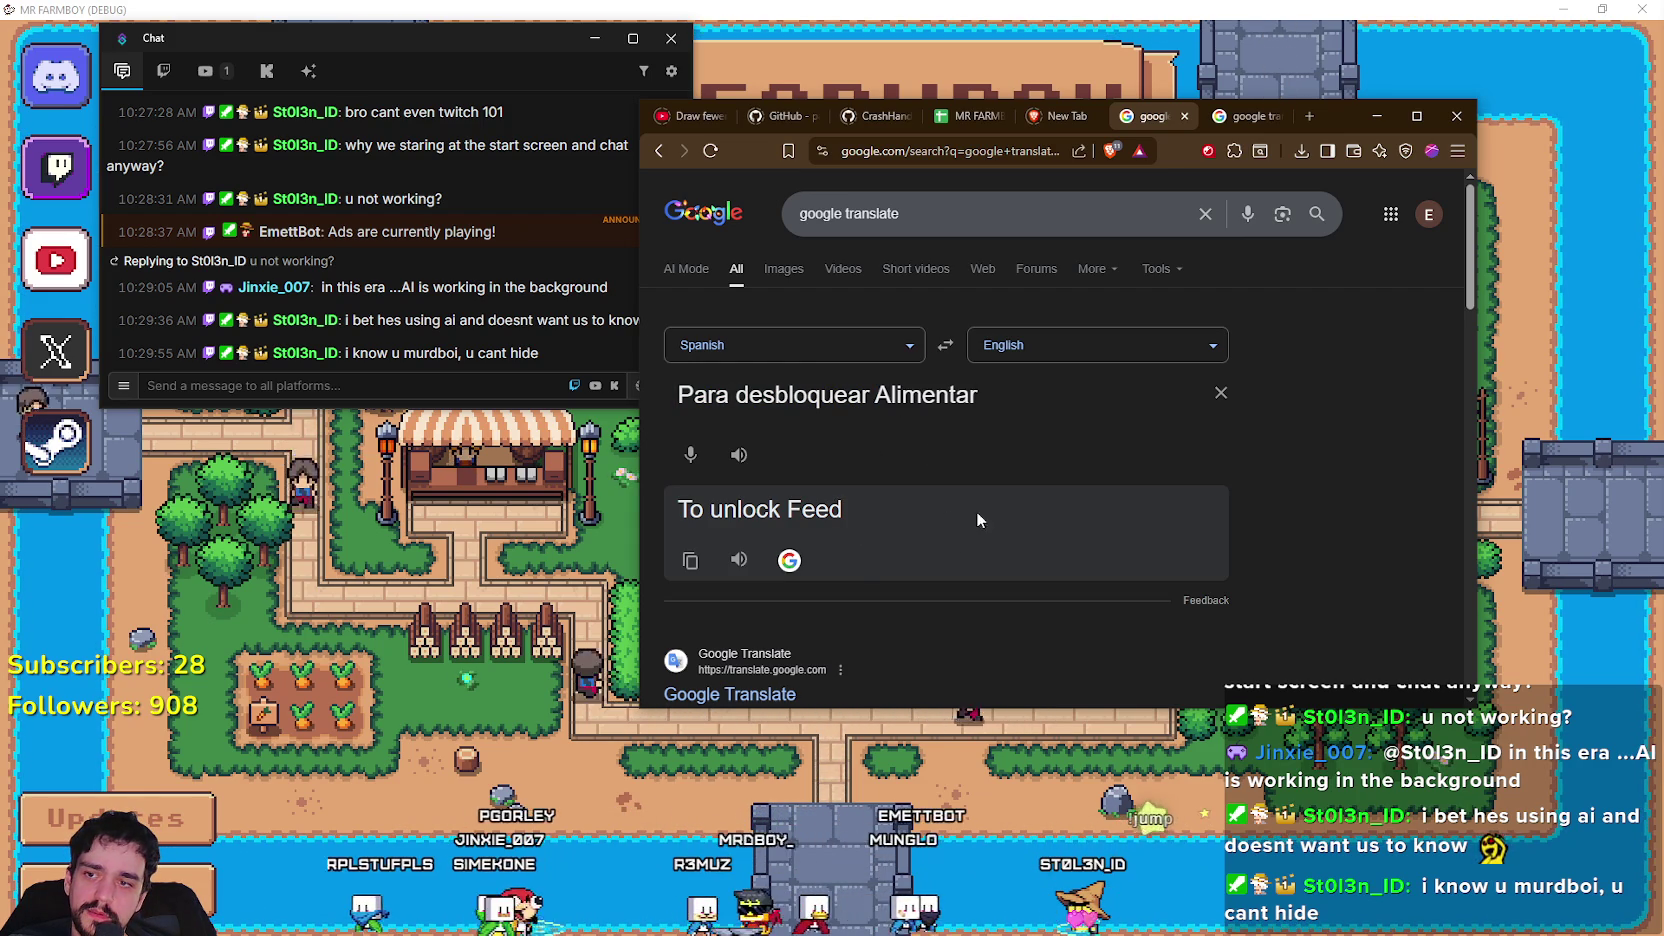
{"action": "triple_click", "coordinate": [924, 399]}
{"action": "double_click", "coordinate": [898, 398]}
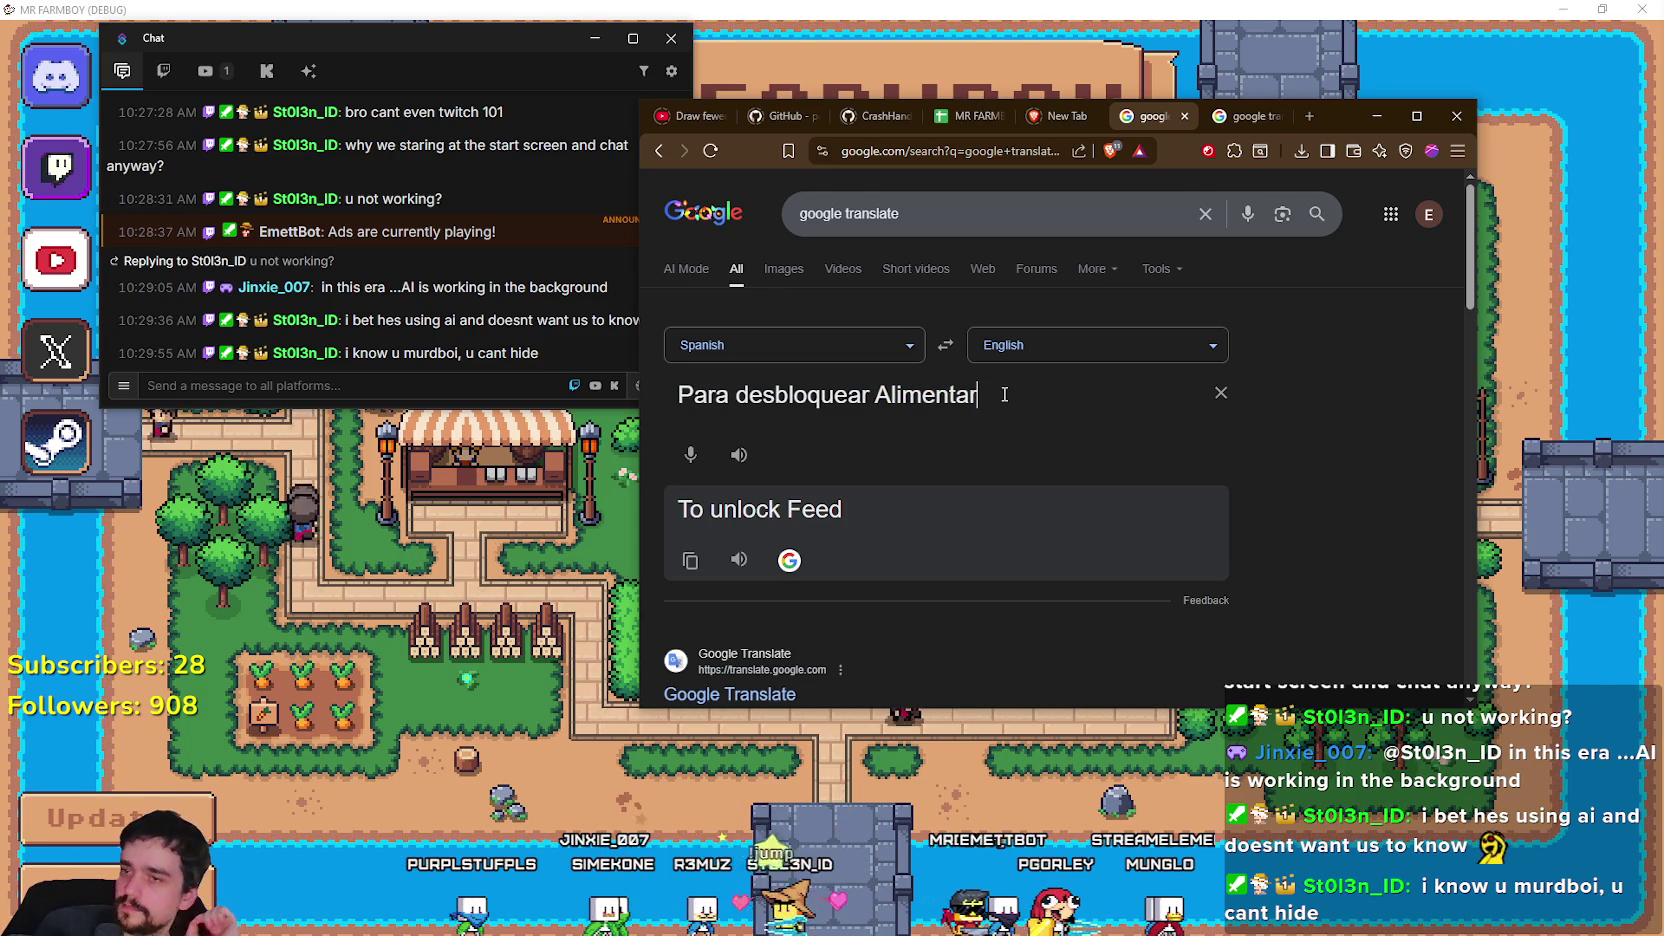
{"action": "left_click", "coordinate": [1376, 117]}
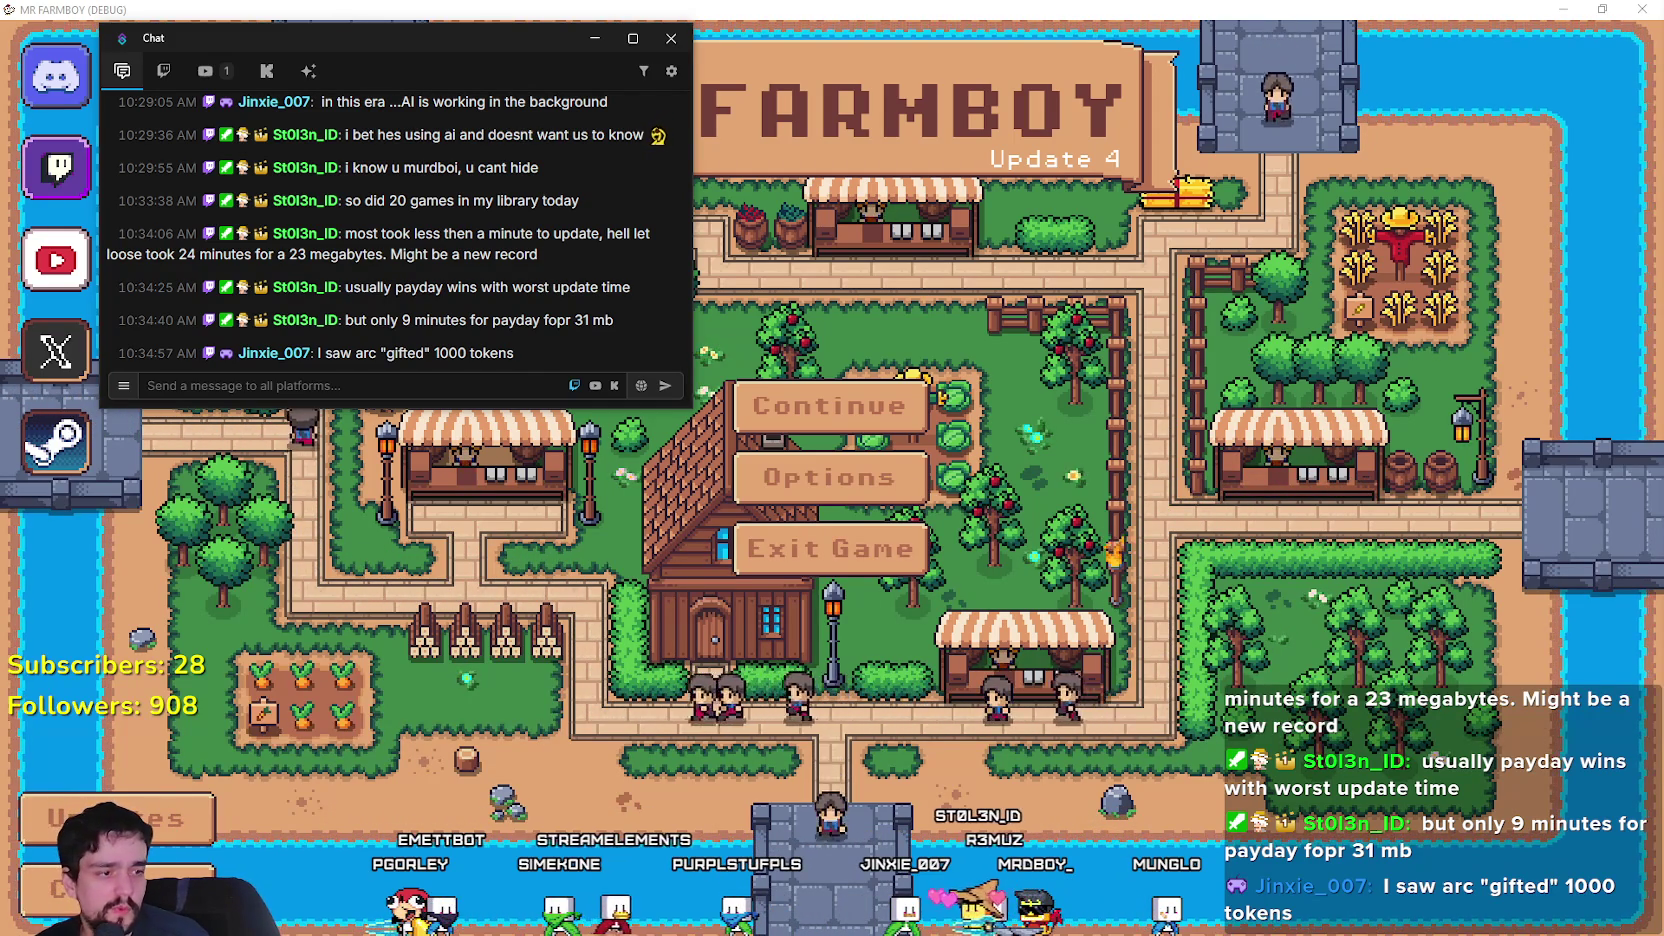
Bring Steam forward and read the ARC Raiders 'Hotfix - Dec 18' patch notes.
{"action": "key", "text": "alt+Tab"}
{"action": "mouse_move", "coordinate": [1038, 96]}
{"action": "left_click_drag", "start_coordinate": [1038, 96], "coordinate": [845, 94]}
{"action": "left_click", "coordinate": [592, 82]}
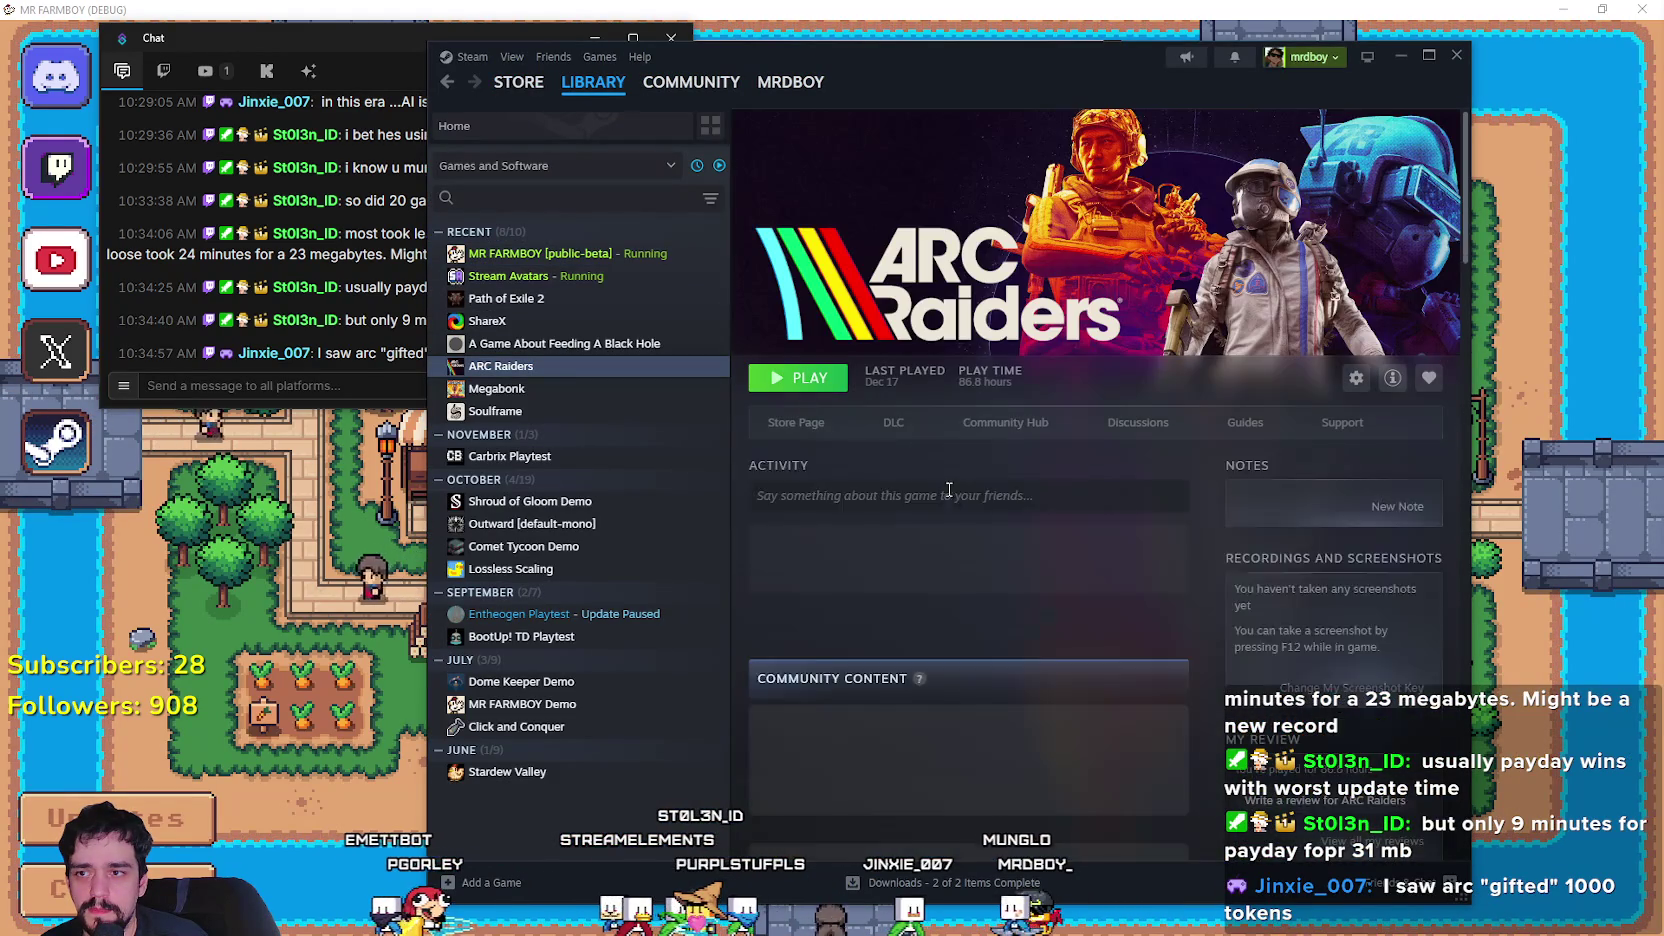
{"action": "left_click", "coordinate": [980, 424]}
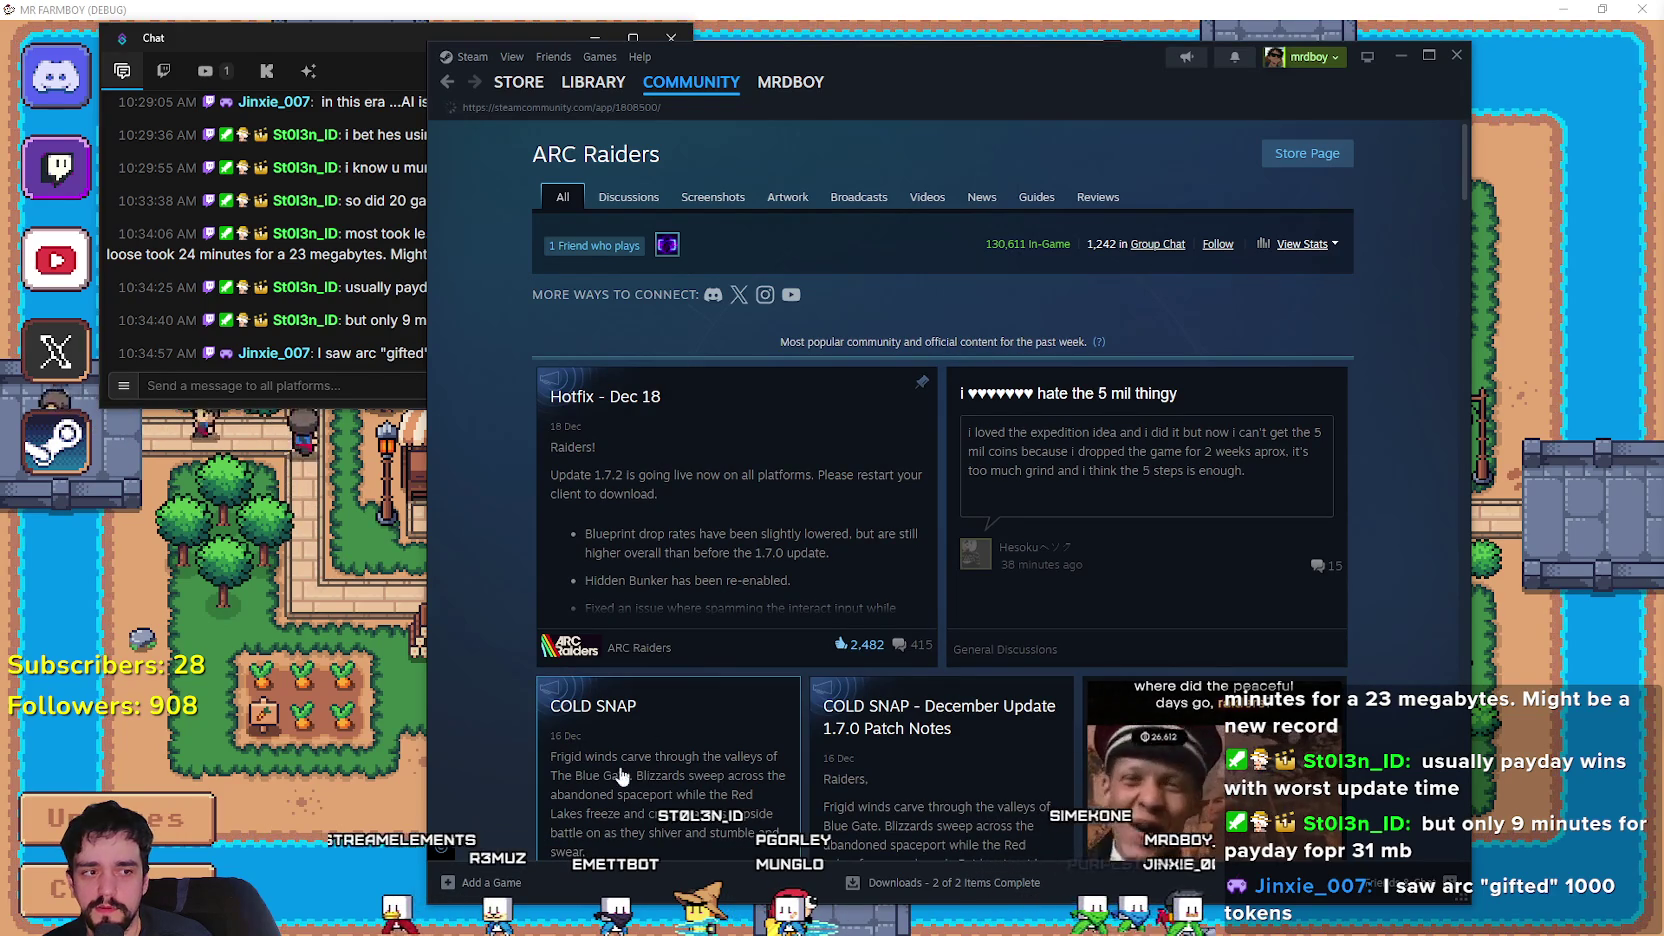
{"action": "left_click", "coordinate": [890, 497]}
{"action": "scroll", "coordinate": [924, 636], "scroll_direction": "down", "scroll_amount": 2}
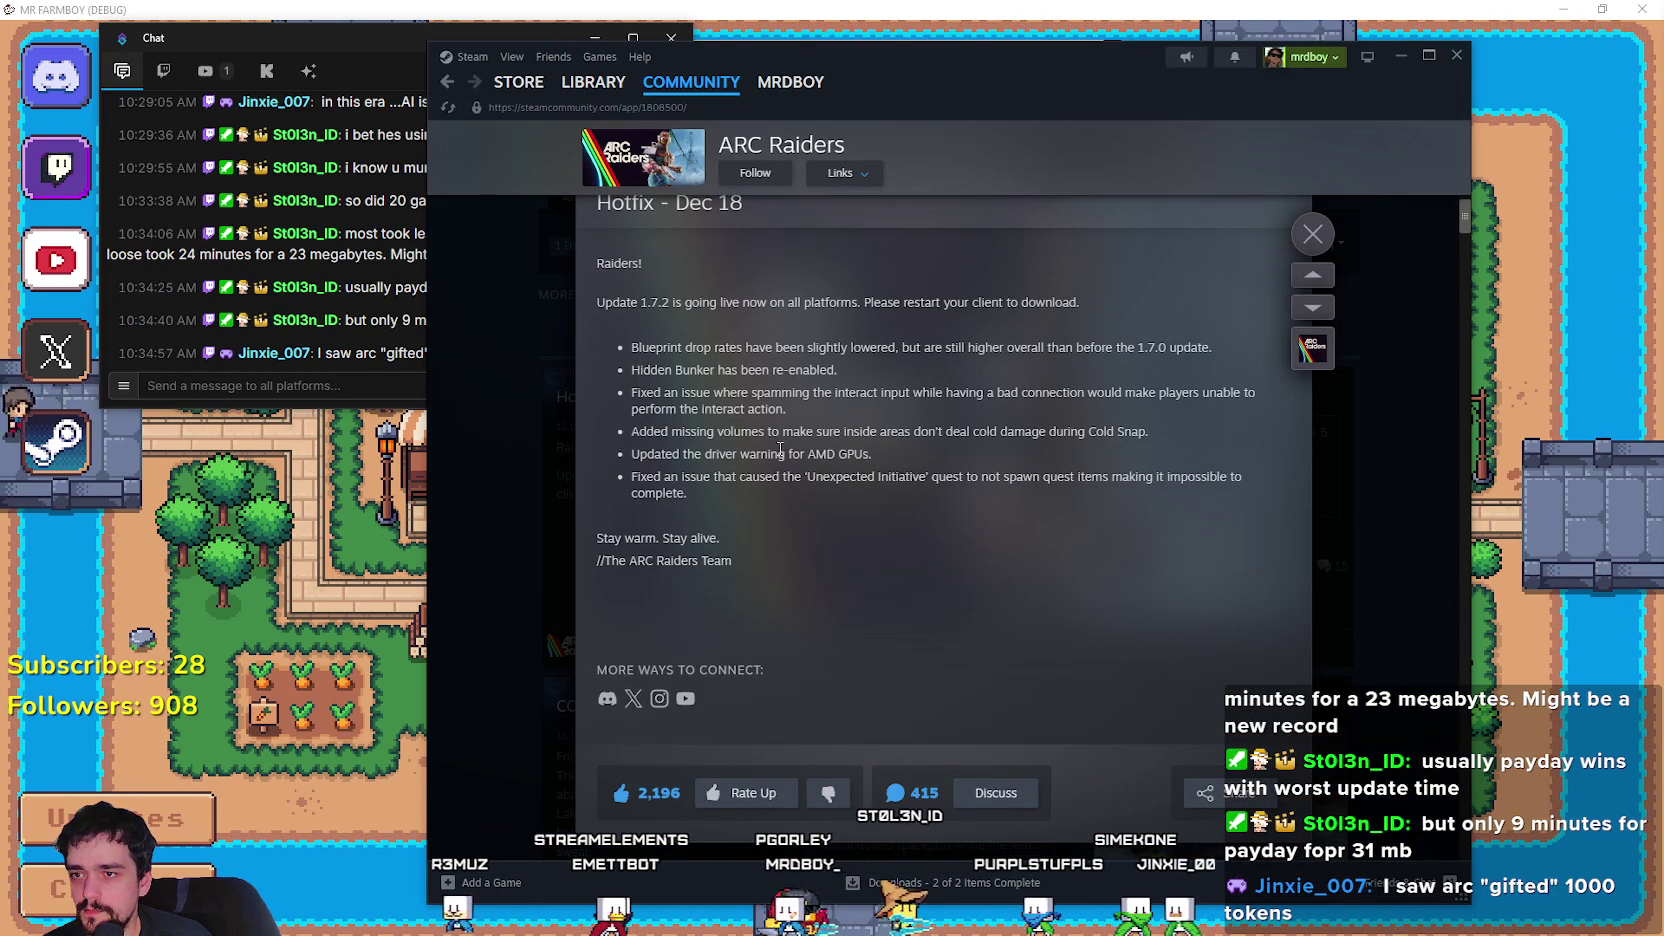
{"action": "left_click", "coordinate": [1358, 633]}
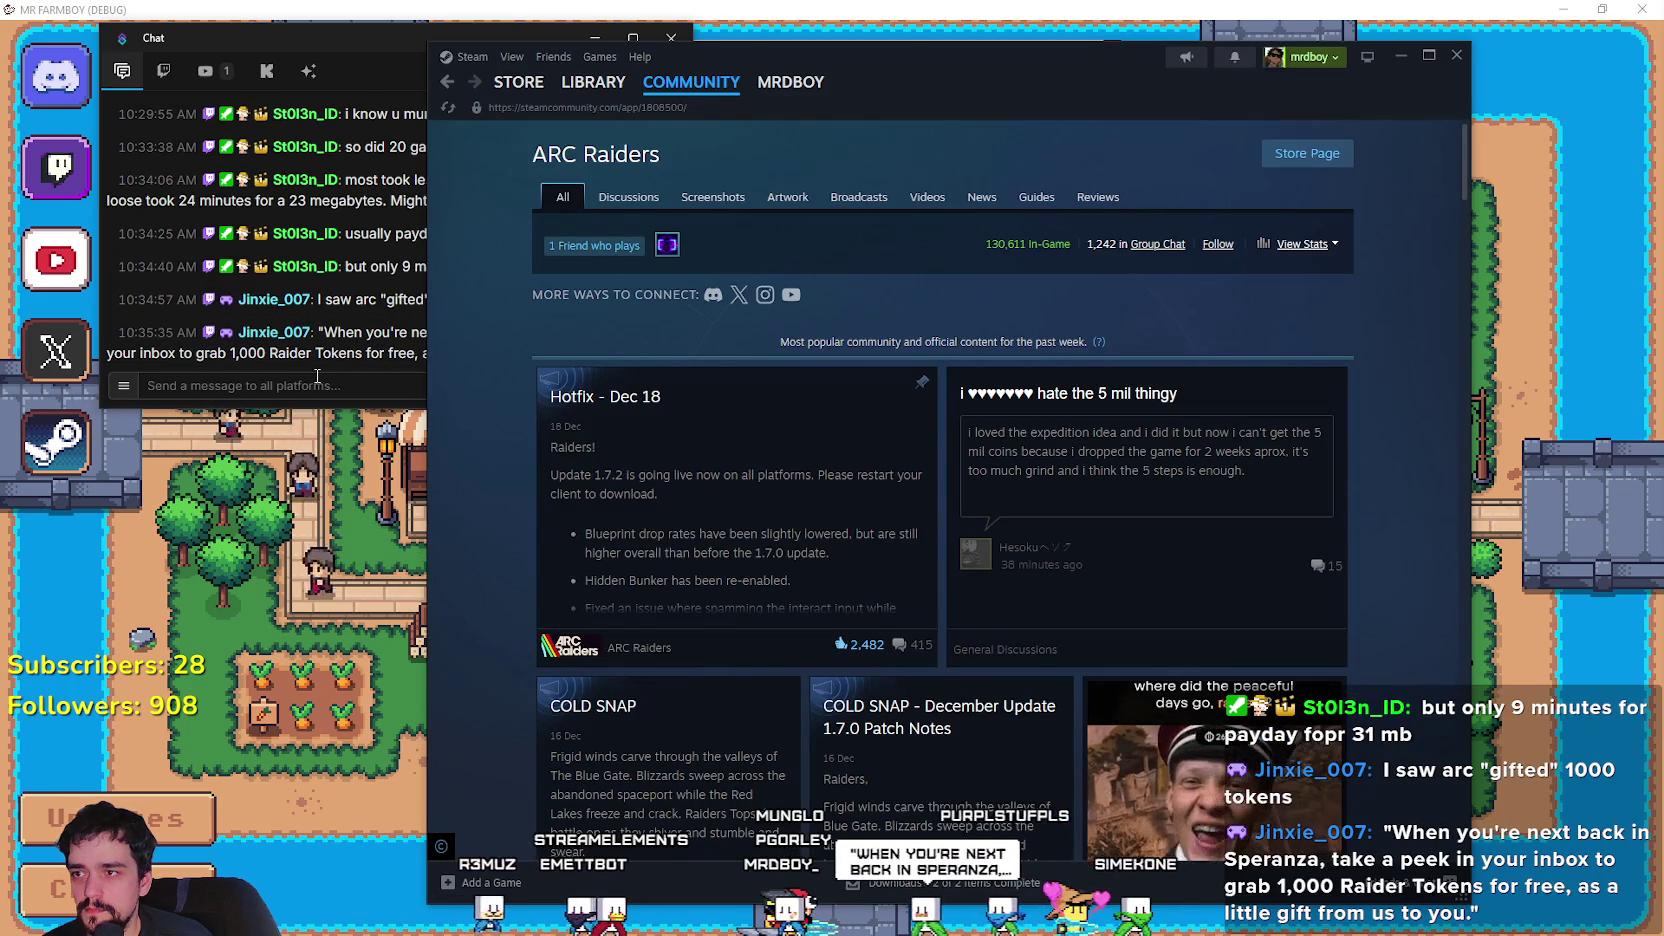
Check the chat, view Path of Exile 2 in the library, then minimize Steam.
{"action": "left_click", "coordinate": [352, 374]}
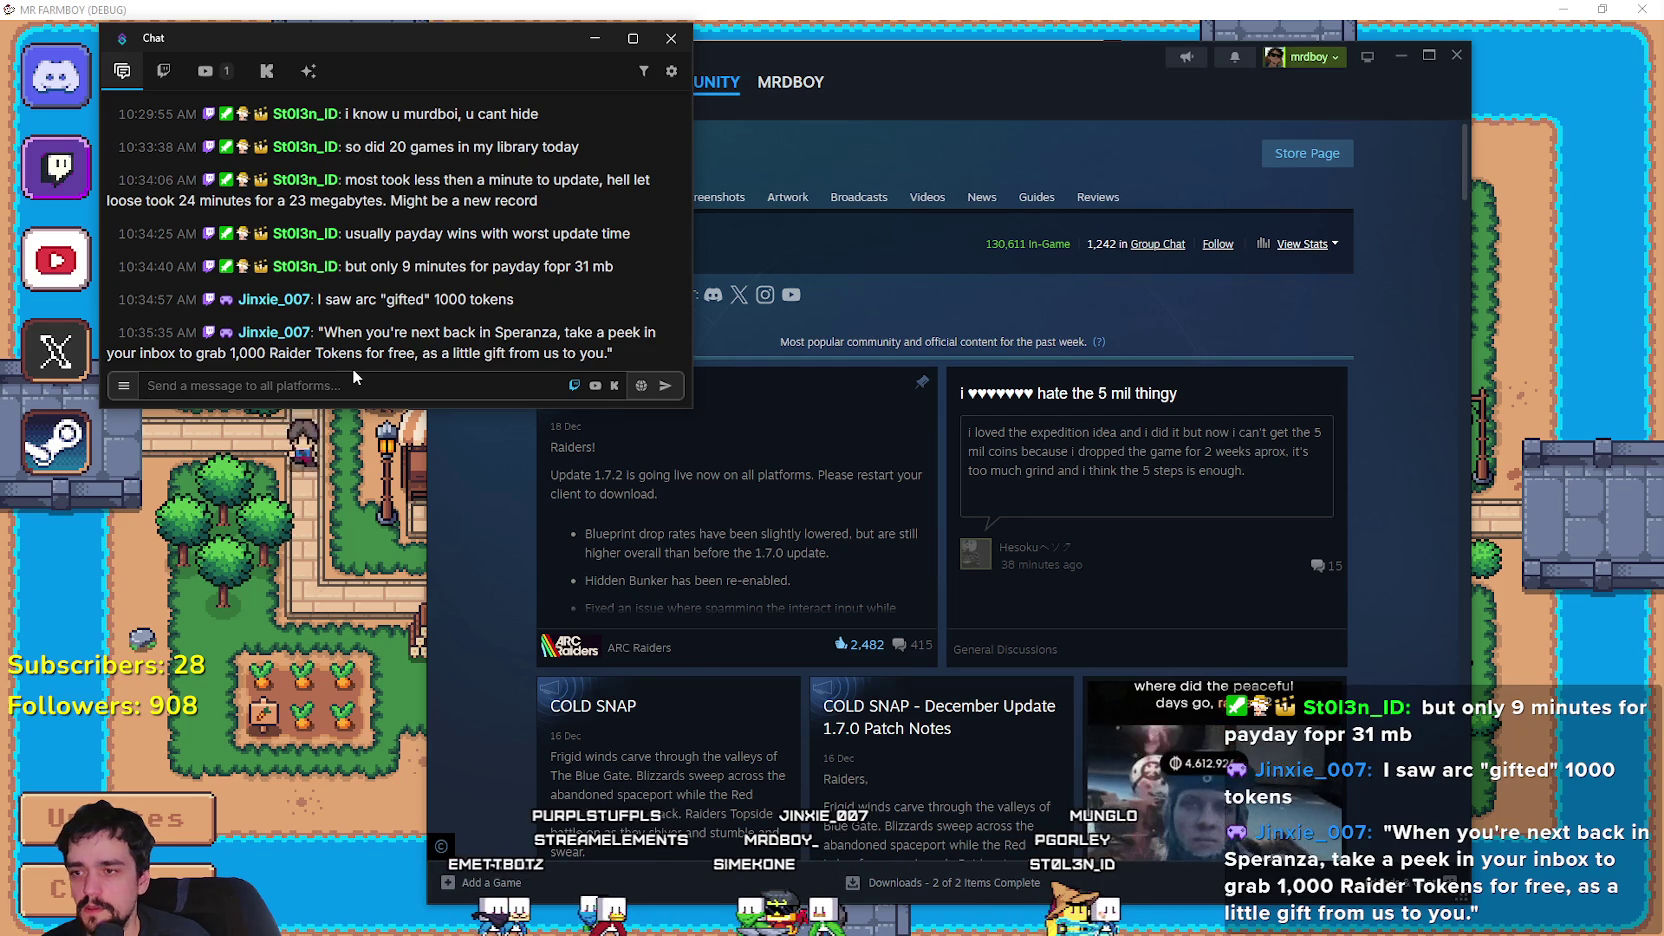
{"action": "left_click", "coordinate": [920, 248]}
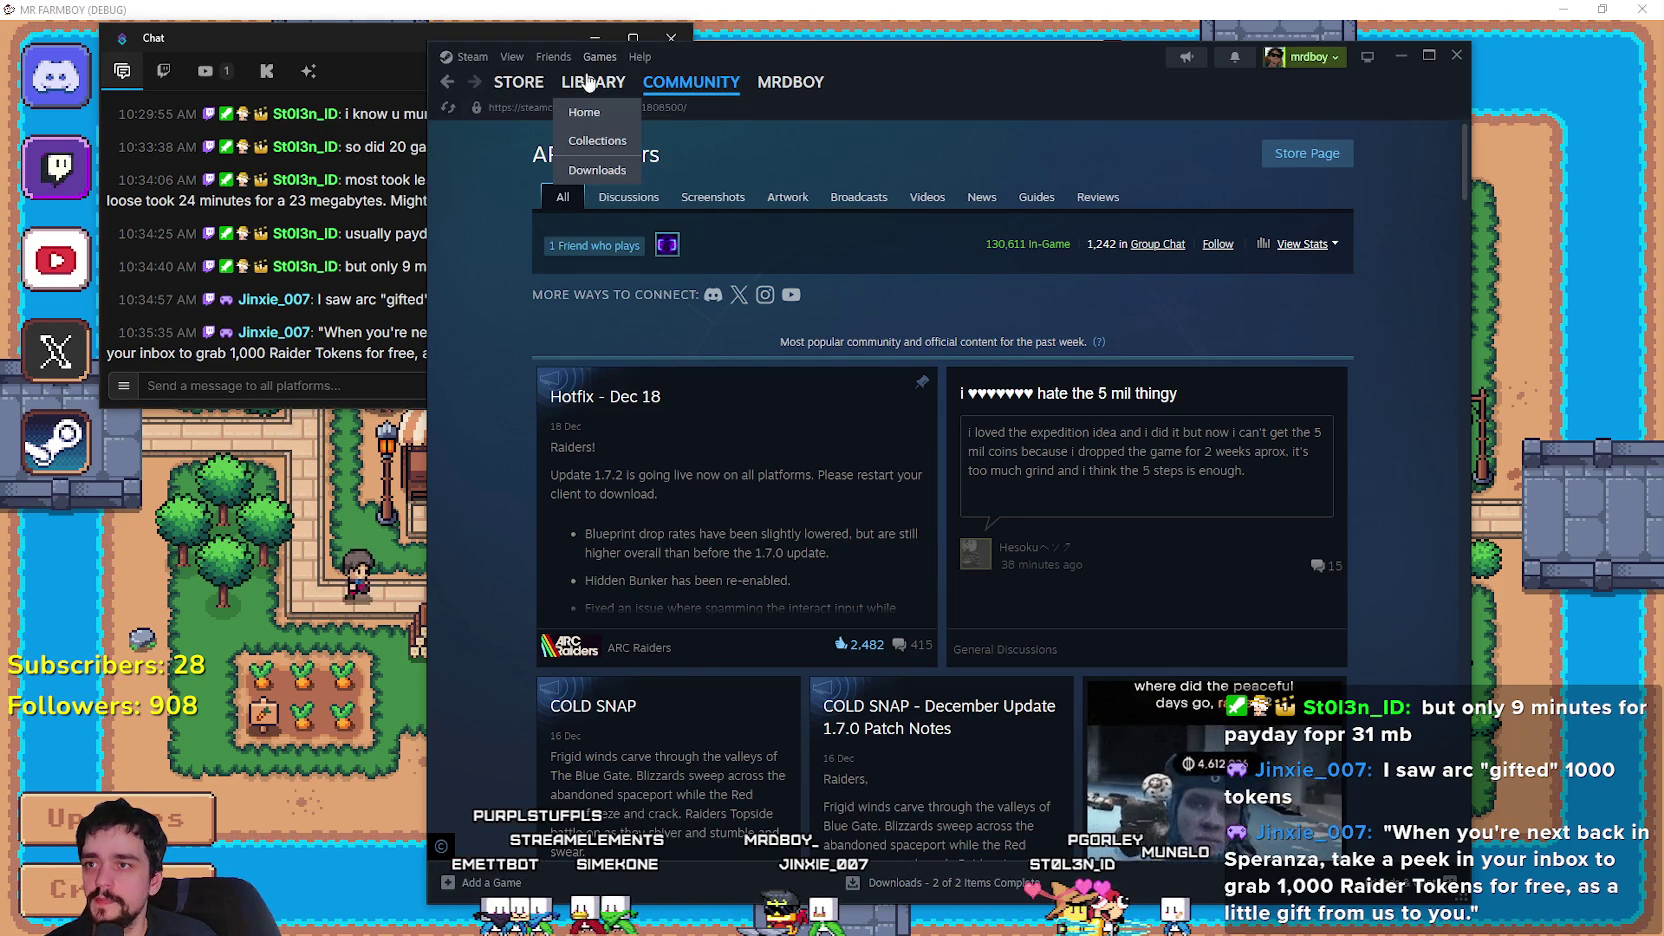
{"action": "left_click", "coordinate": [593, 82]}
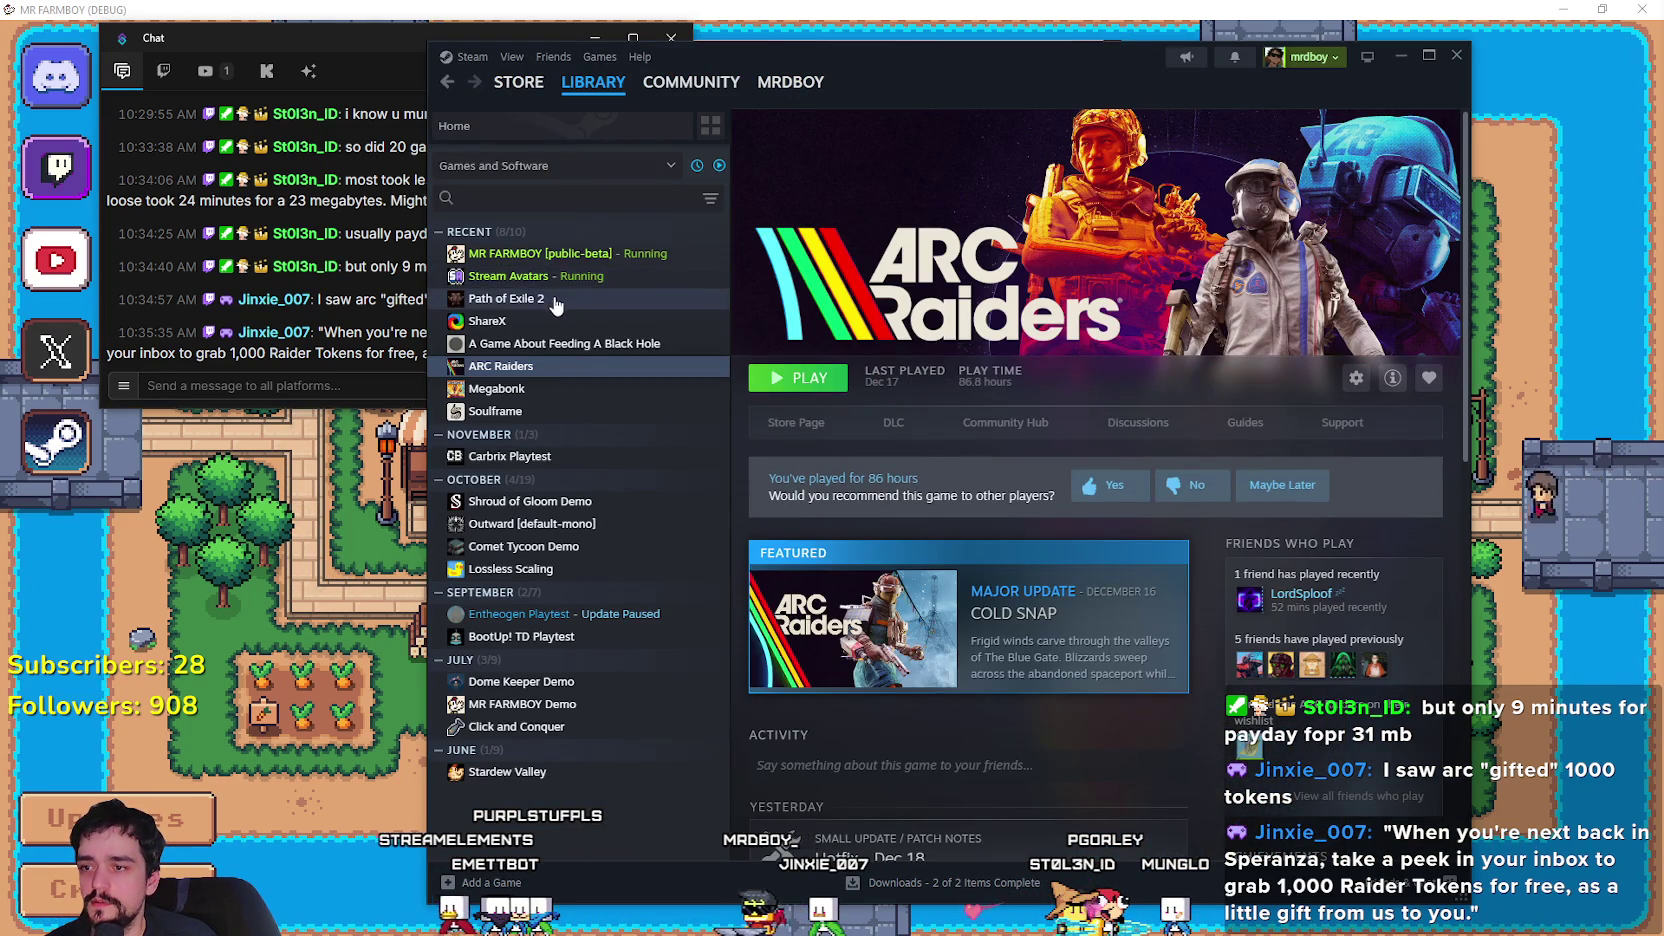
{"action": "left_click", "coordinate": [555, 298]}
{"action": "left_click", "coordinate": [988, 424]}
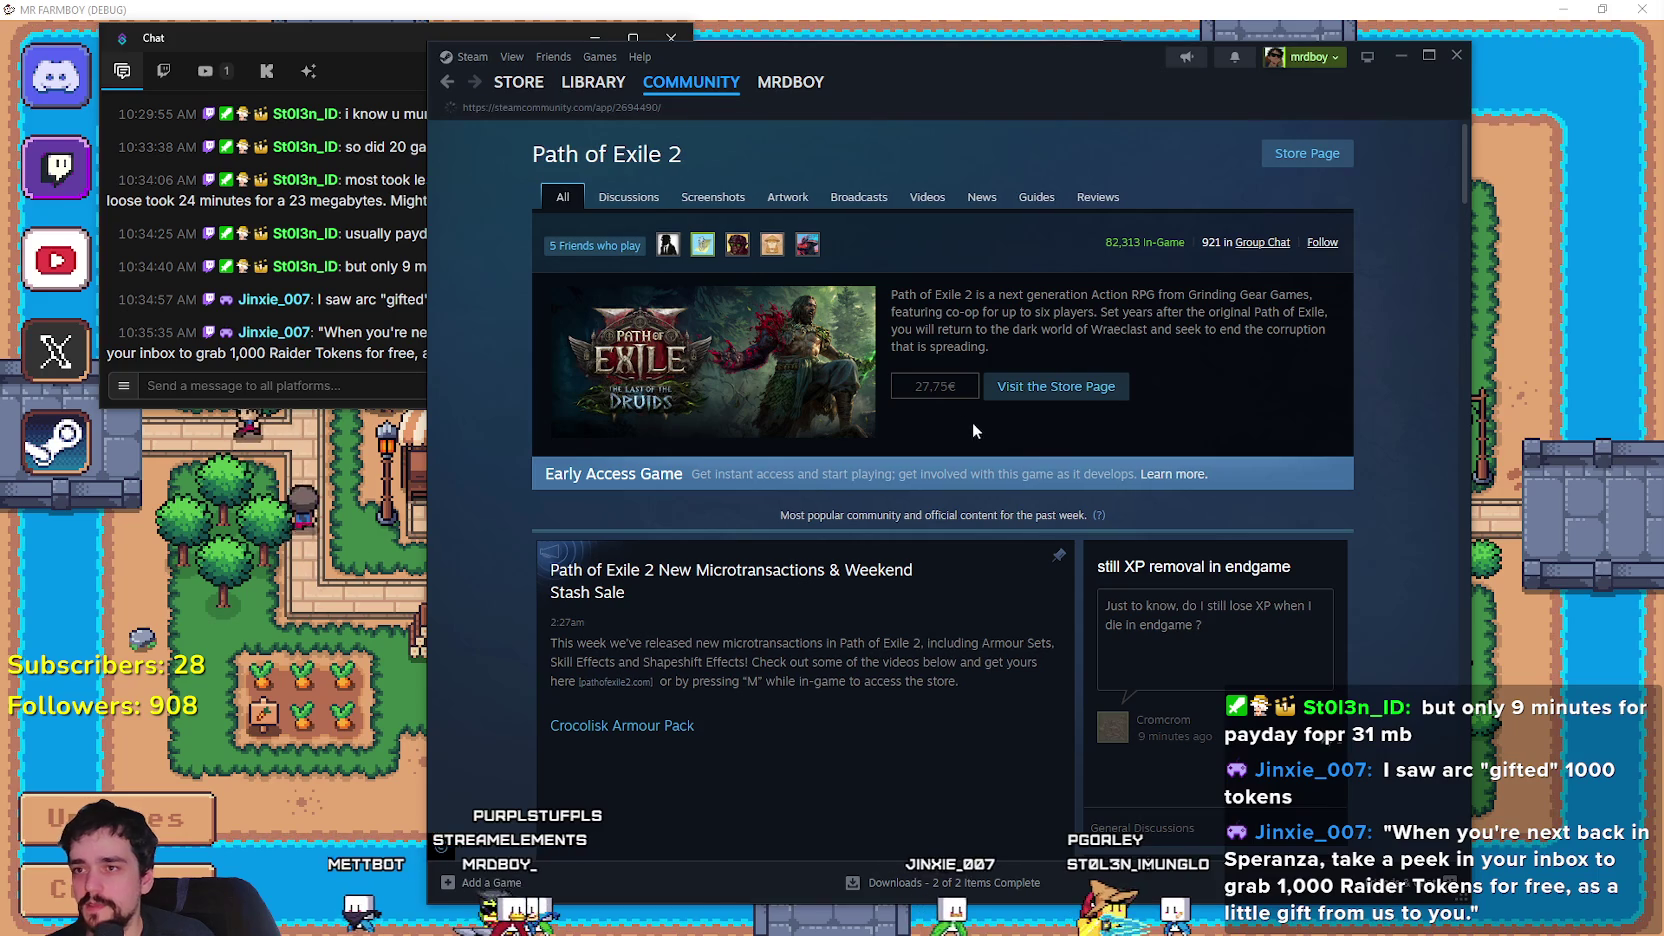
{"action": "mouse_move", "coordinate": [597, 95]}
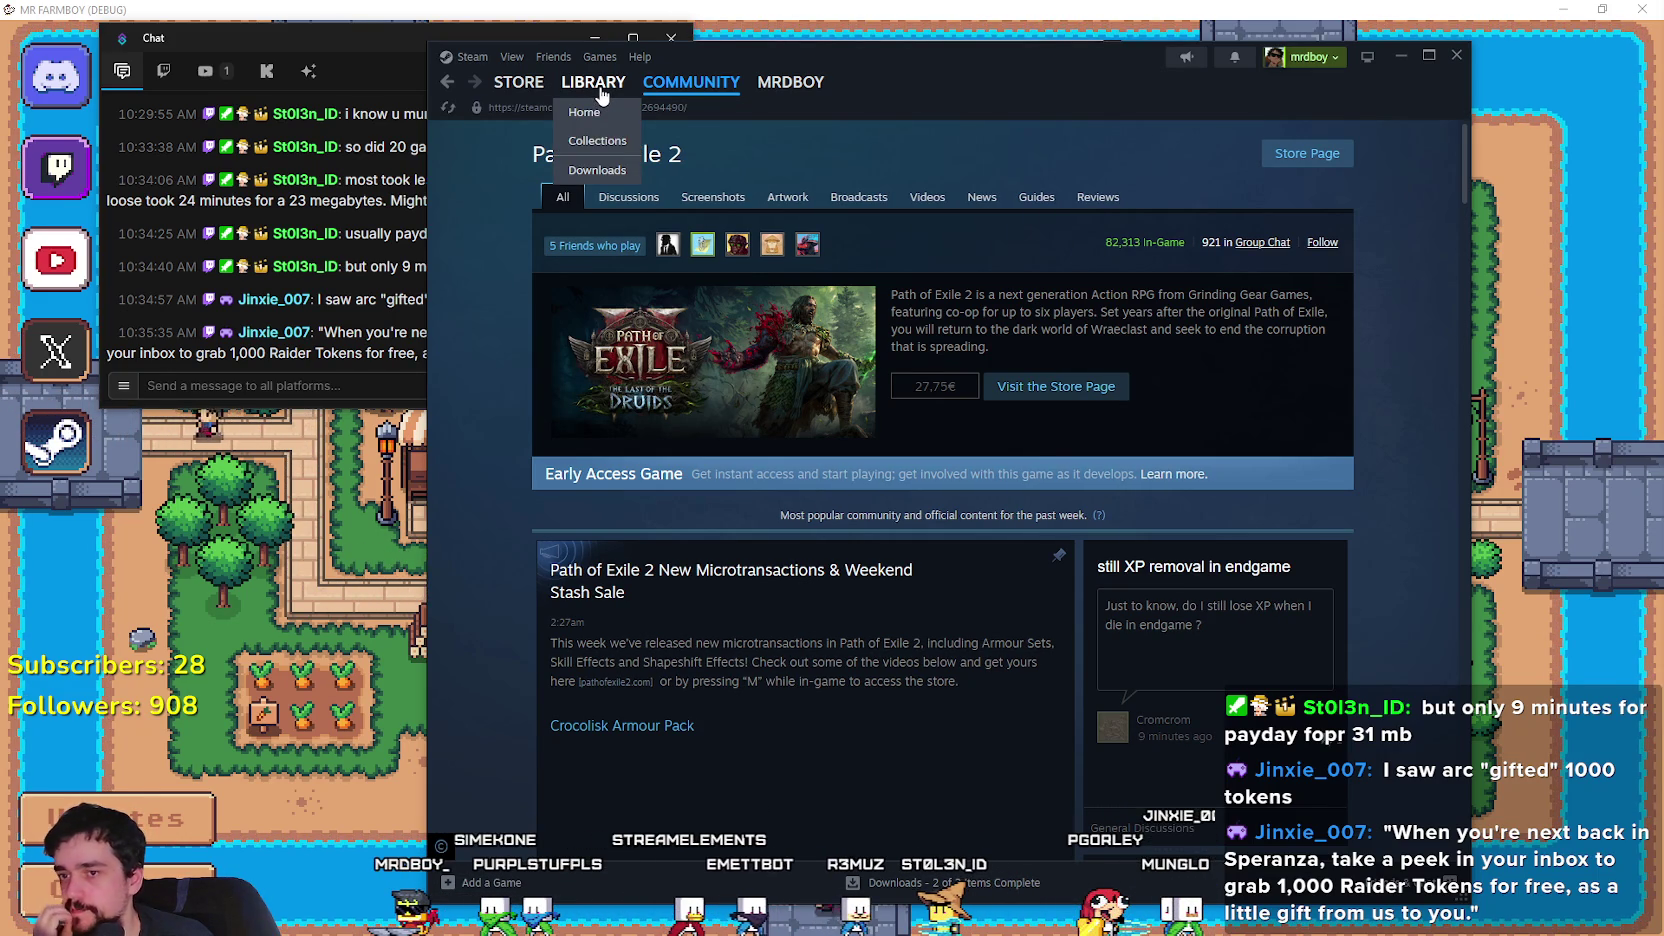
{"action": "left_click", "coordinate": [598, 84]}
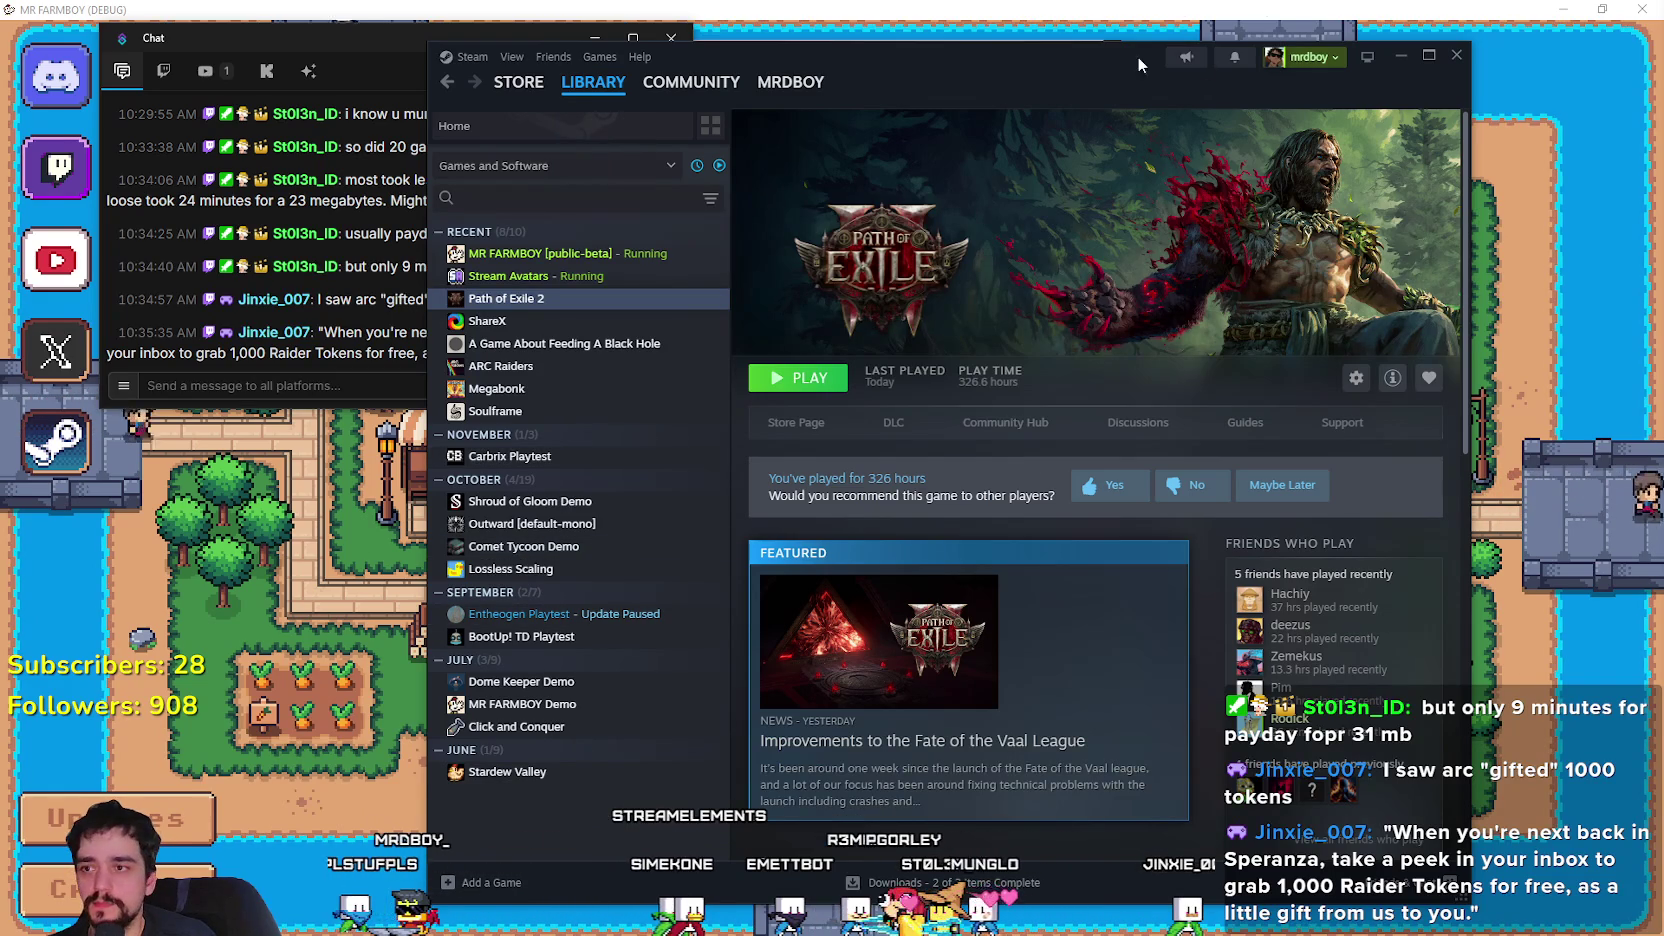
{"action": "left_click_drag", "start_coordinate": [994, 68], "coordinate": [1060, 34]}
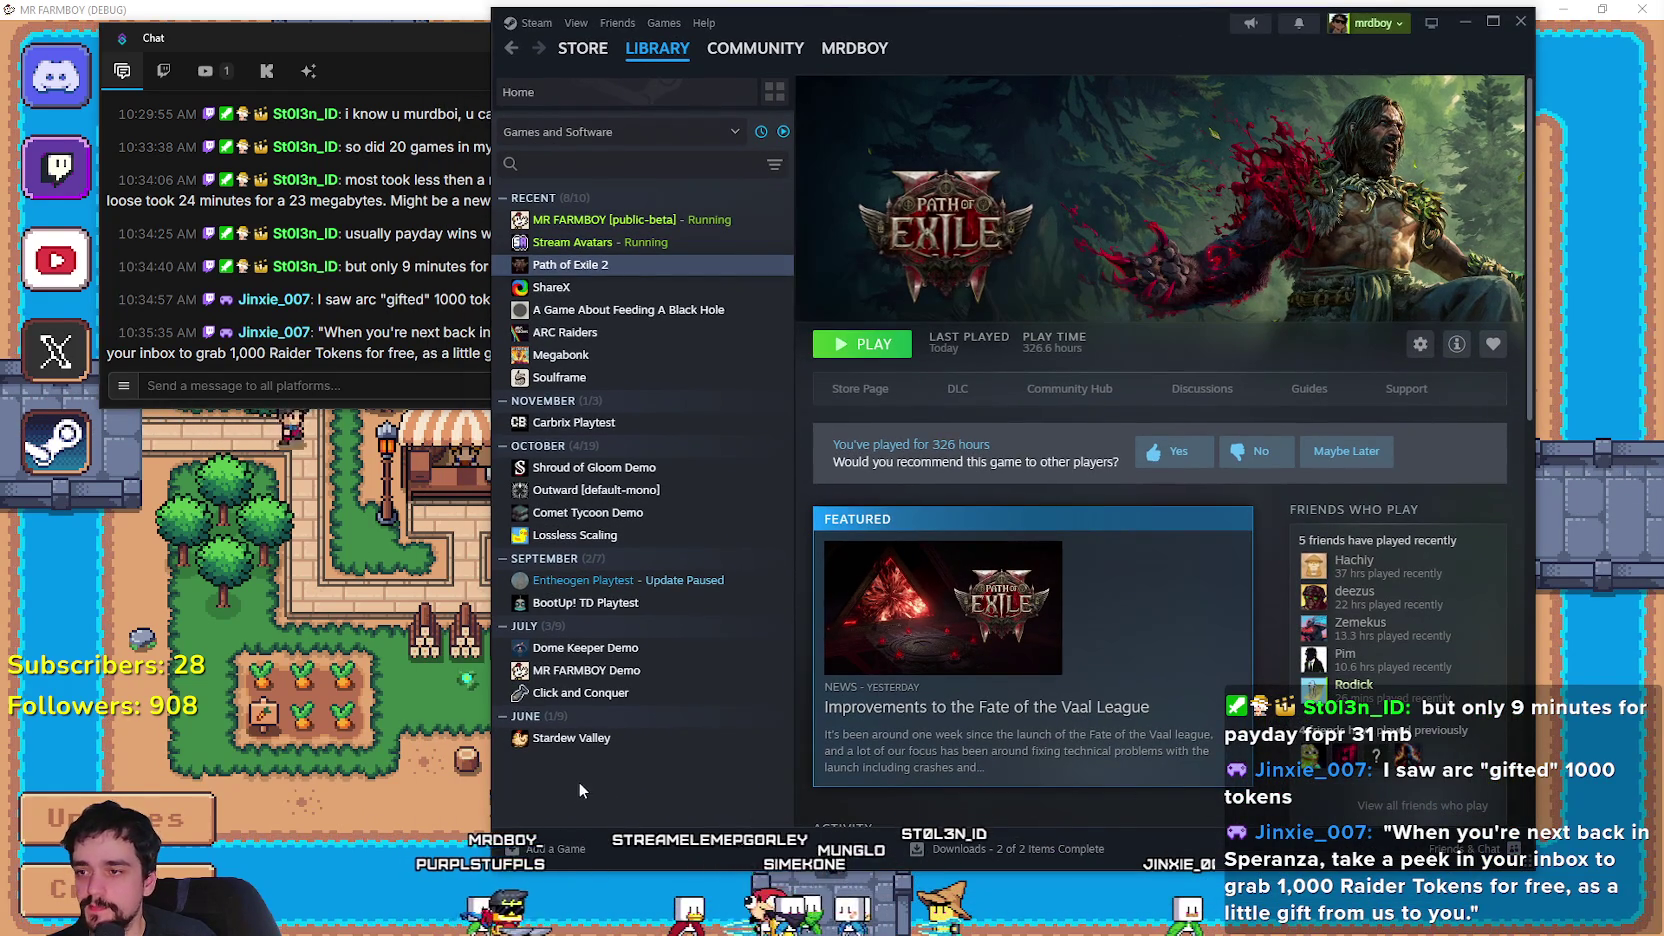
{"action": "left_click", "coordinate": [1459, 25]}
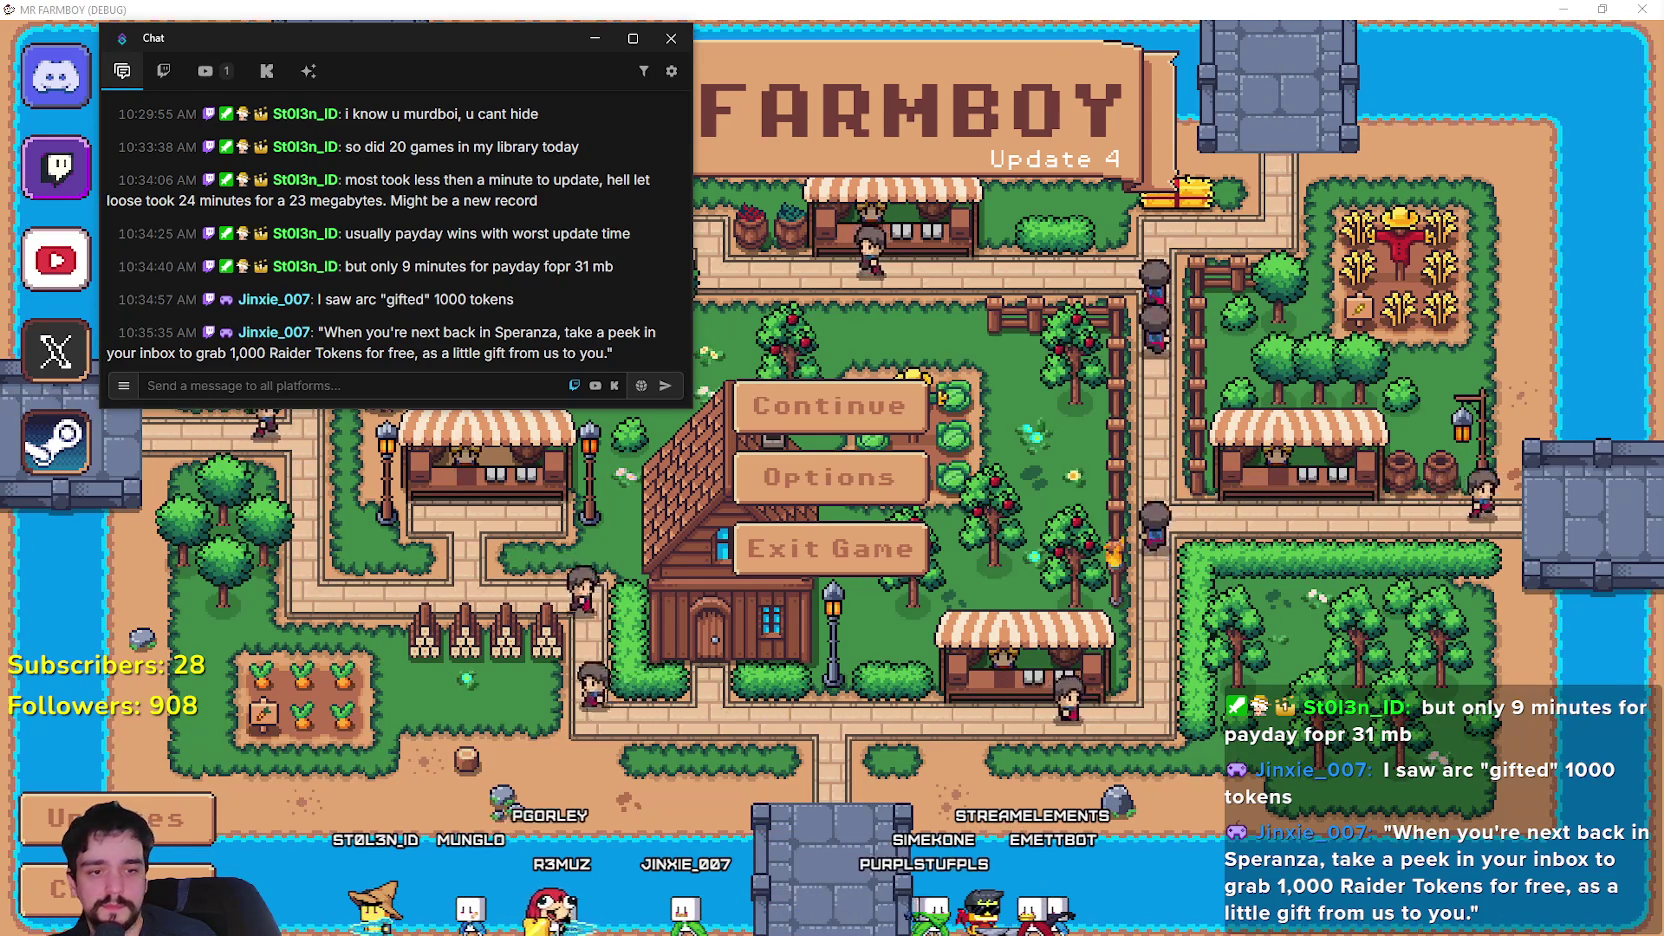
Switch to Aseprite and restore it as a smaller window moved to the right.
{"action": "key", "text": "alt+Tab"}
{"action": "key", "text": "super+Down"}
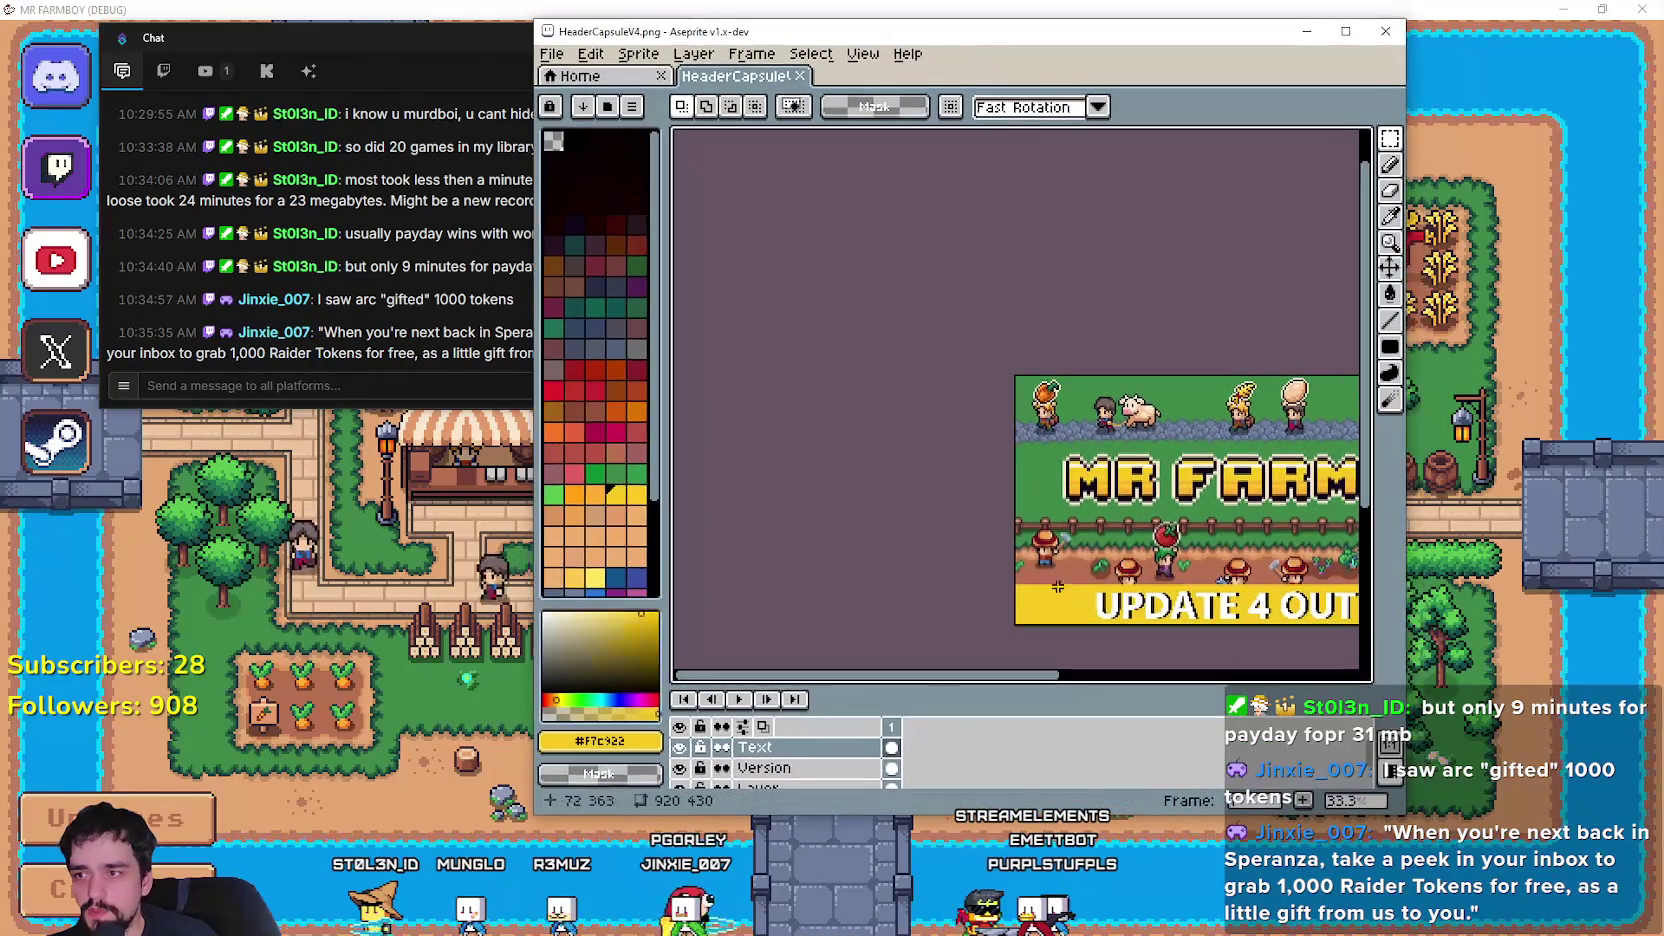
{"action": "left_click_drag", "start_coordinate": [910, 676], "coordinate": [1051, 676]}
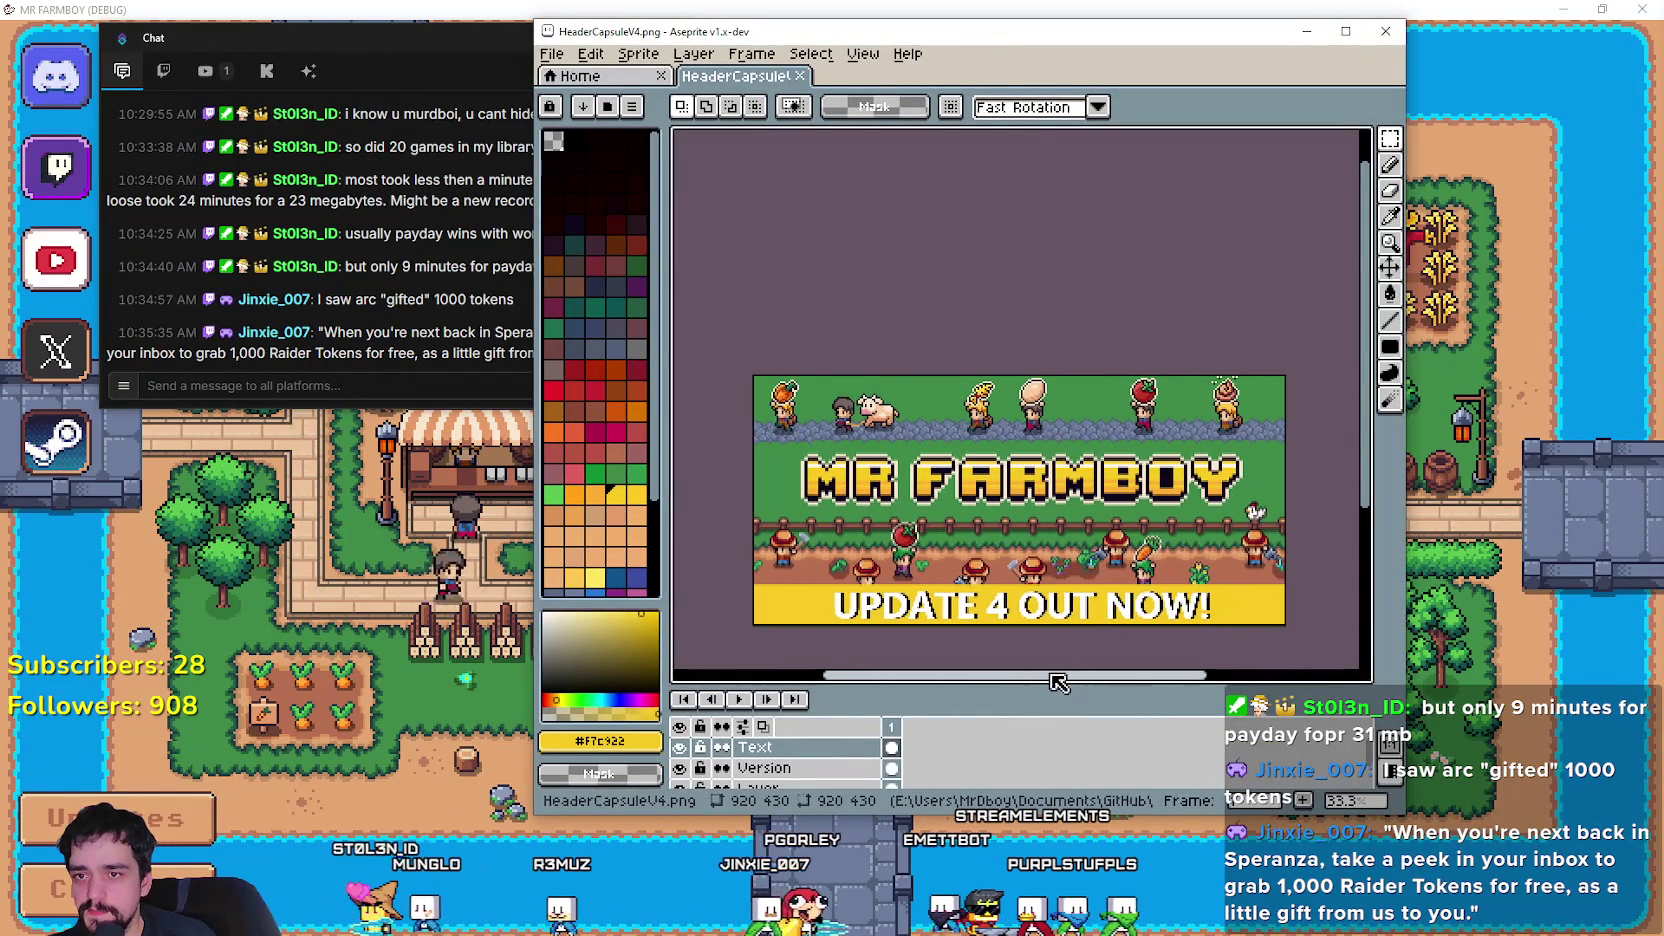
{"action": "mouse_move", "coordinate": [1008, 31]}
{"action": "left_mouse_down"}
{"action": "mouse_move", "coordinate": [1216, 25]}
{"action": "mouse_move", "coordinate": [1164, 23]}
{"action": "left_mouse_up"}
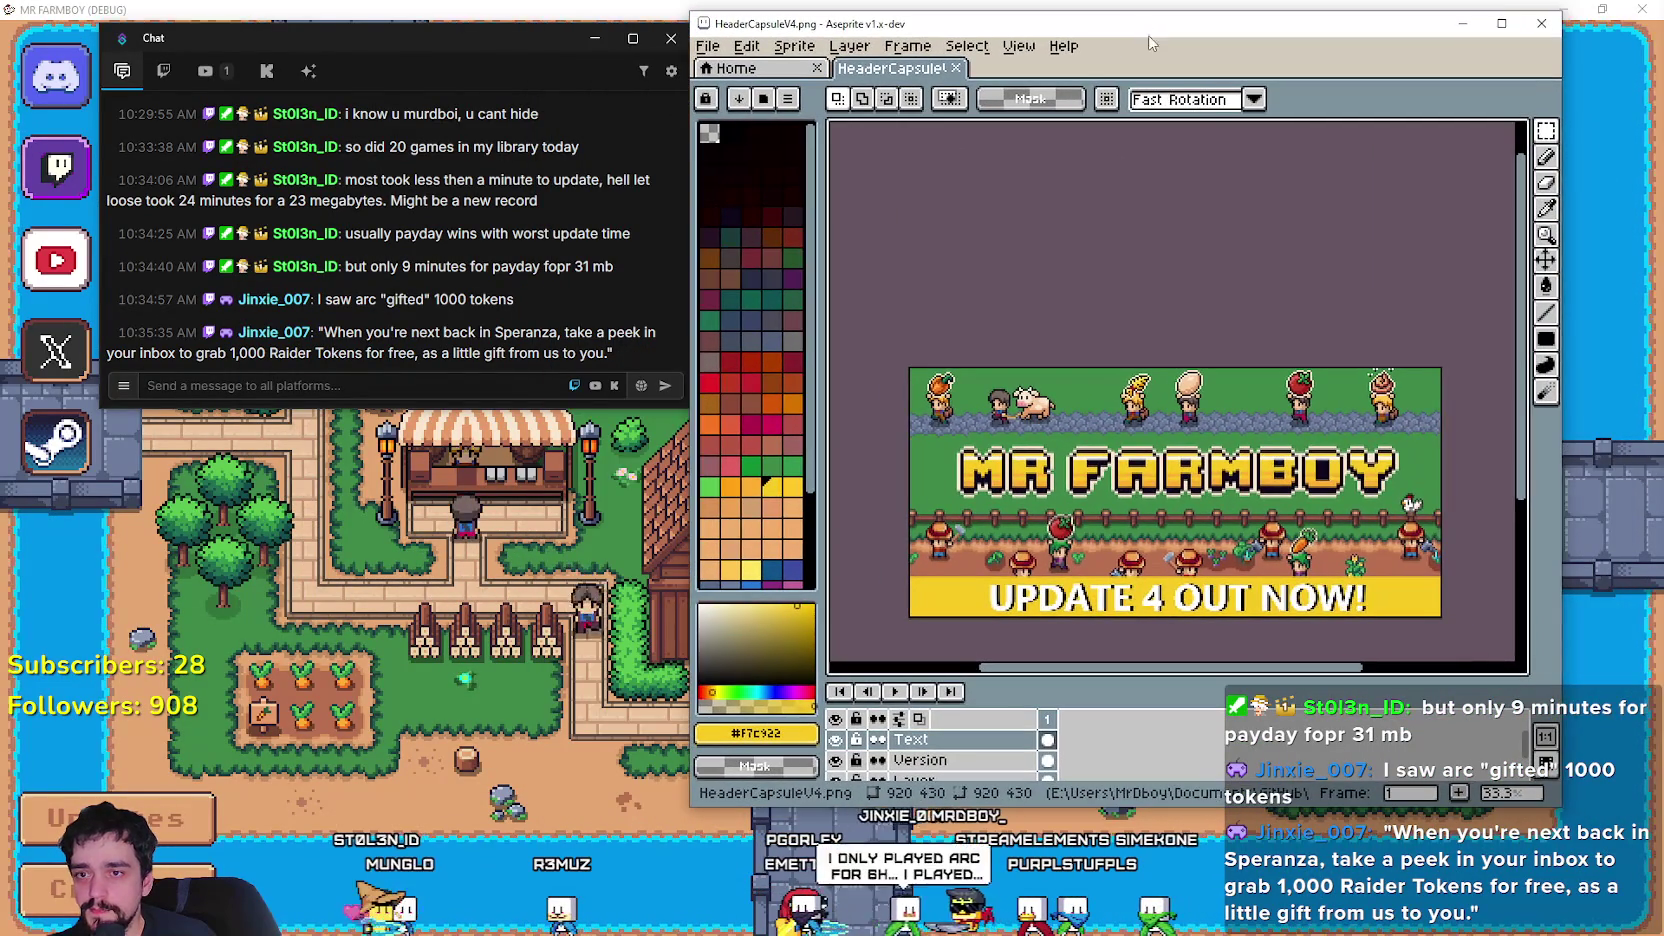
{"action": "mouse_move", "coordinate": [1521, 392]}
{"action": "left_mouse_down"}
{"action": "mouse_move", "coordinate": [1512, 487]}
{"action": "mouse_move", "coordinate": [1489, 516]}
{"action": "left_mouse_up"}
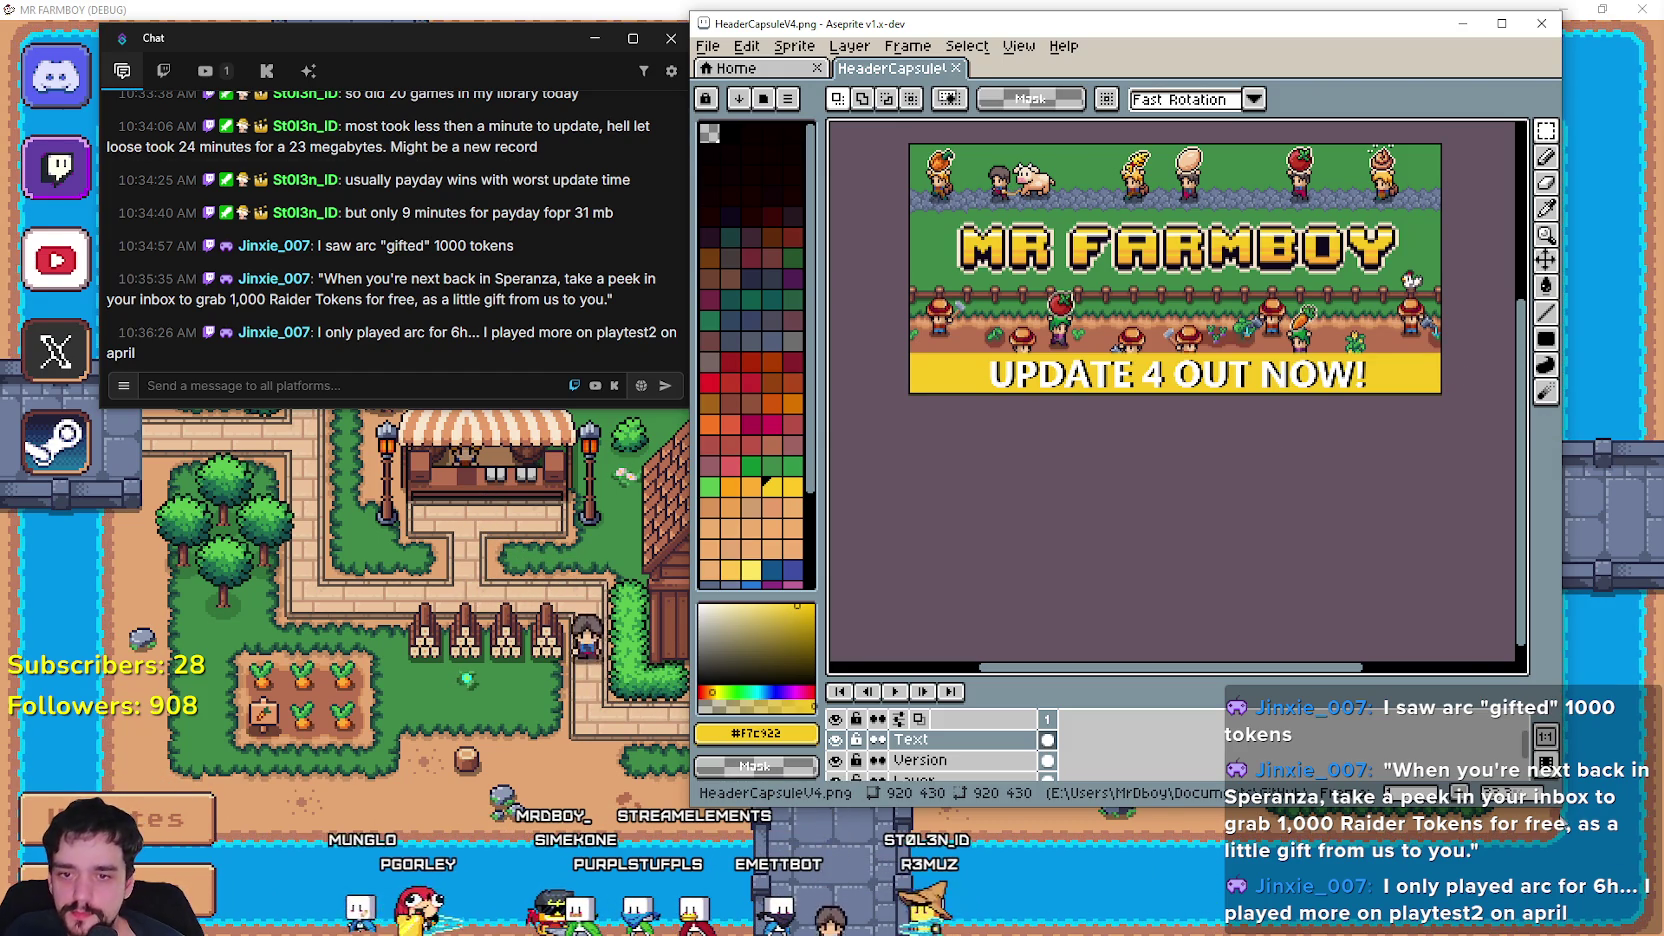
{"action": "mouse_move", "coordinate": [1558, 806]}
{"action": "left_mouse_down"}
{"action": "mouse_move", "coordinate": [1468, 552]}
{"action": "mouse_move", "coordinate": [1498, 476]}
{"action": "mouse_move", "coordinate": [1500, 500]}
{"action": "left_mouse_up"}
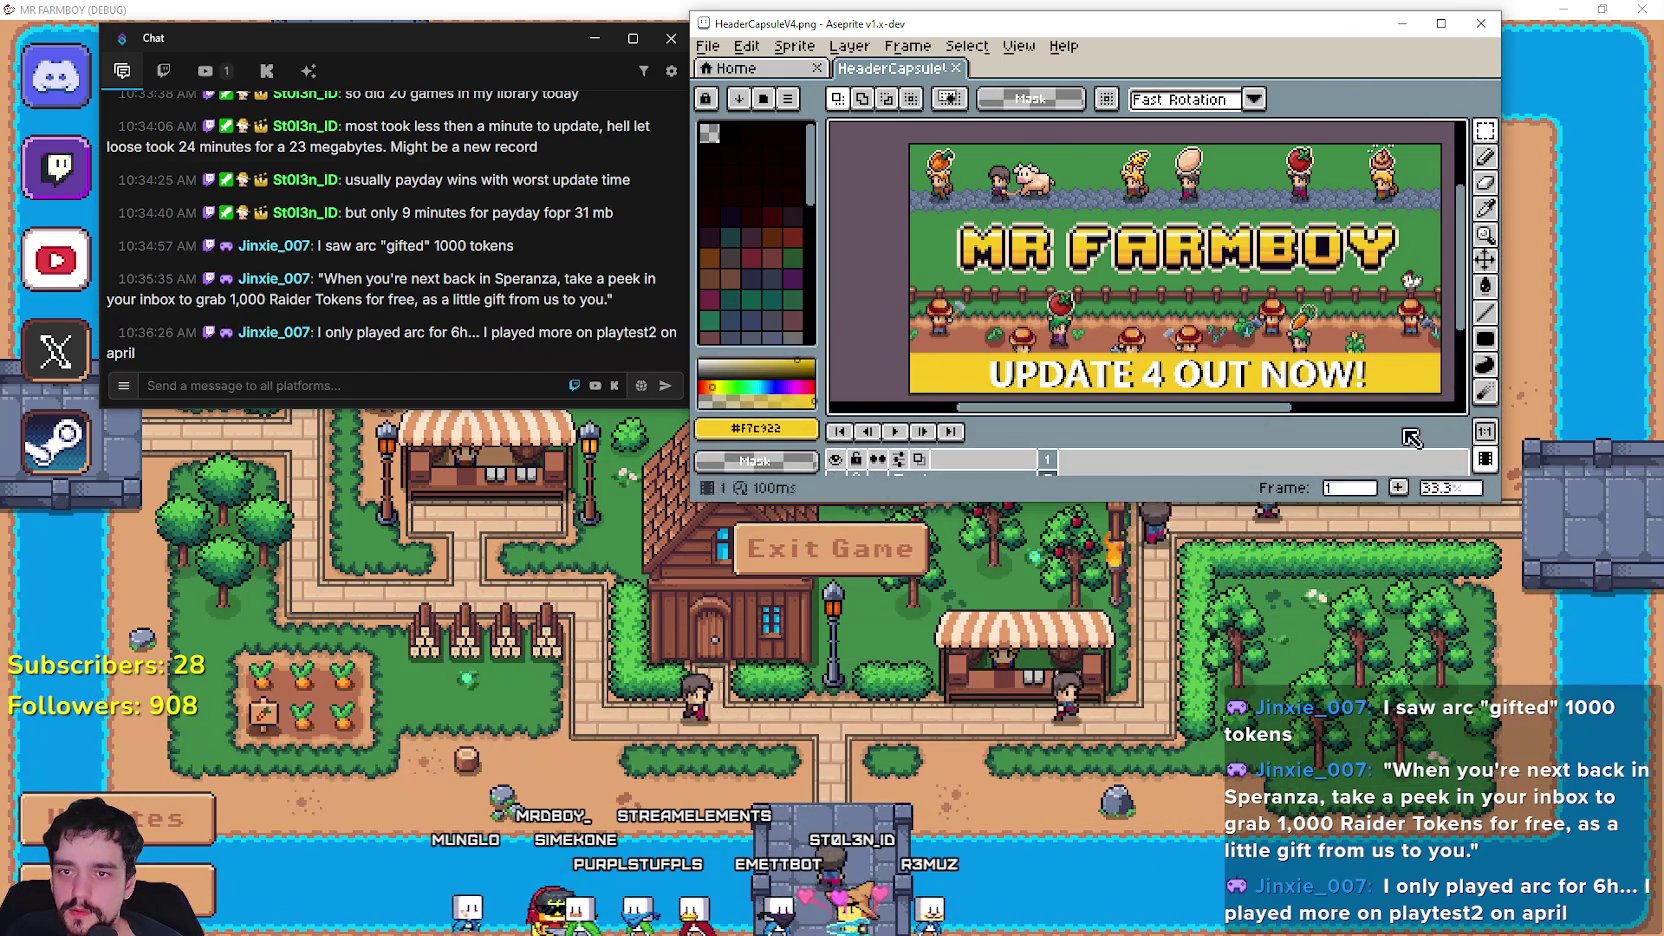
Pan and zoom HeaderCapsuleV4.png to fit the Update 4 banner, then trim the window.
{"action": "left_click_drag", "start_coordinate": [1321, 305], "coordinate": [1205, 268]}
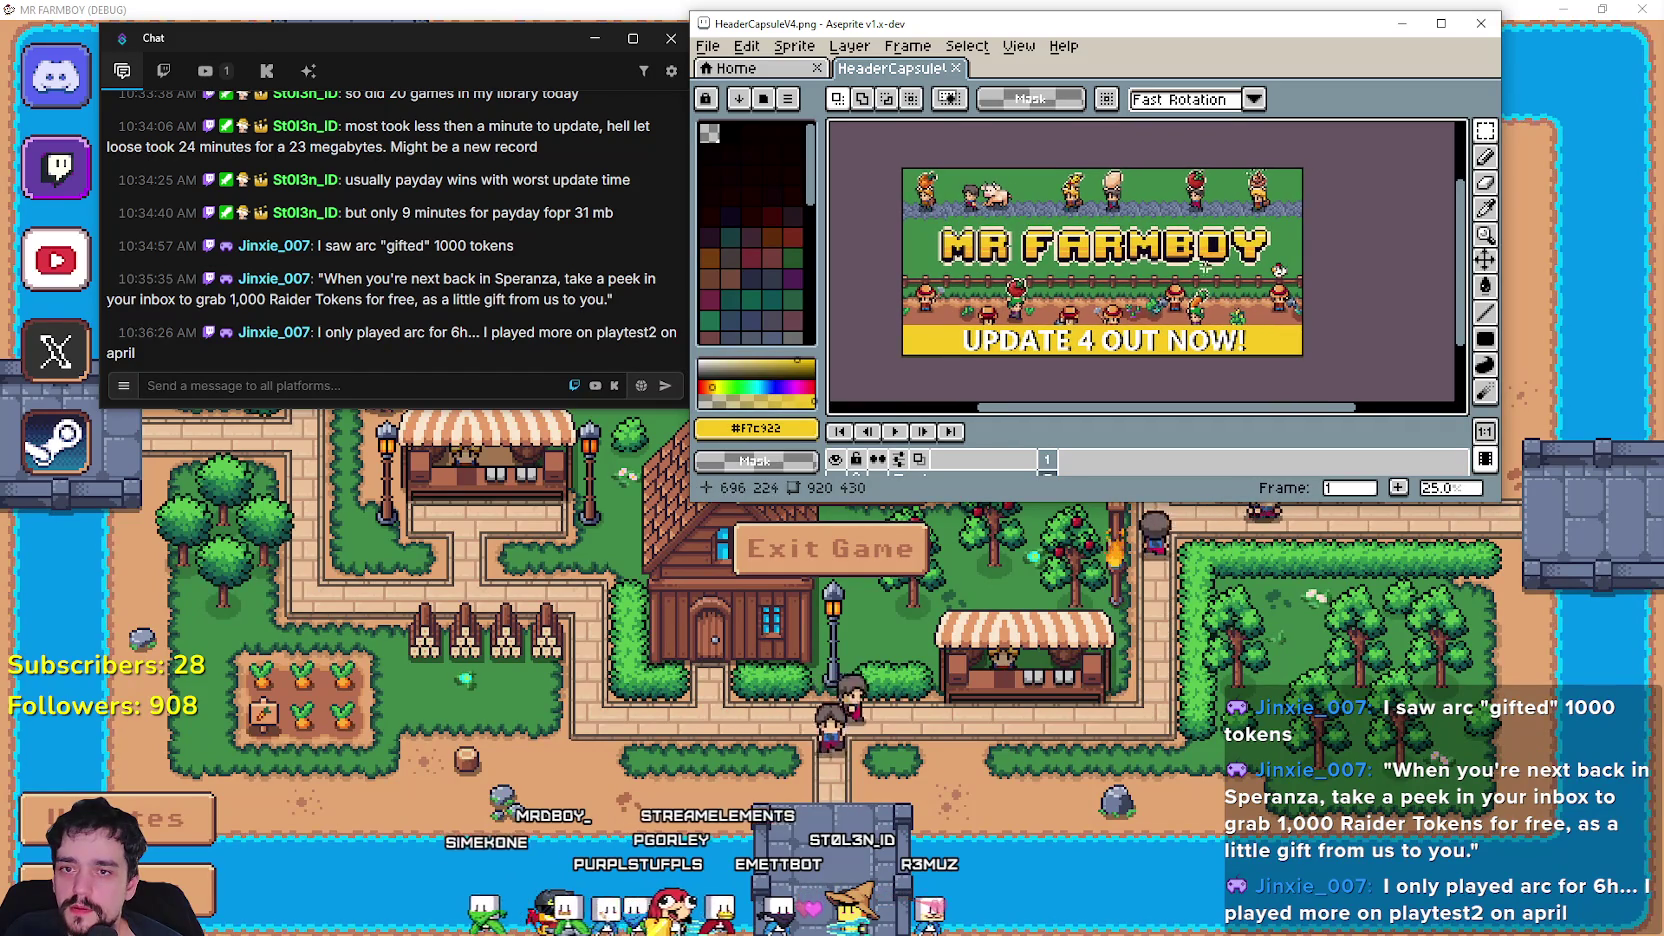
{"action": "scroll", "coordinate": [1320, 244], "scroll_direction": "up", "scroll_amount": 1}
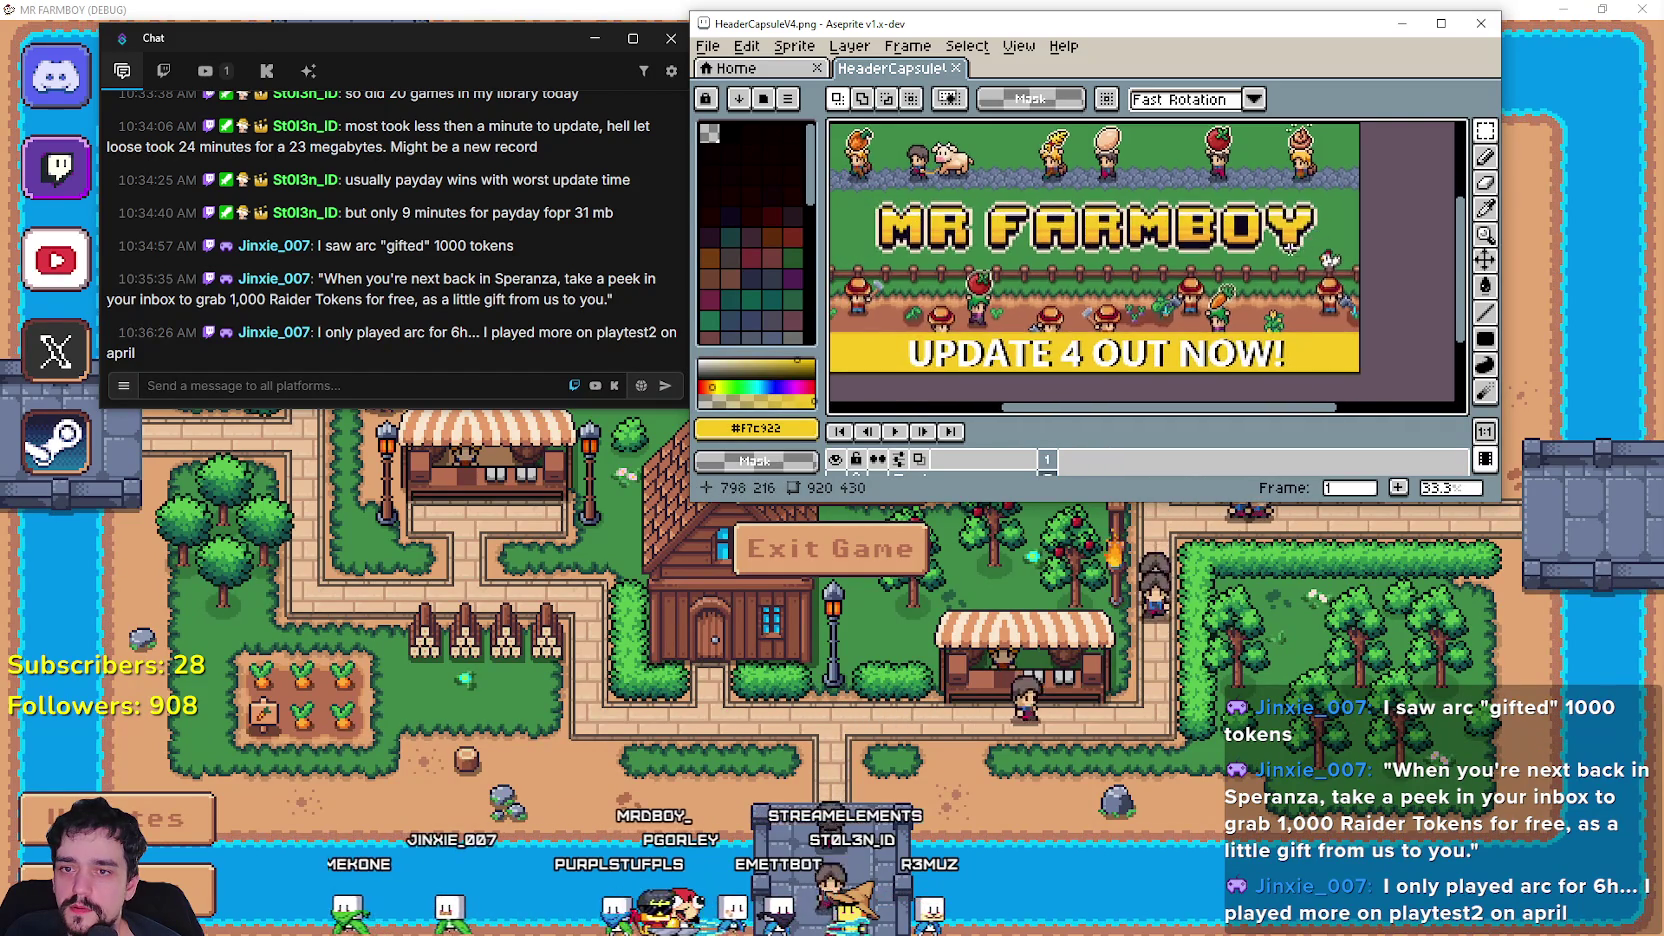
{"action": "scroll", "coordinate": [1288, 250], "scroll_direction": "down", "scroll_amount": 2}
{"action": "scroll", "coordinate": [1300, 240], "scroll_direction": "down", "scroll_amount": 1}
{"action": "scroll", "coordinate": [1361, 298], "scroll_direction": "up", "scroll_amount": 2}
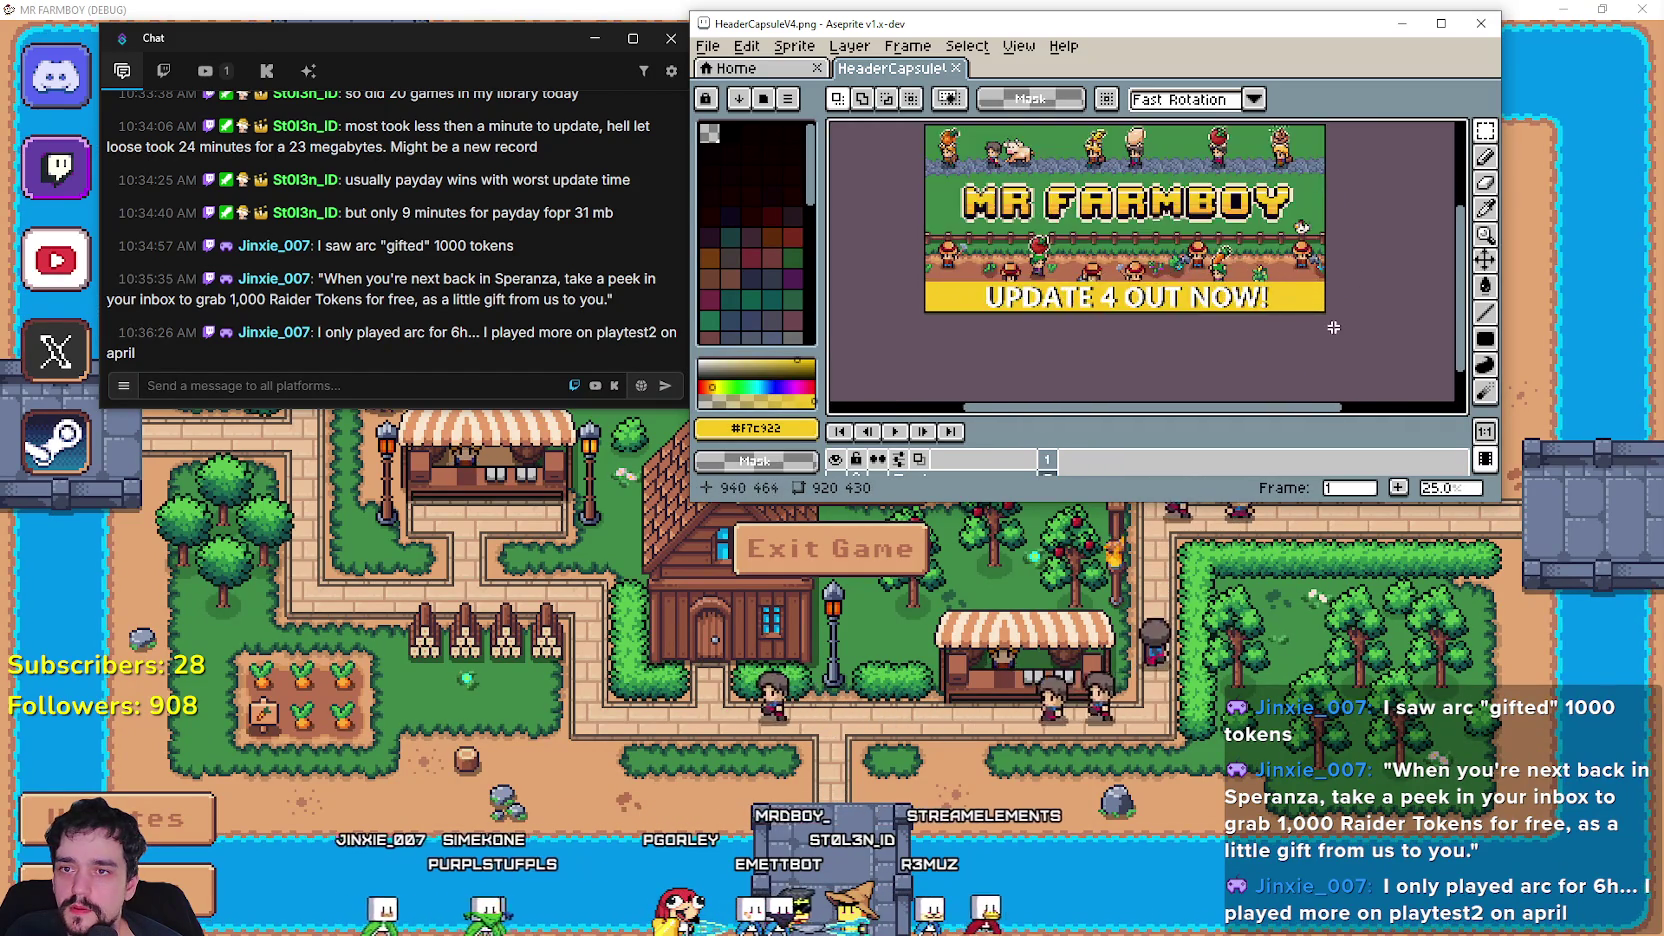
{"action": "left_click_drag", "start_coordinate": [1311, 290], "coordinate": [1286, 266]}
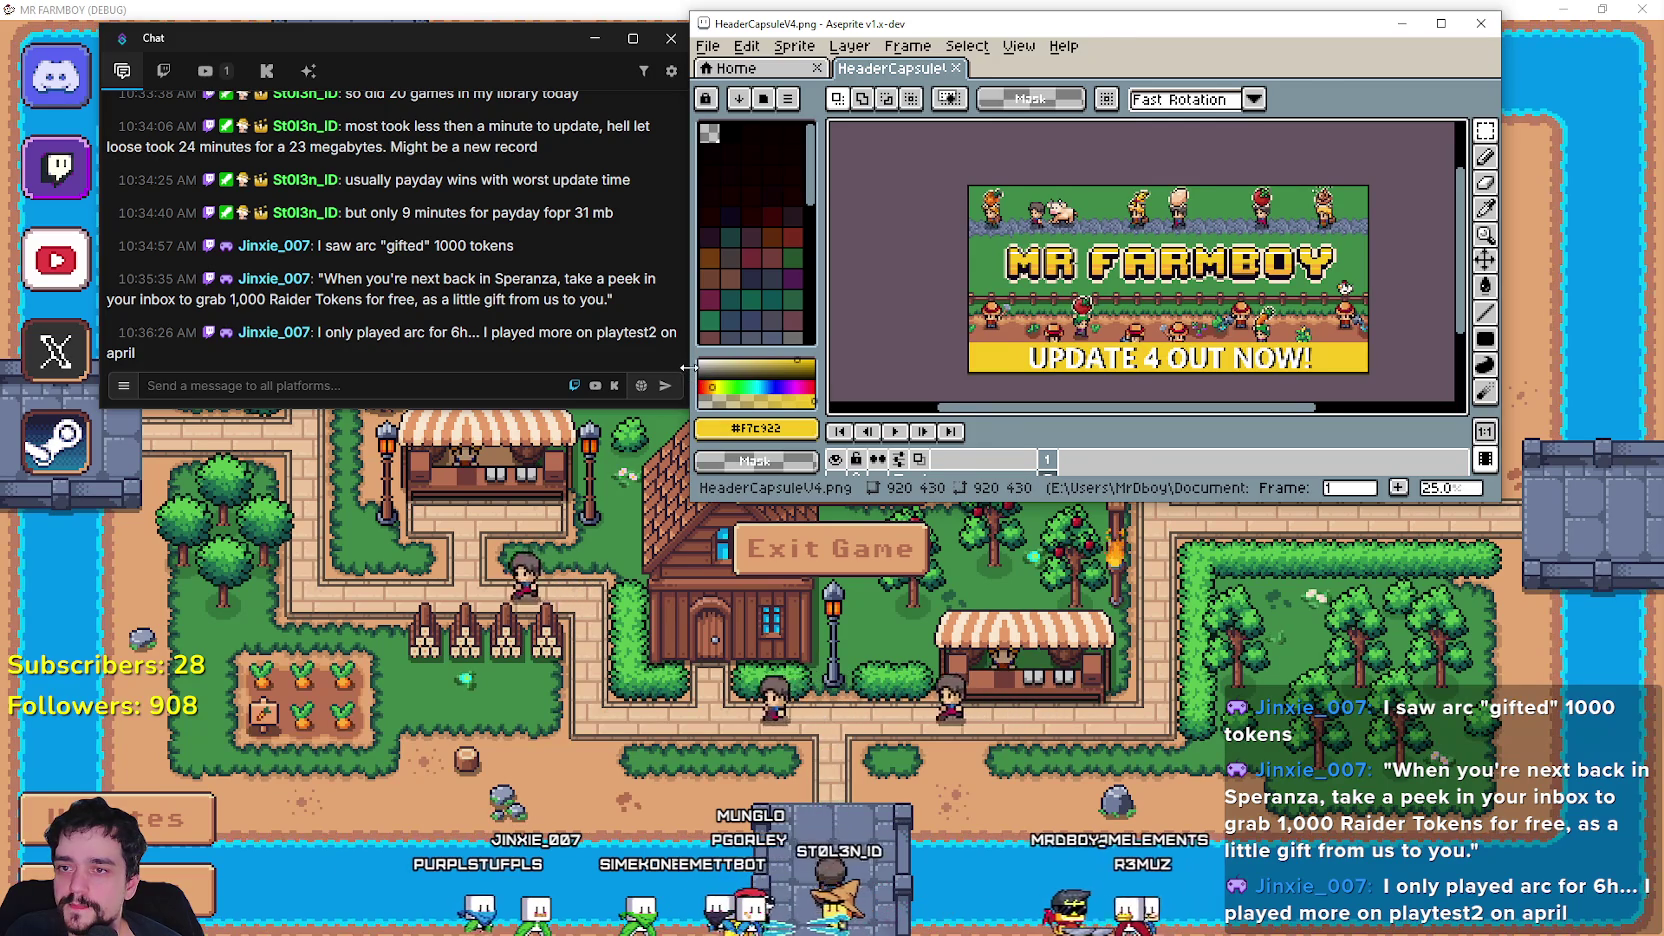
{"action": "left_click_drag", "start_coordinate": [681, 370], "coordinate": [764, 370]}
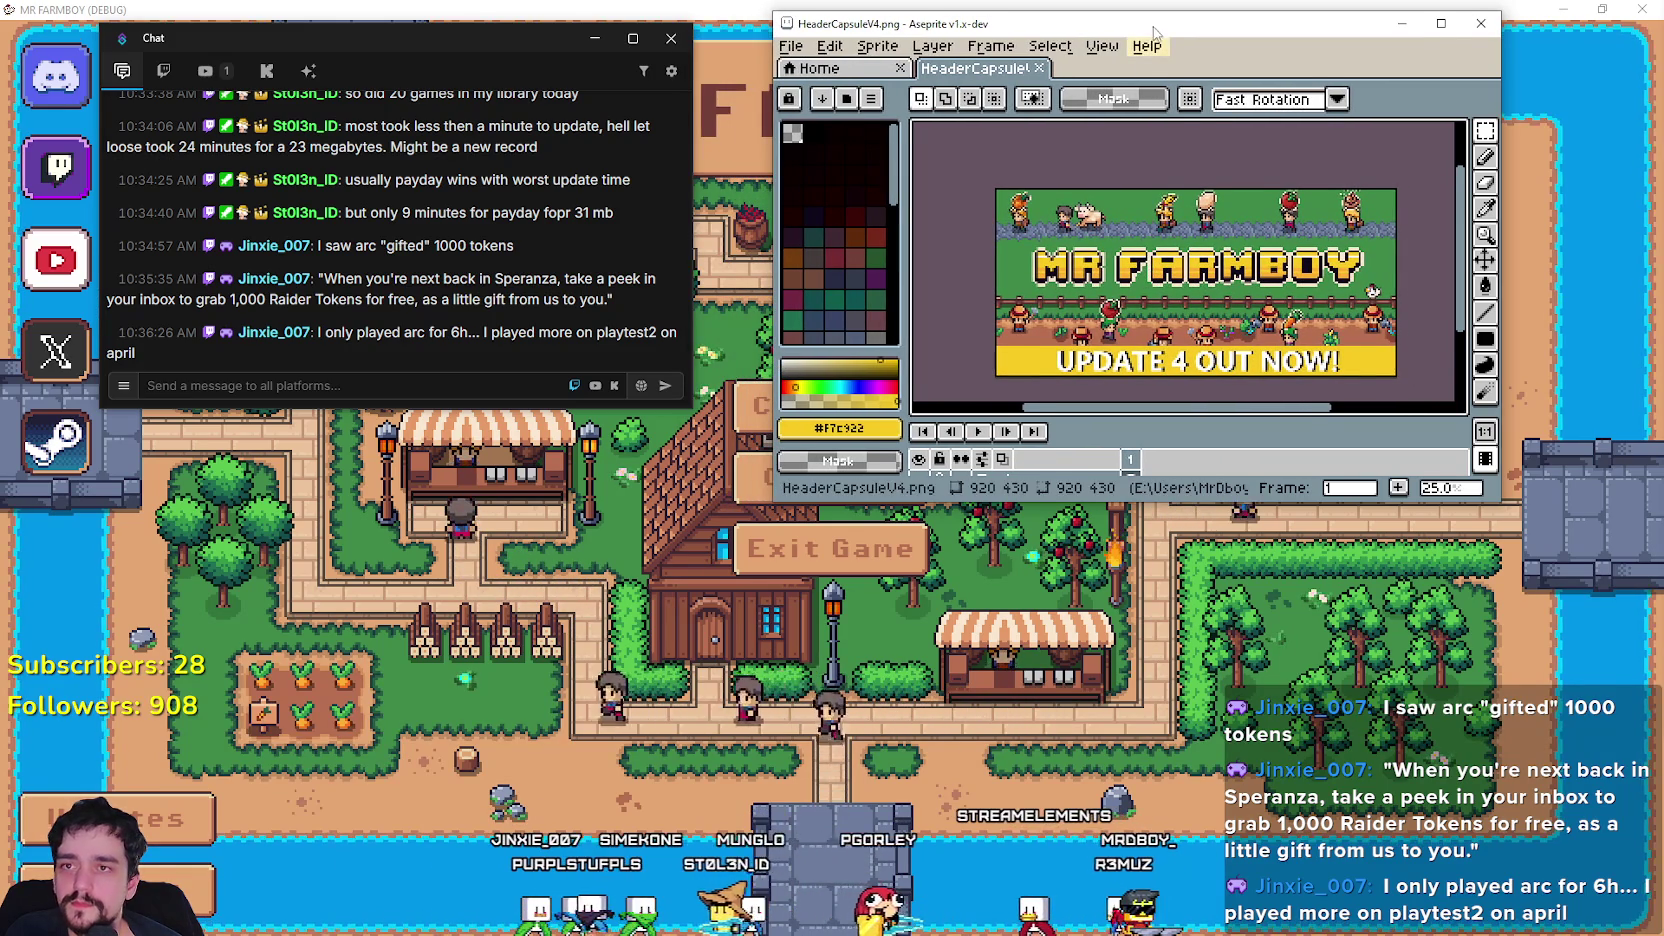
{"action": "left_click_drag", "start_coordinate": [1150, 23], "coordinate": [1157, 15]}
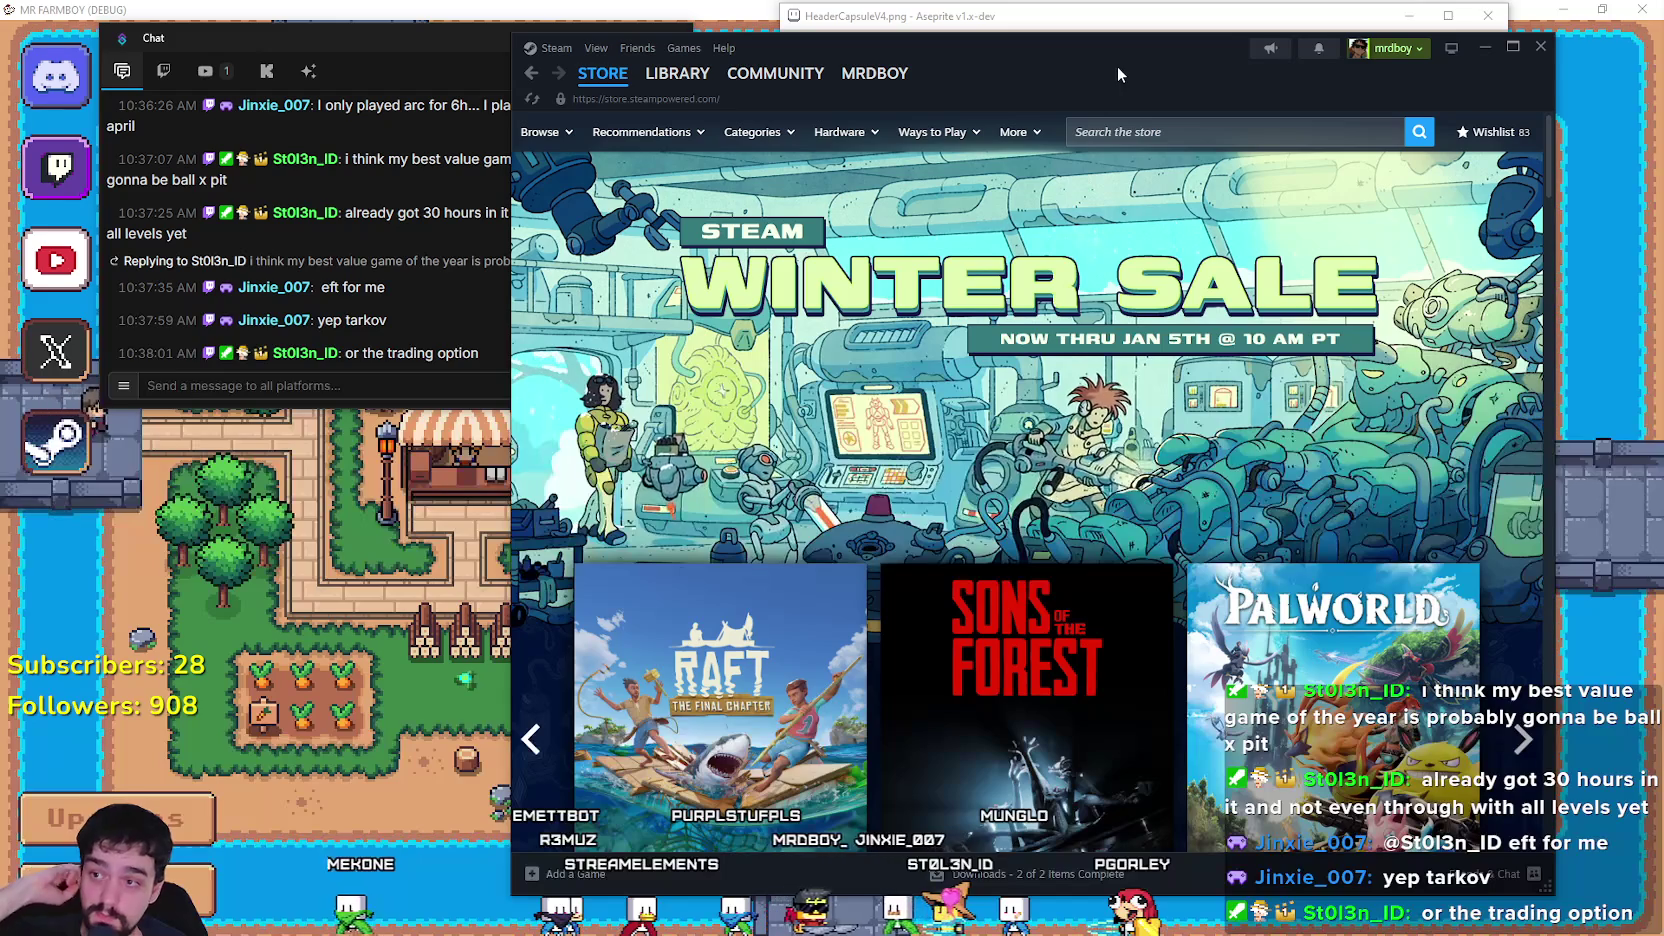
Search the store for 'bg' and open the PUBG: Black Budget store page.
{"action": "left_click", "coordinate": [1256, 131]}
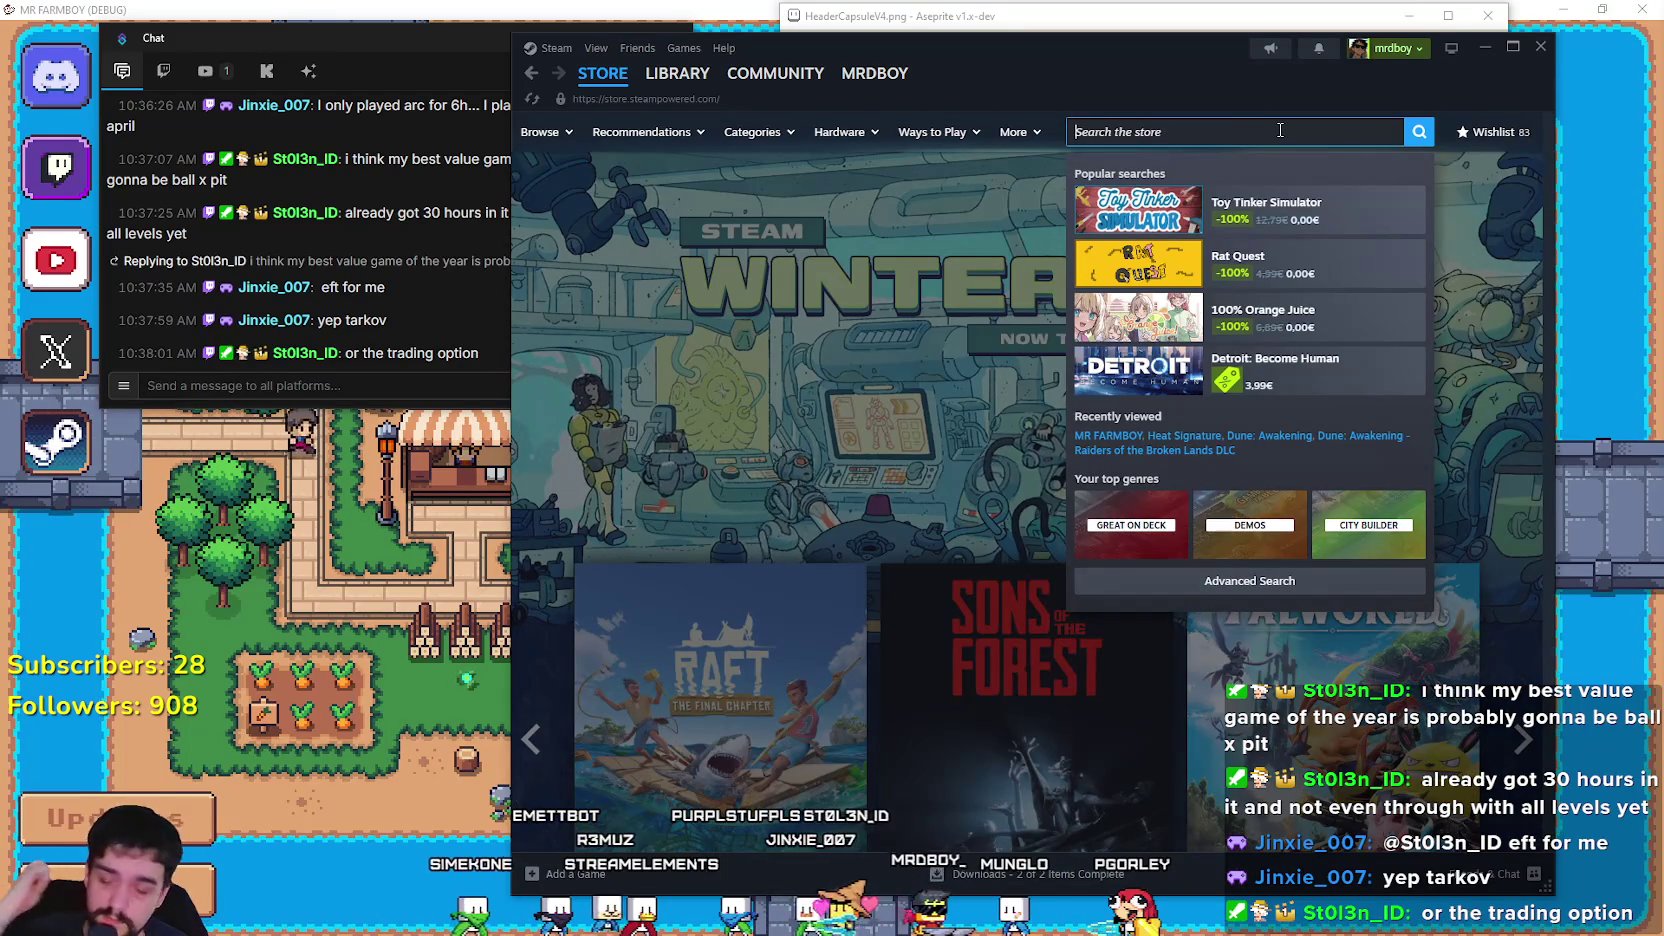
{"action": "type", "text": "Pubg"}
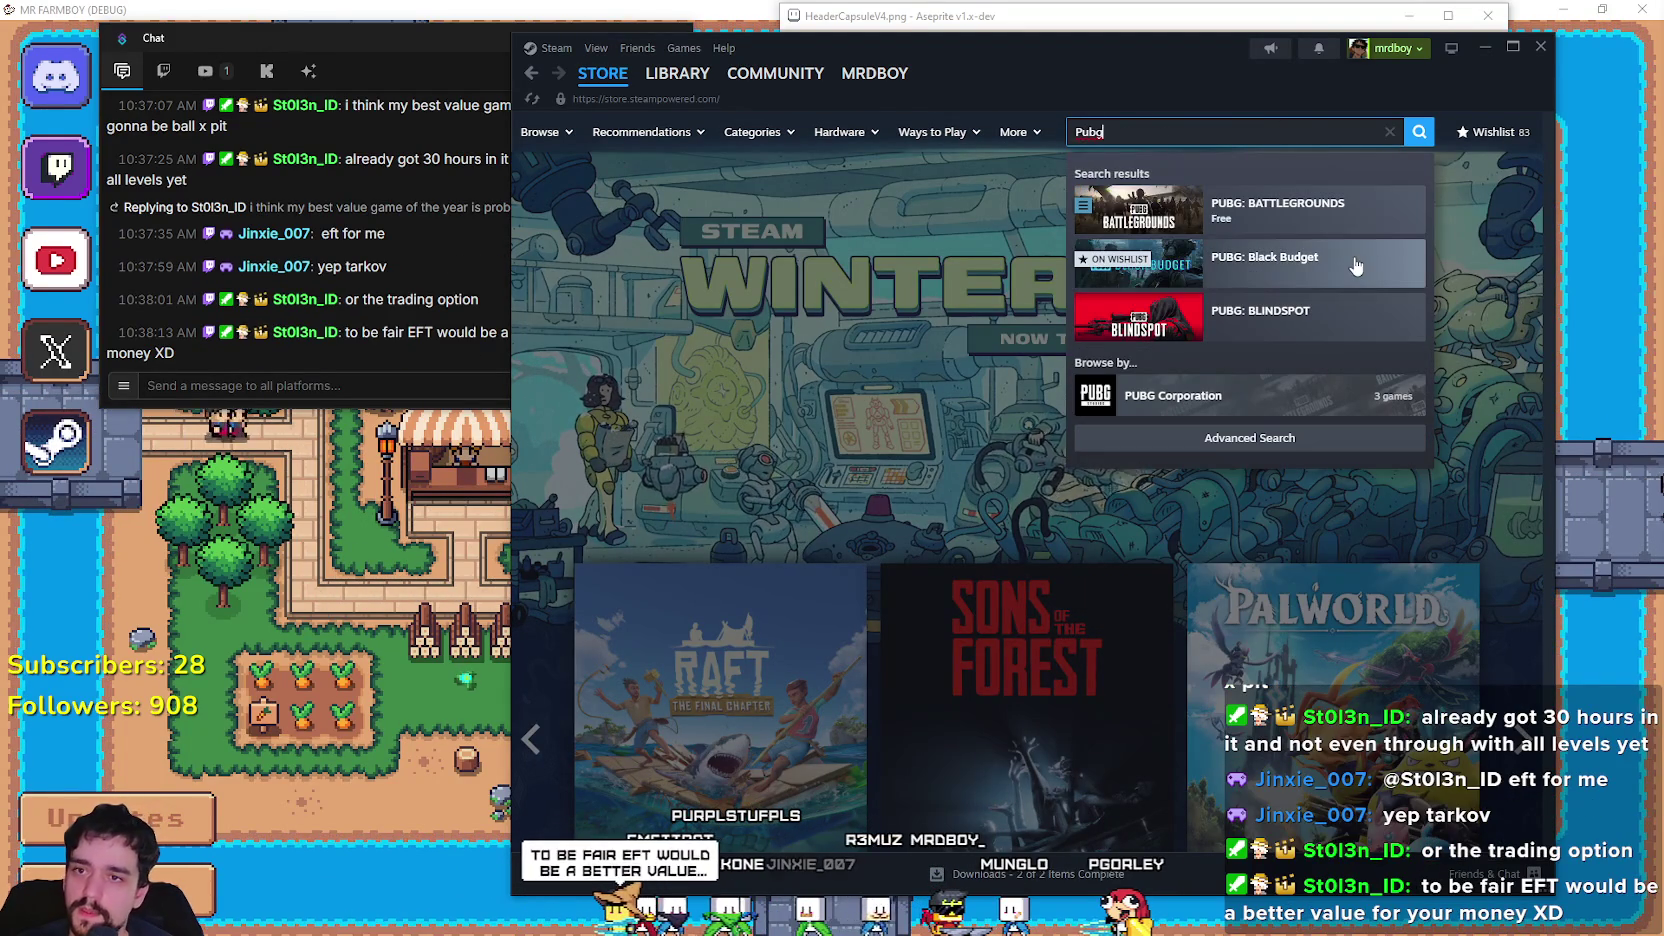
{"action": "left_click", "coordinate": [1265, 262]}
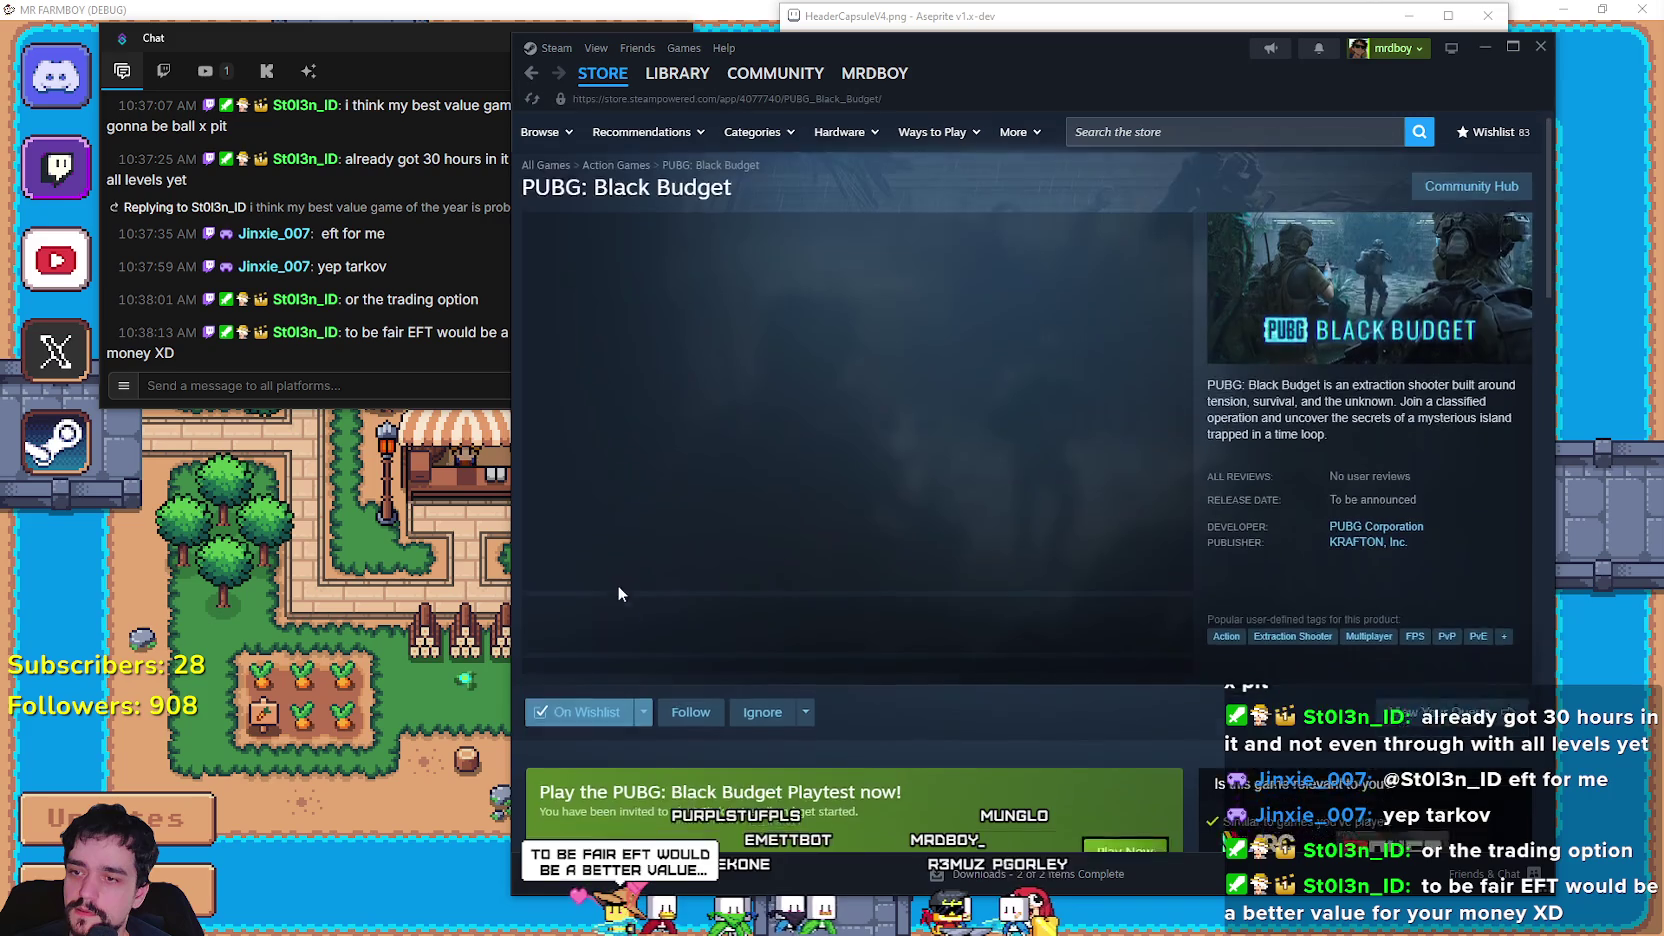
{"action": "scroll", "coordinate": [612, 584], "scroll_direction": "down", "scroll_amount": 3}
{"action": "mouse_move", "coordinate": [900, 563]}
{"action": "left_mouse_down"}
{"action": "mouse_move", "coordinate": [516, 523]}
{"action": "mouse_move", "coordinate": [530, 535]}
{"action": "left_mouse_up"}
{"action": "left_click", "coordinate": [700, 395]}
{"action": "scroll", "coordinate": [727, 425], "scroll_direction": "up", "scroll_amount": 3}
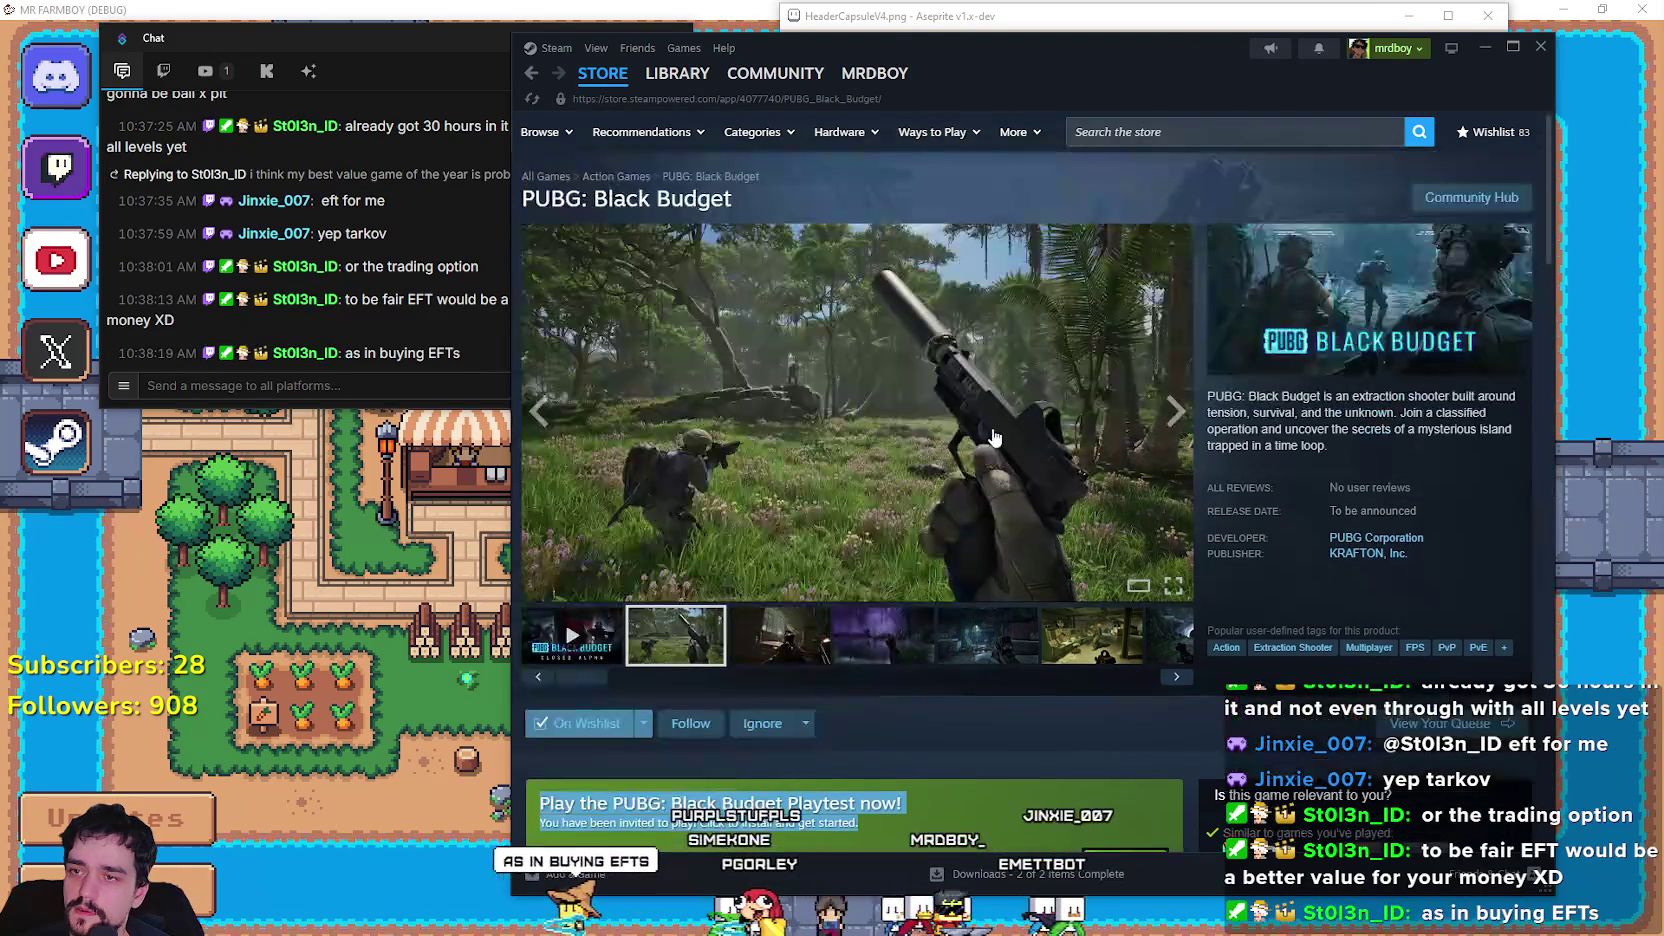
Page through all the PUBG: Black Budget screenshots in the media viewer.
{"action": "left_click", "coordinate": [727, 425]}
{"action": "left_click", "coordinate": [1505, 482]}
{"action": "left_click", "coordinate": [1505, 495]}
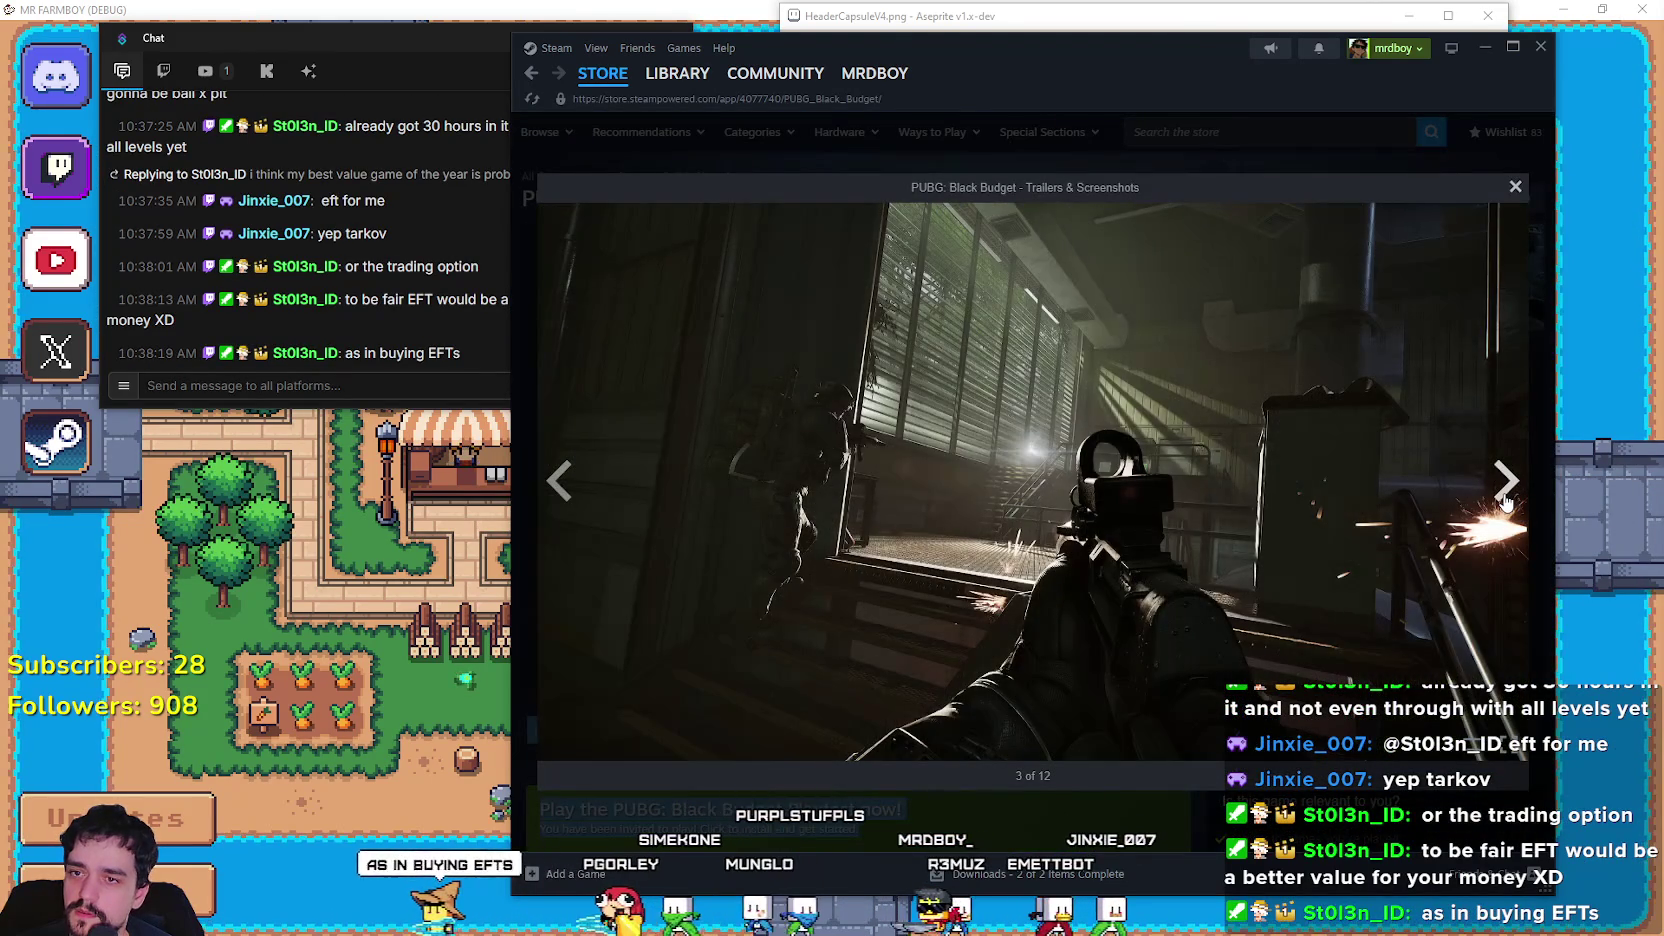
{"action": "left_click", "coordinate": [1505, 495]}
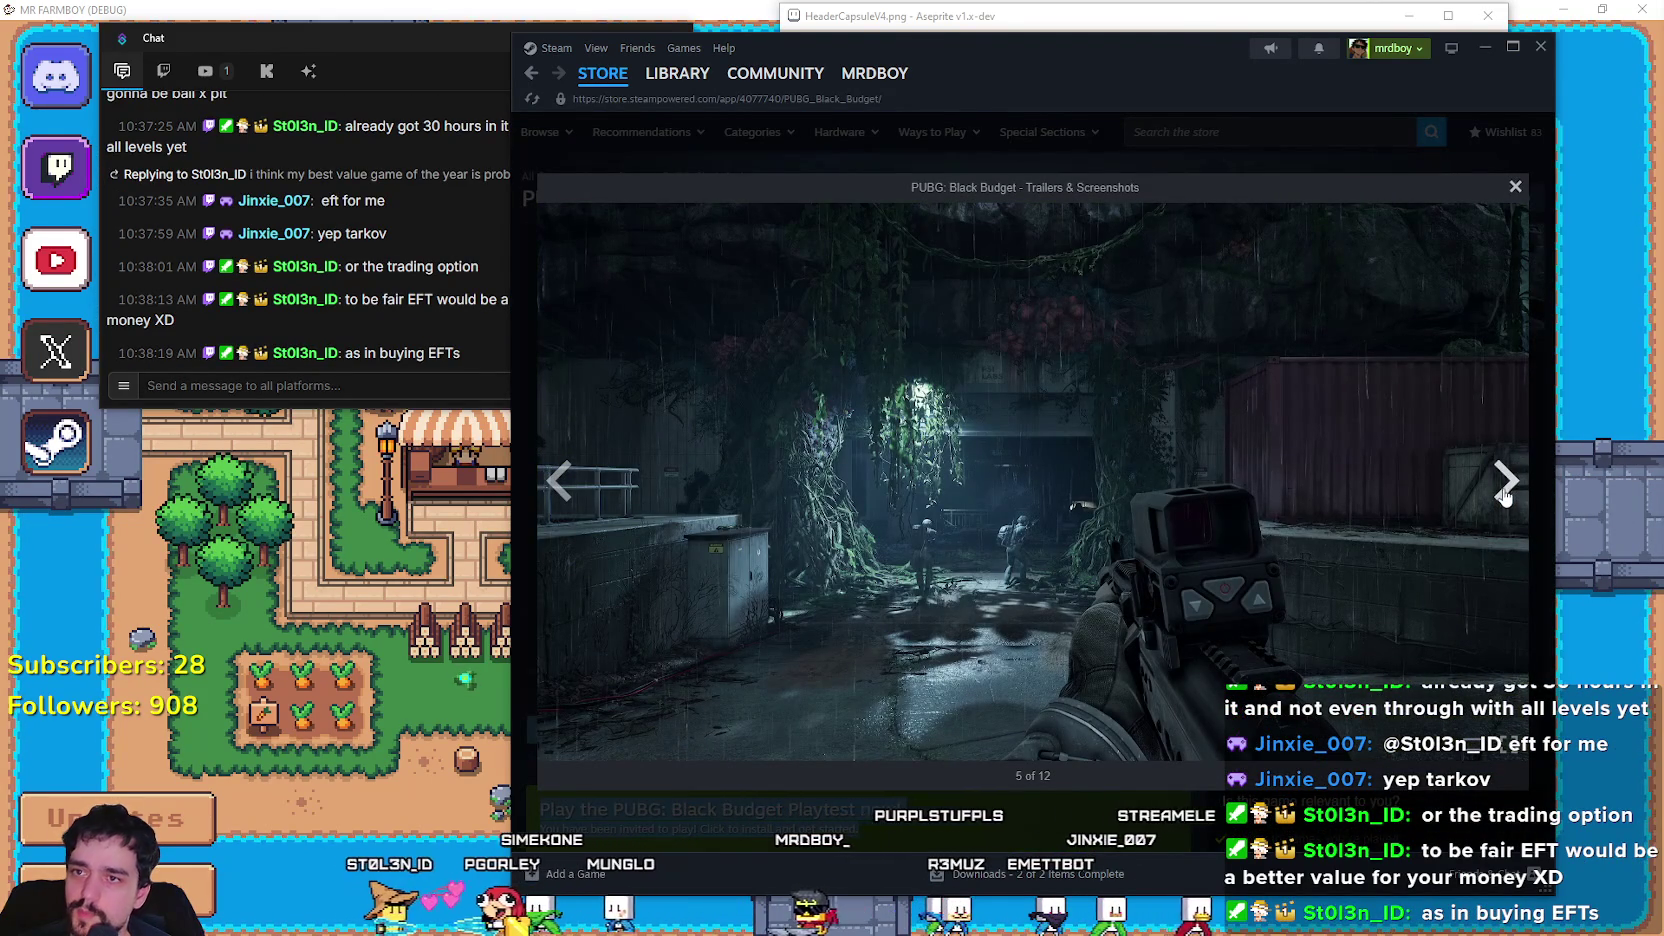
{"action": "left_click", "coordinate": [1505, 495]}
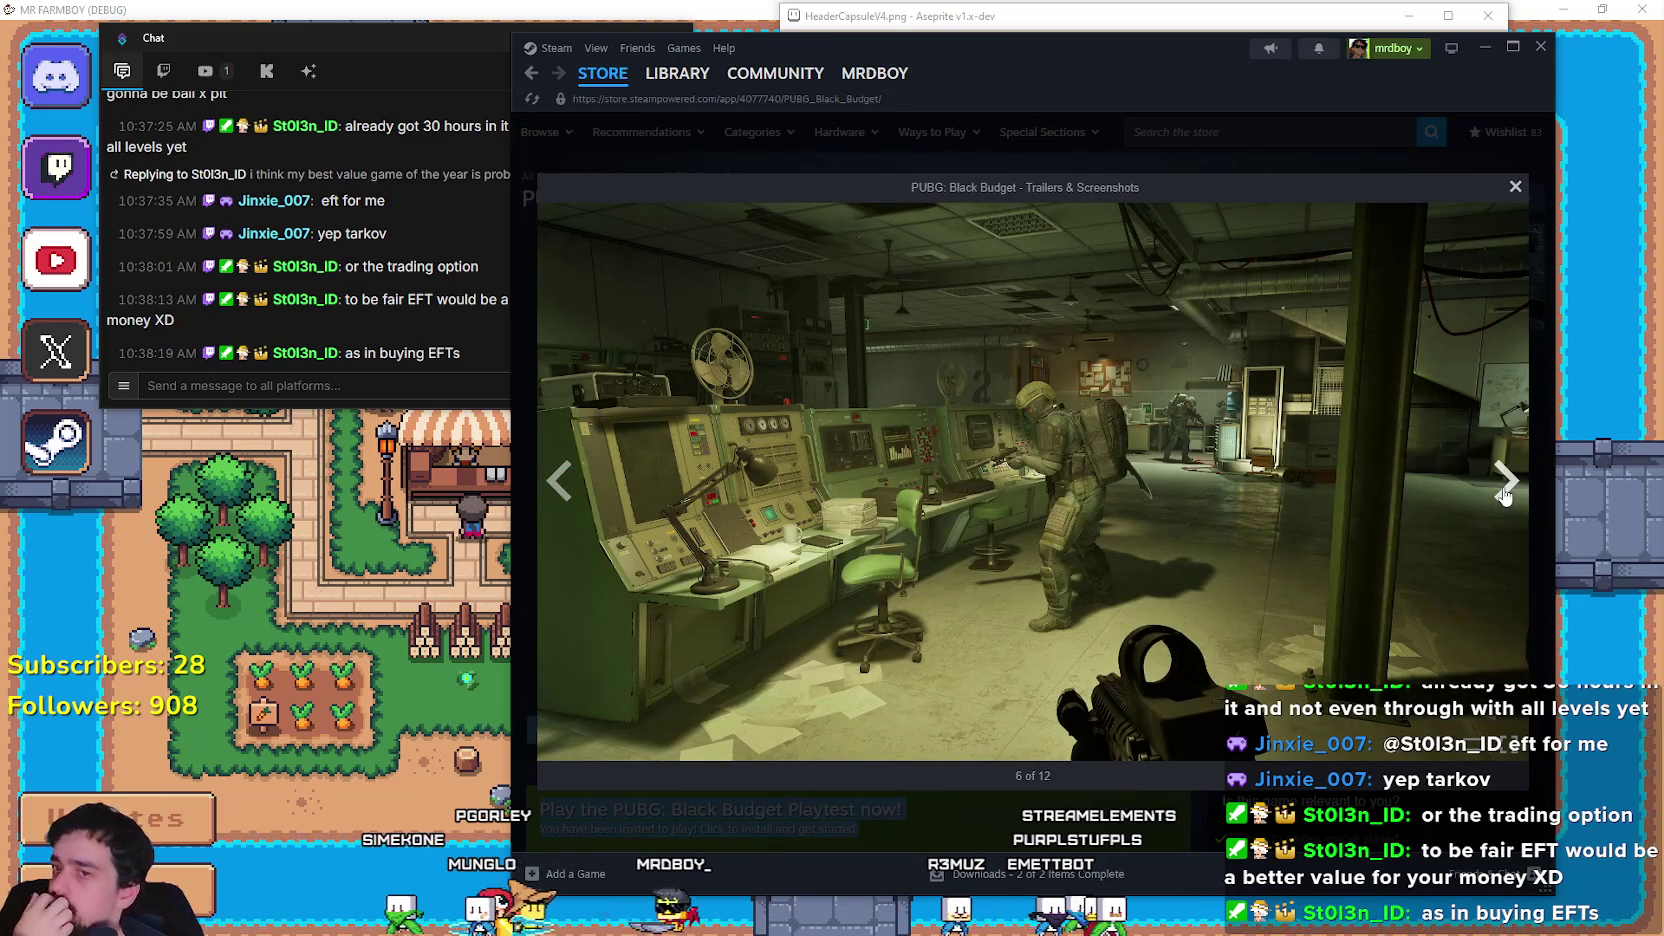
{"action": "left_click", "coordinate": [1505, 495]}
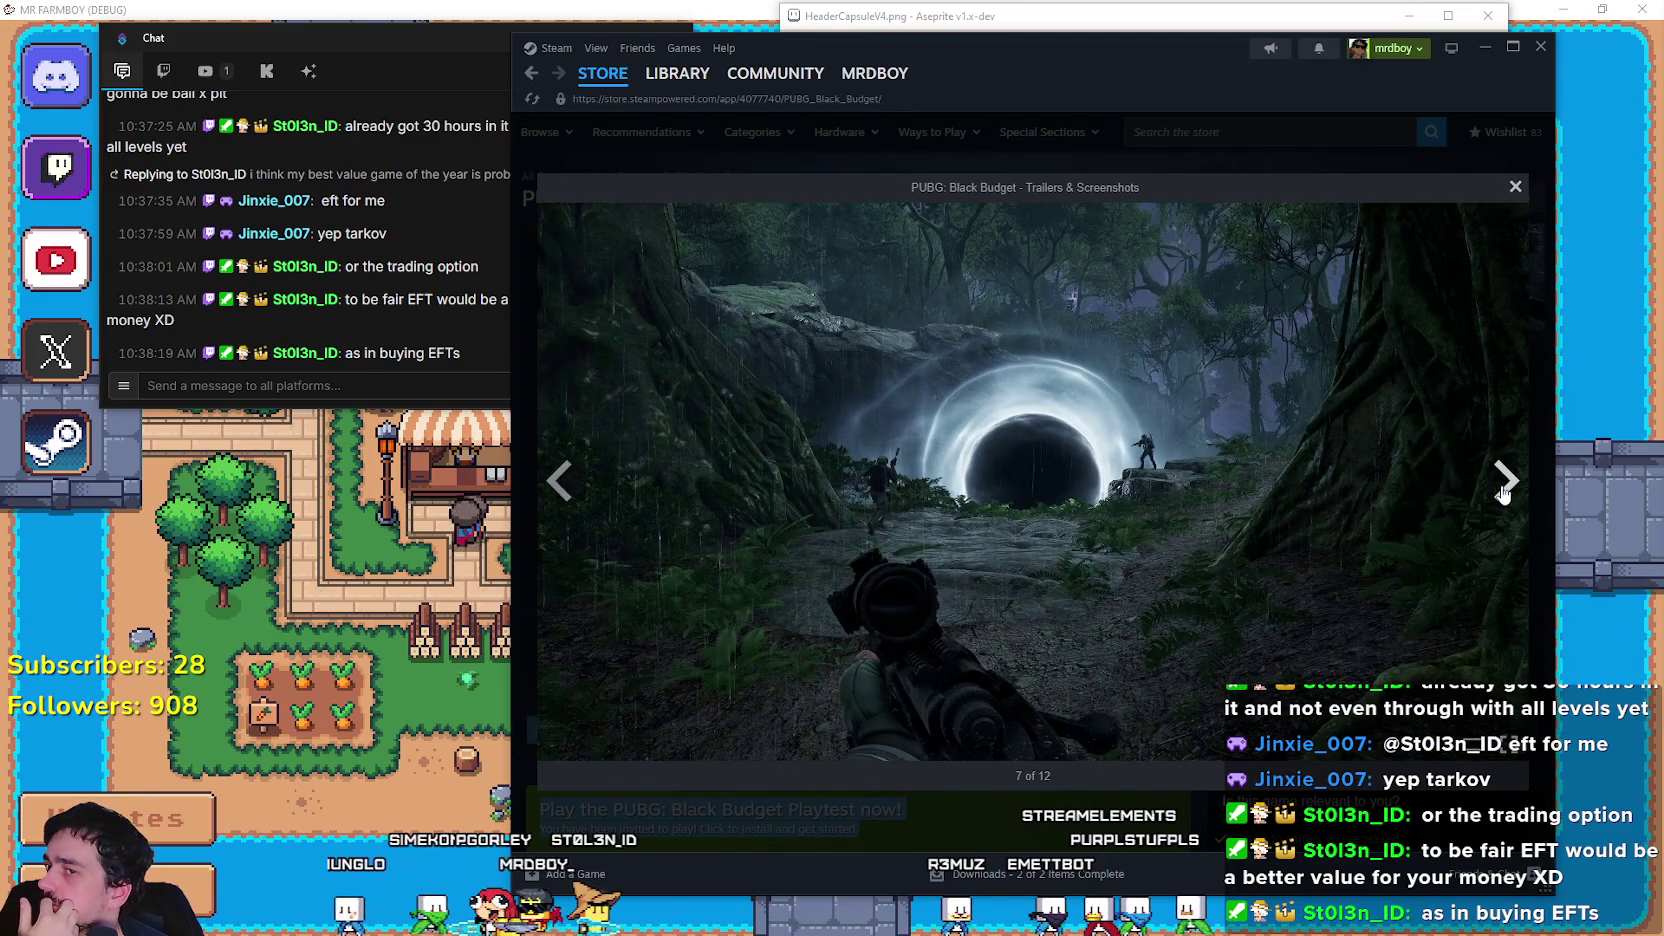
{"action": "left_click", "coordinate": [1503, 493]}
{"action": "left_click", "coordinate": [1505, 480]}
{"action": "left_click", "coordinate": [1505, 480]}
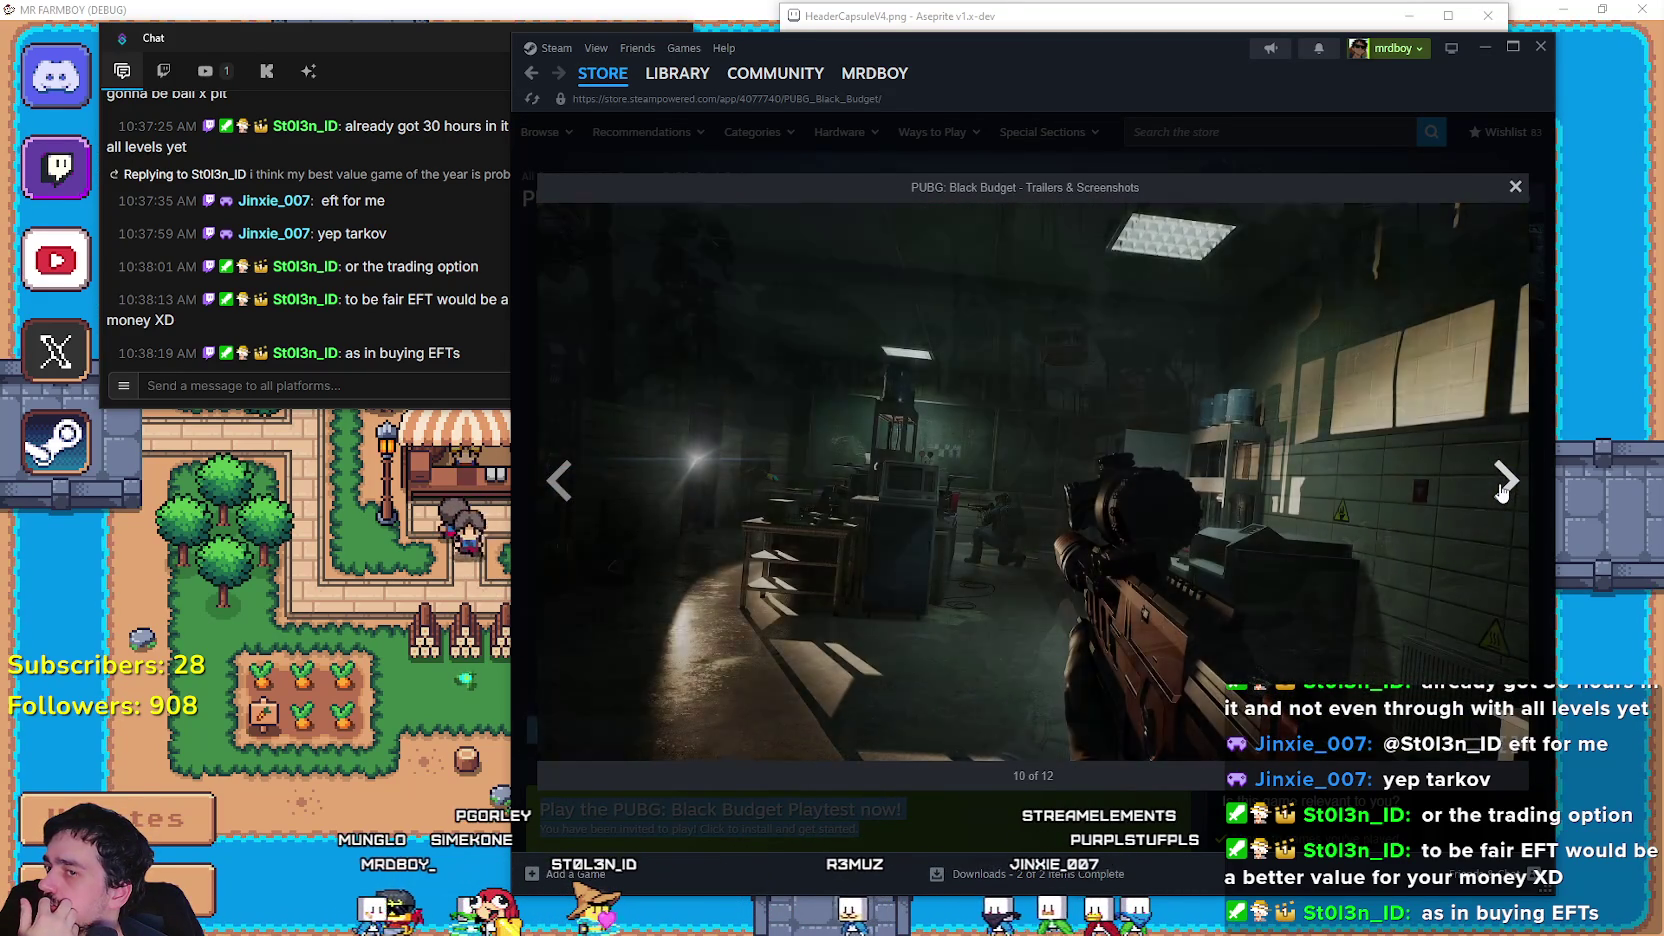
{"action": "left_click", "coordinate": [1505, 480]}
{"action": "left_click", "coordinate": [1505, 480]}
{"action": "left_click", "coordinate": [1505, 480]}
Close the viewer and open the '2nd of Week Closed Alpha Starting Soon' announcement.
{"action": "left_click", "coordinate": [1300, 139]}
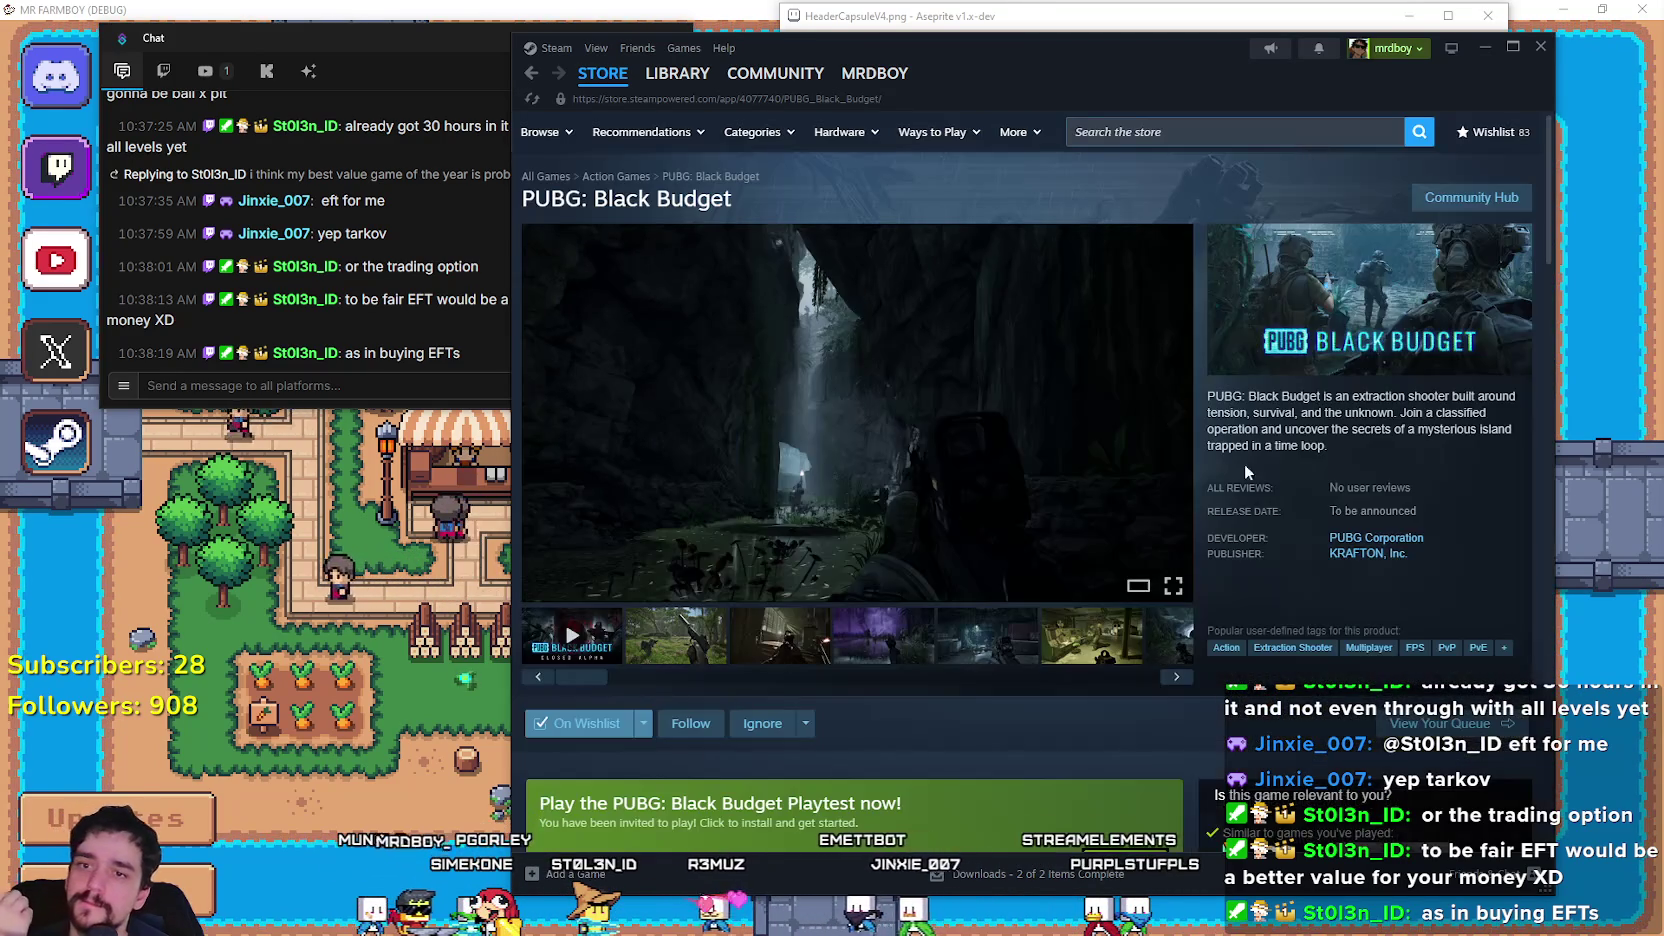
{"action": "scroll", "coordinate": [1160, 710], "scroll_direction": "down", "scroll_amount": 6}
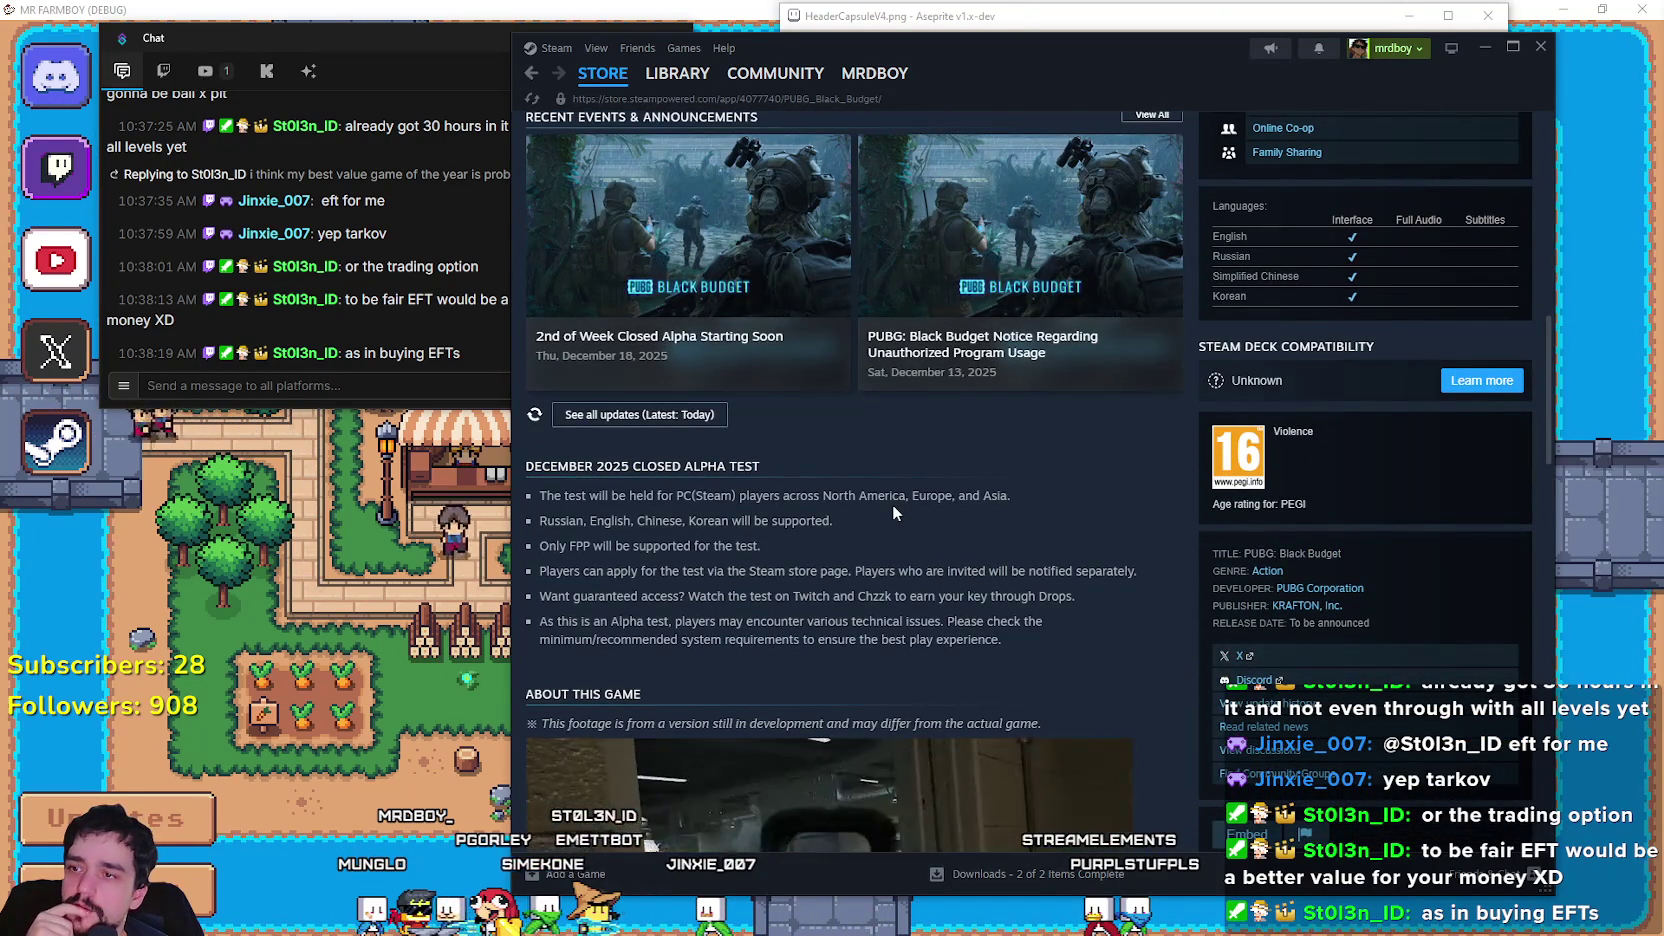
{"action": "scroll", "coordinate": [892, 504], "scroll_direction": "up", "scroll_amount": 2}
{"action": "left_click", "coordinate": [700, 430]}
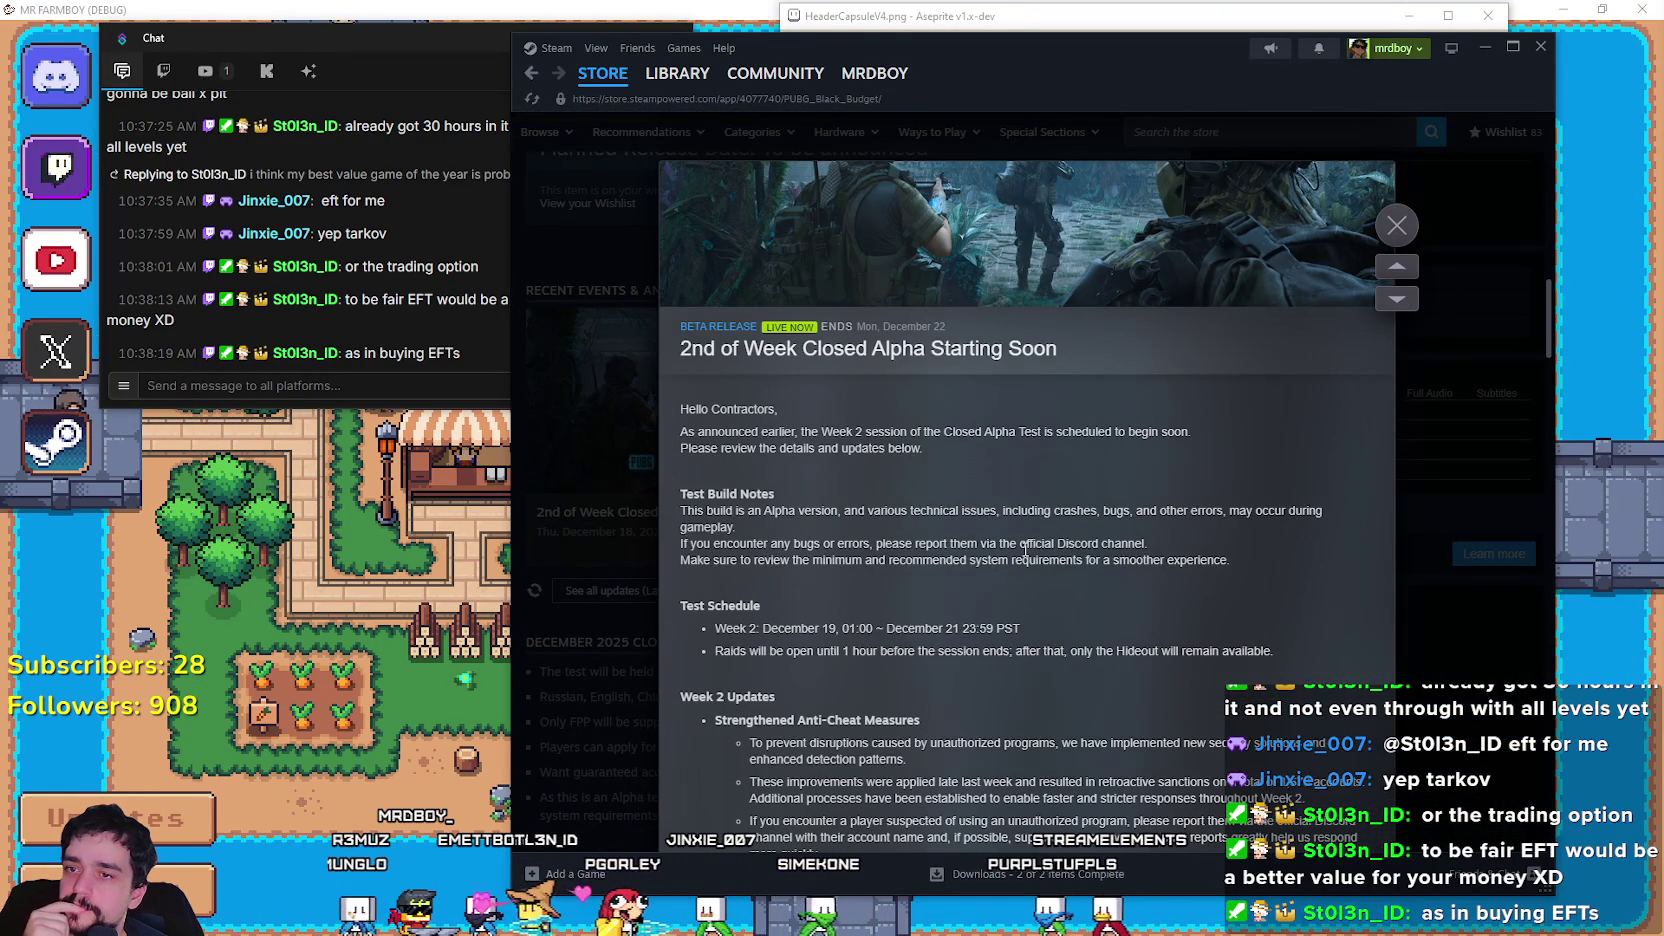
Read the announcement's Week 2 raid schedule, anti-cheat notes and Week 1 reward packages.
{"action": "scroll", "coordinate": [1024, 549], "scroll_direction": "down", "scroll_amount": 1}
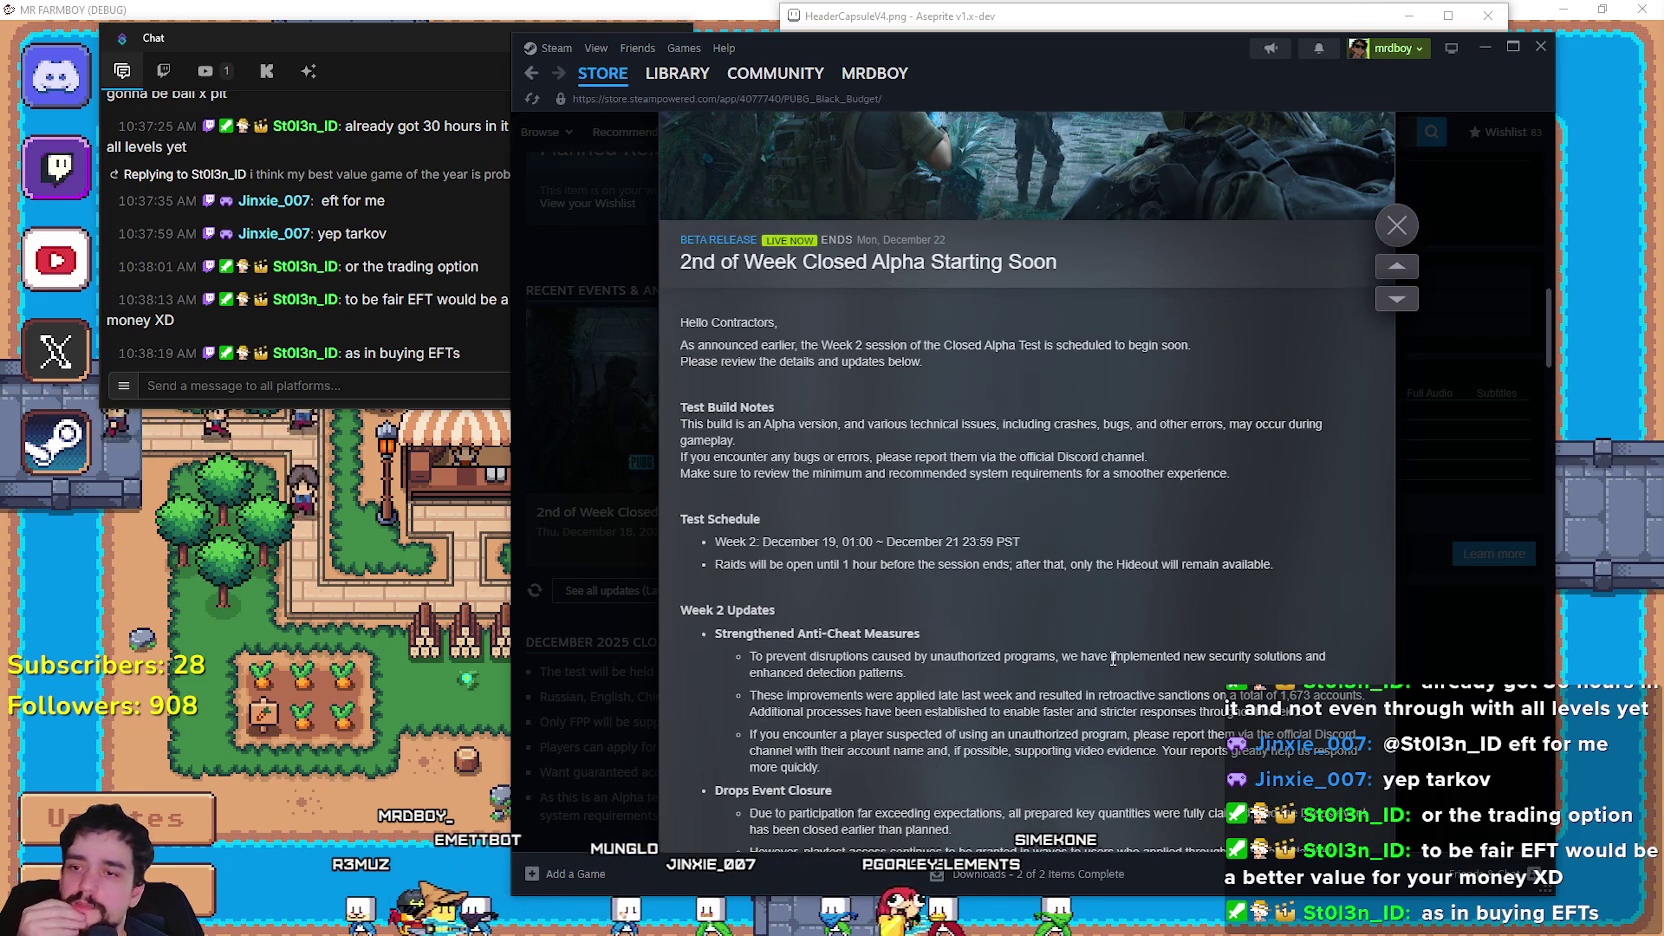
{"action": "scroll", "coordinate": [1113, 658], "scroll_direction": "down", "scroll_amount": 1}
{"action": "left_click_drag", "start_coordinate": [800, 478], "coordinate": [1297, 481]}
{"action": "left_click", "coordinate": [808, 500]}
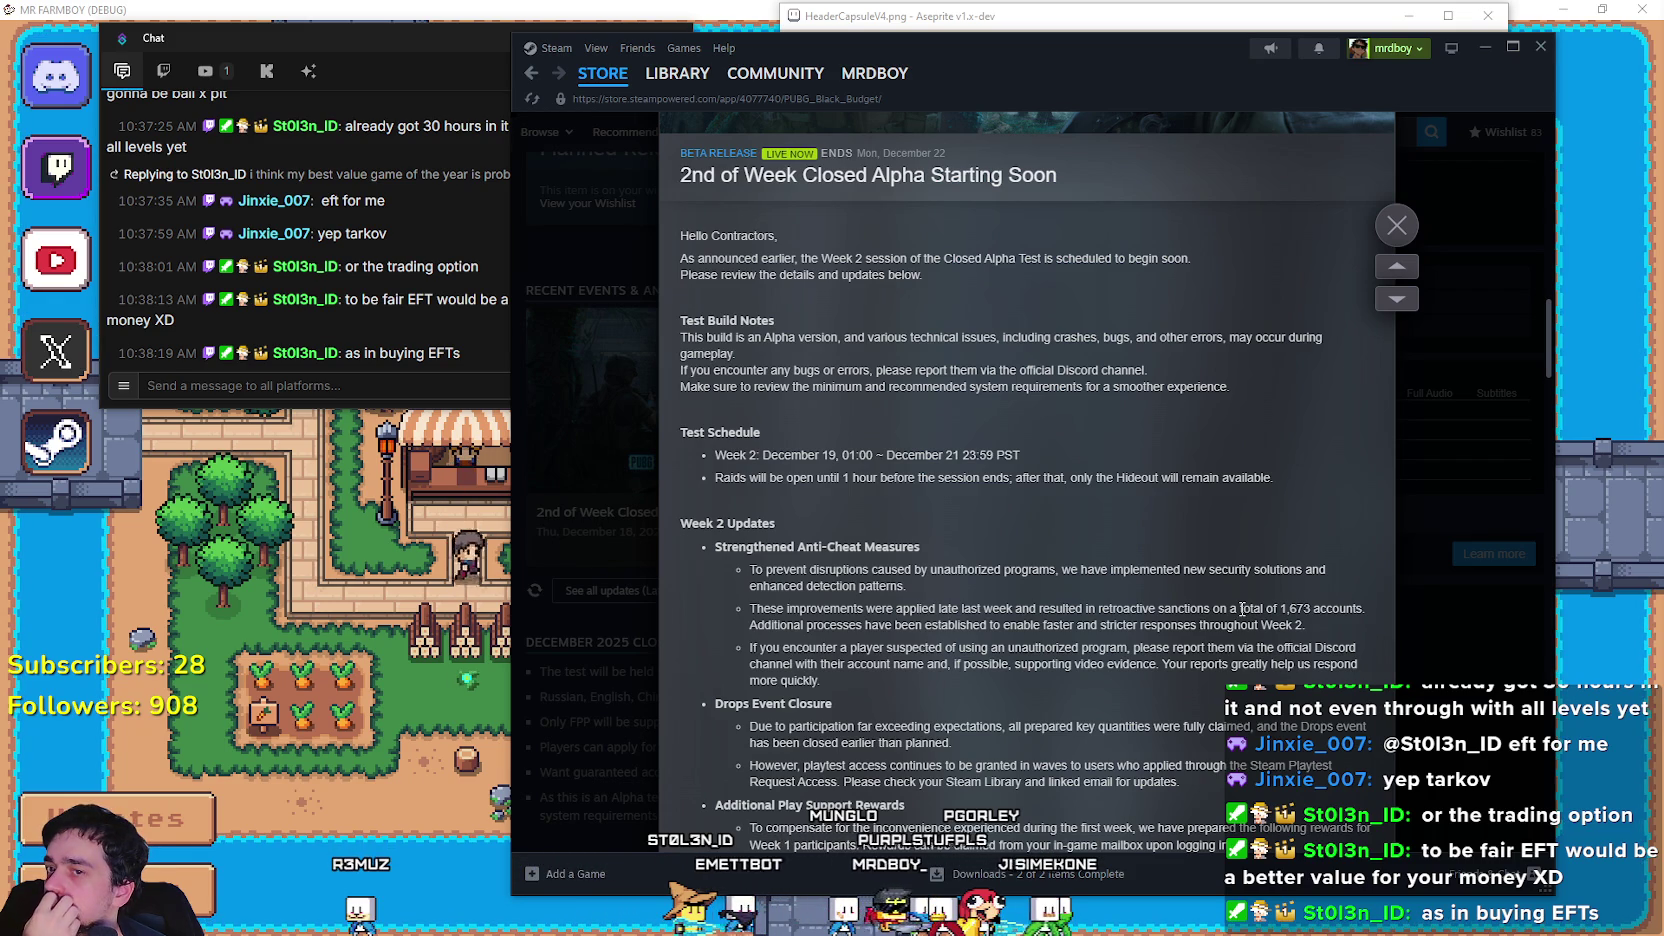
{"action": "scroll", "coordinate": [1210, 604], "scroll_direction": "down", "scroll_amount": 3}
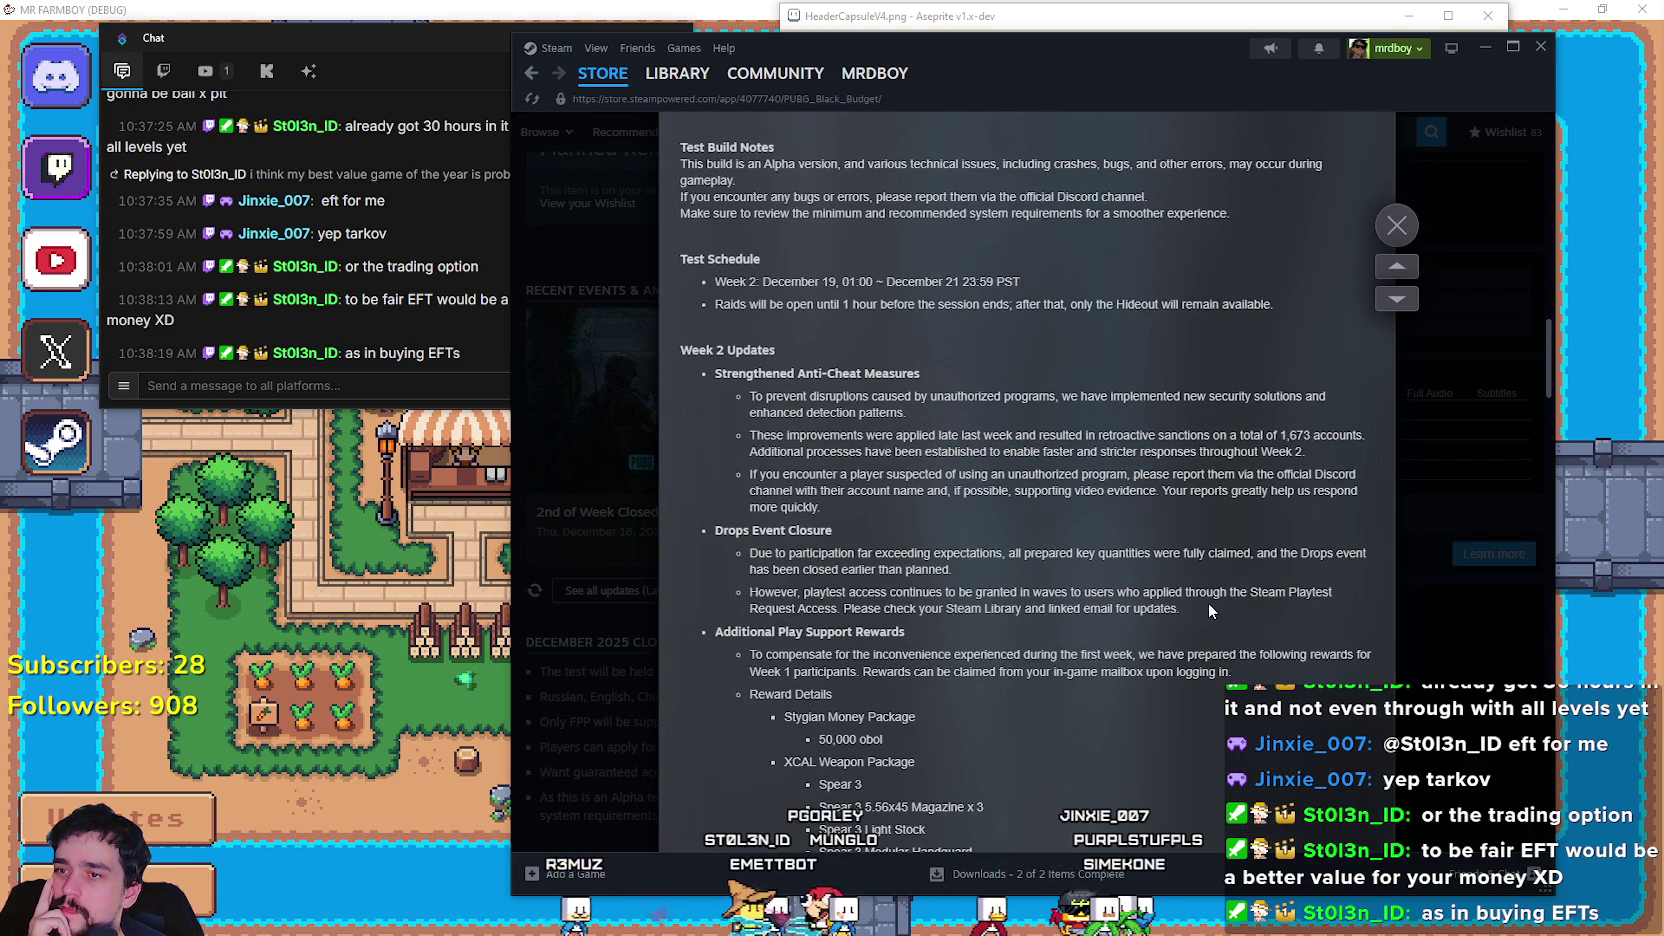
{"action": "scroll", "coordinate": [1209, 604], "scroll_direction": "down", "scroll_amount": 3}
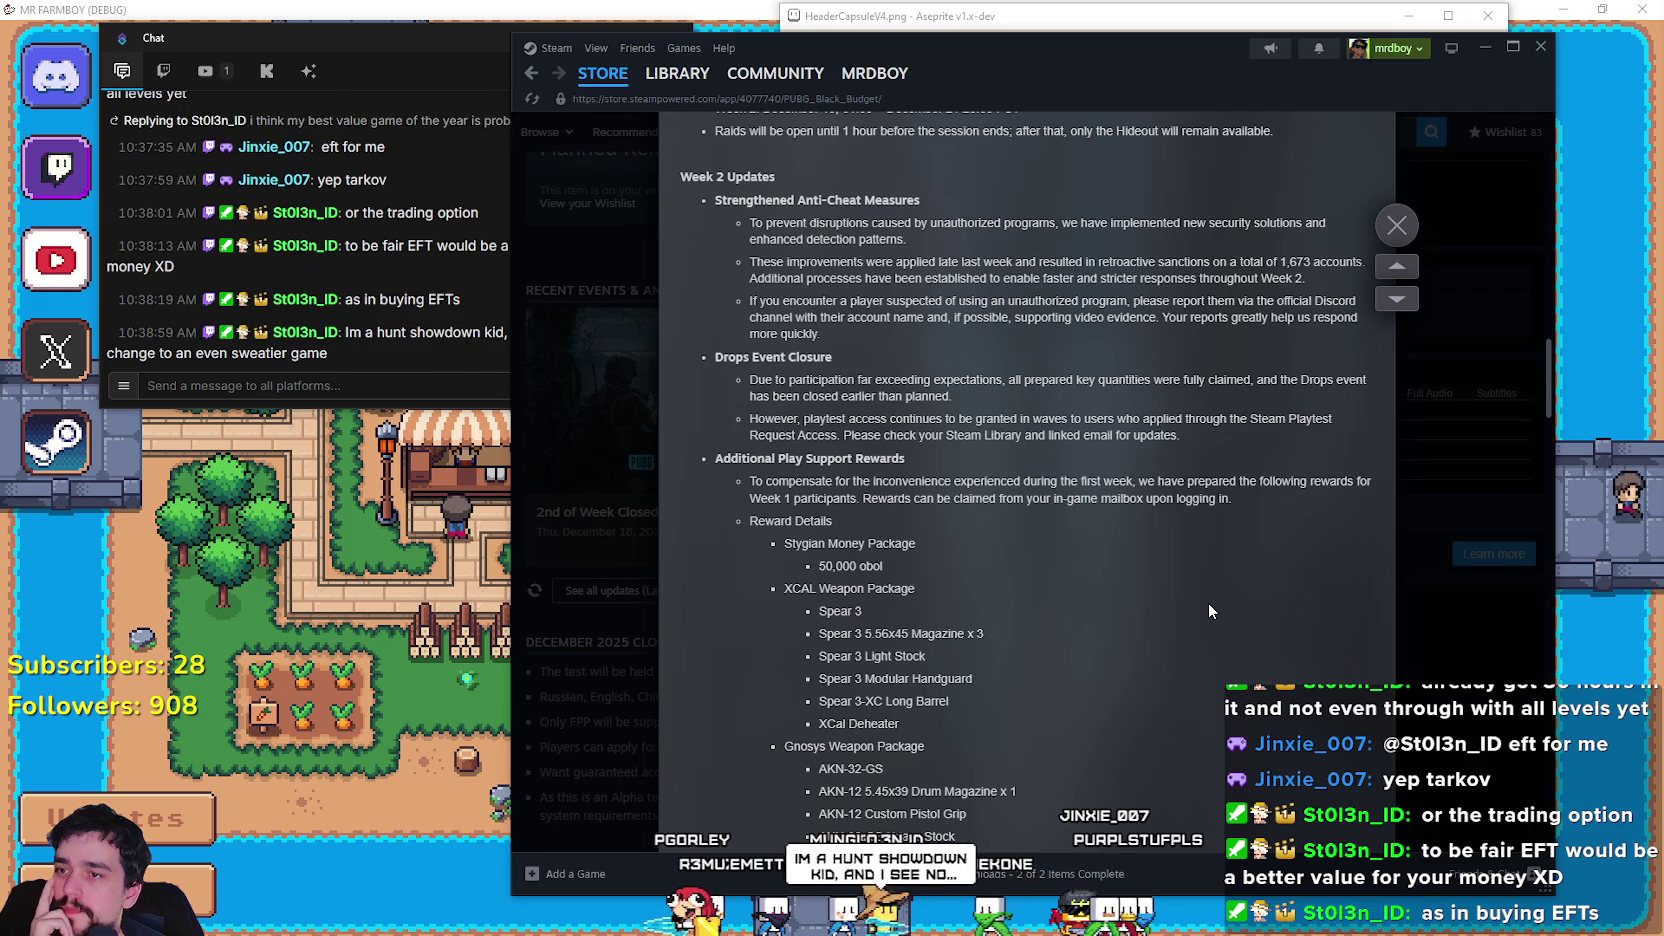
{"action": "scroll", "coordinate": [1208, 602], "scroll_direction": "down", "scroll_amount": 1}
{"action": "scroll", "coordinate": [1208, 602], "scroll_direction": "down", "scroll_amount": 9}
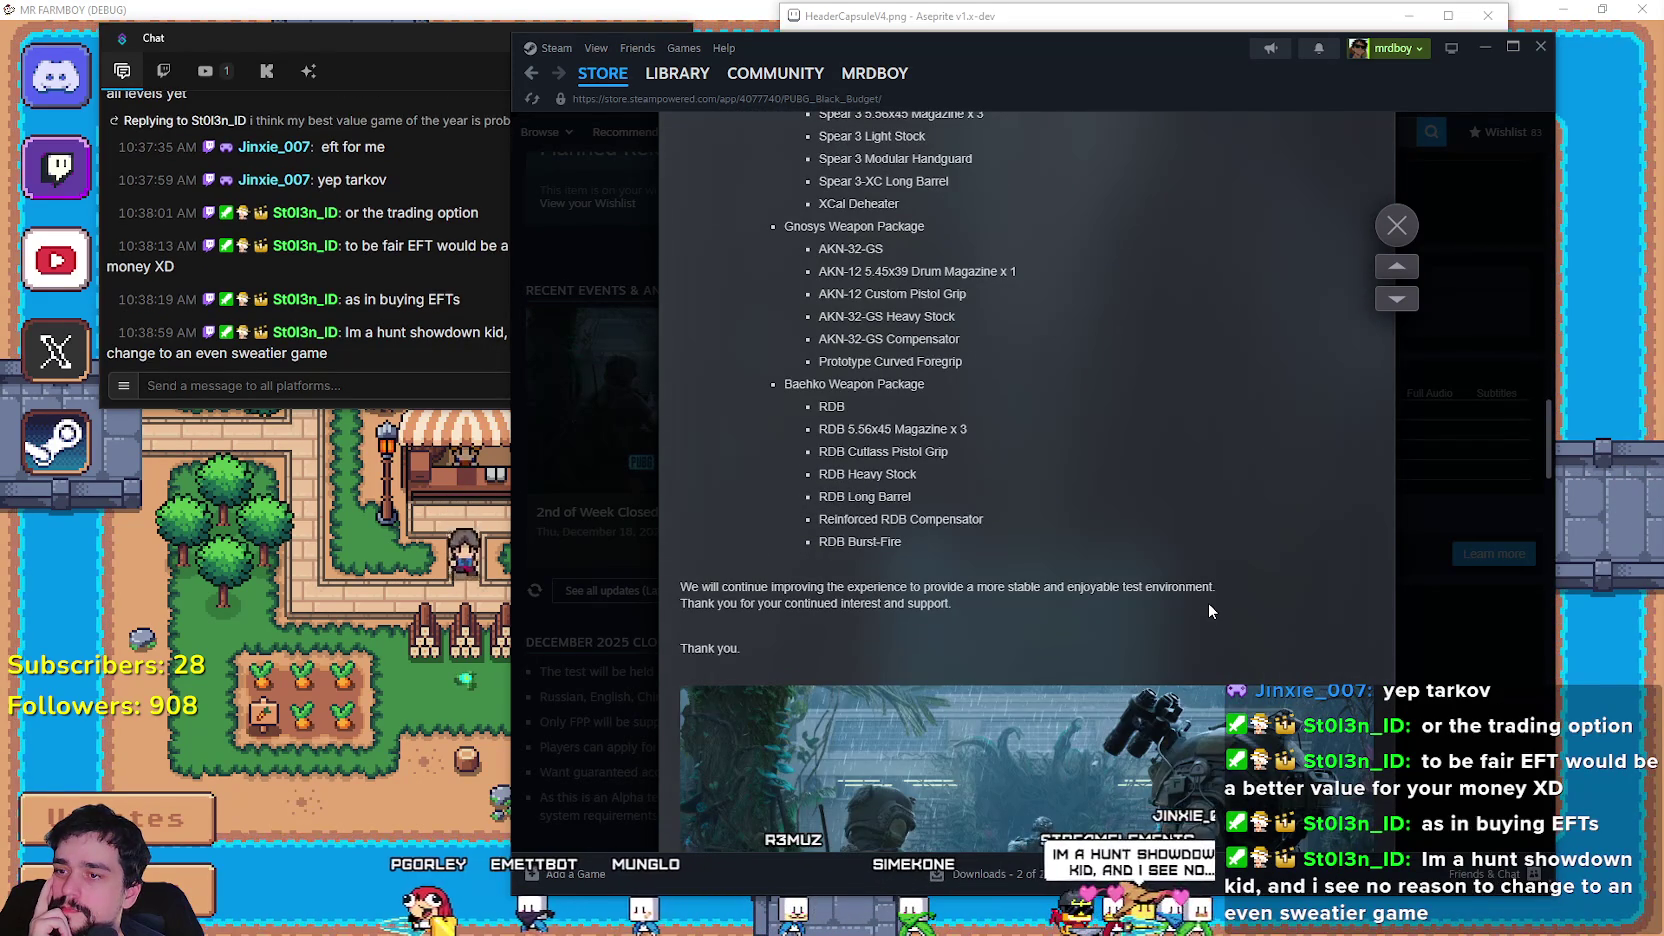
{"action": "scroll", "coordinate": [1208, 602], "scroll_direction": "down", "scroll_amount": 5}
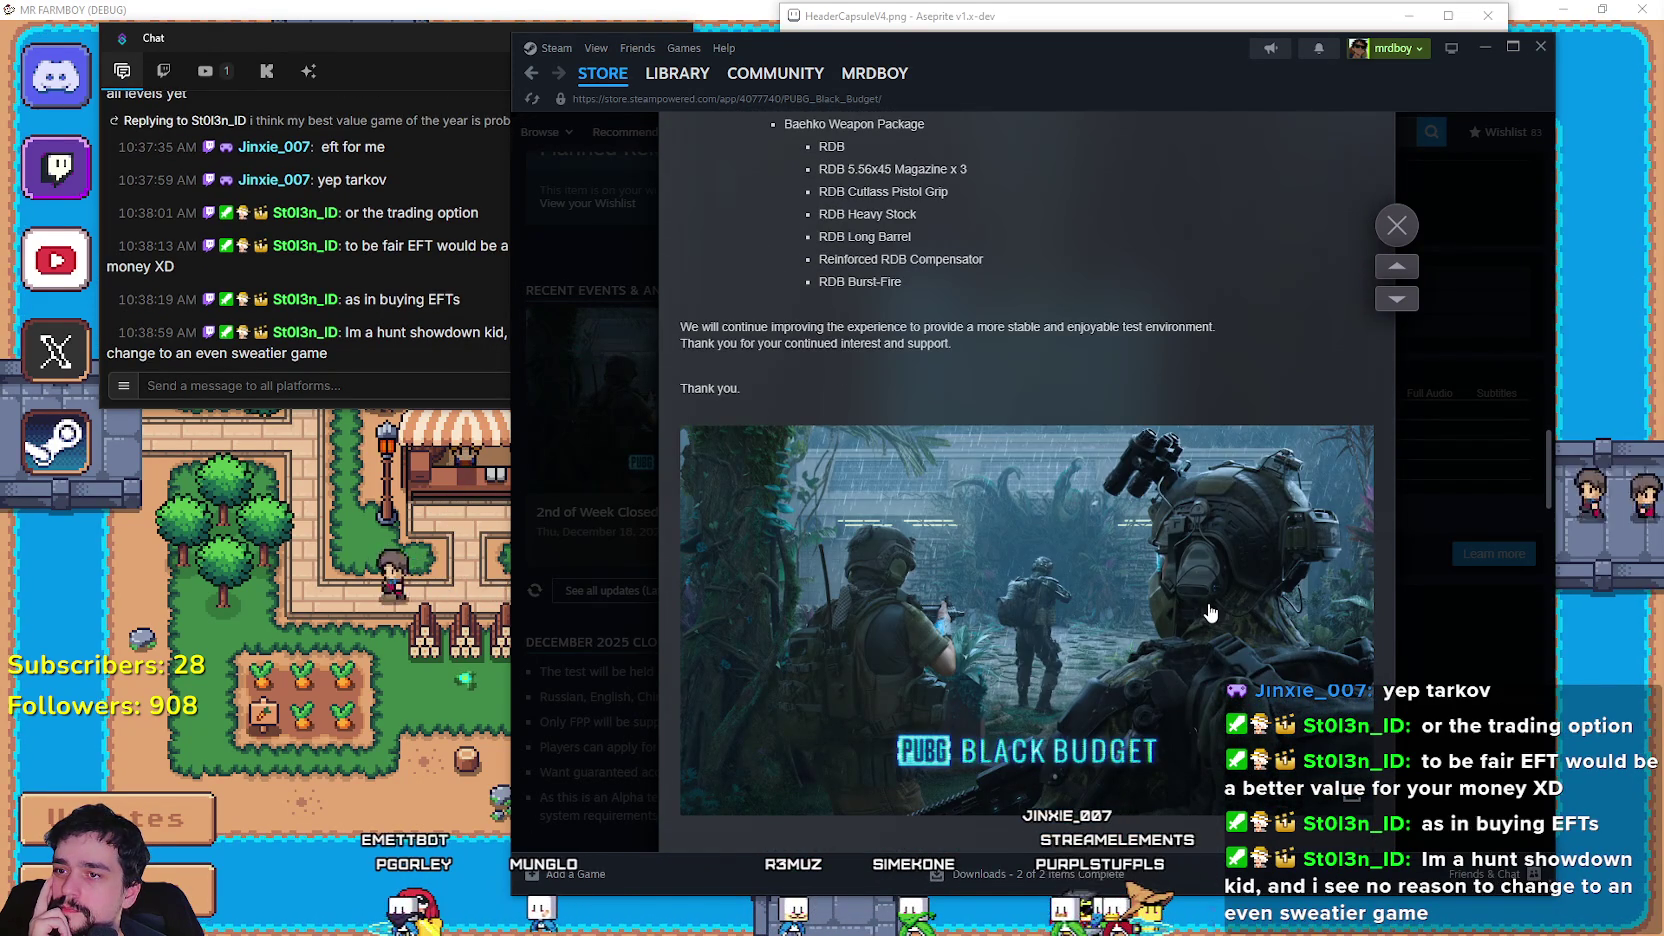
Close the alpha announcement and scroll down to About This Game.
{"action": "scroll", "coordinate": [1210, 612], "scroll_direction": "down", "scroll_amount": 5}
{"action": "left_click", "coordinate": [1393, 224]}
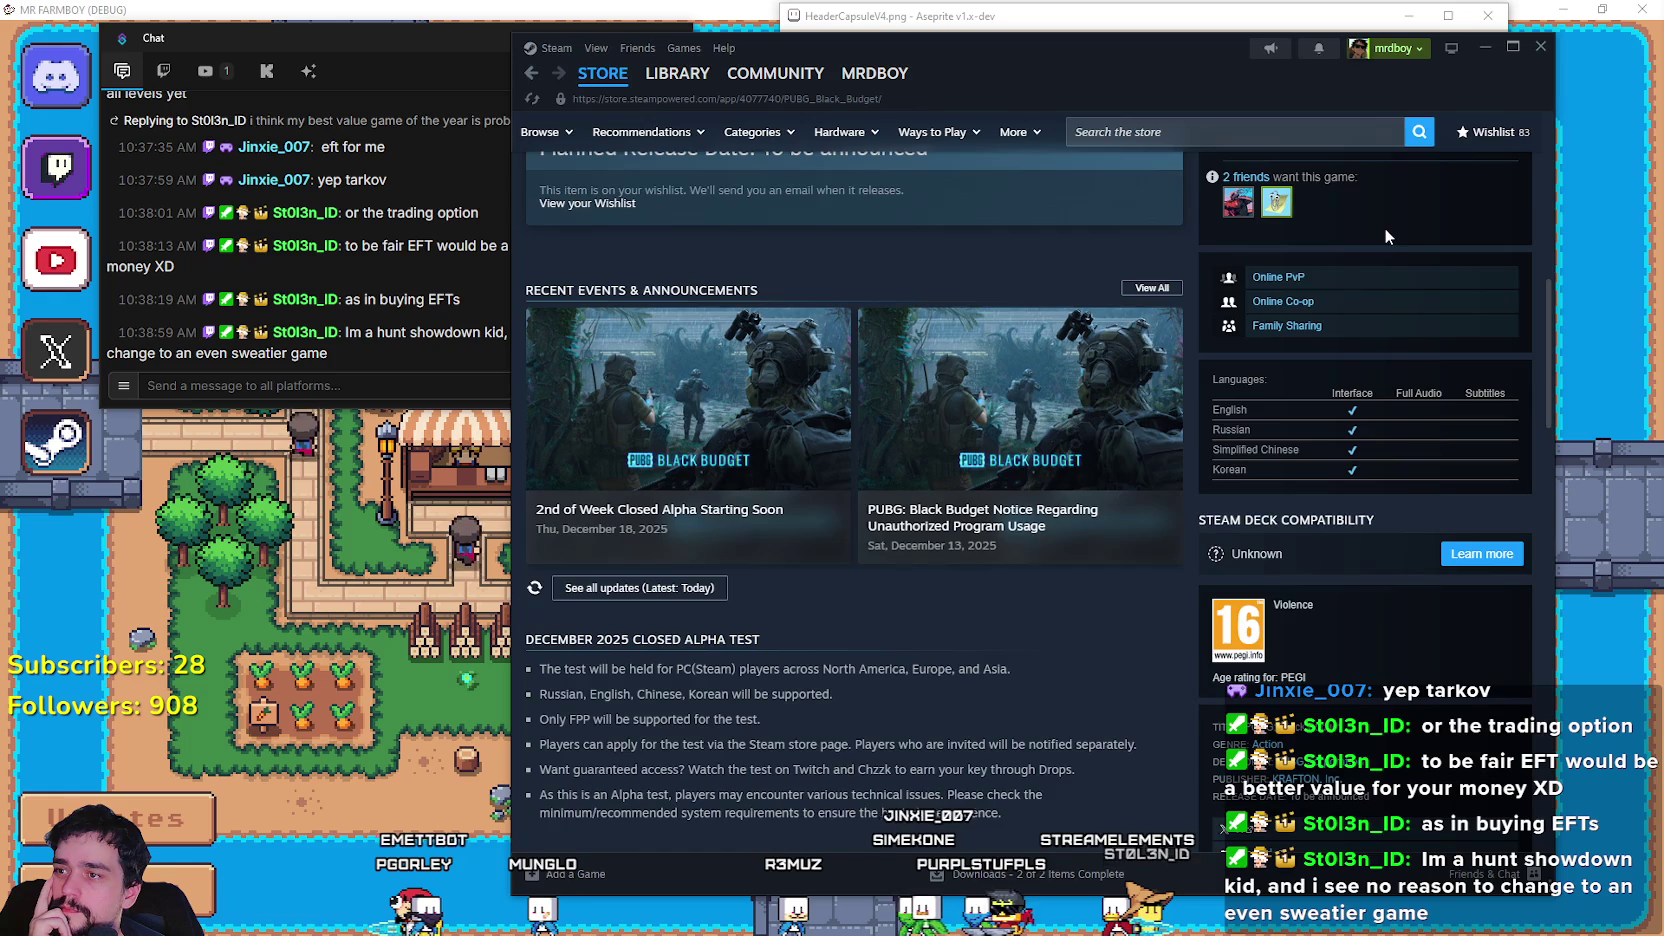
{"action": "scroll", "coordinate": [939, 676], "scroll_direction": "down", "scroll_amount": 6}
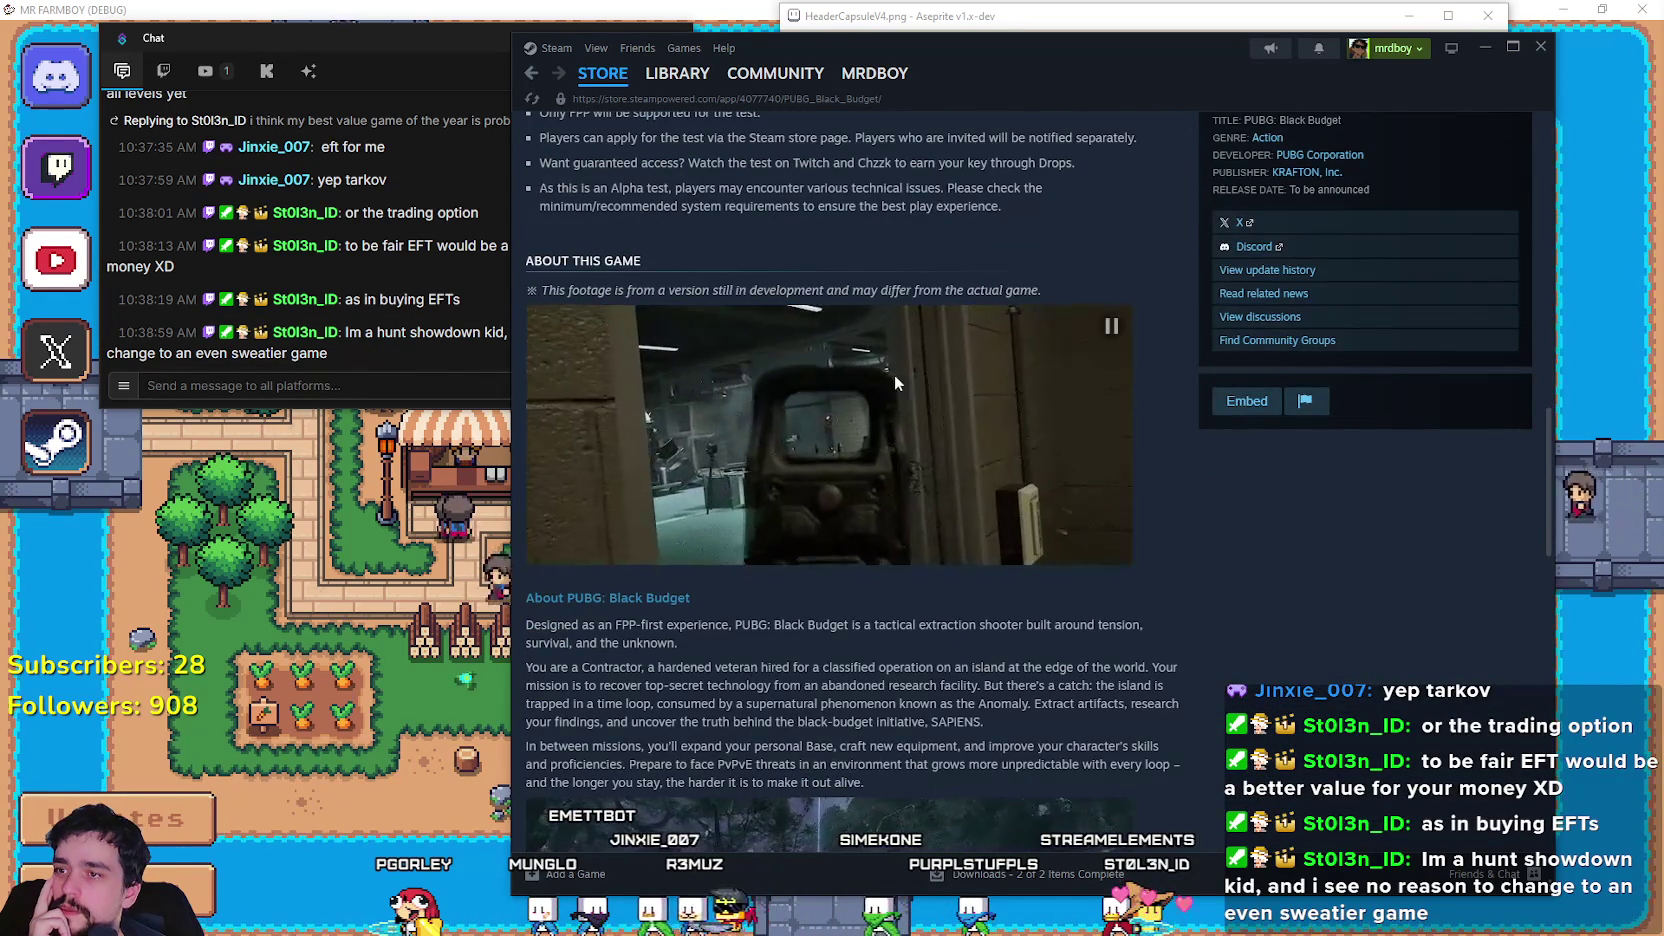
{"action": "scroll", "coordinate": [603, 499], "scroll_direction": "down", "scroll_amount": 2}
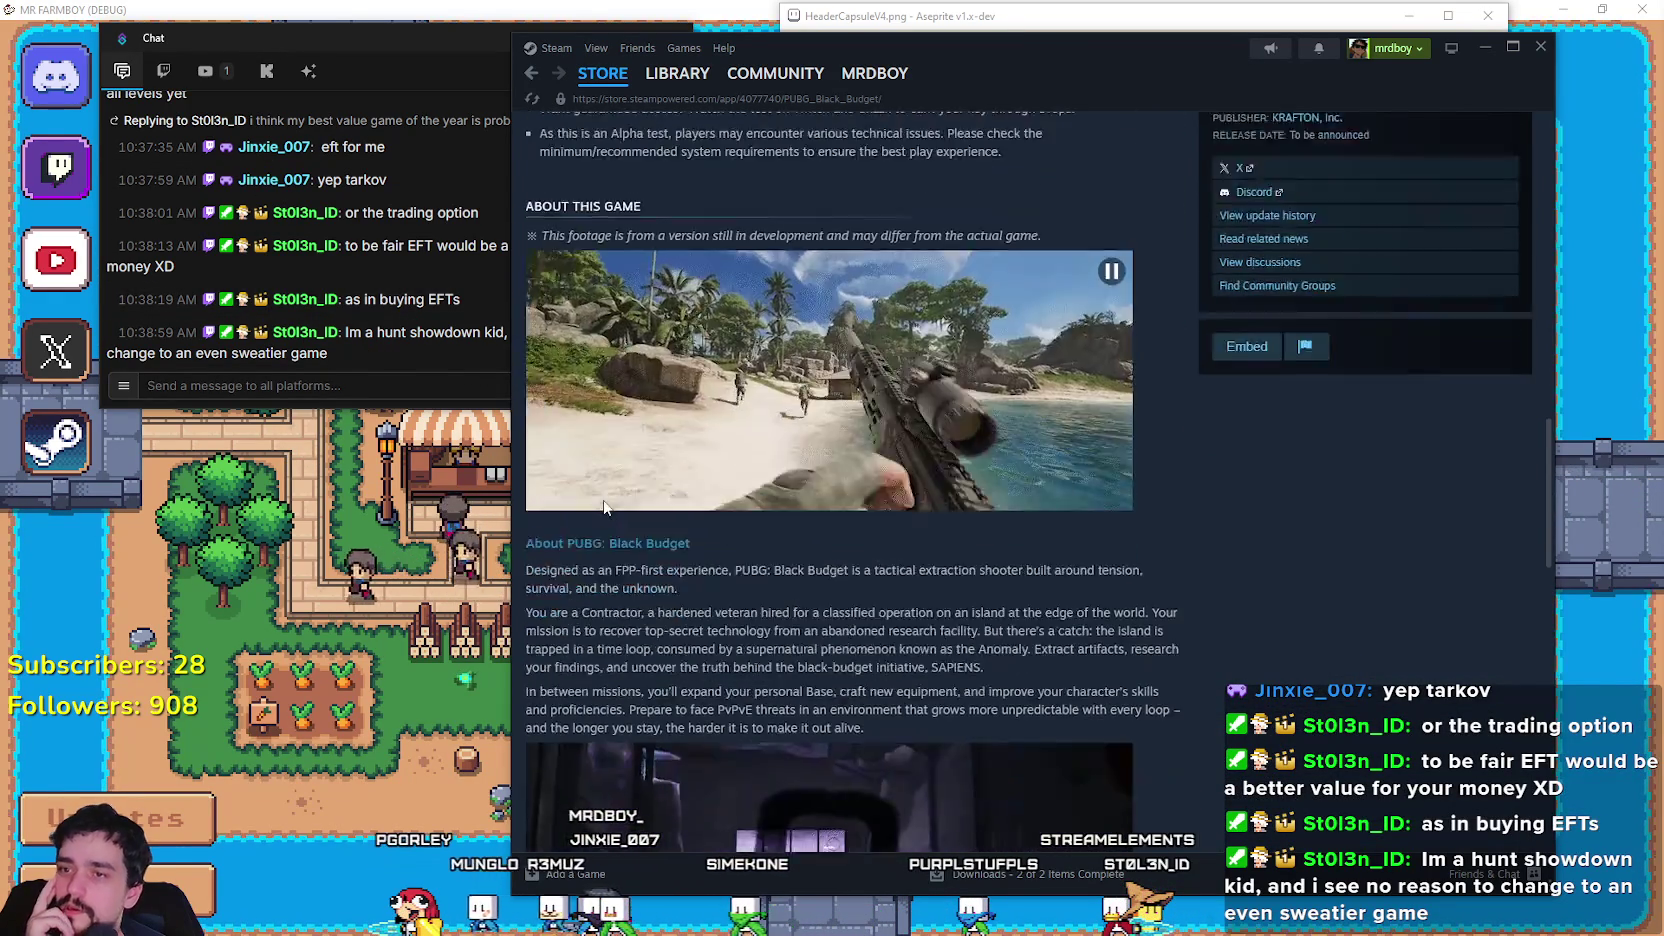
{"action": "scroll", "coordinate": [900, 700], "scroll_direction": "down", "scroll_amount": 2}
Expand the description to reveal Key Features and Progression, then start a store search.
{"action": "left_click", "coordinate": [897, 625]}
{"action": "scroll", "coordinate": [897, 625], "scroll_direction": "down", "scroll_amount": 8}
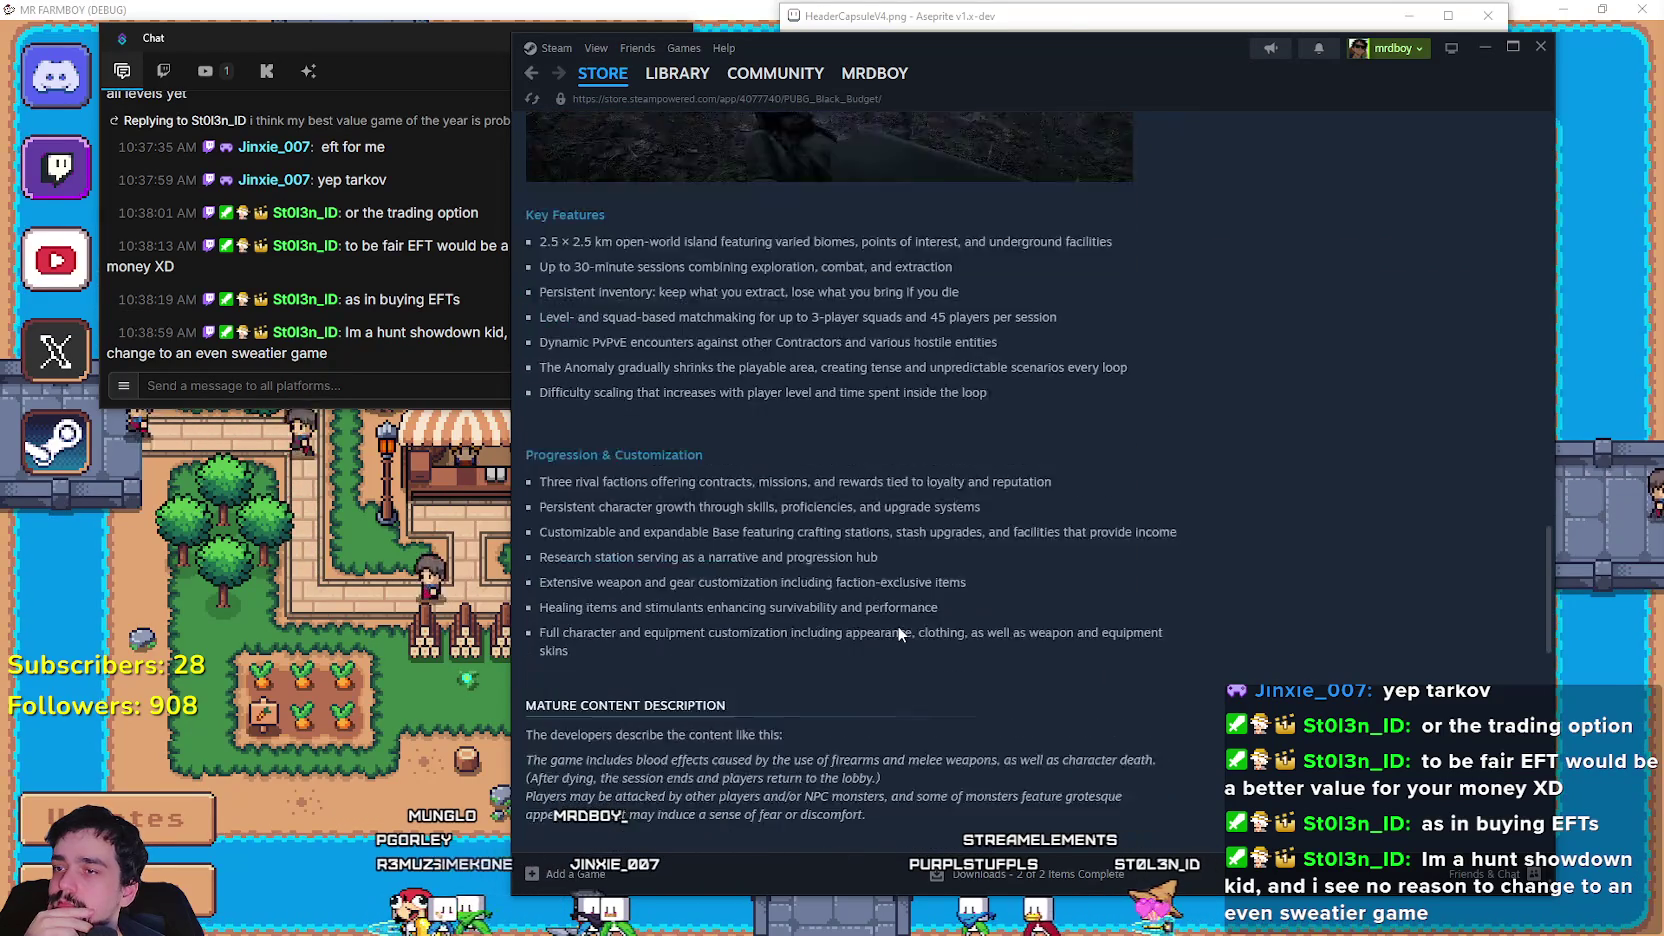
{"action": "scroll", "coordinate": [897, 625], "scroll_direction": "up", "scroll_amount": 10}
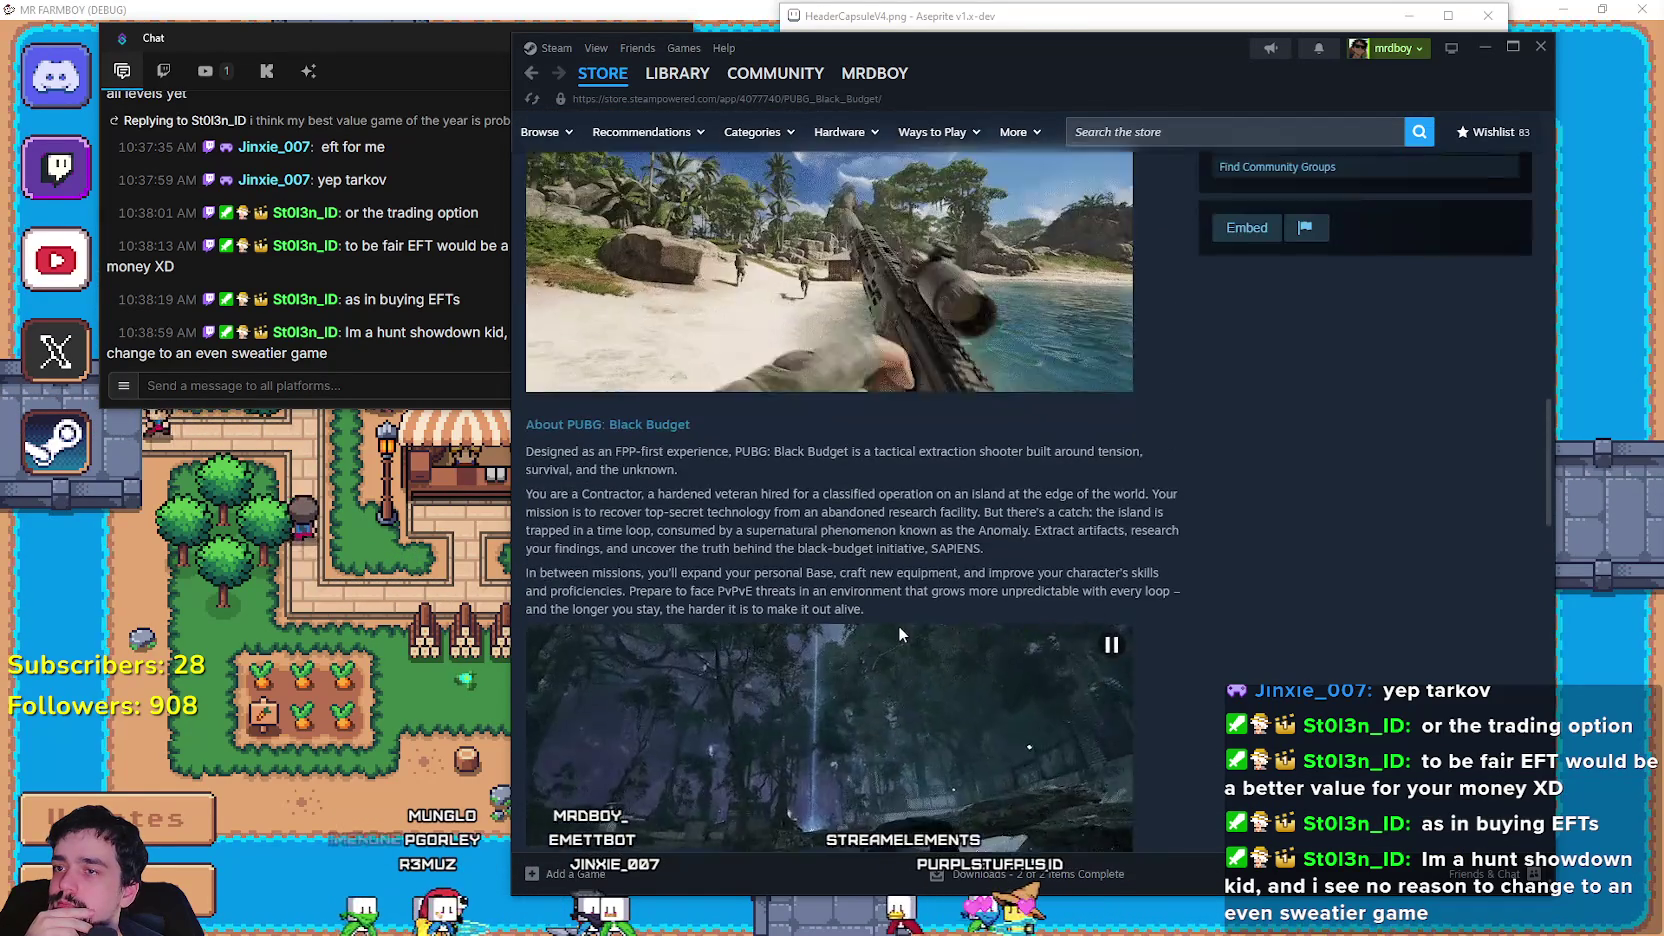
{"action": "left_click_drag", "start_coordinate": [1550, 468], "coordinate": [1531, 181]}
{"action": "left_click", "coordinate": [1279, 133]}
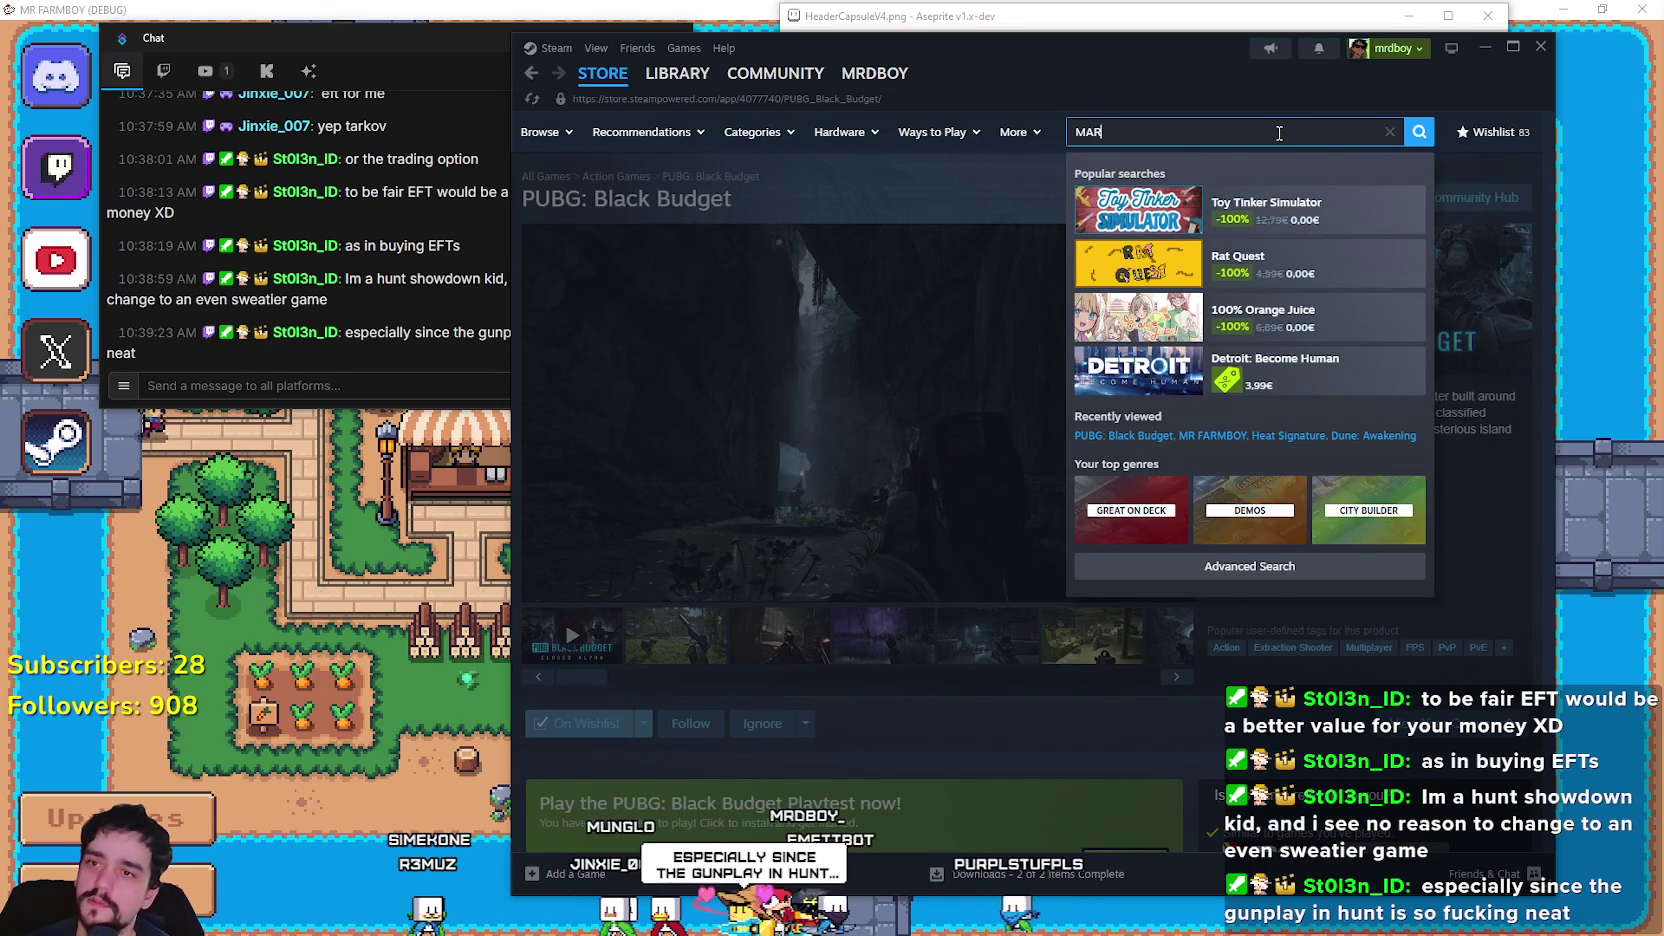
Search for Marathon, open its store page and skip ahead in its trailer.
{"action": "type", "text": "RATO"}
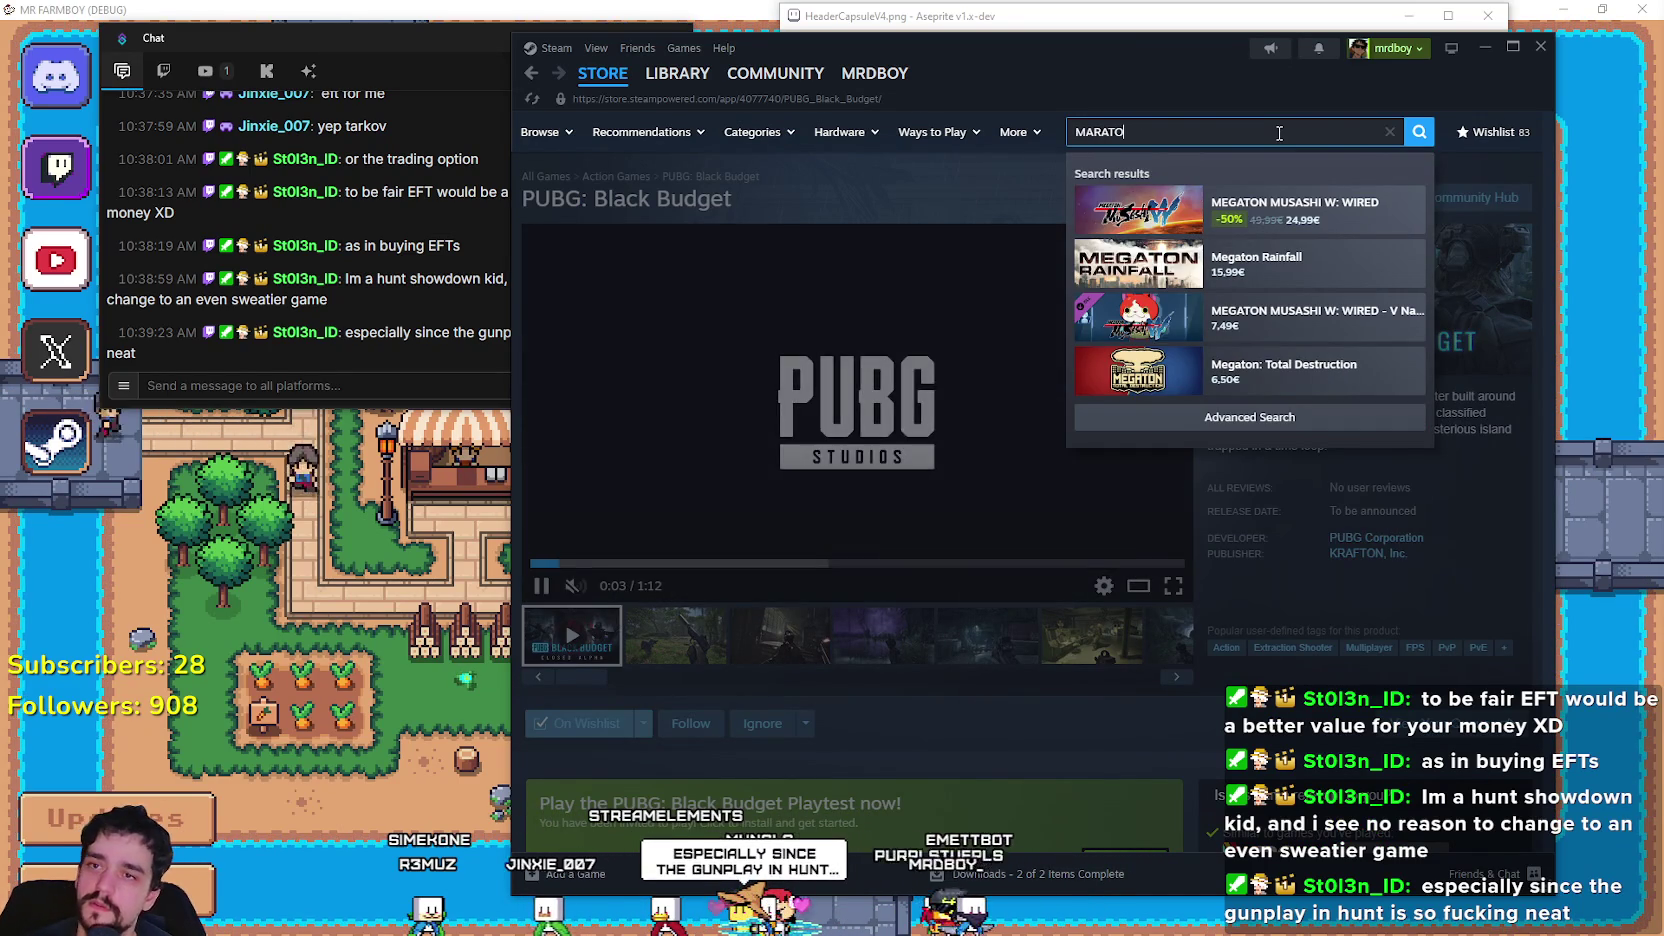
{"action": "key", "text": "BackSpace"}
{"action": "key", "text": "BackSpace"}
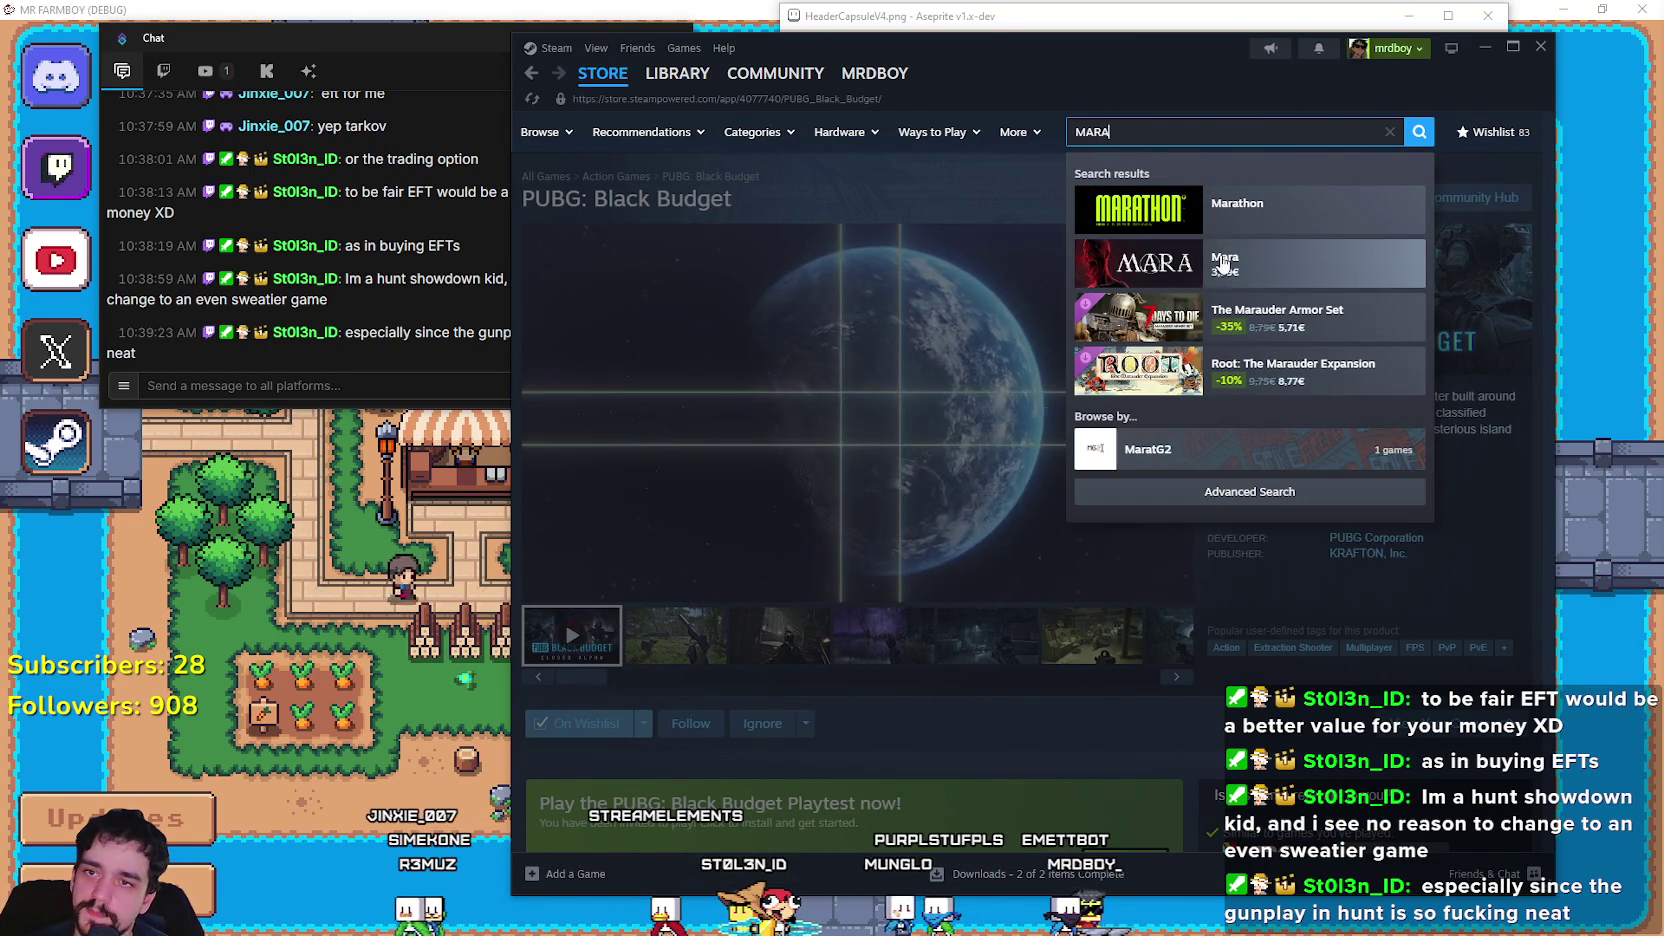
{"action": "left_click", "coordinate": [1118, 218]}
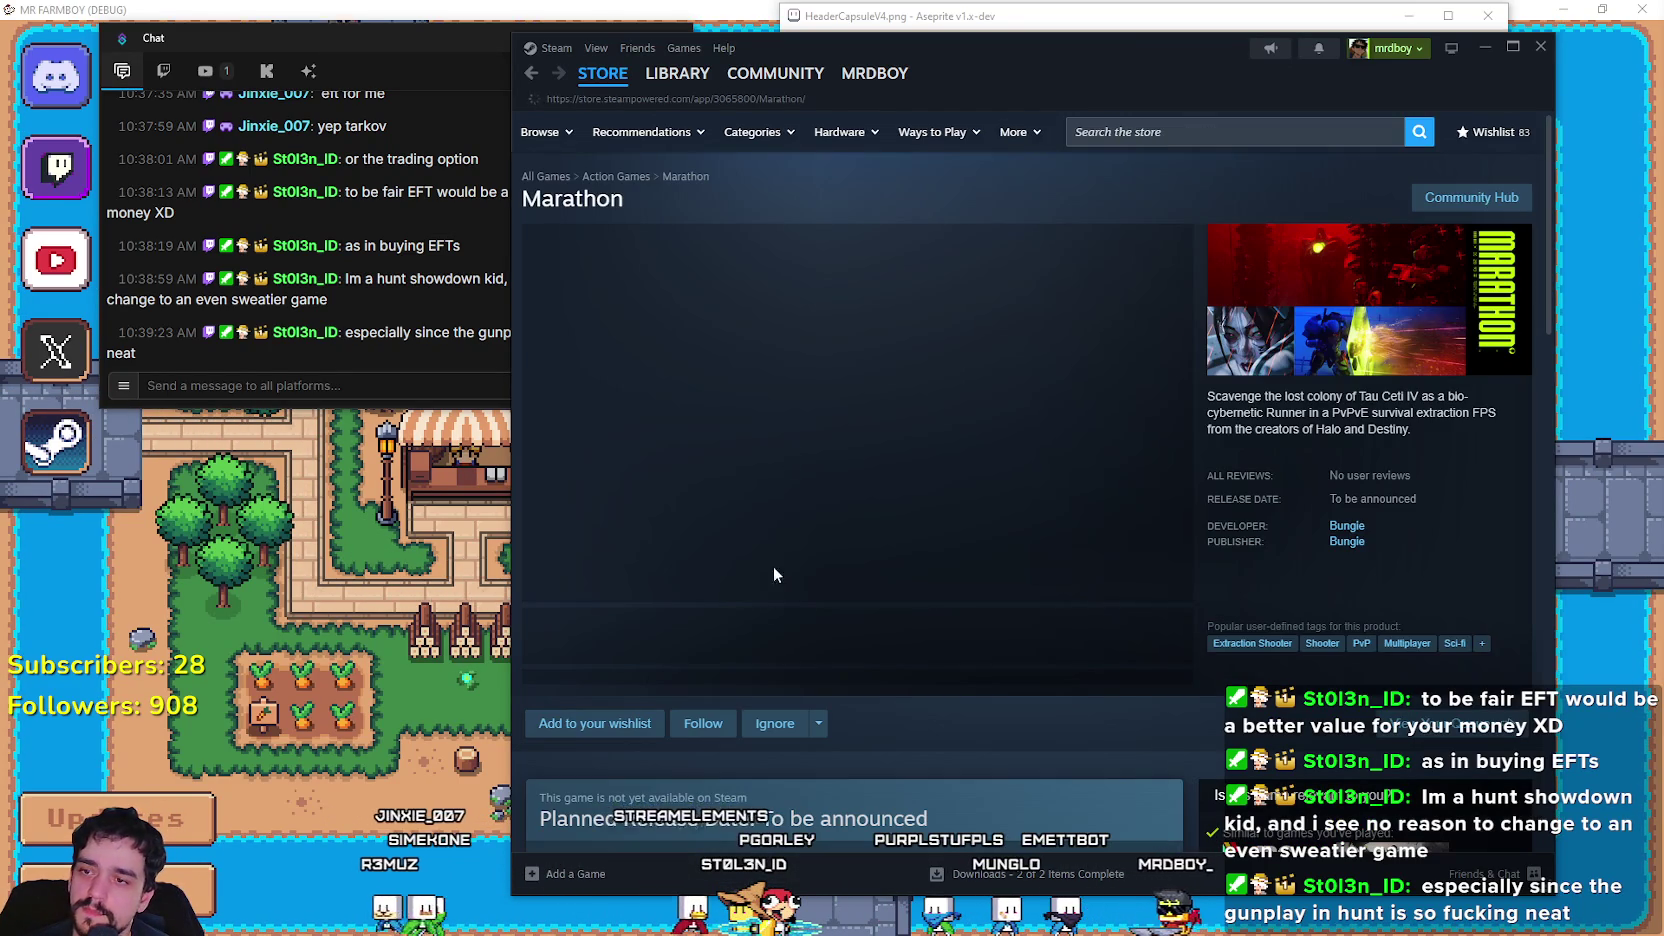
{"action": "left_click_drag", "start_coordinate": [631, 563], "coordinate": [952, 563]}
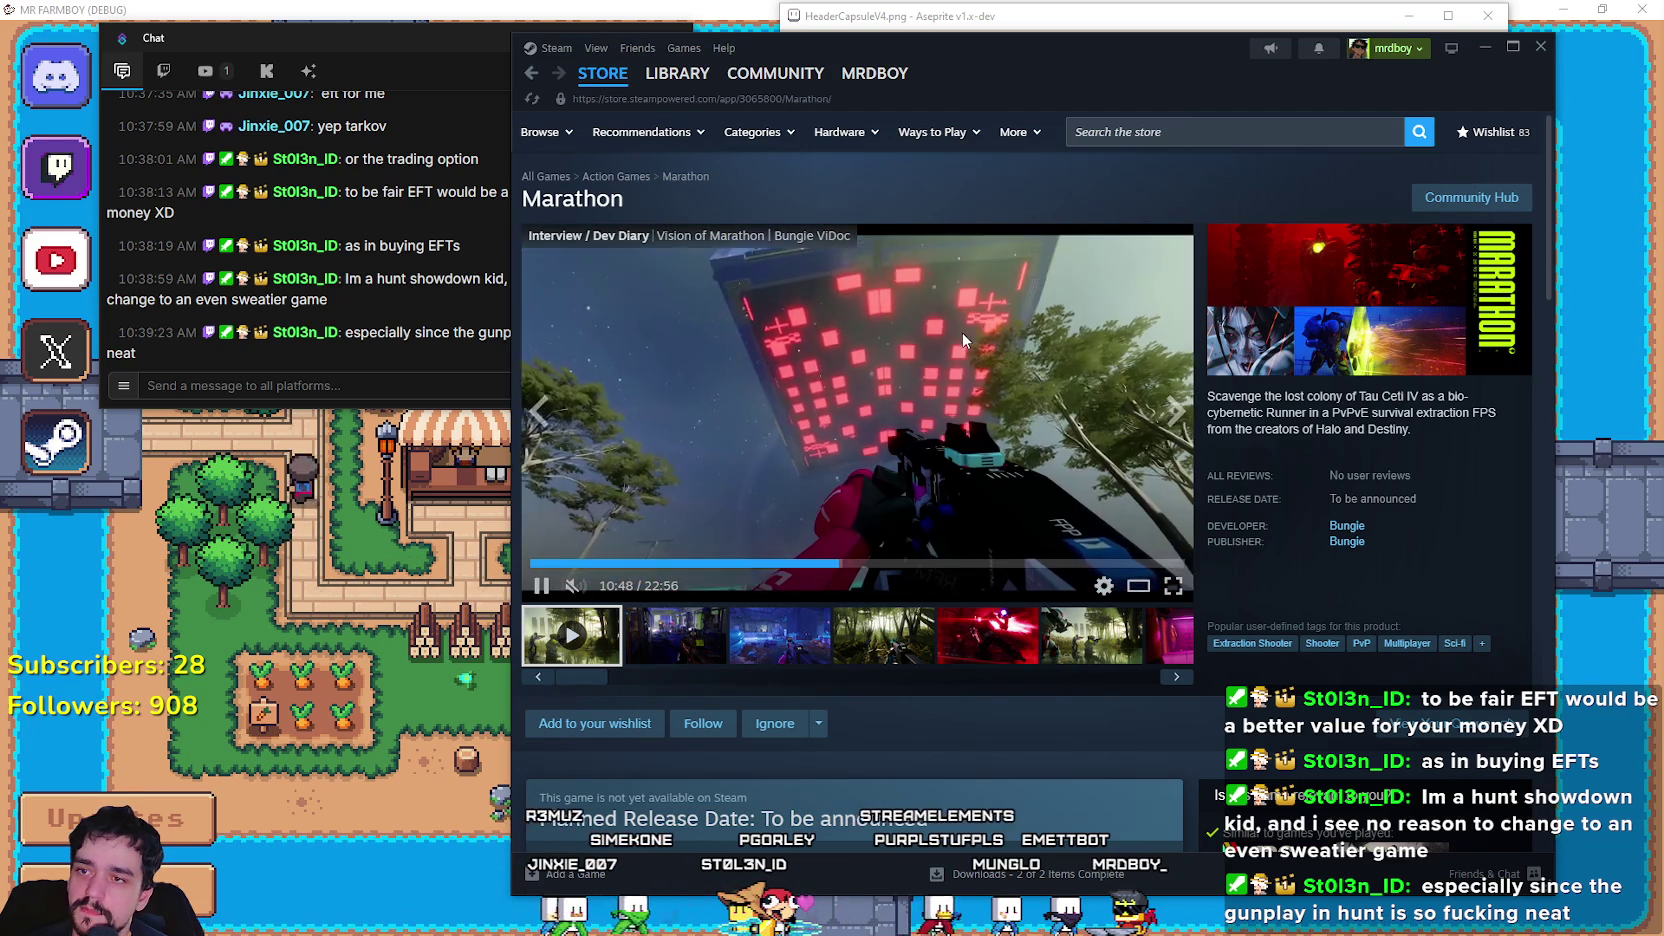
{"action": "left_click", "coordinate": [957, 438]}
Scroll the Marathon store page and expand its full game description.
{"action": "scroll", "coordinate": [939, 517], "scroll_direction": "down", "scroll_amount": 4}
{"action": "scroll", "coordinate": [926, 504], "scroll_direction": "up", "scroll_amount": 4}
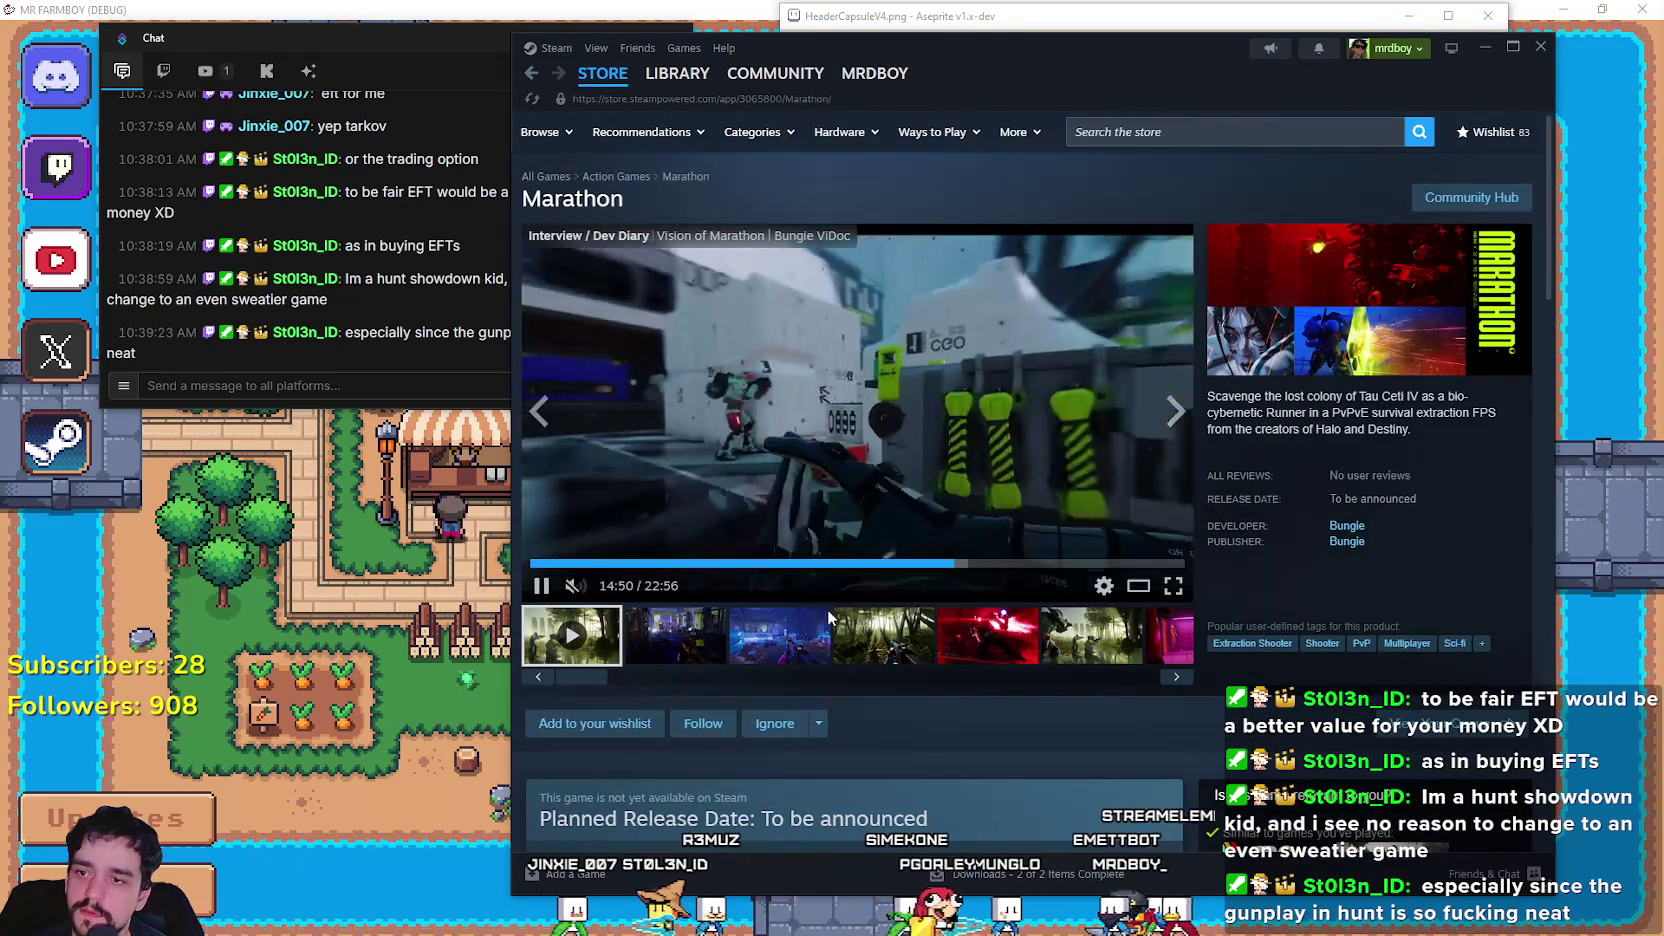
{"action": "scroll", "coordinate": [836, 616], "scroll_direction": "down", "scroll_amount": 10}
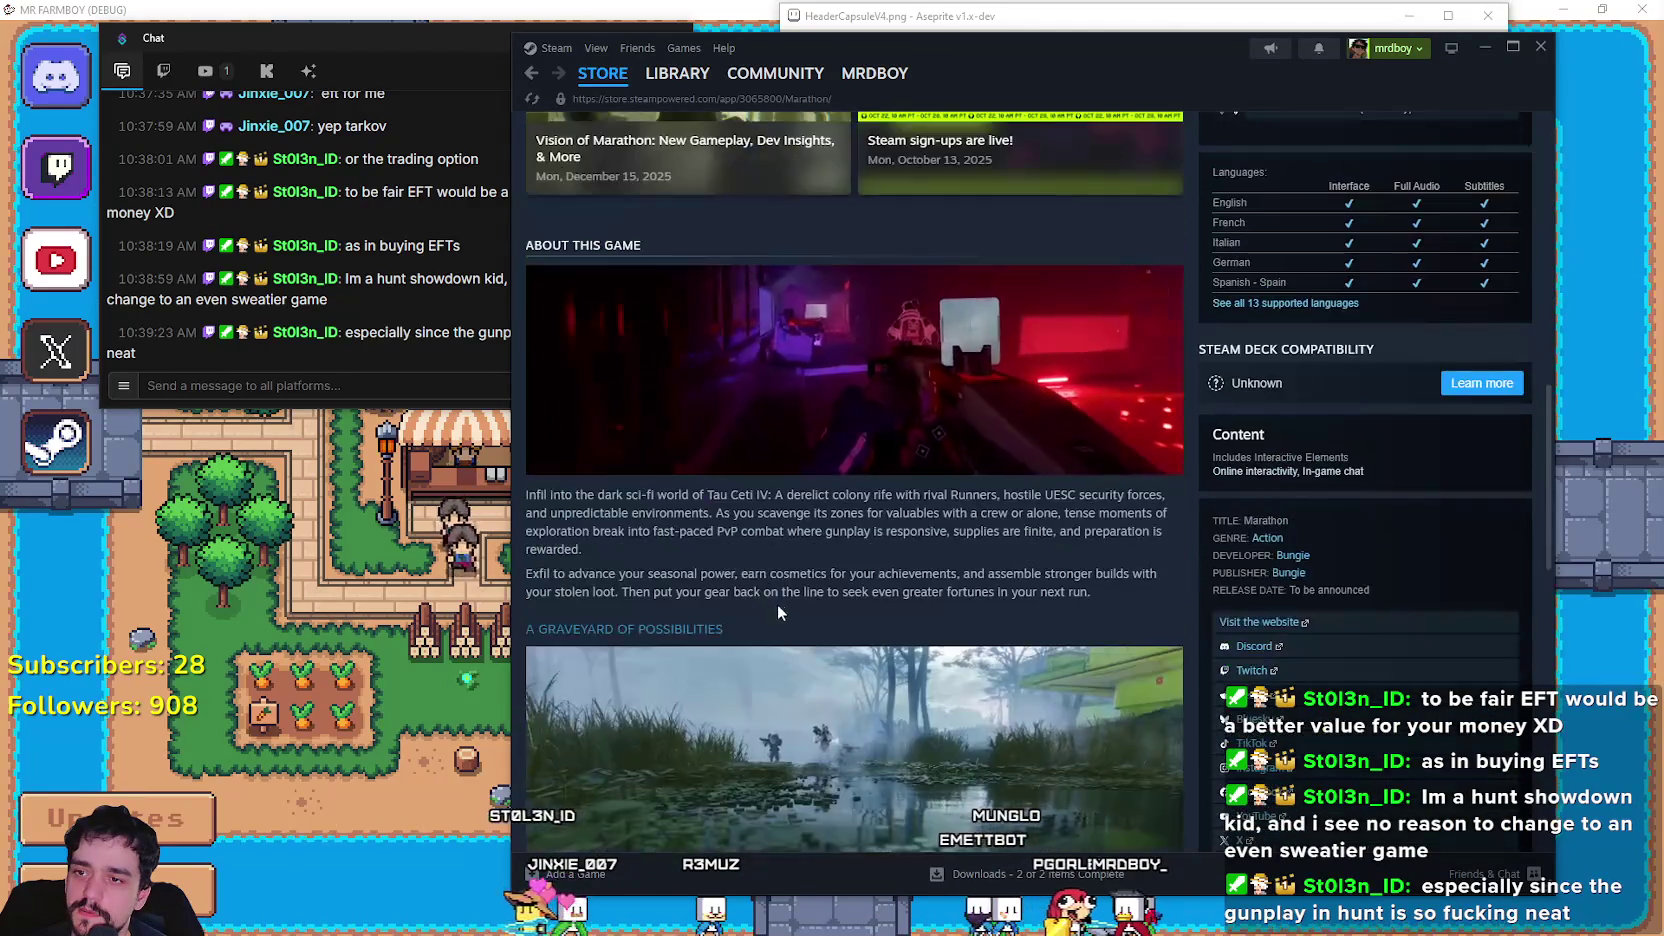
{"action": "scroll", "coordinate": [1121, 645], "scroll_direction": "down", "scroll_amount": 5}
{"action": "left_click", "coordinate": [1000, 520]}
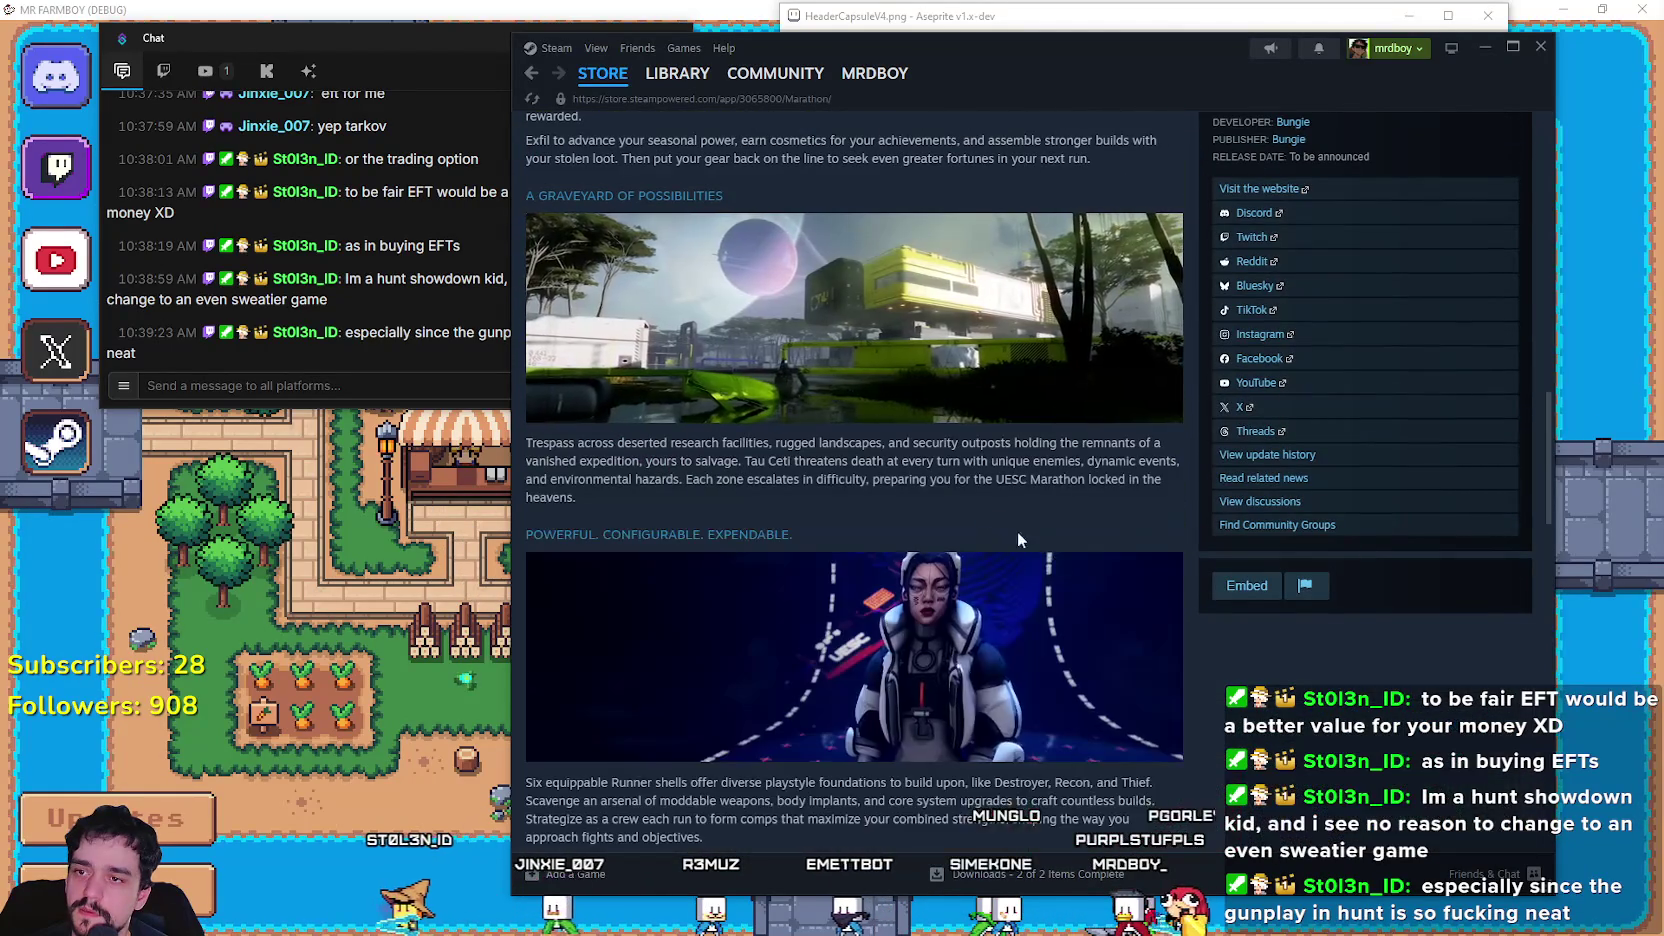
{"action": "scroll", "coordinate": [1117, 608], "scroll_direction": "down", "scroll_amount": 7}
{"action": "scroll", "coordinate": [1268, 680], "scroll_direction": "down", "scroll_amount": 8}
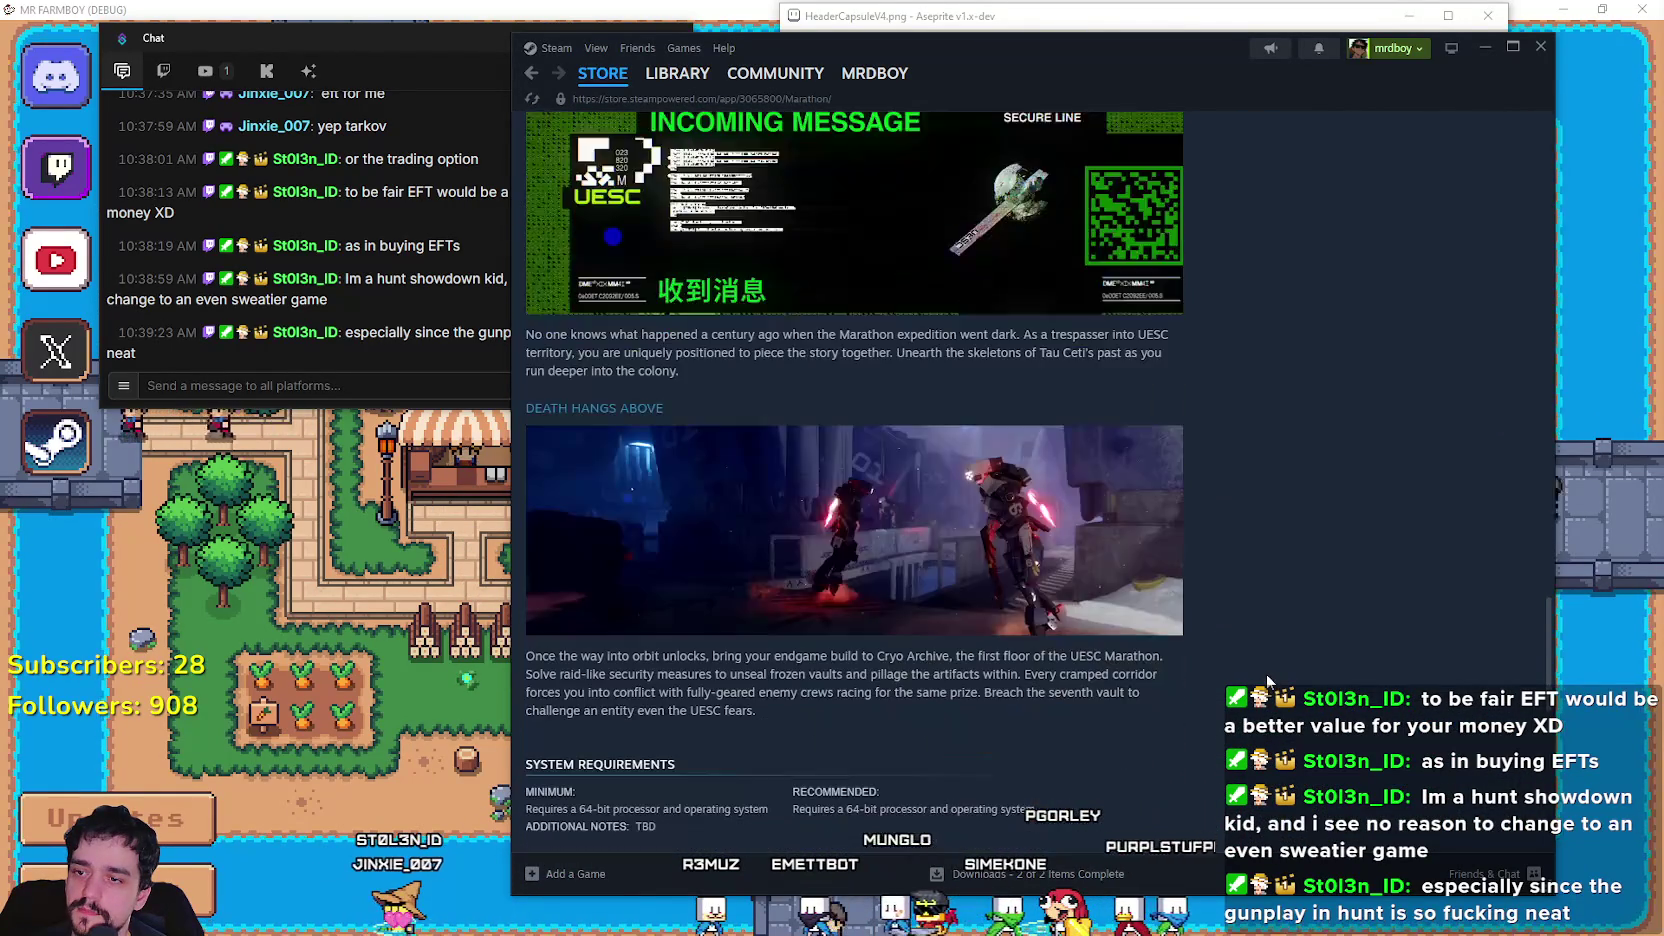
{"action": "scroll", "coordinate": [1275, 655], "scroll_direction": "up", "scroll_amount": 15}
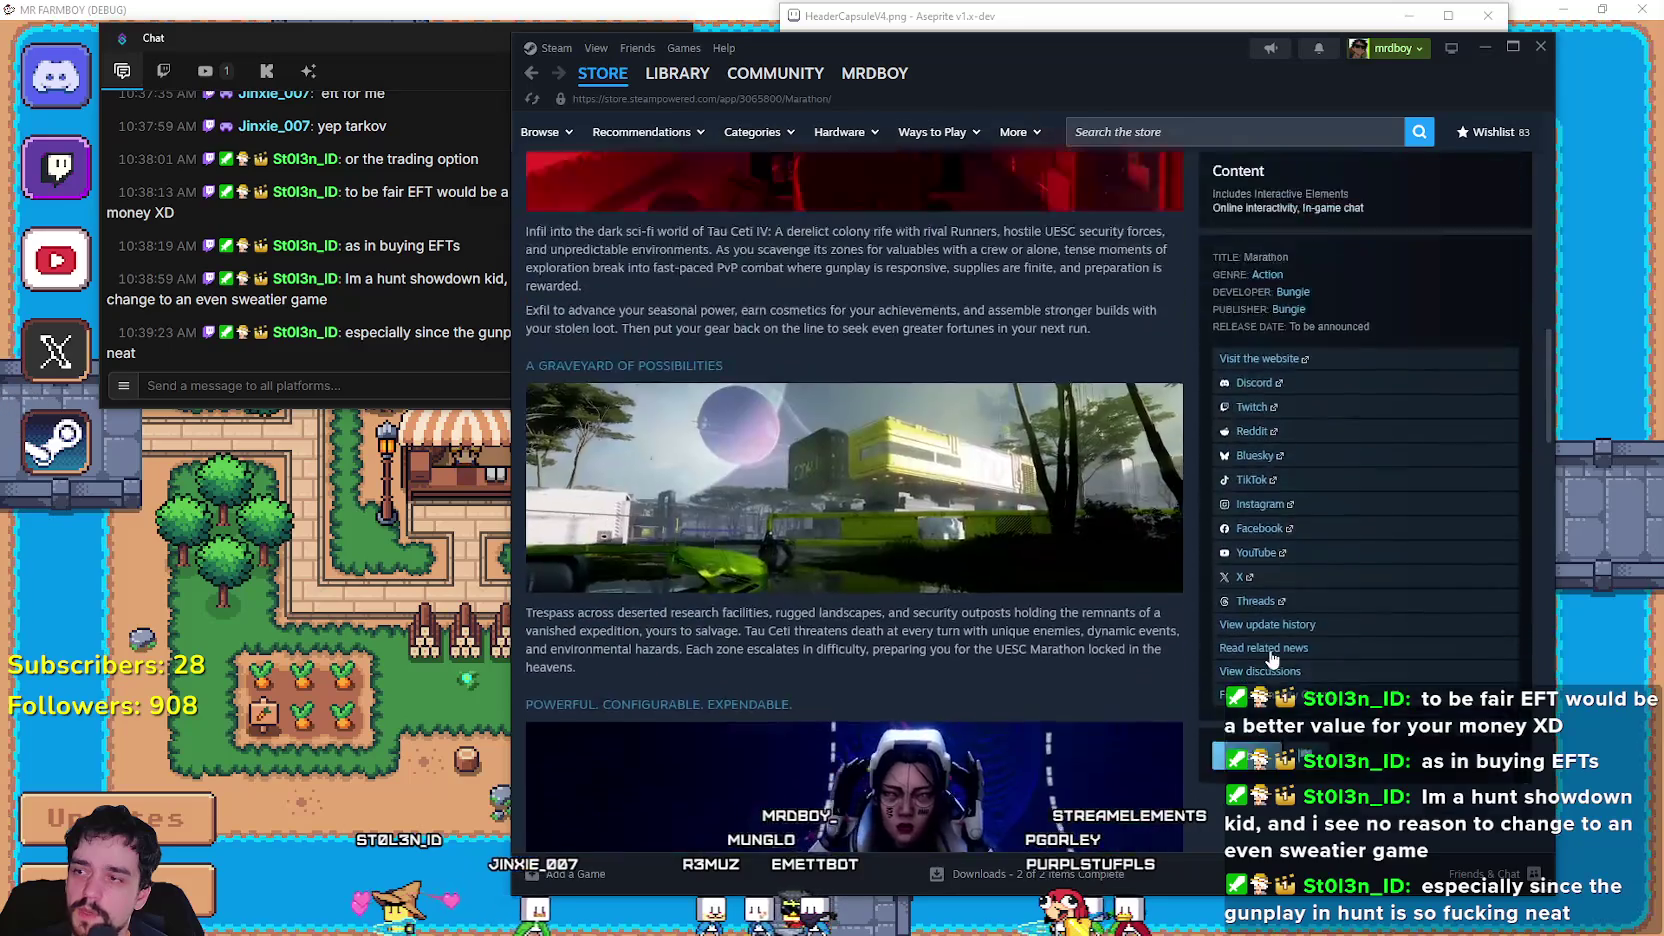
{"action": "scroll", "coordinate": [1271, 657], "scroll_direction": "up", "scroll_amount": 10}
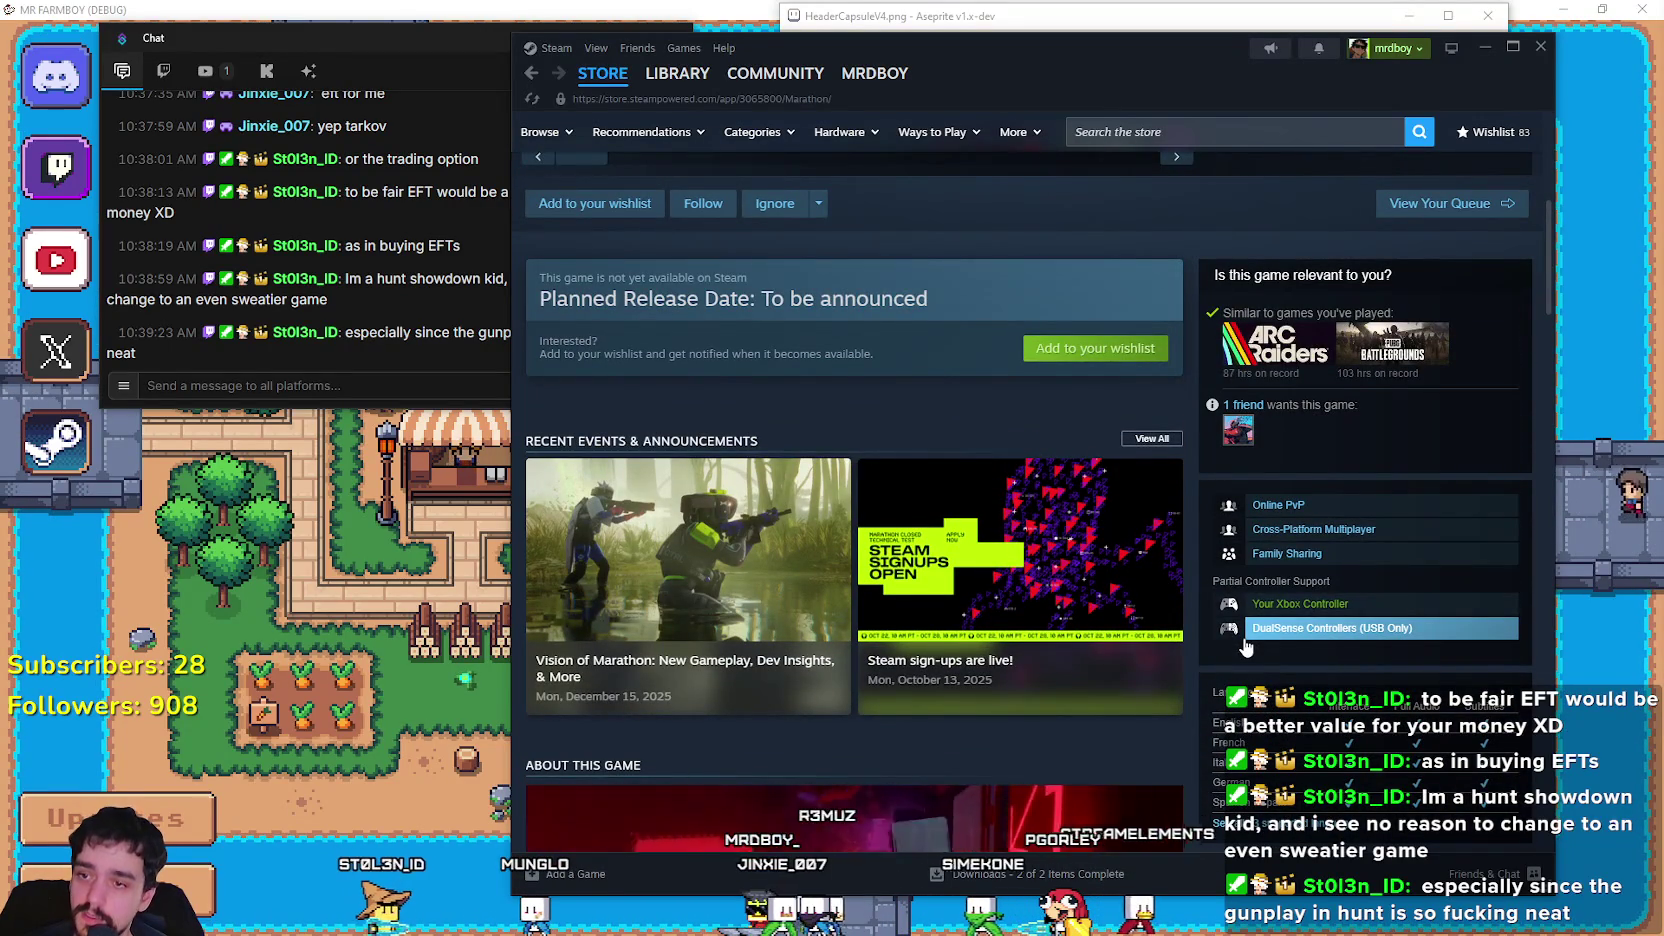
{"action": "scroll", "coordinate": [1246, 648], "scroll_direction": "up", "scroll_amount": 3}
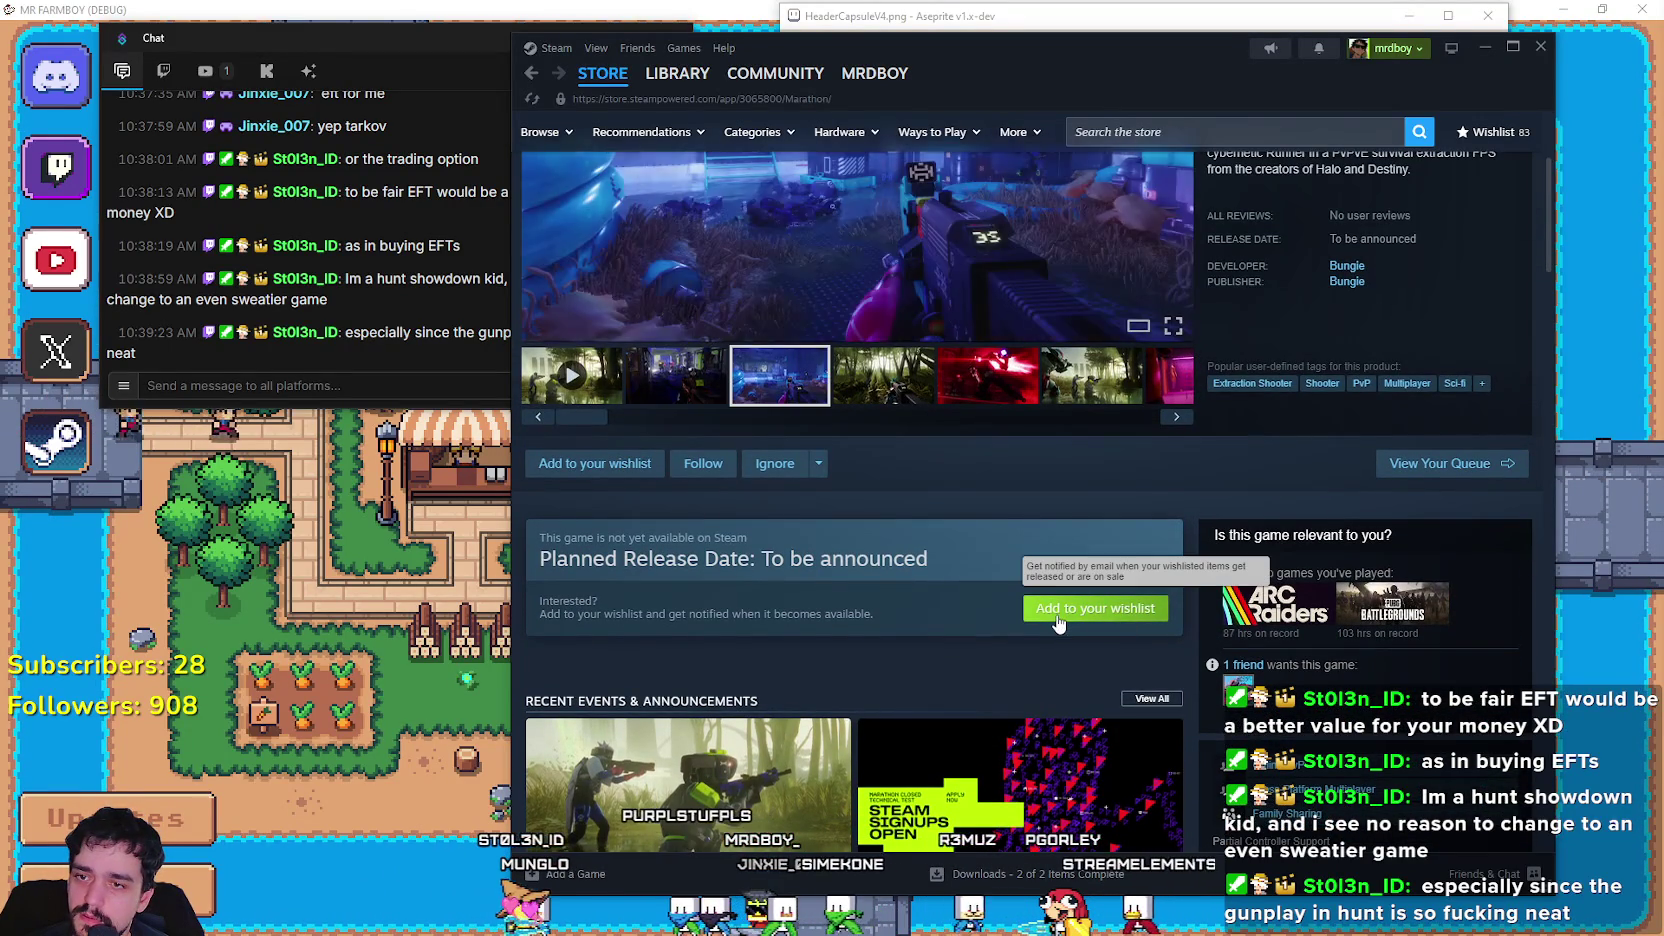
Wishlist Marathon, raising the count to 84, and go back to PUBG: Black Budget.
{"action": "left_click", "coordinate": [1058, 620]}
{"action": "scroll", "coordinate": [995, 622], "scroll_direction": "down", "scroll_amount": 4}
{"action": "scroll", "coordinate": [1180, 680], "scroll_direction": "up", "scroll_amount": 4}
{"action": "scroll", "coordinate": [1160, 660], "scroll_direction": "up", "scroll_amount": 2}
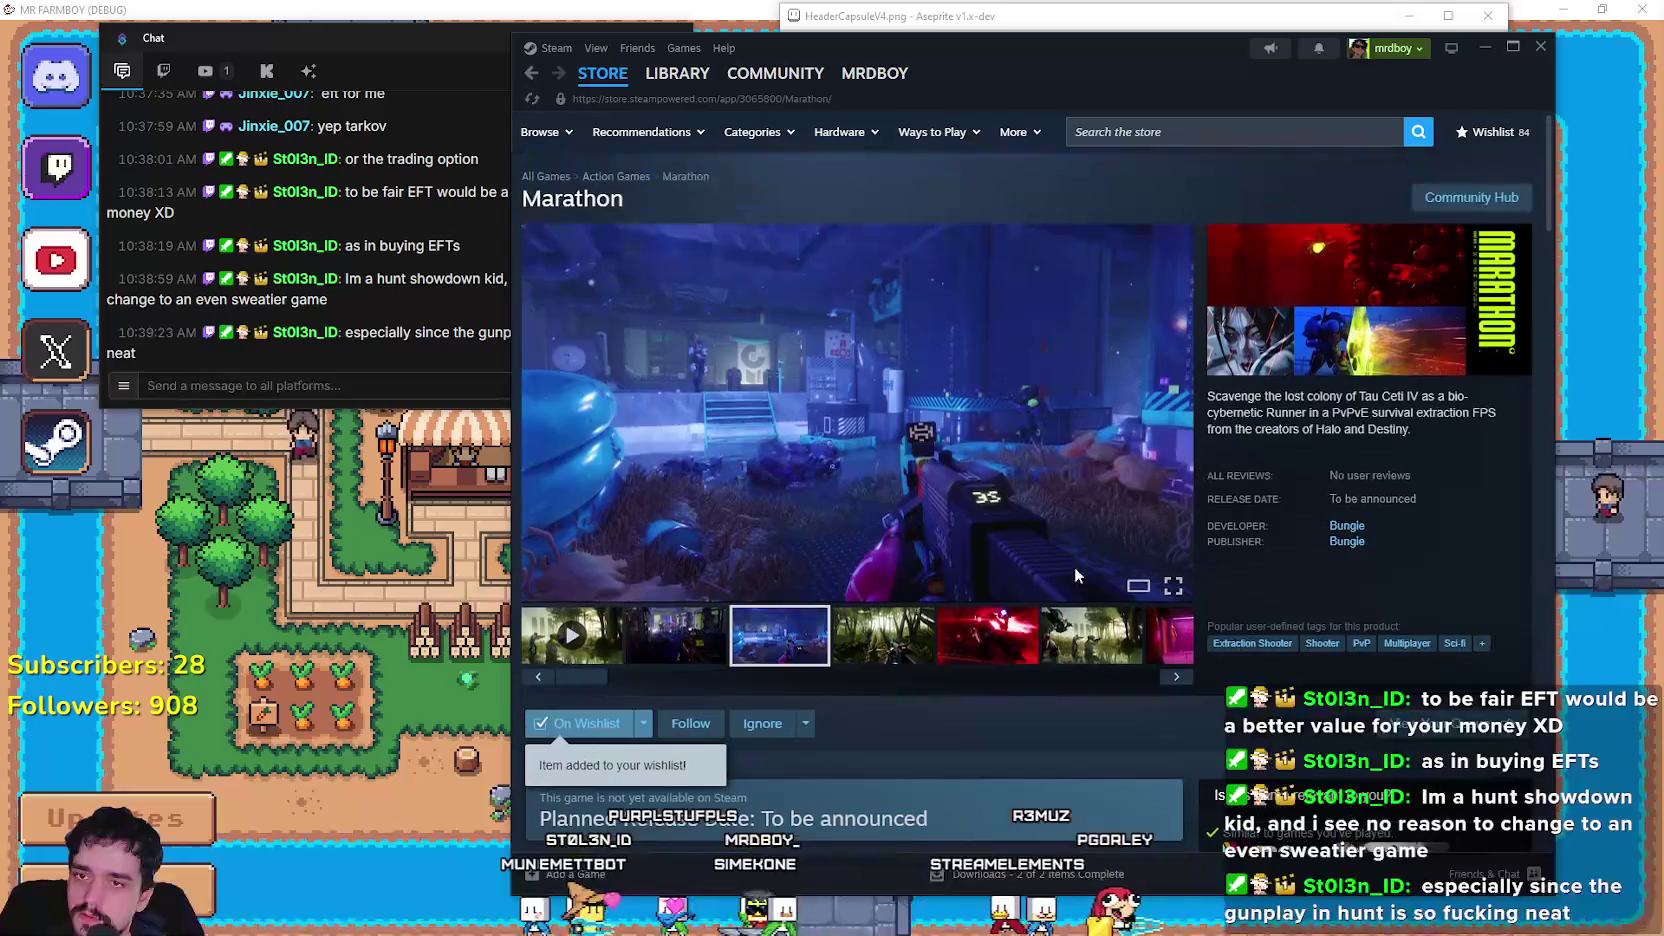
{"action": "left_click", "coordinate": [532, 76]}
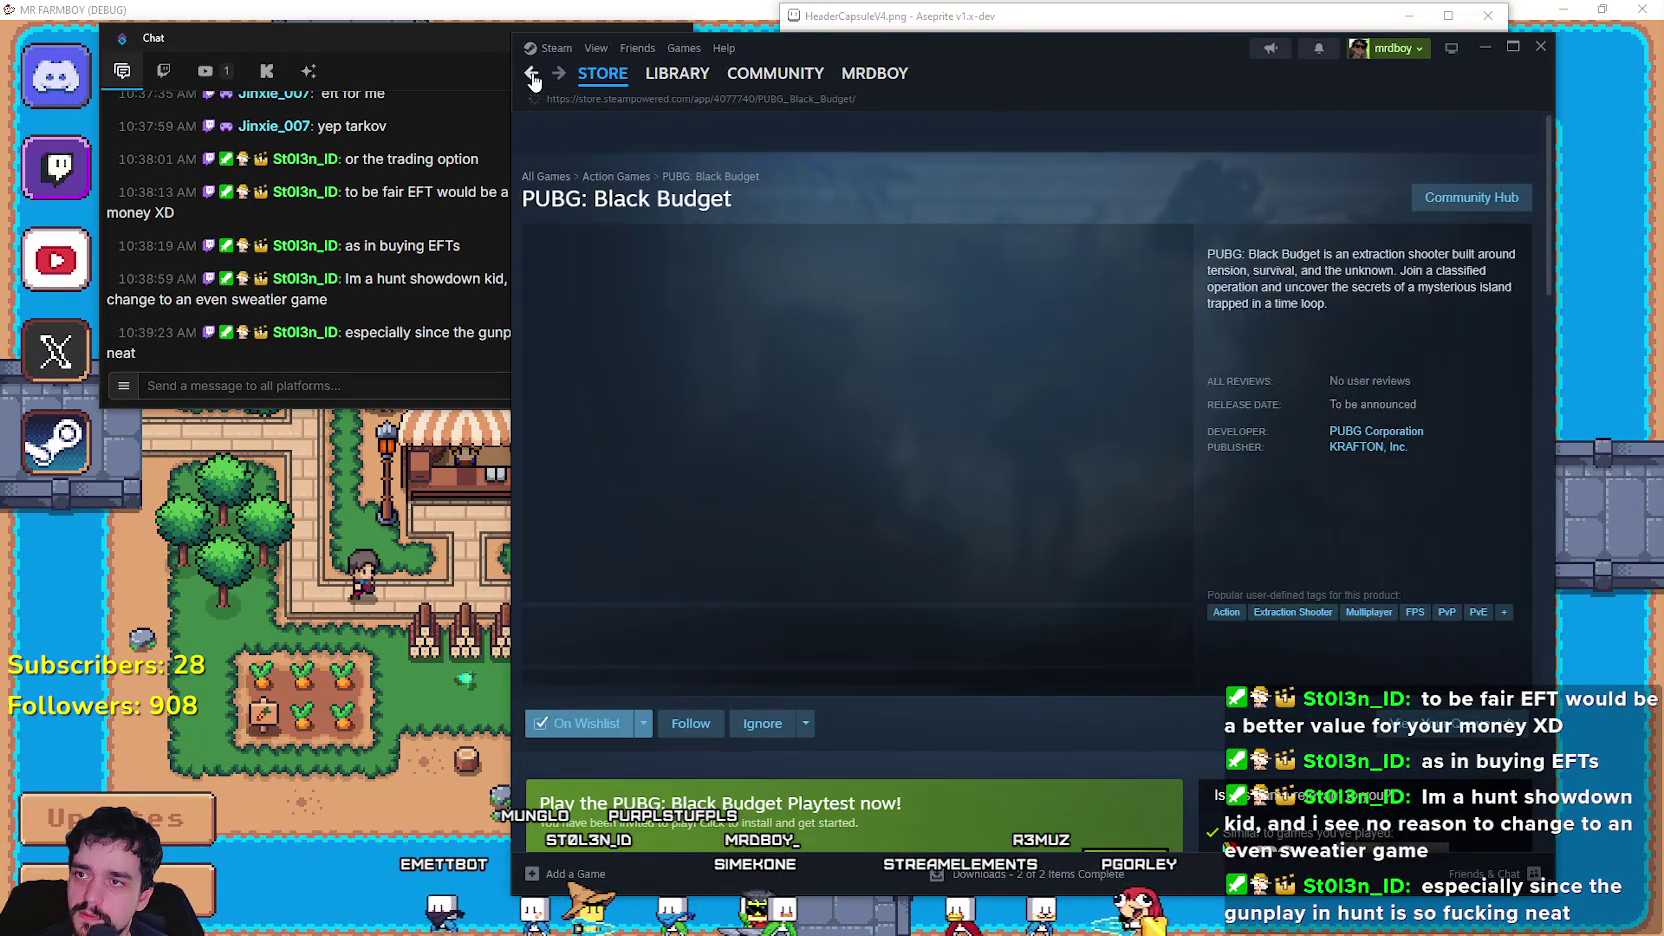
Install the PUBG: Black Budget Playtest to Local Drive (C:), check Downloads, then minimize Steam.
{"action": "scroll", "coordinate": [851, 653], "scroll_direction": "down", "scroll_amount": 2}
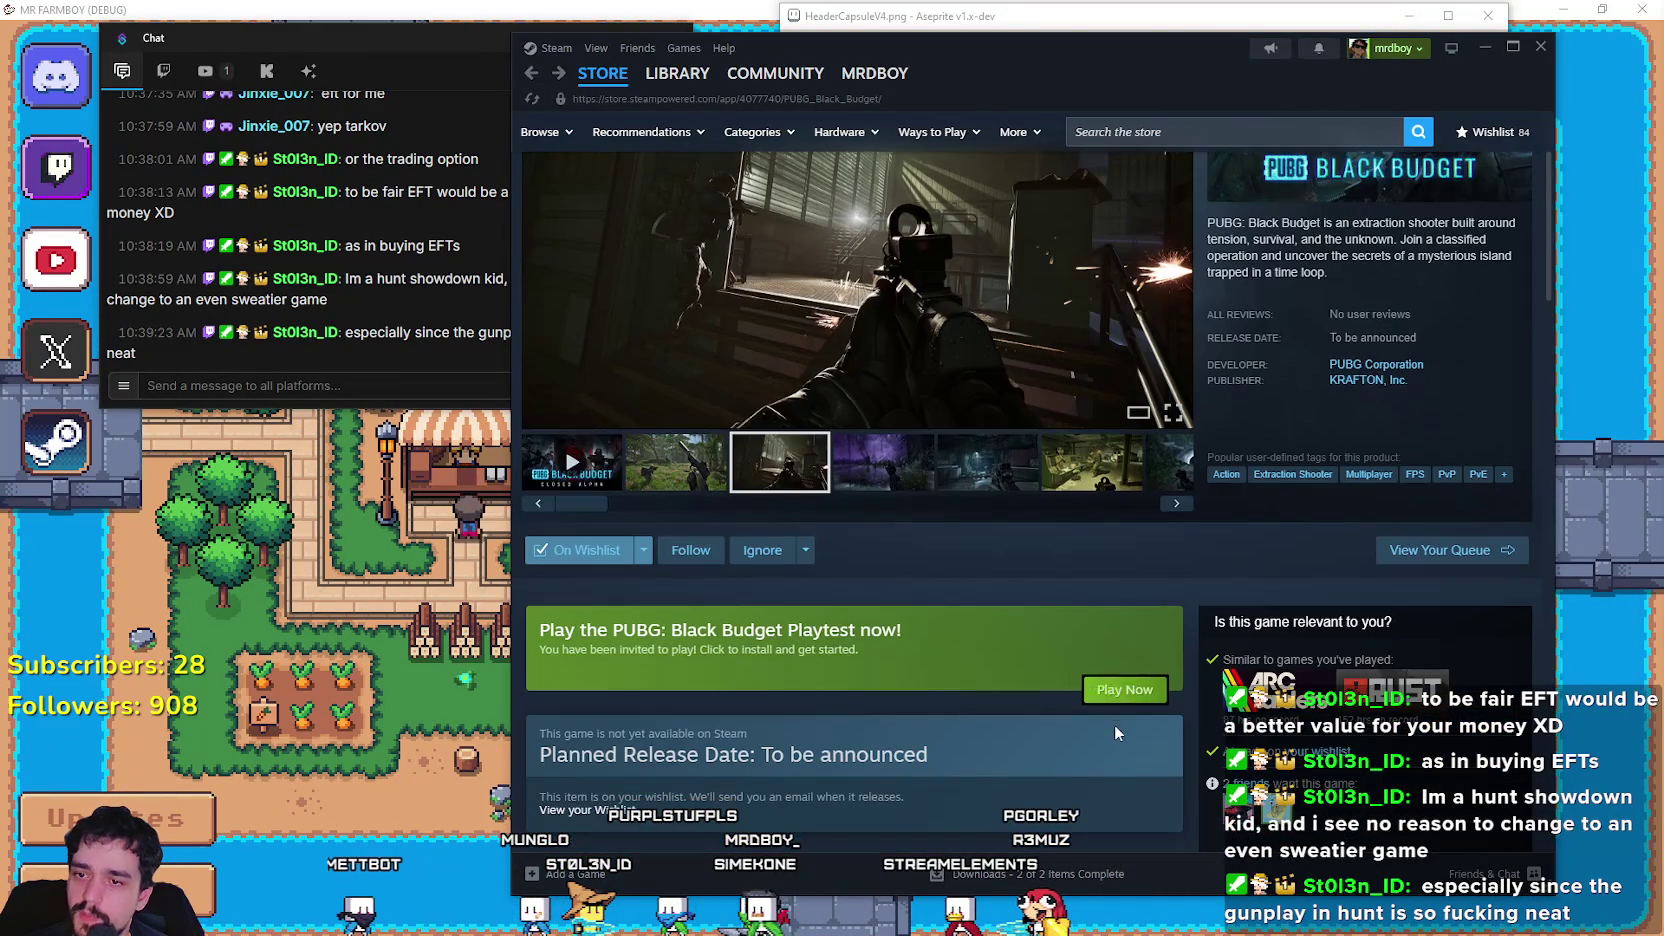
{"action": "left_click", "coordinate": [1029, 660]}
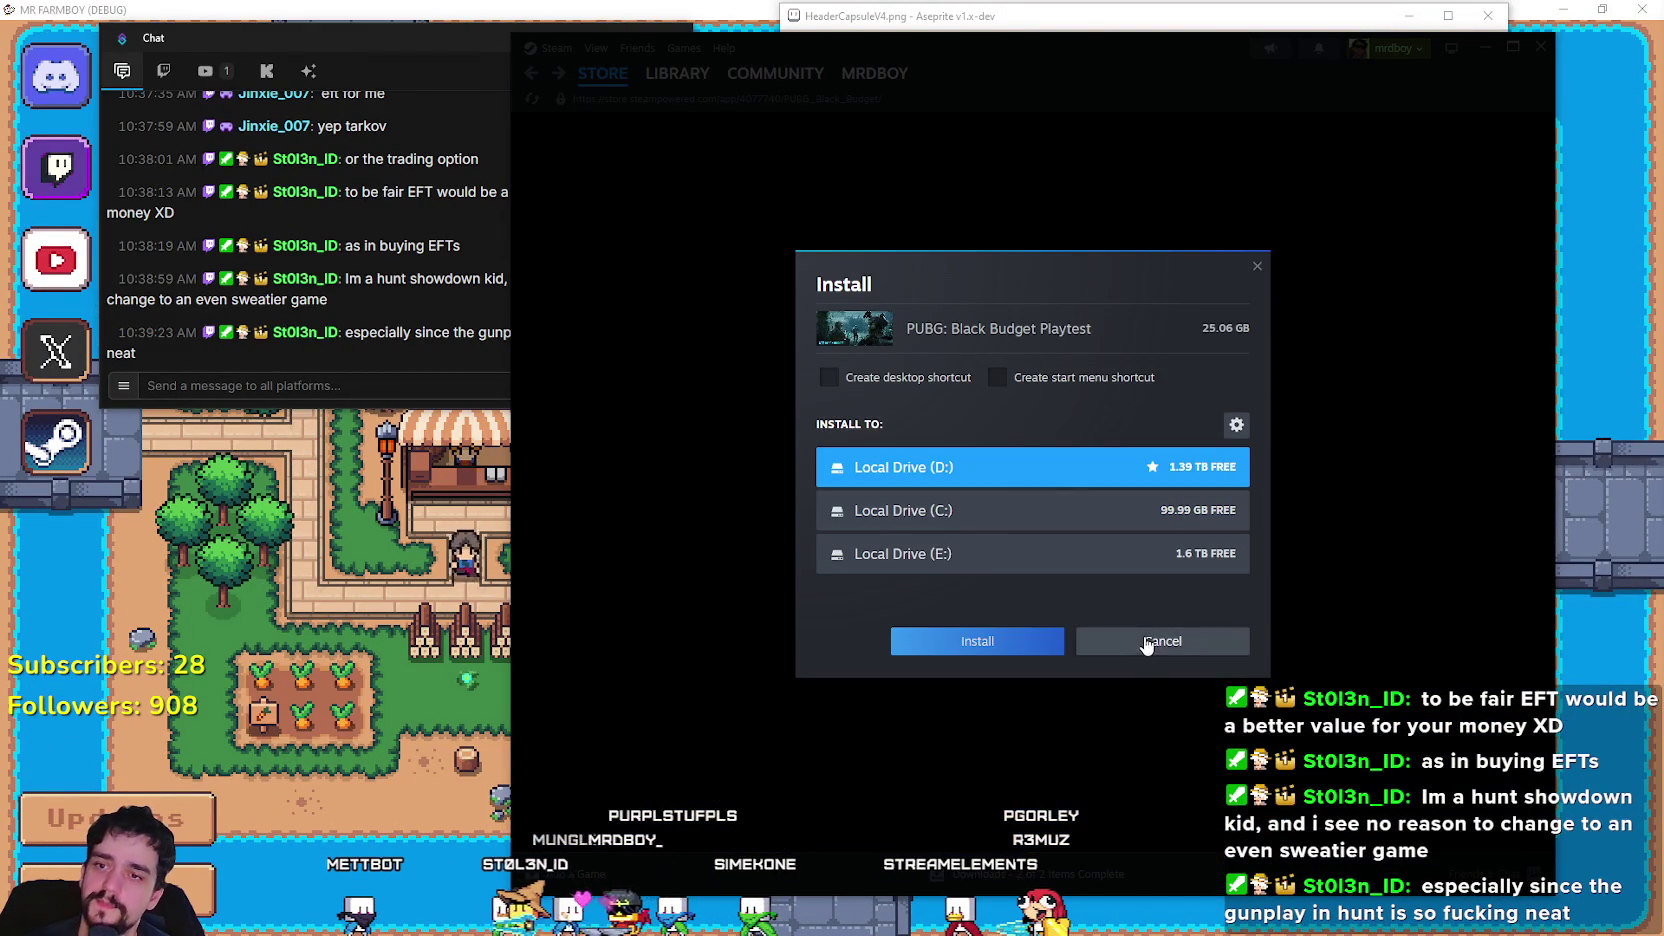
{"action": "left_click", "coordinate": [1125, 512]}
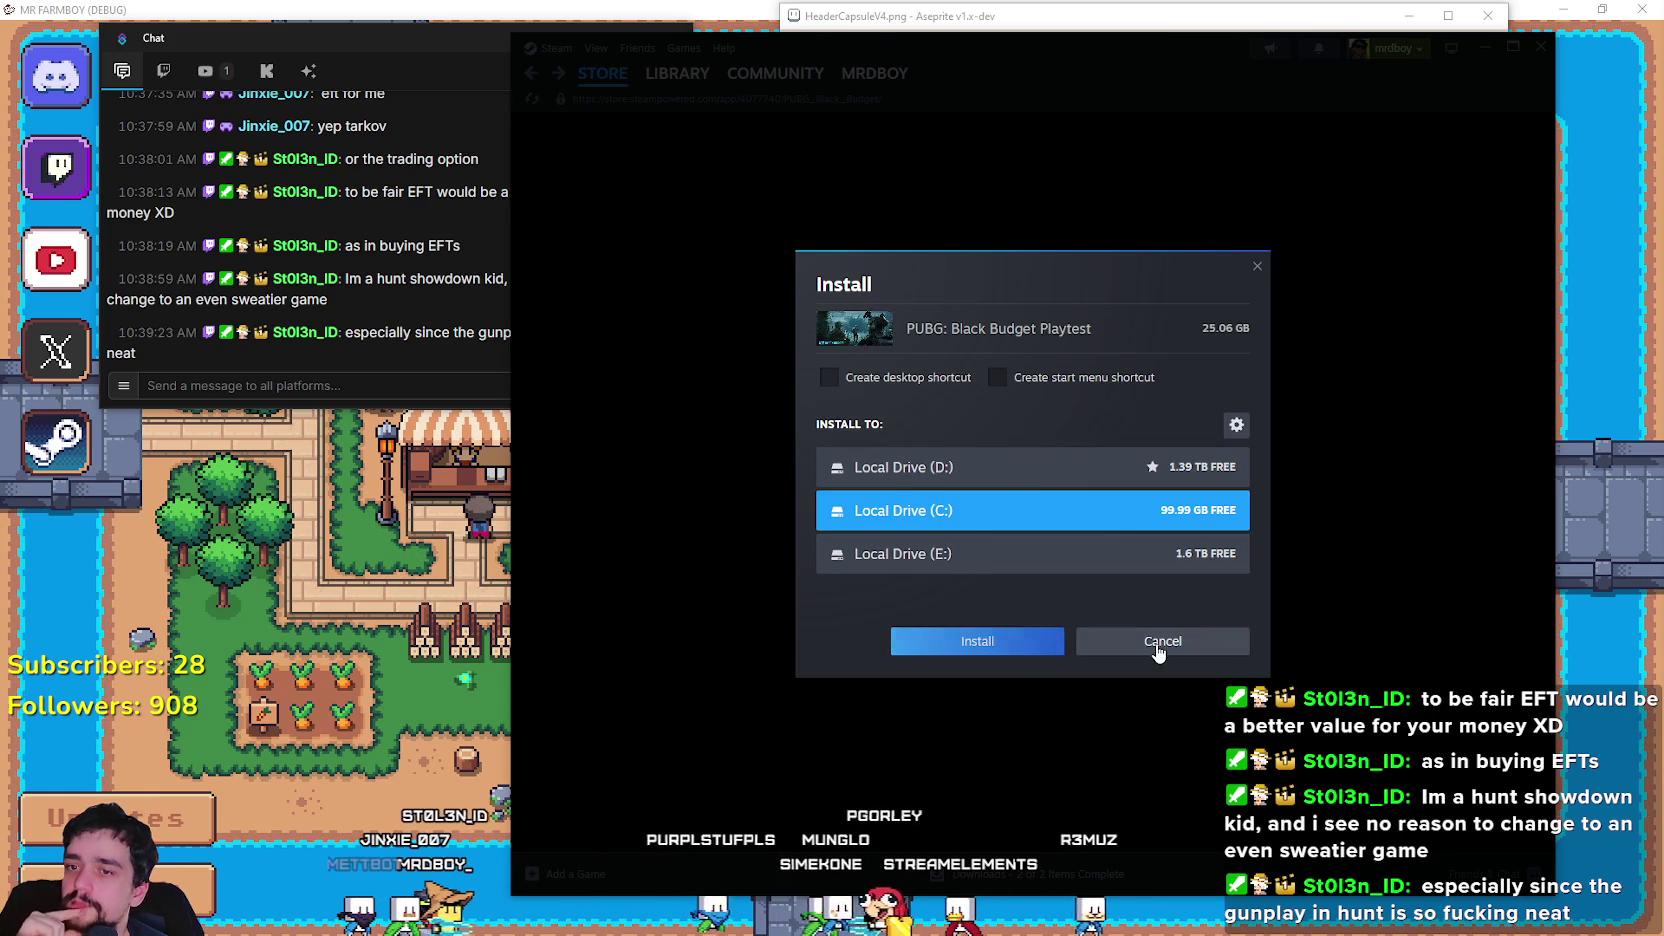
{"action": "left_click", "coordinate": [985, 643]}
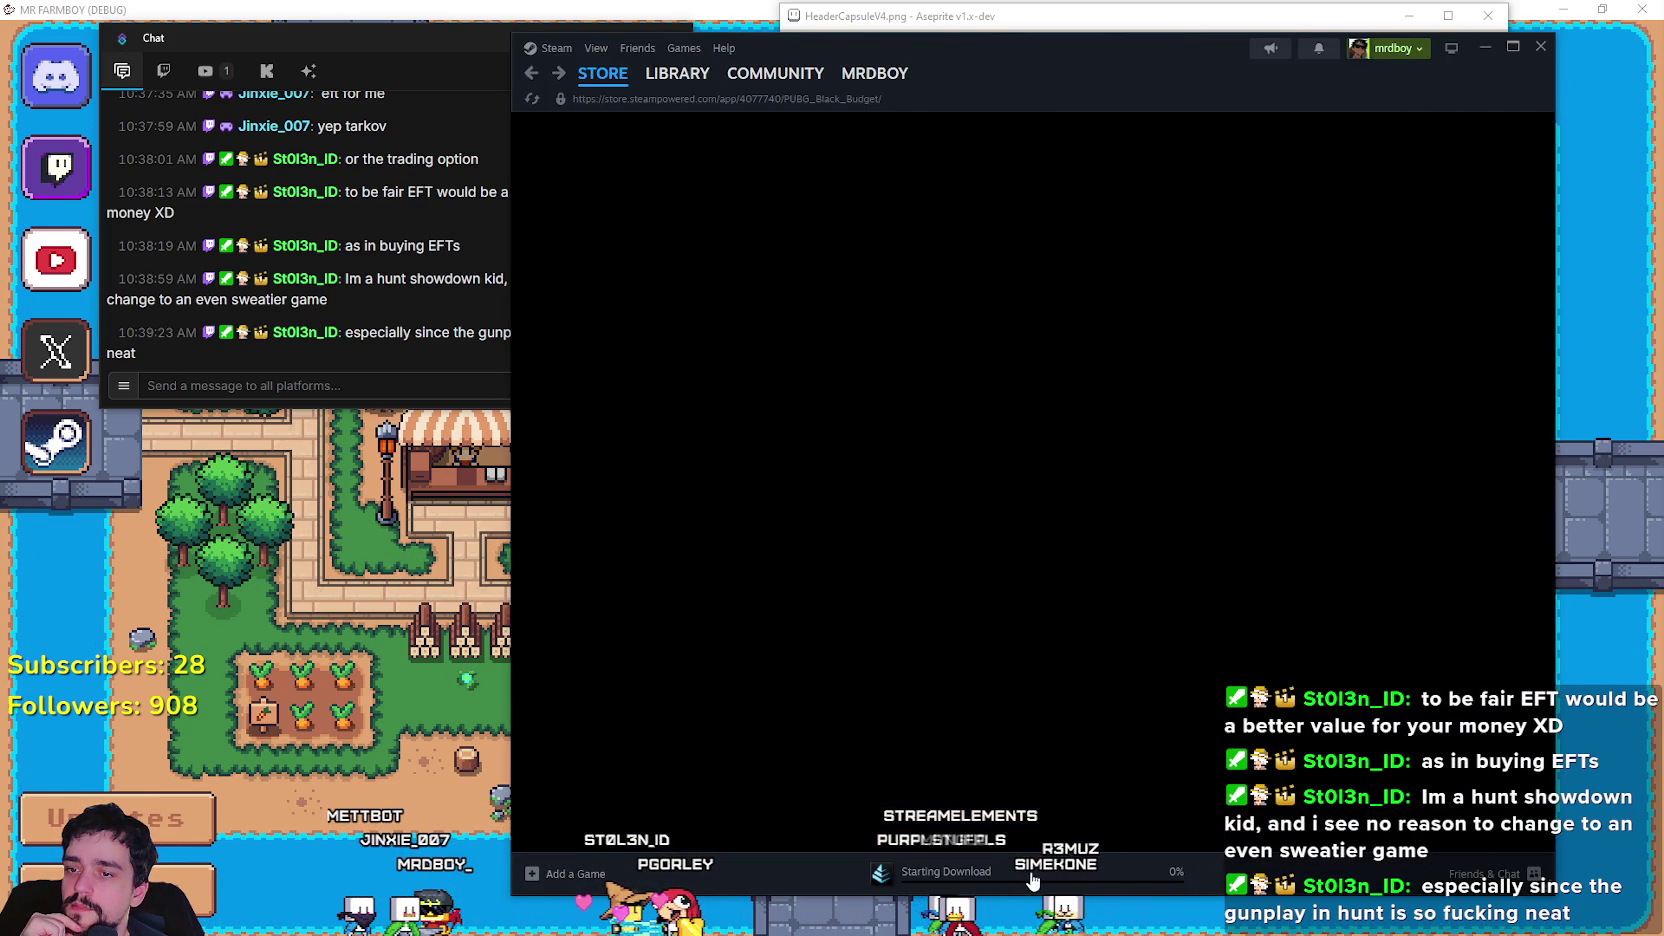
{"action": "left_click", "coordinate": [1033, 880]}
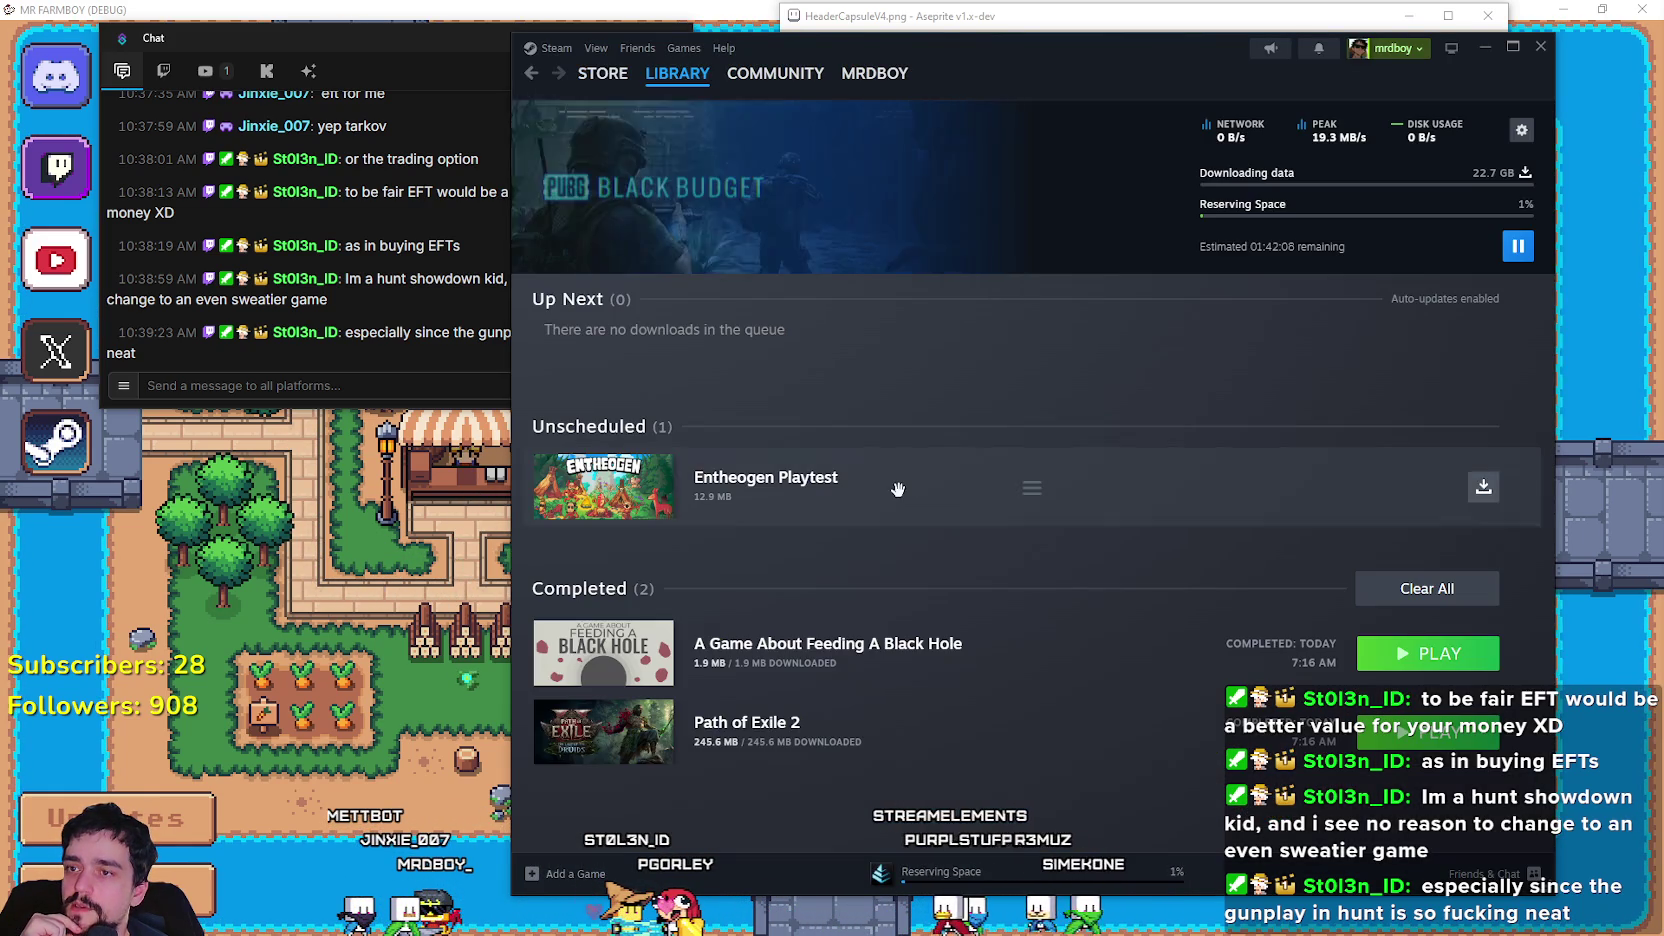
{"action": "left_click", "coordinate": [1484, 47]}
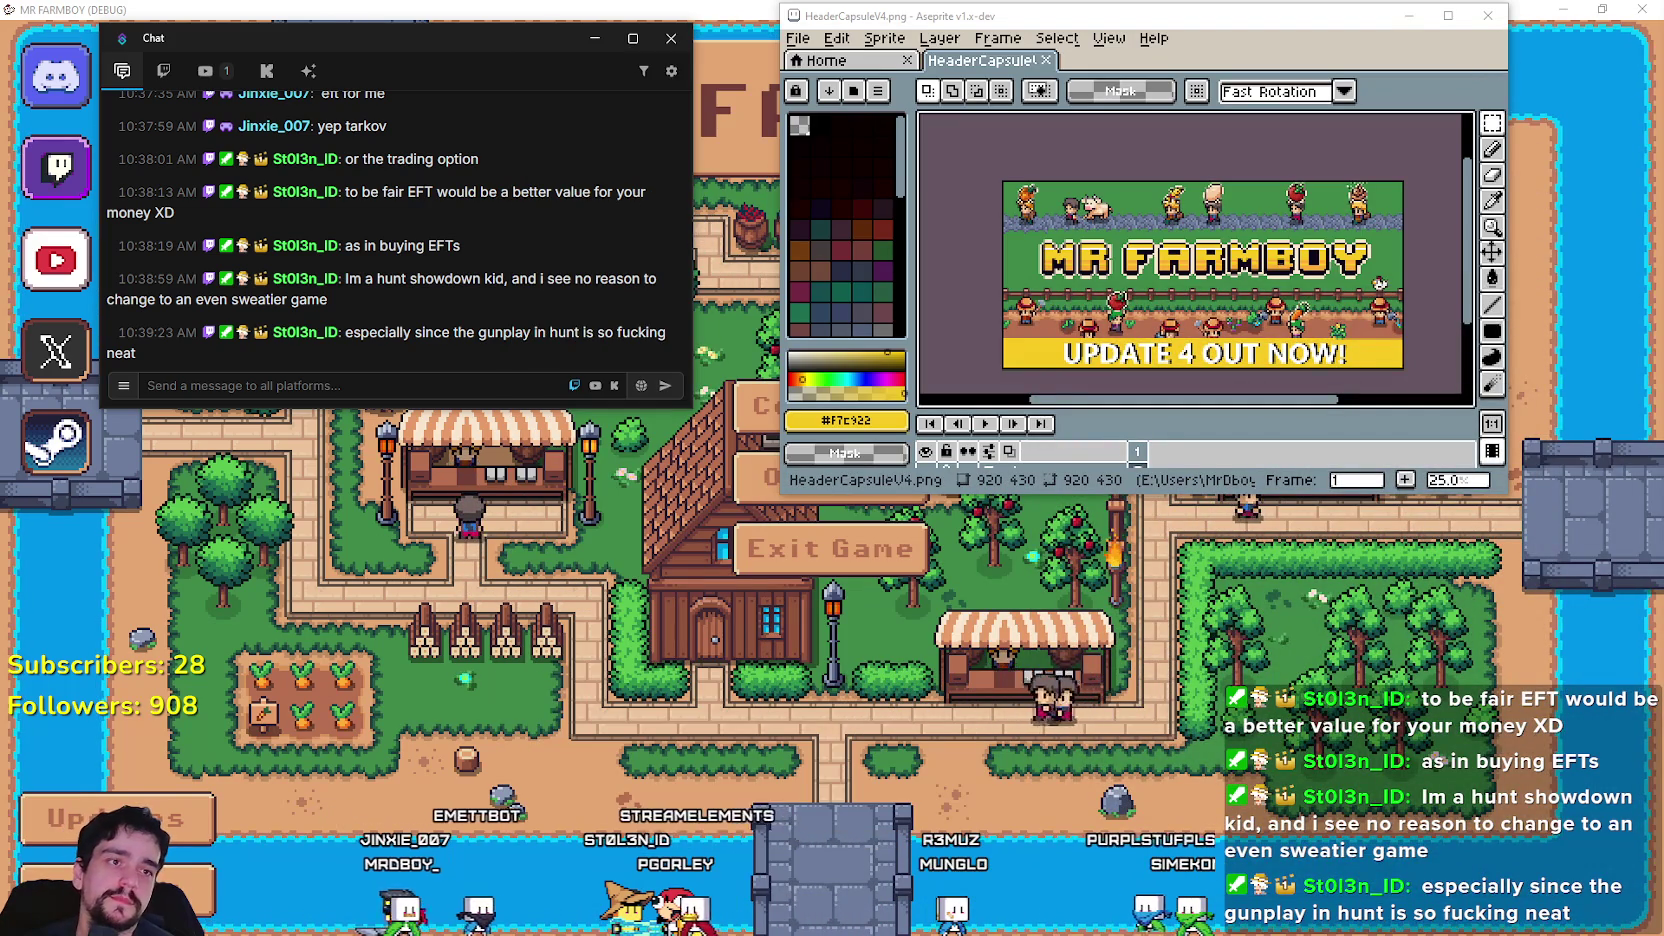